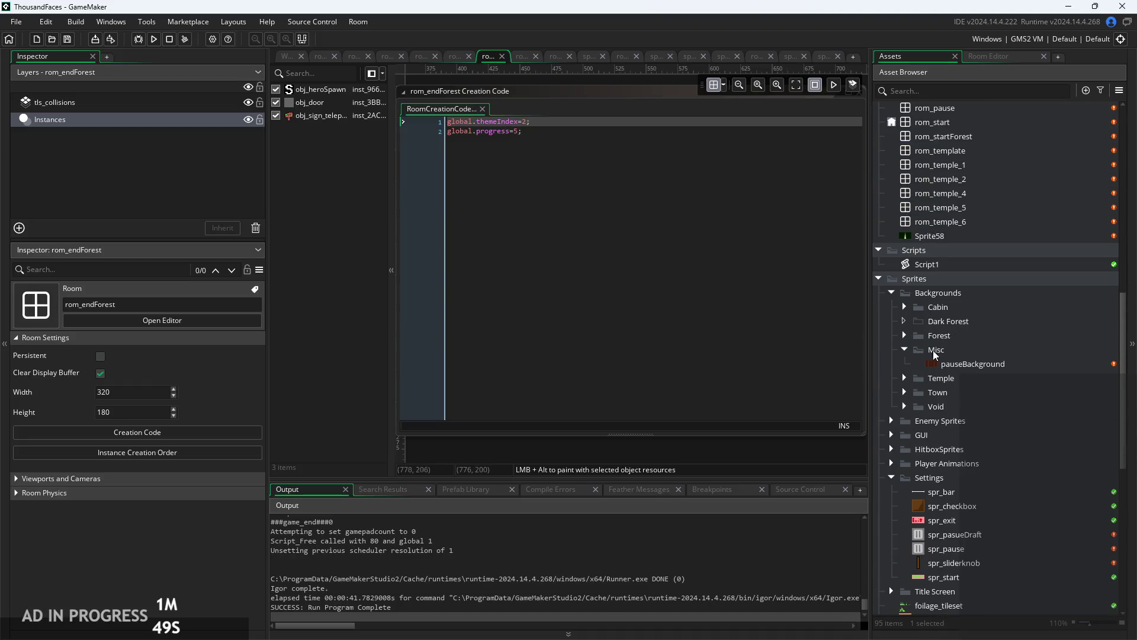
Duplicate the rom_endForest room and name the copy rom_town_1.
scroll(917, 331, up, 3)
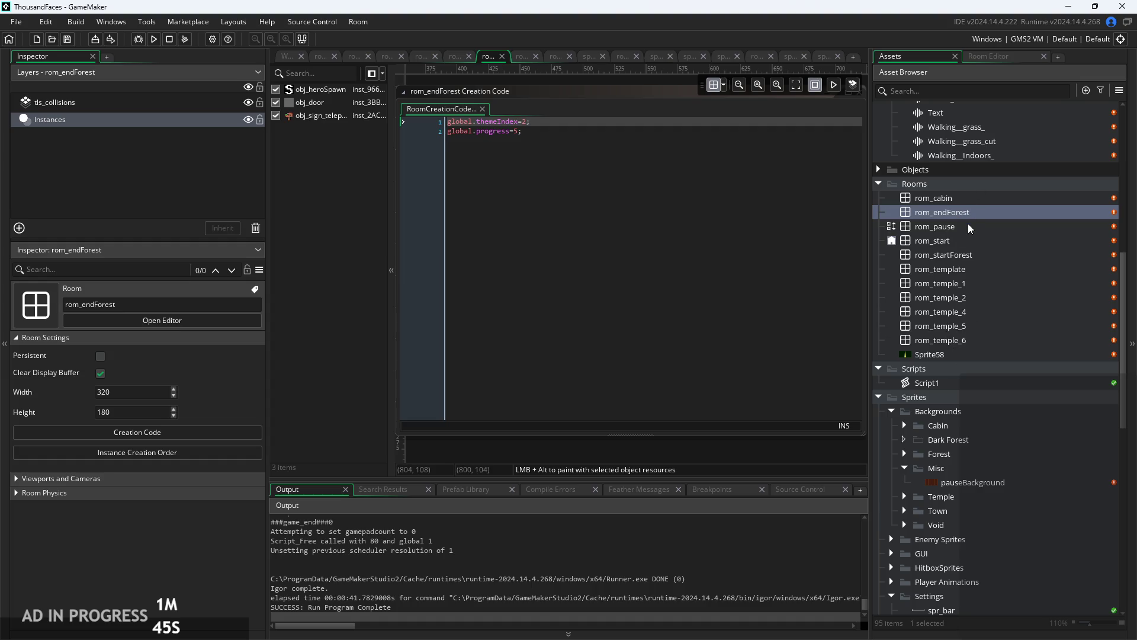
right_click(1010, 286)
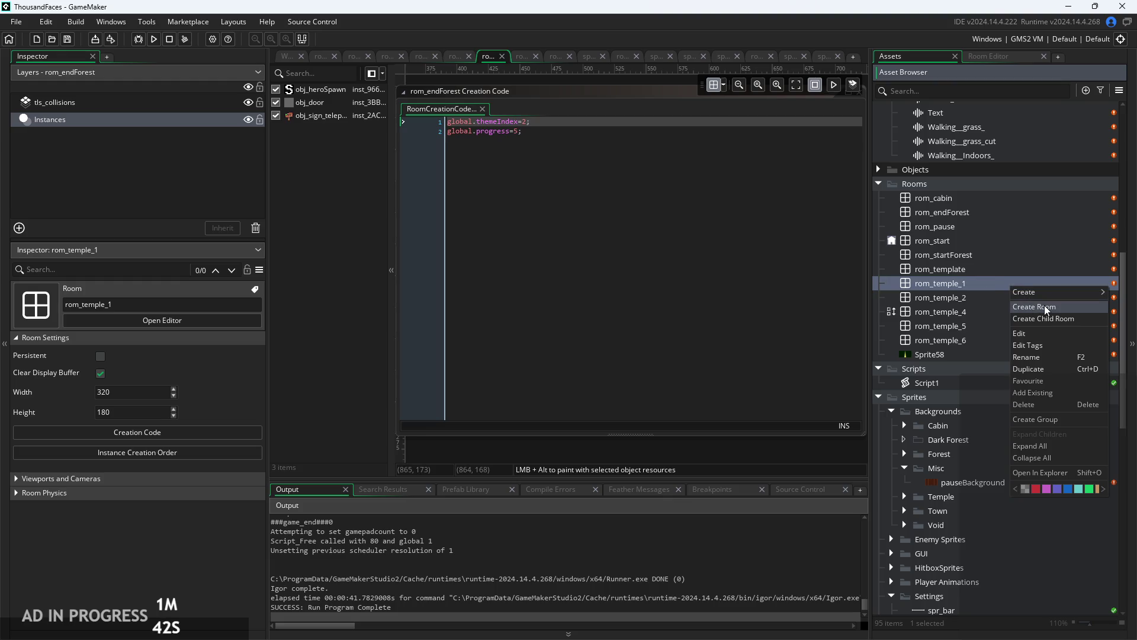
right_click(976, 336)
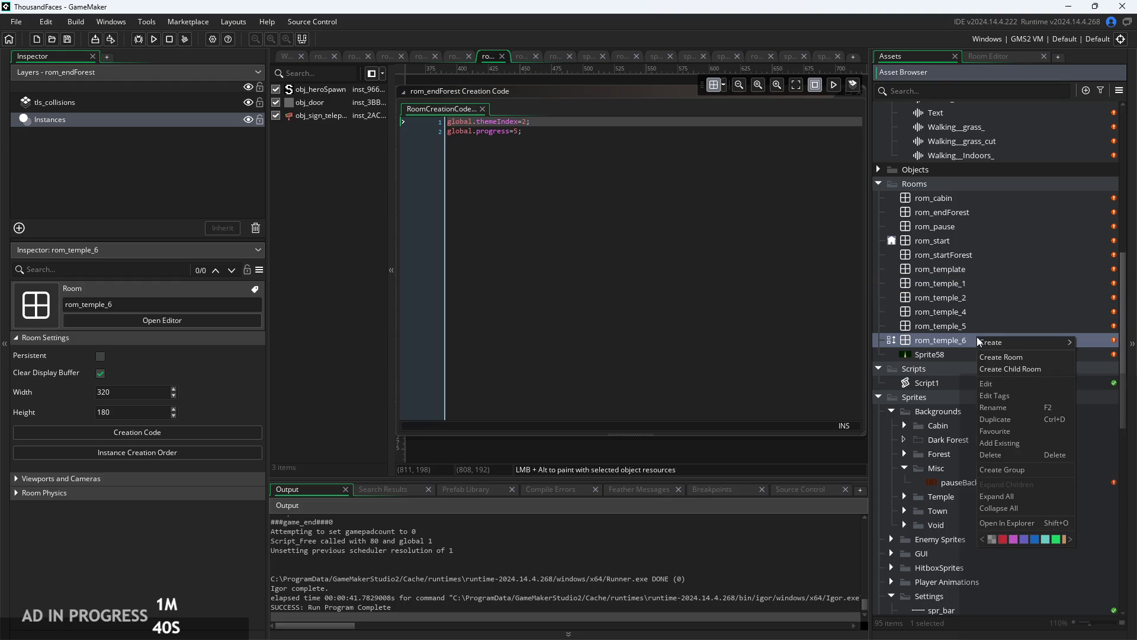
click(977, 212)
right_click(977, 212)
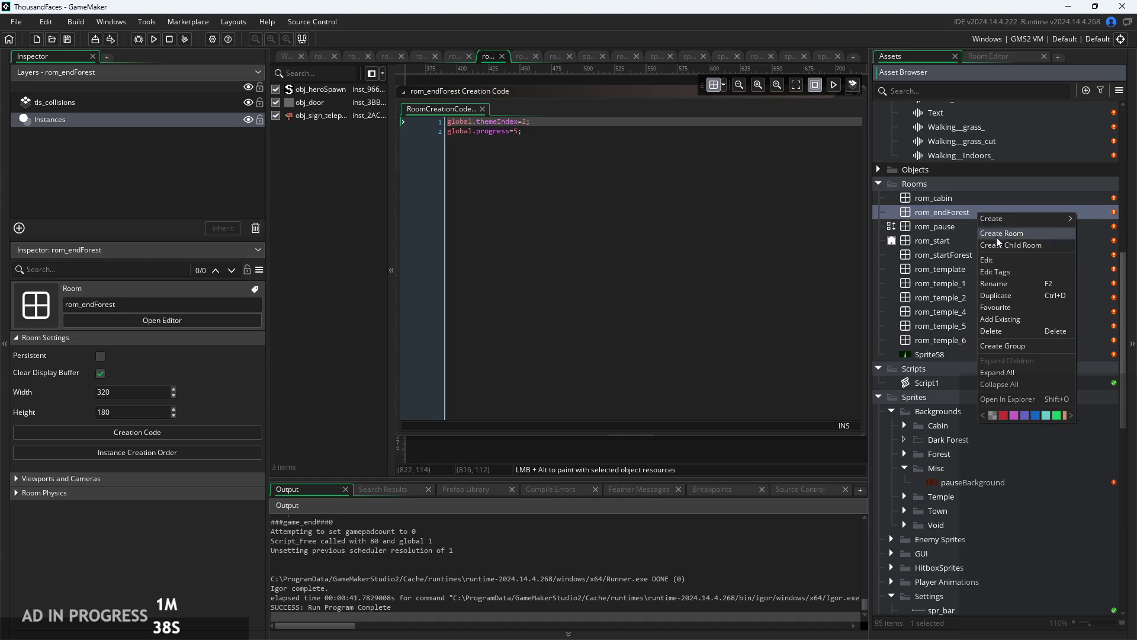
click(1014, 294)
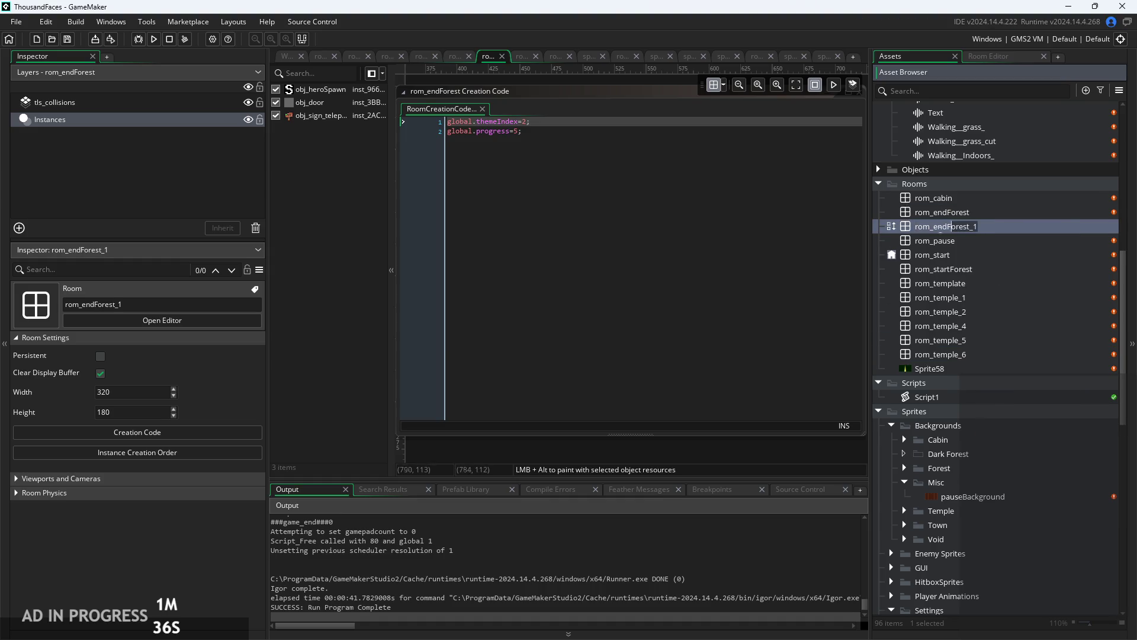
text(rom_t)
key(BackSpace)
key(BackSpace)
text(wn_)
text(1)
key(Return)
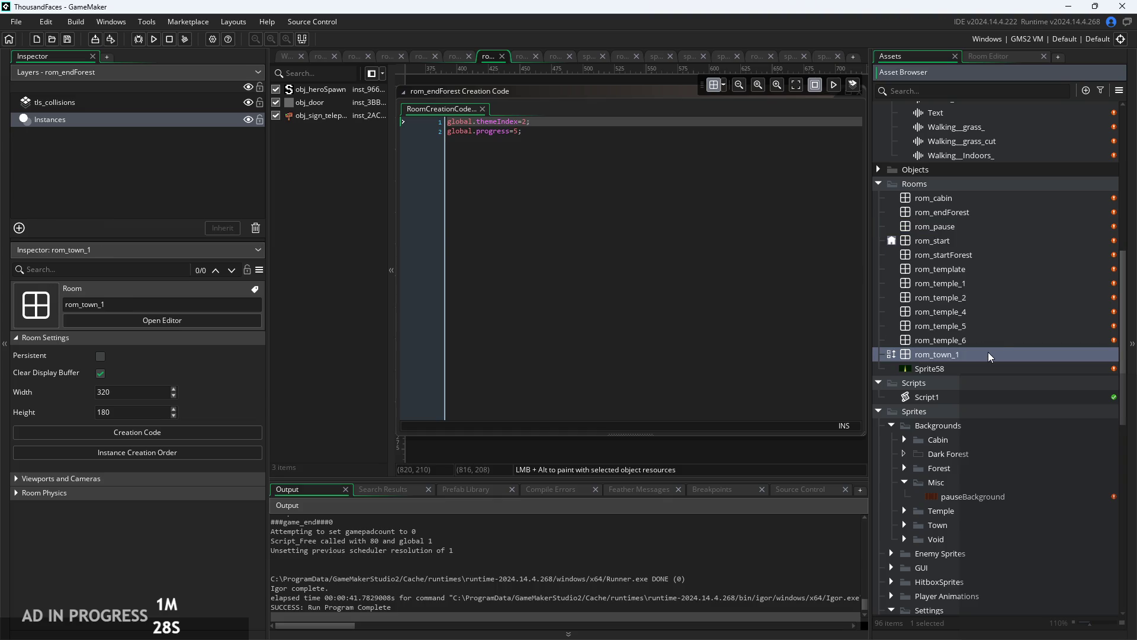
Open rom_town_1 in the room editor to view its copied tile layout.
double_click(988, 354)
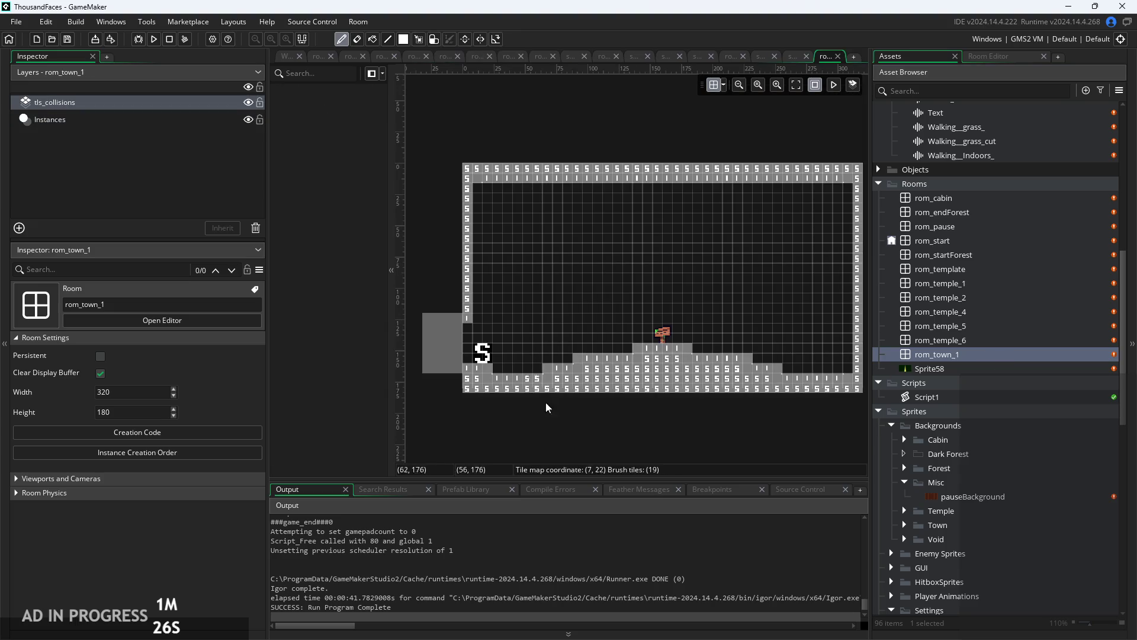
scroll(595, 412, up, 1)
scroll(594, 412, up, 1)
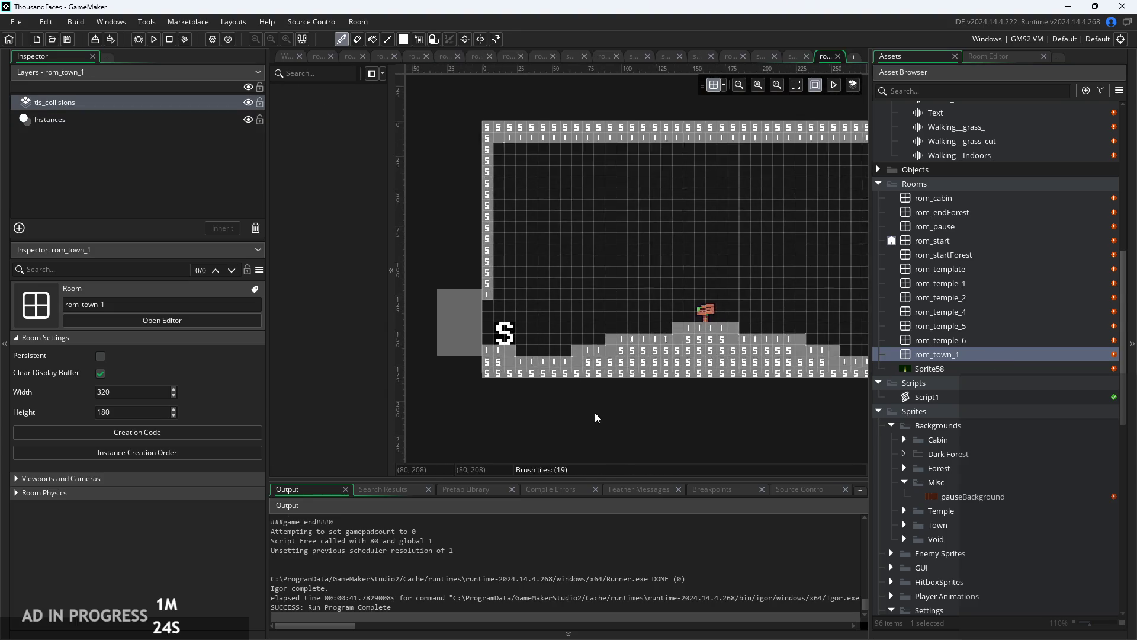
scroll(594, 412, down, 2)
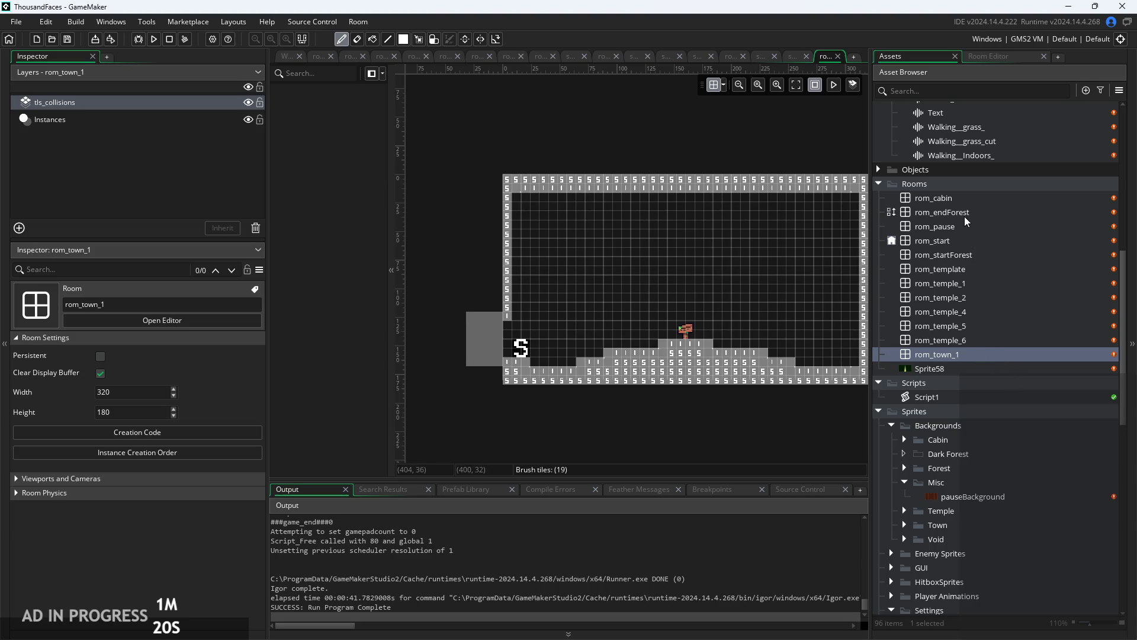
Rename rom_start to rom_0start and rom_cabin to rom_0cabin.
double_click(951, 240)
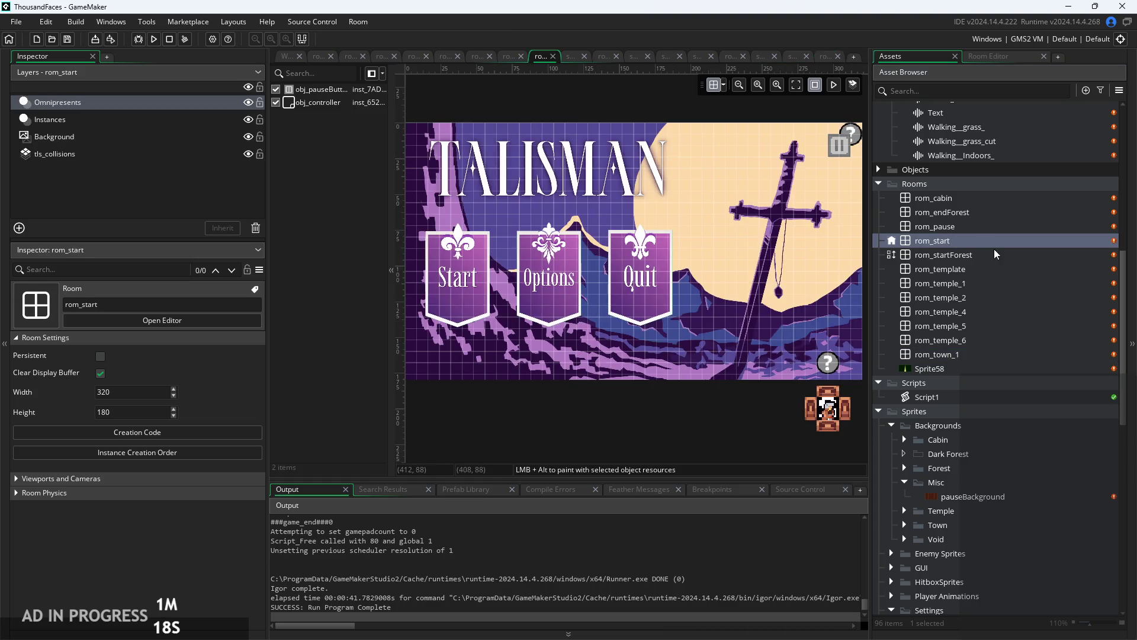
drag(629, 418, 659, 411)
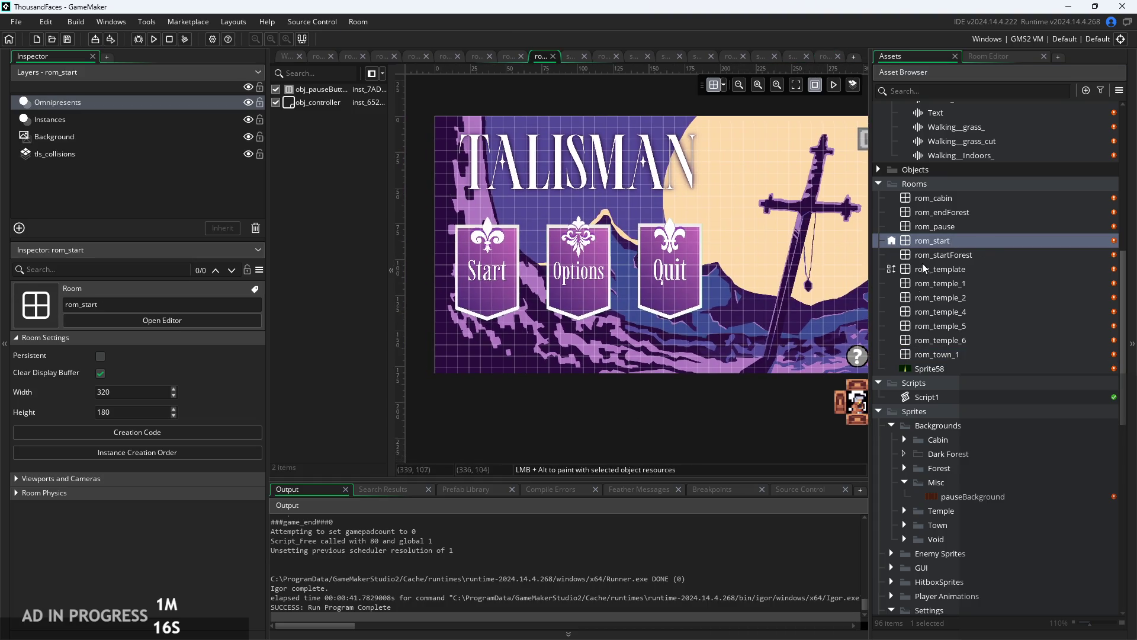
right_click(947, 240)
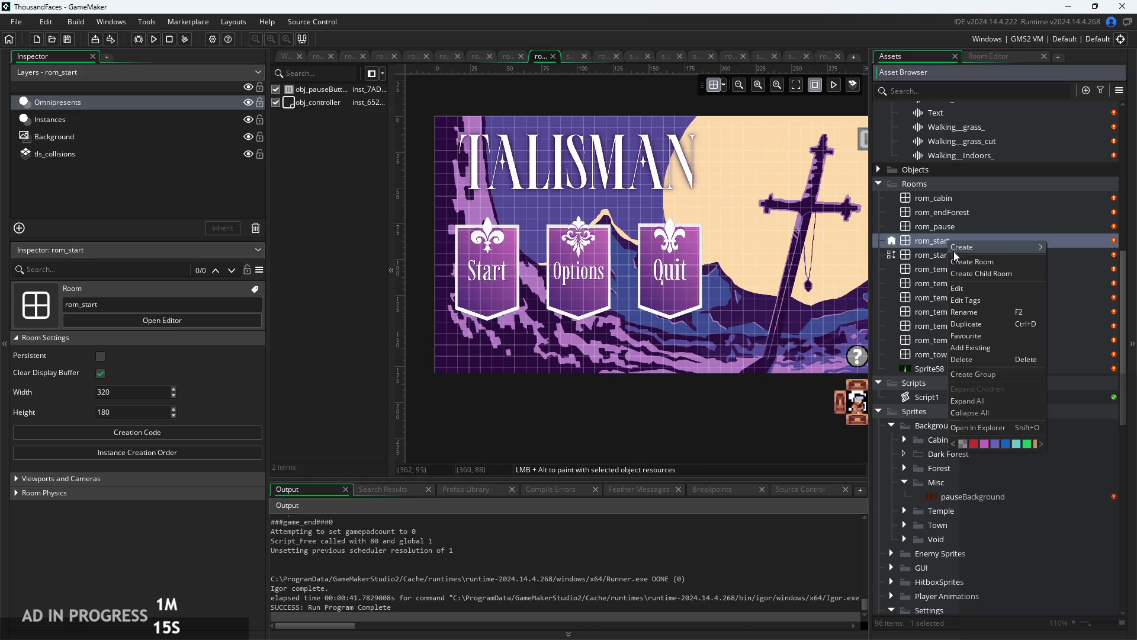
click(975, 311)
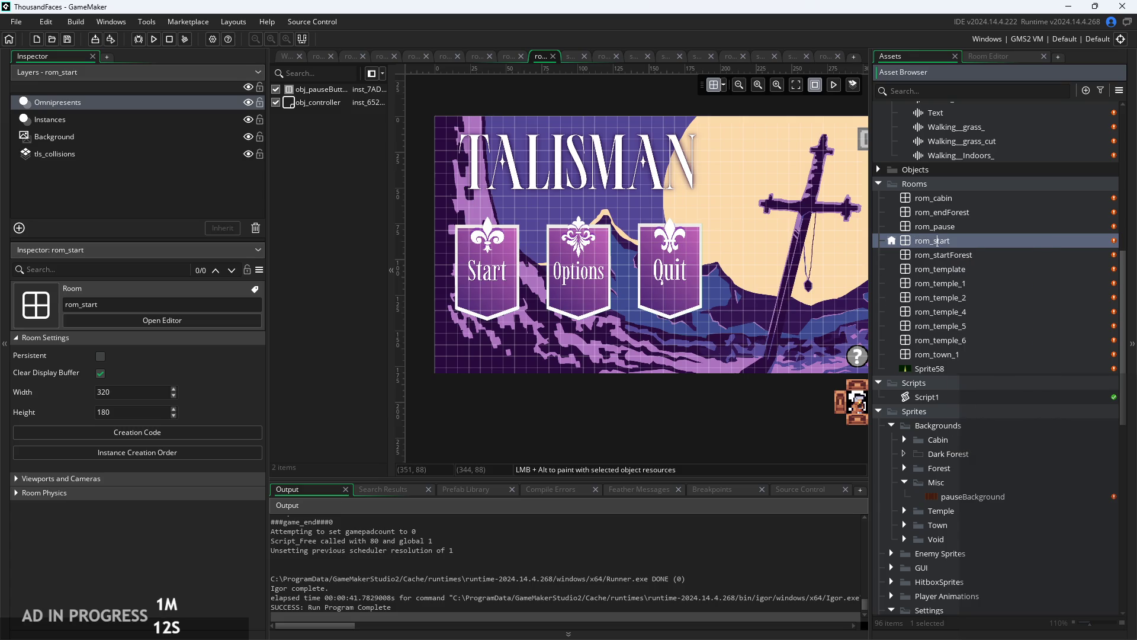
text(0)
key(Return)
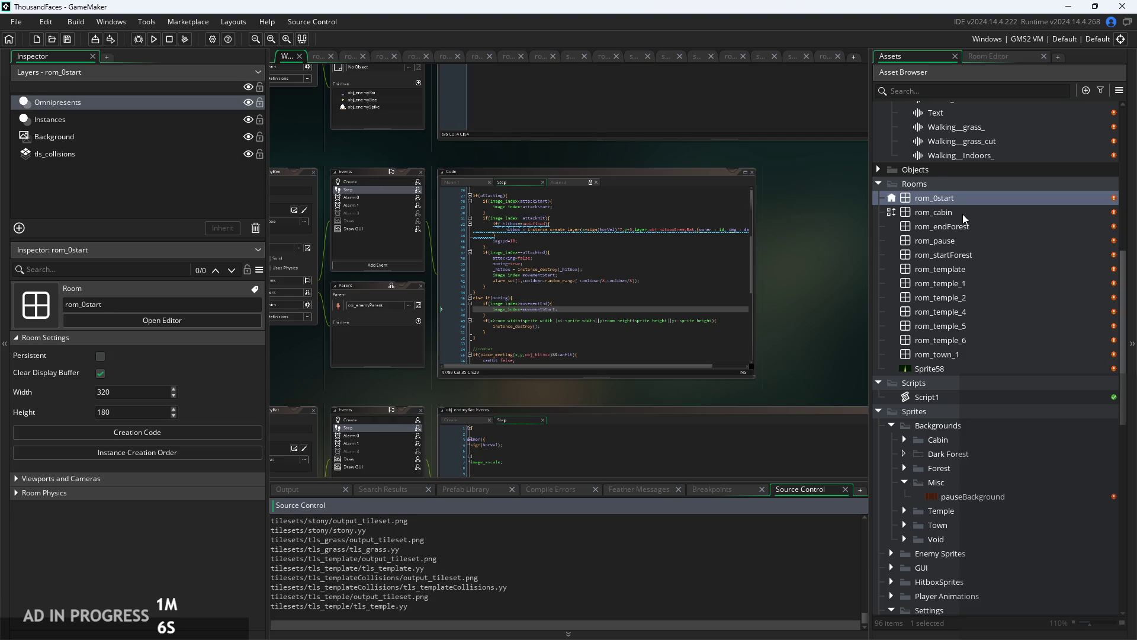
click(962, 215)
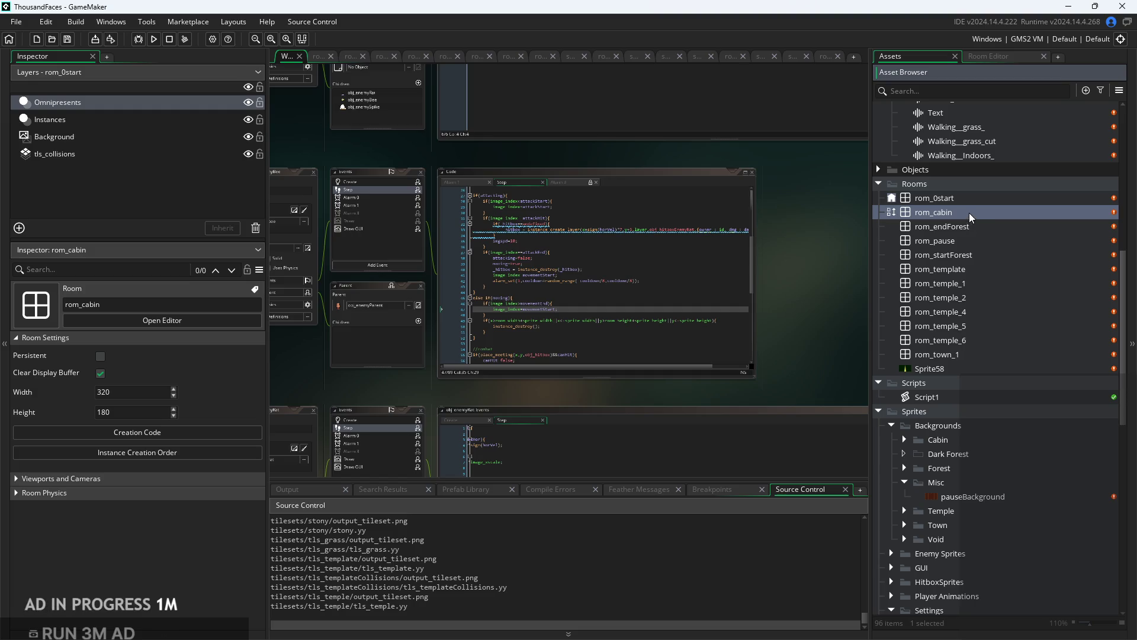
click(969, 212)
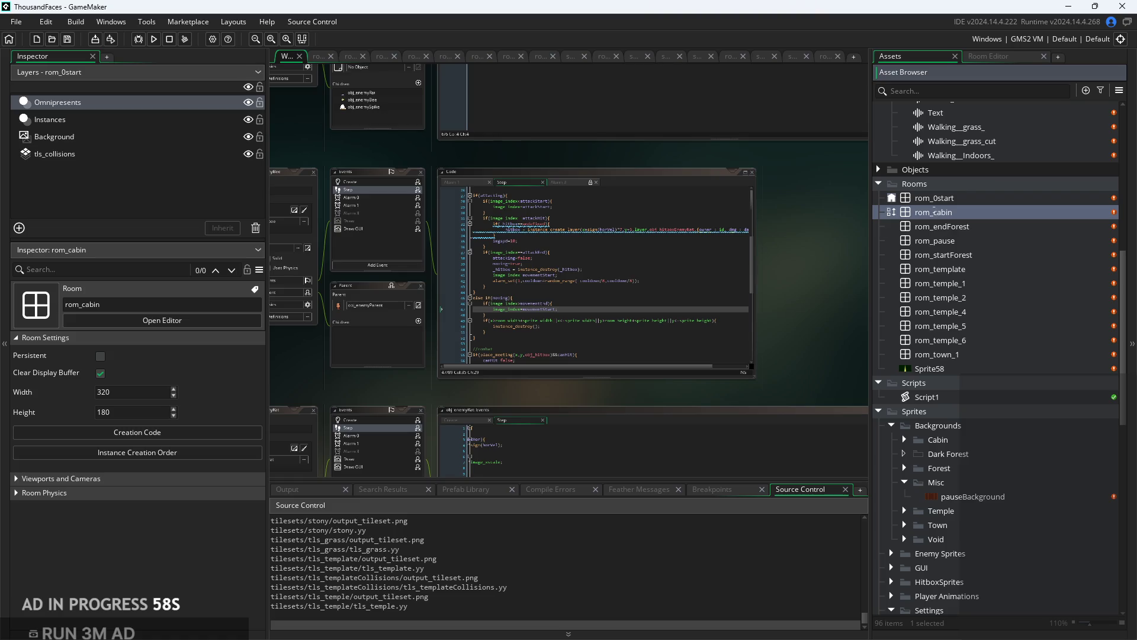
text(0)
key(Return)
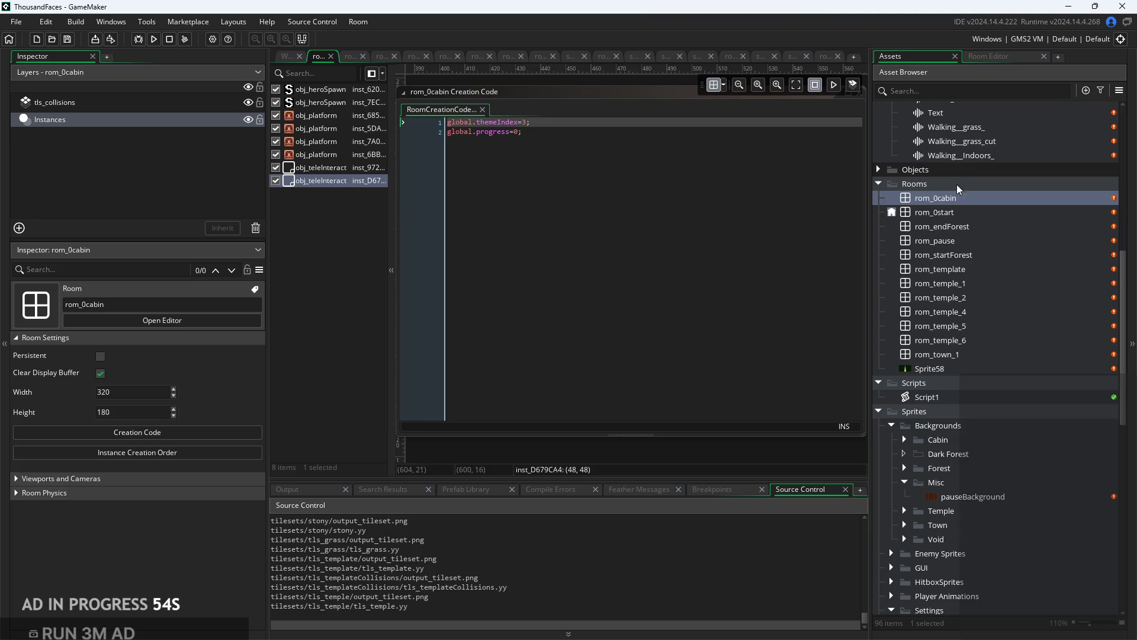
Rename rom_pause to rom_0pause, then open rom_startForest.
click(973, 230)
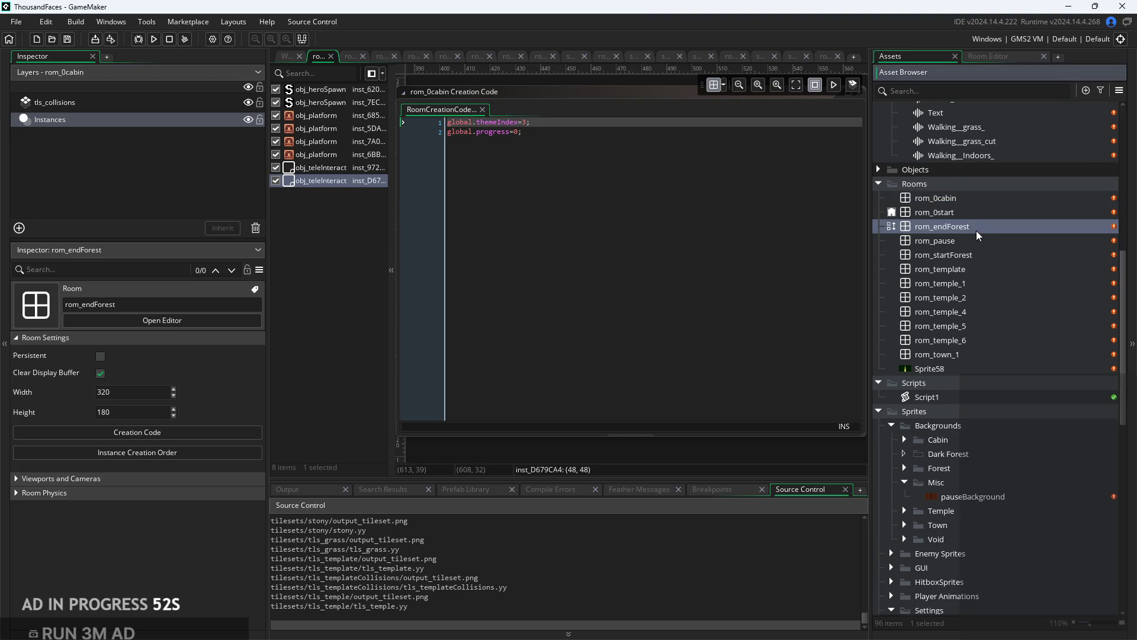
click(973, 240)
double_click(975, 244)
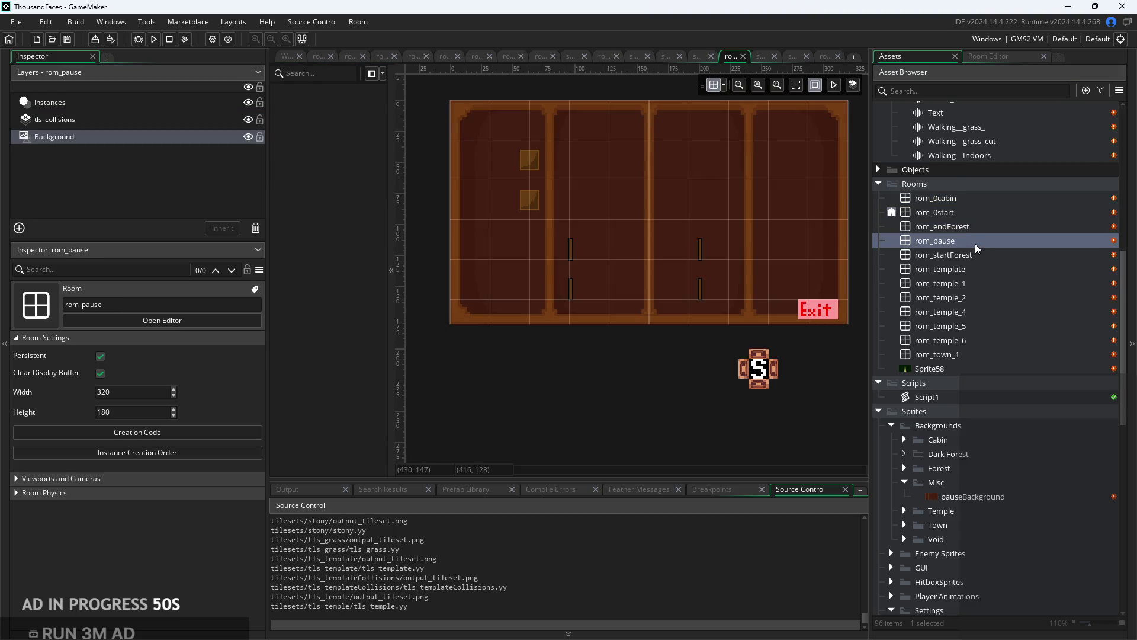
right_click(973, 243)
click(961, 242)
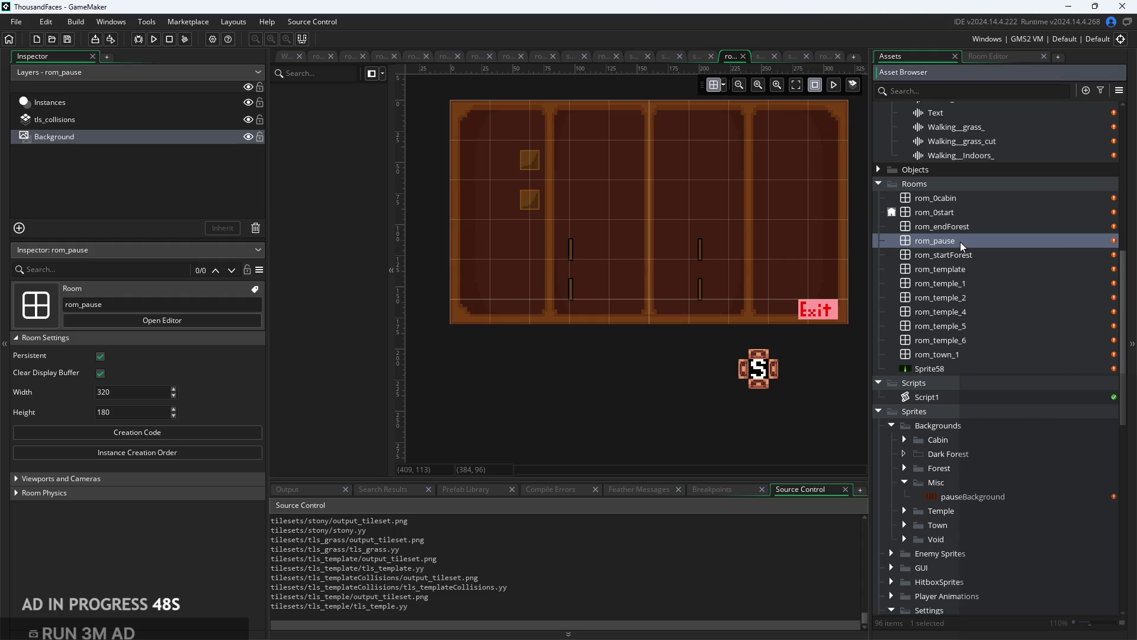
text(0)
key(Return)
key(Escape)
text(0)
key(Return)
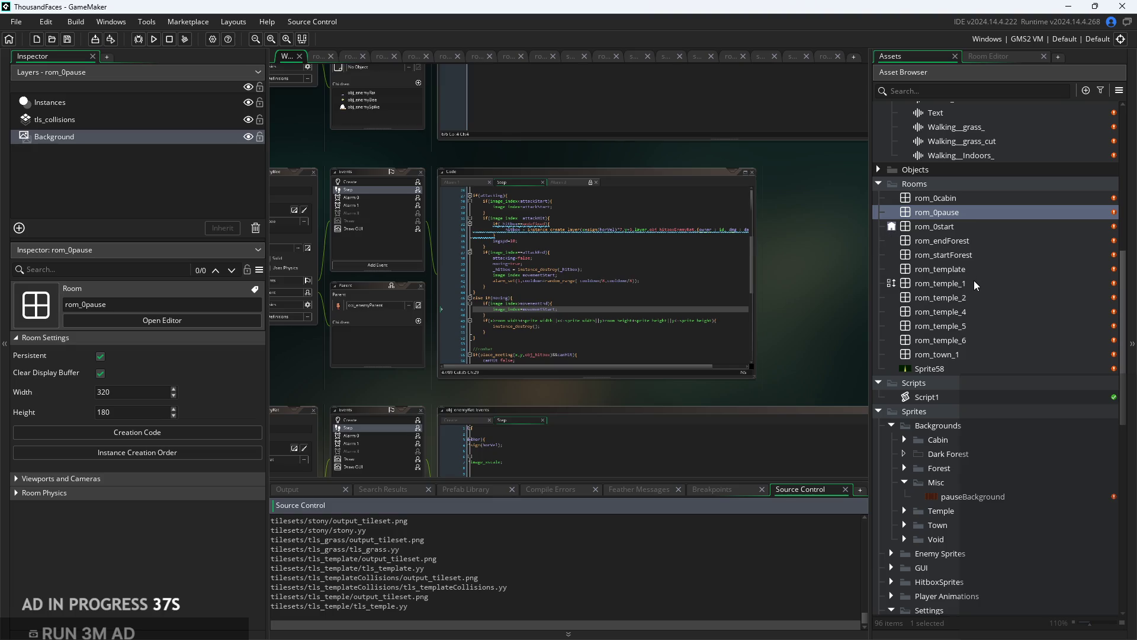
double_click(969, 256)
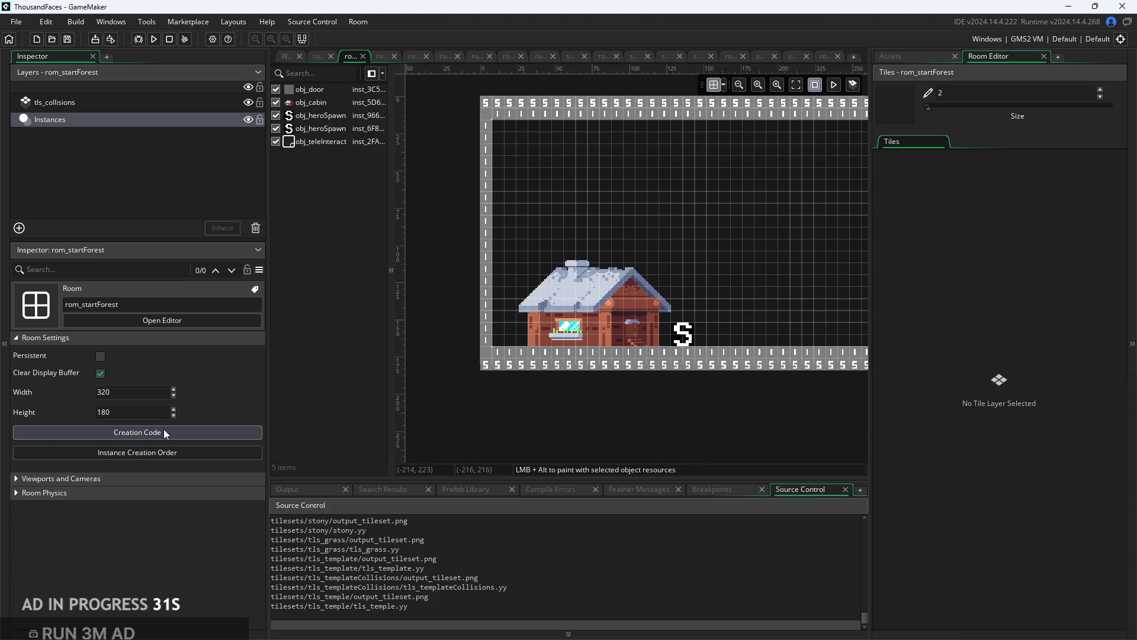
Open rom_startForest's creation code and place its window beside the room.
click(163, 430)
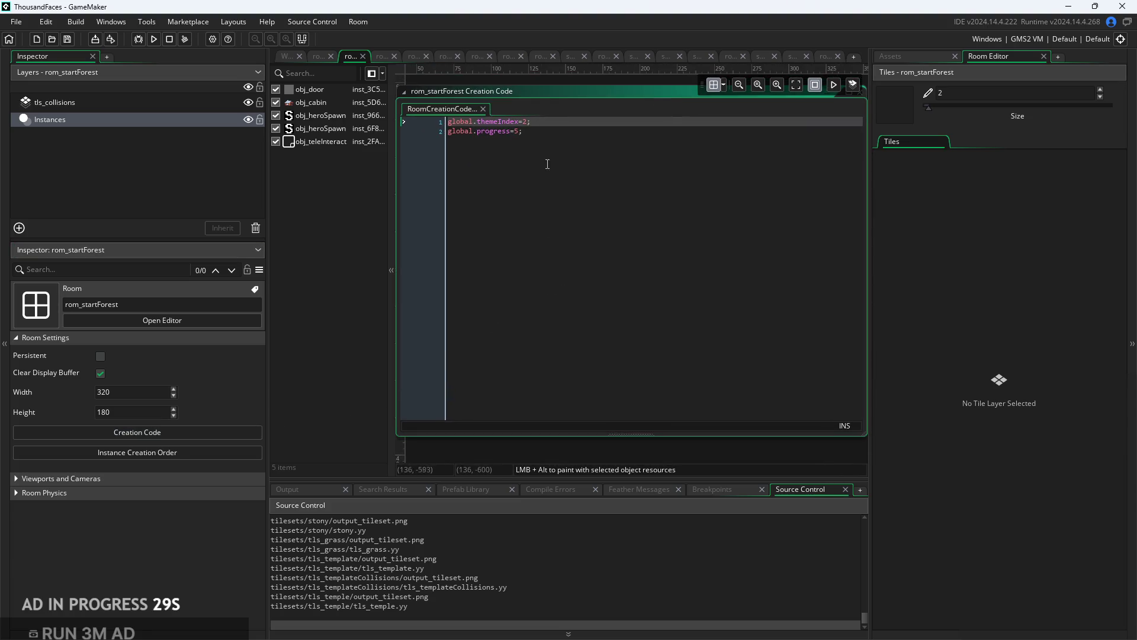
click(539, 132)
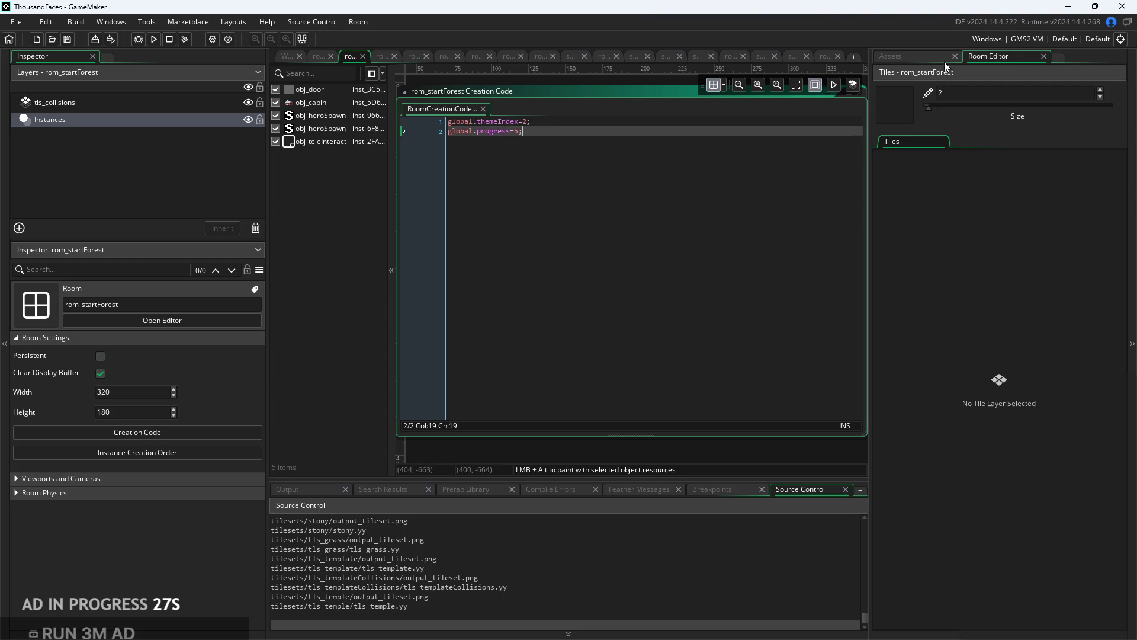
click(927, 62)
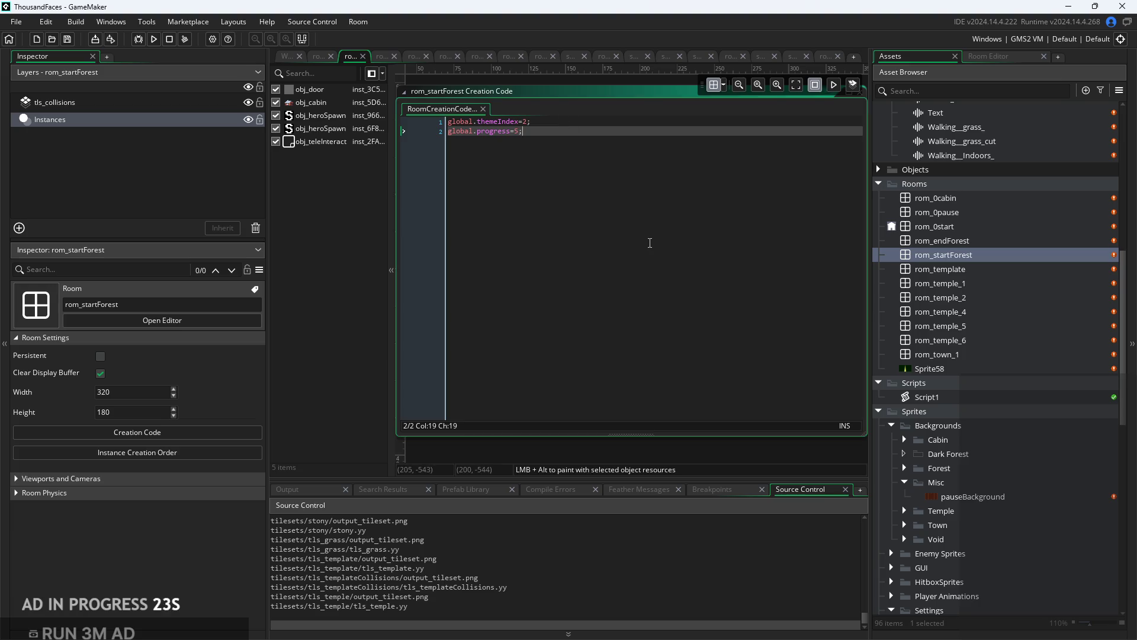
scroll(592, 249, down, 4)
scroll(506, 287, down, 2)
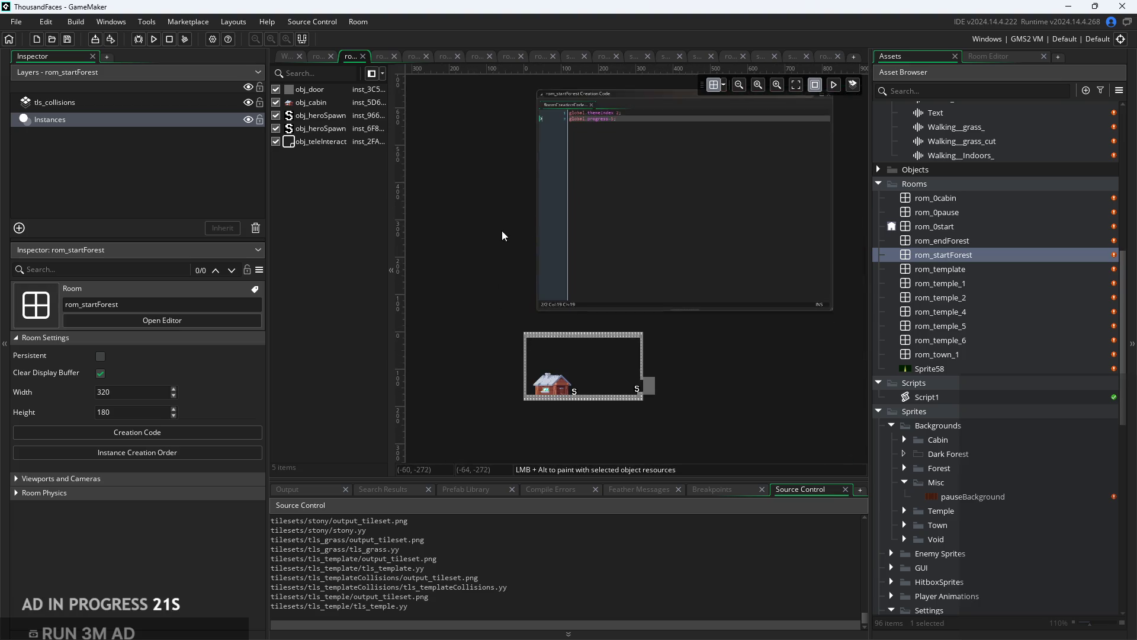
mouse_move(595, 102)
mouse_down()
mouse_move(755, 215)
mouse_move(758, 269)
mouse_up()
scroll(703, 322, up, 3)
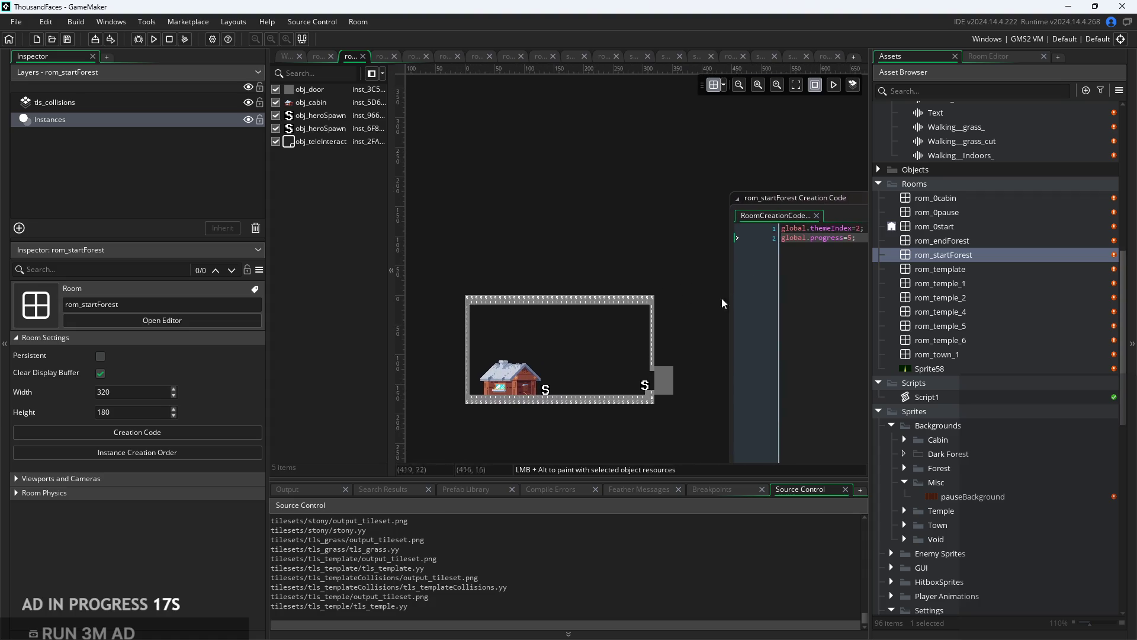
mouse_move(787, 208)
mouse_down()
mouse_move(748, 211)
mouse_move(748, 228)
mouse_up()
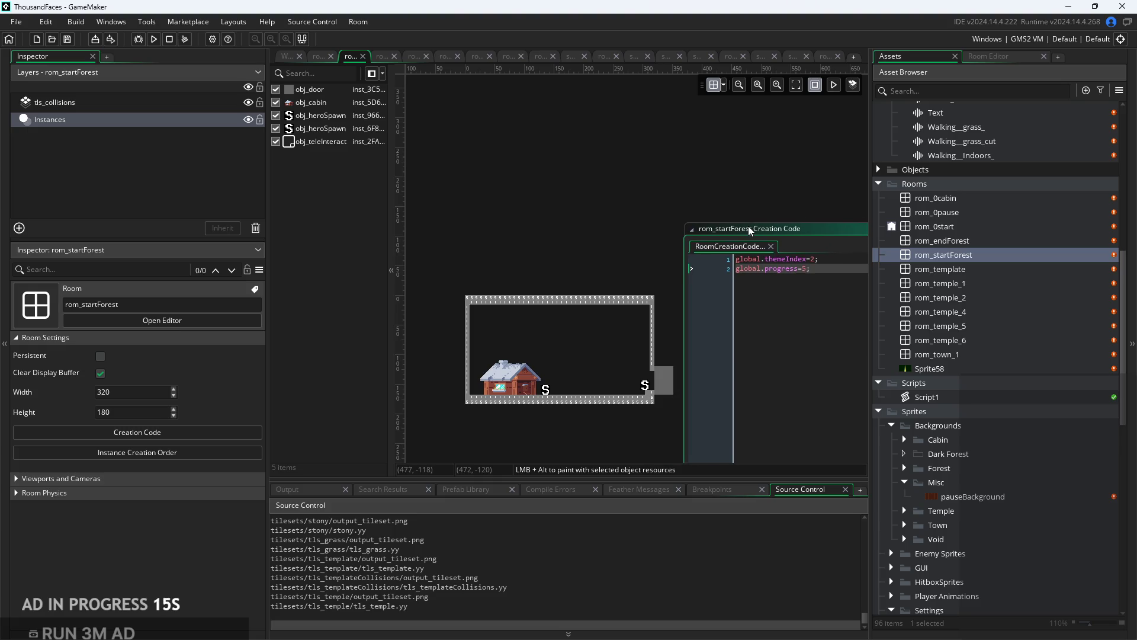
scroll(785, 269, up, 2)
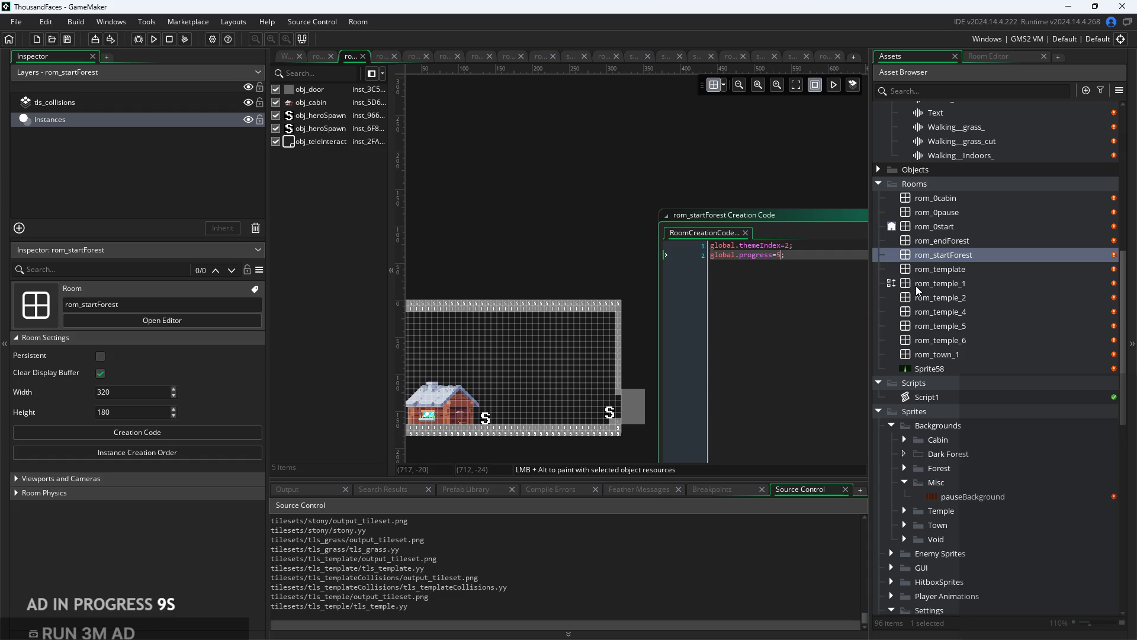
Change global.progress from 5 to 1, save, and open rom_temple_1.
key(BackSpace)
text(1)
click(642, 251)
key(ctrl+s)
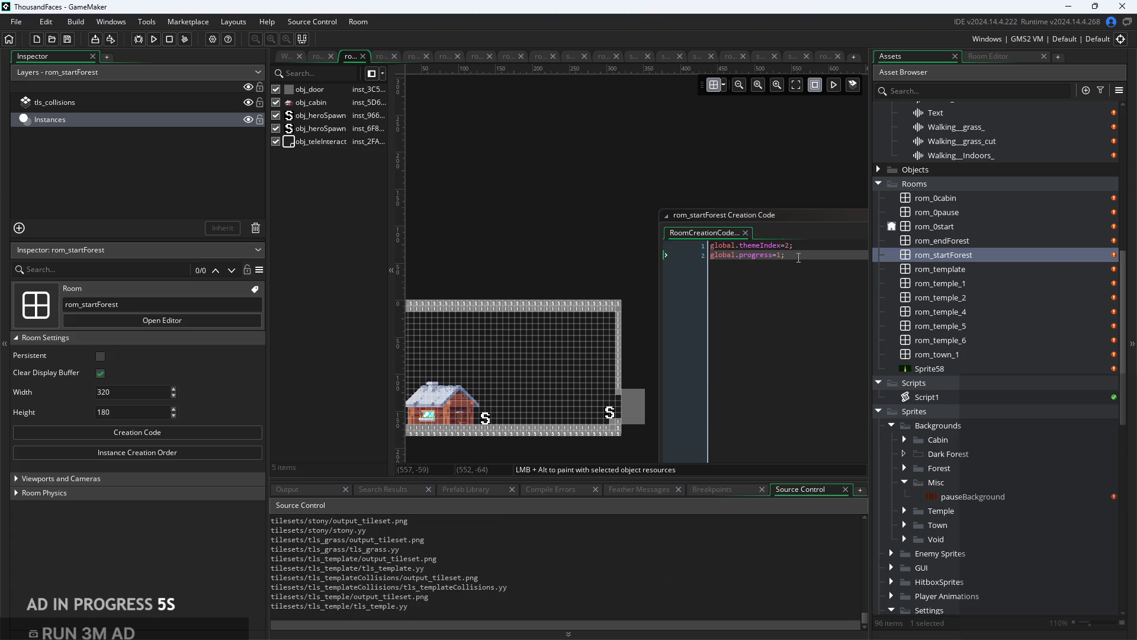
click(800, 256)
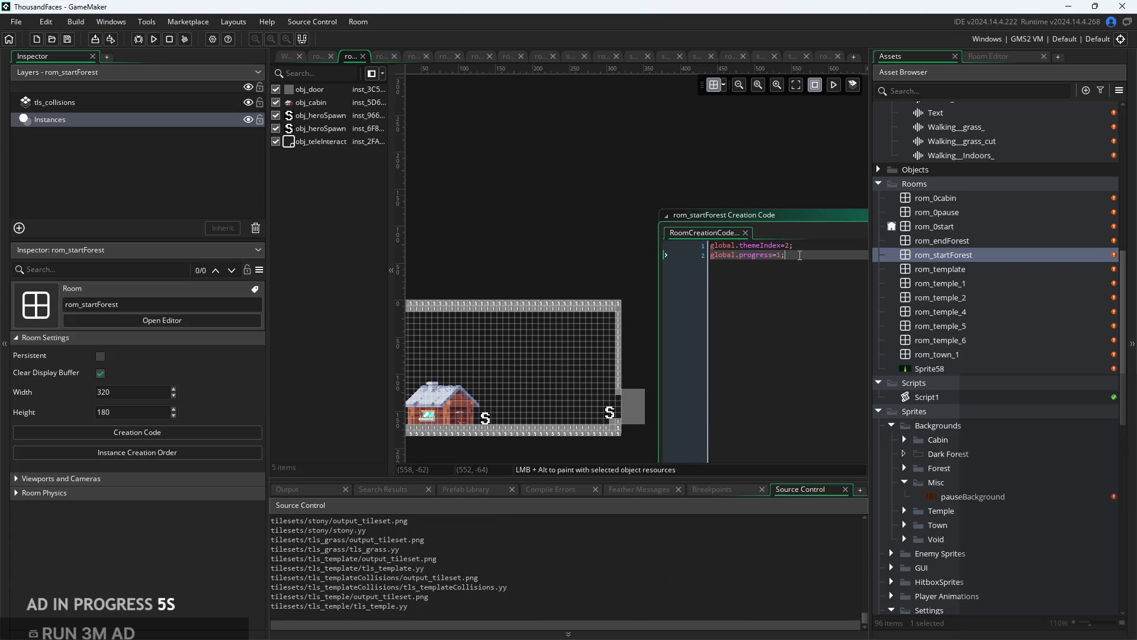
double_click(968, 283)
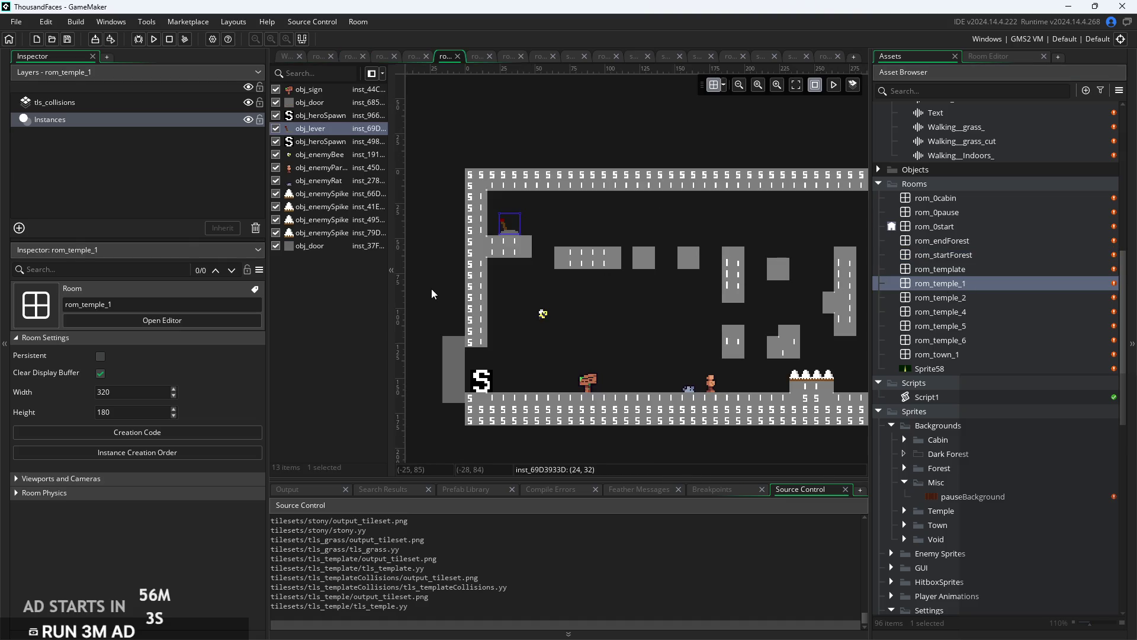
Rename rom_startForest to rom_1startForest.
right_click(983, 283)
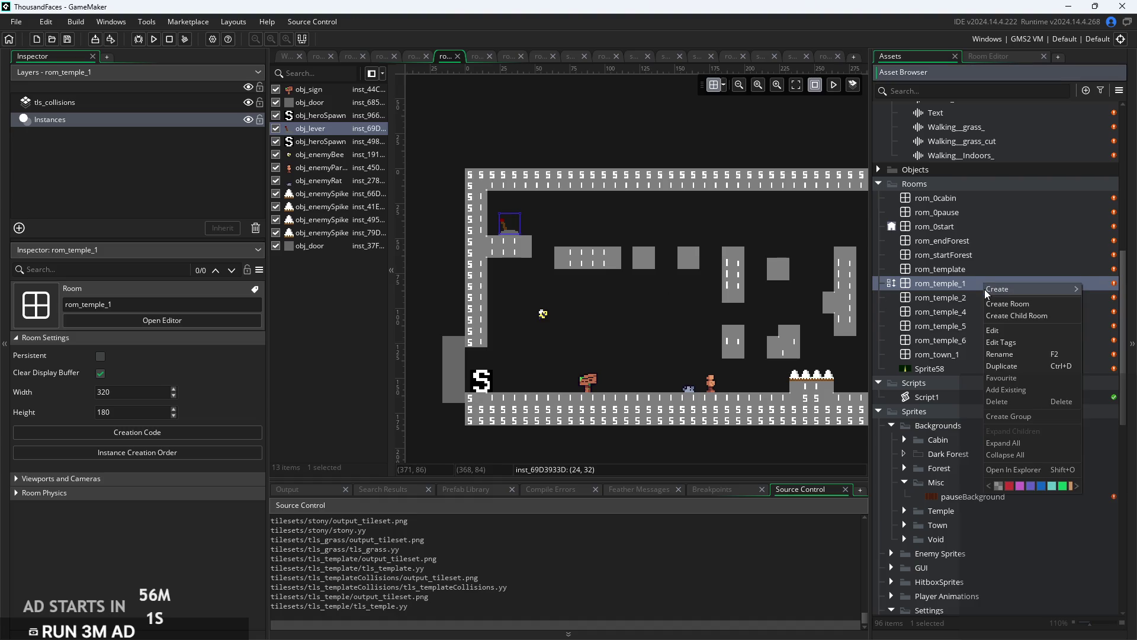
click(974, 257)
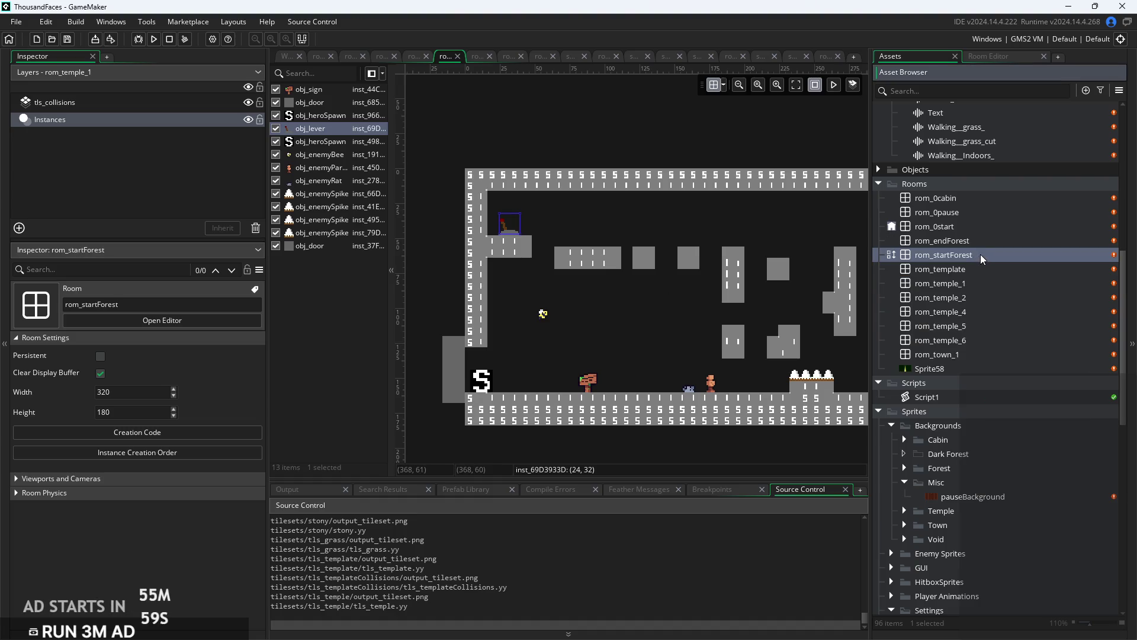
right_click(981, 256)
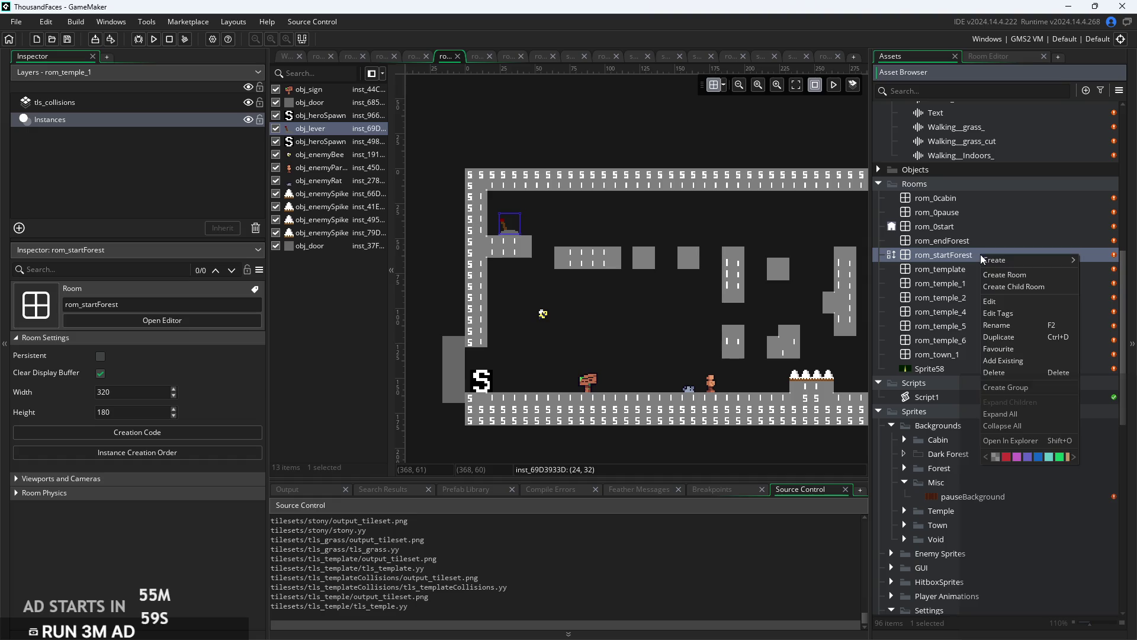
click(1009, 327)
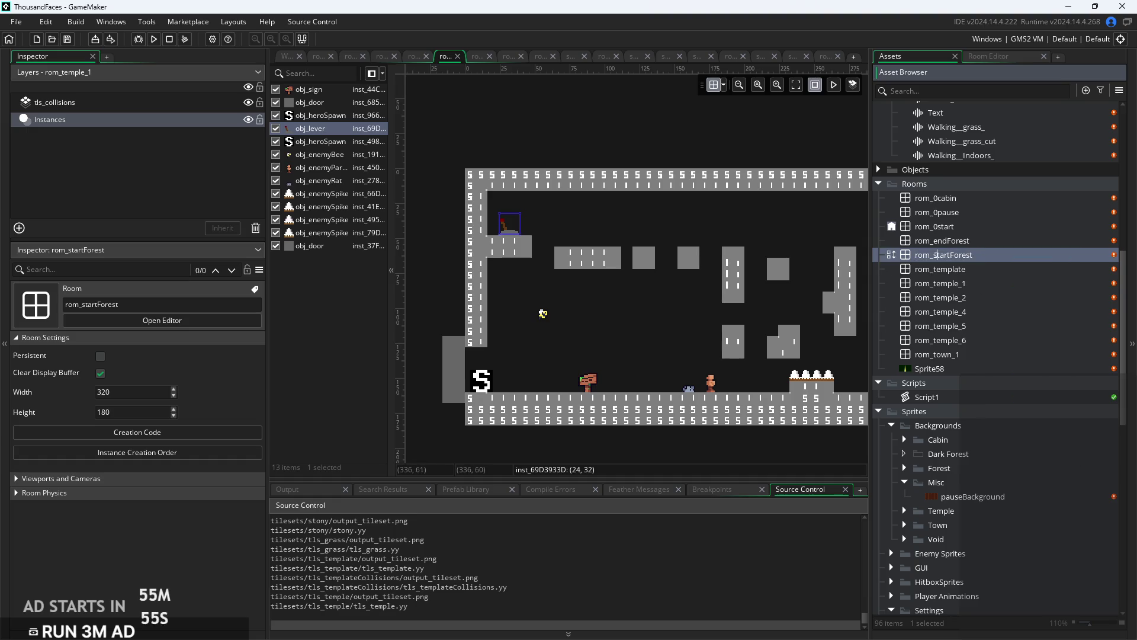
double_click(936, 254)
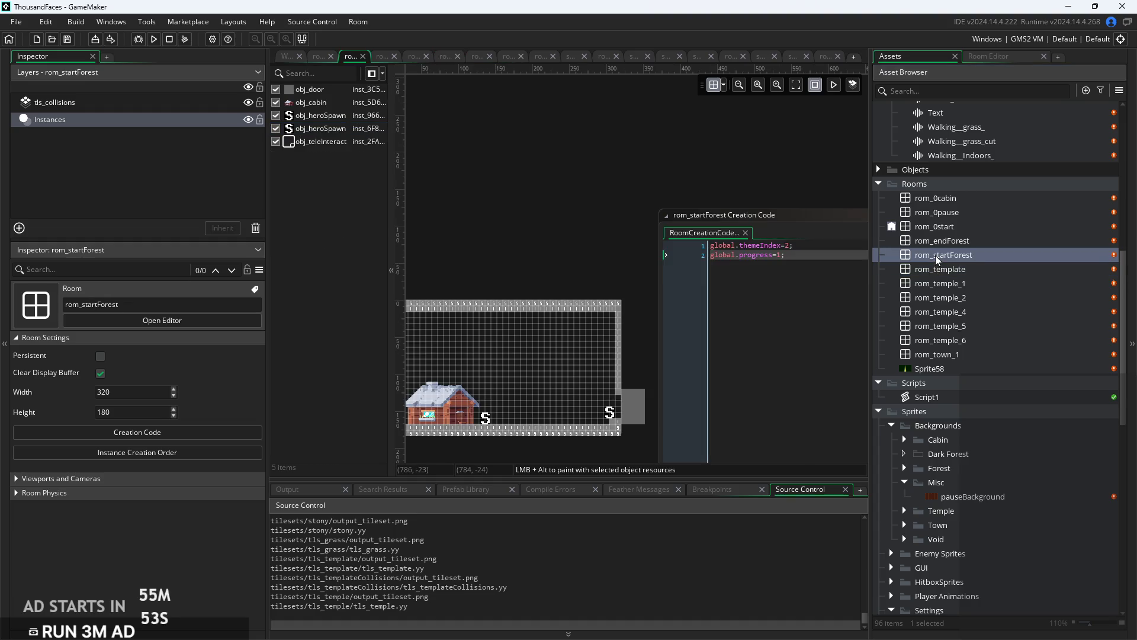
right_click(972, 258)
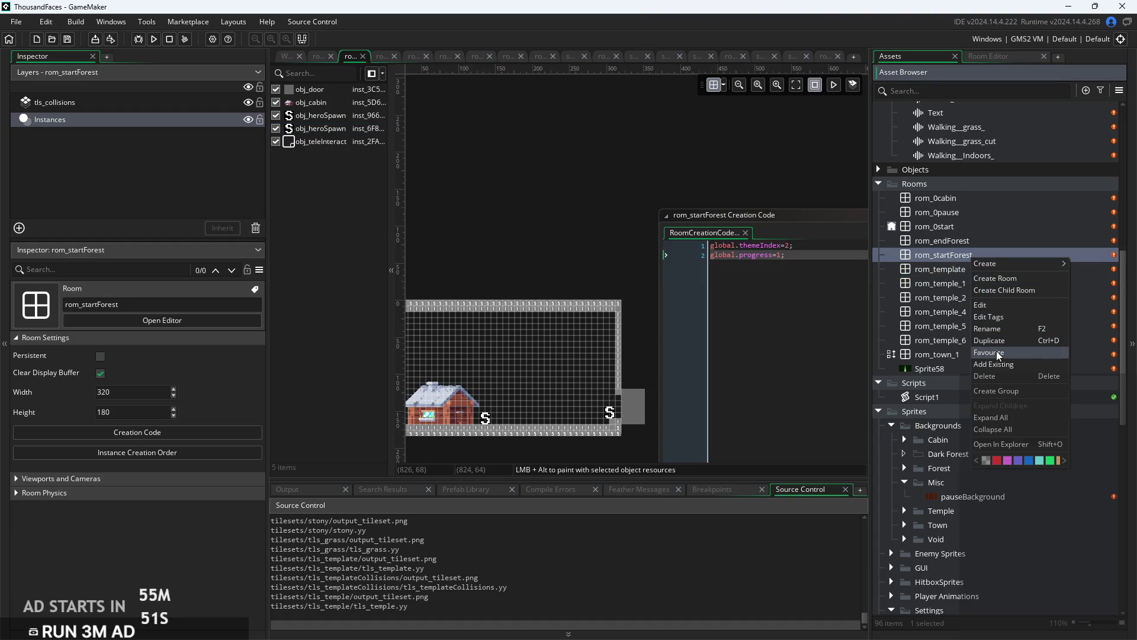
click(996, 328)
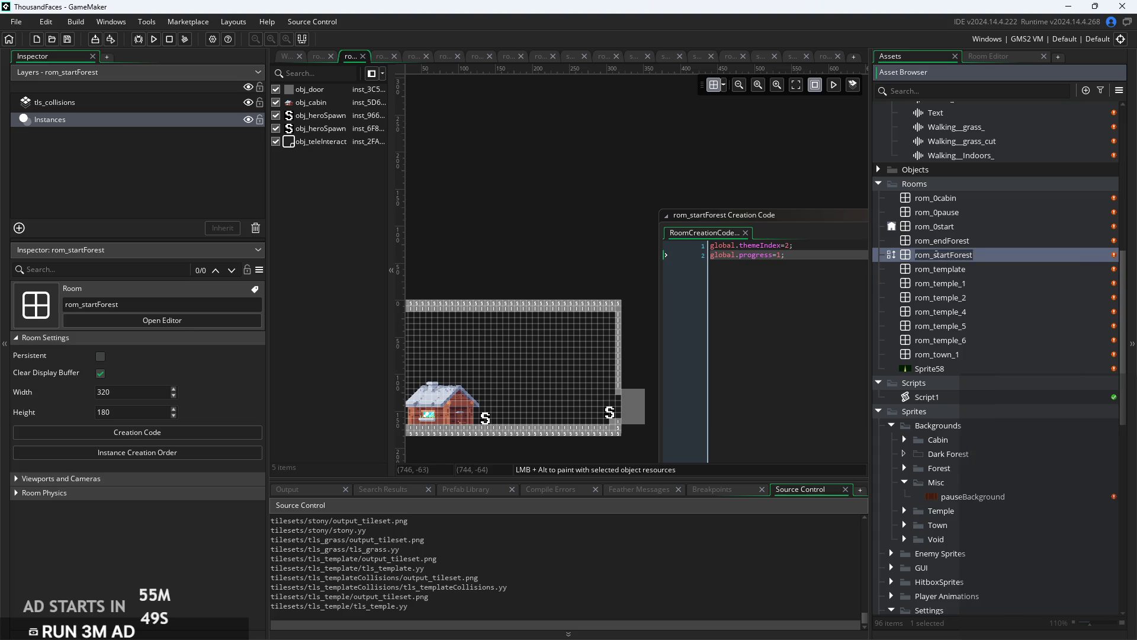
key(Home)
key(Right)
key(Right)
key(Right)
text(1)
key(Return)
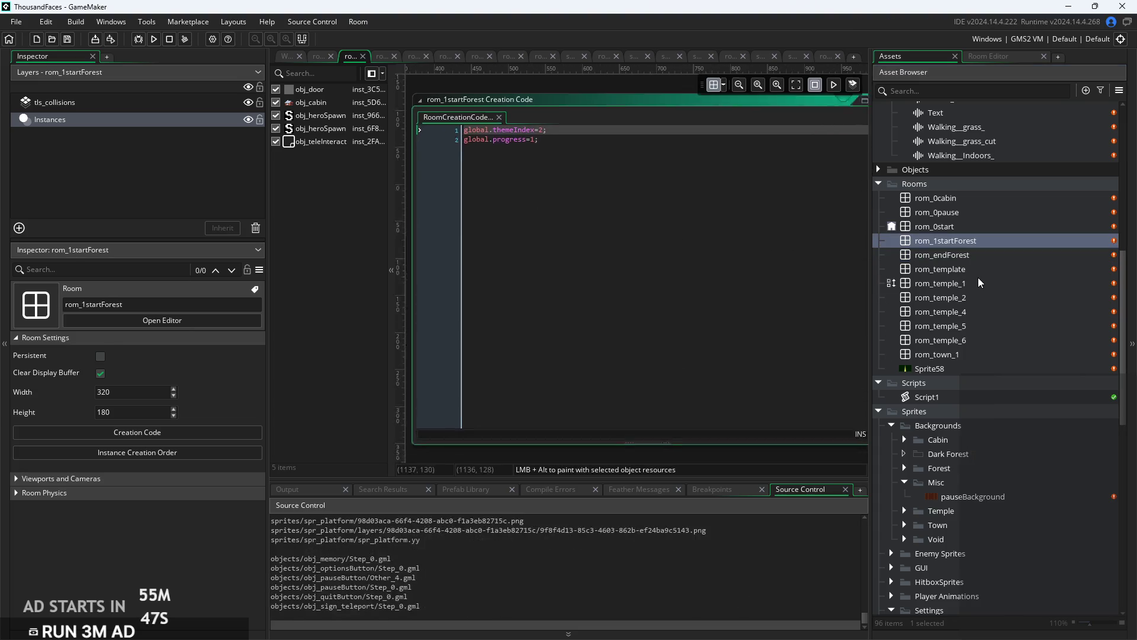
Rename rom_temple_1 to rom_1temple_1.
click(964, 270)
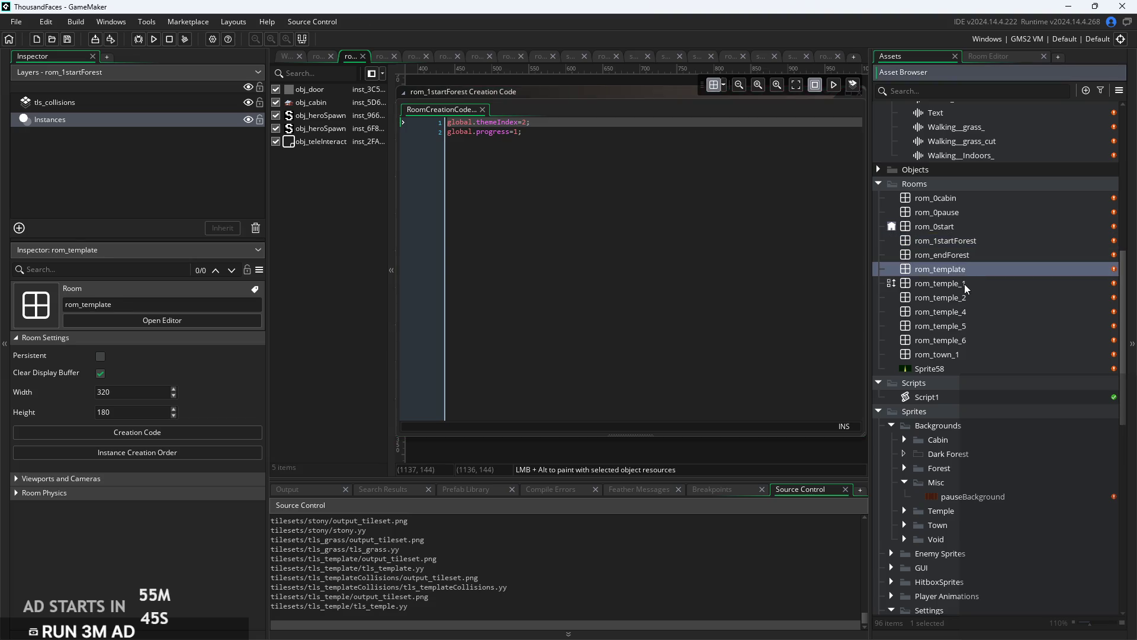
click(968, 288)
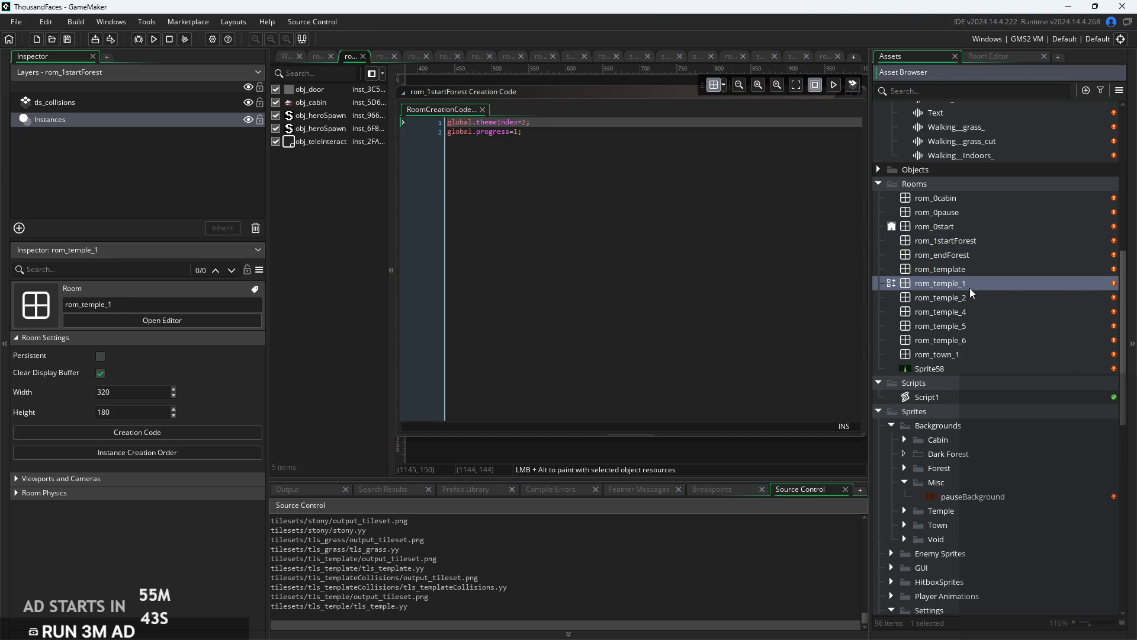
right_click(968, 288)
click(1003, 356)
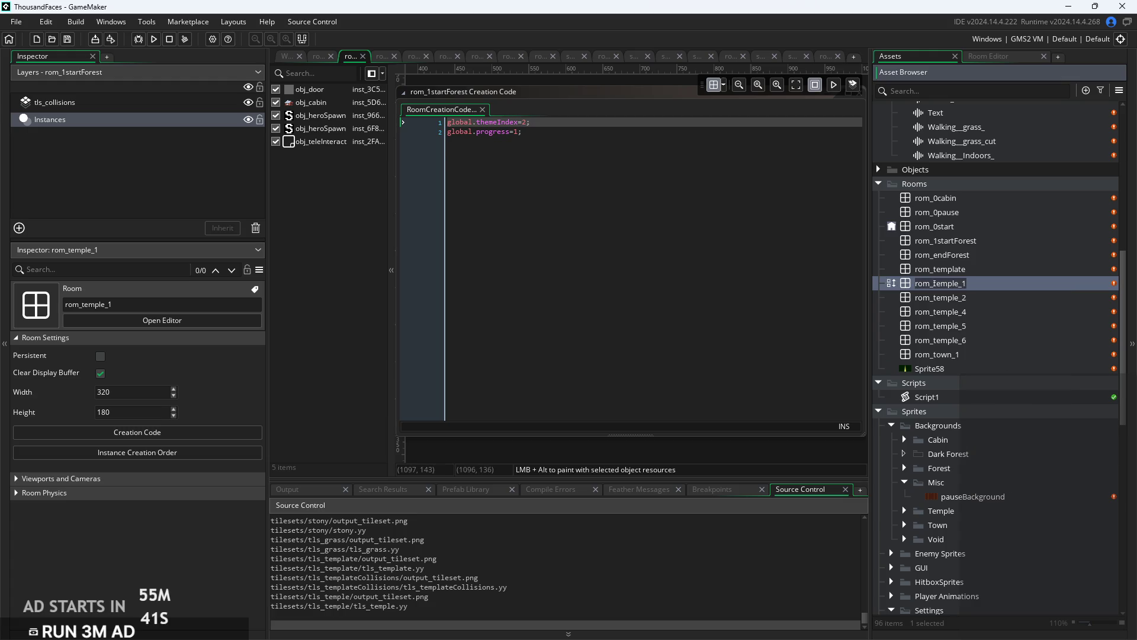
key(Return)
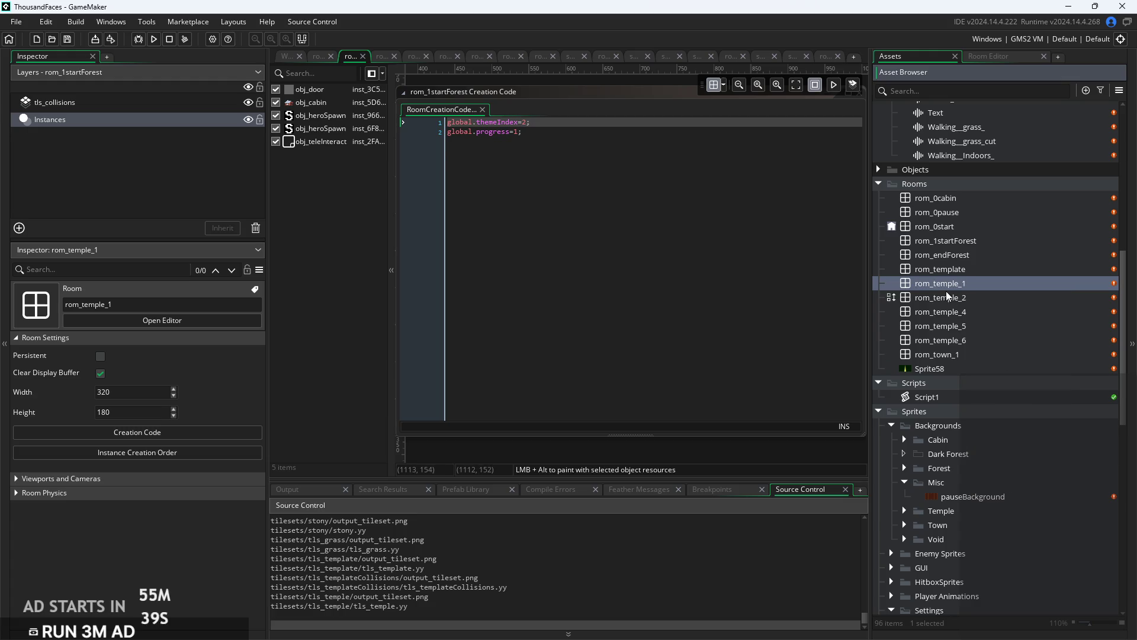
text(1)
key(Return)
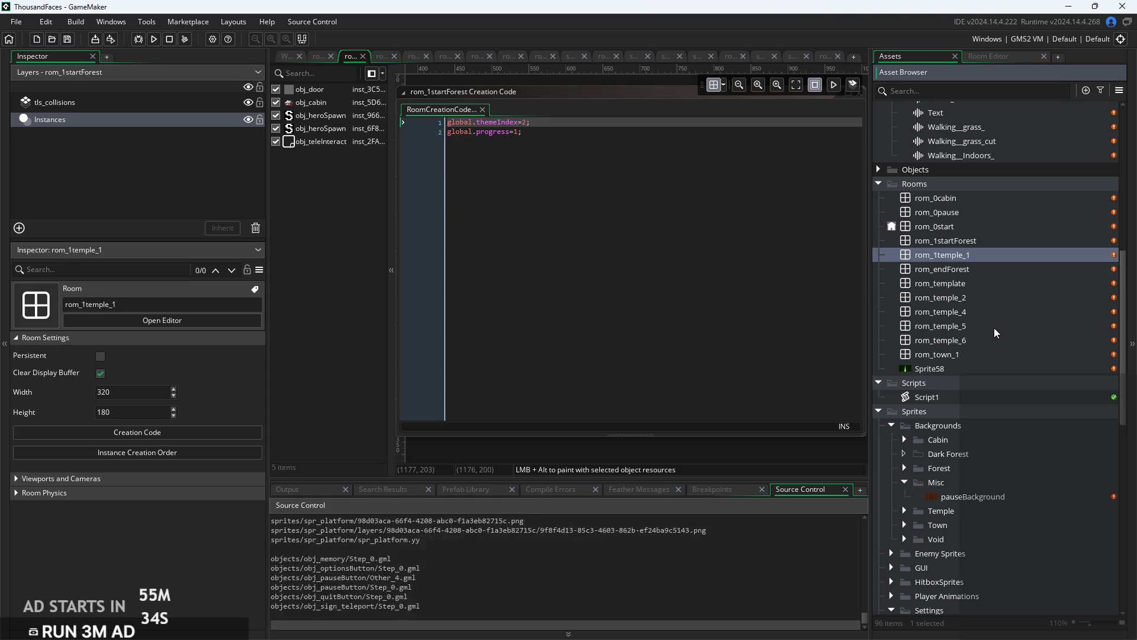
click(984, 240)
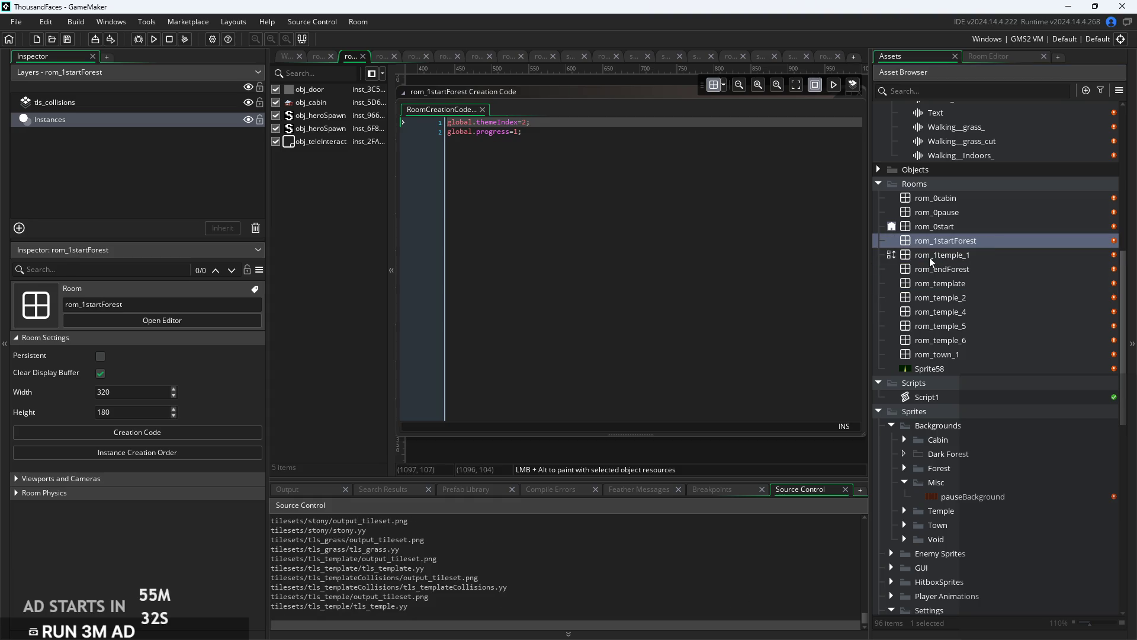
Set global.progress to 0 in rom_1startForest's creation code.
click(989, 239)
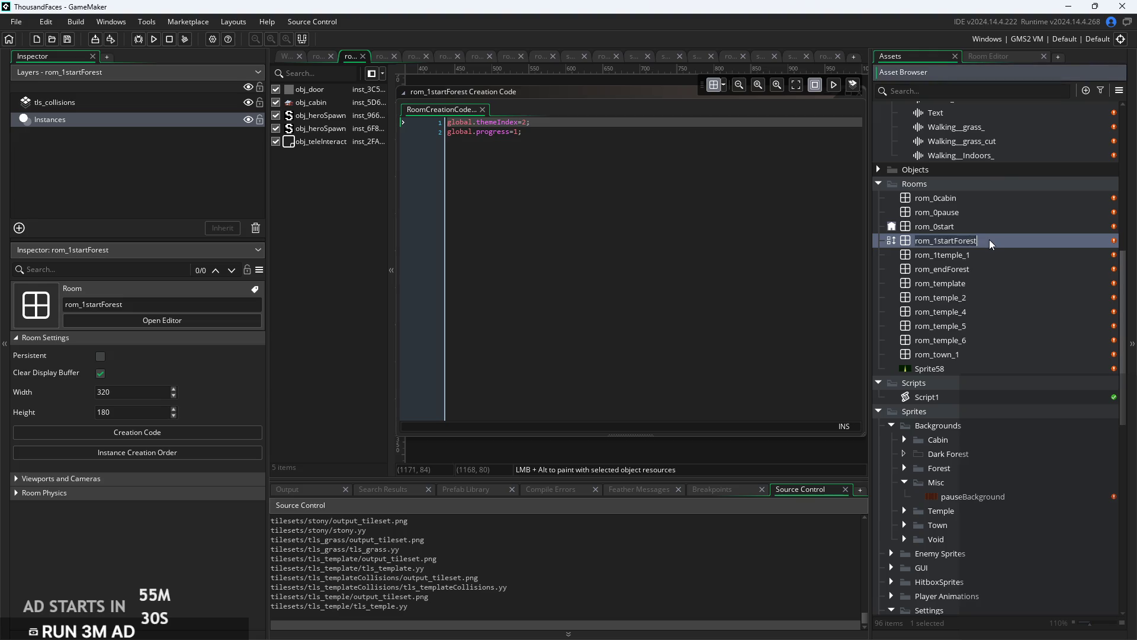
click(515, 131)
key(Delete)
text(0)
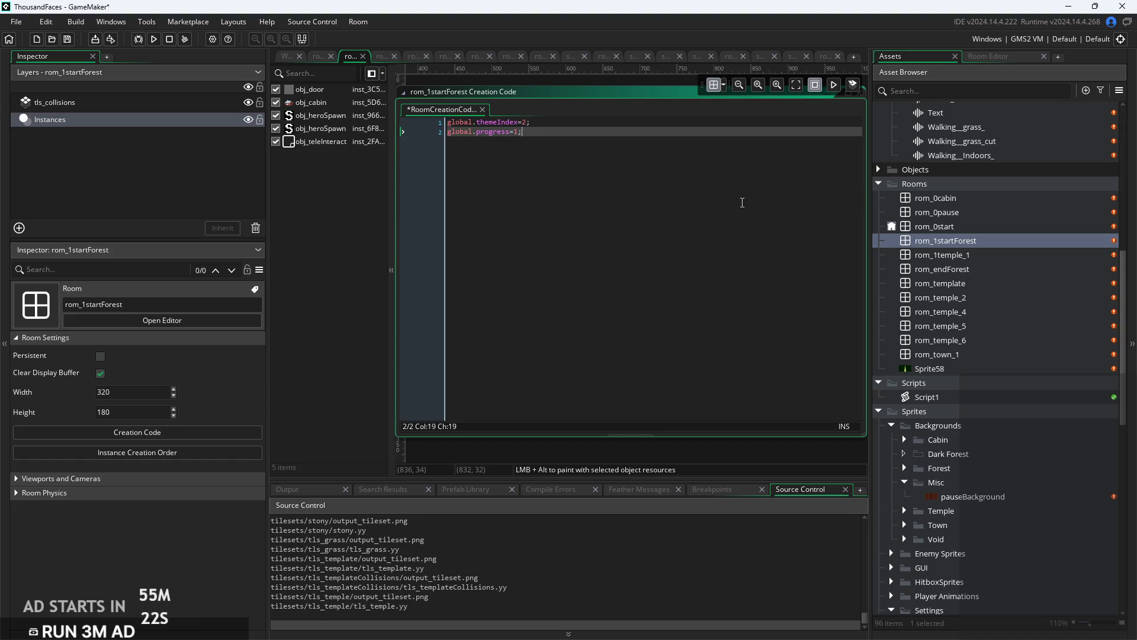
Move the creation code window below the room layout.
scroll(742, 202, down, 5)
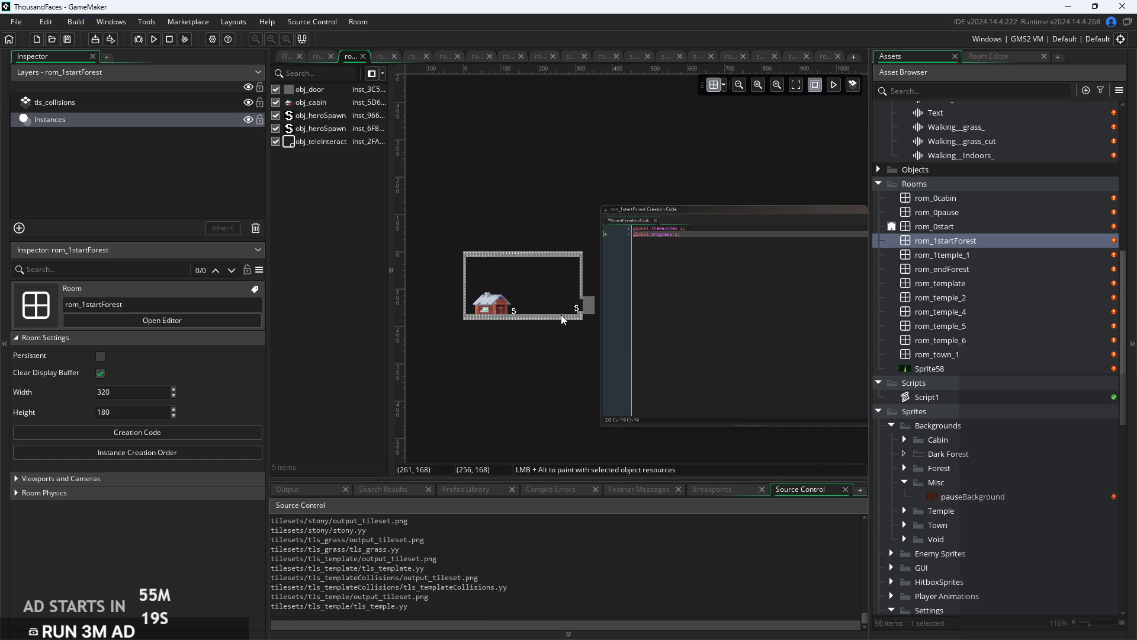
scroll(563, 337, up, 4)
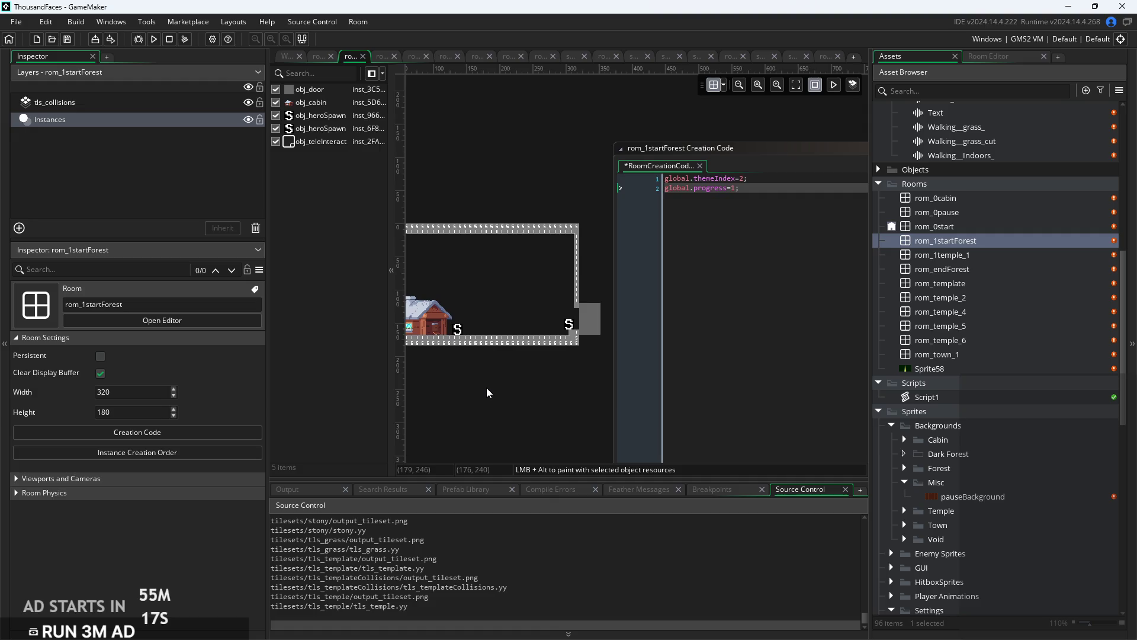
scroll(485, 387, down, 4)
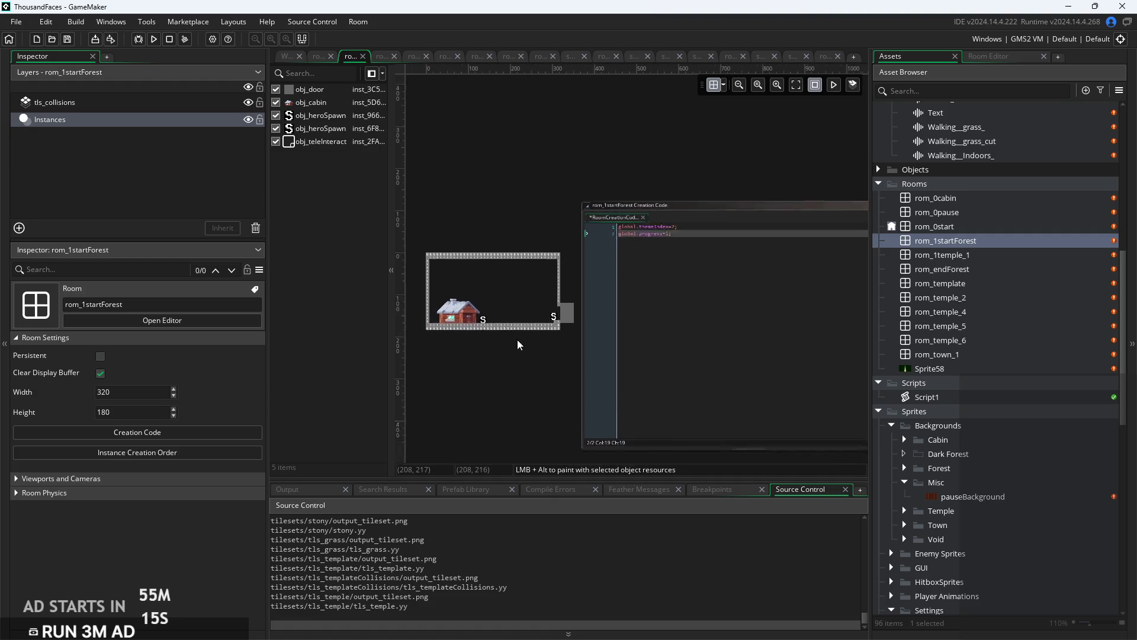
mouse_move(629, 180)
mouse_down()
mouse_move(629, 266)
mouse_move(482, 328)
mouse_up()
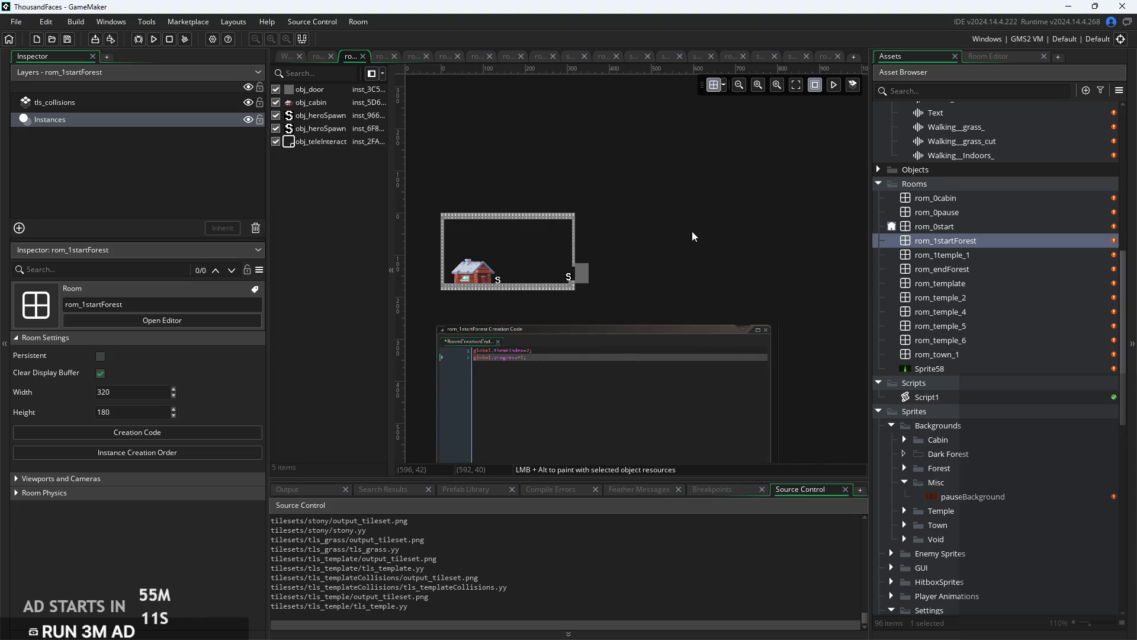
scroll(594, 304, up, 3)
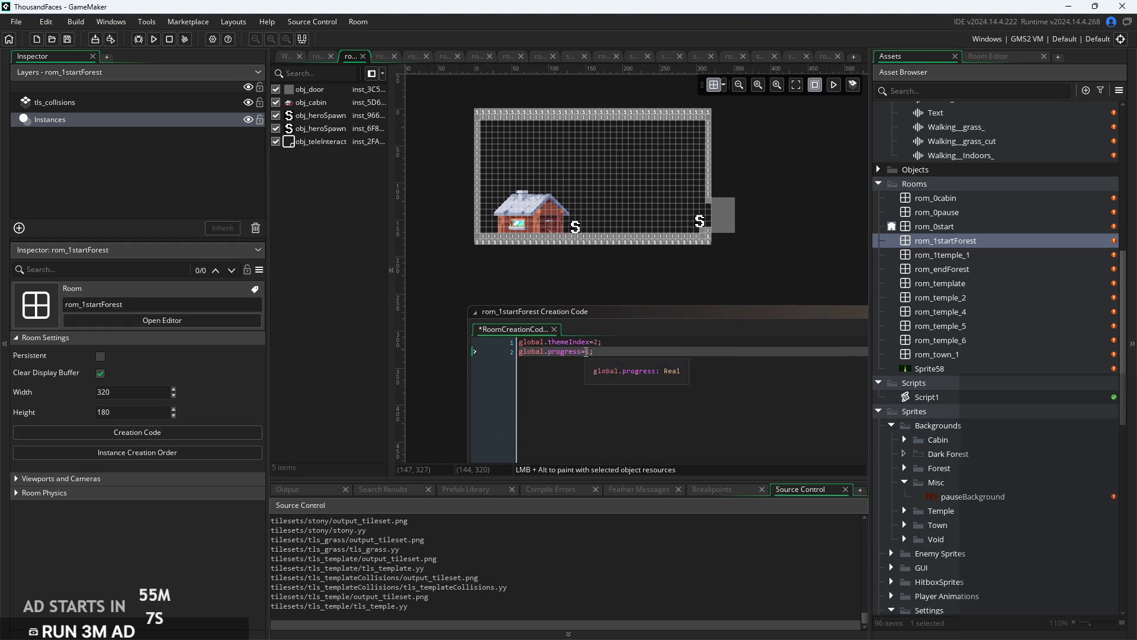
click(587, 352)
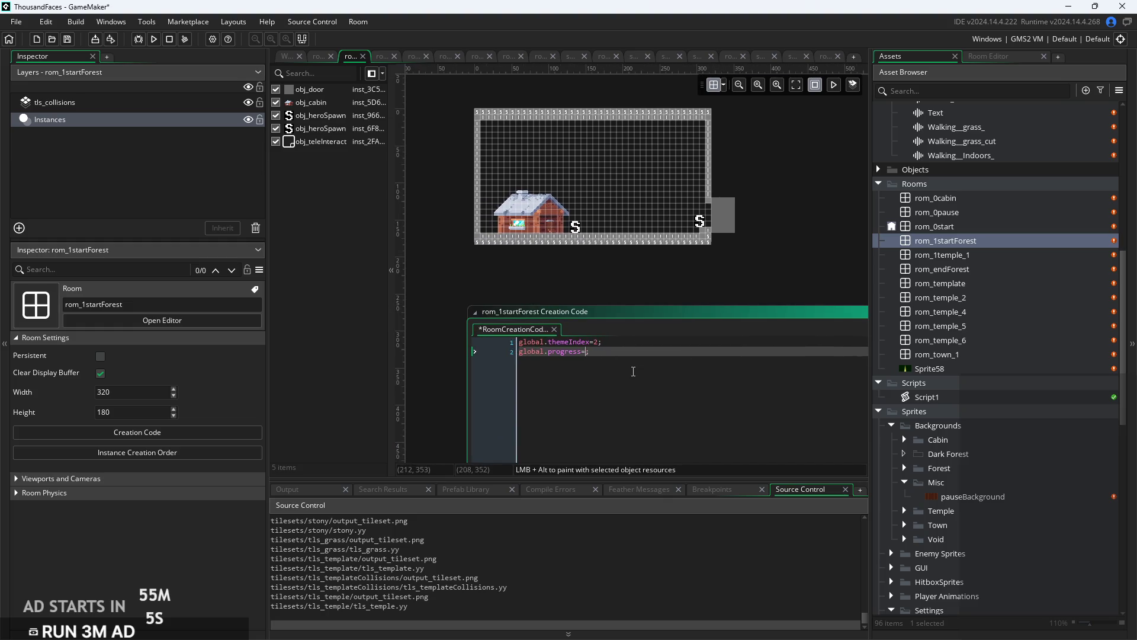
text(9)
key(BackSpace)
click(737, 271)
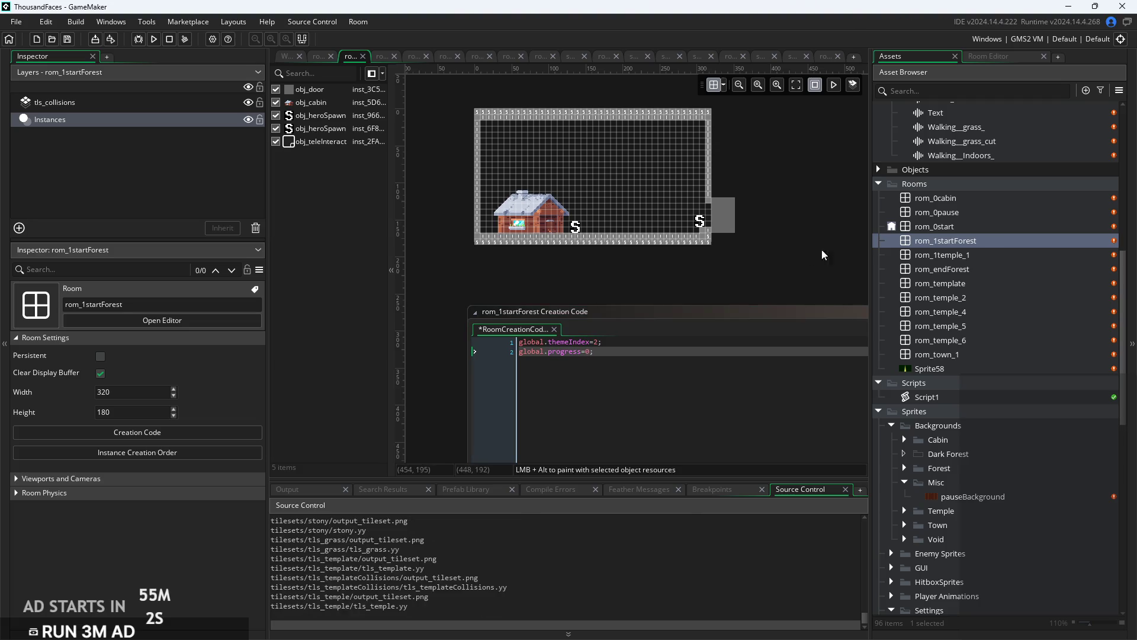
Rename rom_1startForest to rom_0startForest.
right_click(968, 246)
click(999, 311)
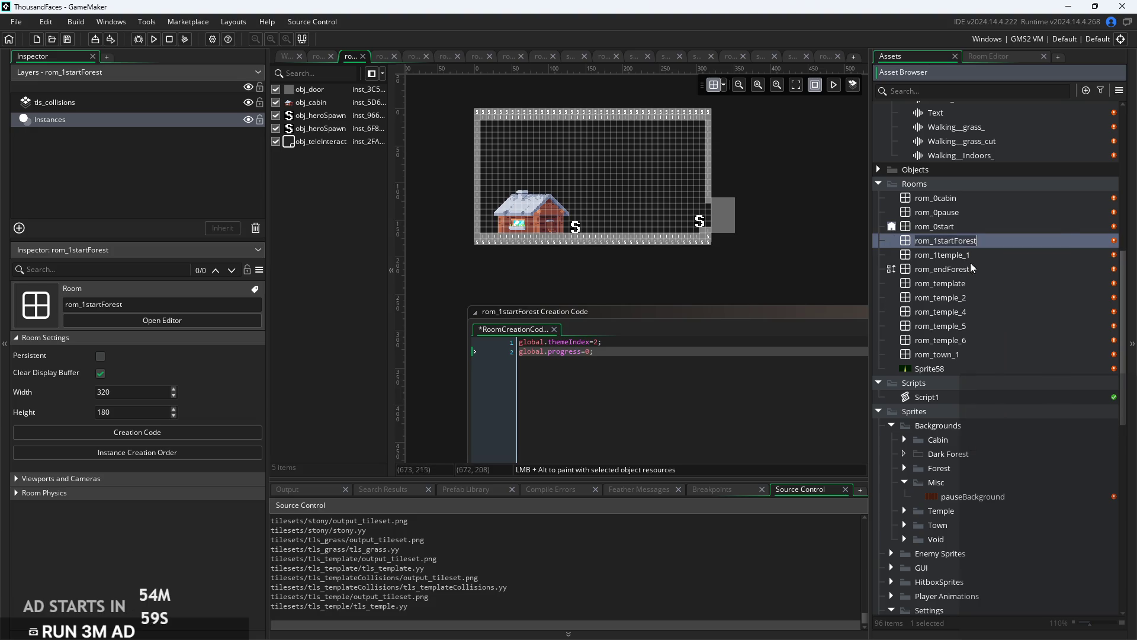
right_click(938, 242)
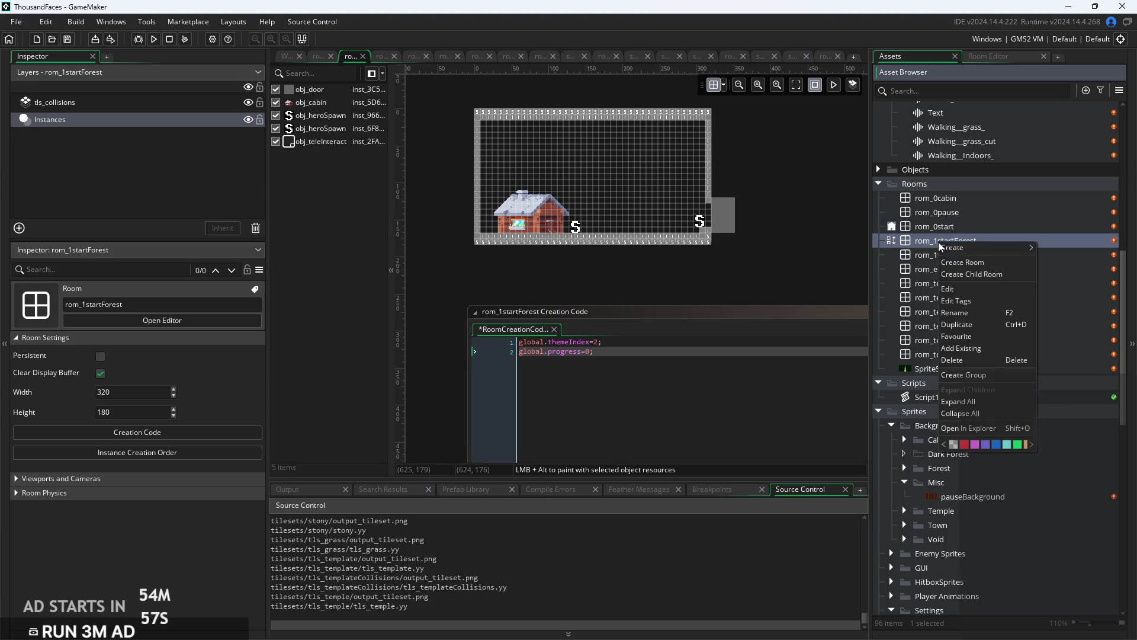
click(978, 310)
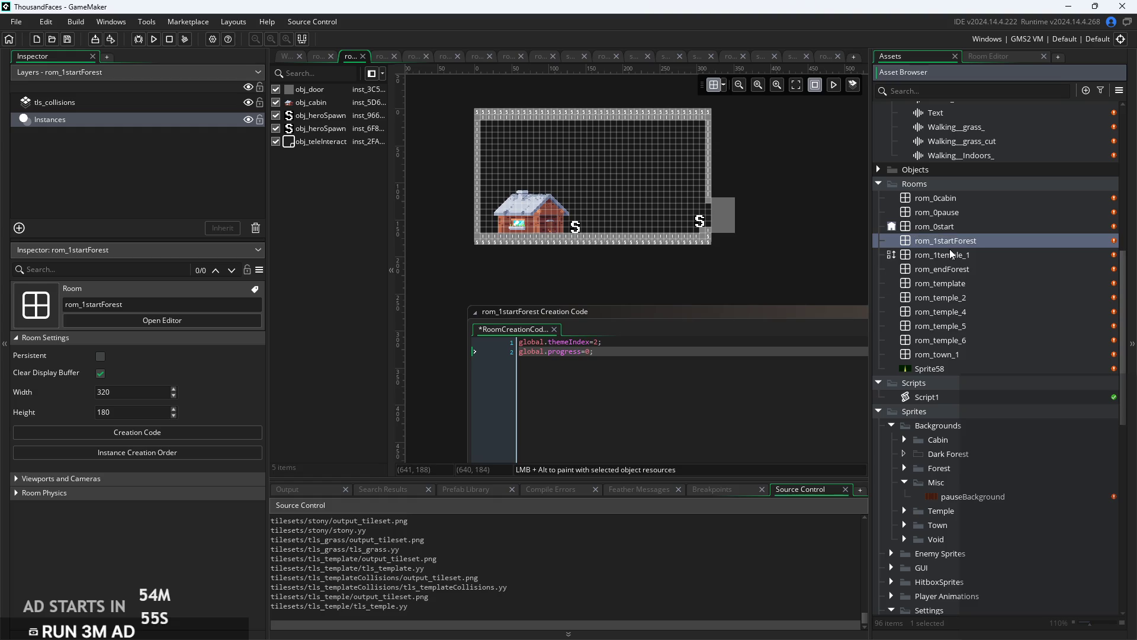
text(rom_0startForest)
key(Return)
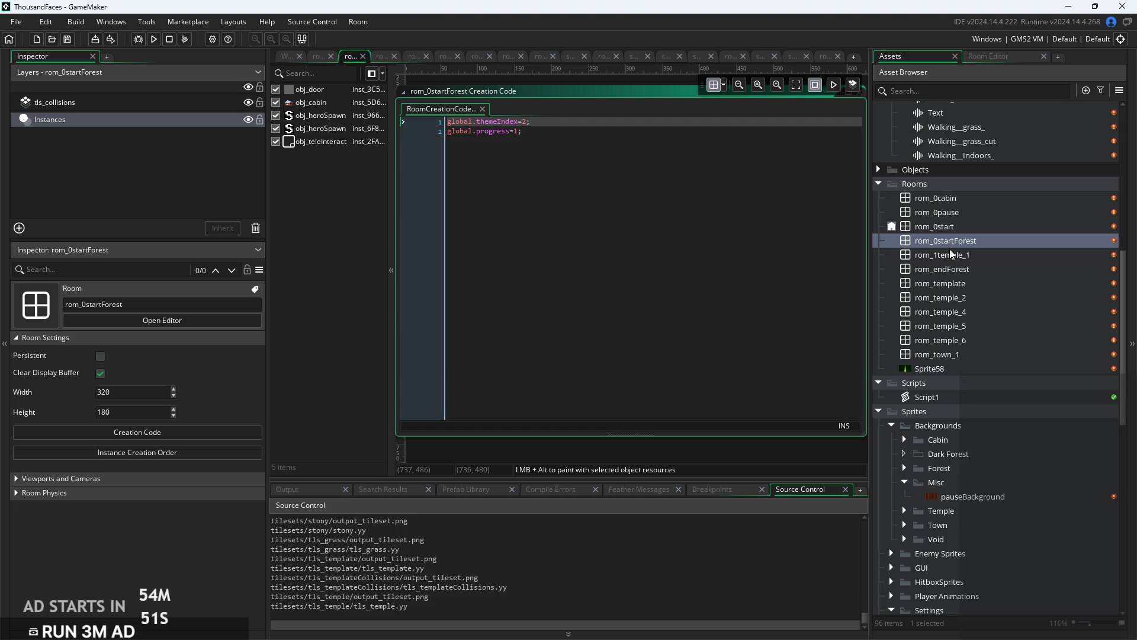
Rename rom_temple_2 to rom_2temple_2 and rom_temple_4 to rom_3temple_4.
double_click(991, 255)
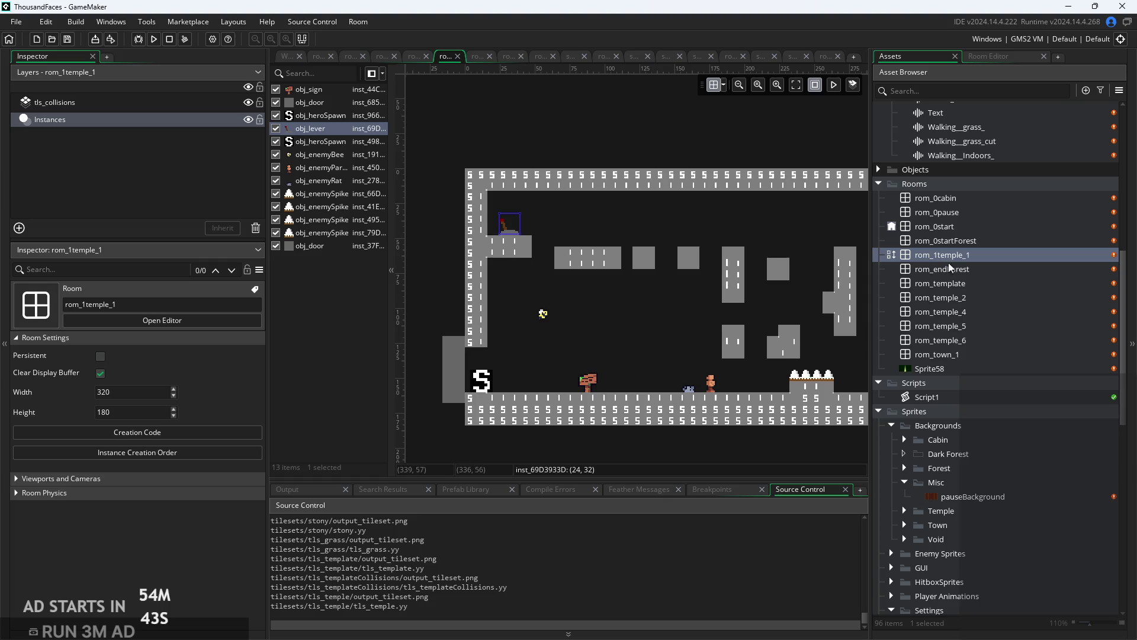
double_click(964, 295)
right_click(975, 296)
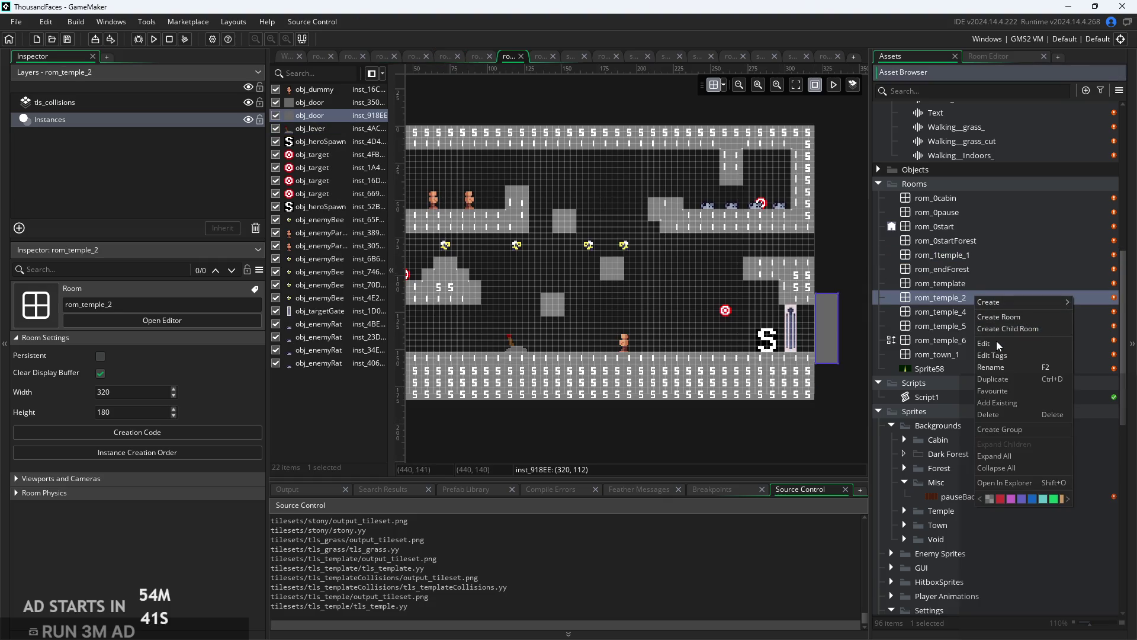
click(995, 368)
text(2)
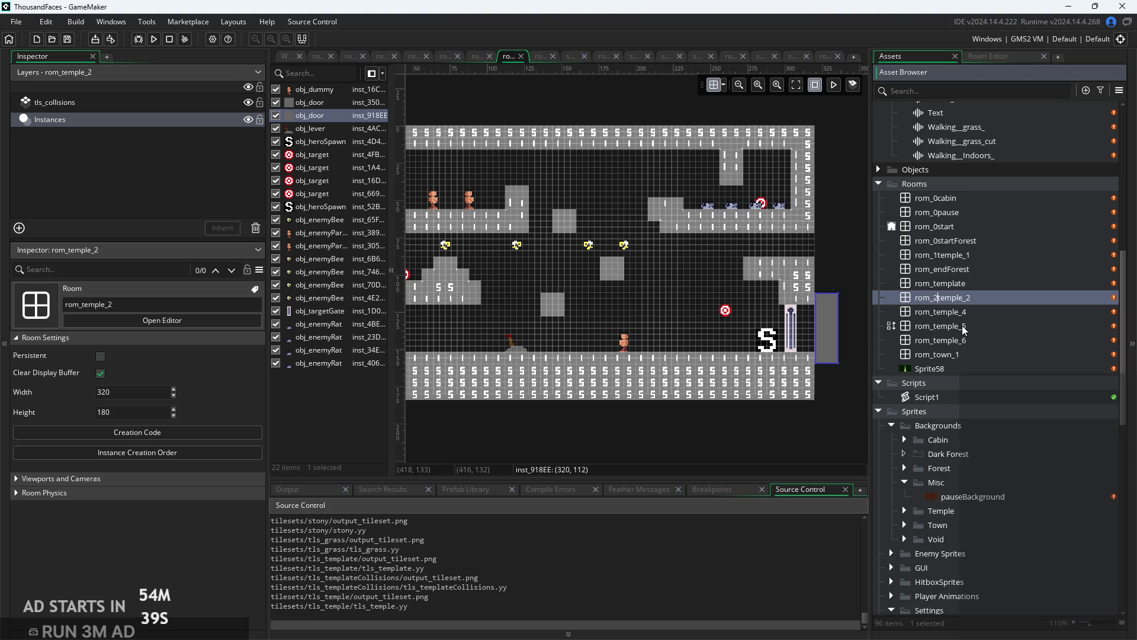
key(Return)
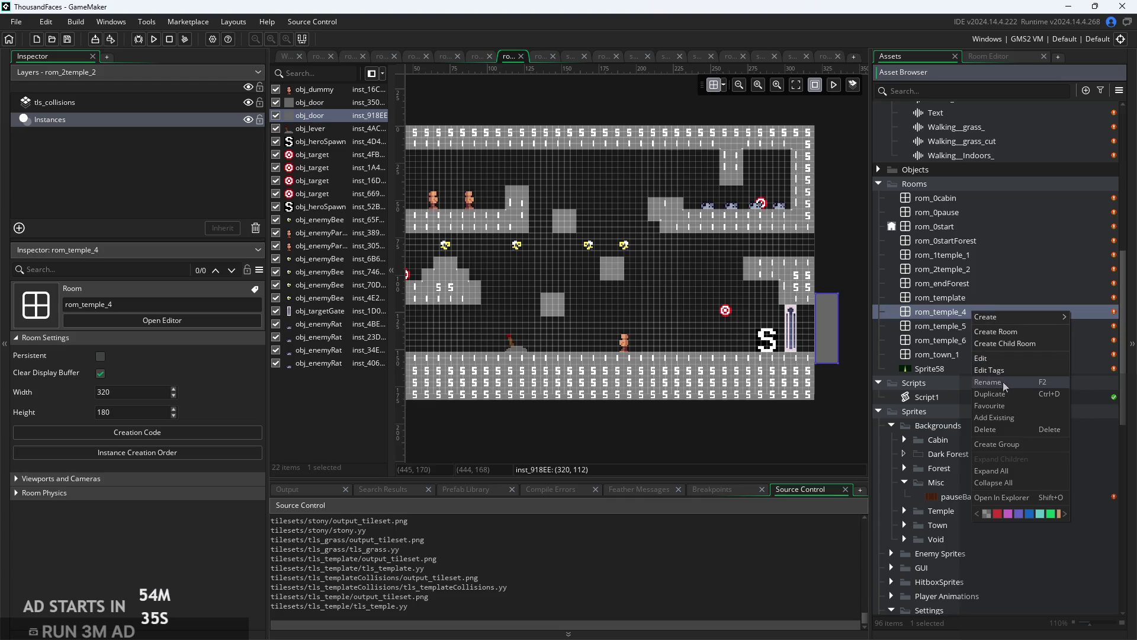
click(988, 382)
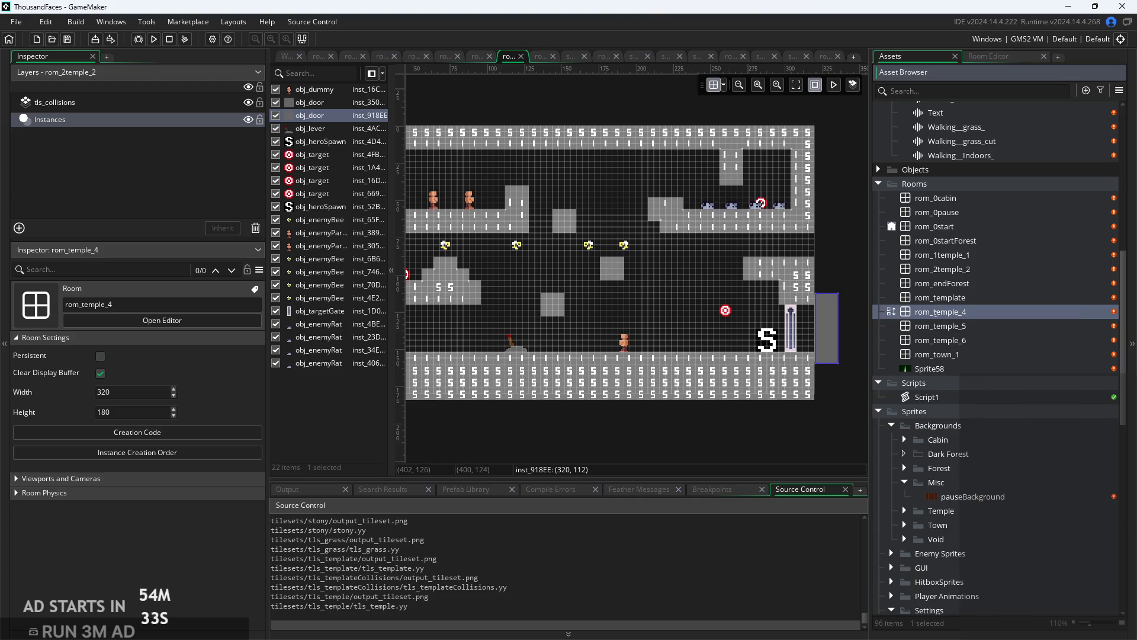
text(3)
key(Return)
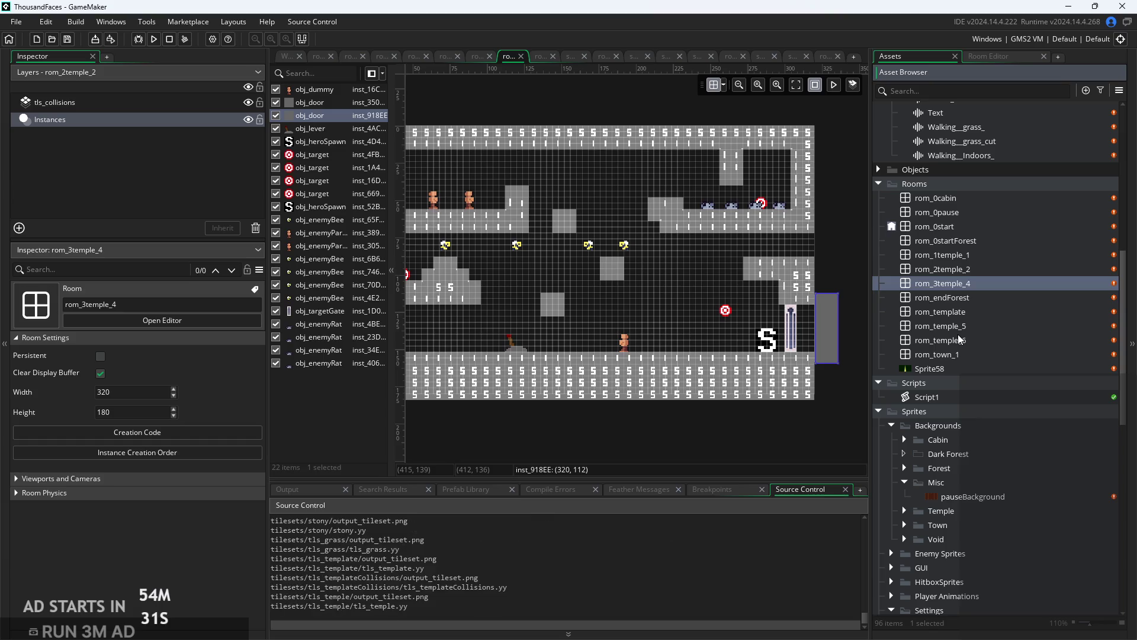
Rename rom_temple_5 to rom_4temple_5 and rom_temple_6 to rom_5temple_6.
double_click(988, 324)
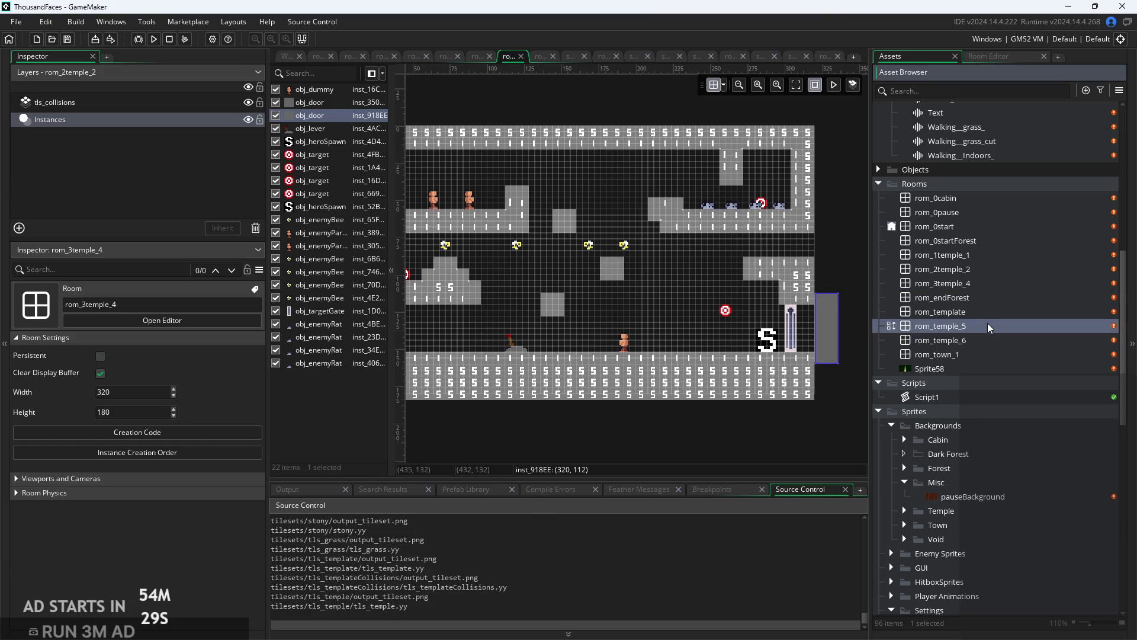
right_click(937, 331)
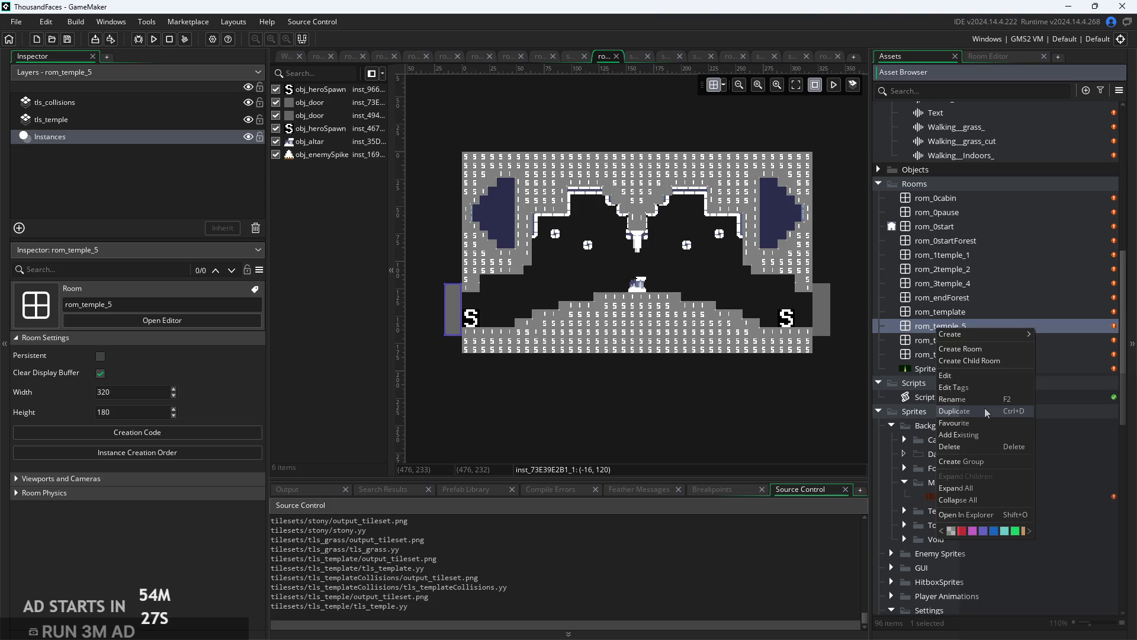
click(988, 403)
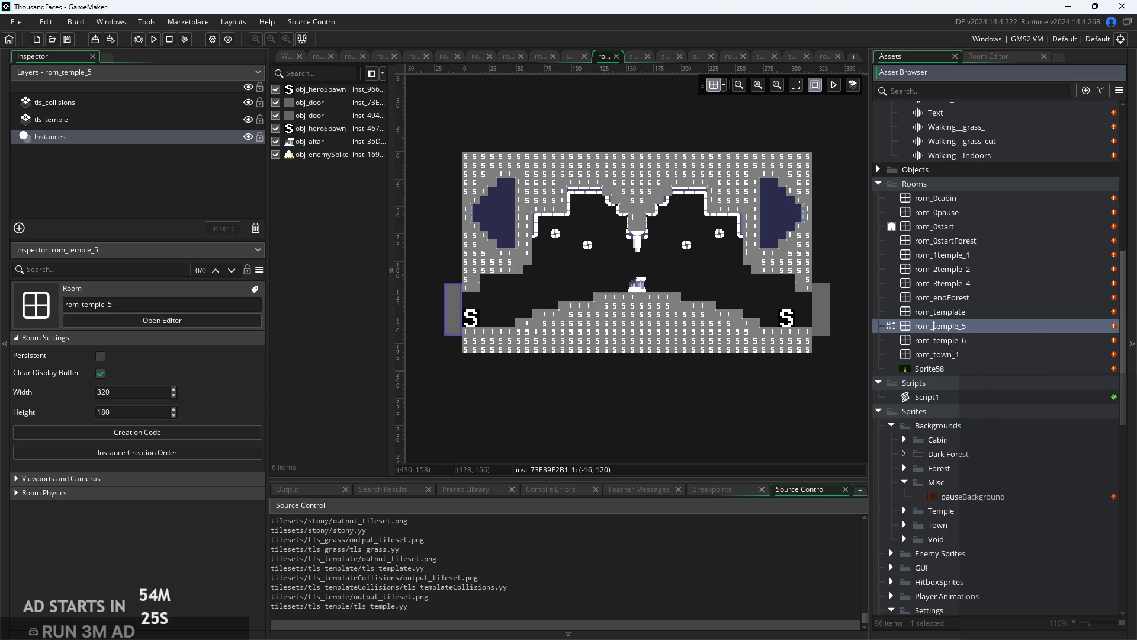
text(4)
key(Return)
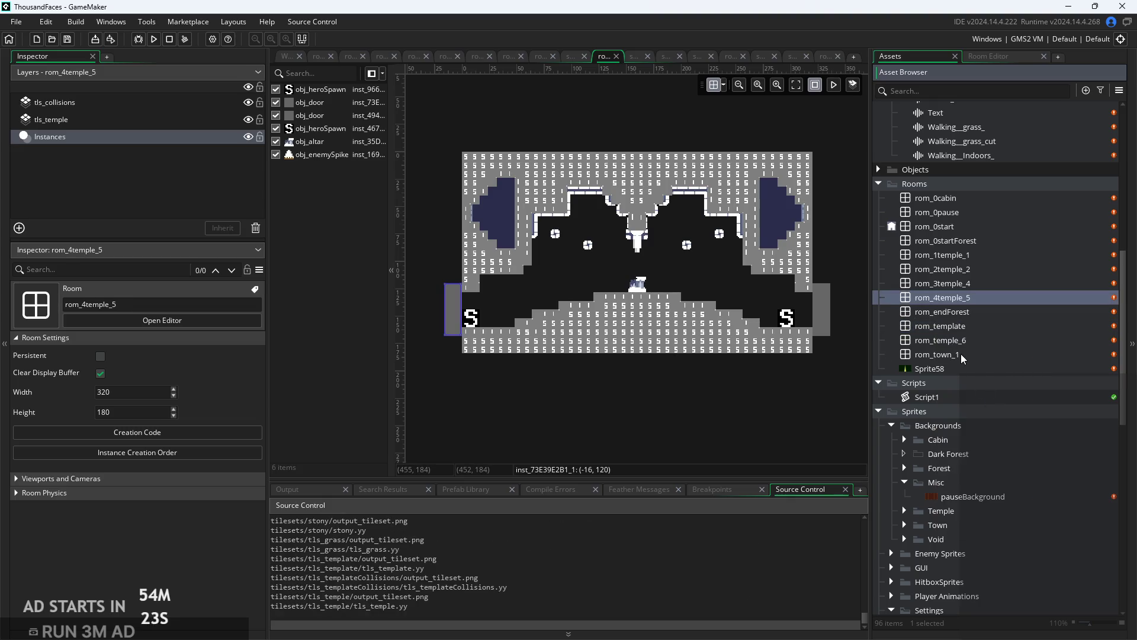
right_click(981, 343)
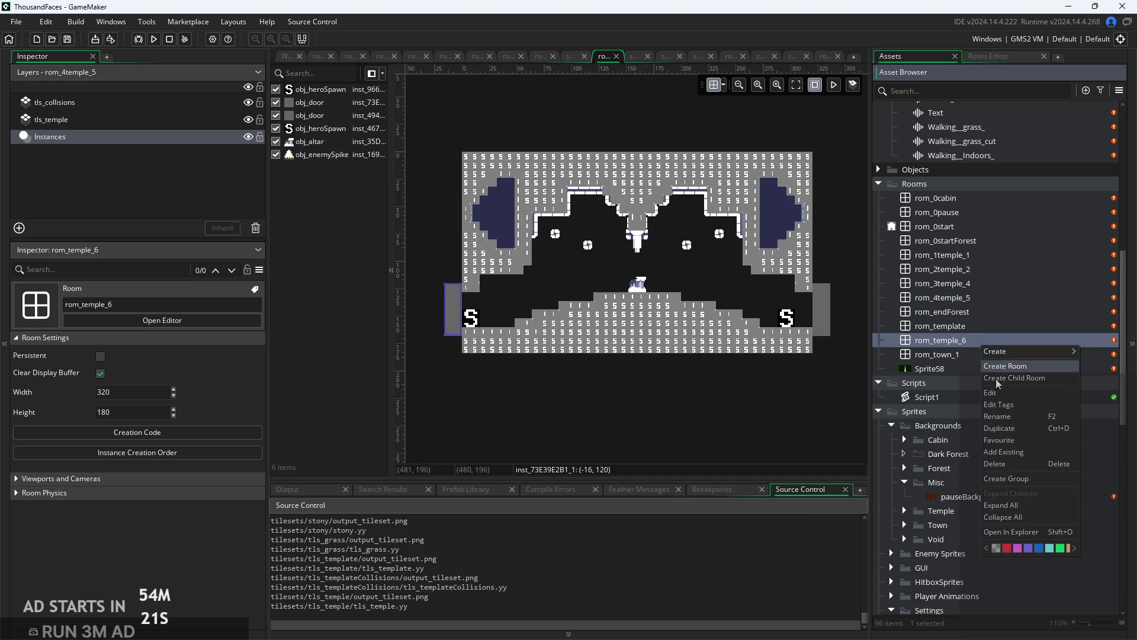
click(1015, 417)
click(933, 341)
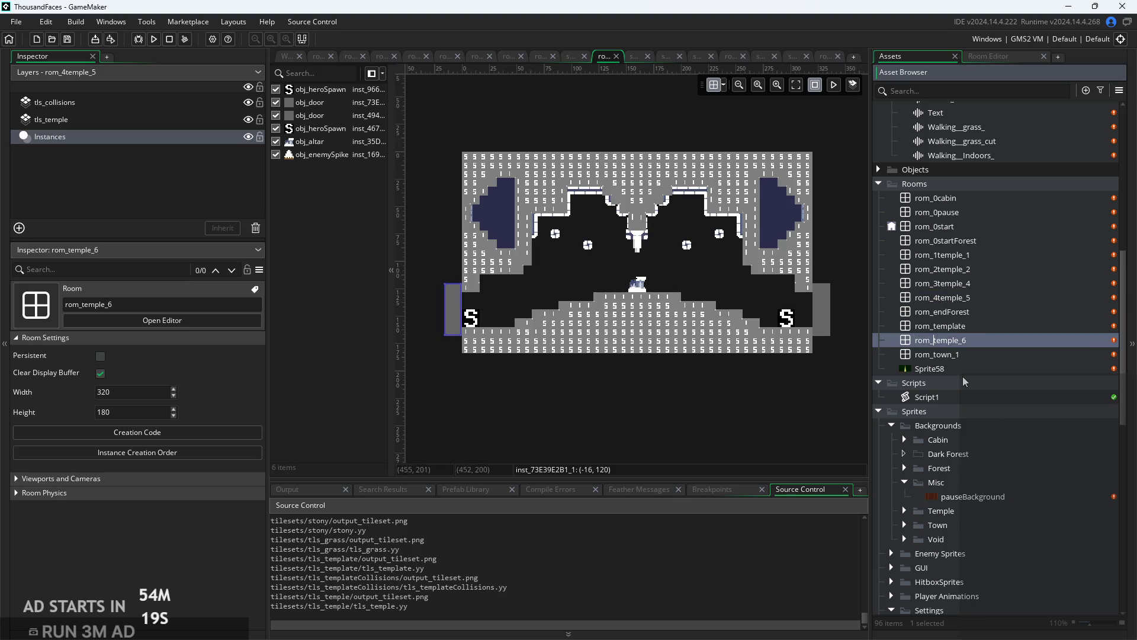
text(5)
key(Return)
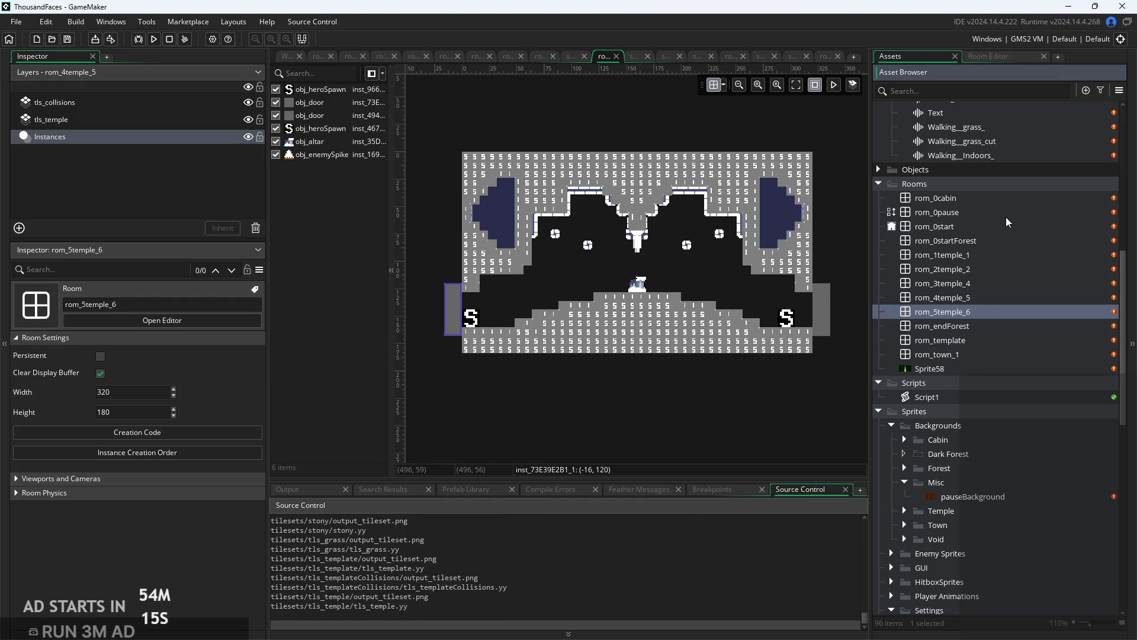
Rename rom_endForest to rom_6endForest.
click(985, 325)
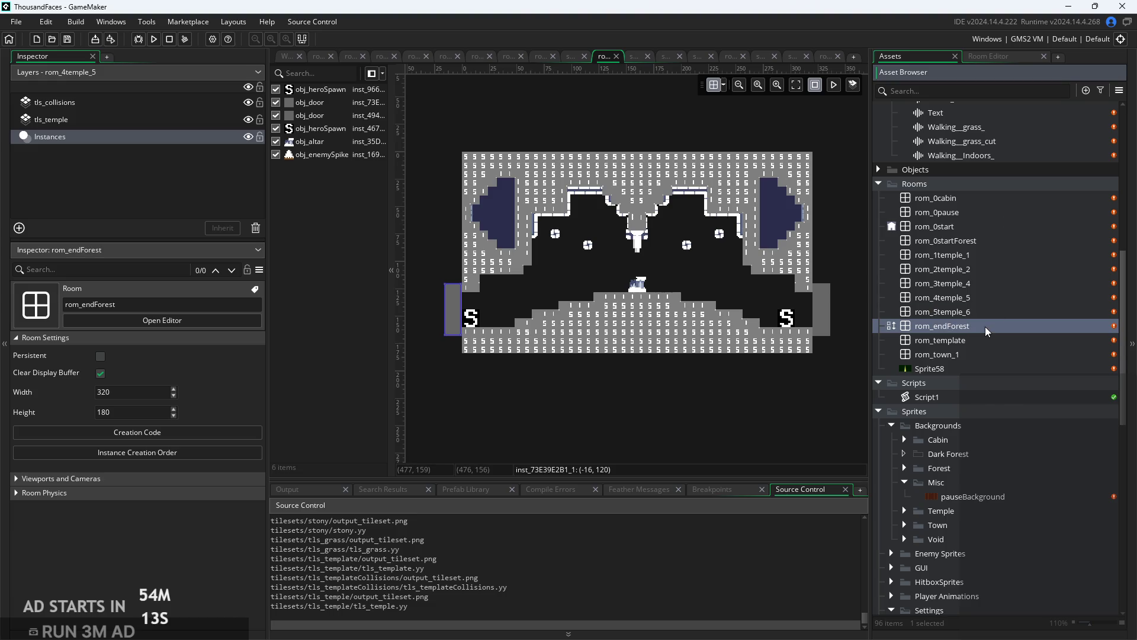
right_click(985, 326)
click(1018, 396)
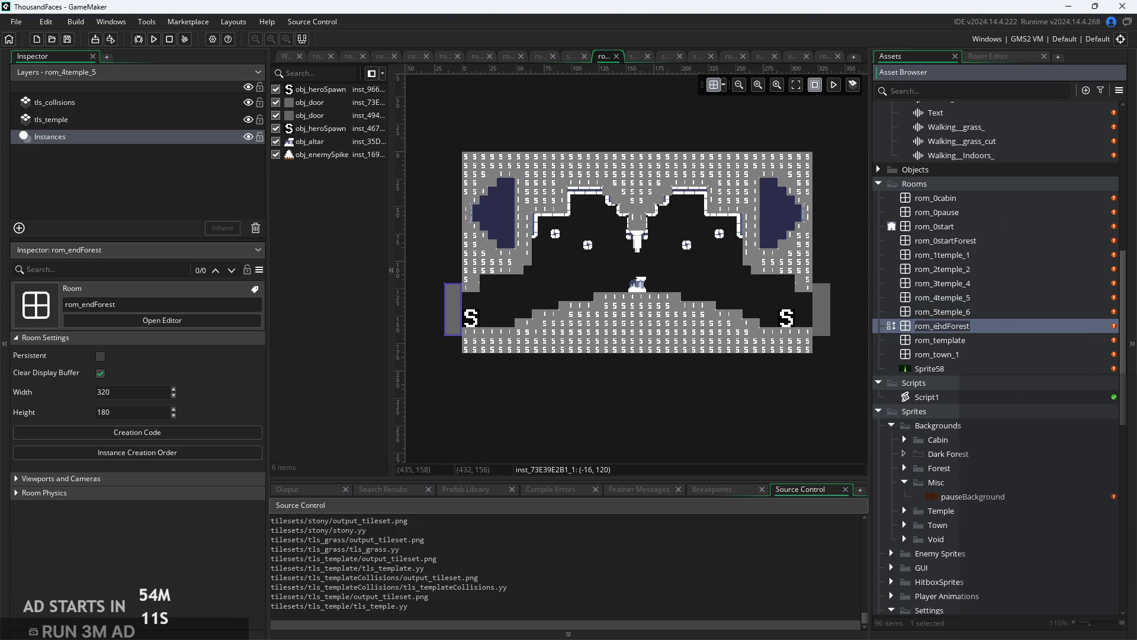
text(6)
key(Return)
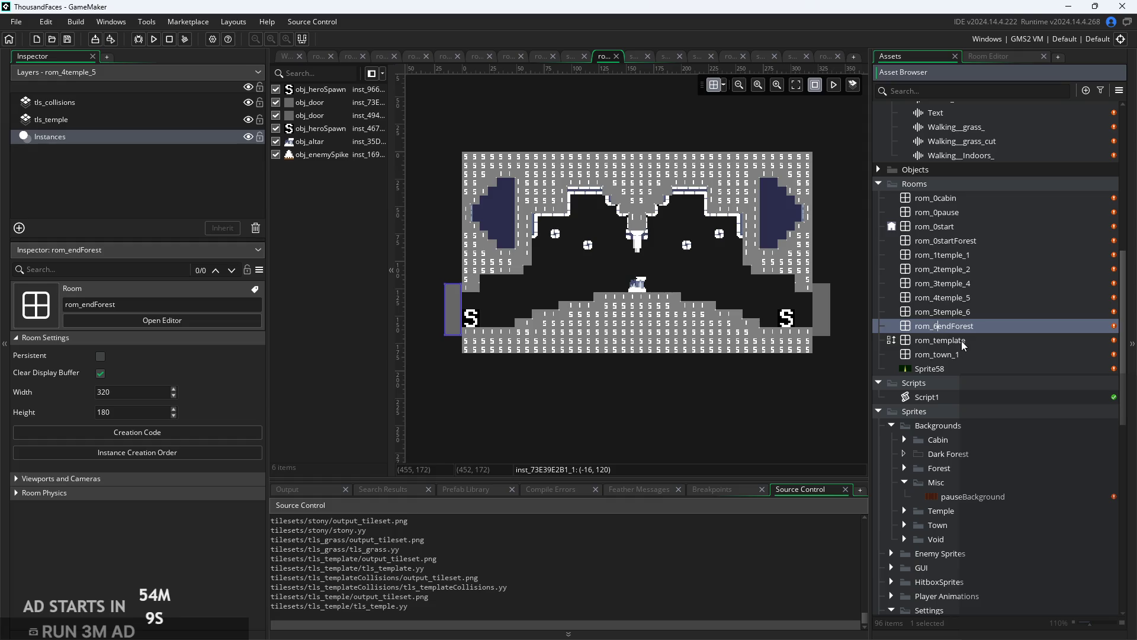
key(Return)
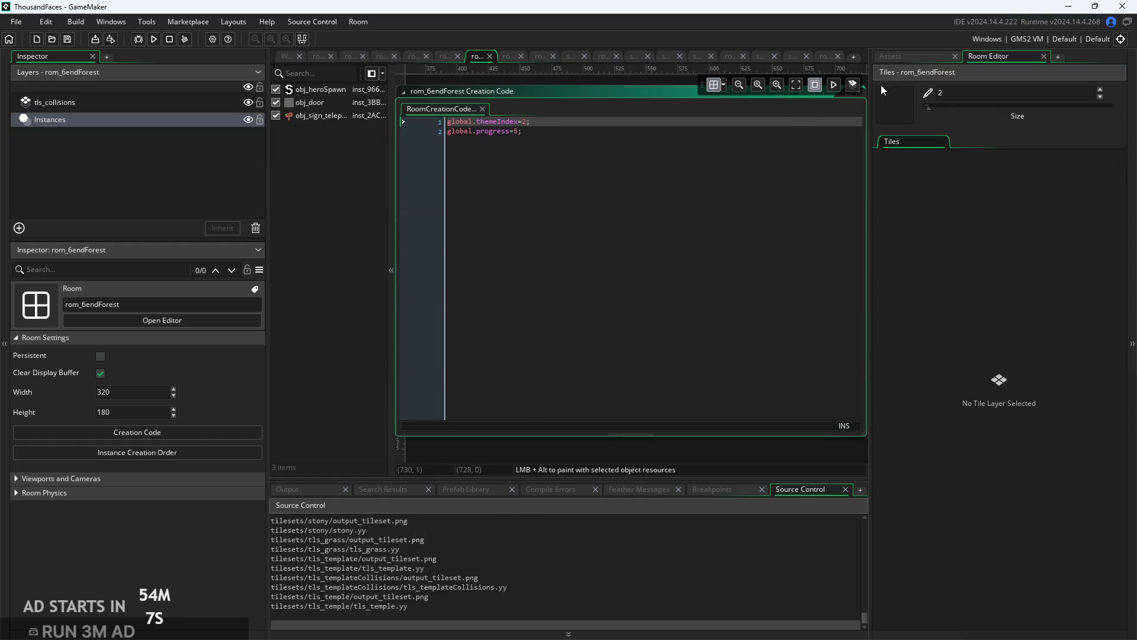
Set global.progress to 6 in rom_6endForest's creation code.
click(897, 58)
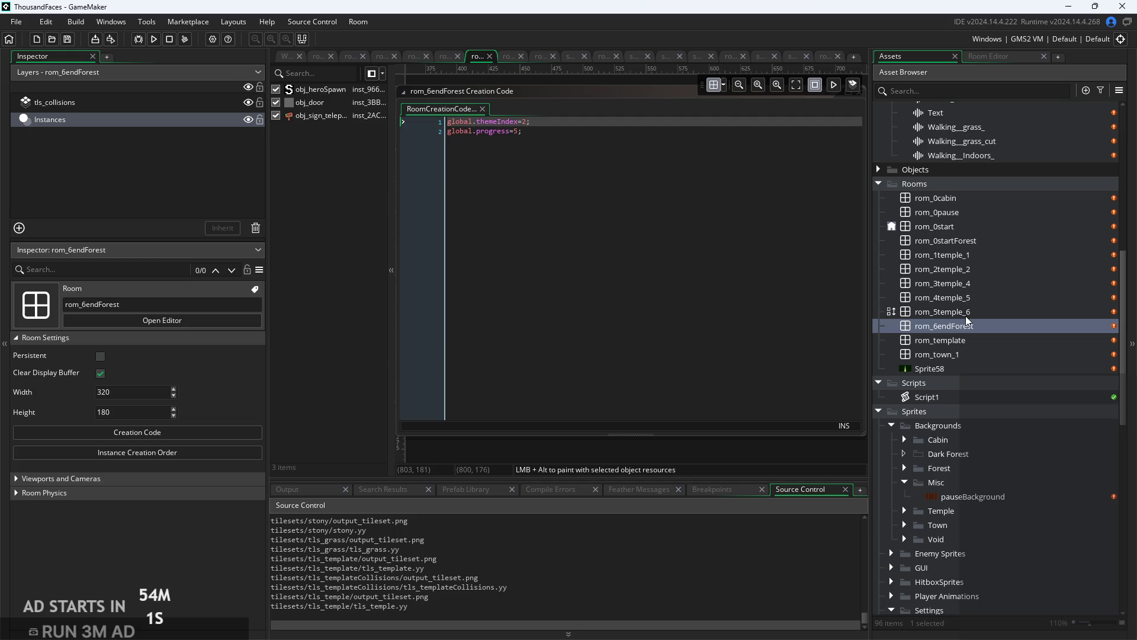
click(523, 133)
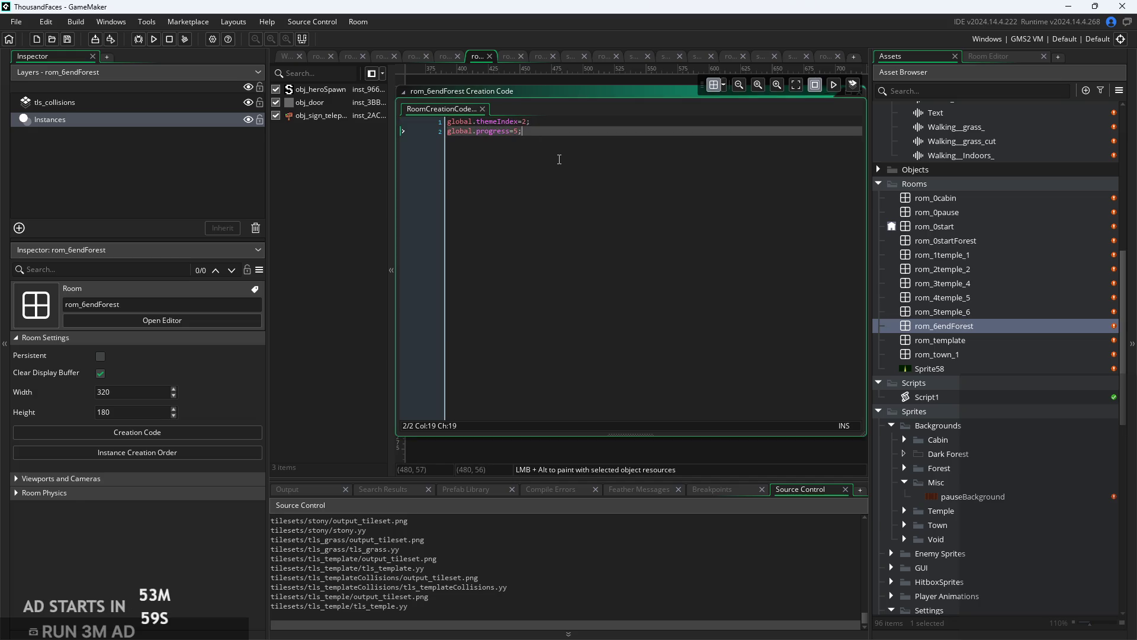
key(BackSpace)
text(6)
Review the progress values in the rom_5temple_6 and rom_4temple_5 creation code.
double_click(891, 311)
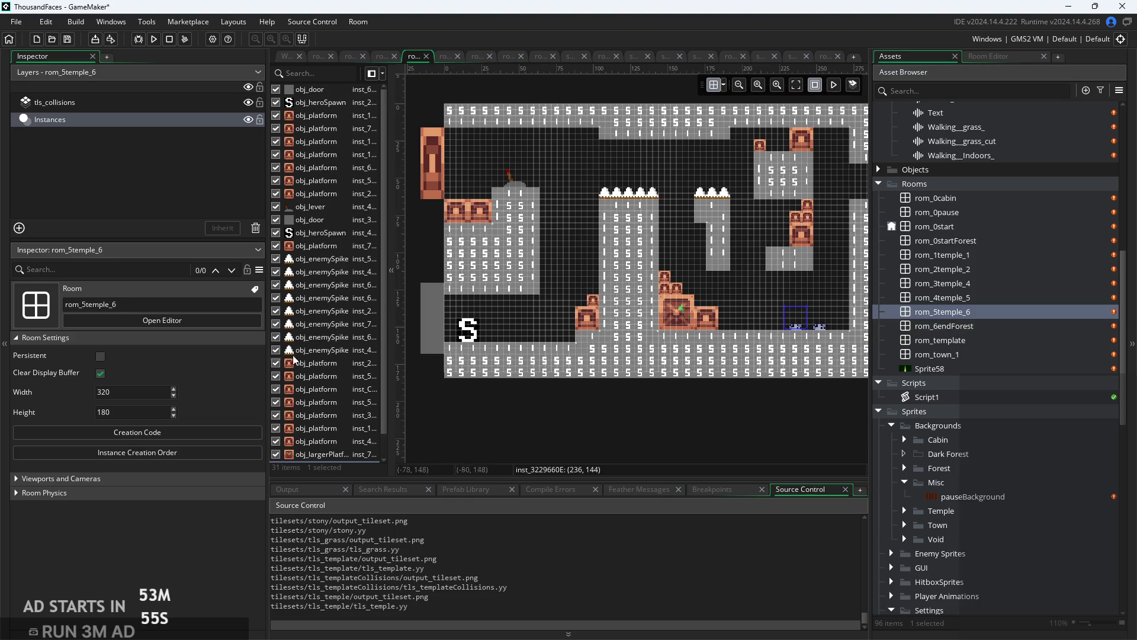
click(142, 432)
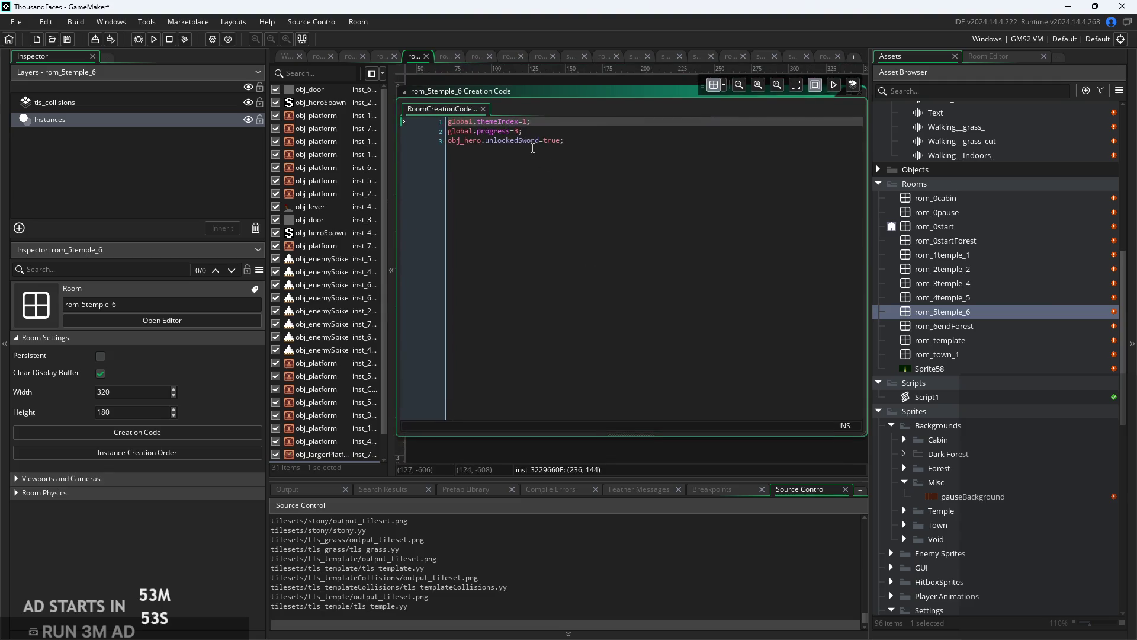
click(520, 131)
key(BackSpace)
text(5)
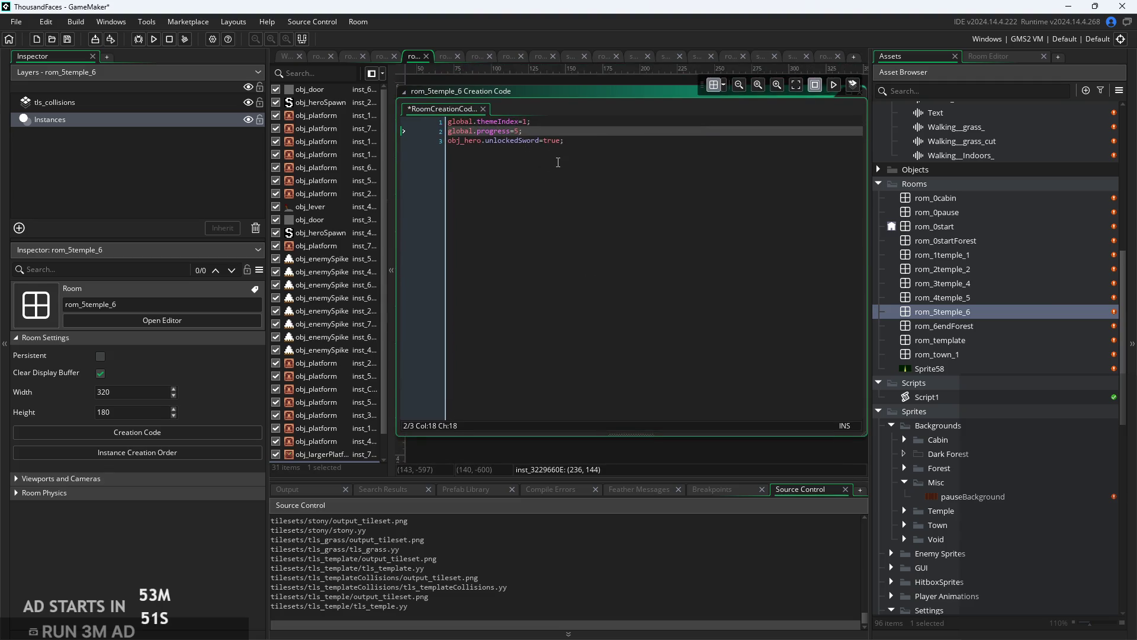
double_click(956, 299)
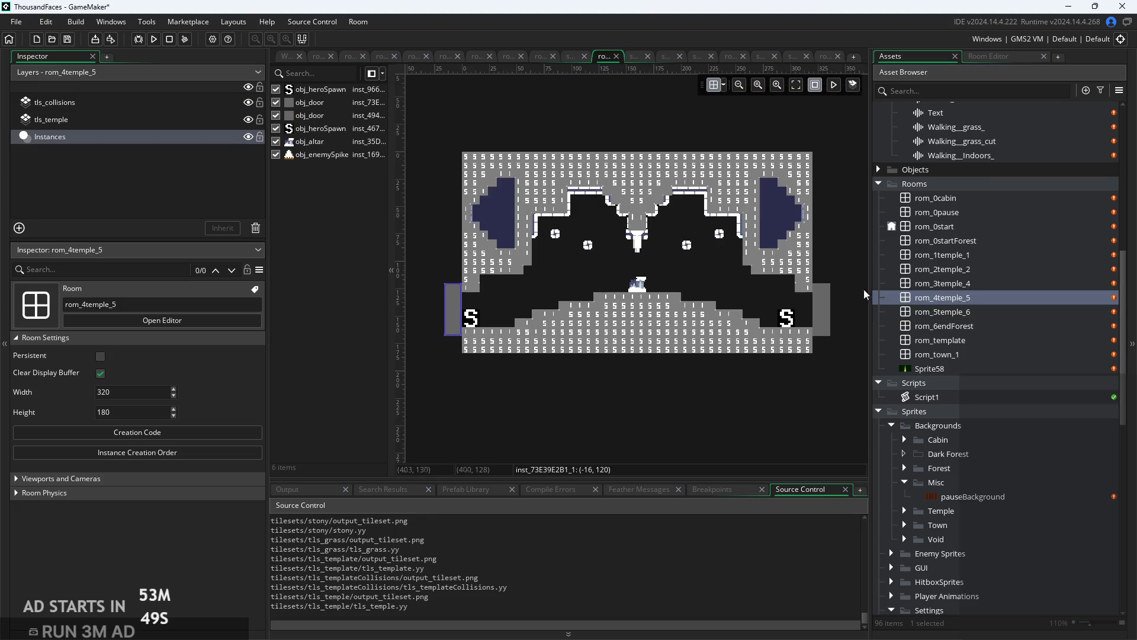
click(138, 432)
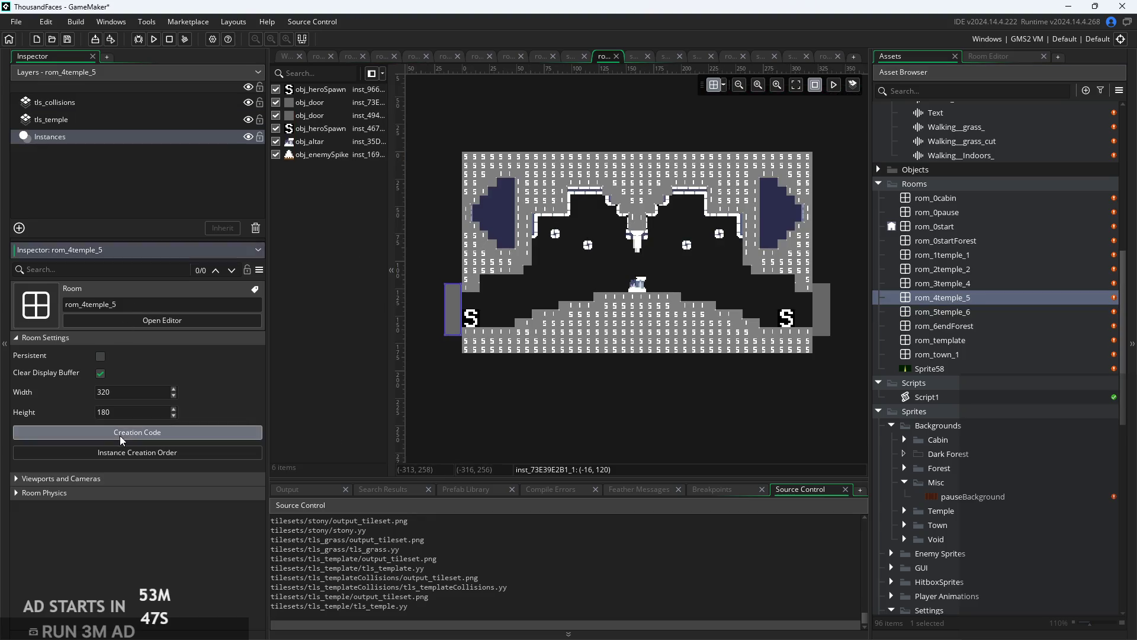
click(518, 136)
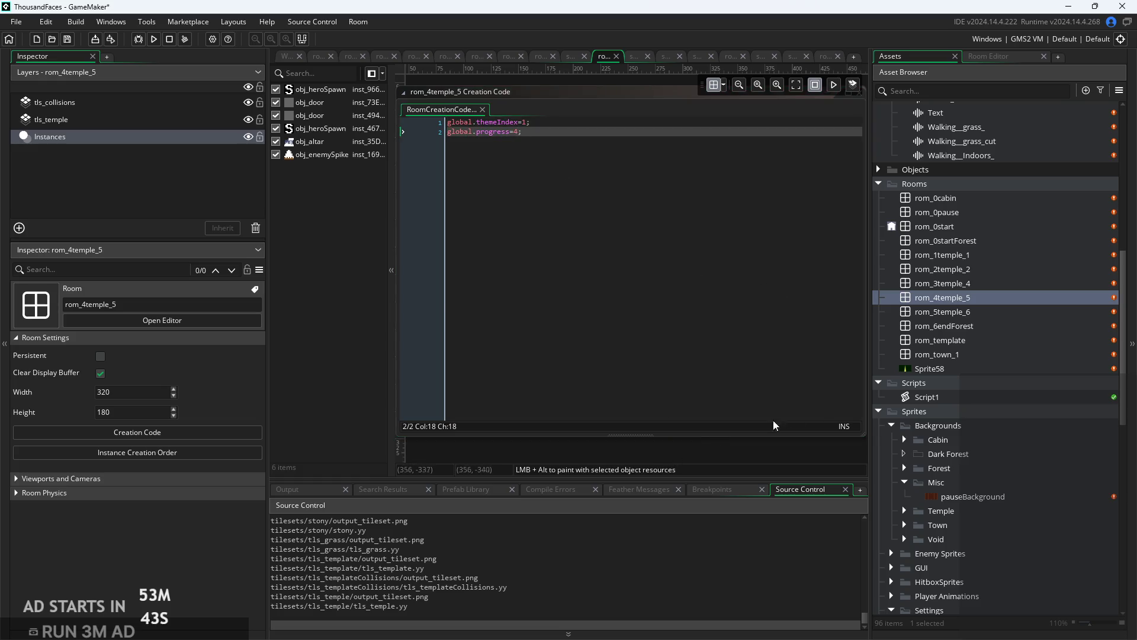
click(959, 316)
double_click(959, 316)
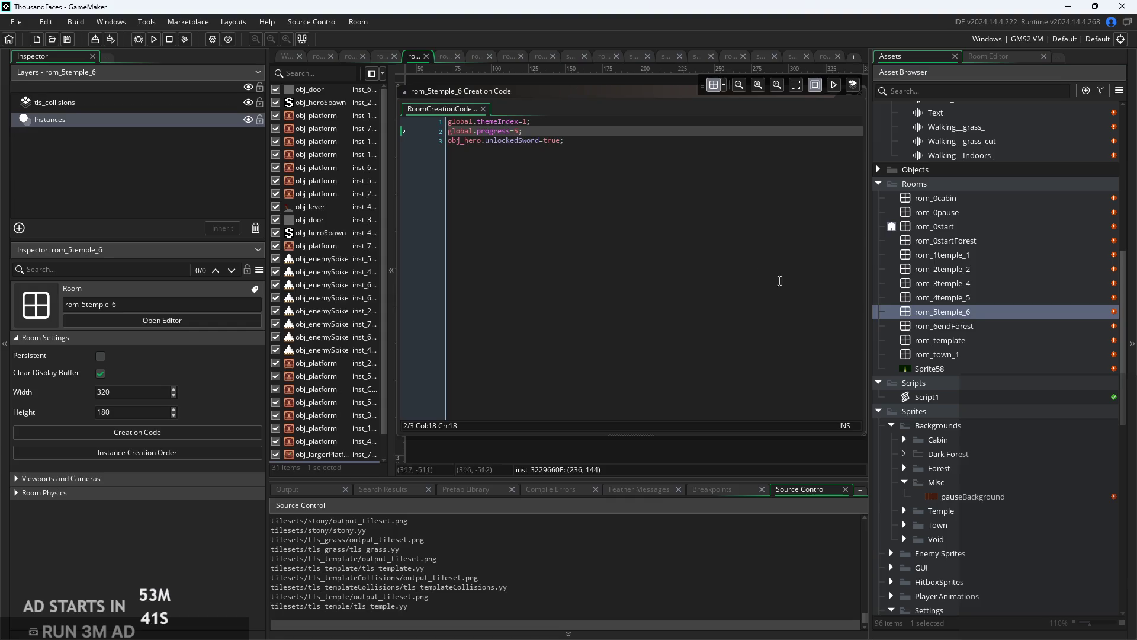
double_click(959, 326)
double_click(959, 340)
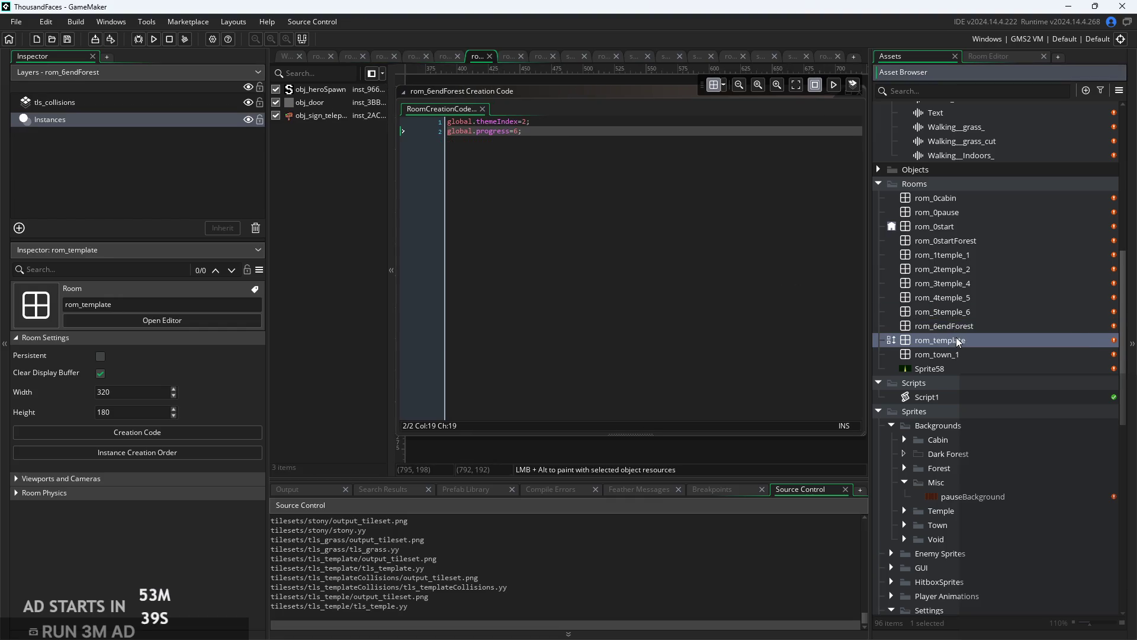
Rename rom_town_1 to rom_7town_1 and open it in the room editor.
double_click(959, 355)
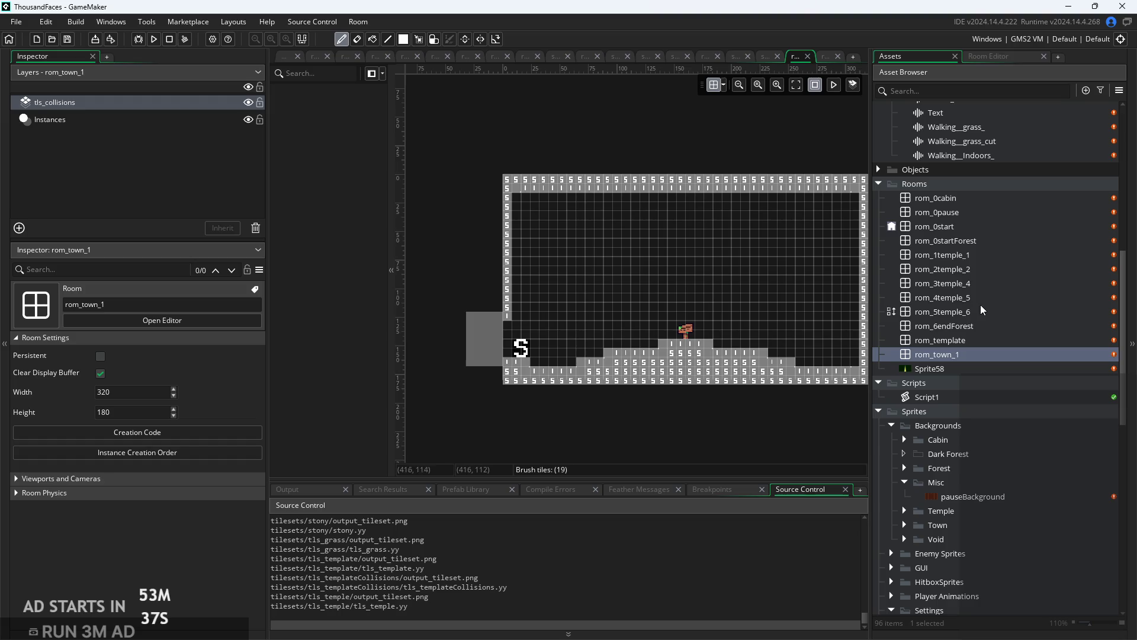
right_click(968, 354)
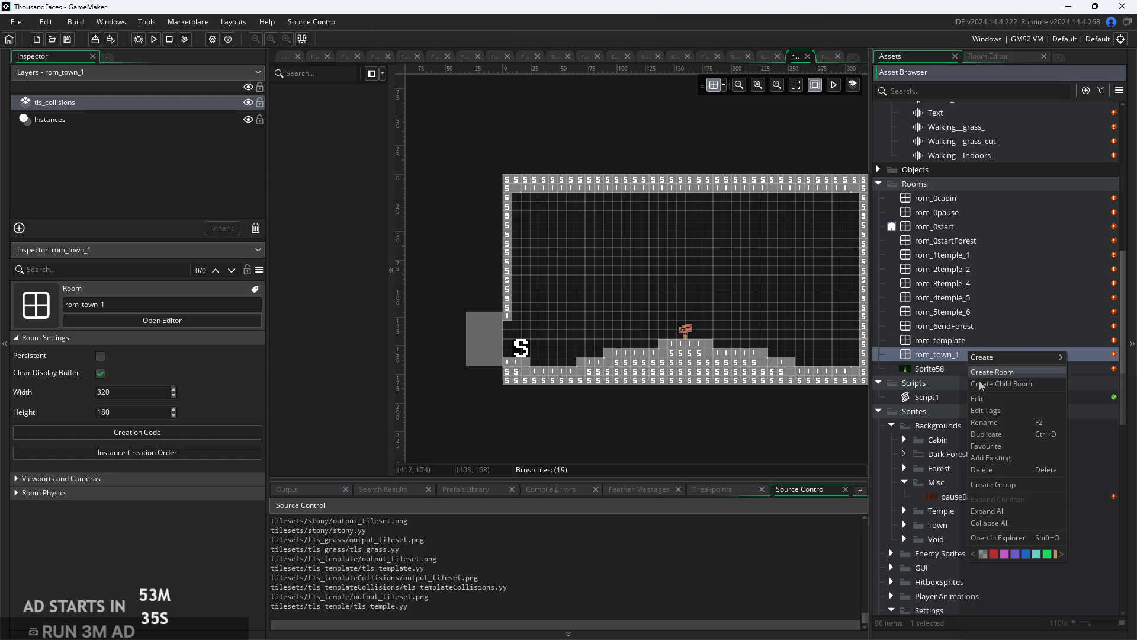
click(1000, 422)
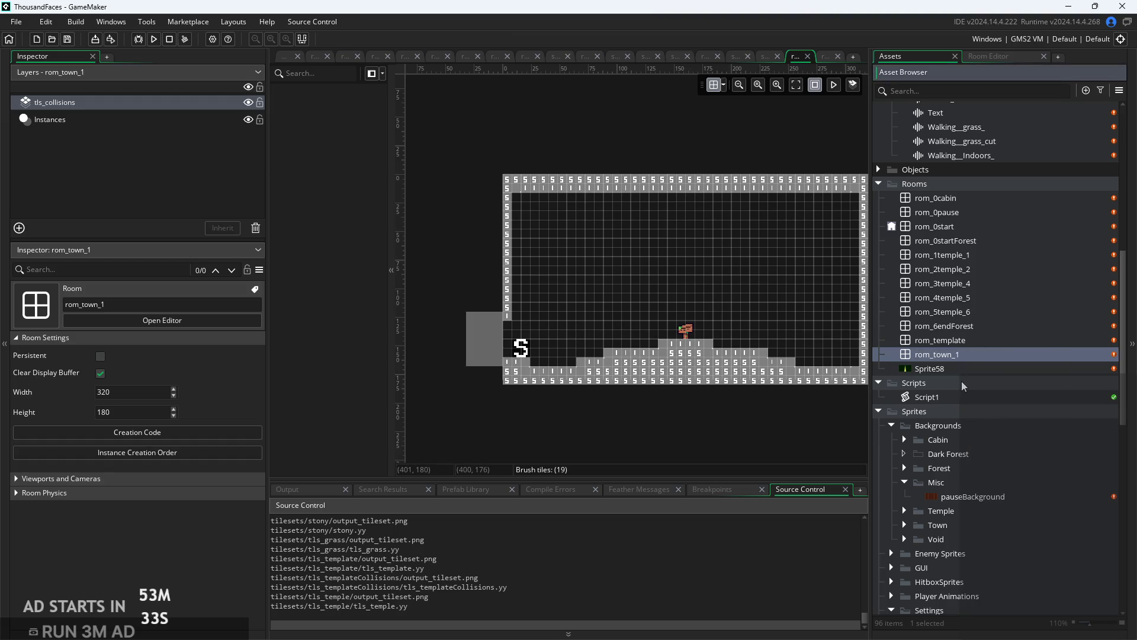
text(7)
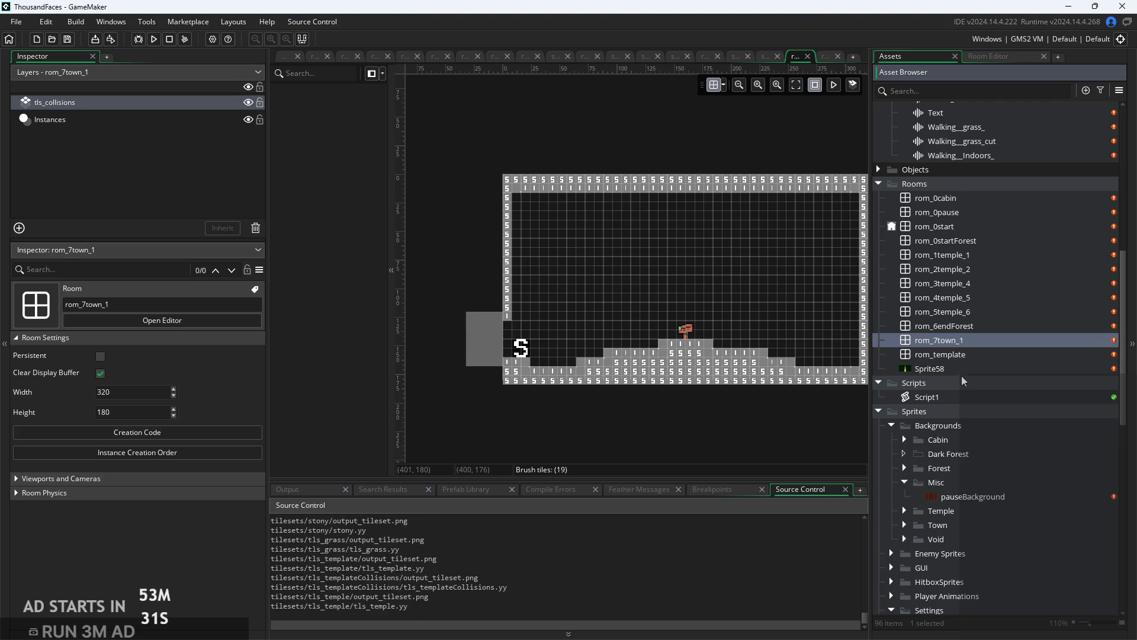
click(962, 254)
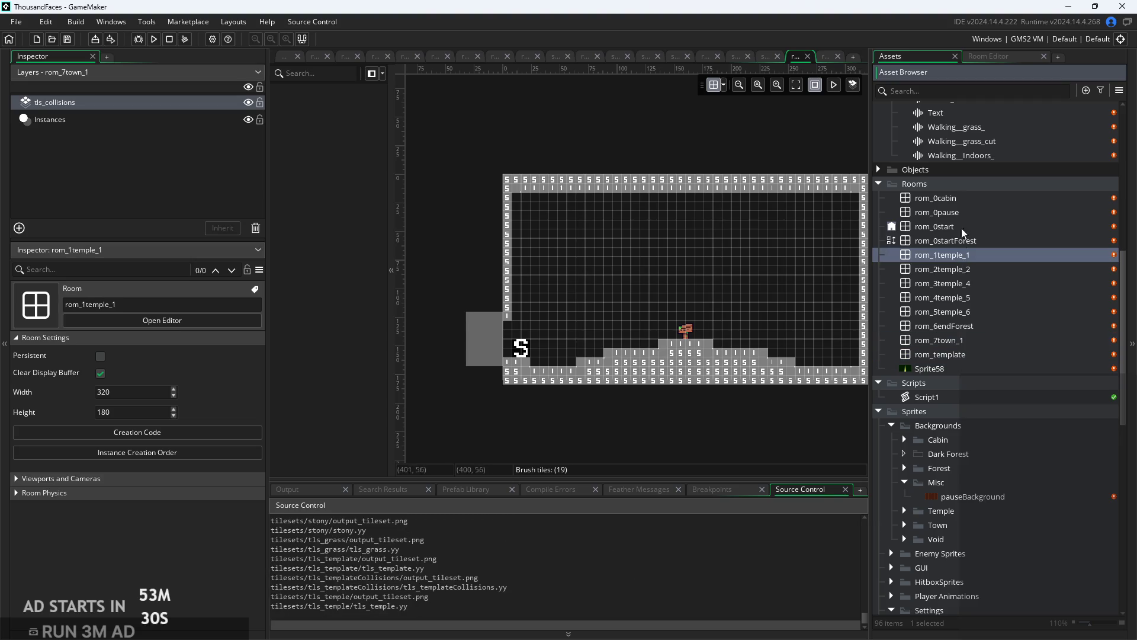
click(971, 269)
click(981, 298)
click(986, 328)
double_click(983, 341)
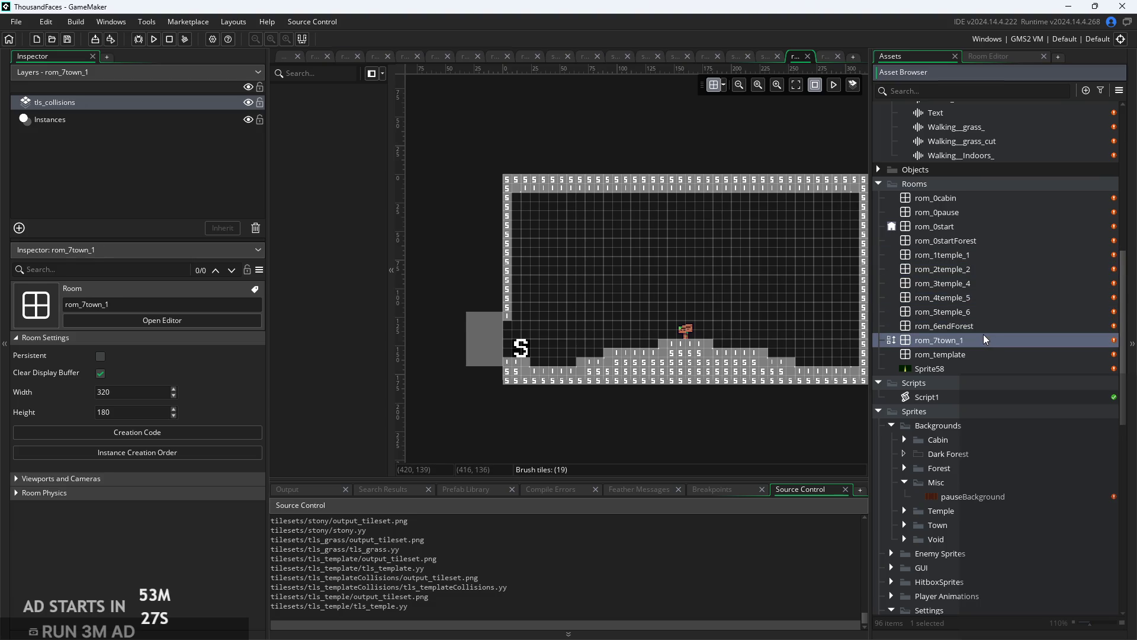
Repaint rom_7town_1's floor collision tiles, erasing the raised platform and filling the gap.
click(970, 341)
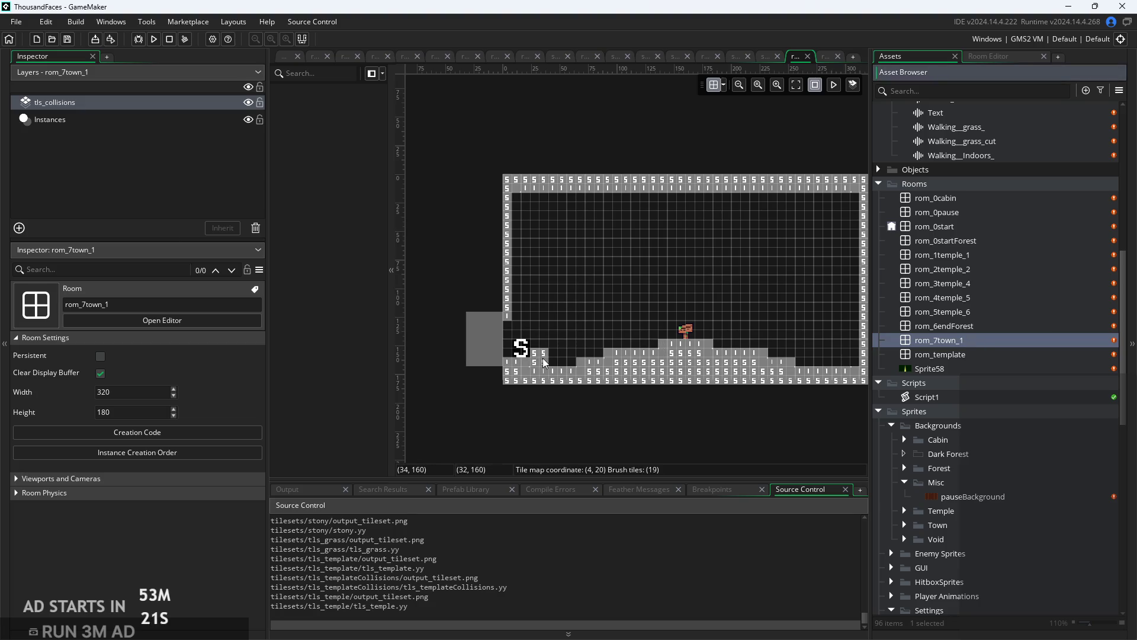
mouse_move(522, 355)
mouse_down()
mouse_move(663, 368)
mouse_move(787, 353)
mouse_move(725, 358)
mouse_move(768, 366)
mouse_up()
drag(685, 352, 668, 351)
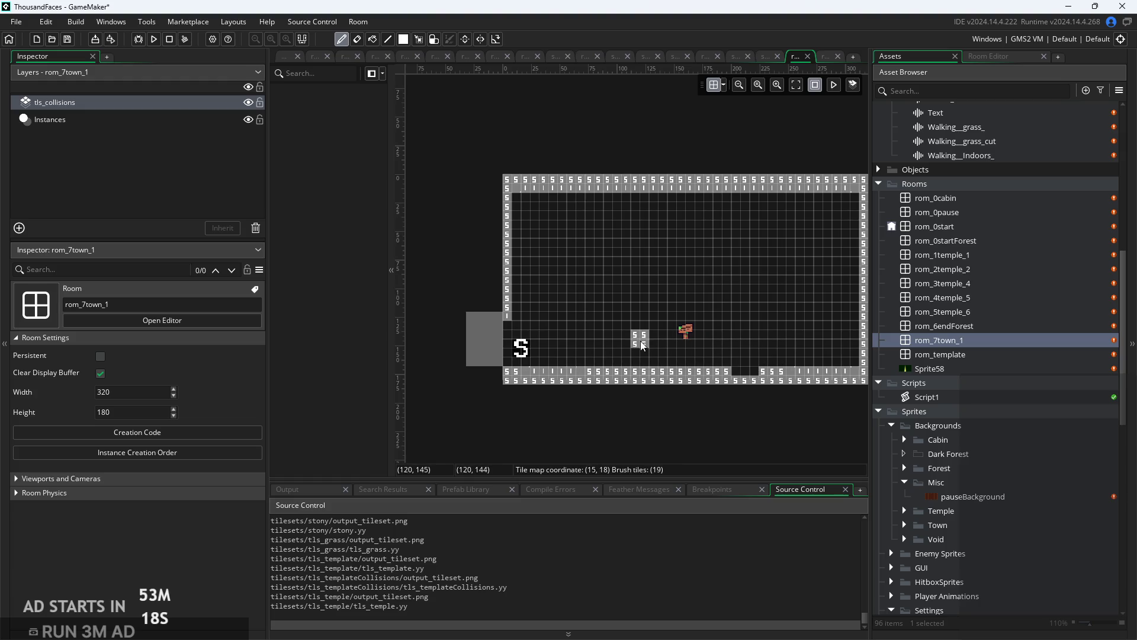
click(750, 382)
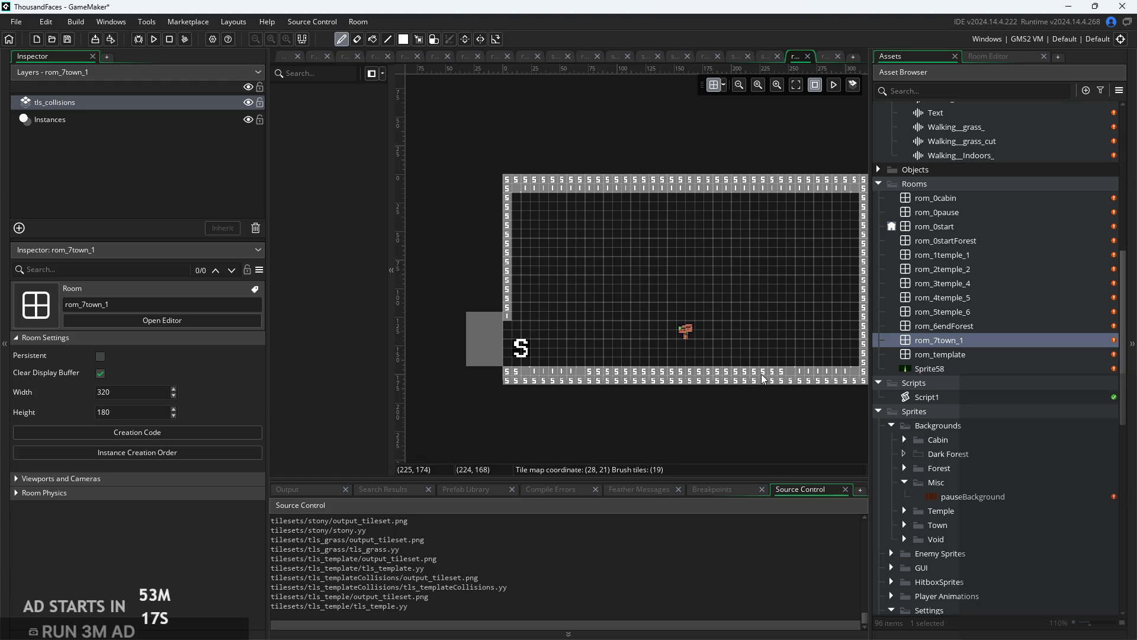
On the Instances layer, drag the sign instance right and down in the room.
click(59, 121)
click(692, 332)
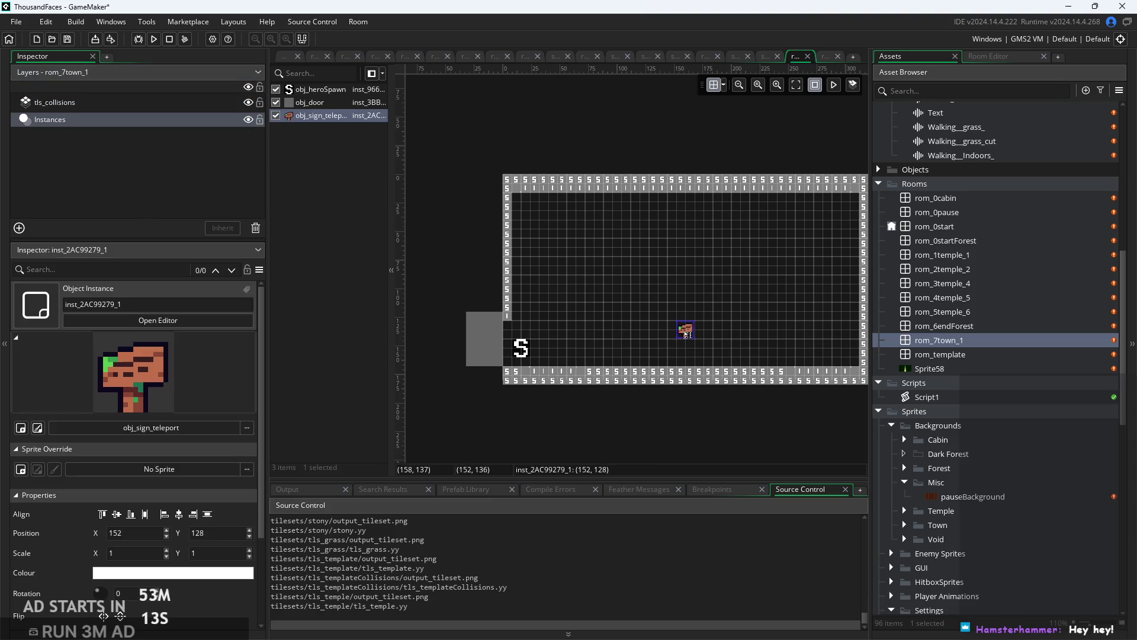
mouse_move(686, 333)
mouse_down()
mouse_move(698, 369)
mouse_move(727, 355)
mouse_up()
Set the room grid spacing to 4 x 4 pixels.
scroll(727, 249, up, 2)
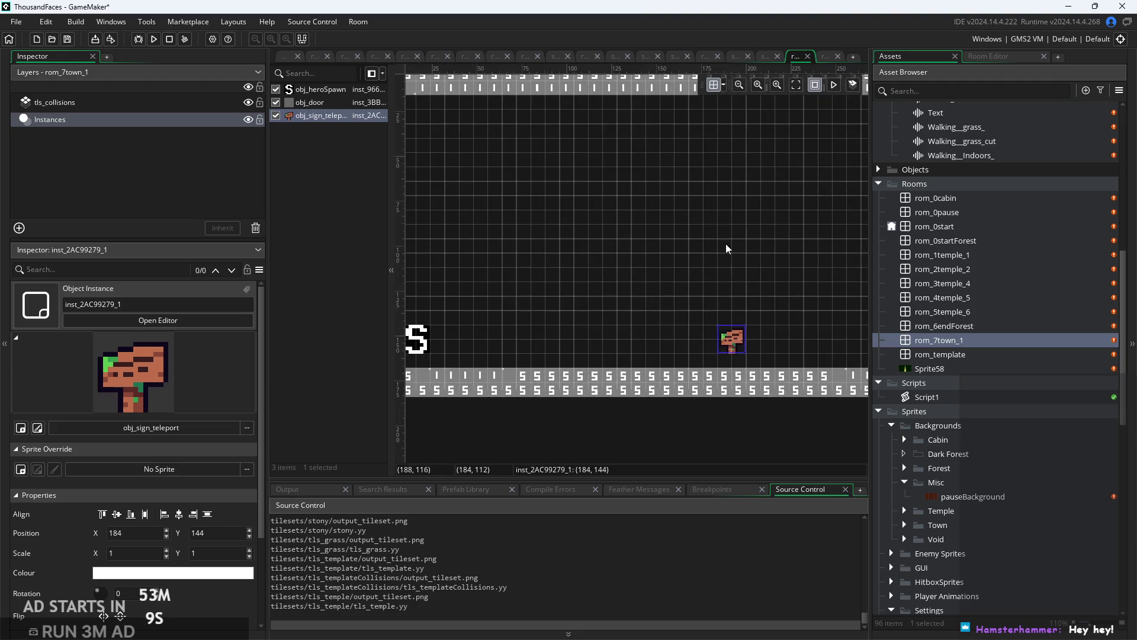
click(719, 85)
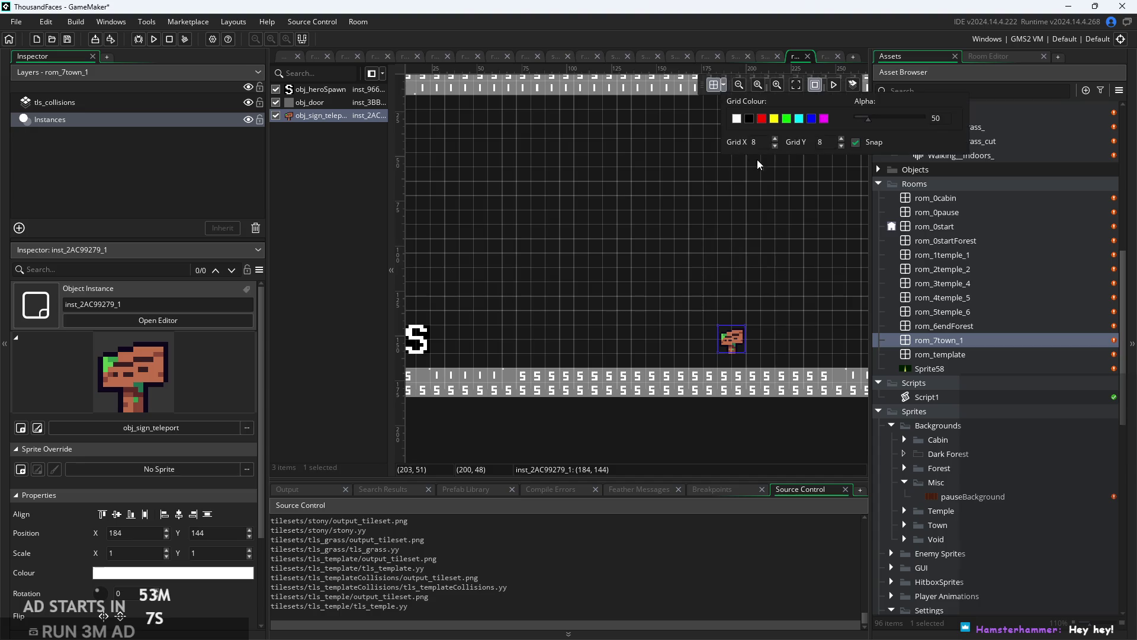
text(4)
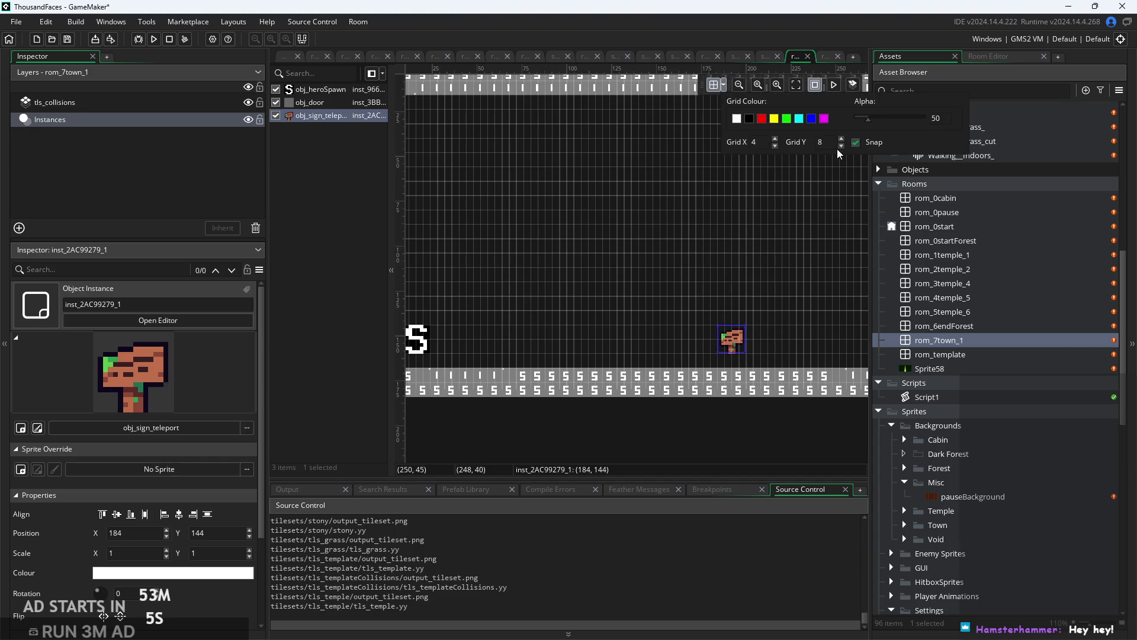
key(Tab)
text(4)
Lower the sign onto the floor at position (152, 152).
mouse_move(732, 339)
mouse_down()
mouse_move(734, 357)
mouse_move(674, 357)
mouse_up()
click(725, 332)
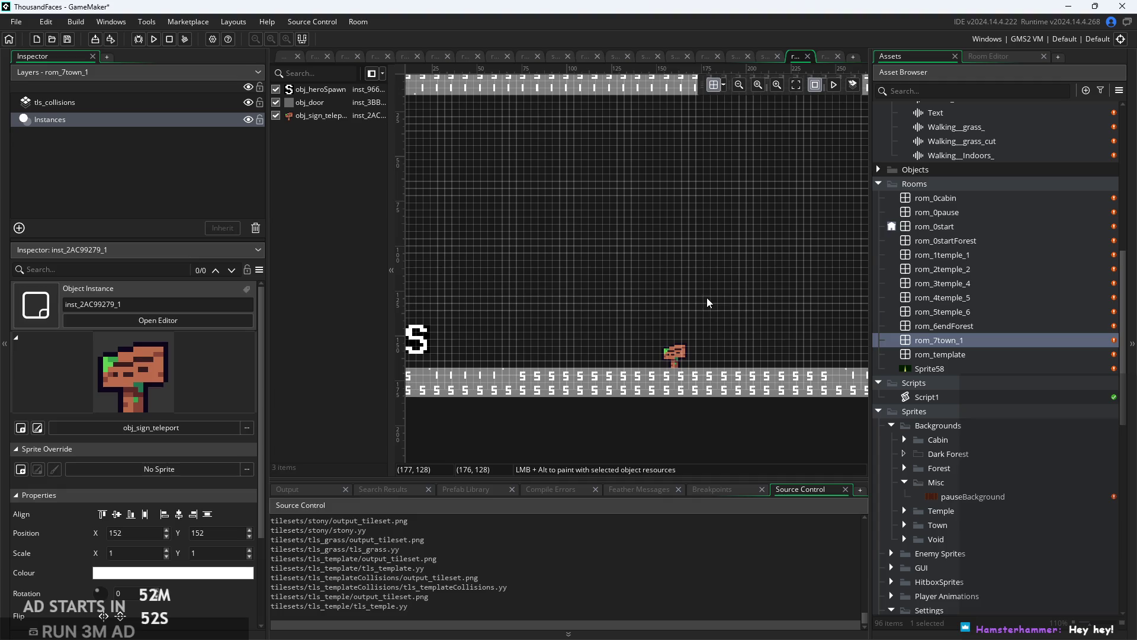
scroll(709, 303, down, 3)
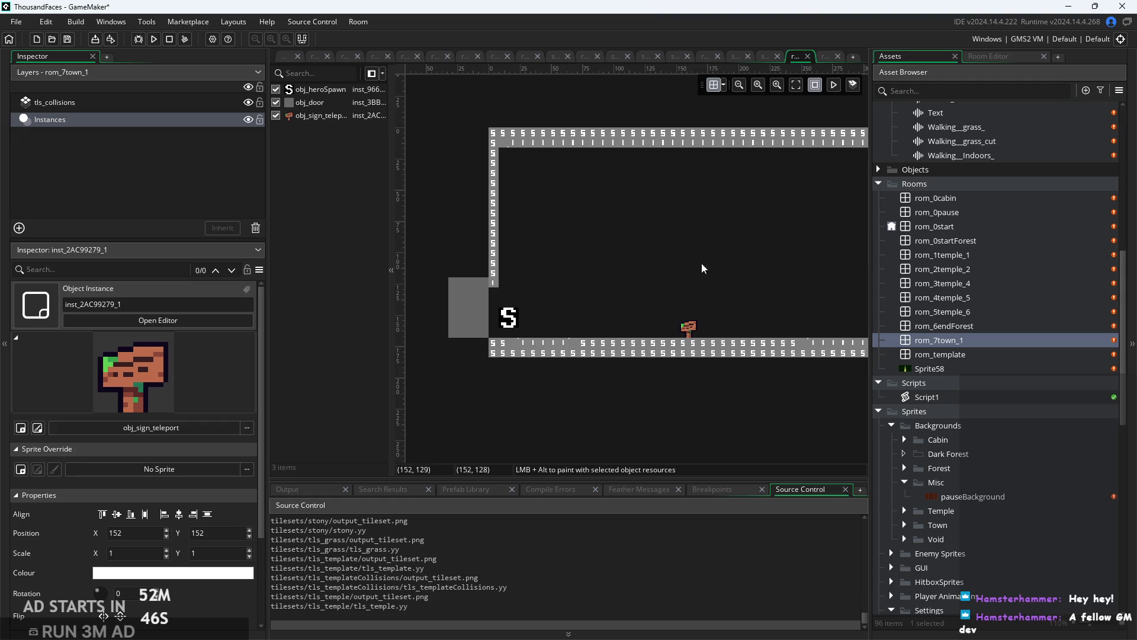
click(691, 319)
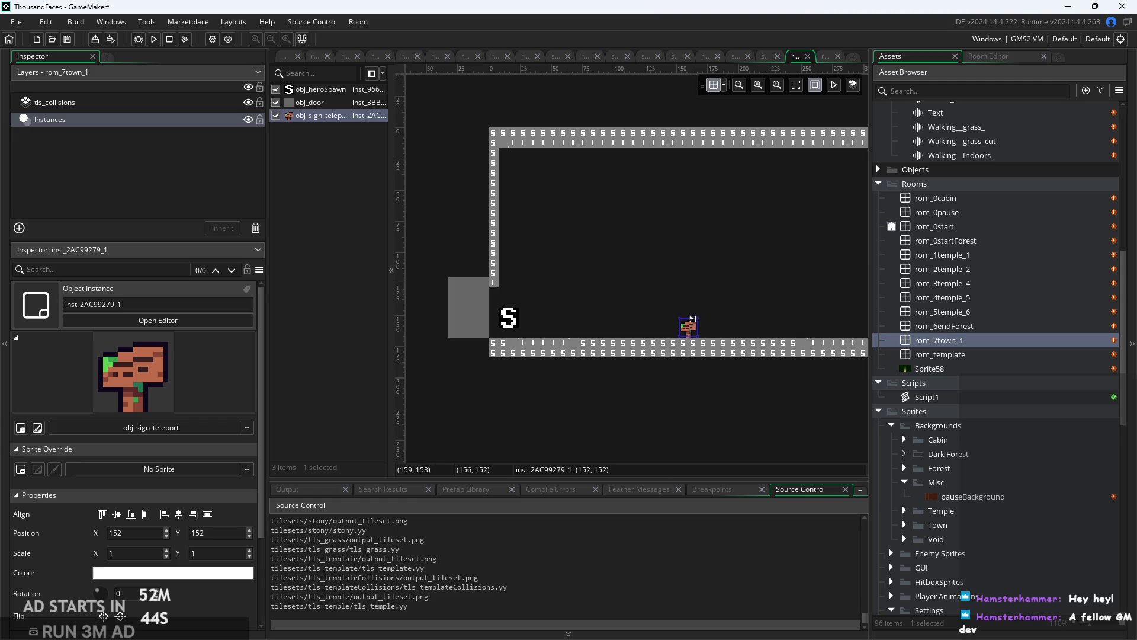
click(651, 322)
Move the hero spawn instance to position (12, 160).
scroll(525, 322, up, 3)
drag(492, 344, 566, 214)
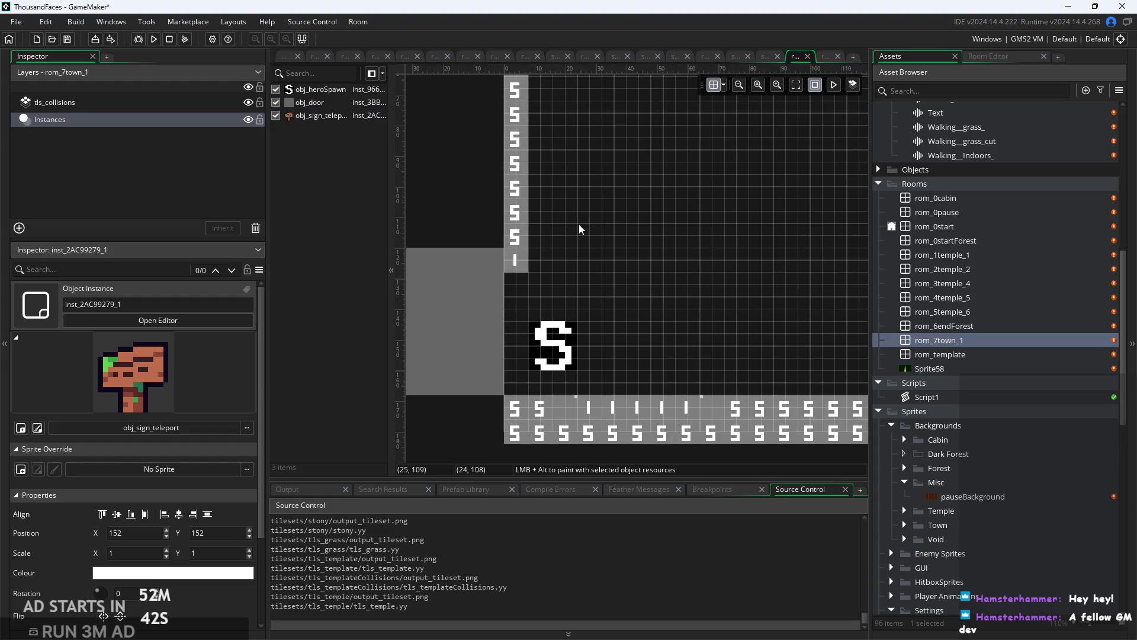
mouse_move(559, 347)
mouse_down()
mouse_move(559, 379)
mouse_move(546, 380)
mouse_up()
click(666, 366)
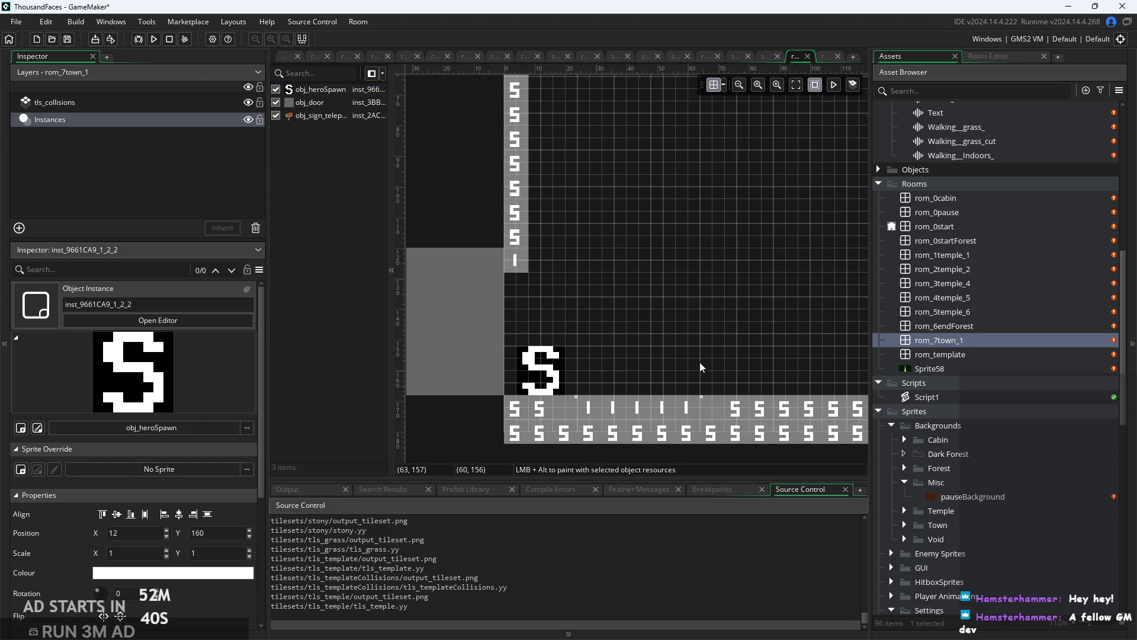
scroll(553, 350, down, 3)
scroll(553, 350, down, 1)
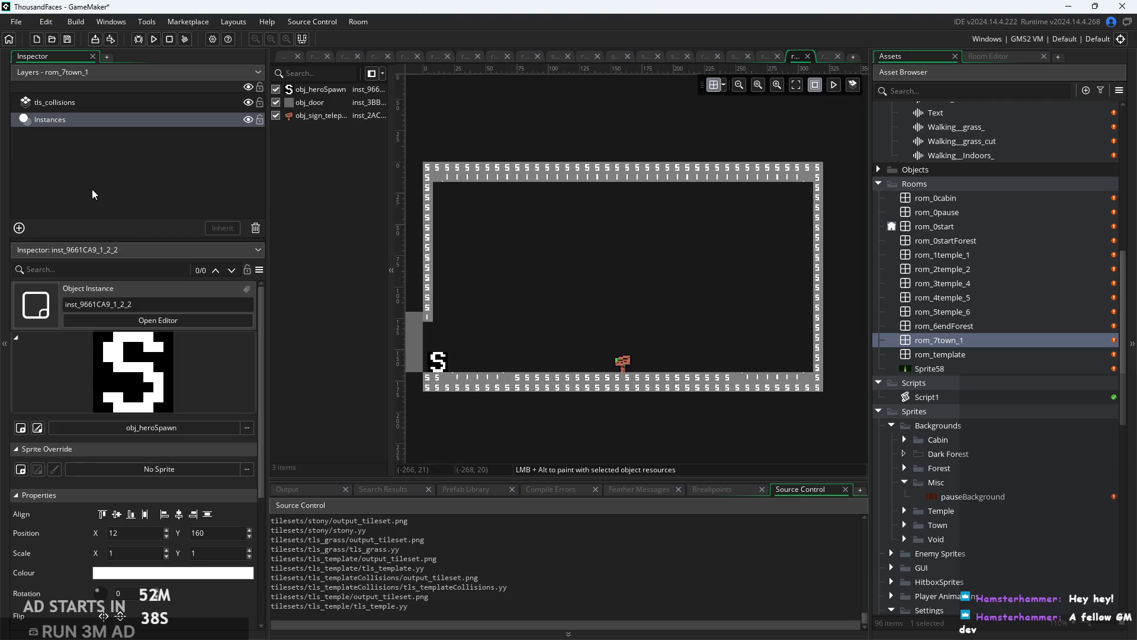
Expand the Objects folder and open obj_controller's Alarm 0 event code.
click(125, 160)
scroll(1034, 420, up, 3)
scroll(1031, 408, up, 4)
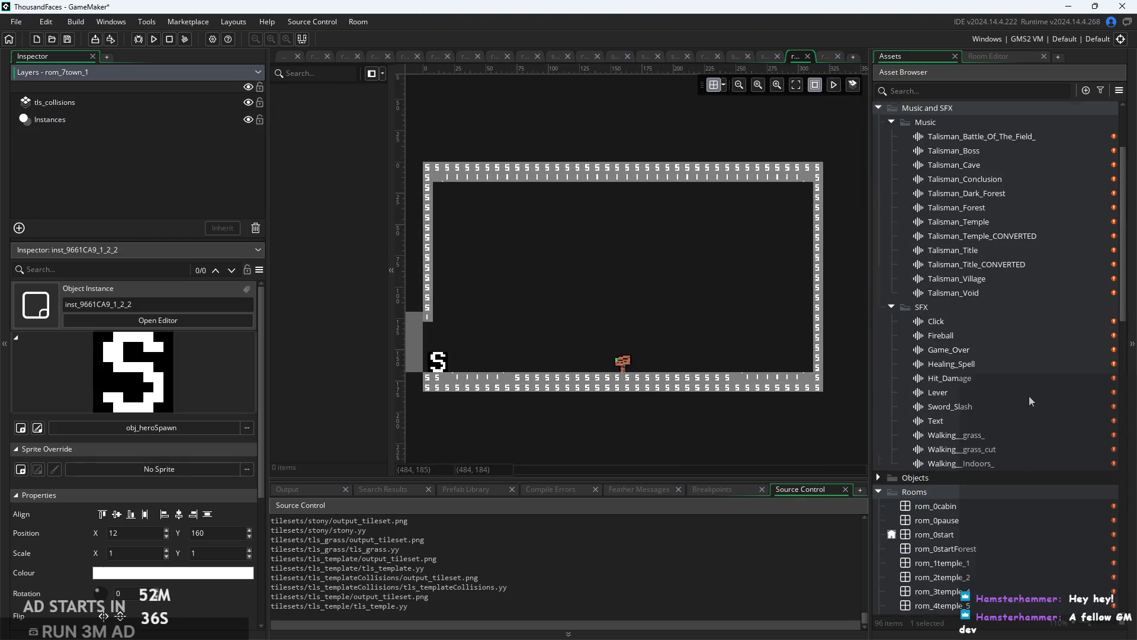
scroll(1025, 414, down, 15)
scroll(995, 439, up, 8)
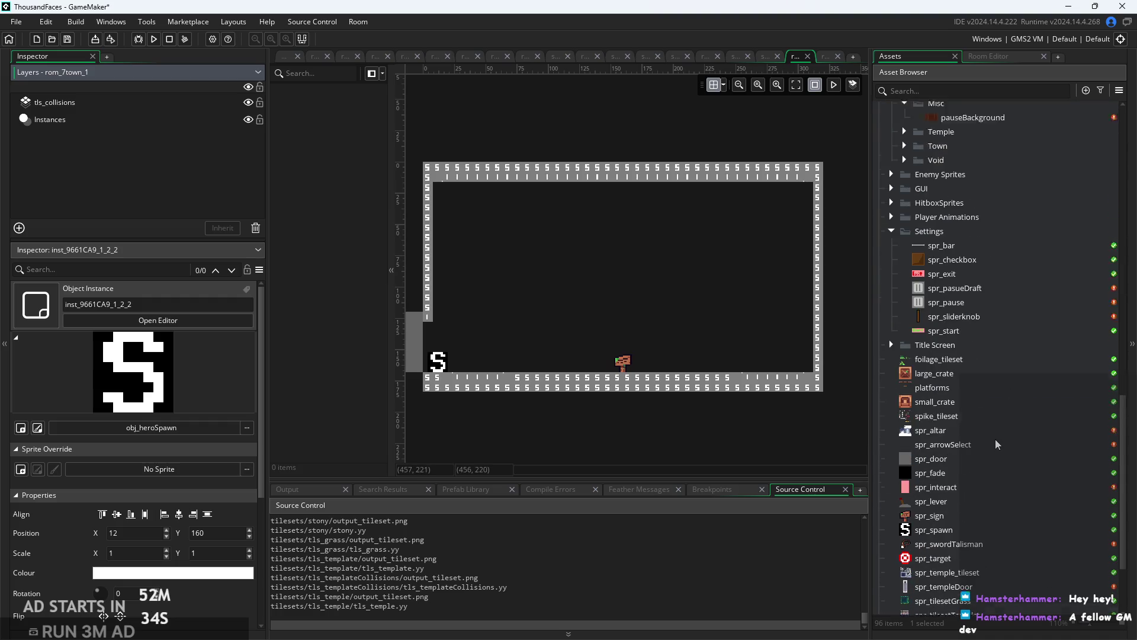
scroll(915, 335, up, 6)
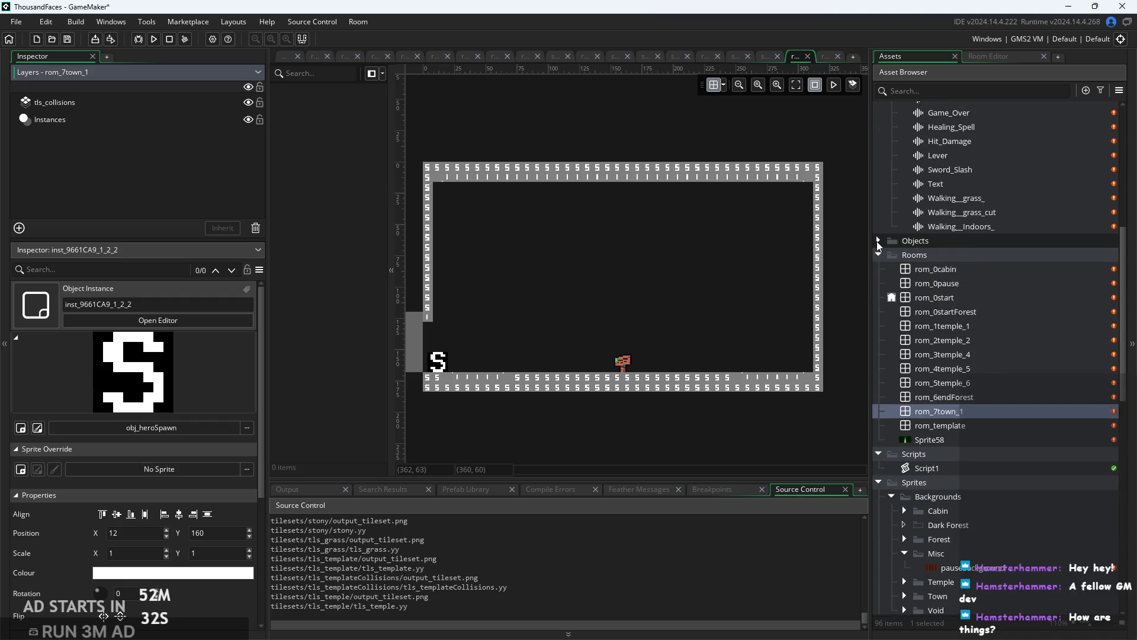
click(877, 240)
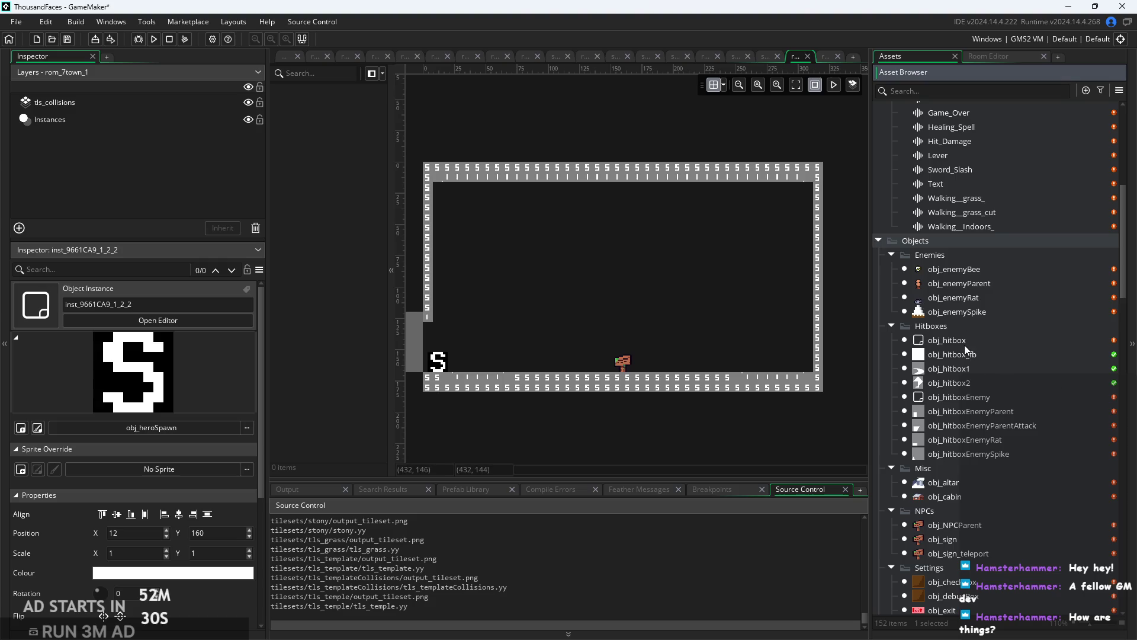
scroll(1001, 418, down, 7)
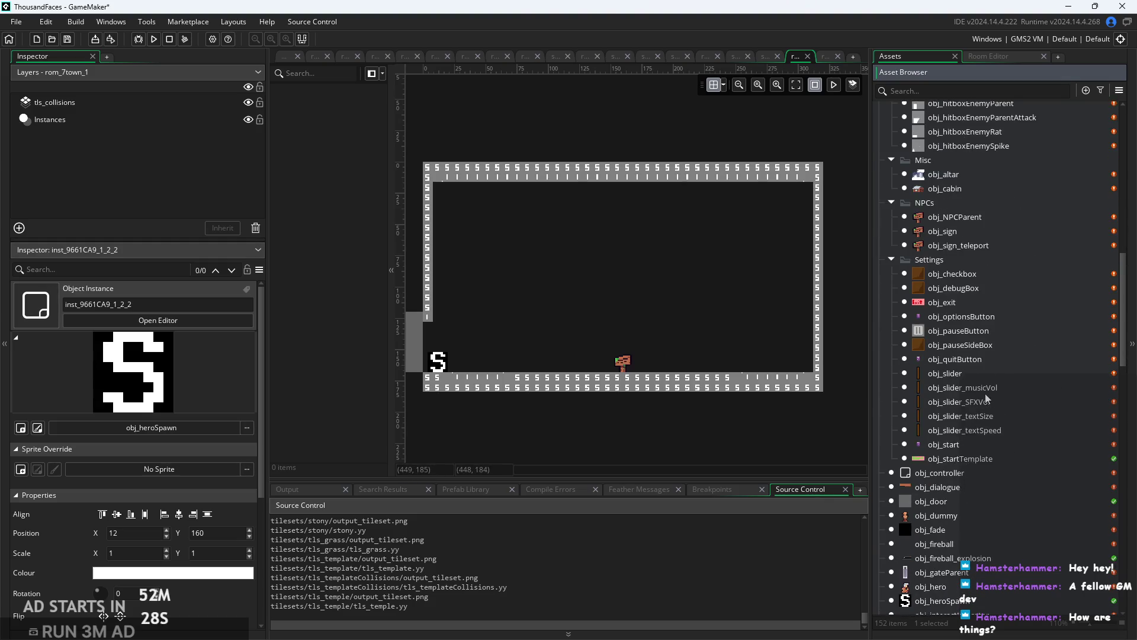
scroll(985, 394, down, 2)
double_click(944, 379)
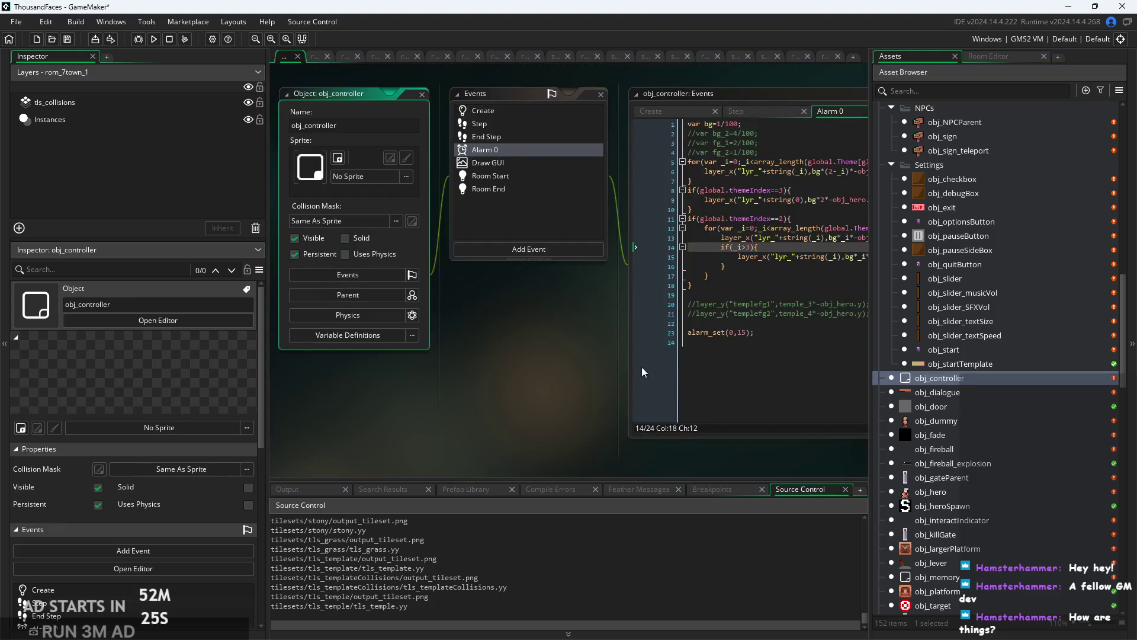
Review the nested for loop on lines 13–17 of the Alarm 0 code.
ctrl+scroll(643, 372, up, 2)
click(703, 287)
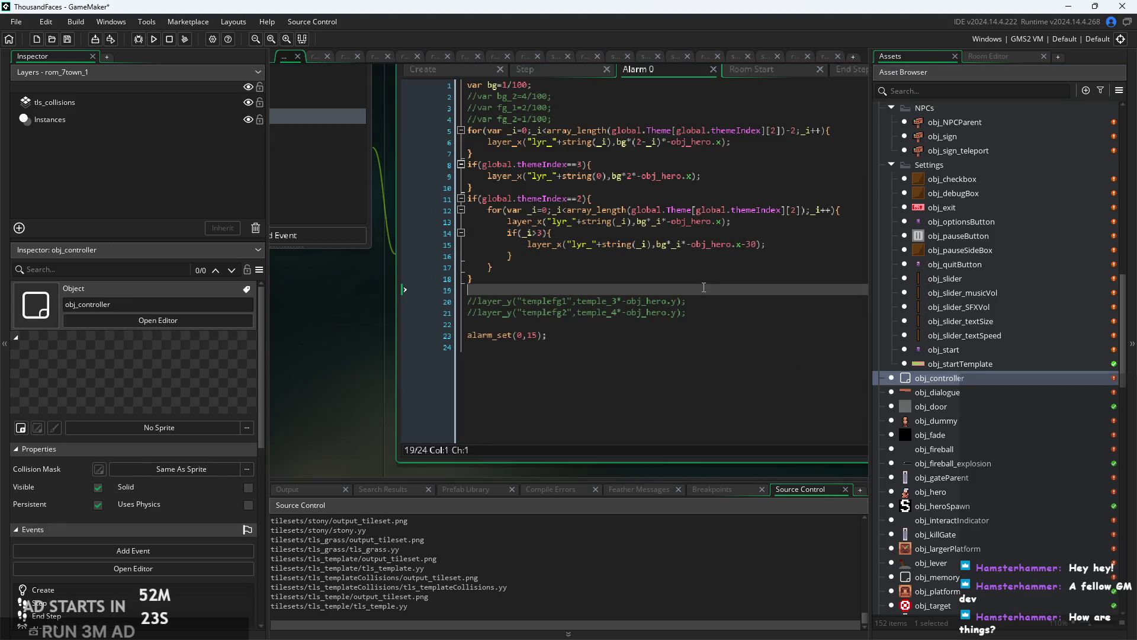
click(703, 267)
click(708, 255)
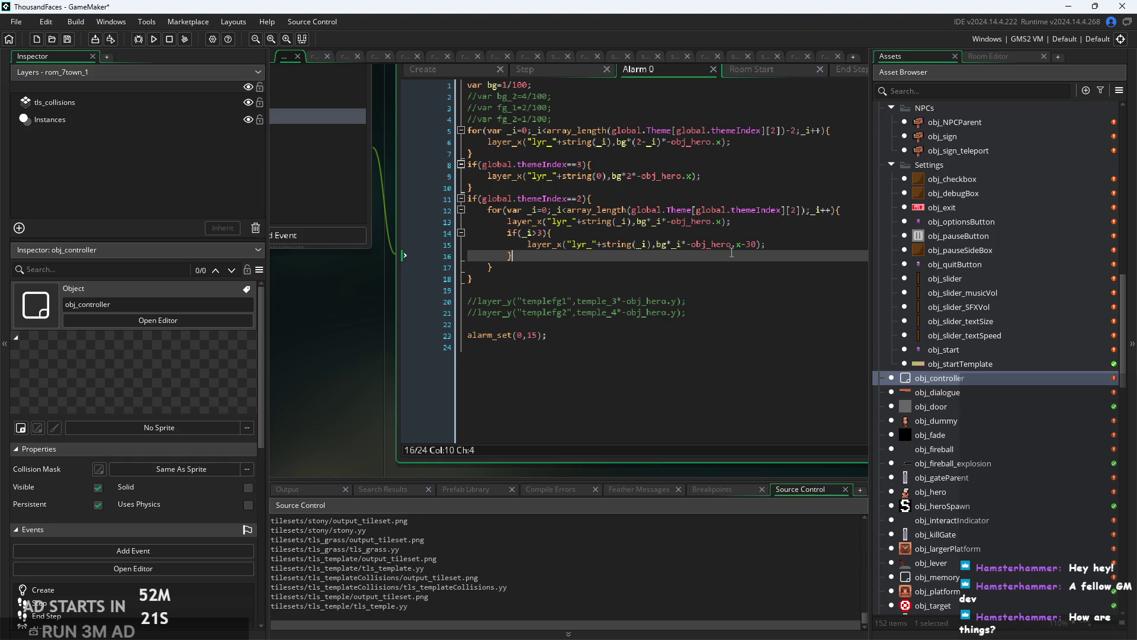
ctrl+scroll(732, 252, down, 2)
click(764, 246)
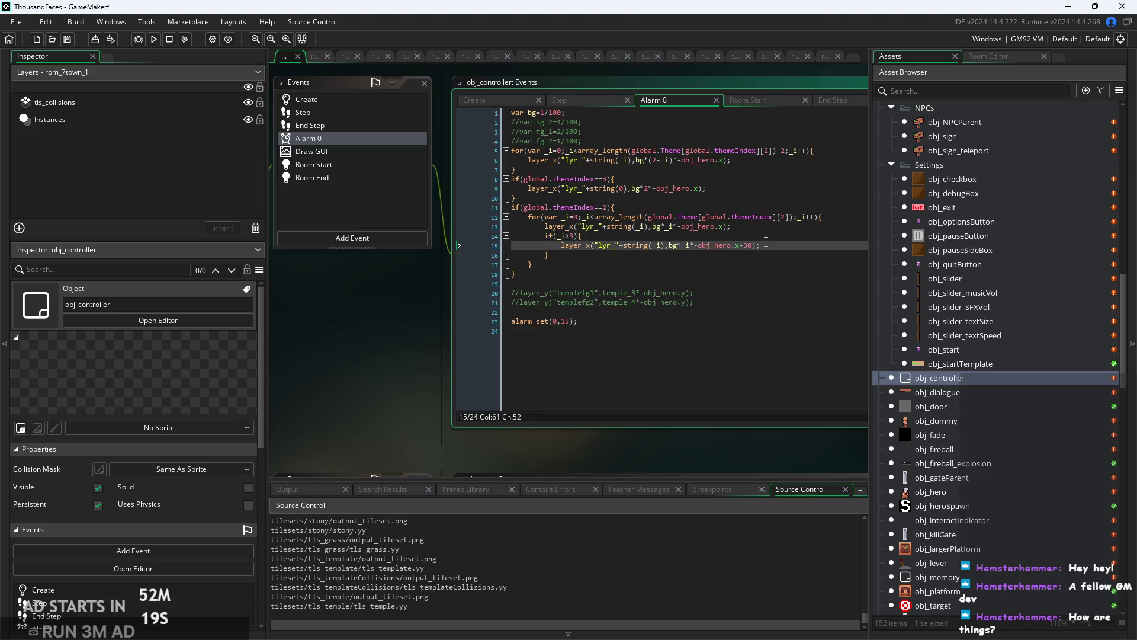
click(766, 236)
click(769, 227)
click(778, 246)
ctrl+scroll(778, 246, up, 2)
click(750, 256)
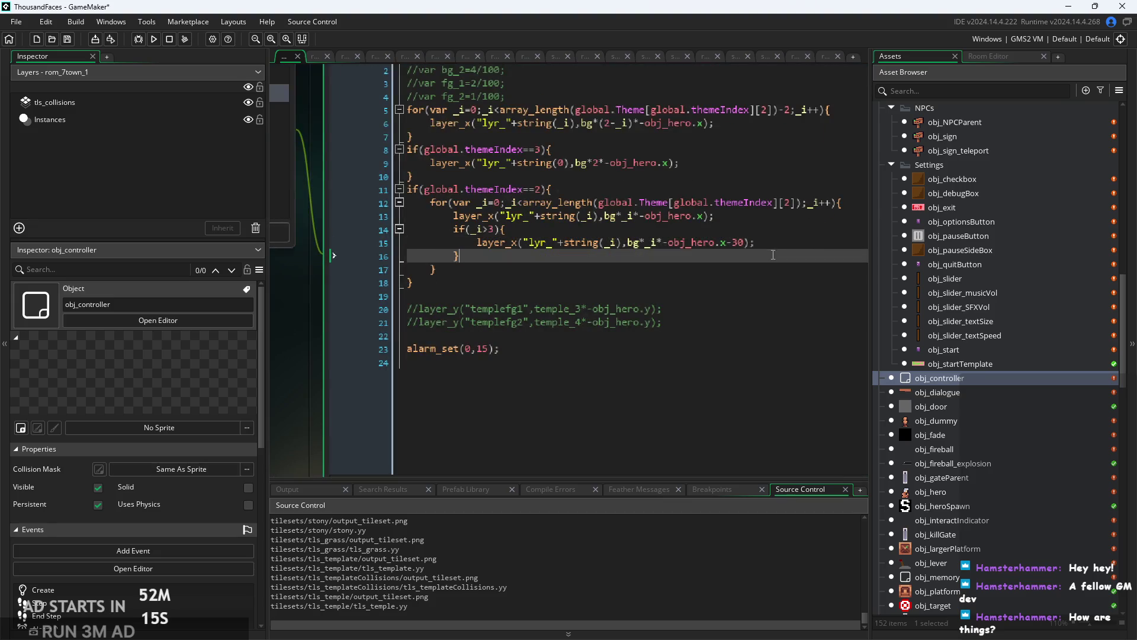
click(750, 268)
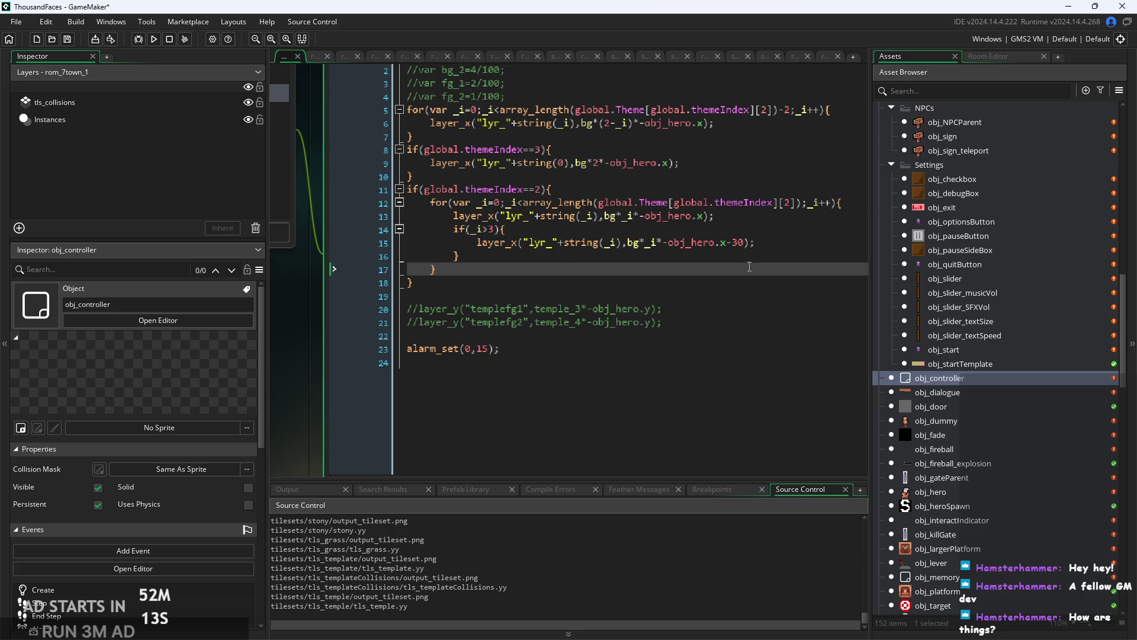
ctrl+scroll(749, 267, down, 2)
Step through lines 15–18 to check the if(_i>3) layer_x -30 offset line.
click(732, 264)
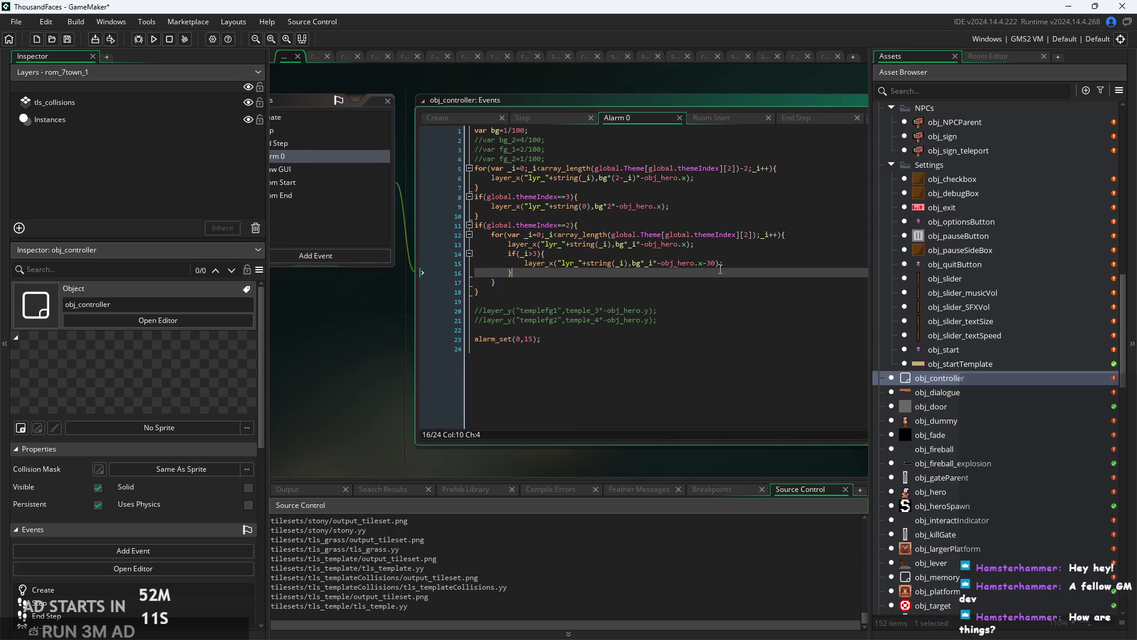
key(Down)
key(Down)
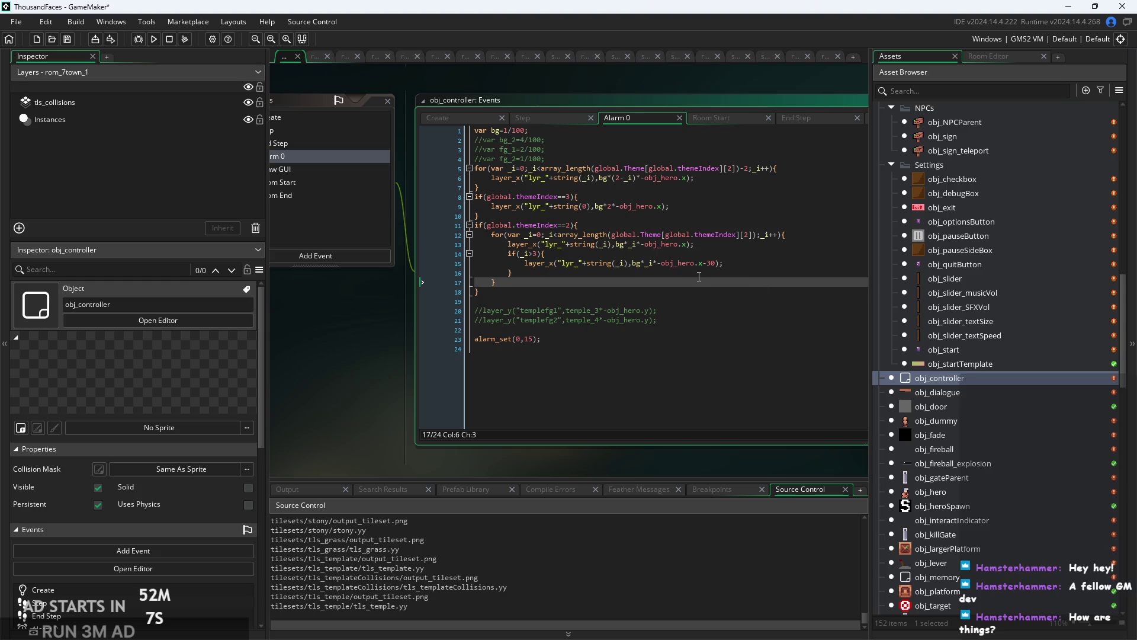
key(Up)
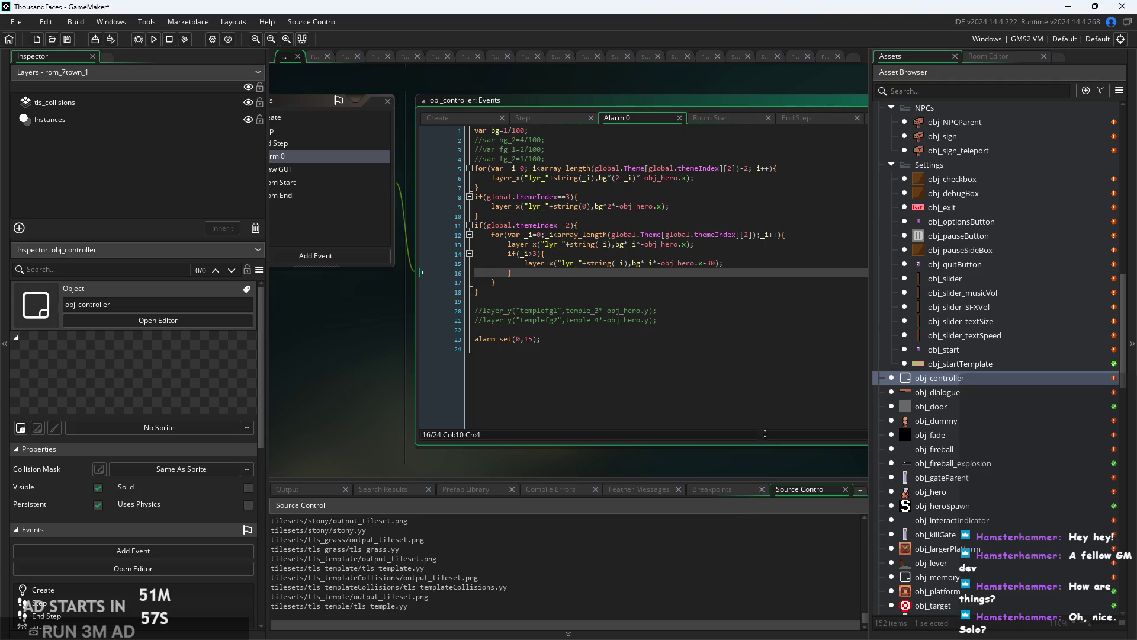
click(710, 292)
click(717, 284)
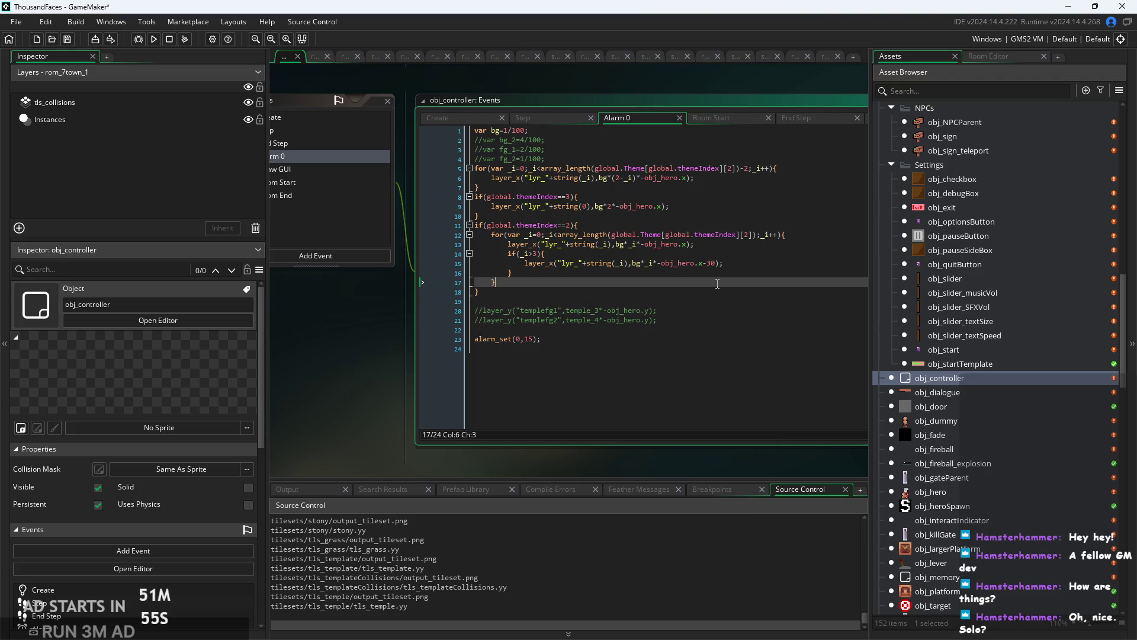
scroll(748, 265, down, 5)
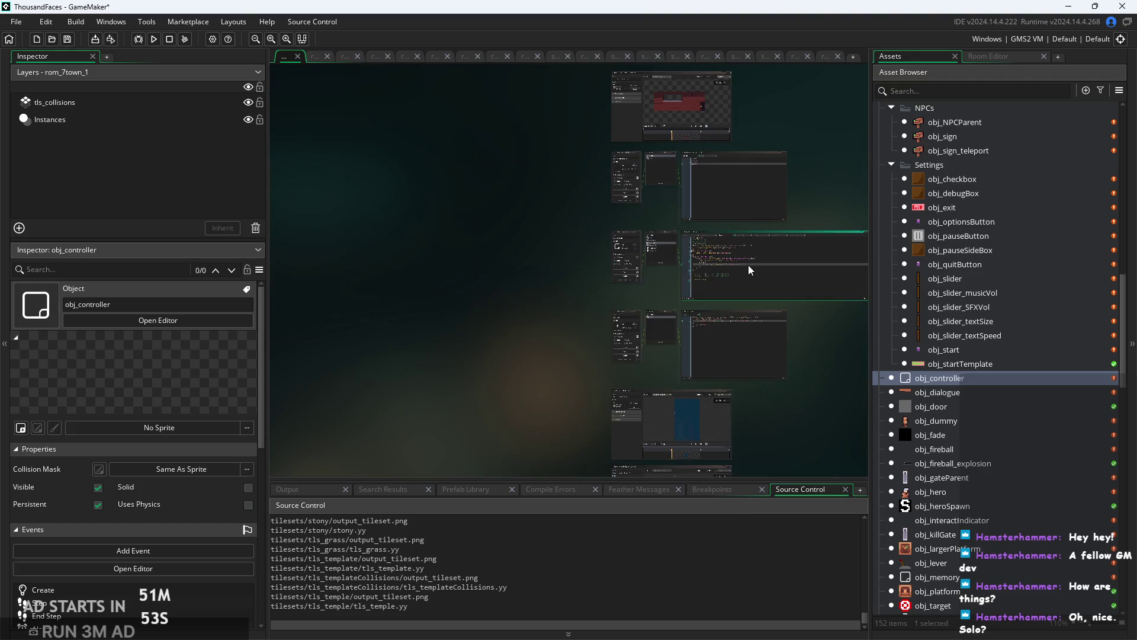
scroll(717, 303, up, 5)
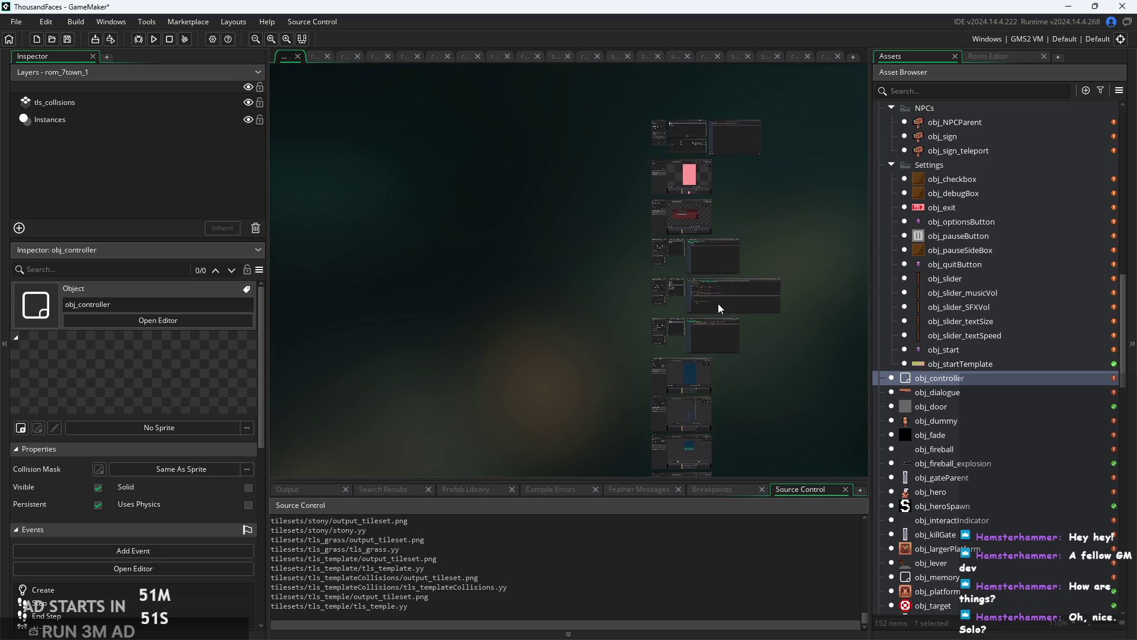
scroll(600, 289, up, 3)
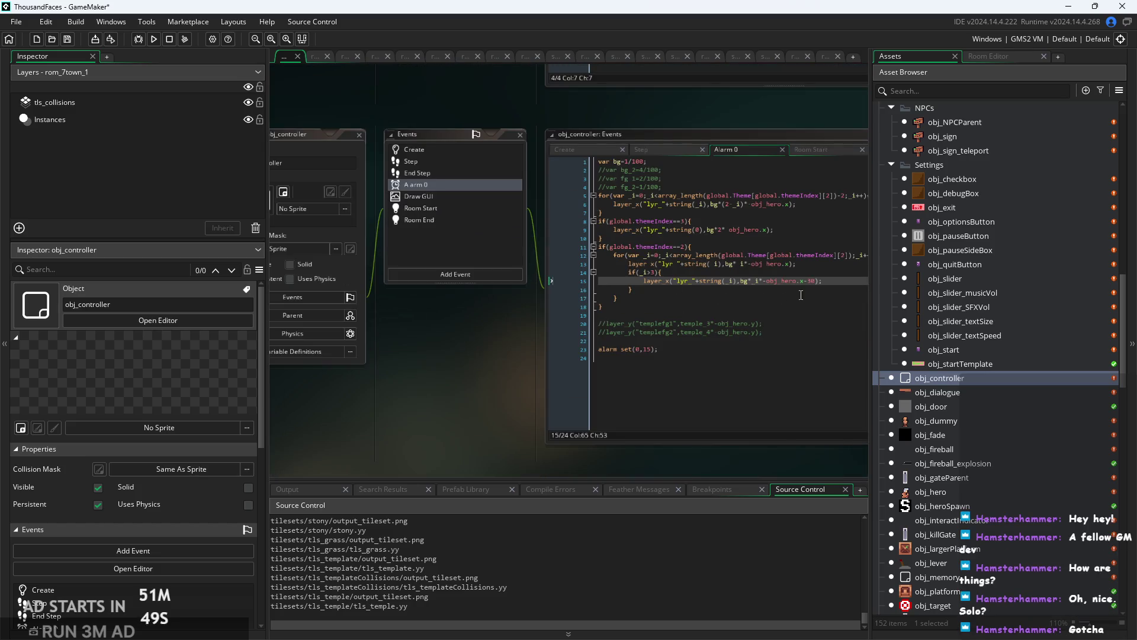
scroll(853, 285, up, 2)
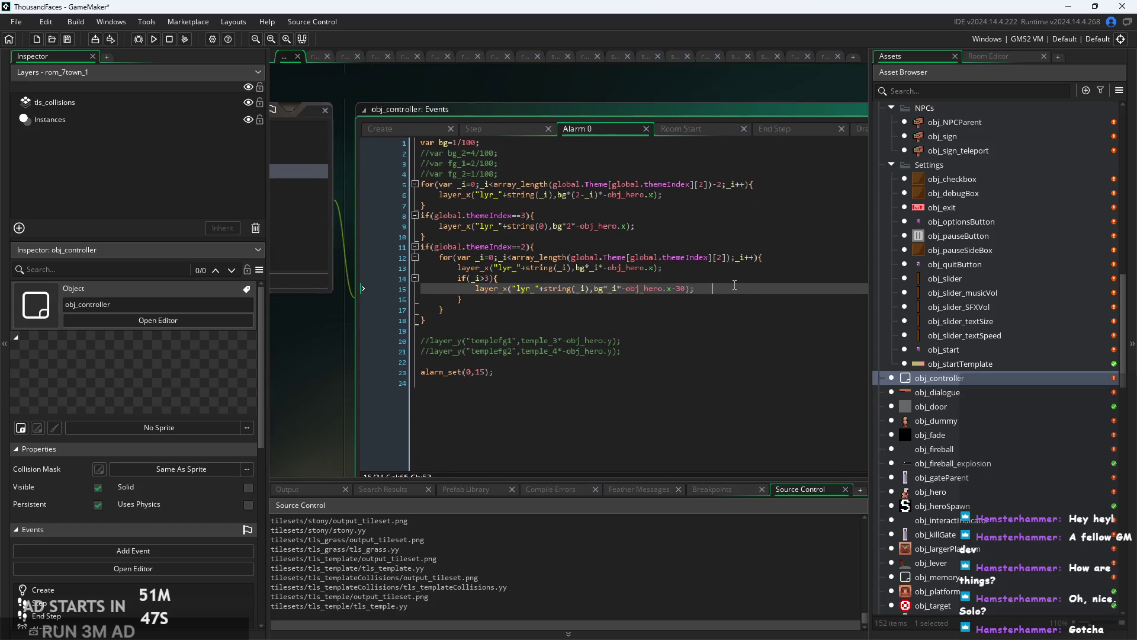
Trim line 15's trailing spaces, save, and confirm Output shows 'SUCCESS: Run Program Complete'.
key(BackSpace)
key(BackSpace)
key(BackSpace)
key(ctrl+s)
click(304, 495)
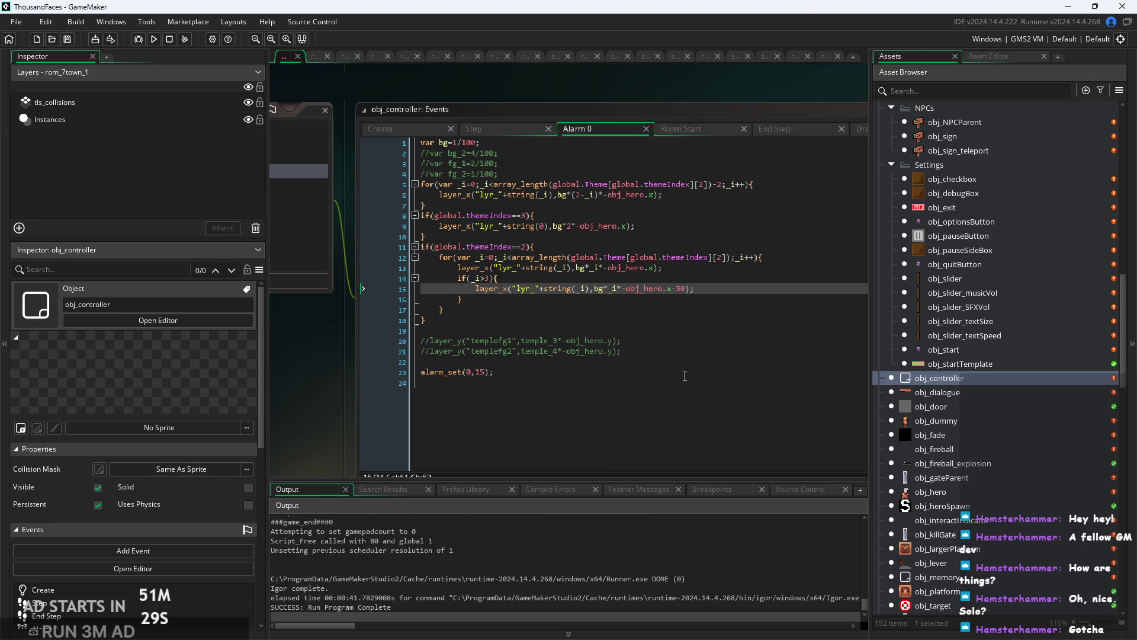
scroll(753, 289, down, 3)
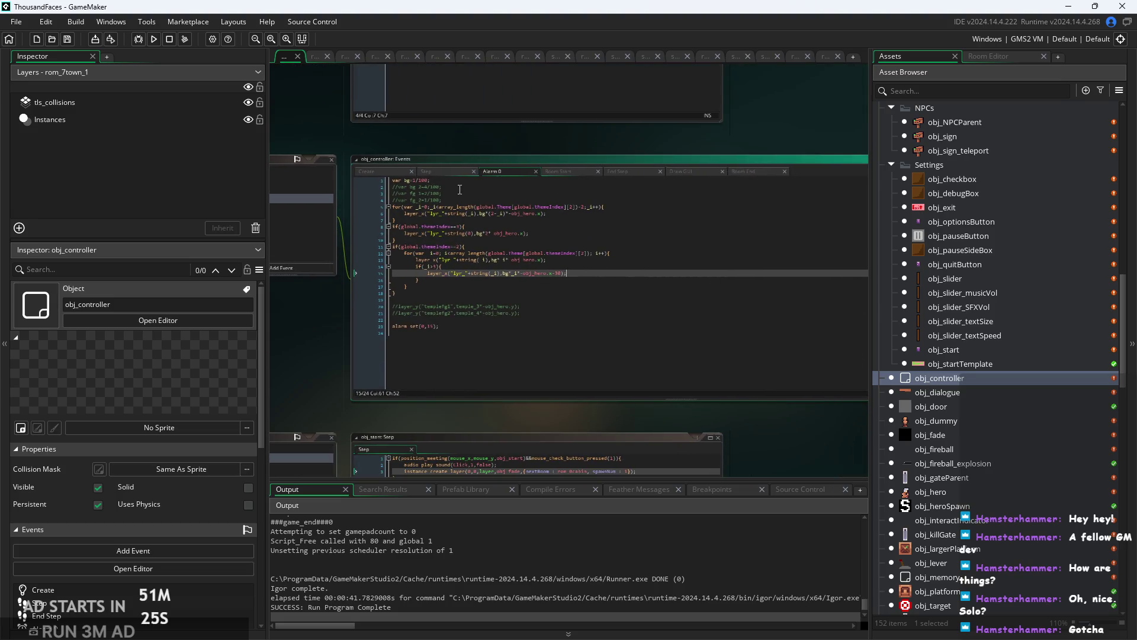
In obj_controller's Create event, delete the town comment from the village entry.
double_click(929, 379)
scroll(538, 267, up, 3)
click(631, 271)
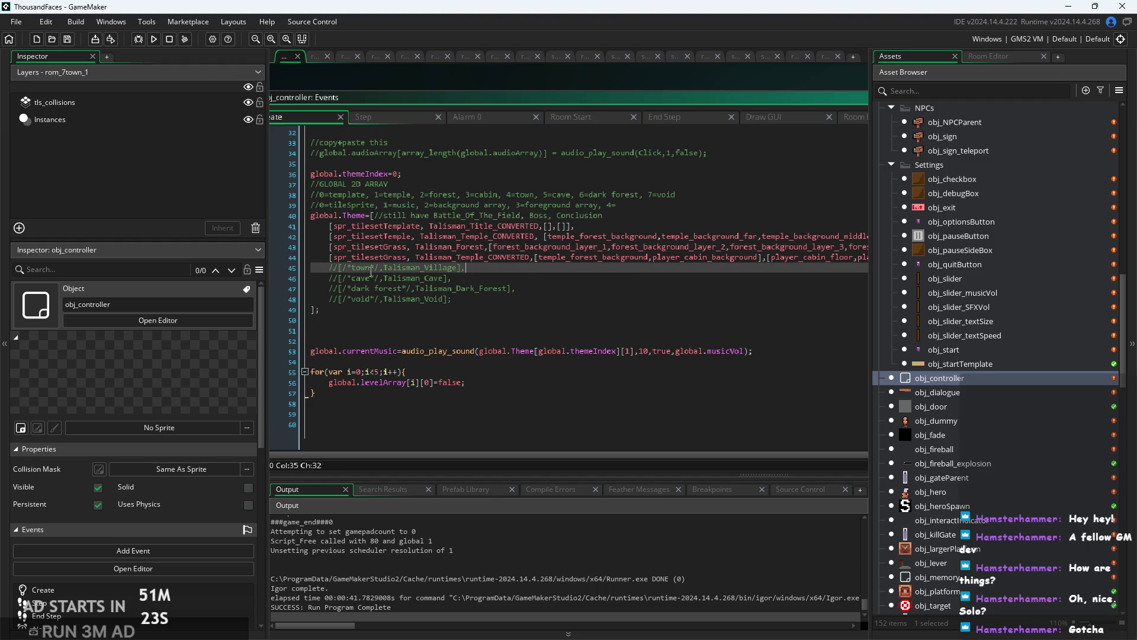
scroll(388, 273, up, 3)
drag(331, 264, 392, 265)
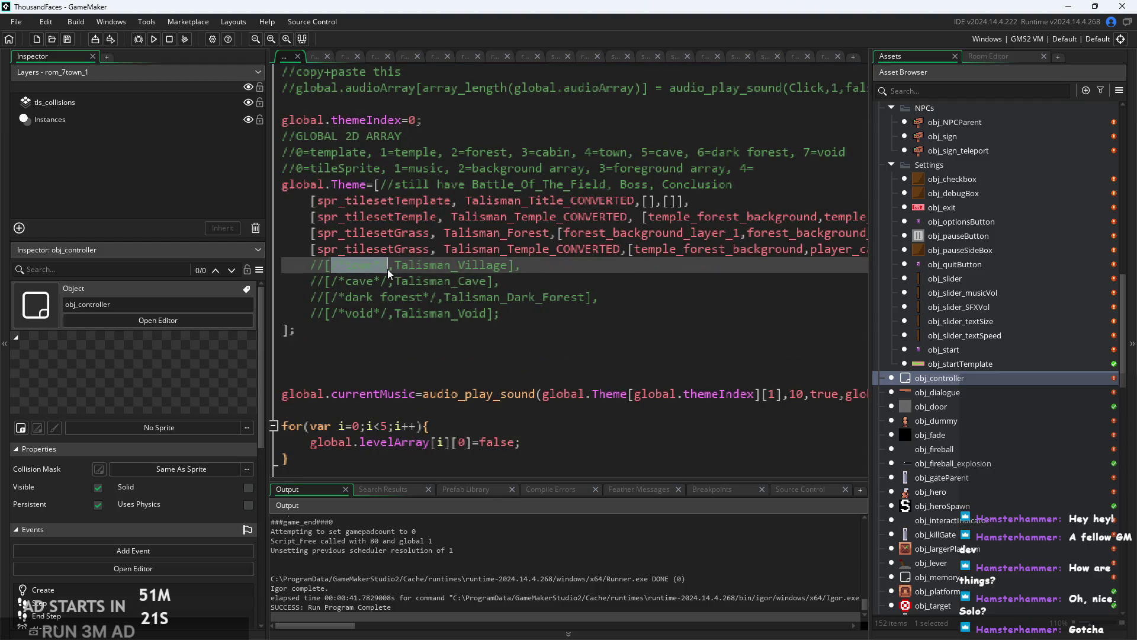
key(BackSpace)
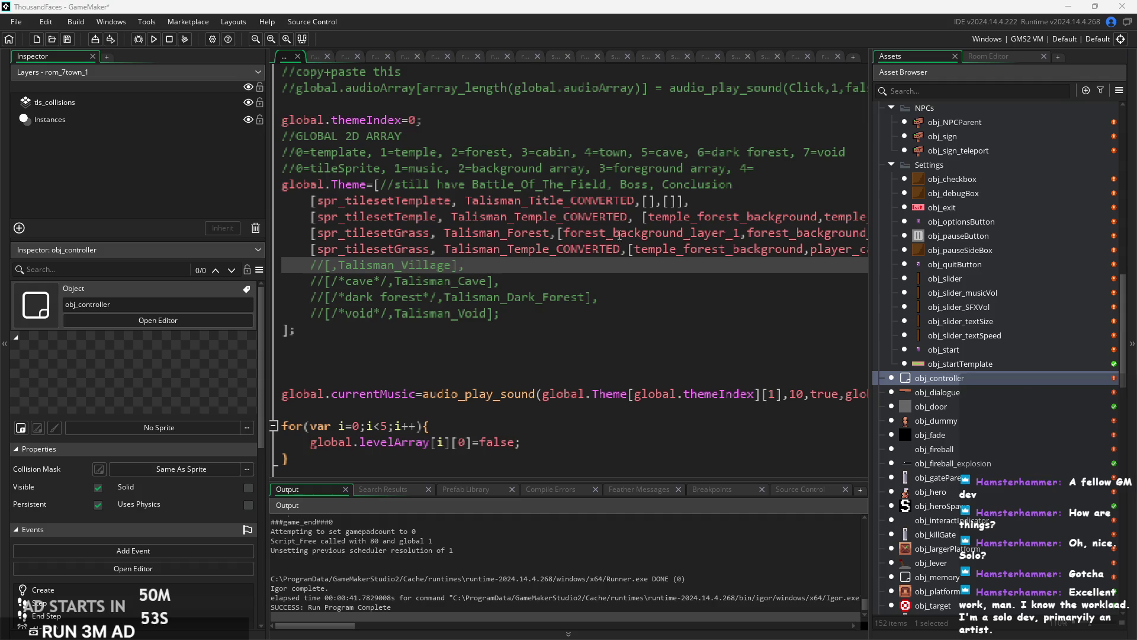
Uncomment the Talisman_Village entry and set its tileset to spr_tilesetGrass.
scroll(334, 285, up, 2)
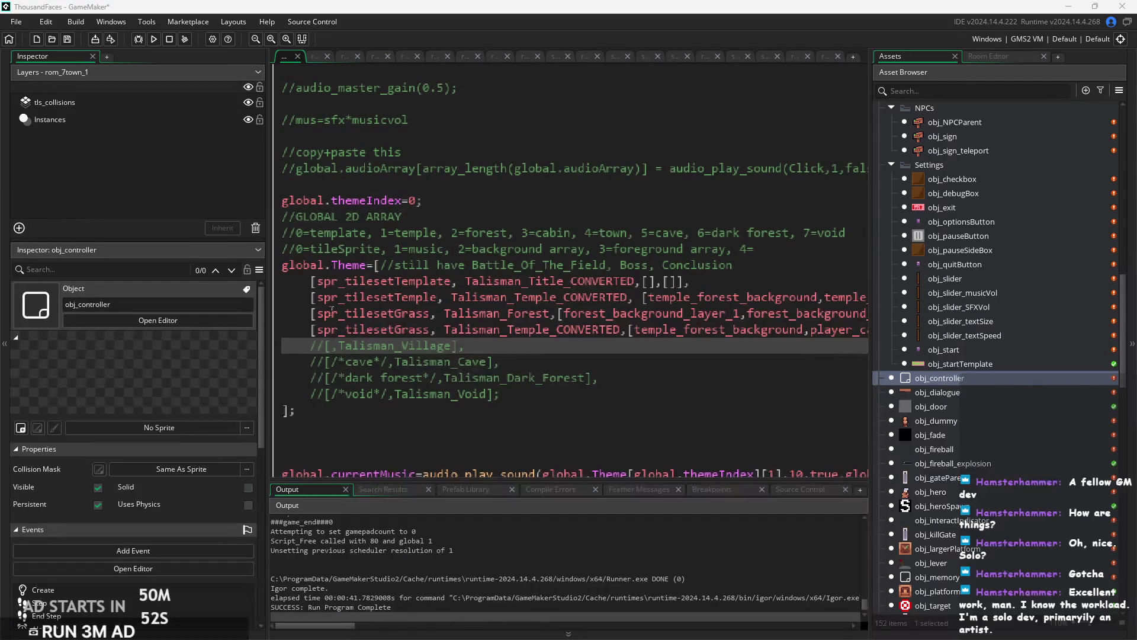
click(325, 347)
key(BackSpace)
key(BackSpace)
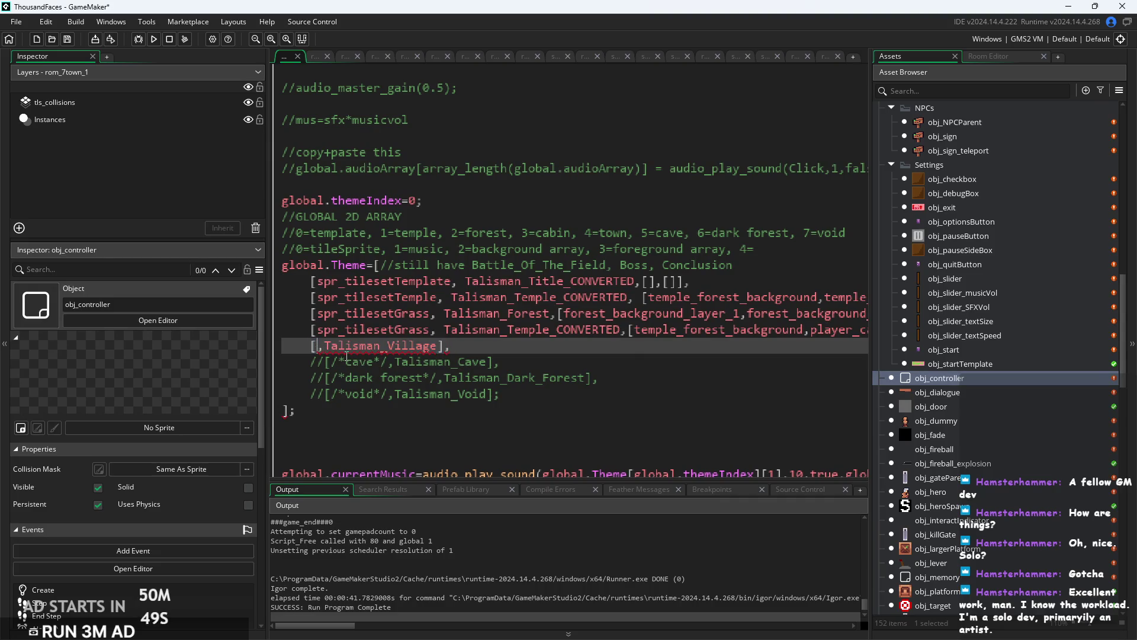
text(spr_tile)
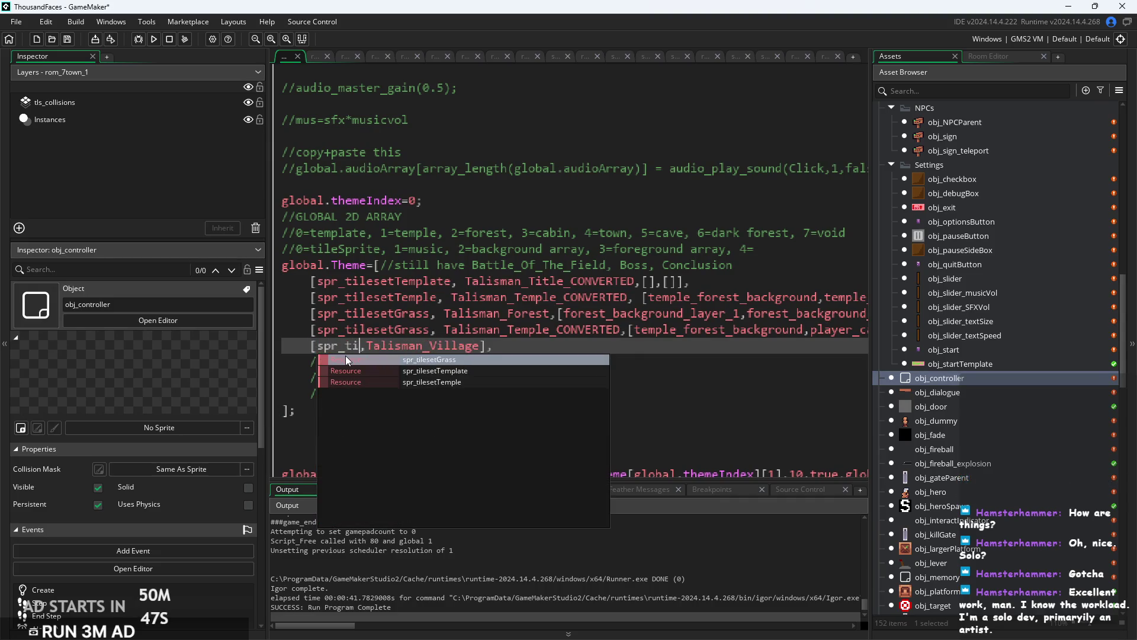
key(Return)
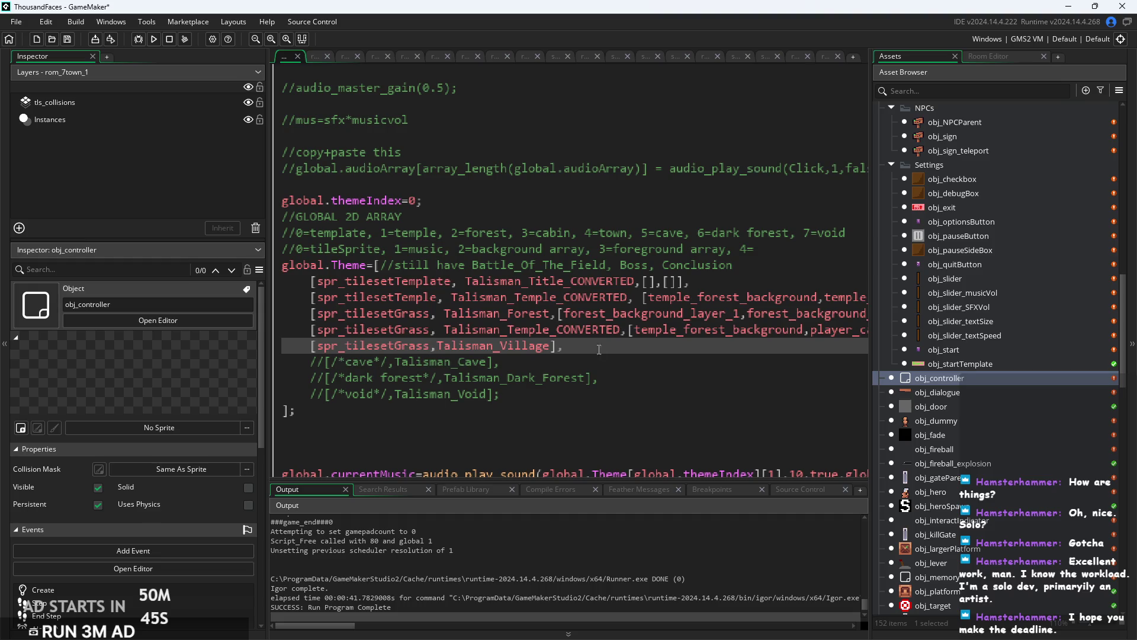
Append two empty layer arrays ,[],[] to the village entry.
ctrl+scroll(566, 343, up, 2)
key(Left)
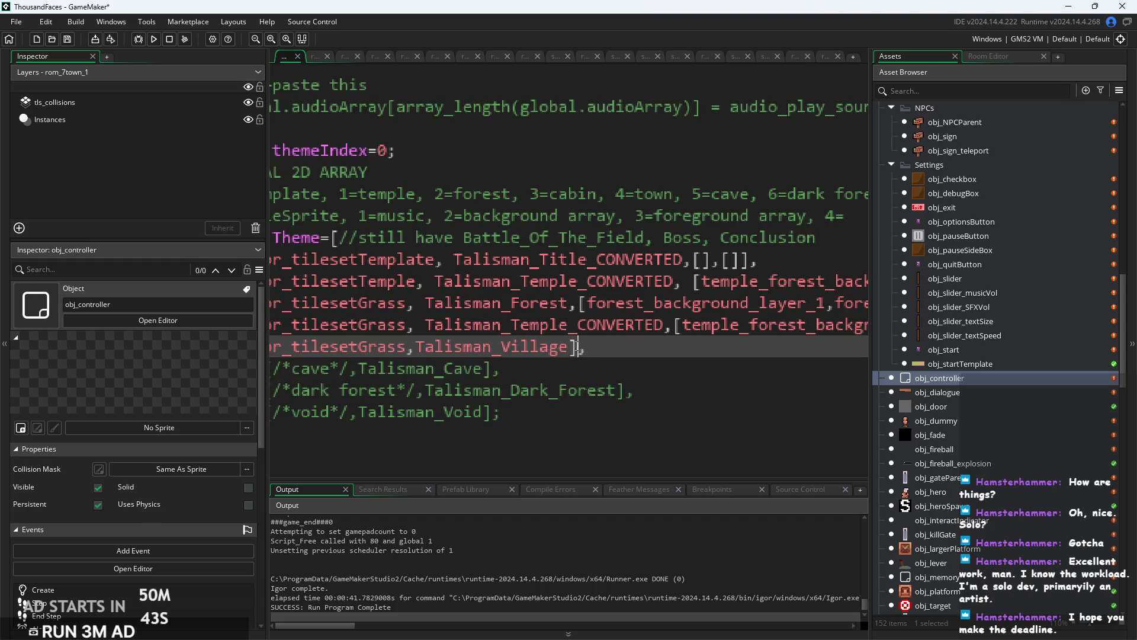
ctrl+scroll(592, 348, down, 2)
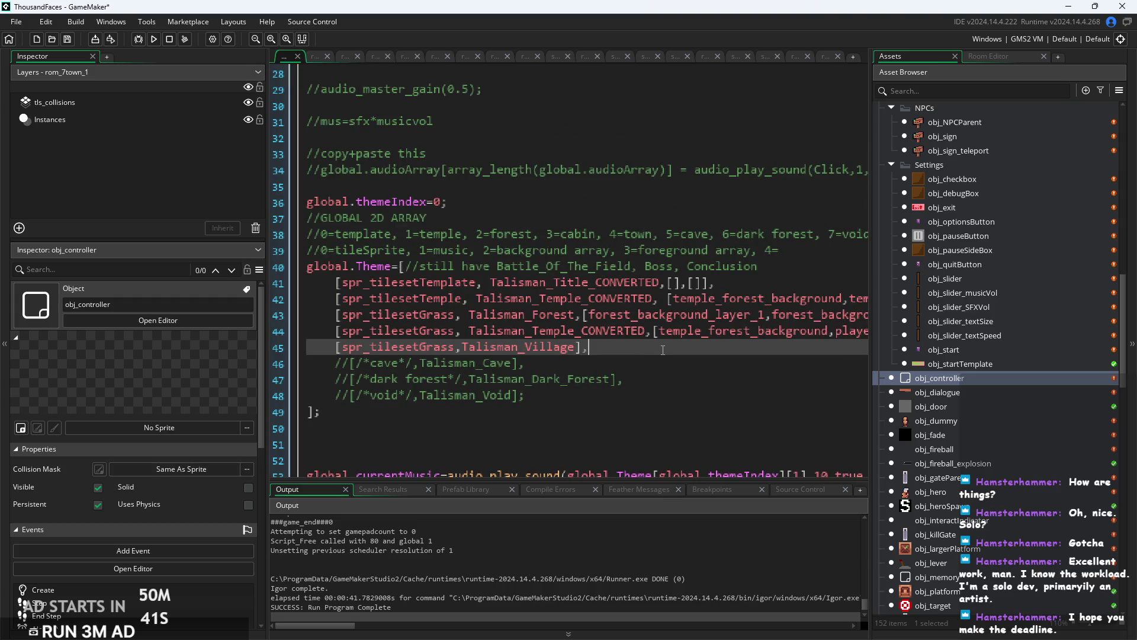
key(Left)
text(,[],)
text([])
Check the new brackets match and add a semicolon after the village entry.
scroll(641, 341, up, 1)
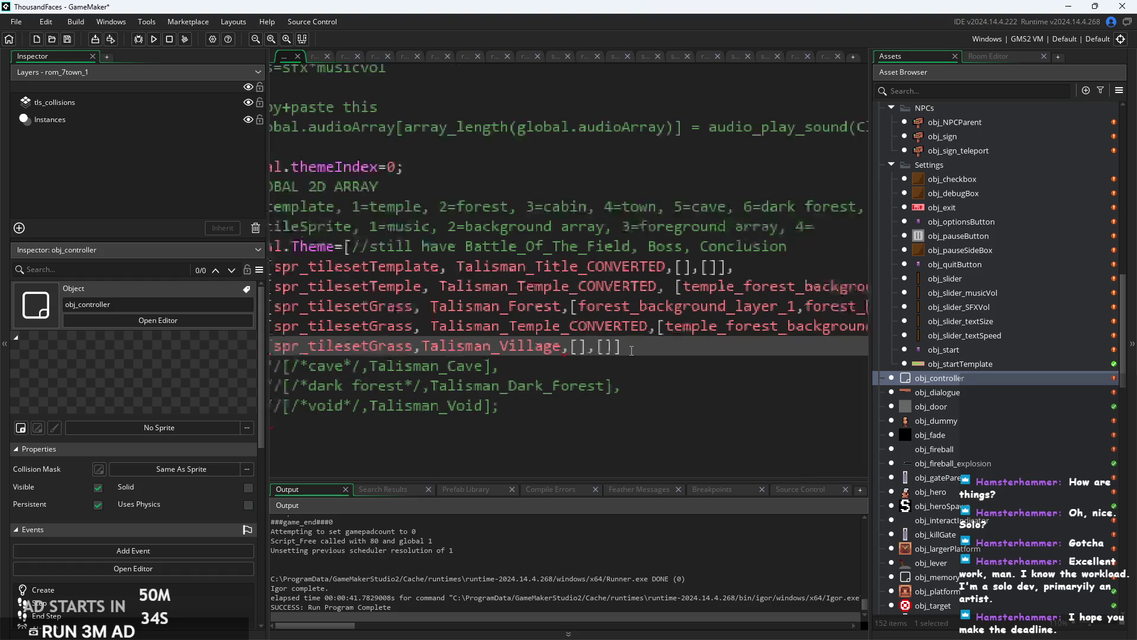
click(576, 346)
click(596, 354)
click(616, 358)
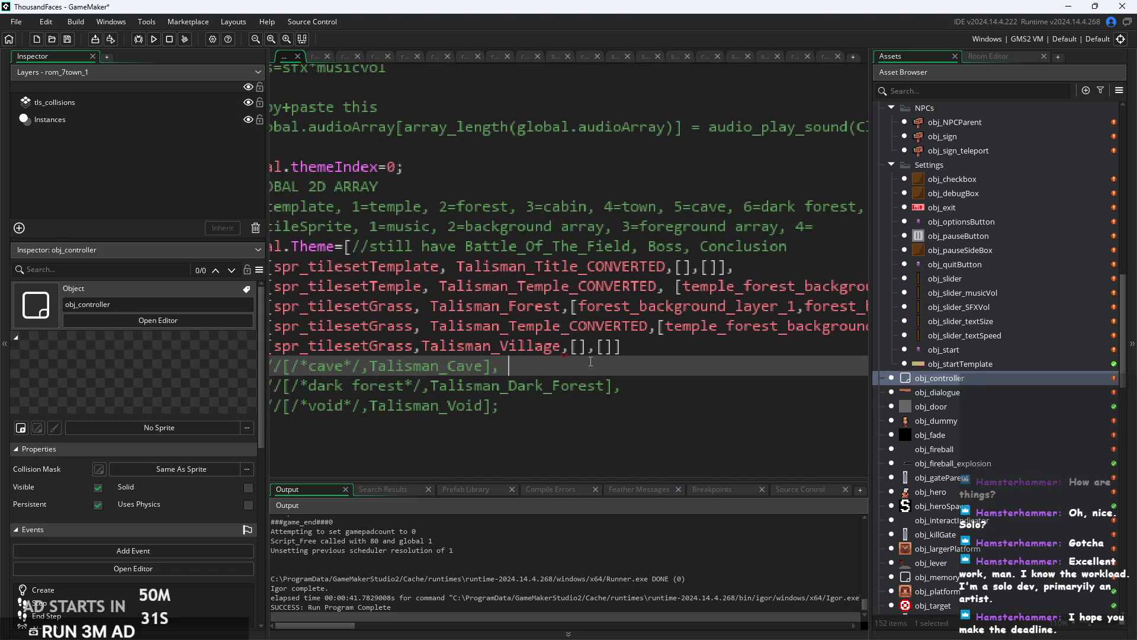
scroll(604, 359, down, 2)
drag(544, 266, 489, 261)
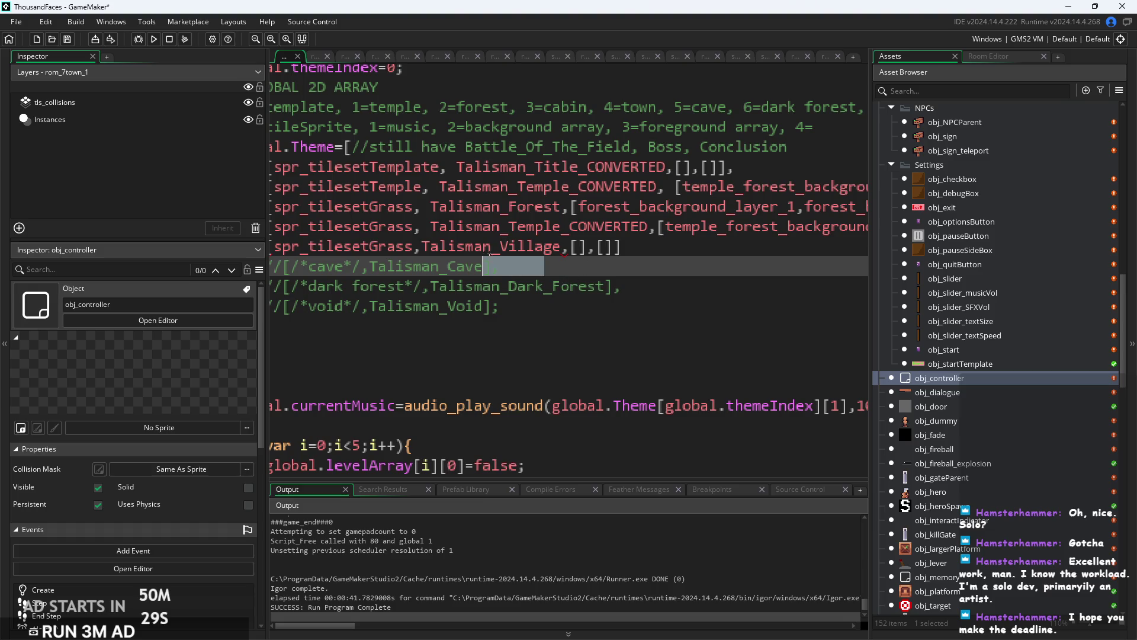
scroll(562, 279, left, 2)
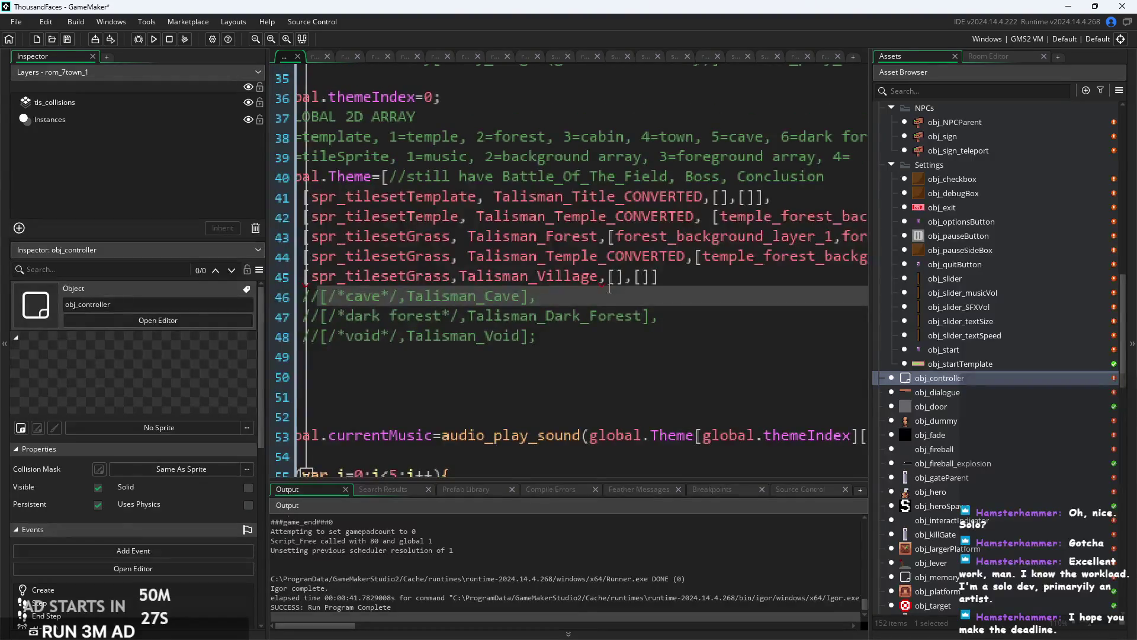
click(661, 276)
text(;)
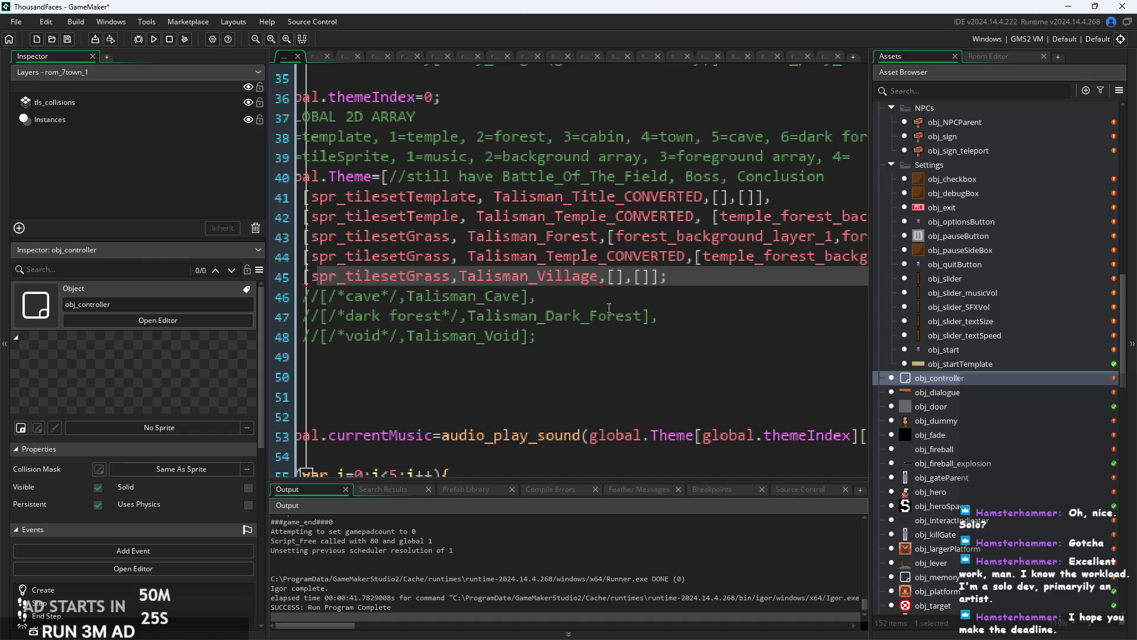
click(659, 299)
scroll(659, 299, left, 1)
scroll(659, 299, left, 2)
Inspect the spr_tilesetGrass sprite and the cabin theme entry.
click(559, 262)
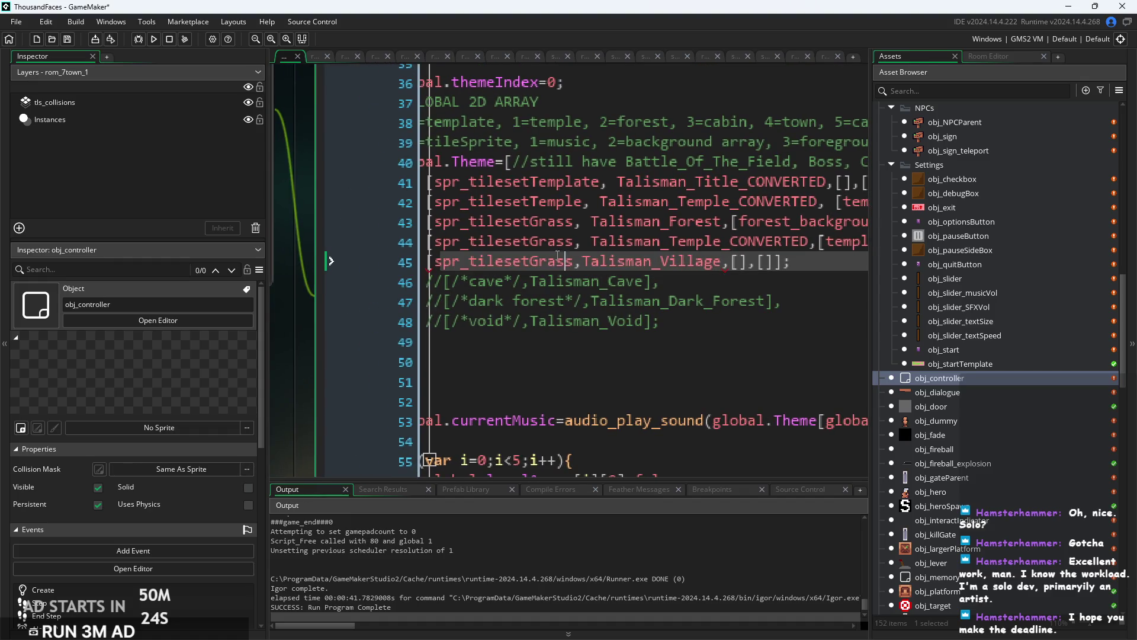
click(472, 267)
scroll(472, 267, left, 2)
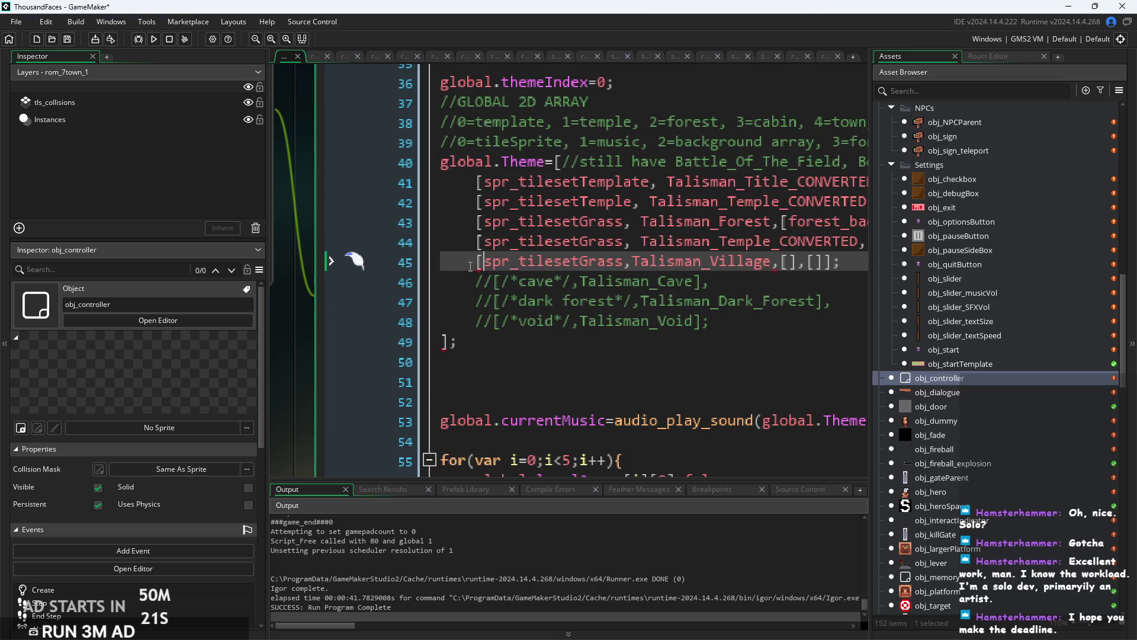
scroll(555, 265, down, 5)
scroll(762, 270, up, 3)
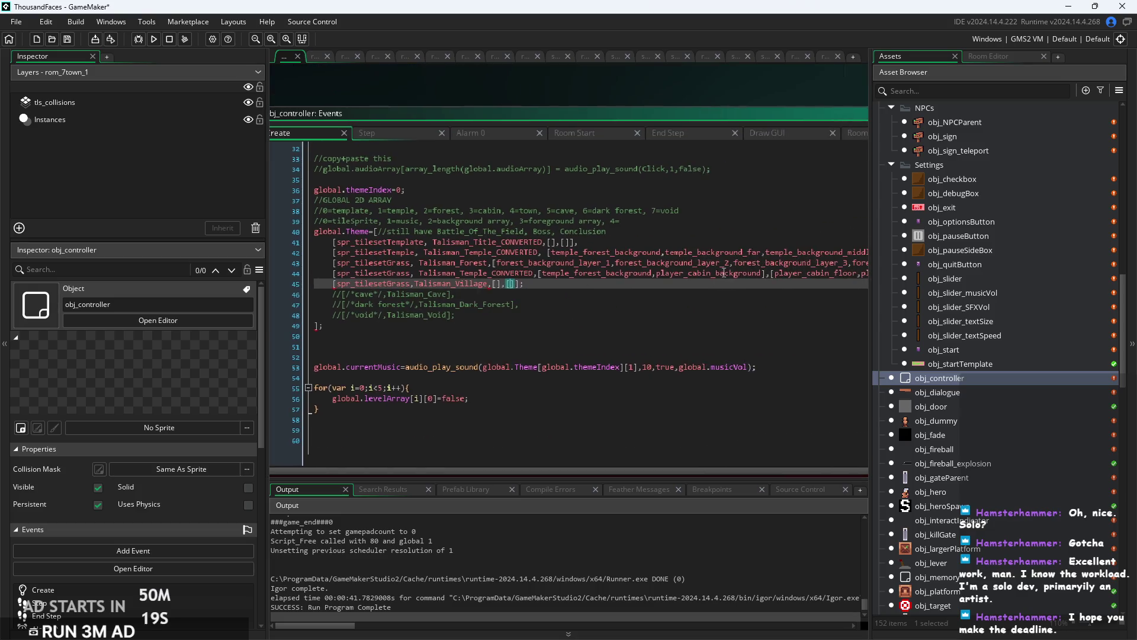
click(800, 259)
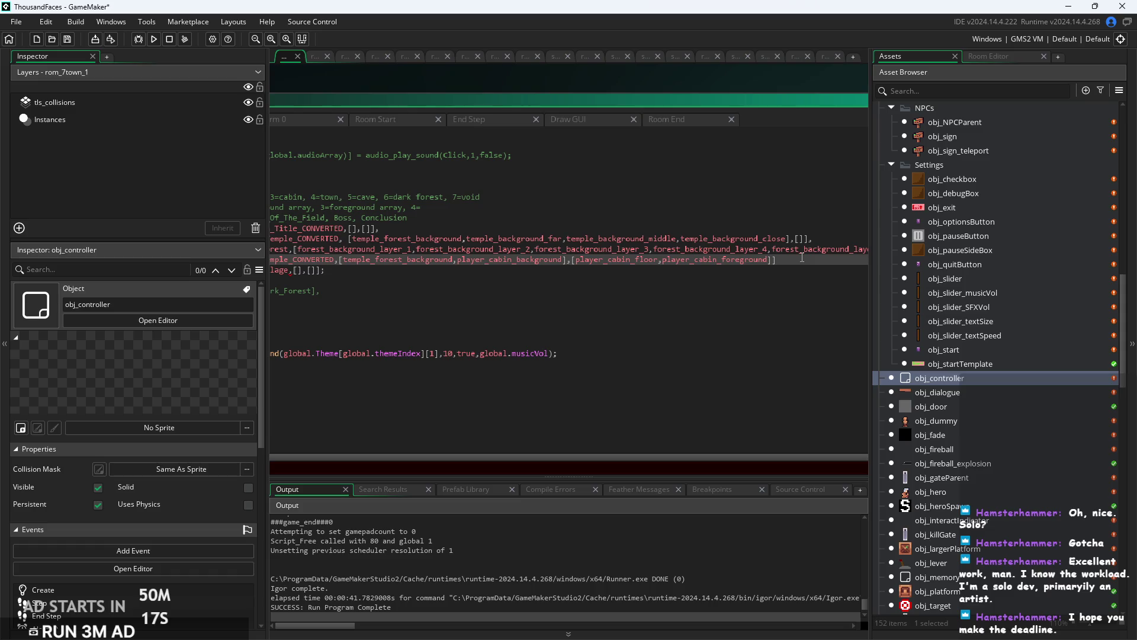
key(Down)
key(Down)
key(Down)
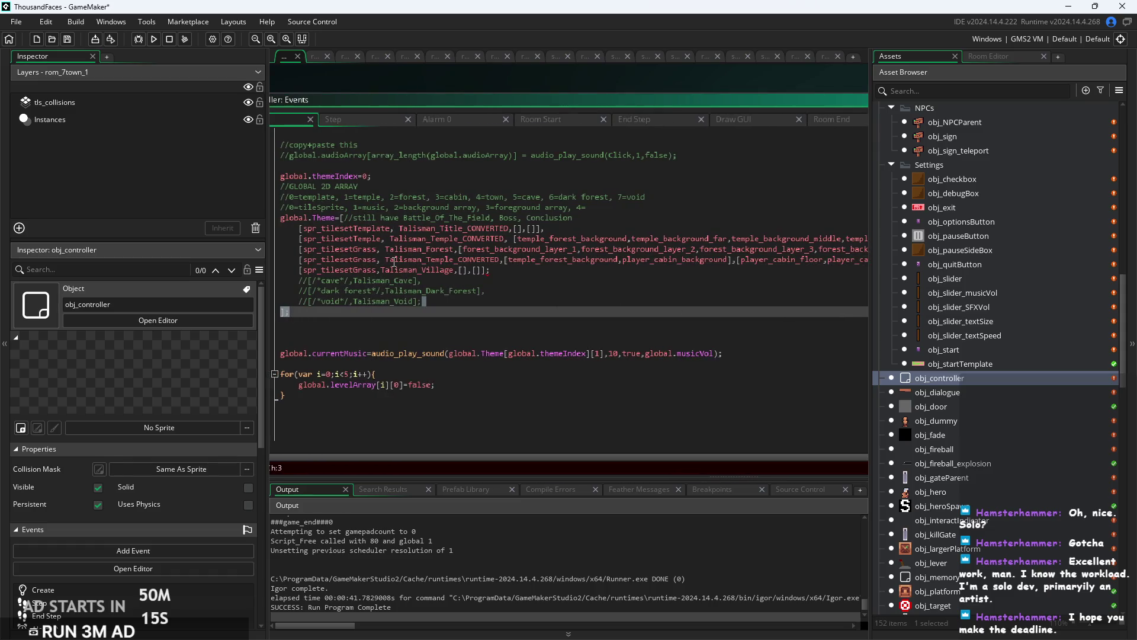
Review the Talisman_Village line against the commented Talisman_Cave line below it.
scroll(394, 262, up, 2)
click(559, 278)
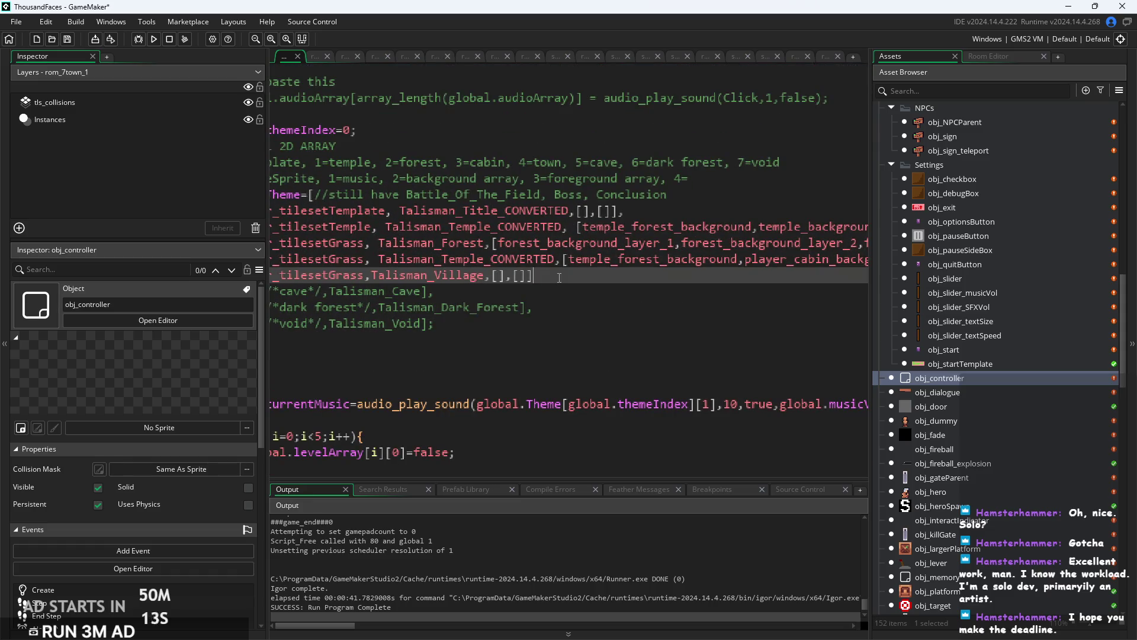
scroll(559, 278, up, 1)
scroll(652, 283, down, 1)
scroll(739, 283, up, 1)
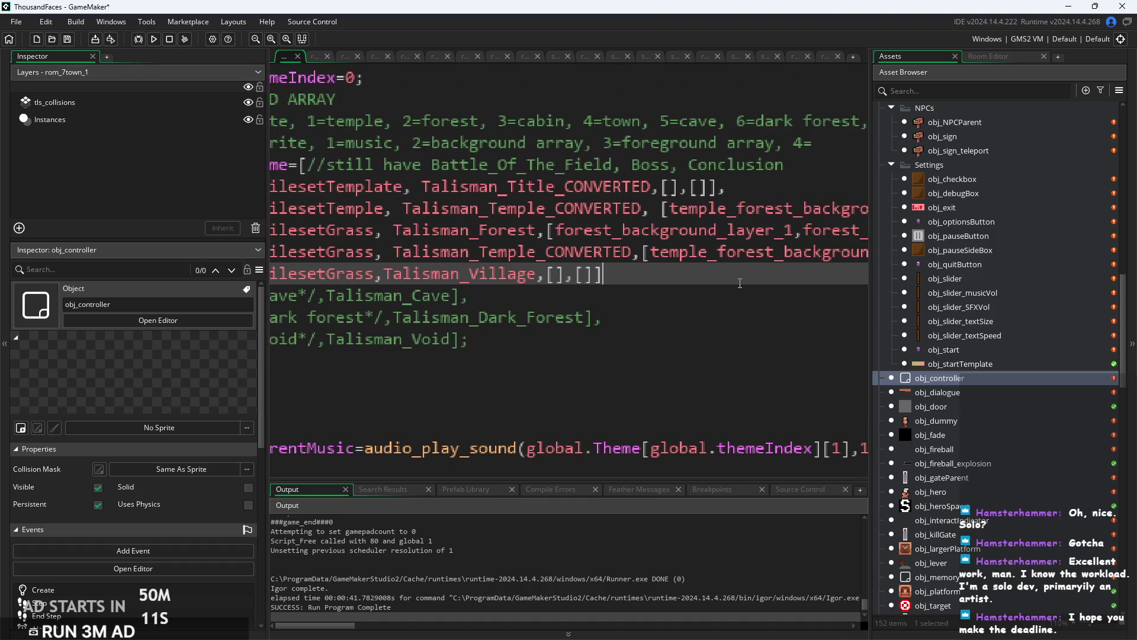
key(Down)
key(Home)
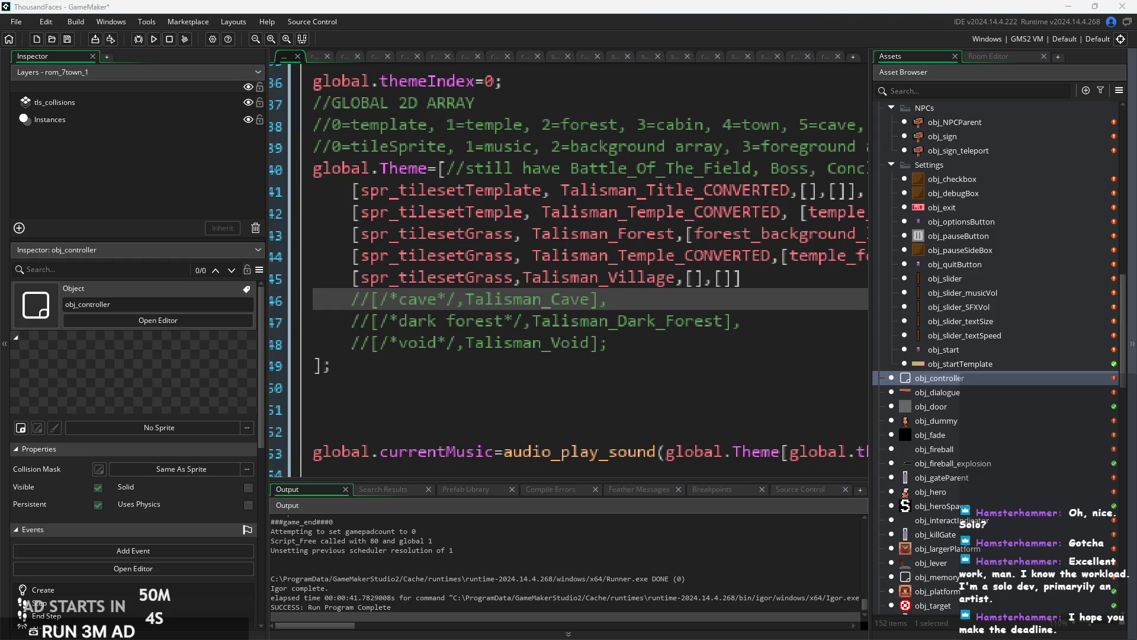
key(Down)
key(Up)
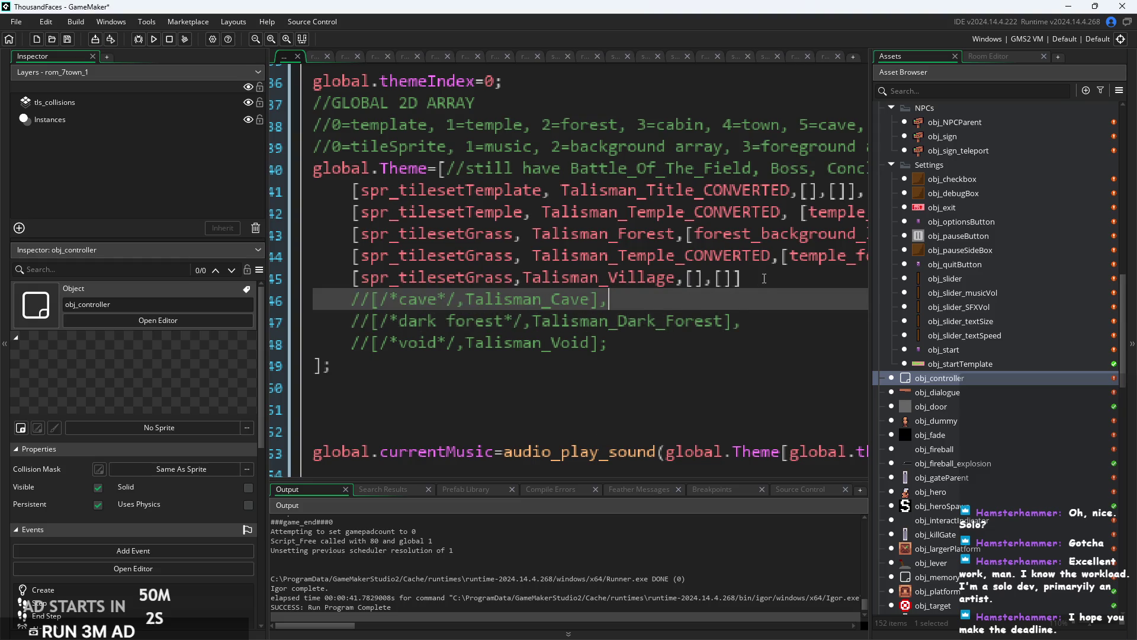
key(Up)
Confirm the Talisman_Village asset and place the caret in the first empty background brackets.
click(619, 278)
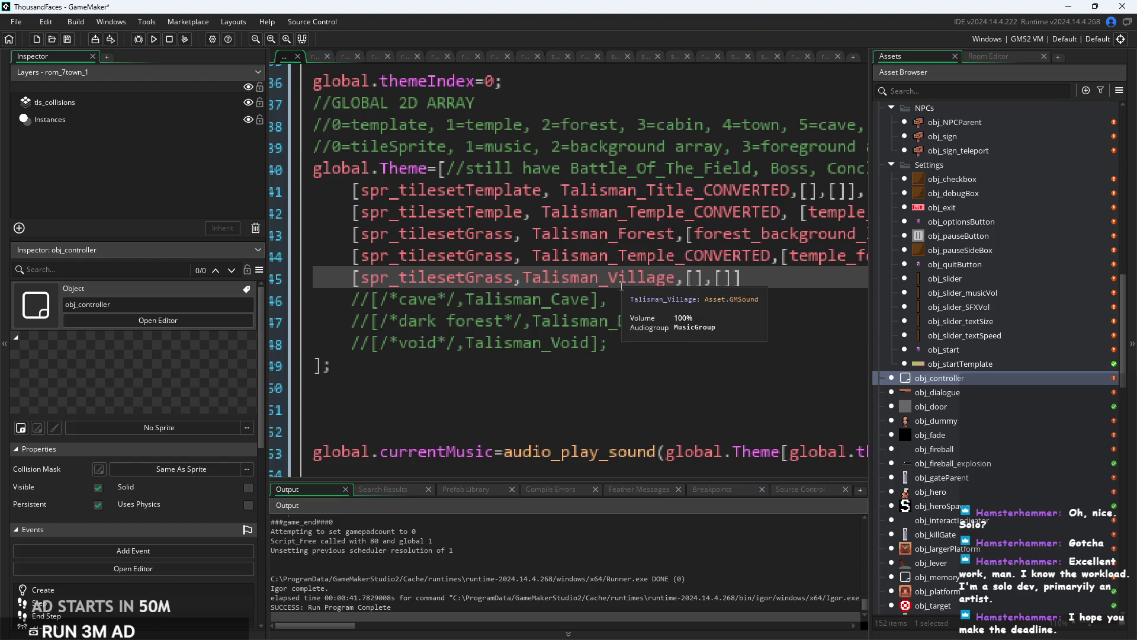
mouse_move(674, 276)
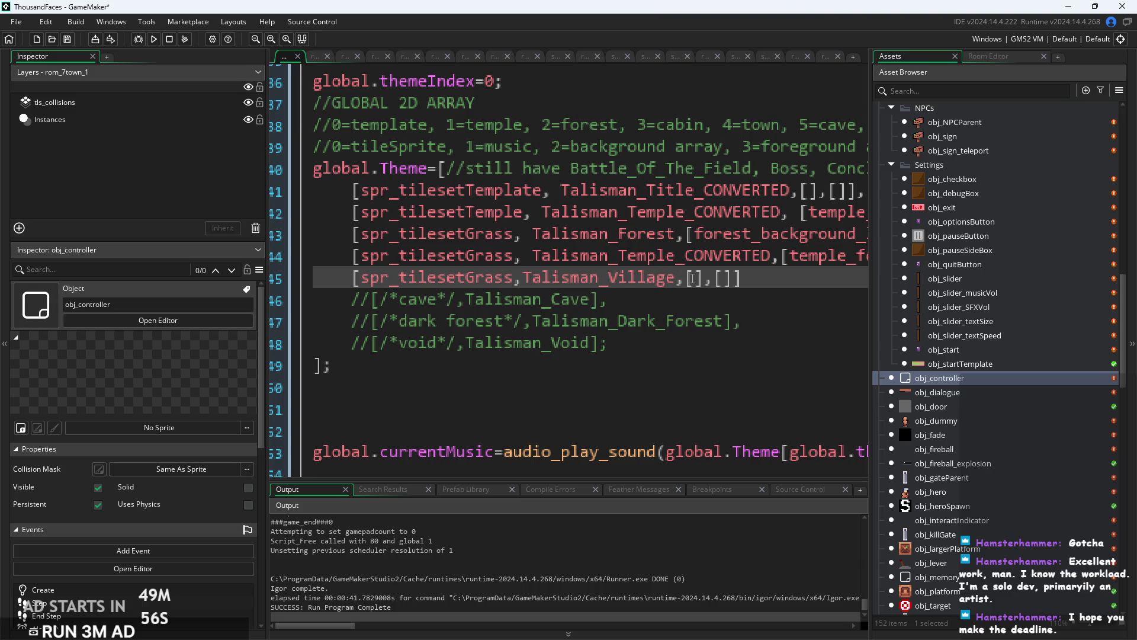
click(692, 278)
click(777, 302)
scroll(776, 302, right, 3)
Return to the empty background brackets and expand Sprites > Backgrounds > Town.
scroll(961, 421, down, 7)
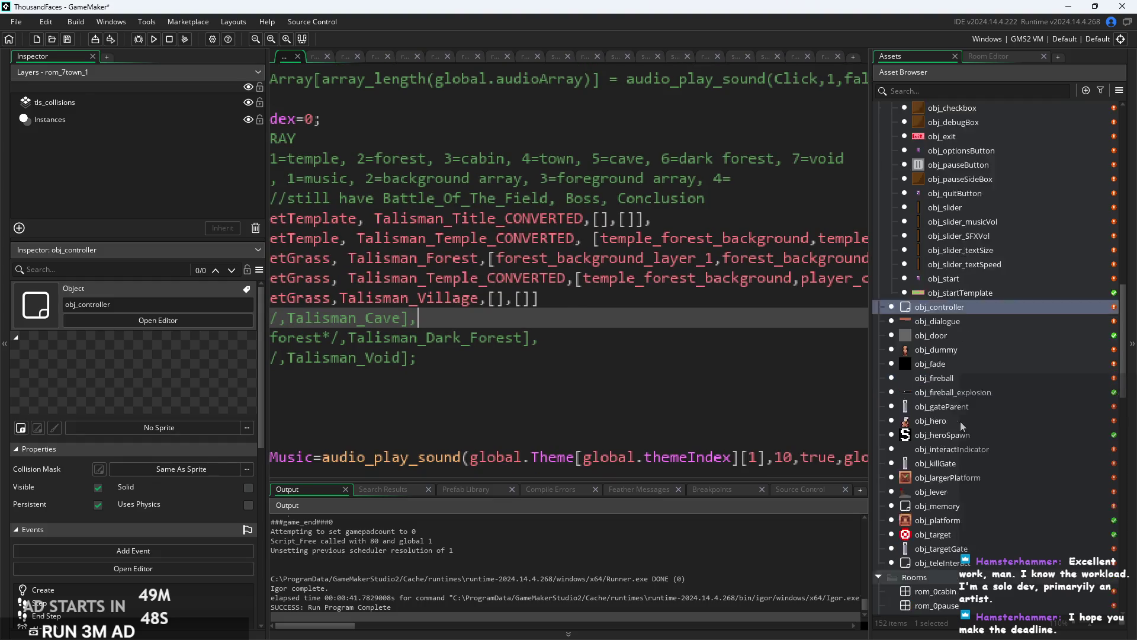
scroll(945, 521, down, 9)
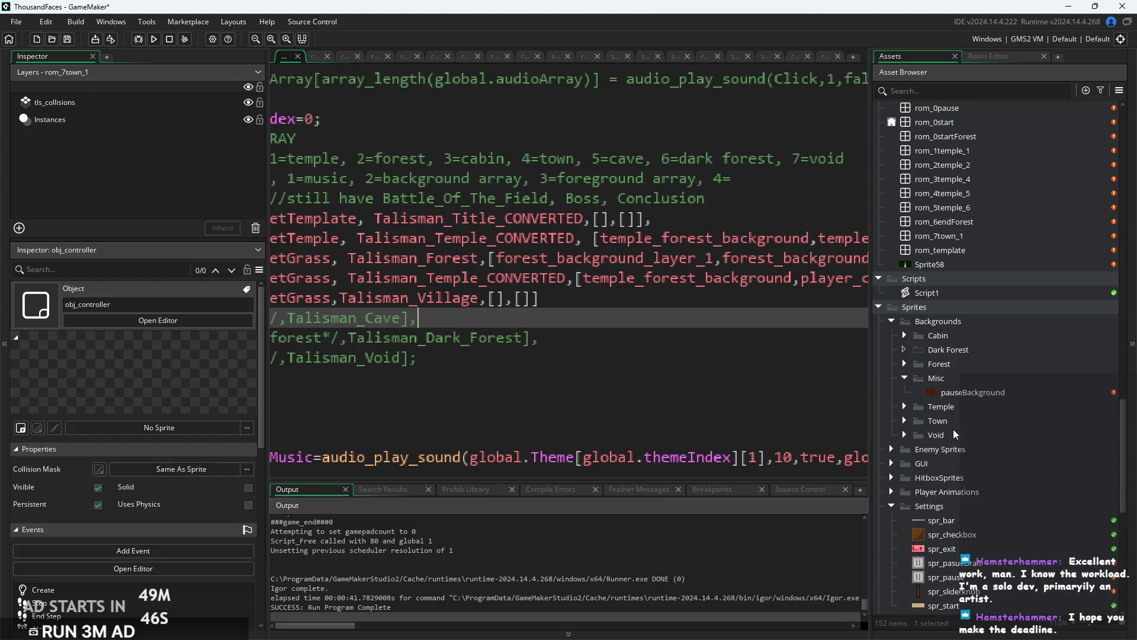
click(530, 301)
click(503, 307)
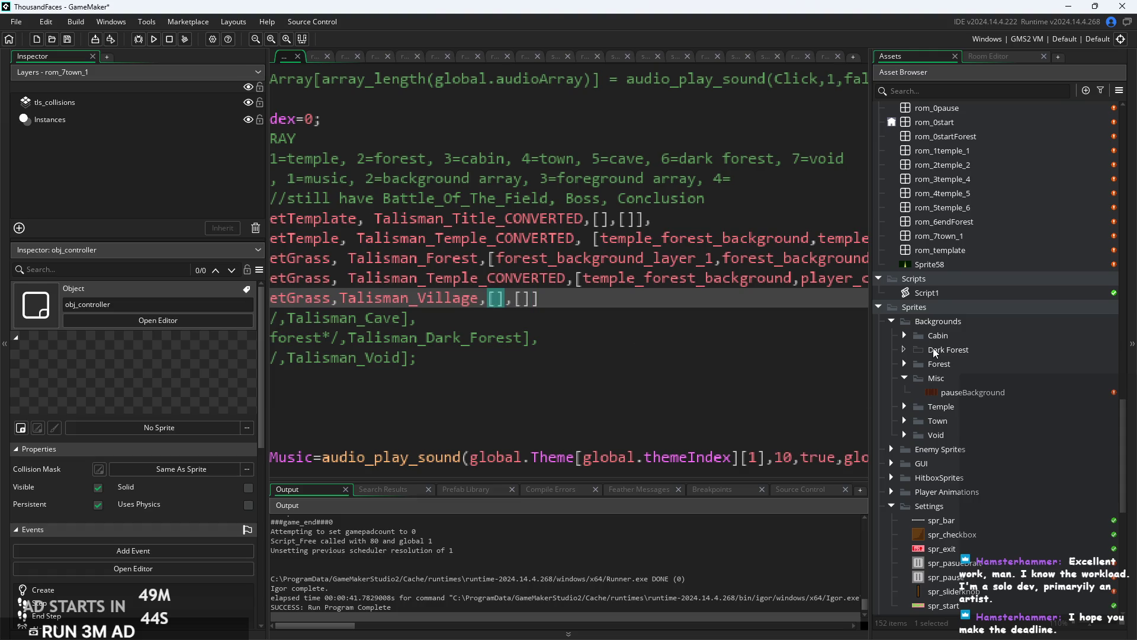
scroll(935, 352, down, 1)
click(904, 397)
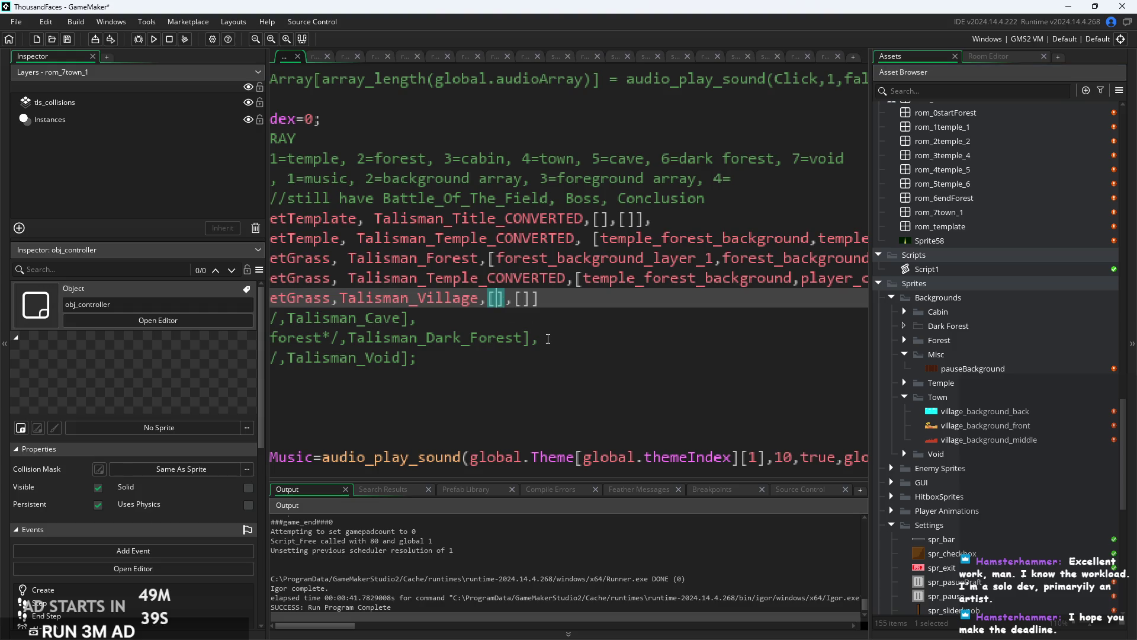
Enter village_background_back, village_background_middle and village_background_front into the background array.
text(village_)
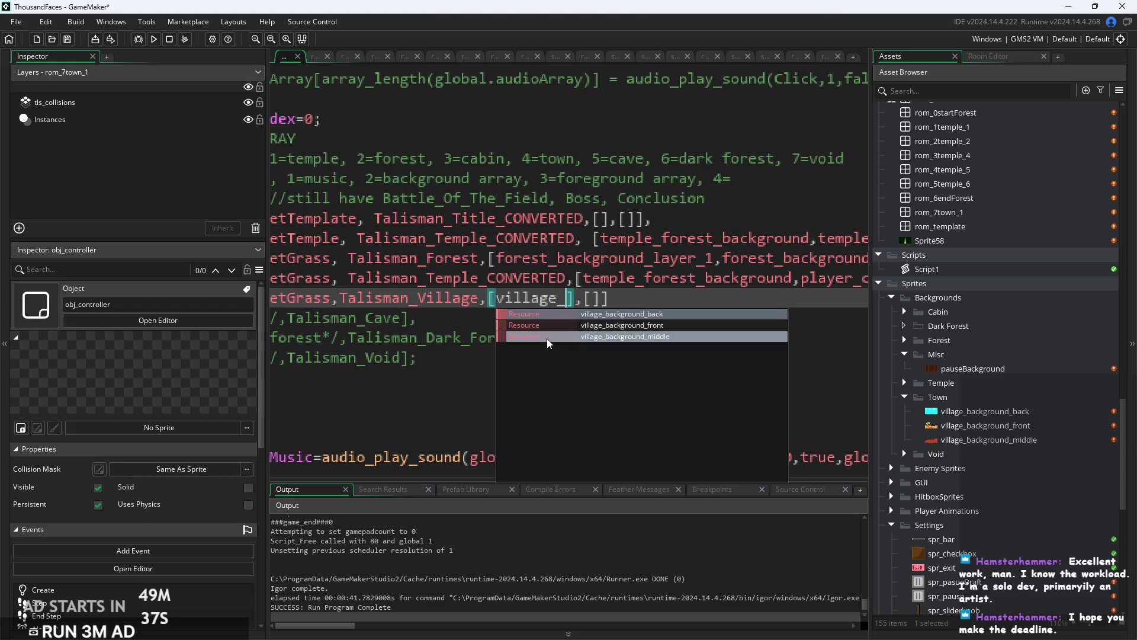
key(Return)
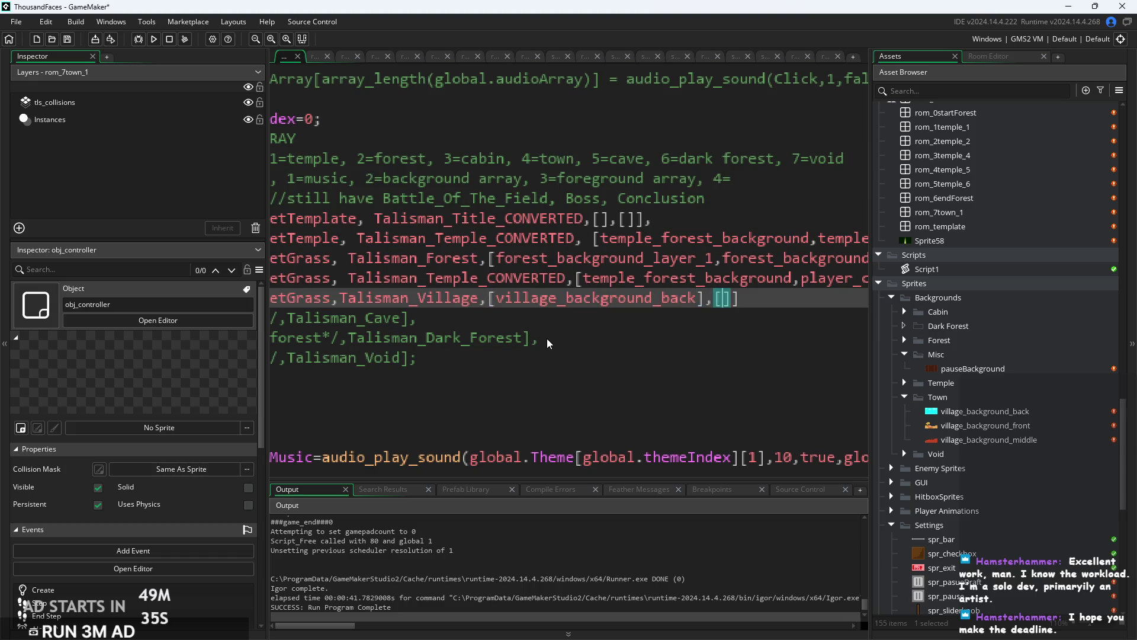
text(,vil)
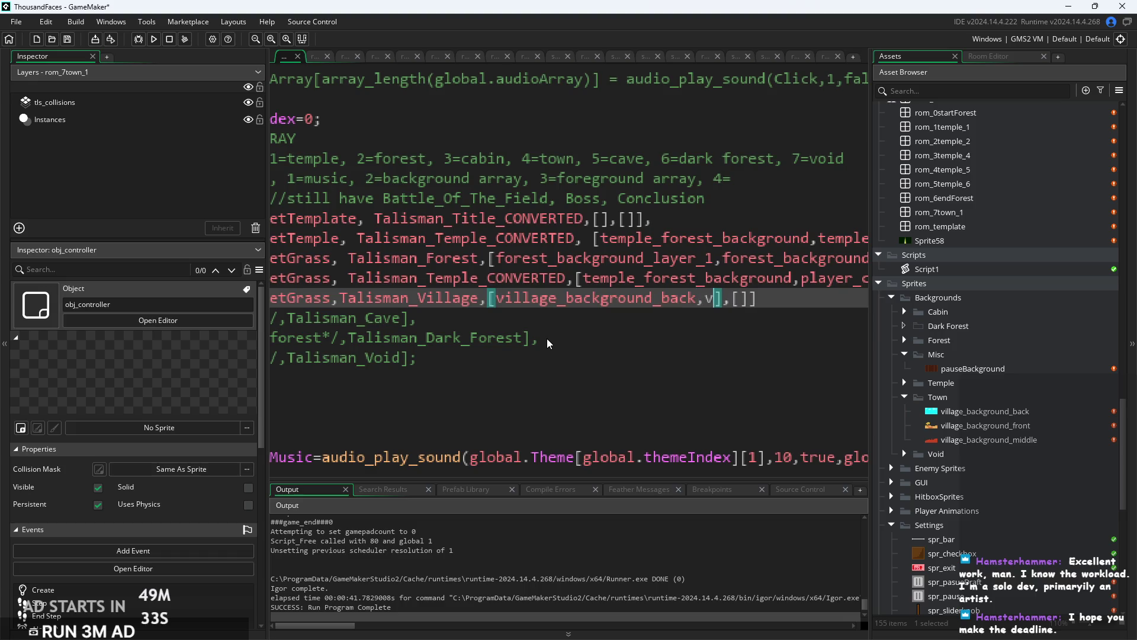
key(Down)
key(Down)
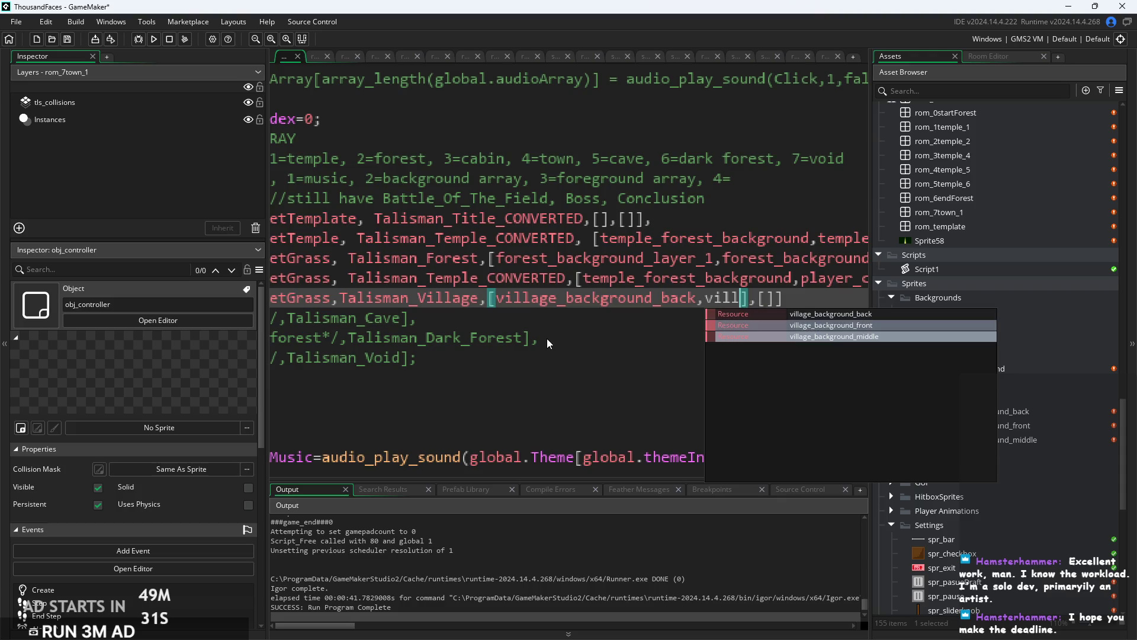
key(Return)
text(,vill)
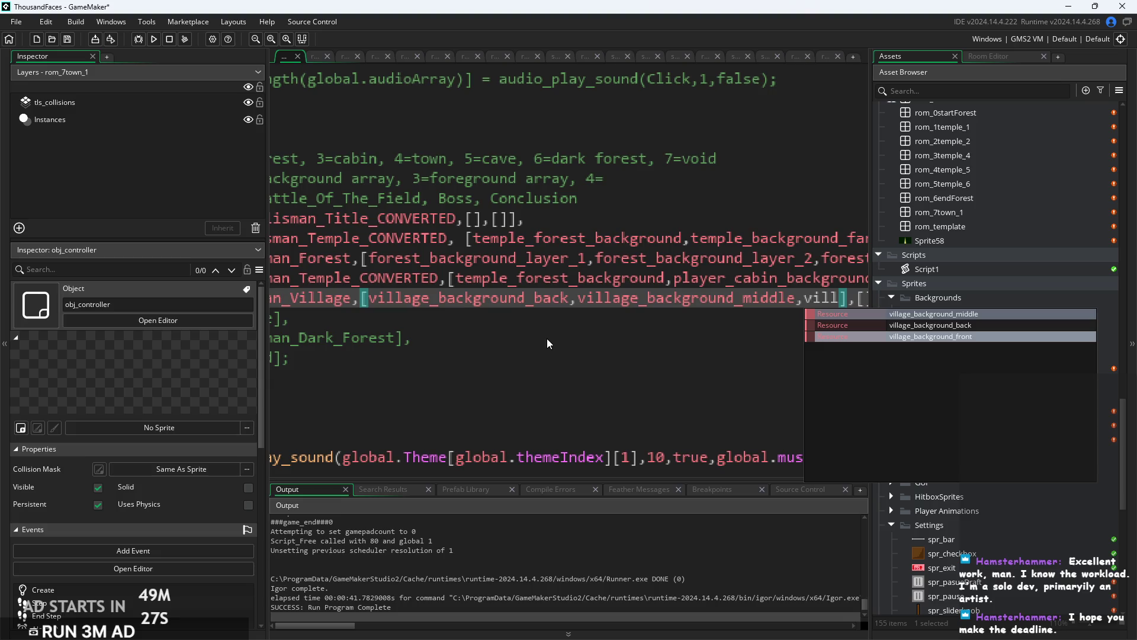
click(921, 336)
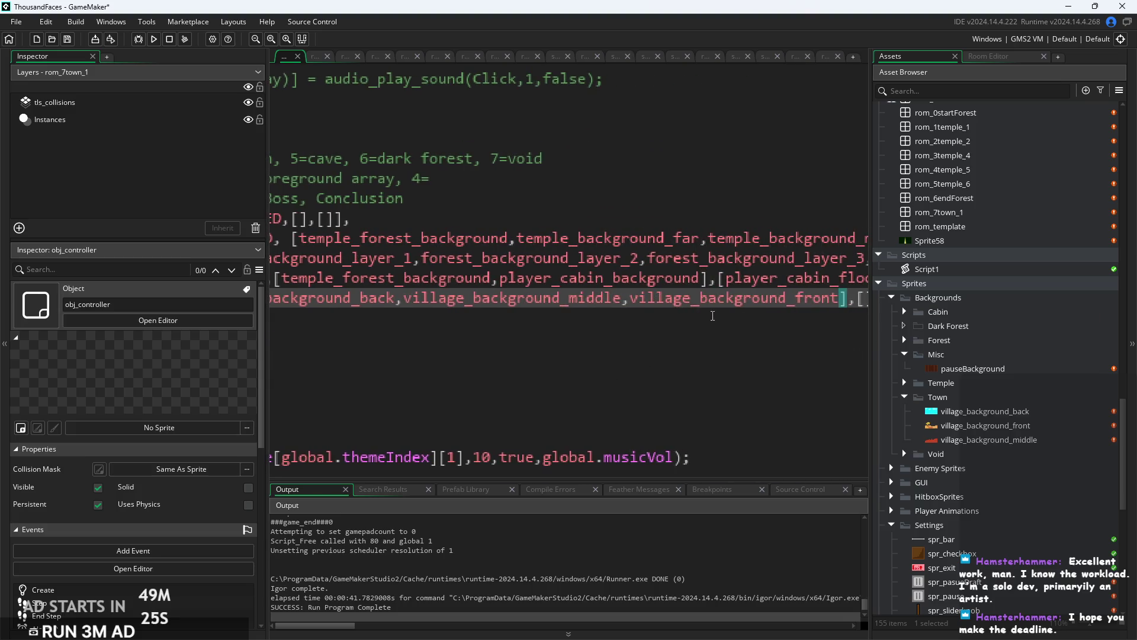
Check the town index in the theme comment, then open Script1.
scroll(678, 340, down, 3)
scroll(678, 339, down, 2)
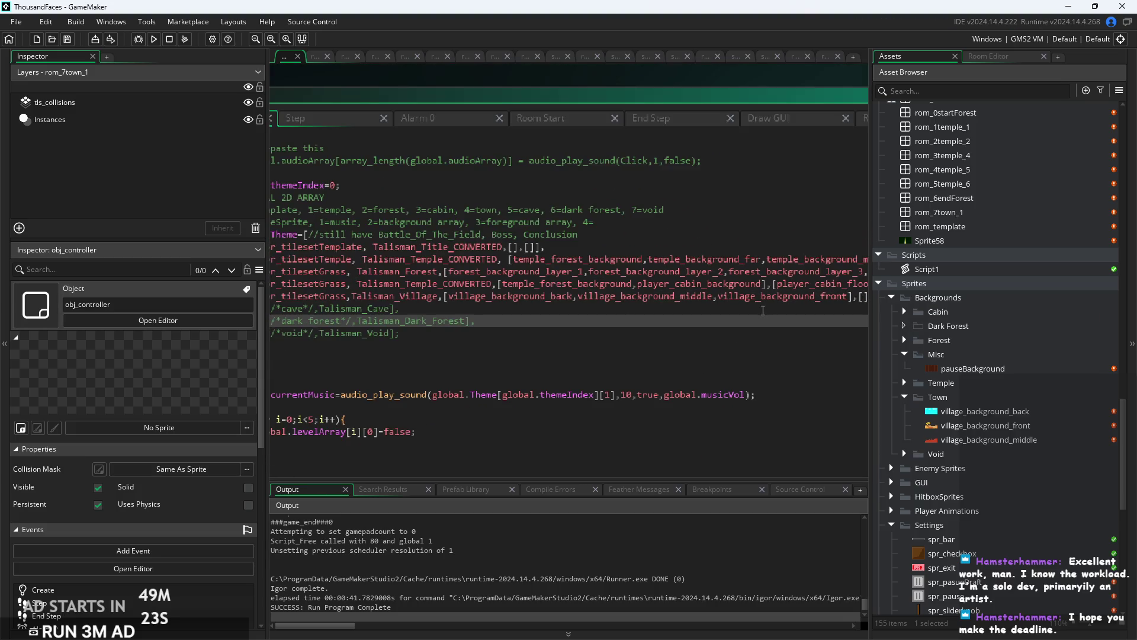
scroll(763, 310, down, 1)
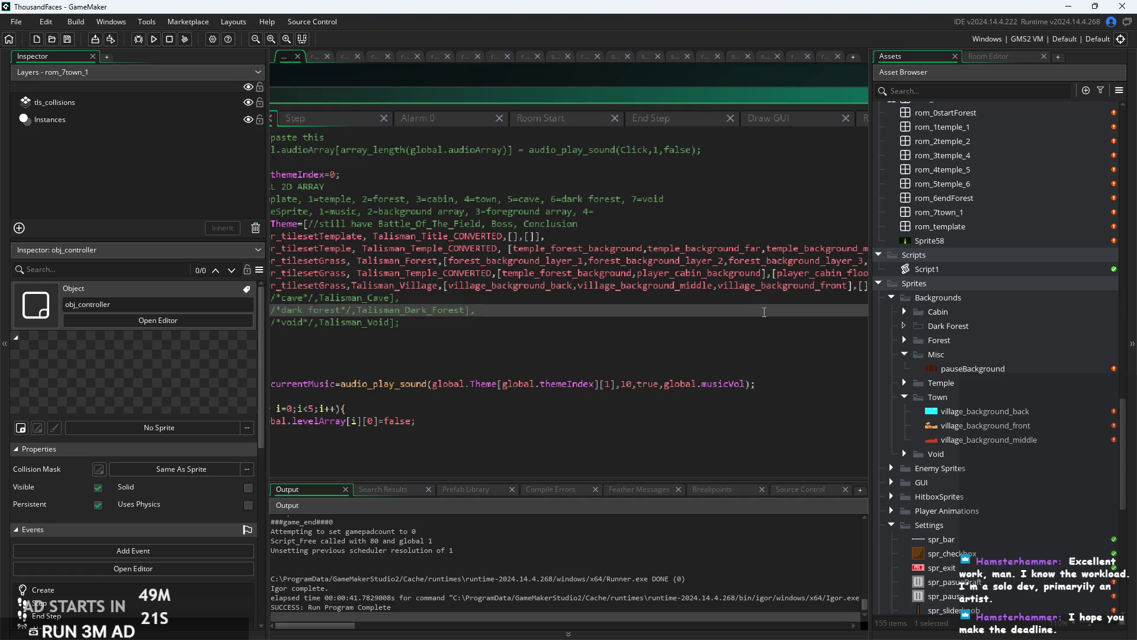
mouse_move(763, 310)
mouse_down()
mouse_move(569, 299)
mouse_move(698, 299)
mouse_up()
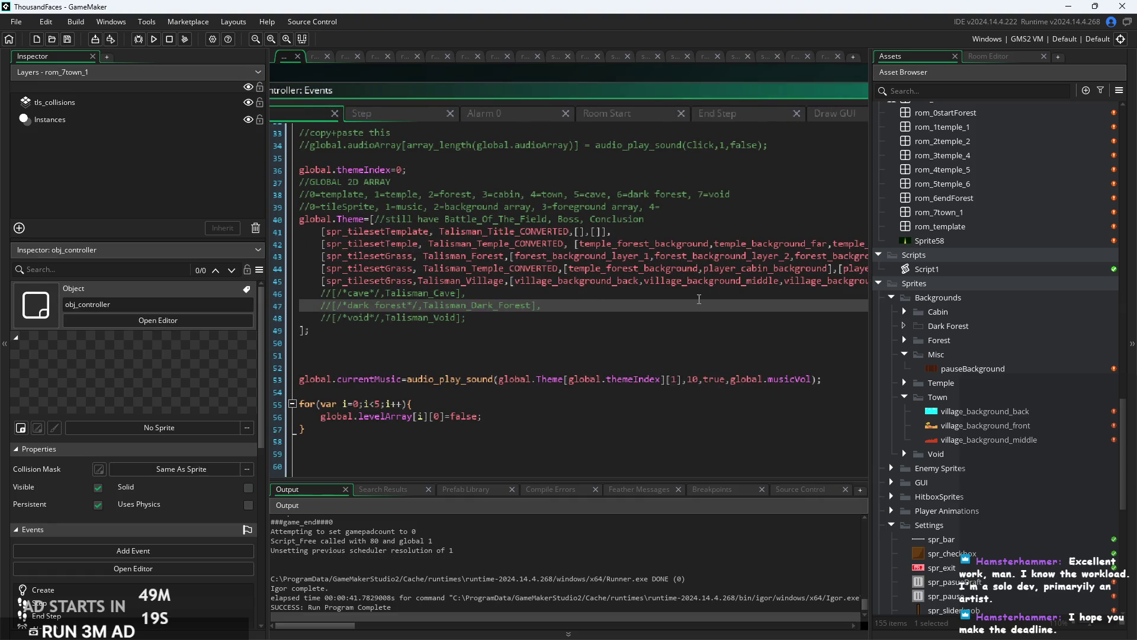
scroll(699, 298, up, 1)
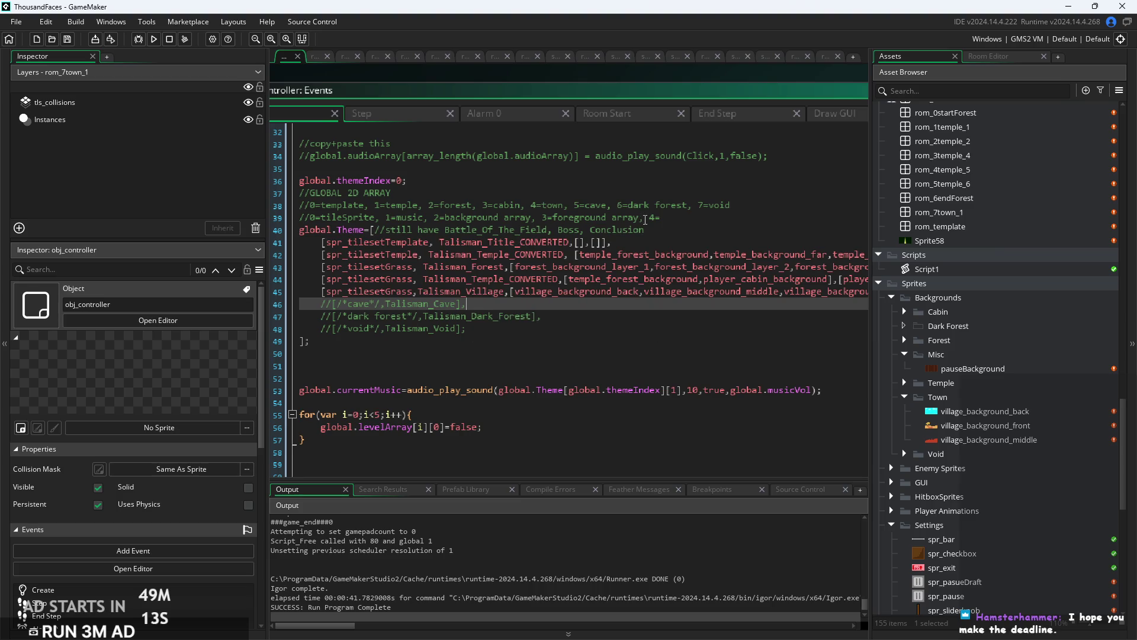
click(564, 205)
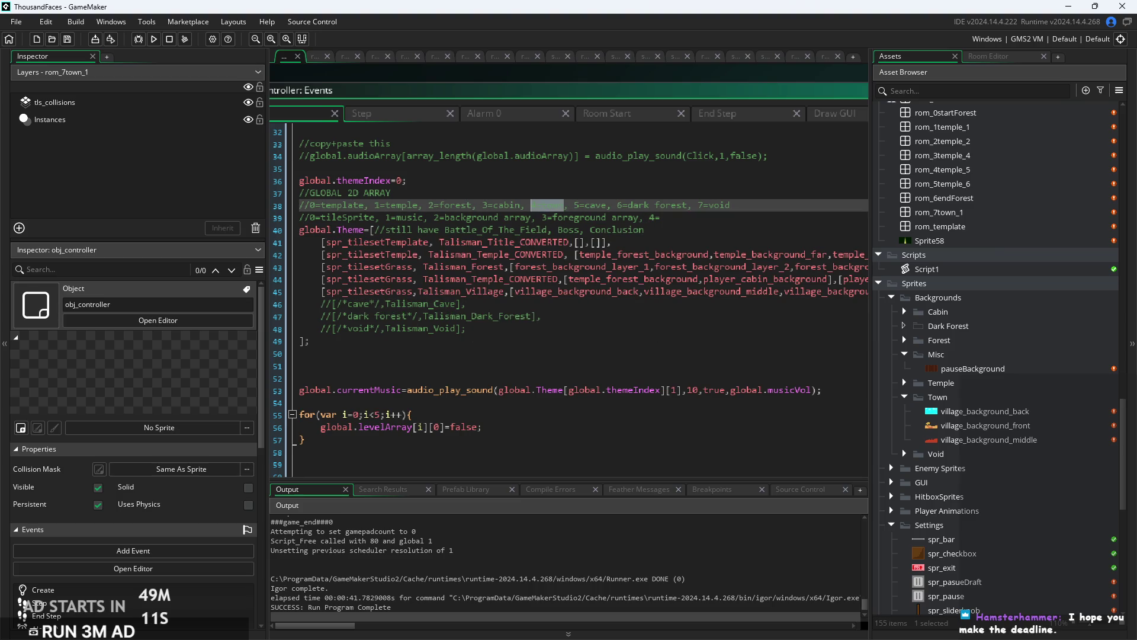
click(417, 255)
key(Down)
key(Down)
key(Down)
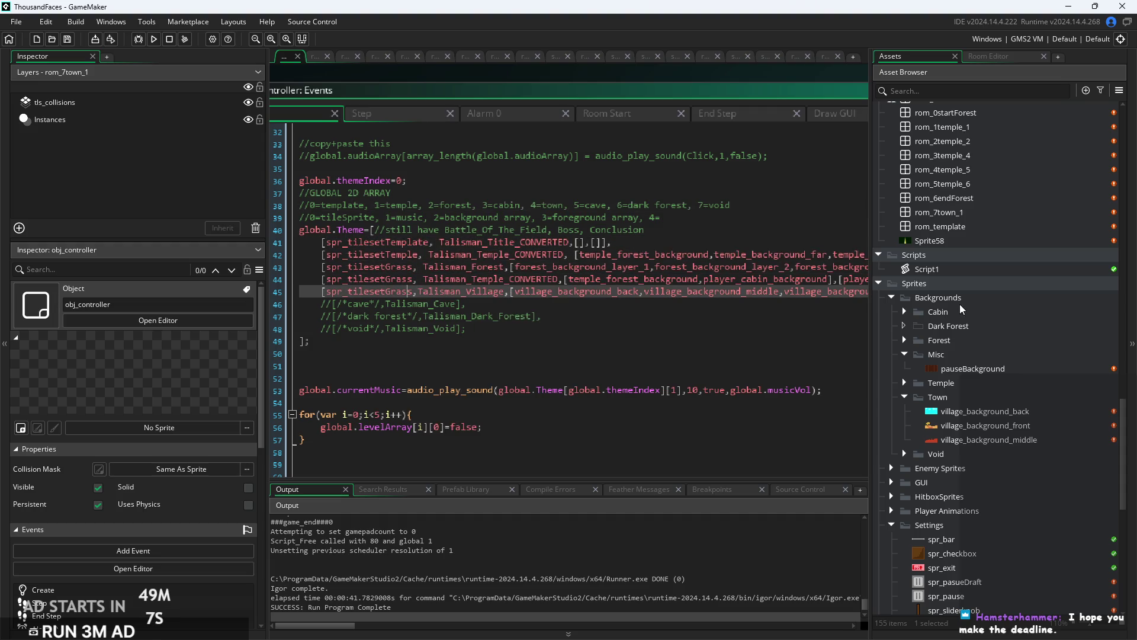
double_click(950, 269)
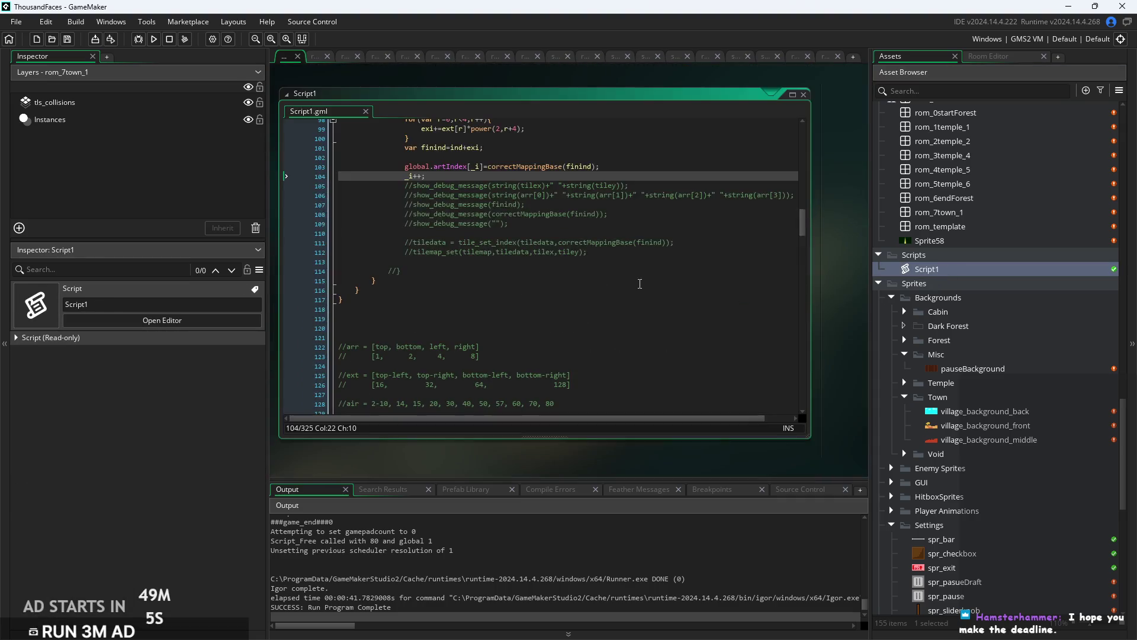
Open rom_7town_1 and change its creation code themeIndex from 2 to 4, then save.
scroll(560, 238, up, 2)
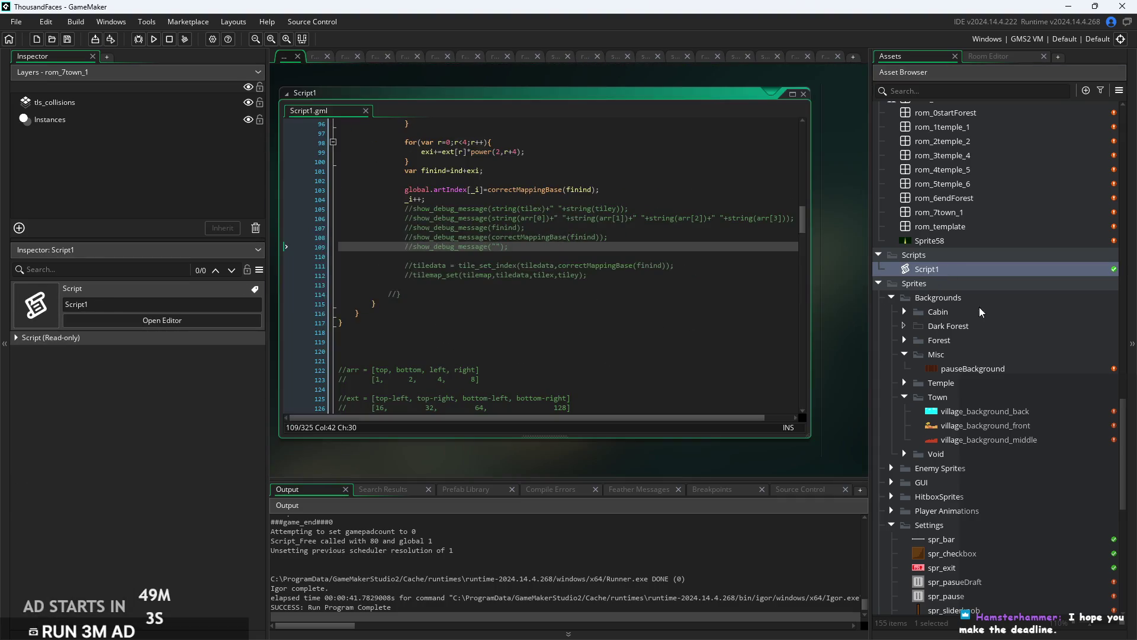
scroll(986, 310, up, 3)
click(961, 333)
double_click(961, 333)
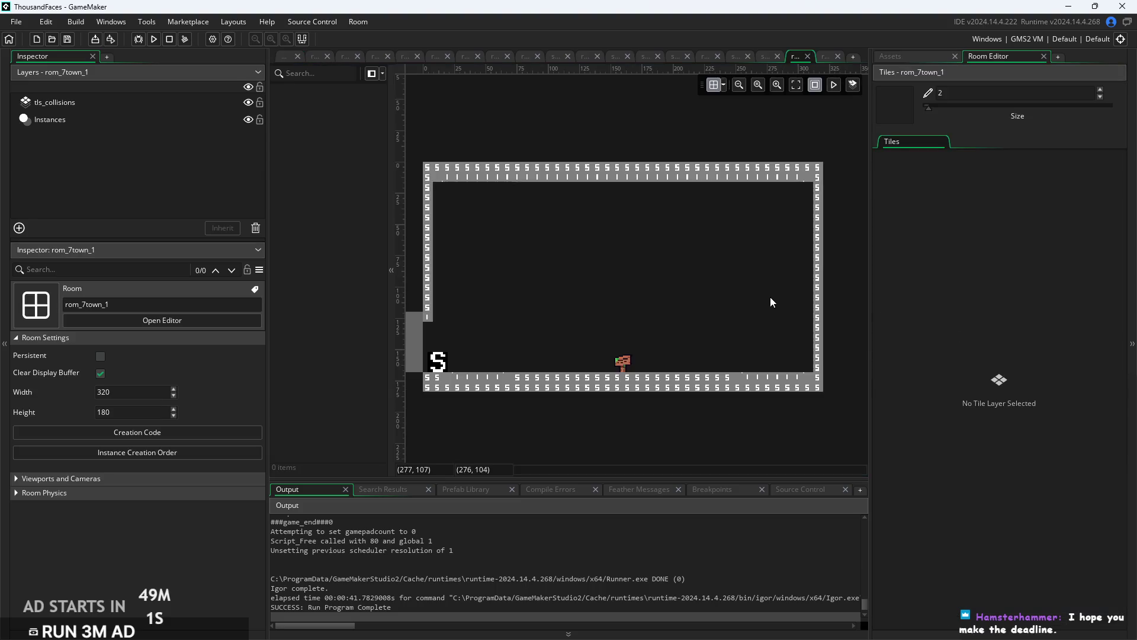
click(161, 438)
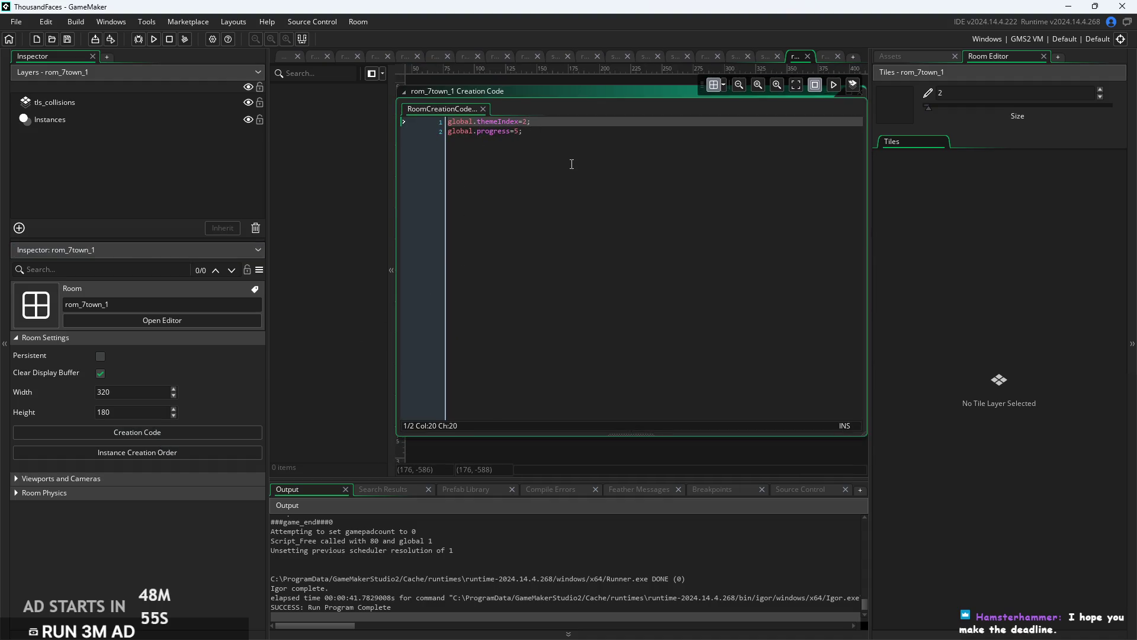
key(BackSpace)
text(4)
key(Down)
key(Left)
key(Left)
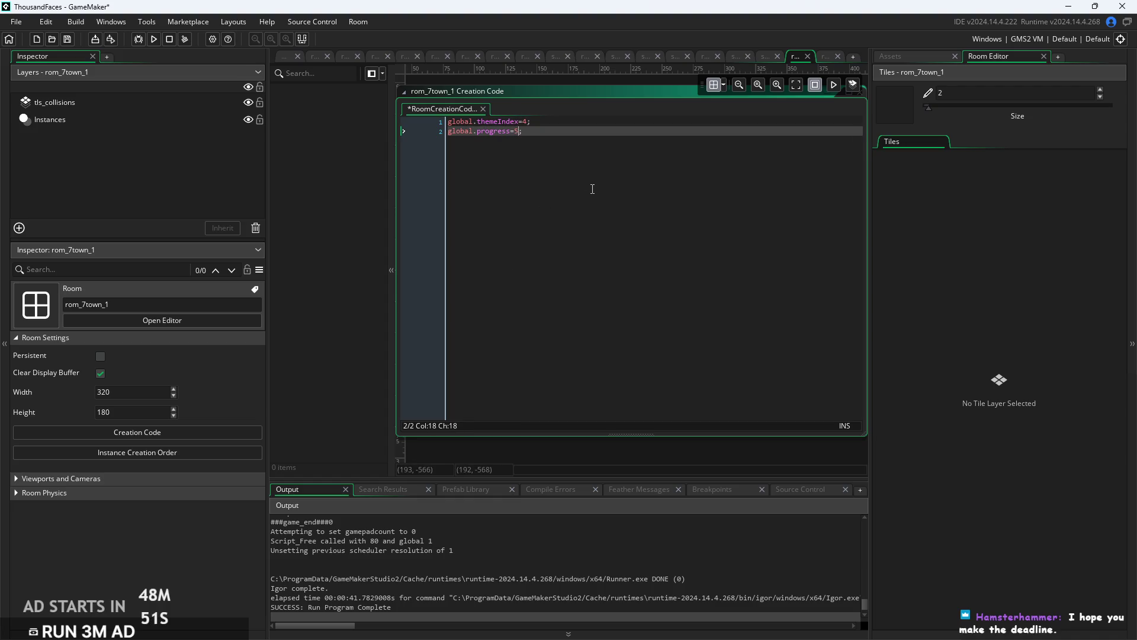
key(ctrl+s)
Return to the rom_7town_1 canvas and pan so the whole room is visible.
click(635, 460)
scroll(634, 455, down, 3)
drag(526, 382, 524, 131)
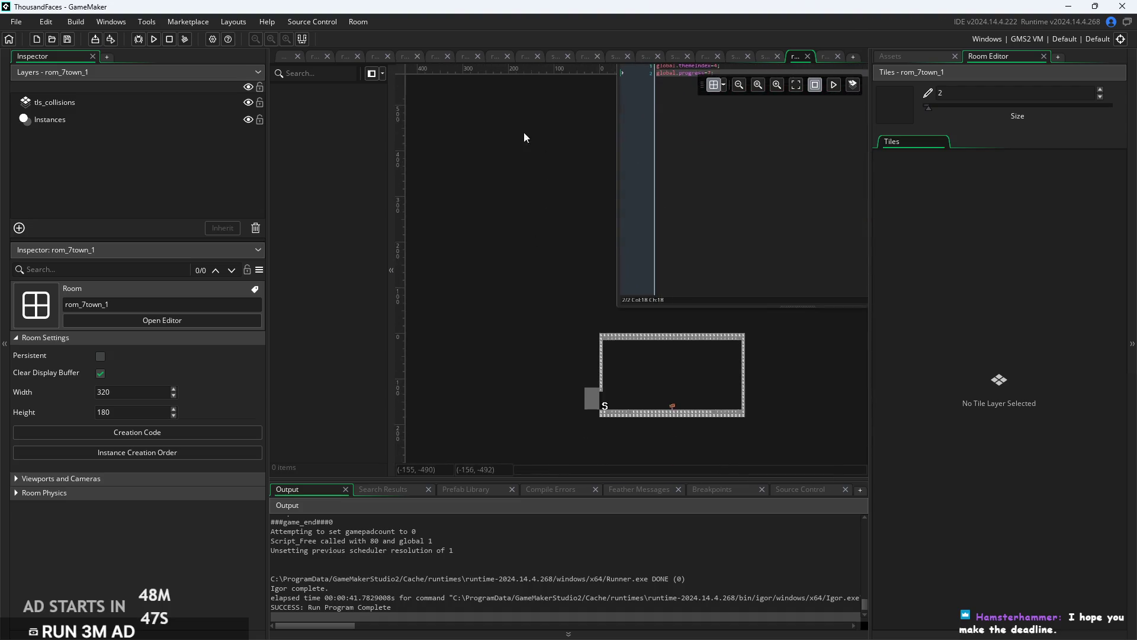
scroll(567, 350, up, 5)
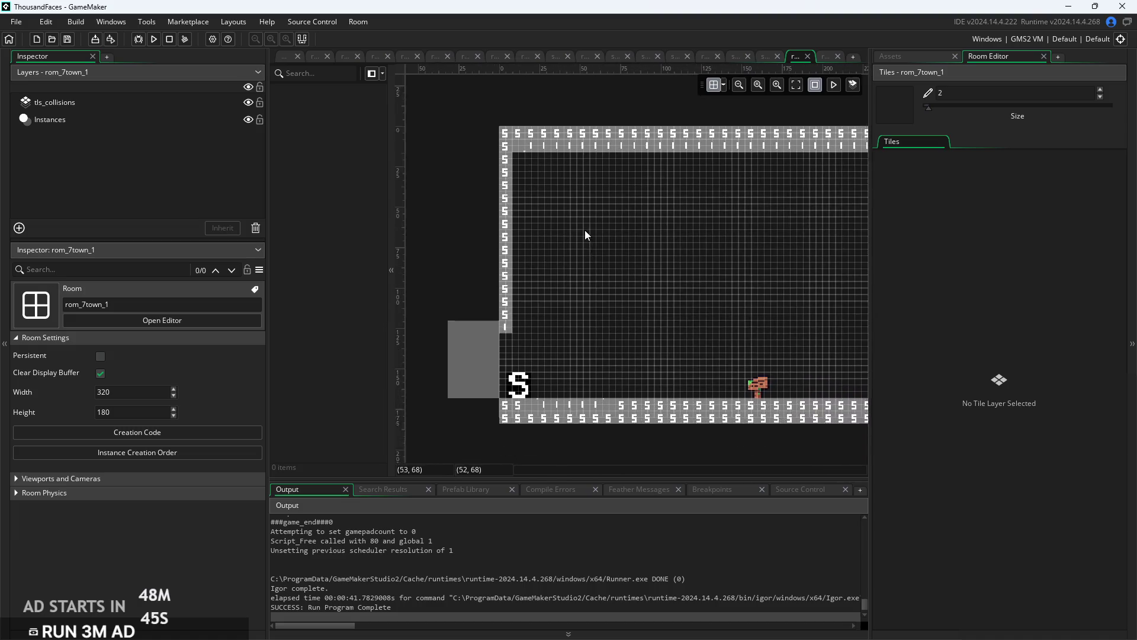
Select the obj_door instance in the rom_7town_1 instances layer.
click(136, 120)
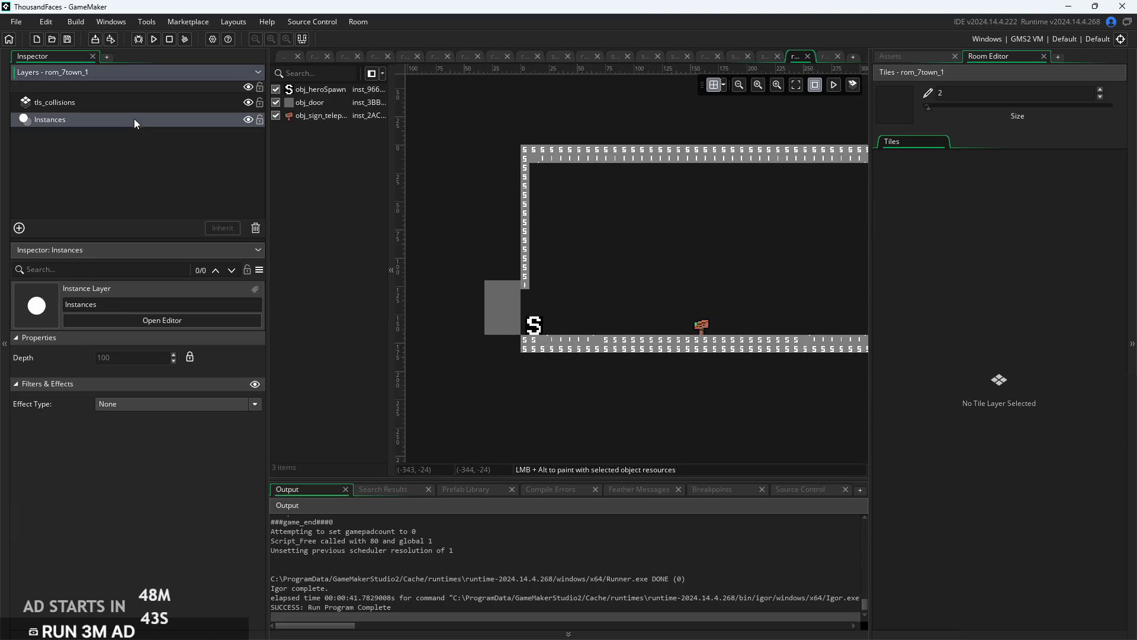
click(499, 301)
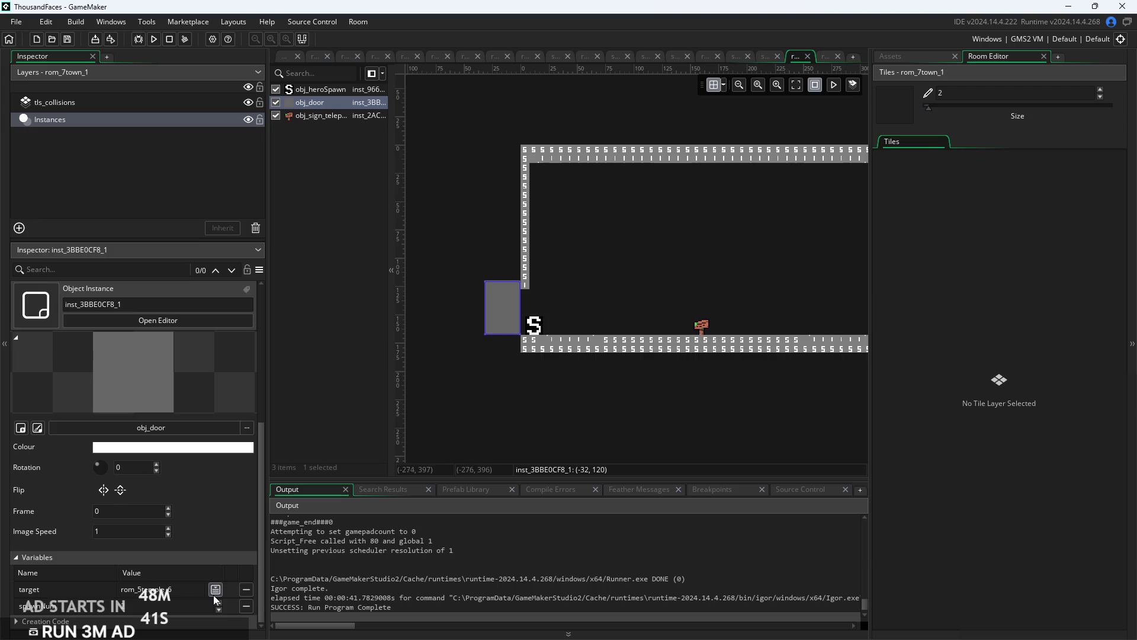
click(892, 55)
click(684, 214)
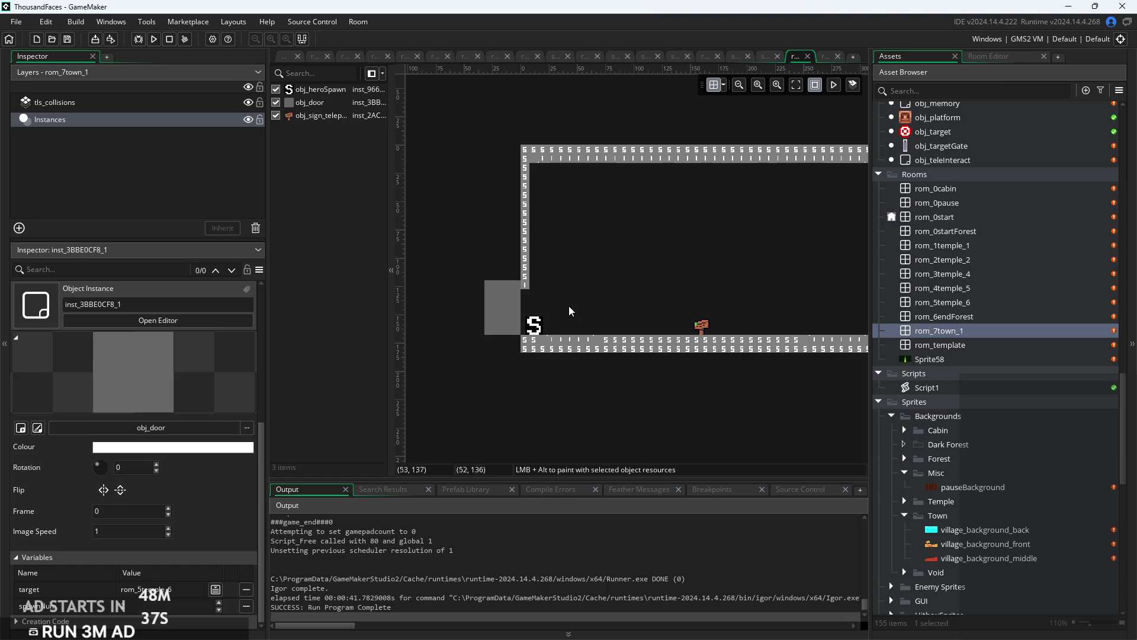
click(502, 322)
Set the door's target variable to rom_6endForest, then open rom_6endForest.
click(215, 589)
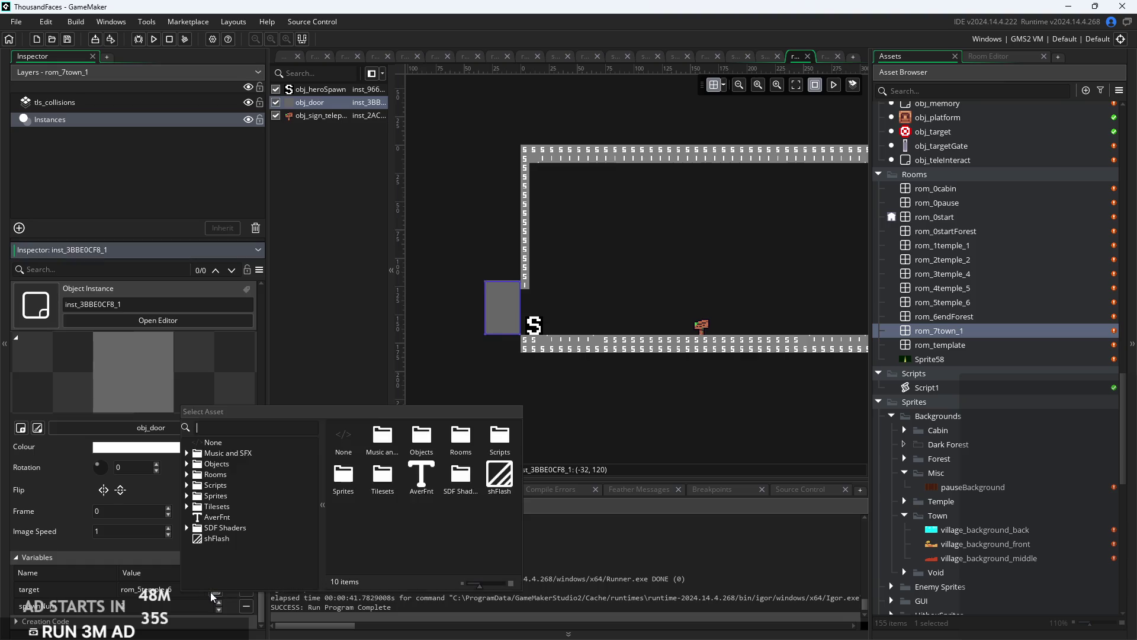
click(187, 475)
scroll(251, 540, down, 3)
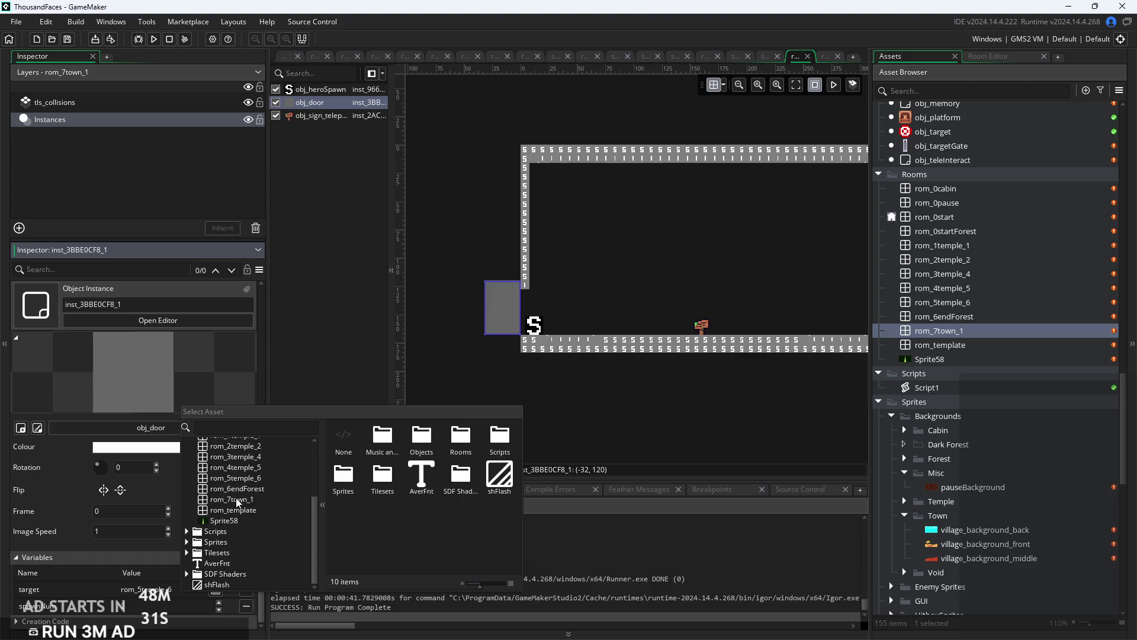
double_click(256, 489)
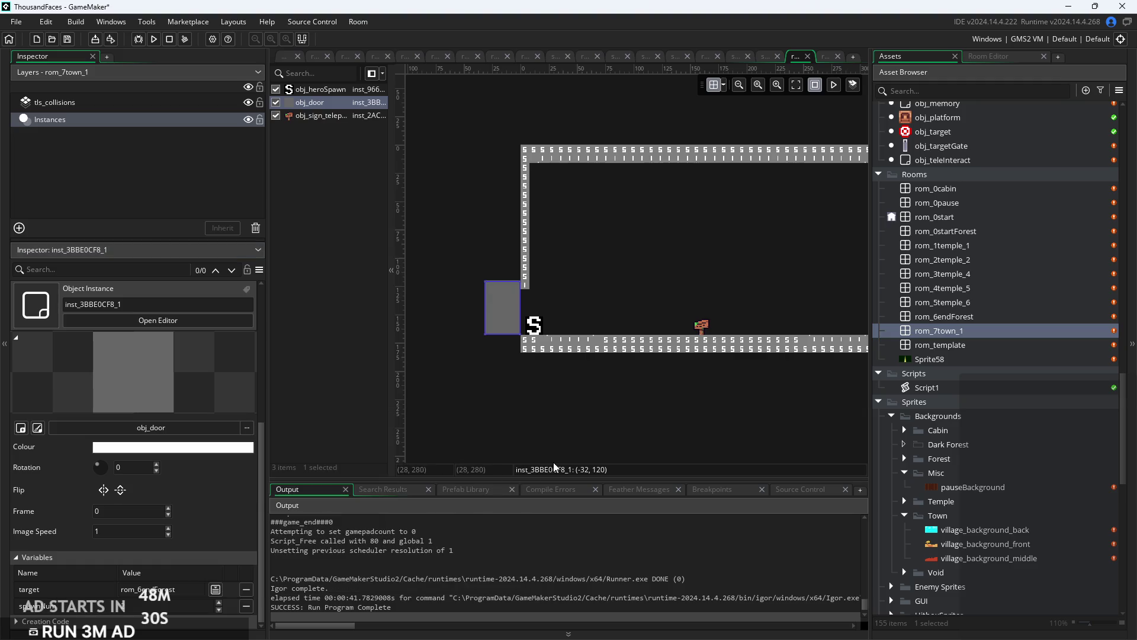
click(640, 448)
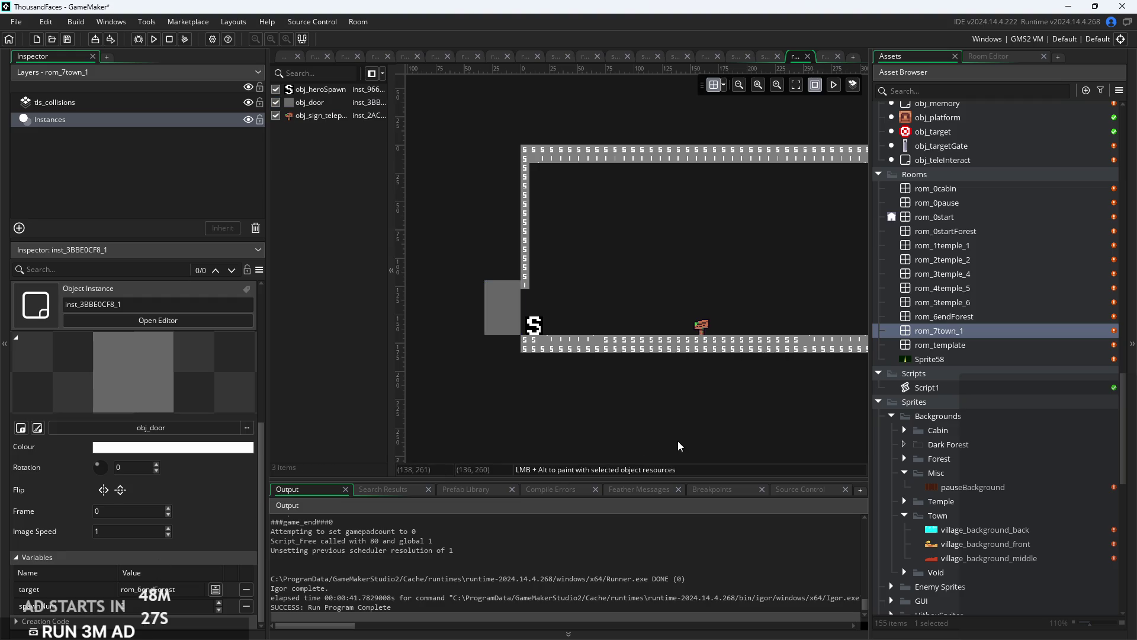
double_click(891, 316)
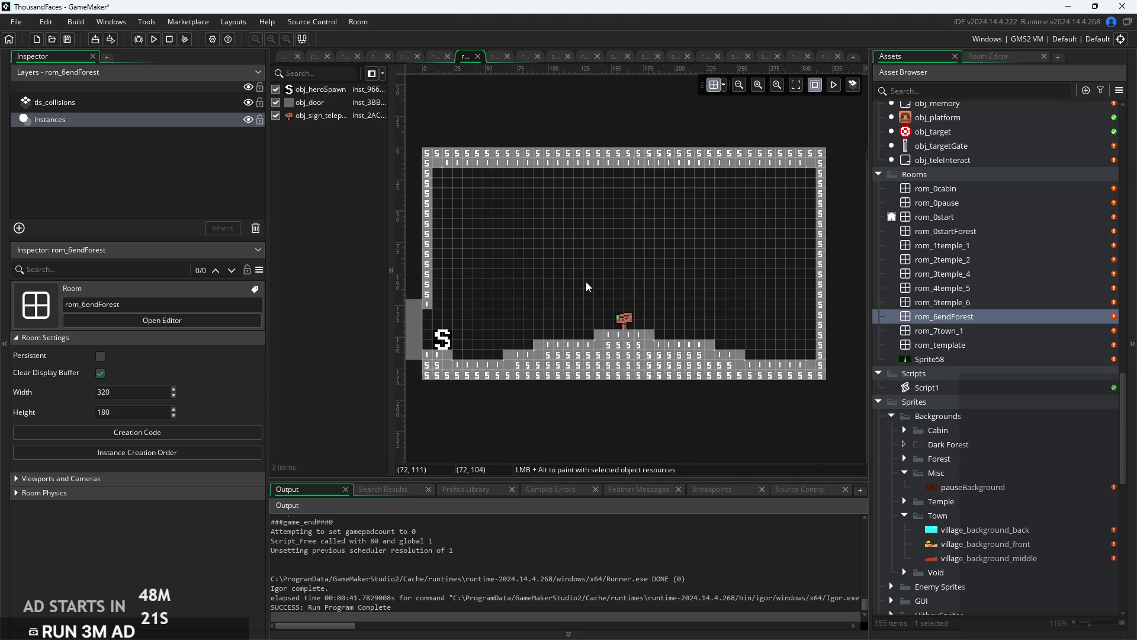
Place a copy of obj_door at the right wall of rom_6endForest.
click(611, 311)
mouse_move(616, 311)
mouse_down()
mouse_move(853, 355)
mouse_move(838, 363)
mouse_up()
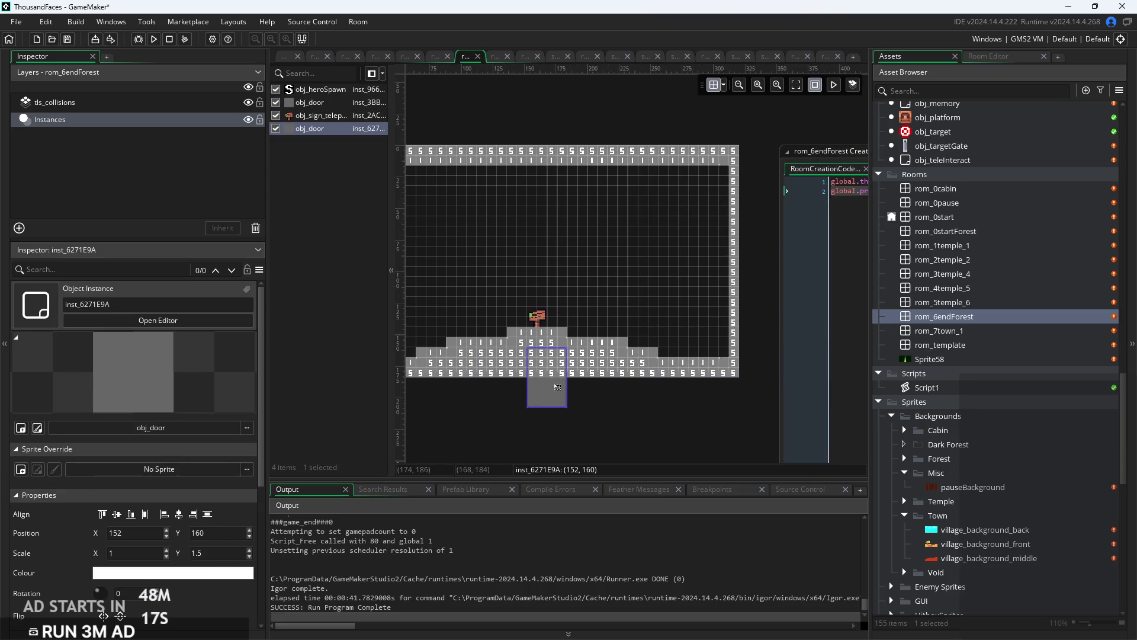
drag(548, 394, 761, 353)
Erase the tls_collisions wall tiles beside the new door to open a doorway.
scroll(671, 393, up, 1)
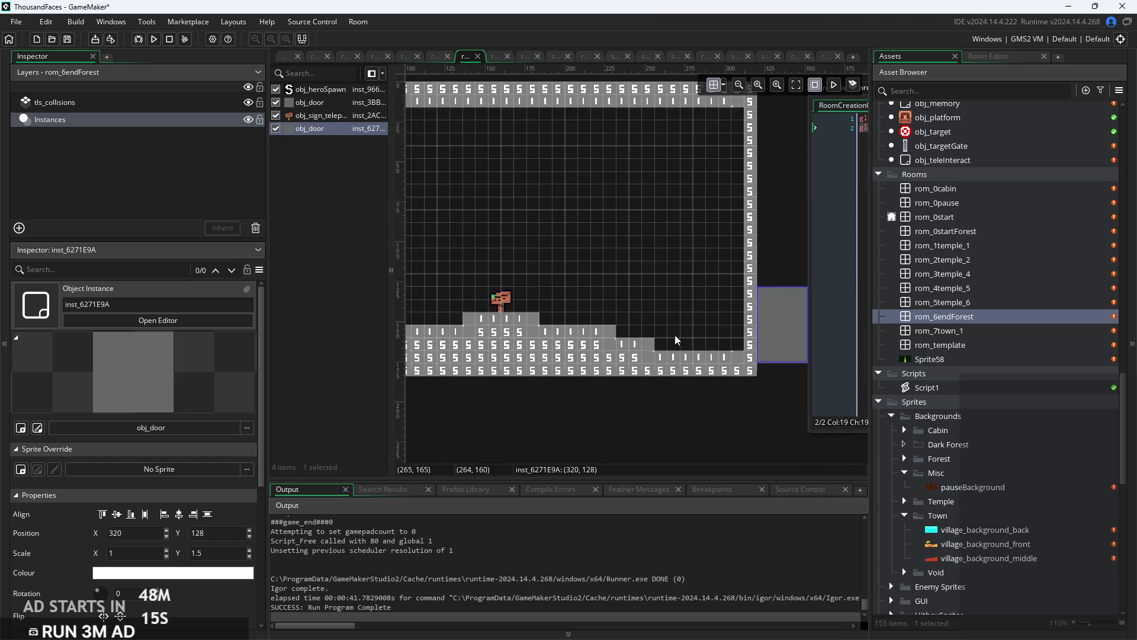
click(148, 101)
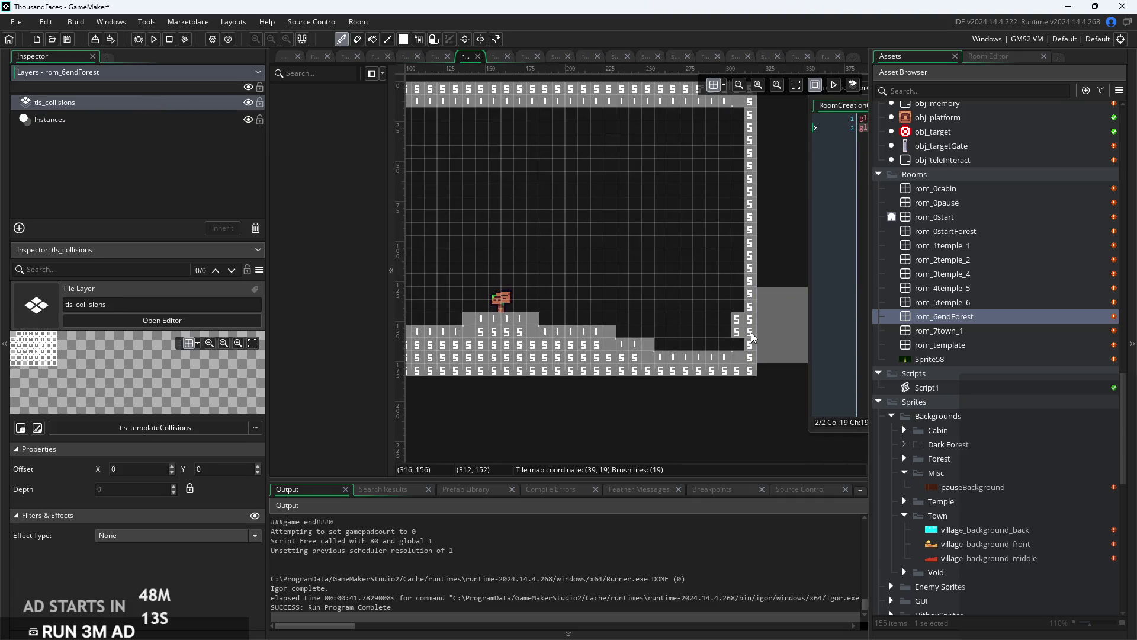
mouse_move(737, 331)
mouse_down()
mouse_move(748, 320)
mouse_move(746, 350)
mouse_up()
right_click(746, 350)
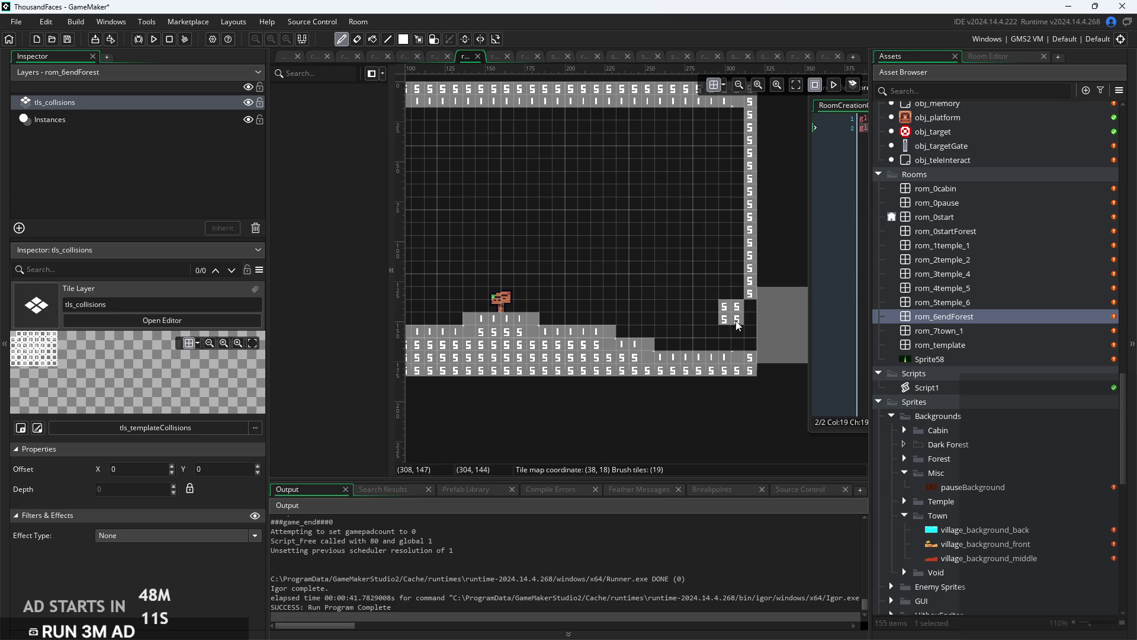
Set the new right-wall door's target variable to rom_7town_1.
click(143, 121)
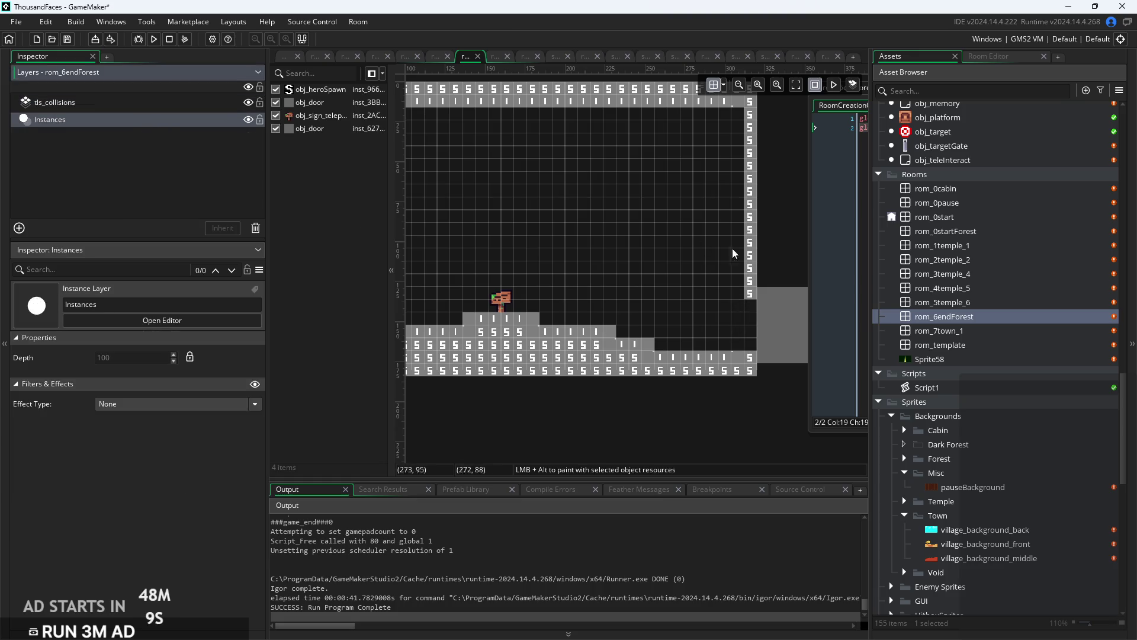
click(777, 330)
scroll(166, 523, down, 3)
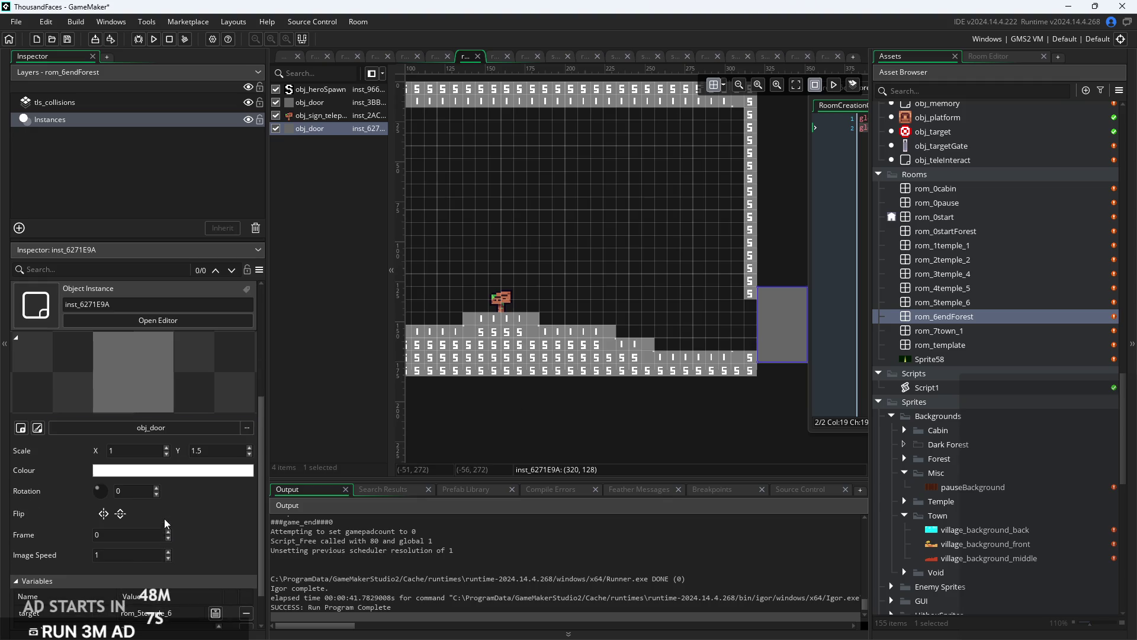
scroll(187, 583, down, 1)
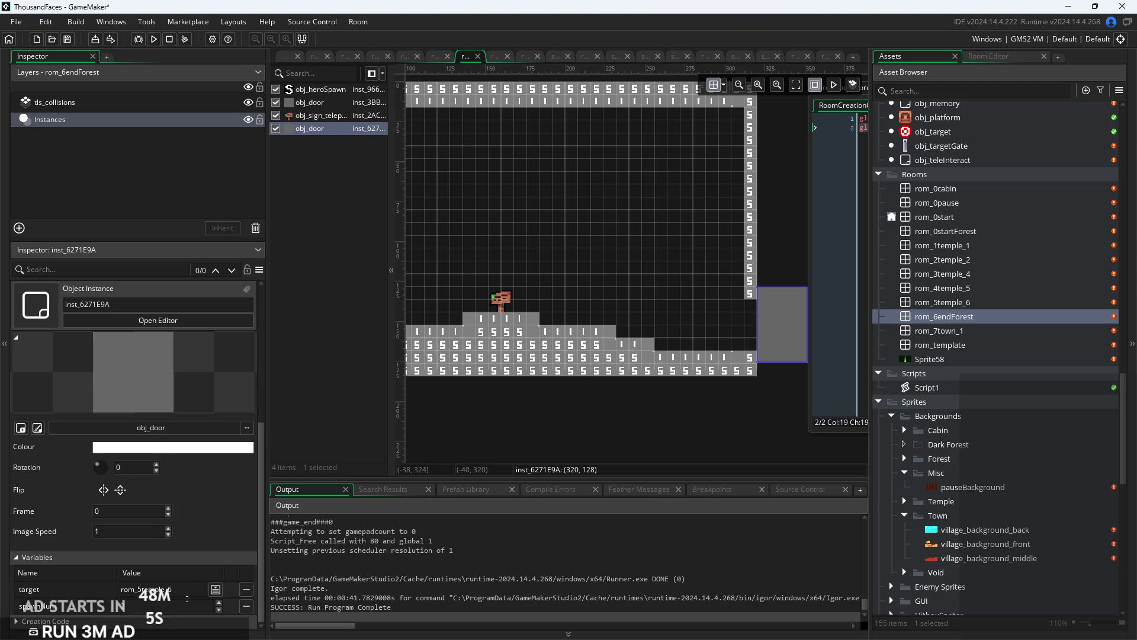
click(215, 589)
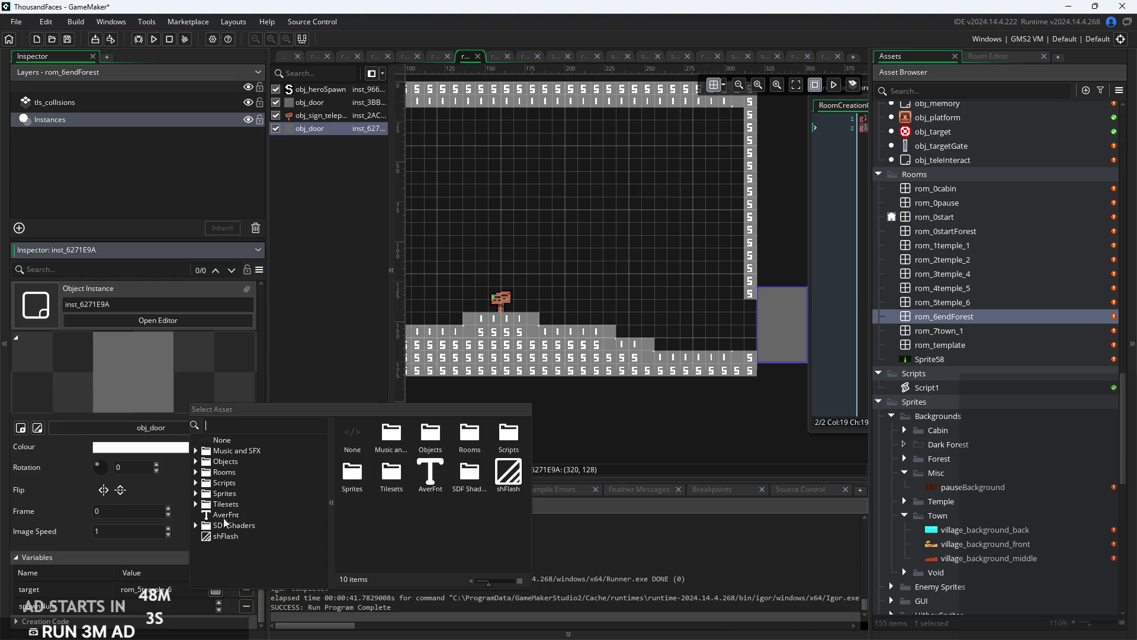
click(196, 472)
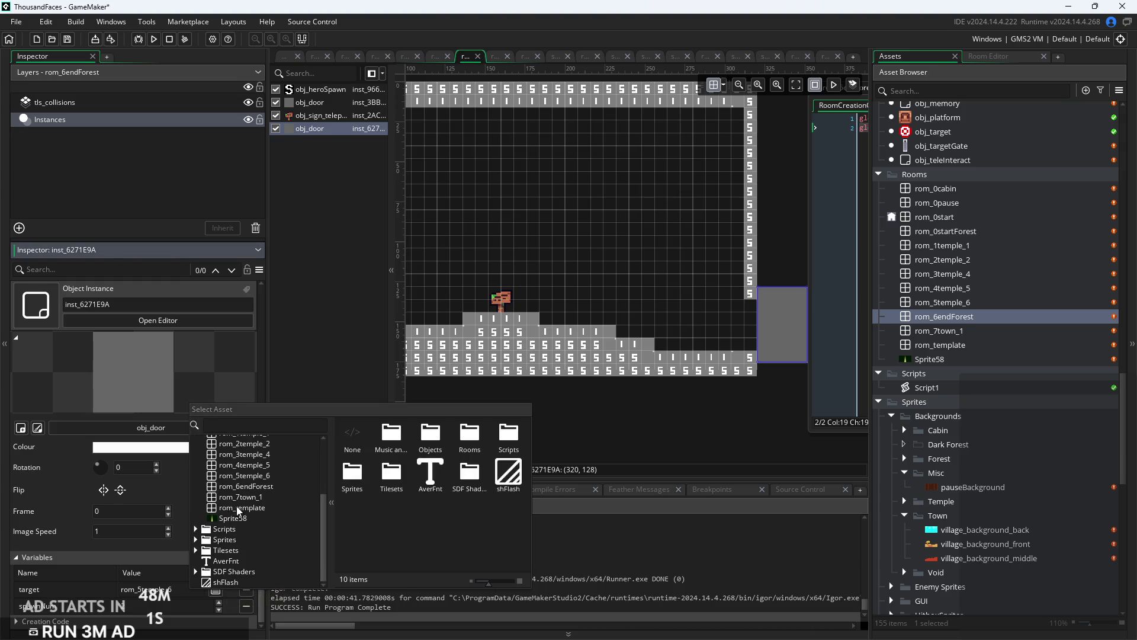
double_click(237, 499)
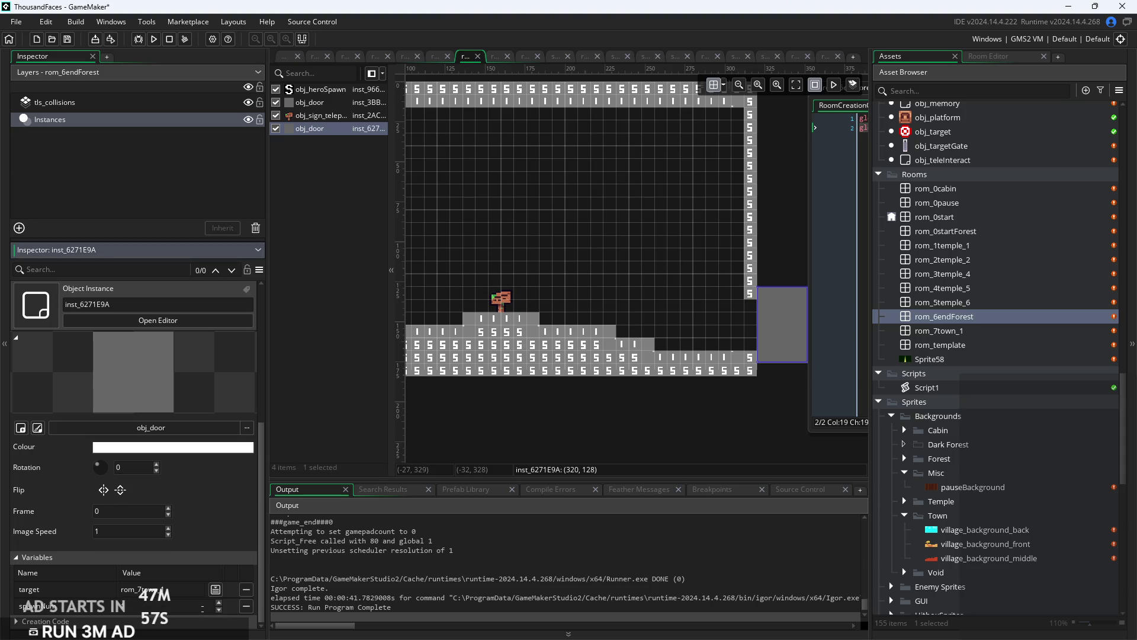
drag(719, 446, 676, 446)
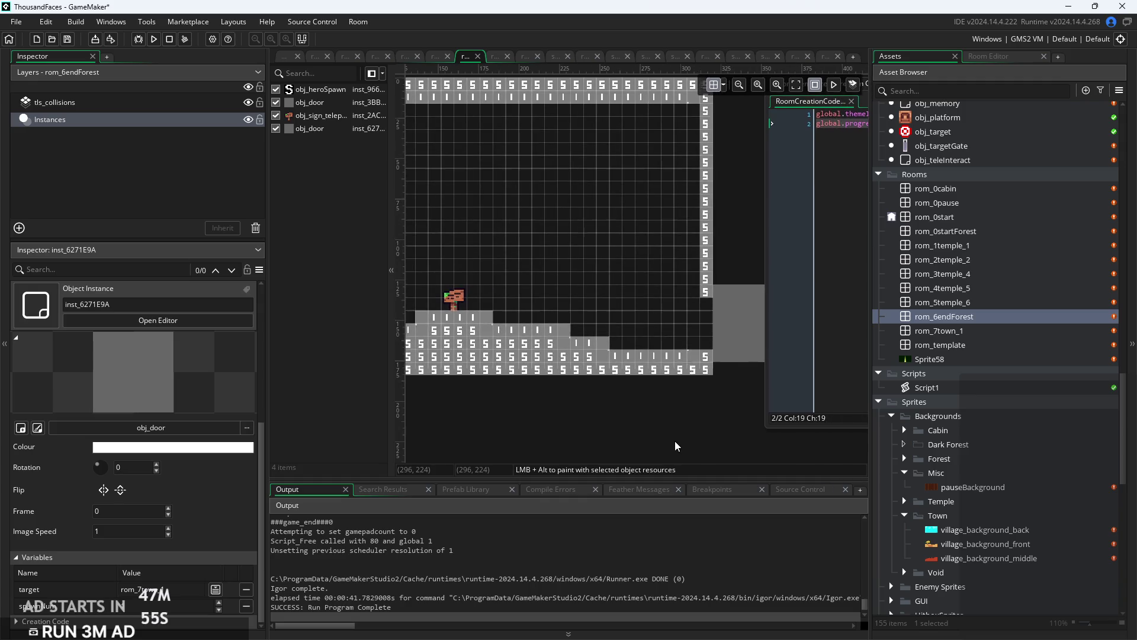
Move the creation code window aside and reframe the rom_6endForest room view.
scroll(677, 446, down, 1)
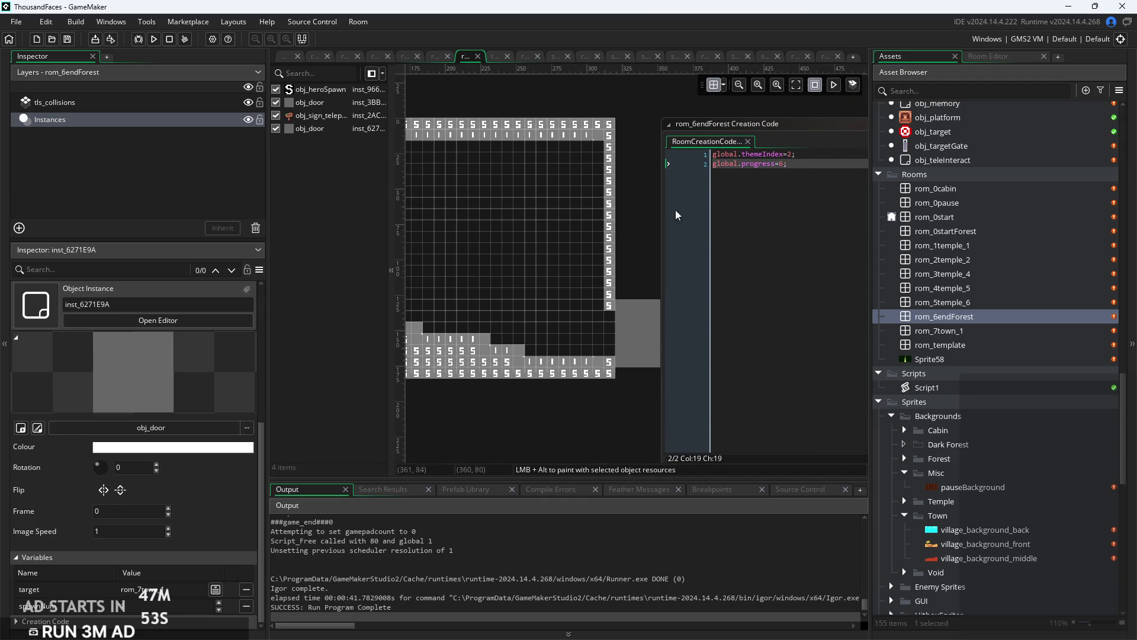
drag(703, 137, 748, 123)
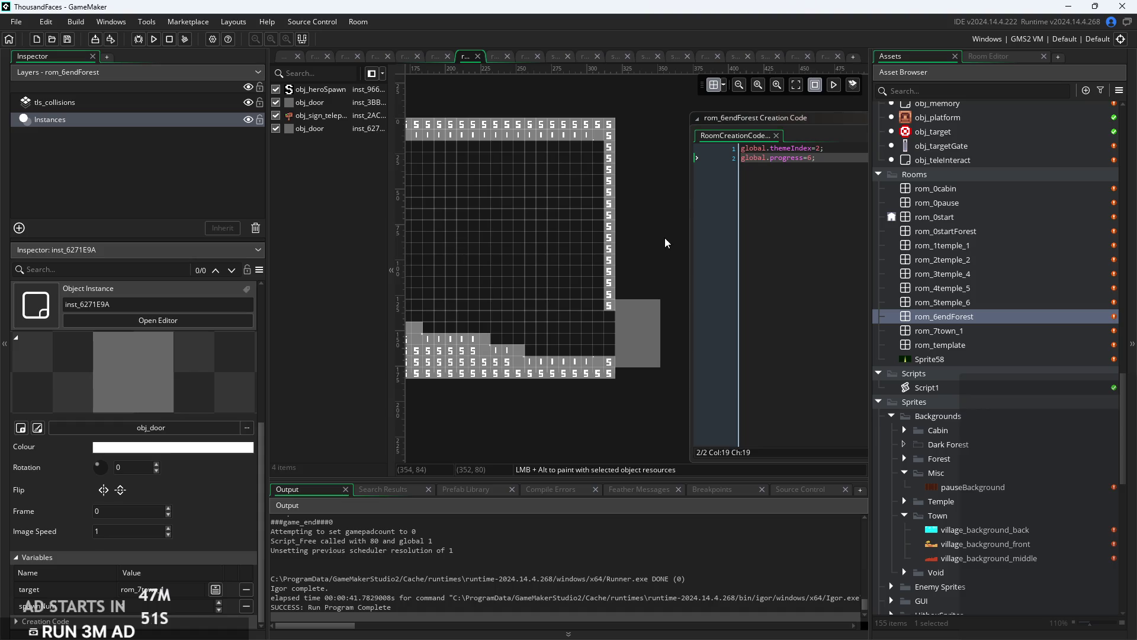
scroll(670, 254, up, 1)
mouse_move(669, 262)
mouse_down()
mouse_move(451, 308)
mouse_move(638, 266)
mouse_move(605, 300)
mouse_up()
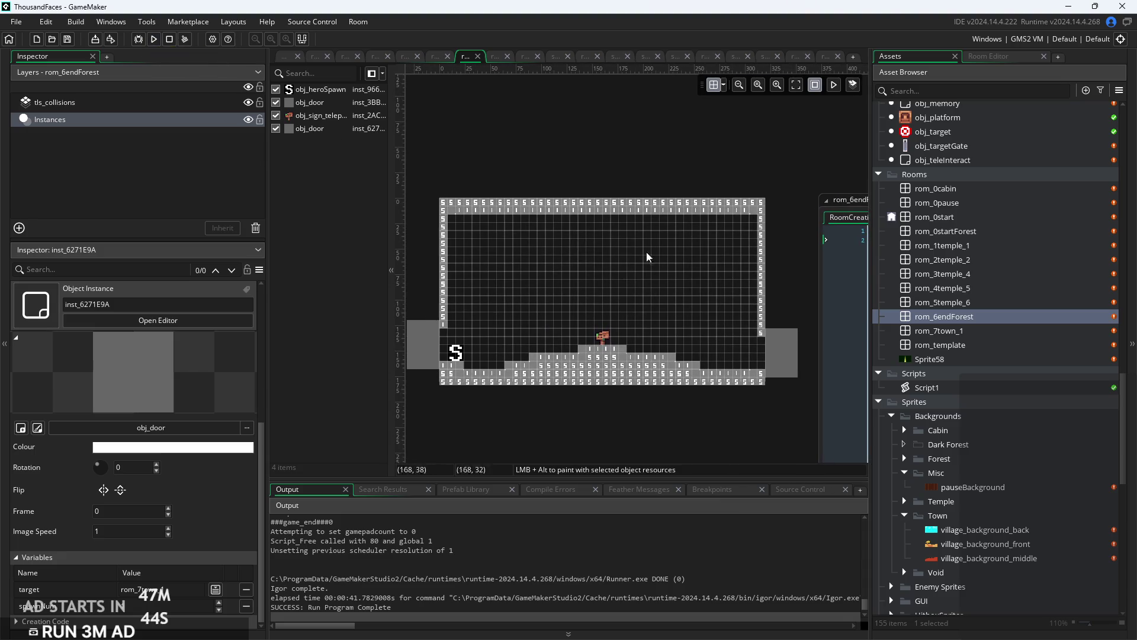
Open rom_7town_1, run the game, start a new game, and abort the levelArray crash.
double_click(952, 333)
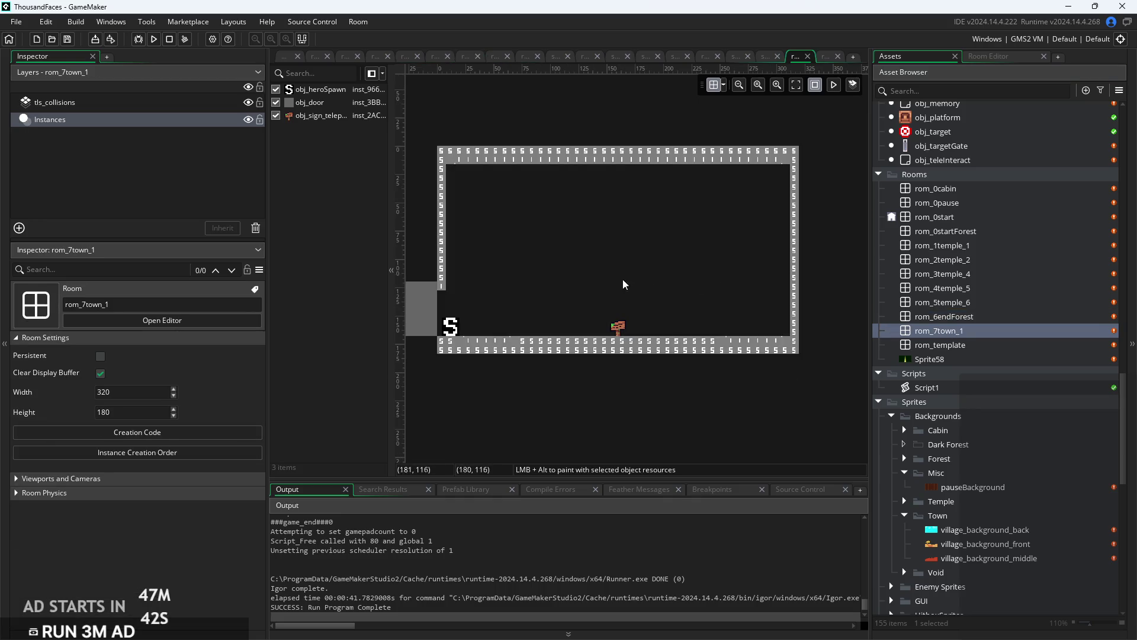
click(151, 44)
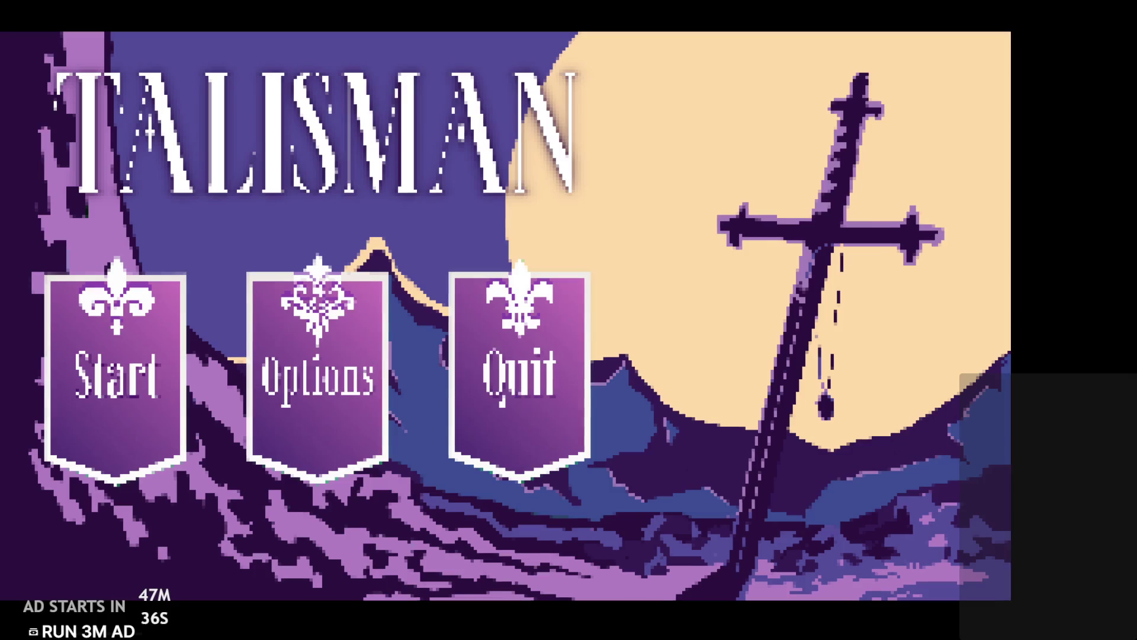
click(139, 409)
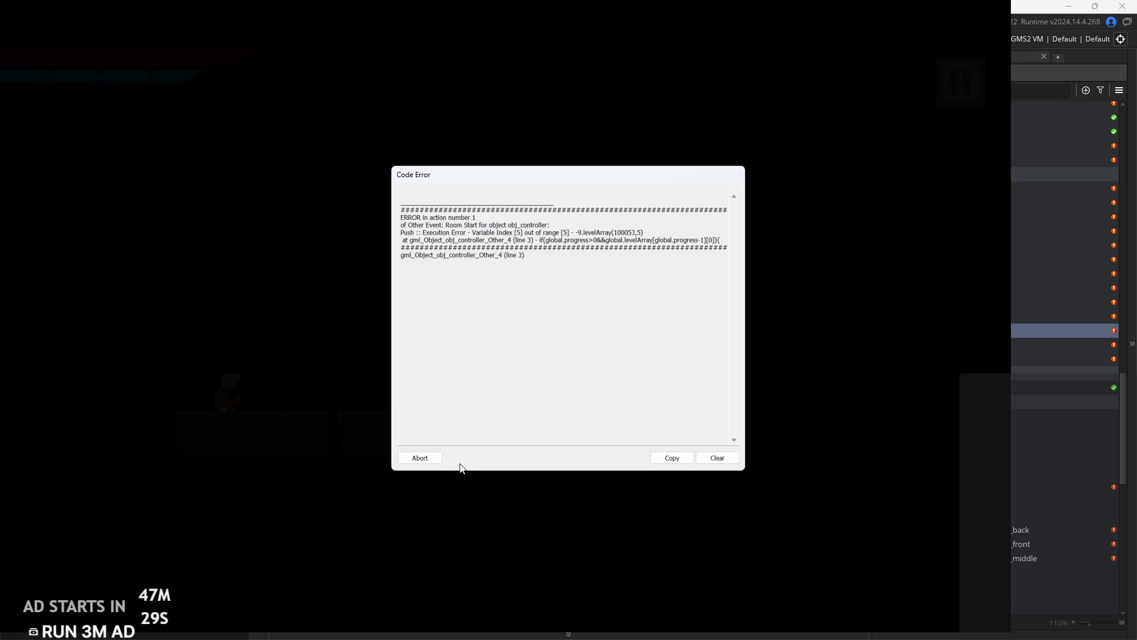
click(417, 458)
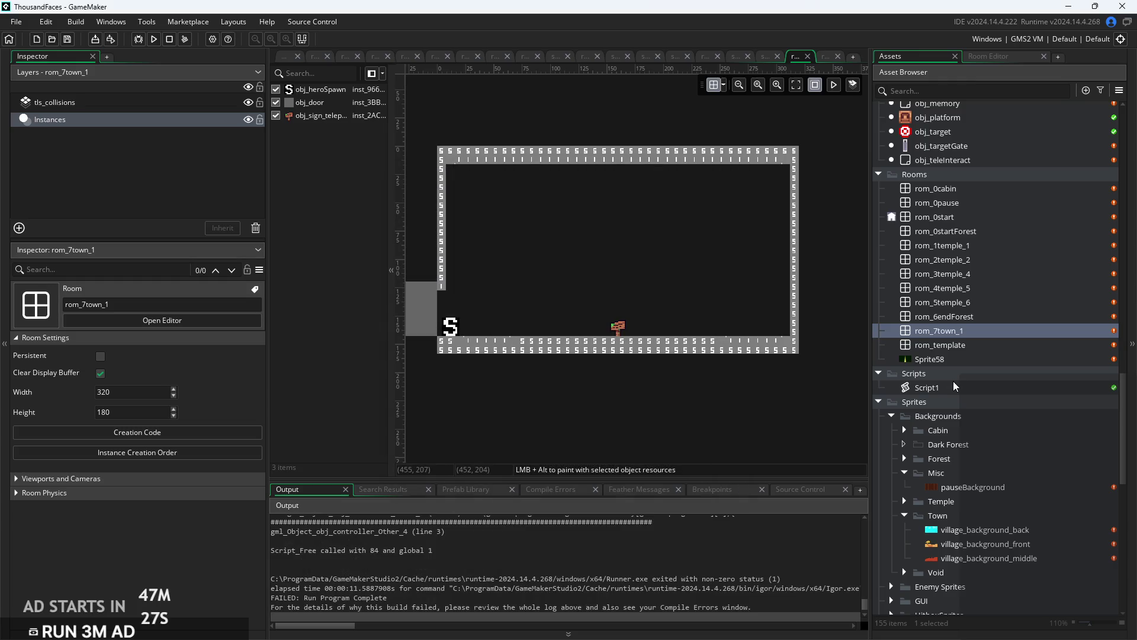
Open obj_controller's Create event code.
scroll(980, 330, up, 3)
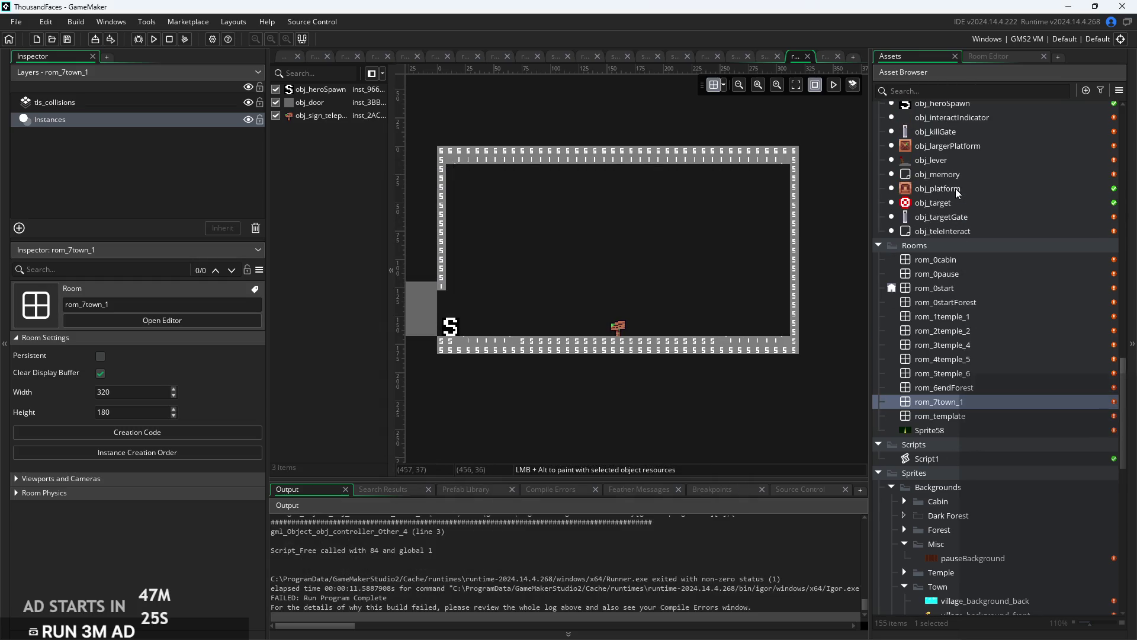
scroll(958, 251, up, 3)
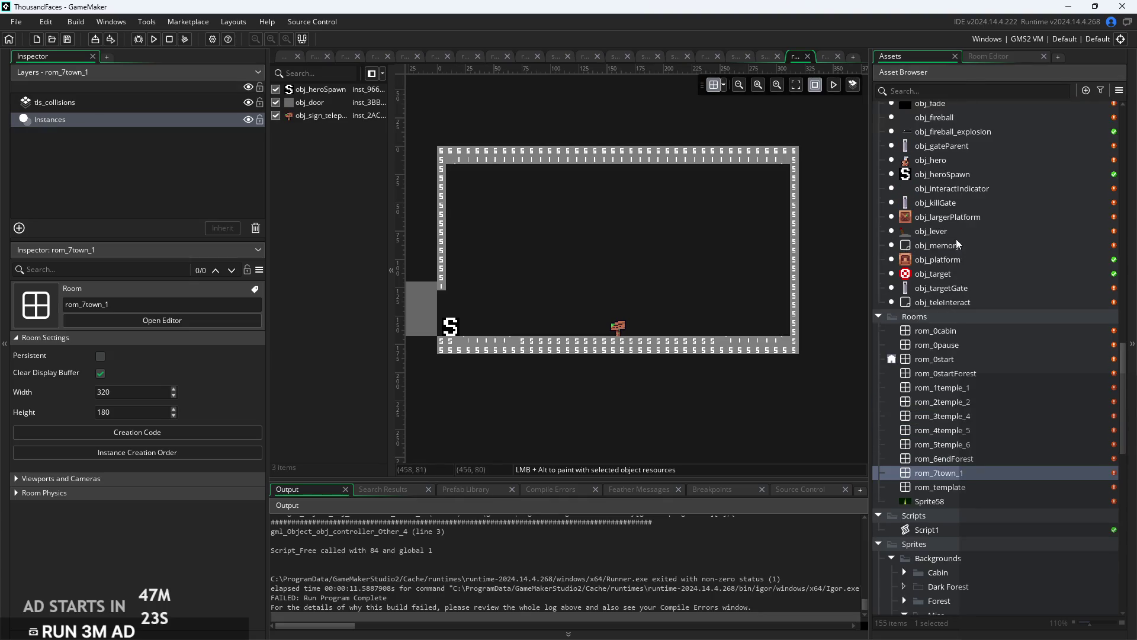
scroll(957, 243, up, 3)
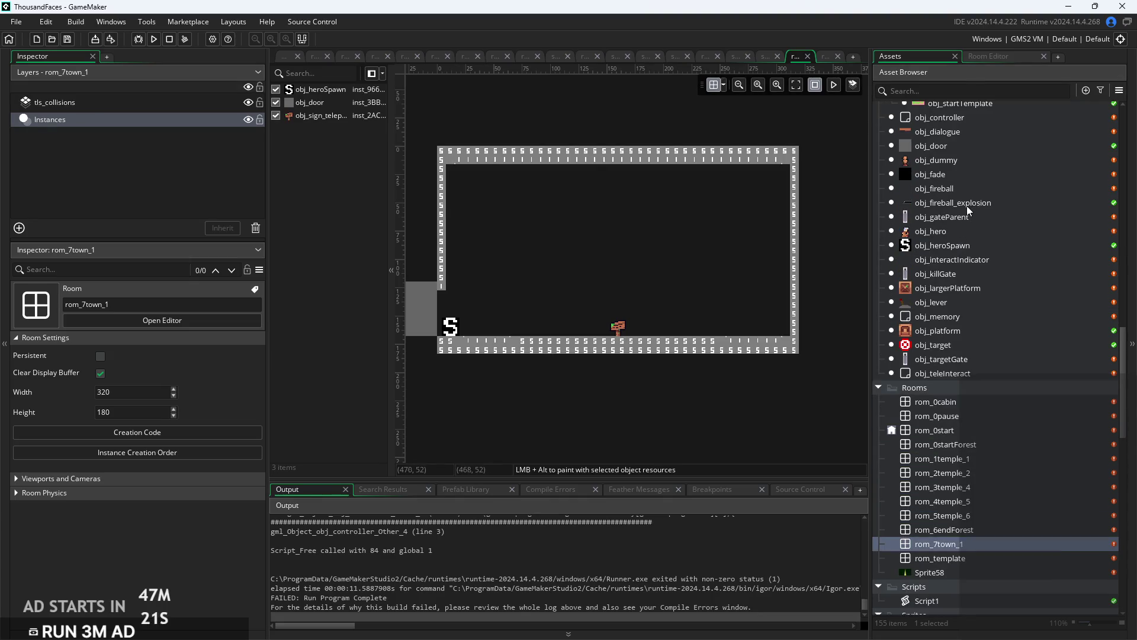
click(951, 127)
double_click(963, 116)
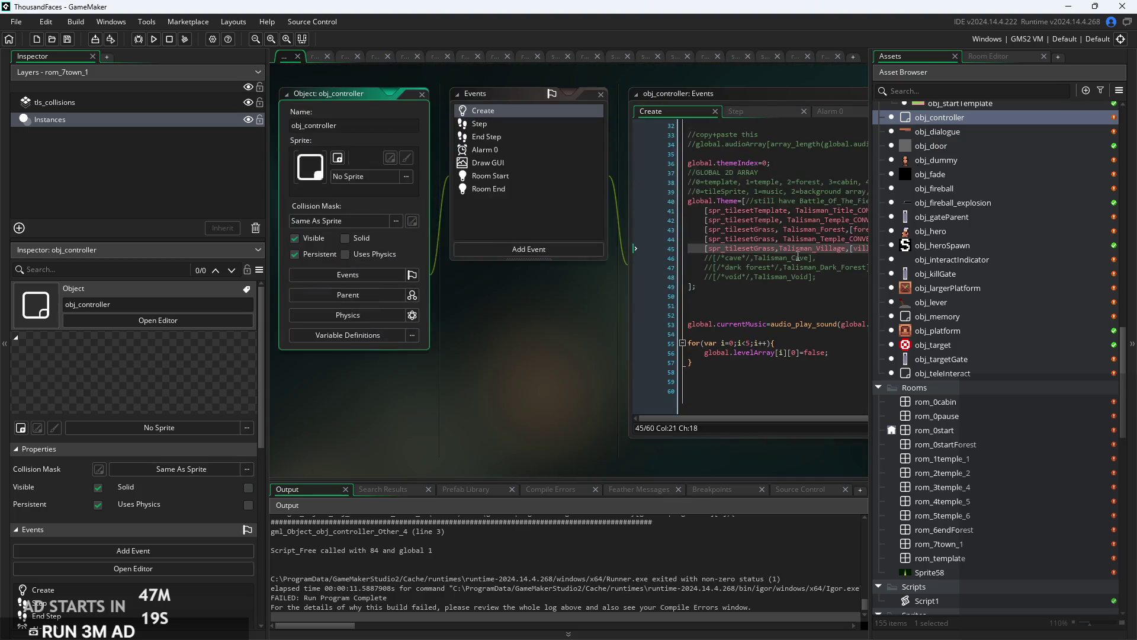
Change the levelArray loop condition from i<5 to i<lvls.
click(765, 328)
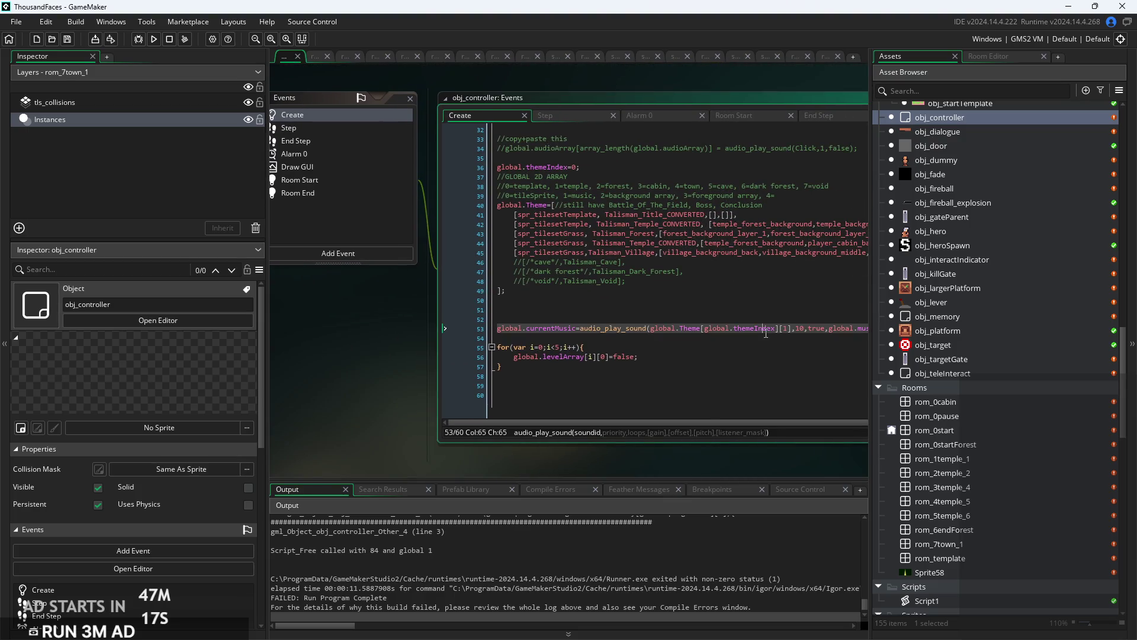
click(581, 327)
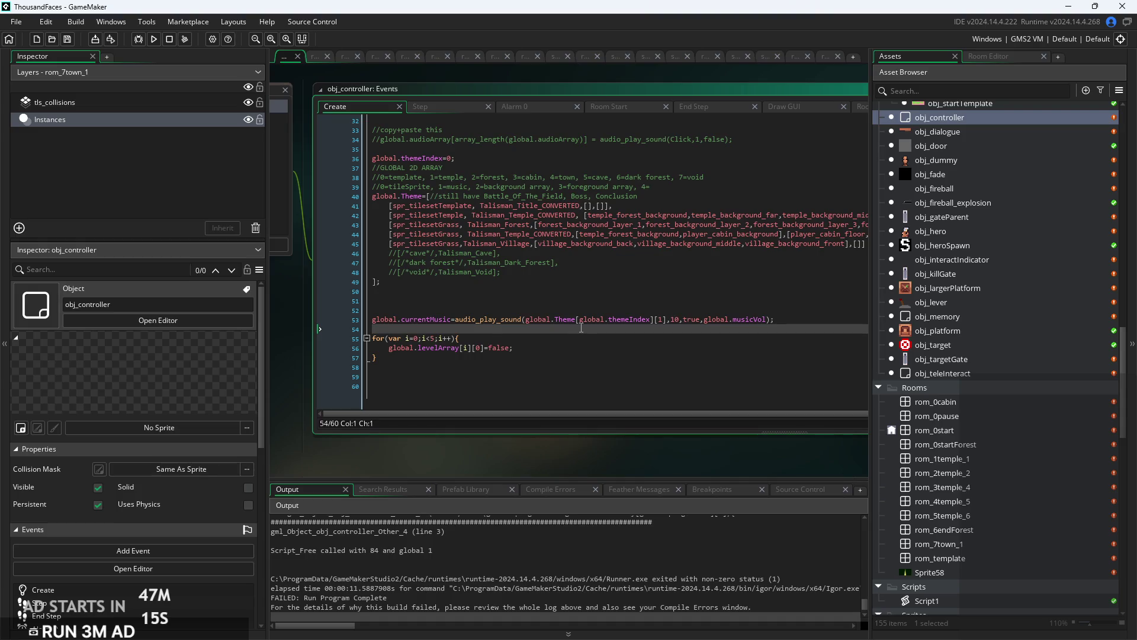
ctrl+scroll(581, 328, up, 1)
click(531, 346)
key(Down)
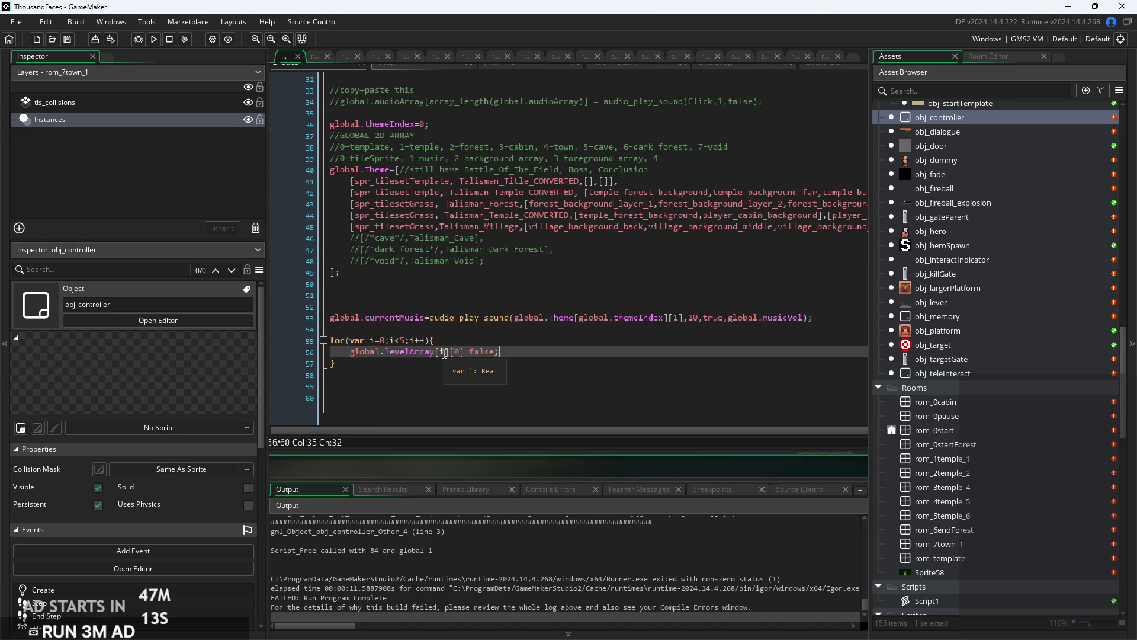
ctrl+scroll(449, 352, up, 1)
key(Up)
key(Left)
key(Left)
key(Left)
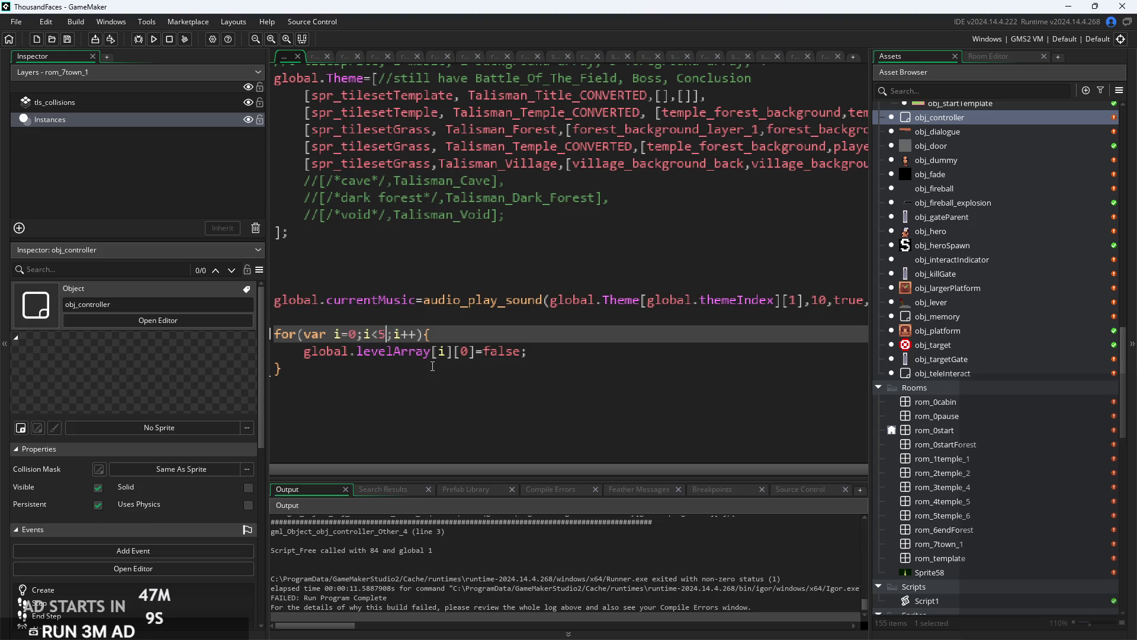
key(BackSpace)
text(lvls)
Add 'var lvls = 7;' on a new line above the for loop.
key(Up)
key(Return)
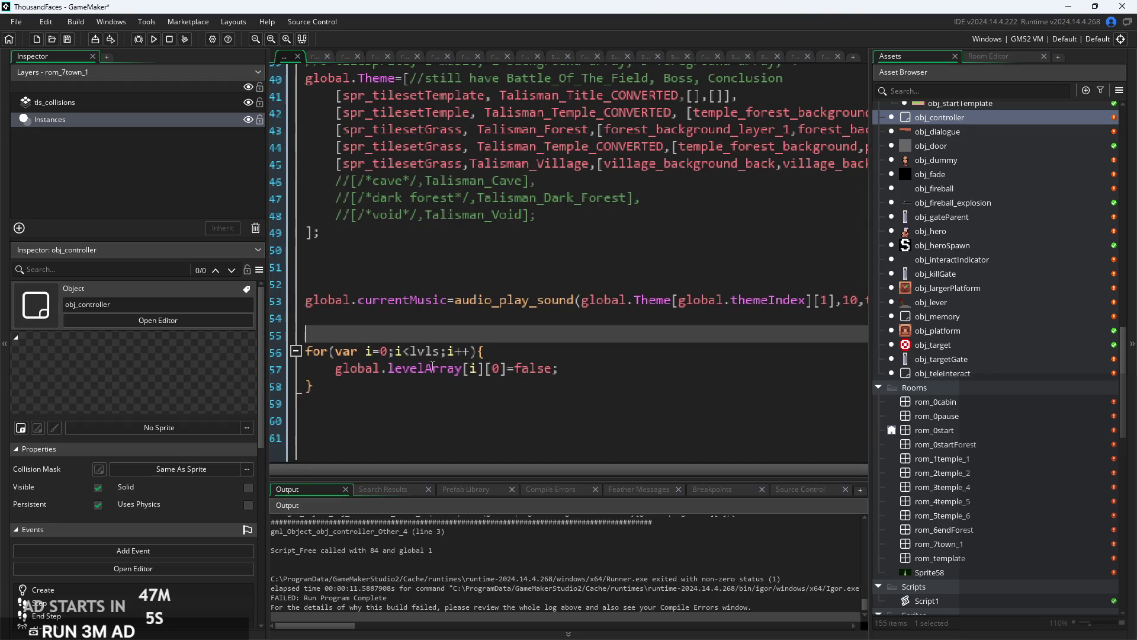
text(lvlv)
key(Home)
text(var)
key(End)
key(BackSpace)
text(s =)
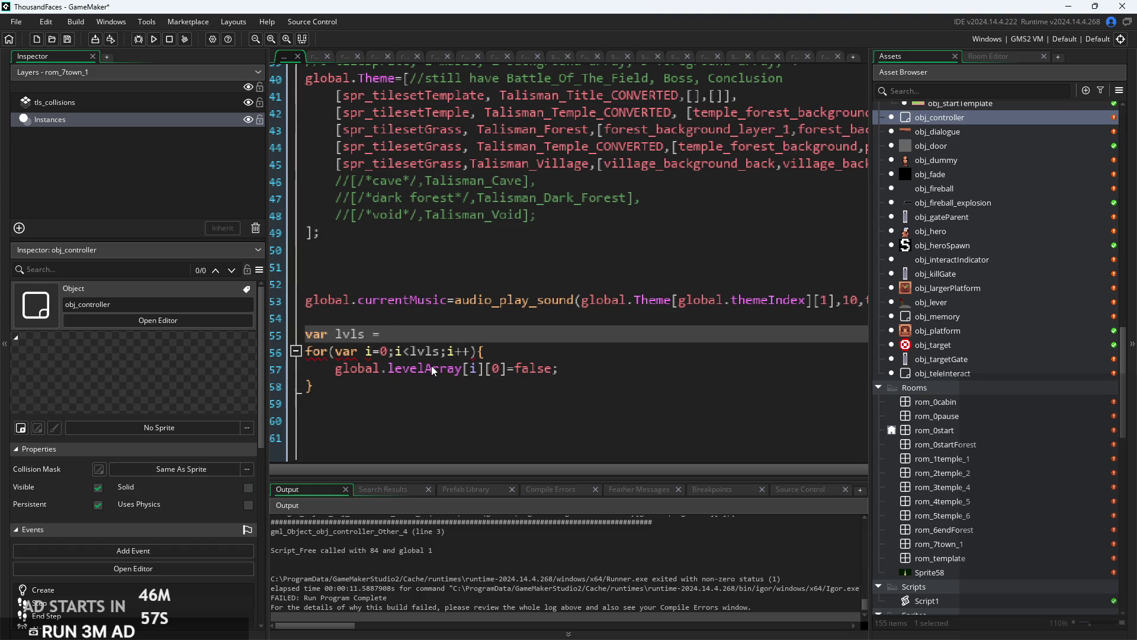
text( 7;)
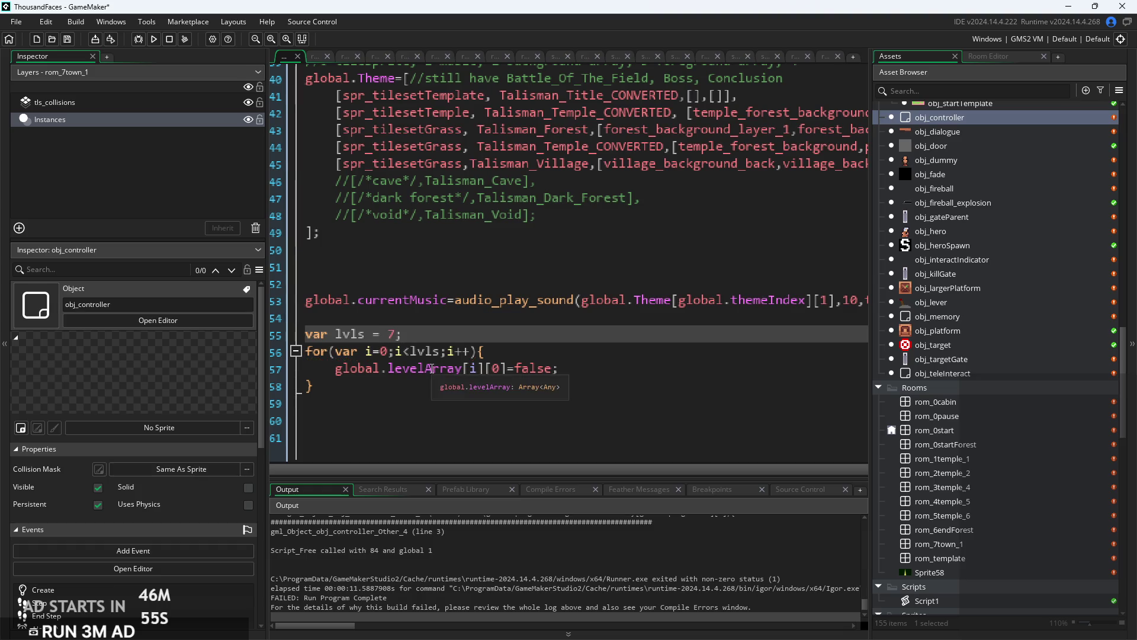
click(598, 347)
scroll(597, 347, down, 3)
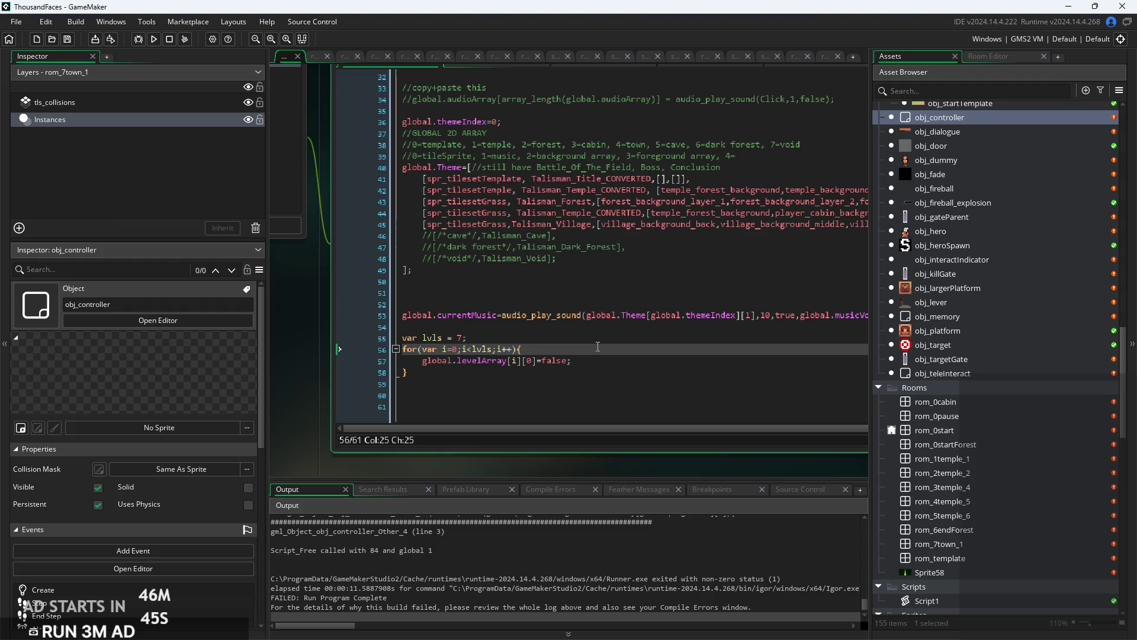
Run the game, start from the Talisman title screen, and walk right into the autumn village.
click(153, 39)
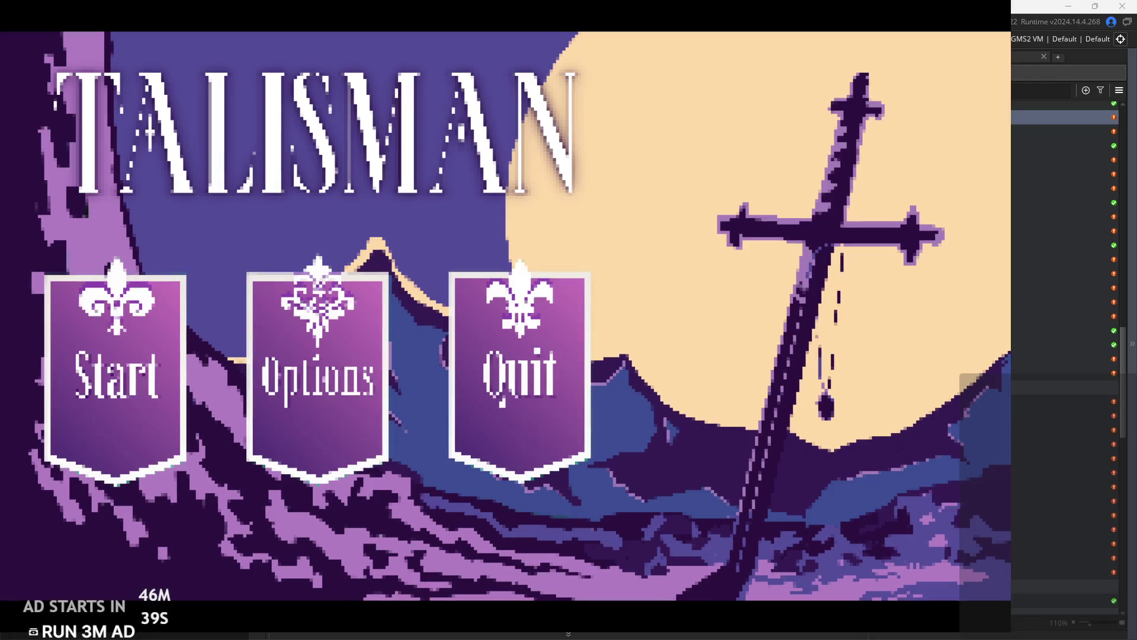
click(67, 398)
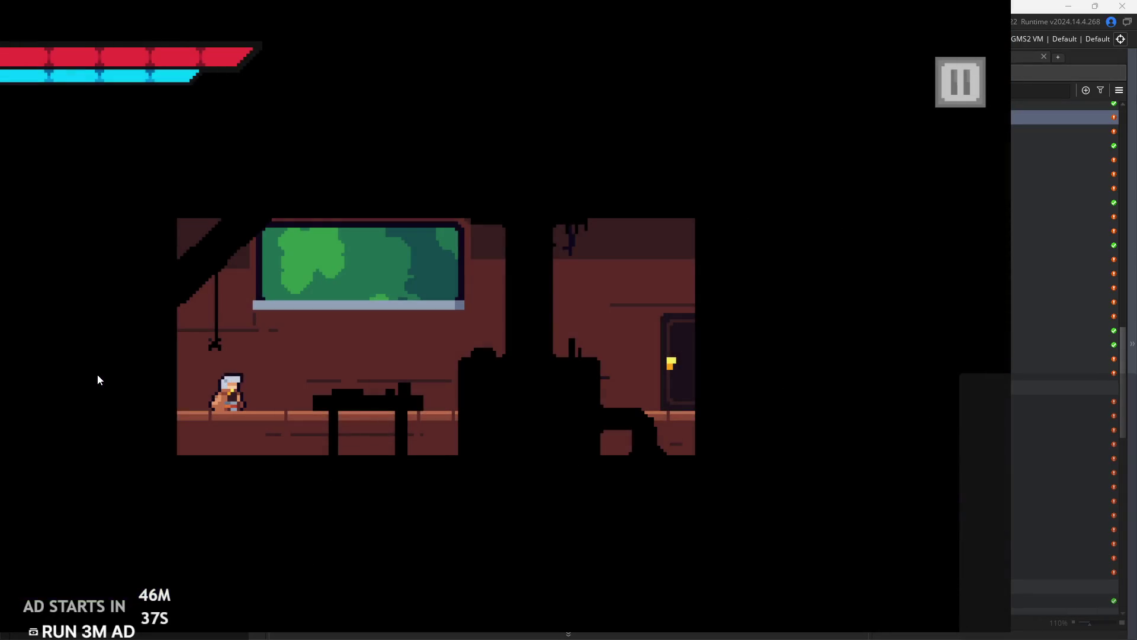
key(Right)
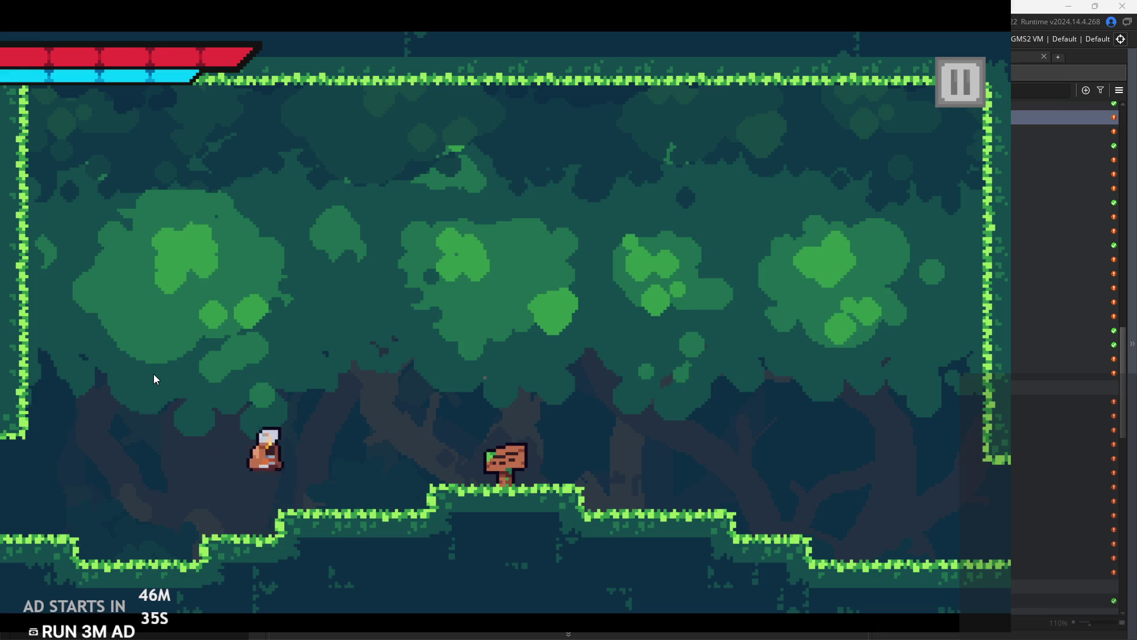
key(Right)
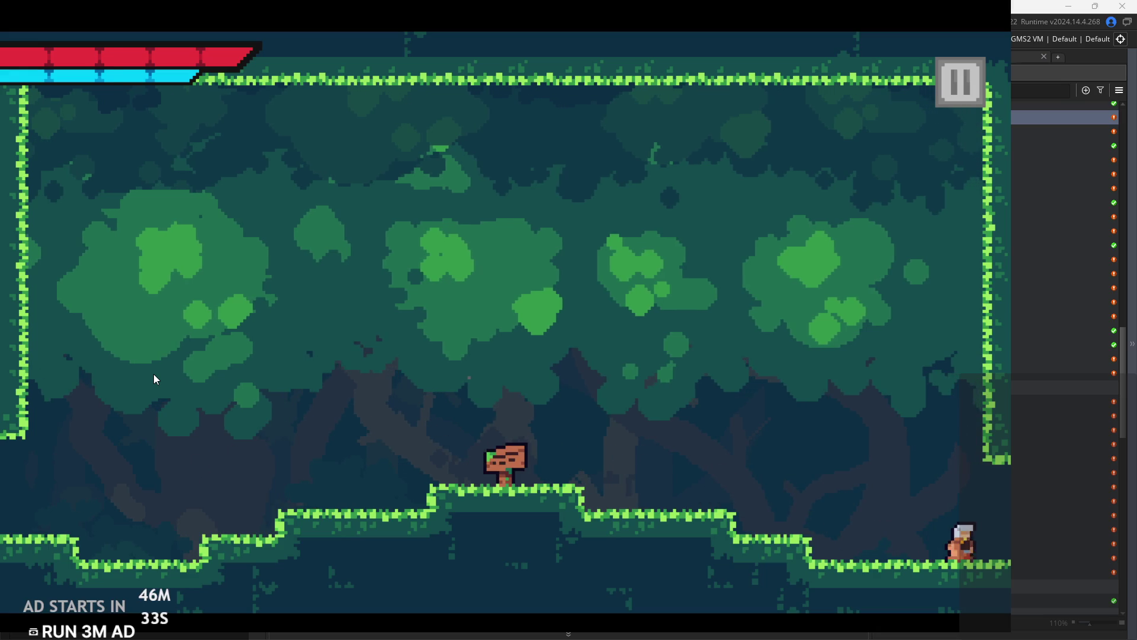
key(Right)
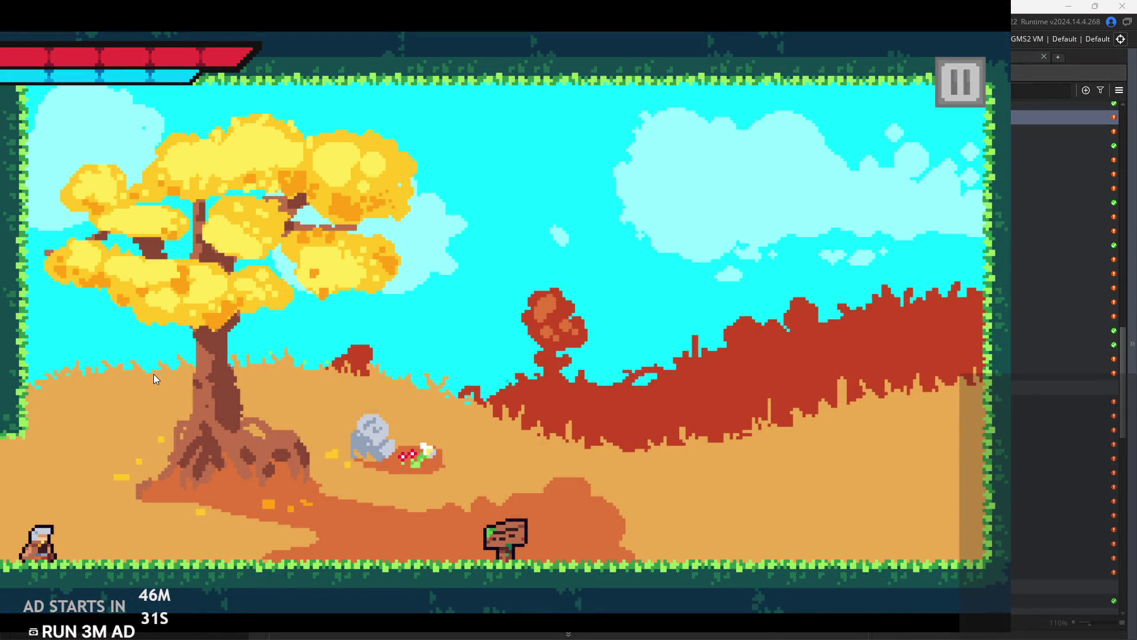
key(Right)
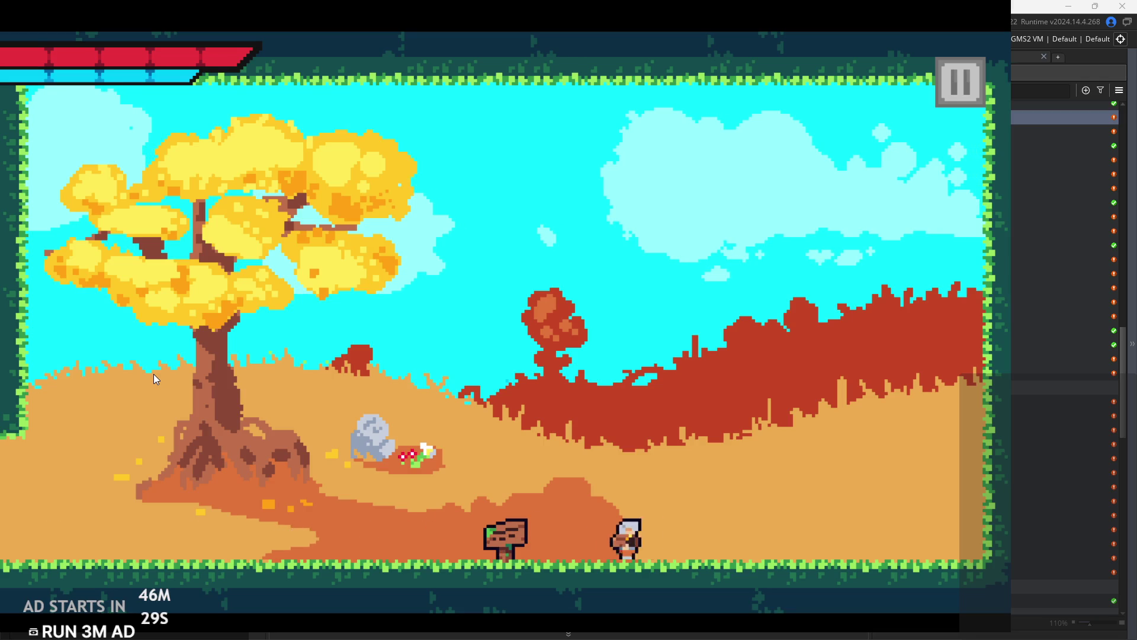
Run and jump around the village past the signpost and gravestone, then exit the game.
key(Left)
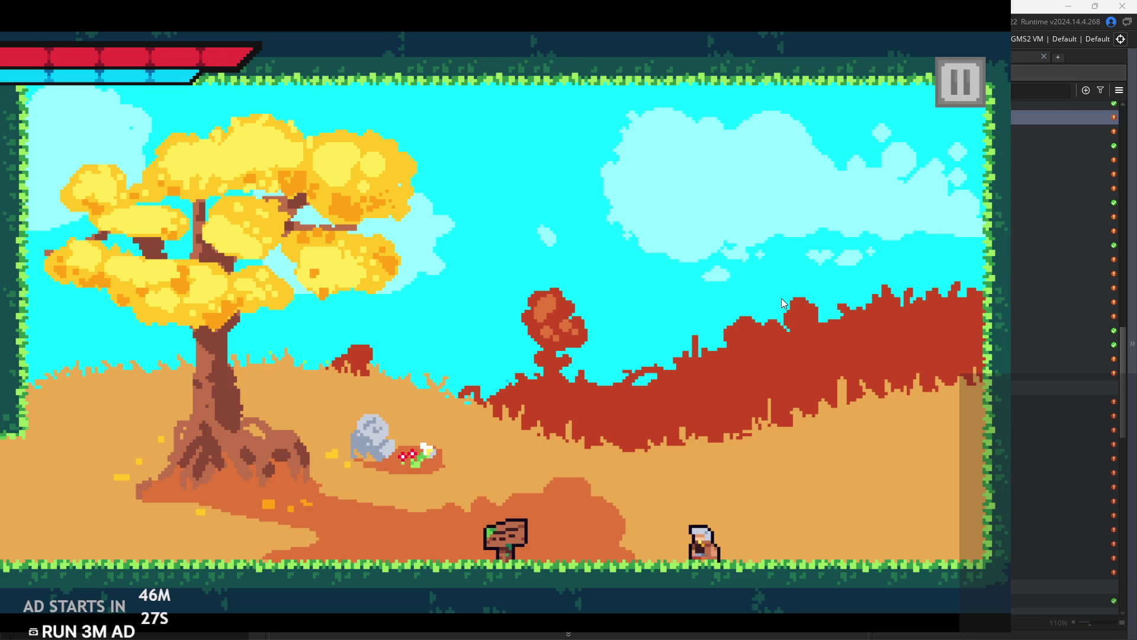
key(Right)
key(Left)
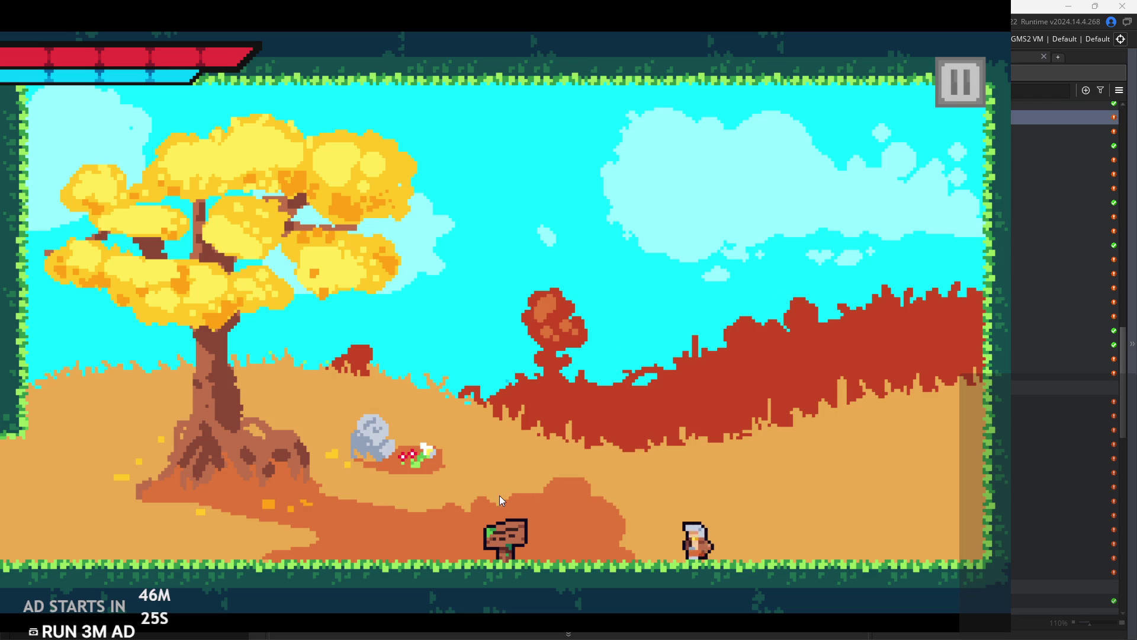
key(Right)
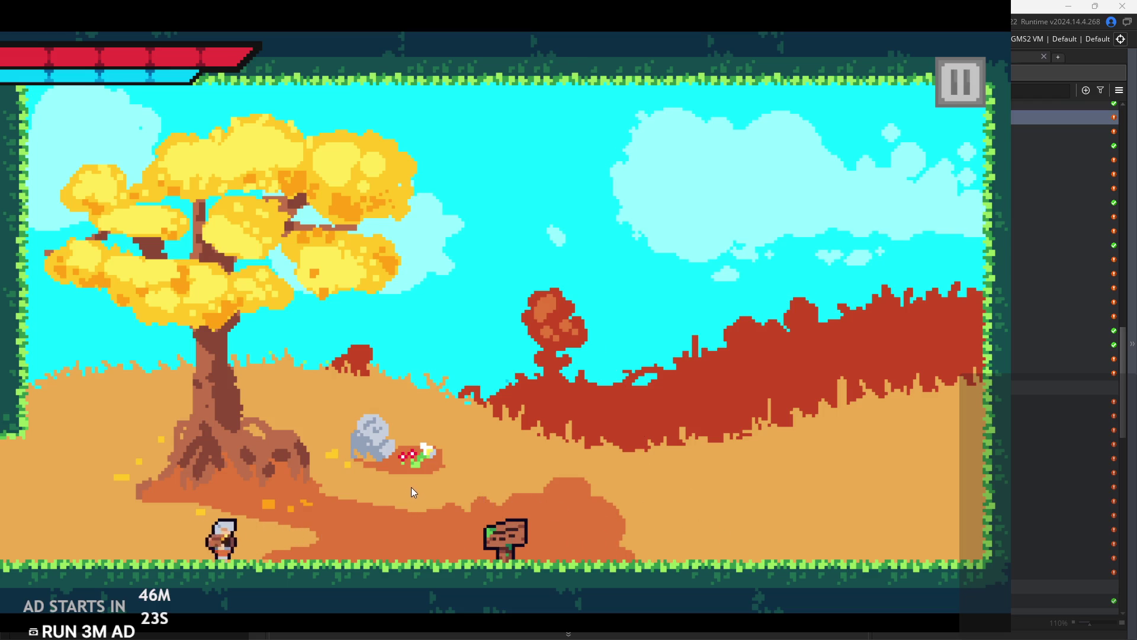
key(space)
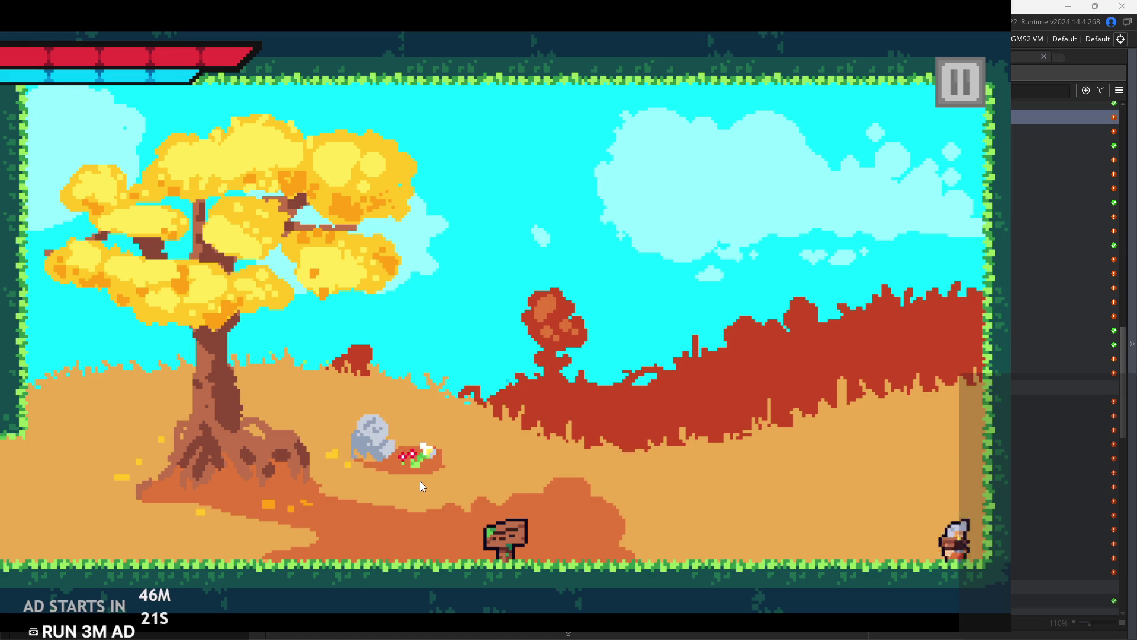
key(Left)
key(space)
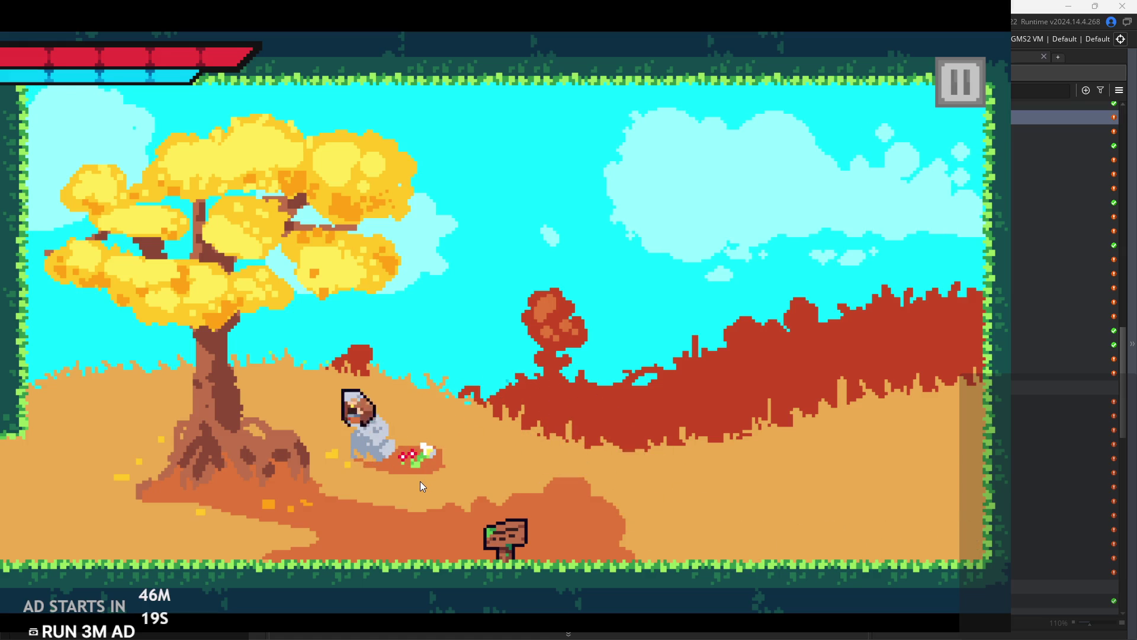
key(Right)
key(space)
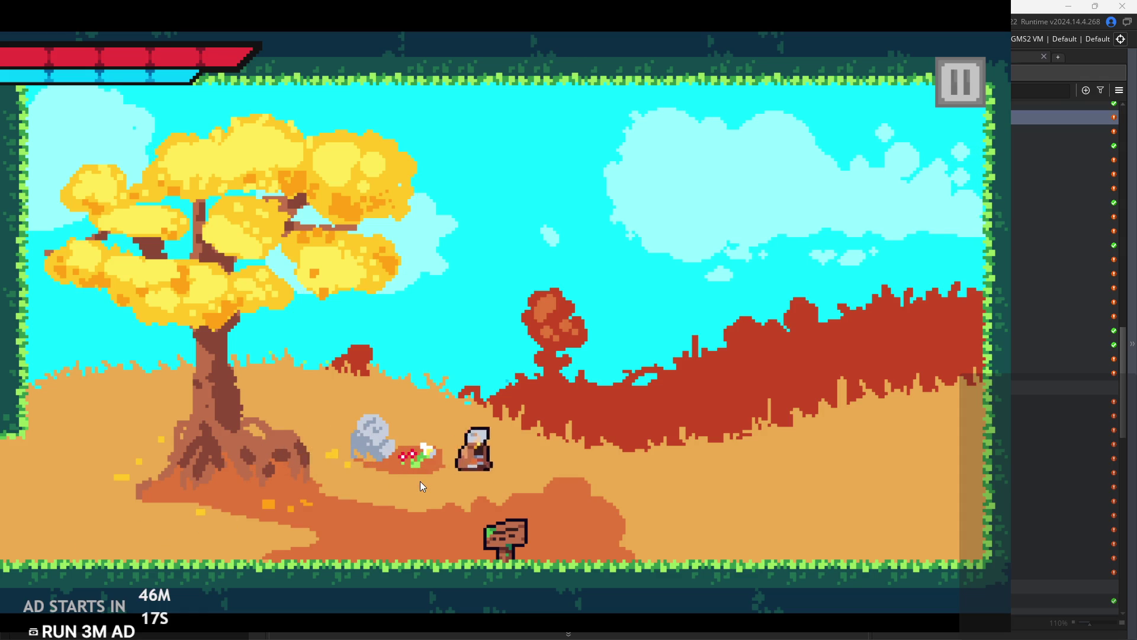
key(Left)
key(Left)
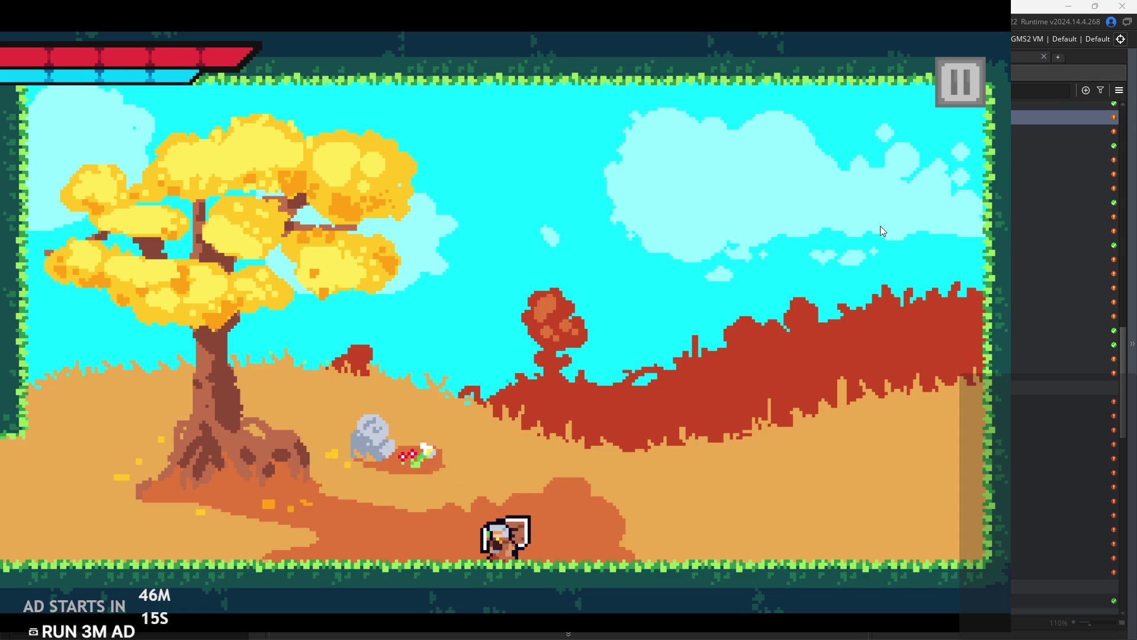
click(957, 87)
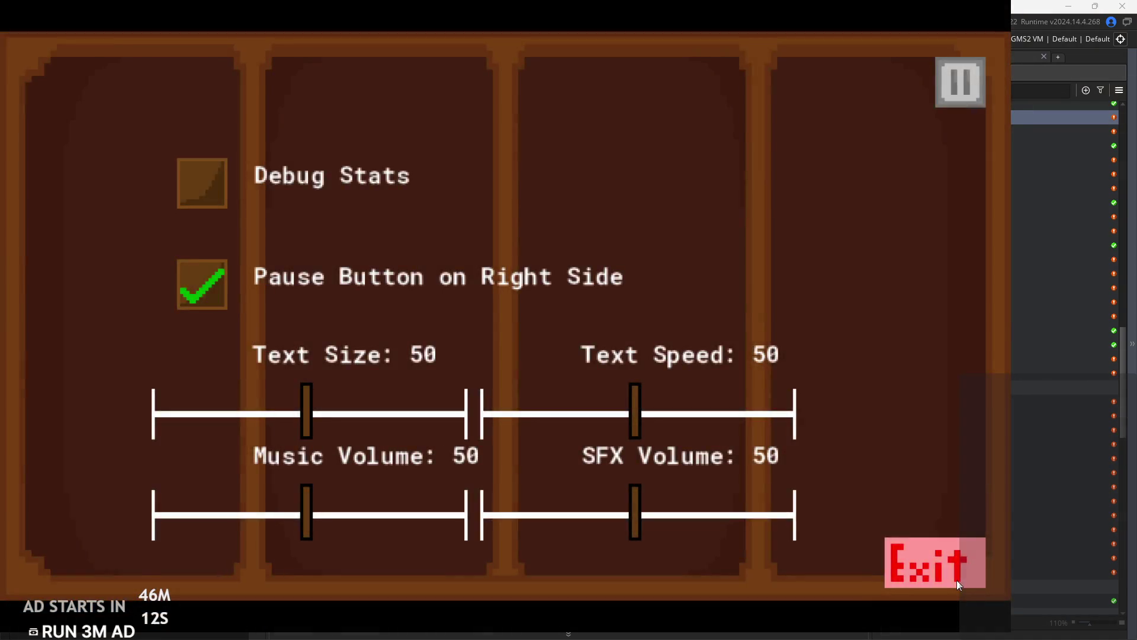
click(957, 580)
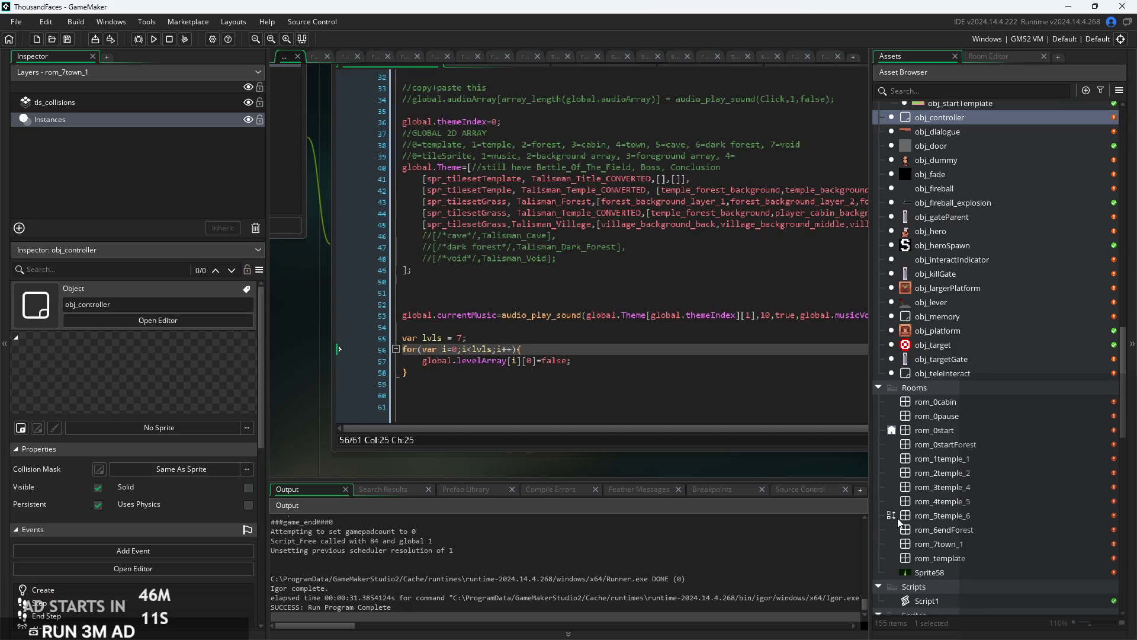
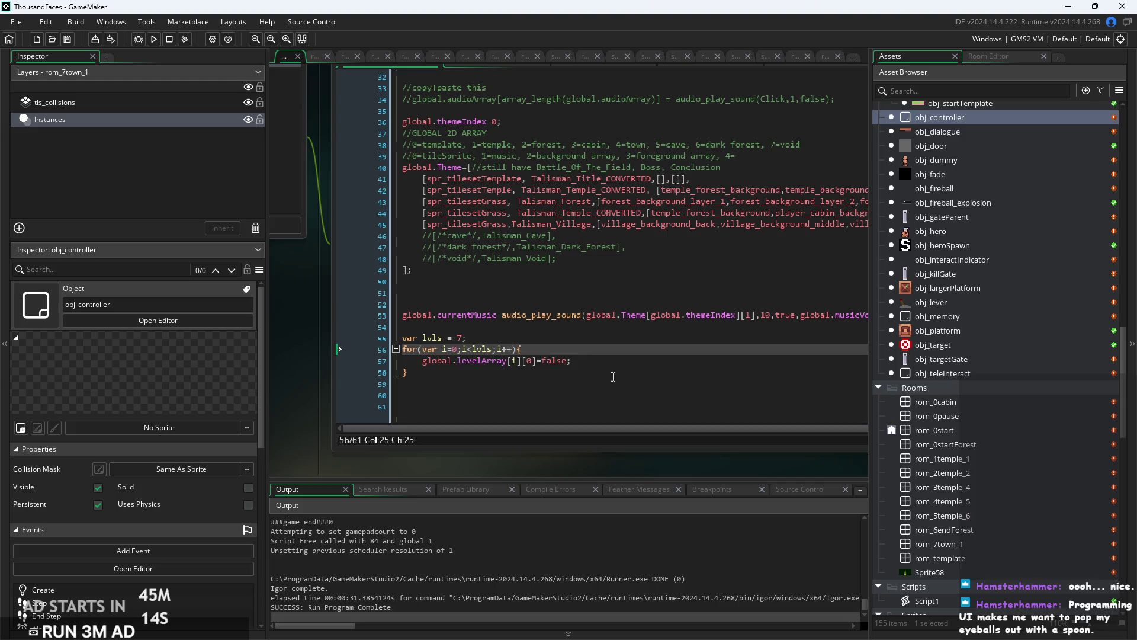
Leave the obj_controller code unchanged and build and run the Talisman game with F5.
click(566, 375)
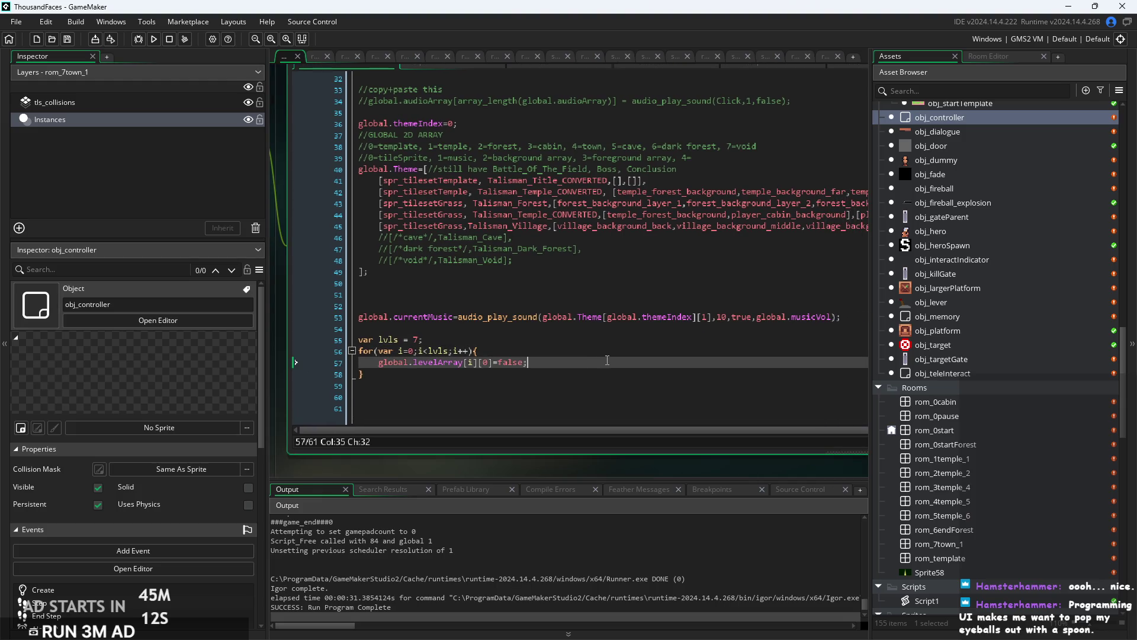
click(607, 351)
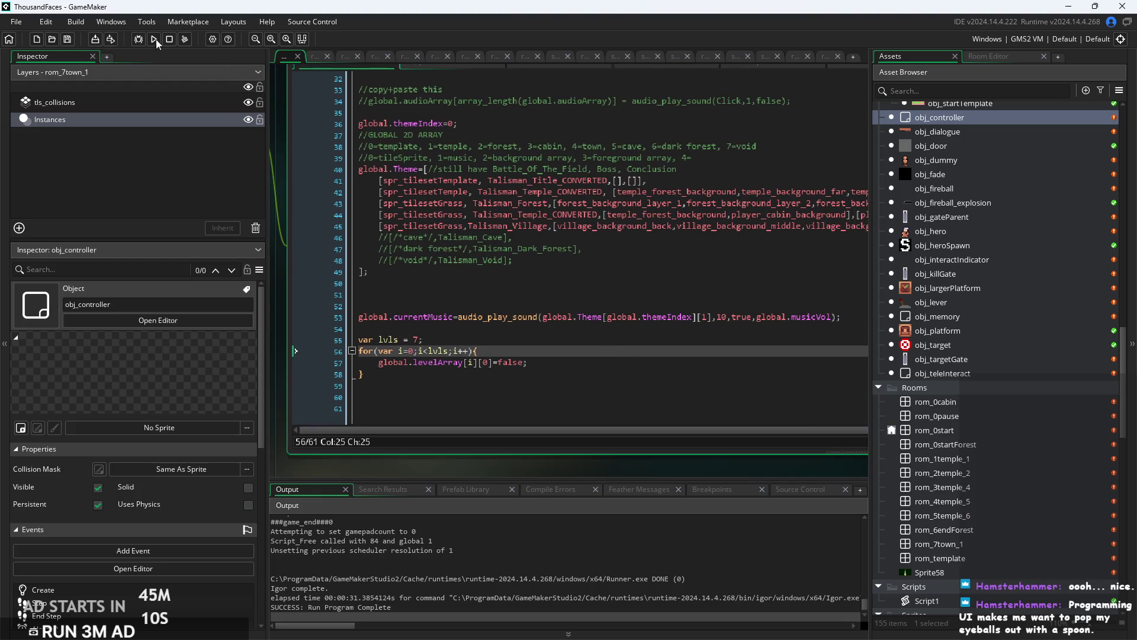
ctrl+scroll(531, 218, up, 2)
click(310, 298)
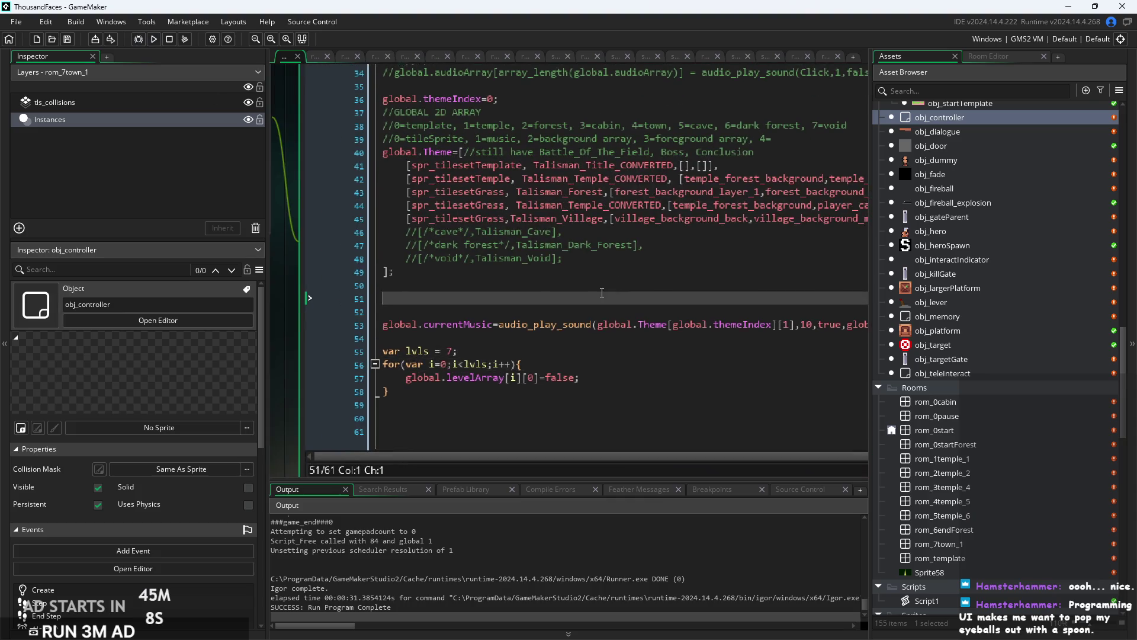
key(F5)
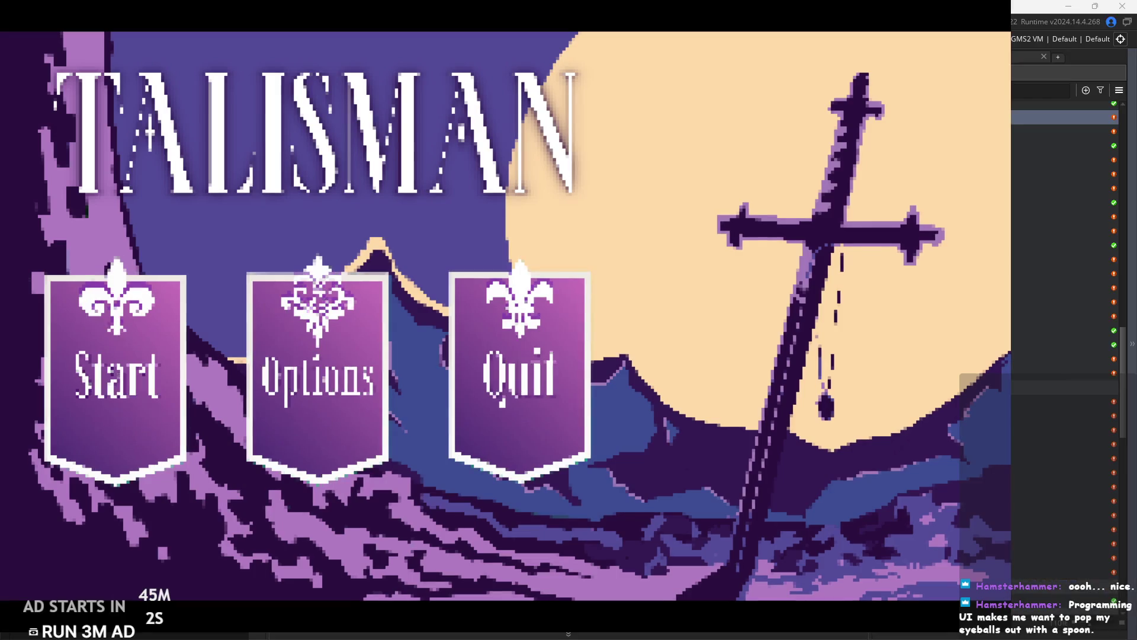
Start a new game and walk through the town room into the forest doorway.
click(117, 339)
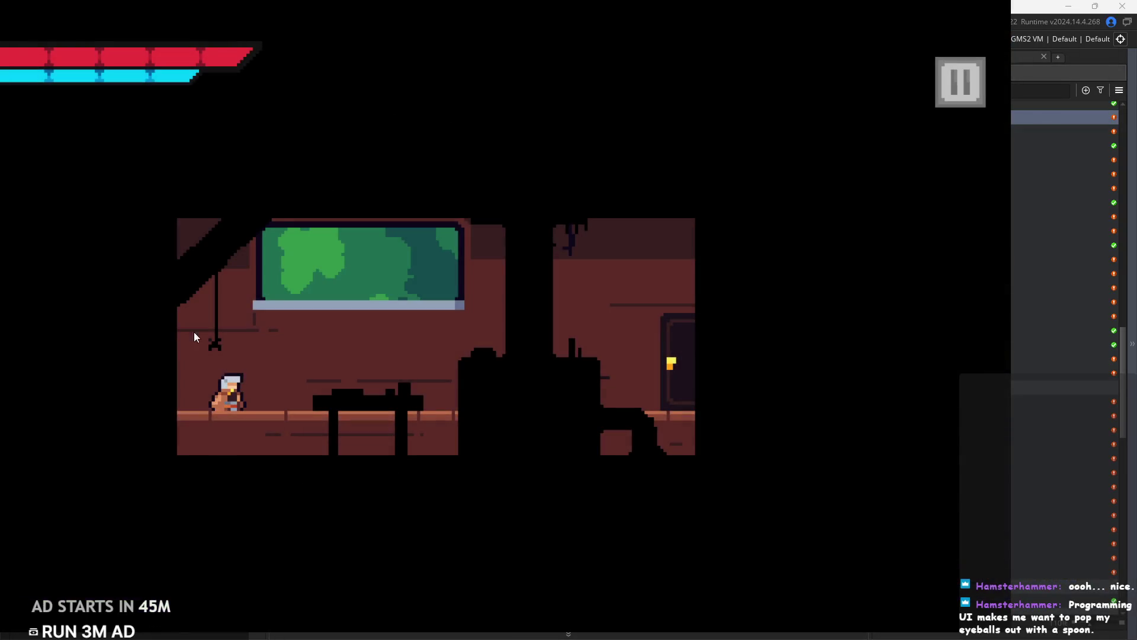
key(Right)
key(space)
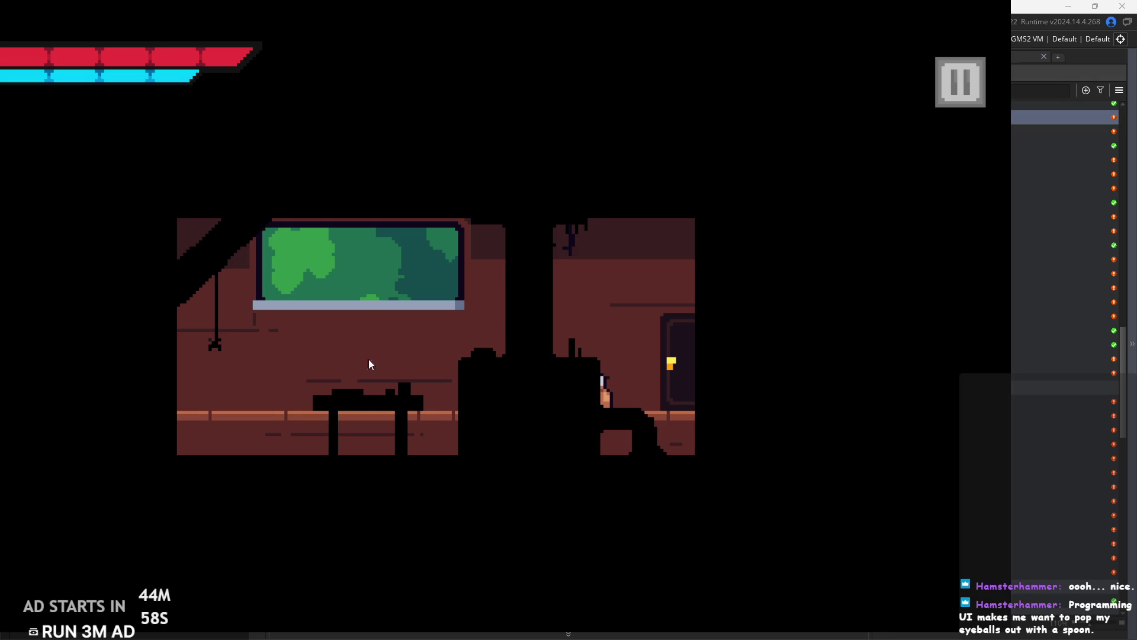
key(Right)
key(Left)
key(Left)
key(Right)
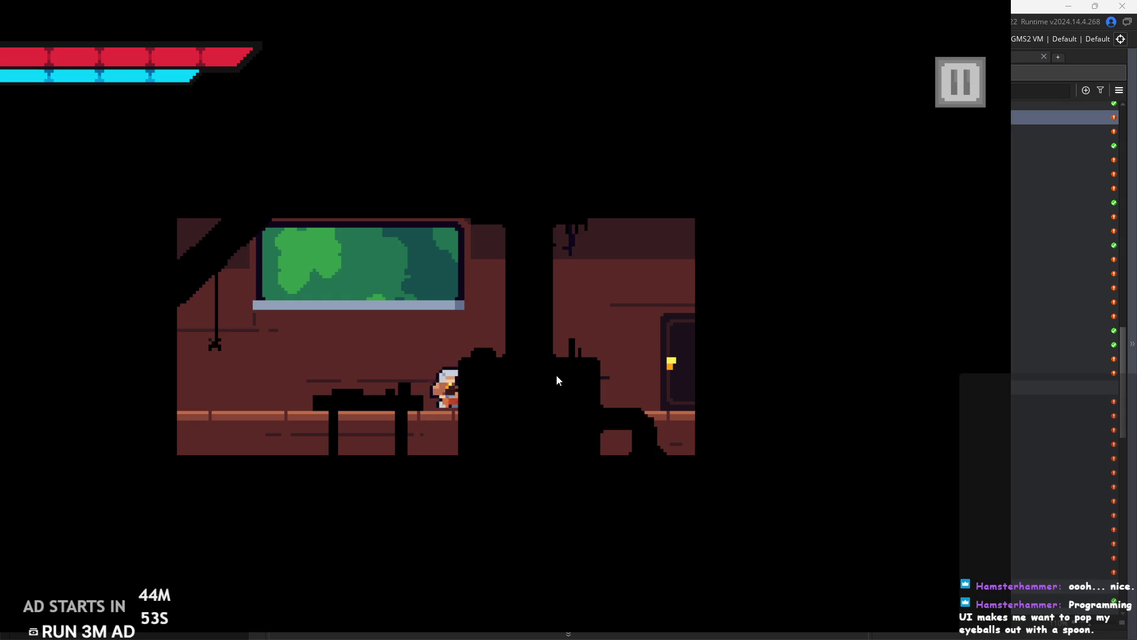
key(Up)
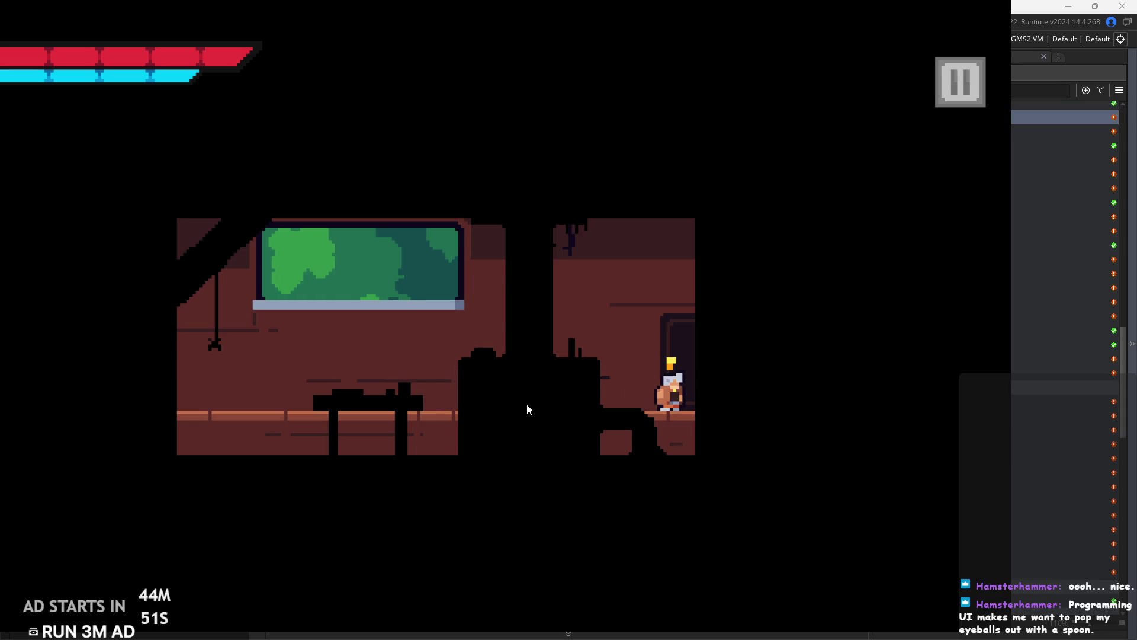
Run and jump across the forest past the cabin into the castle room.
key(Right)
key(space)
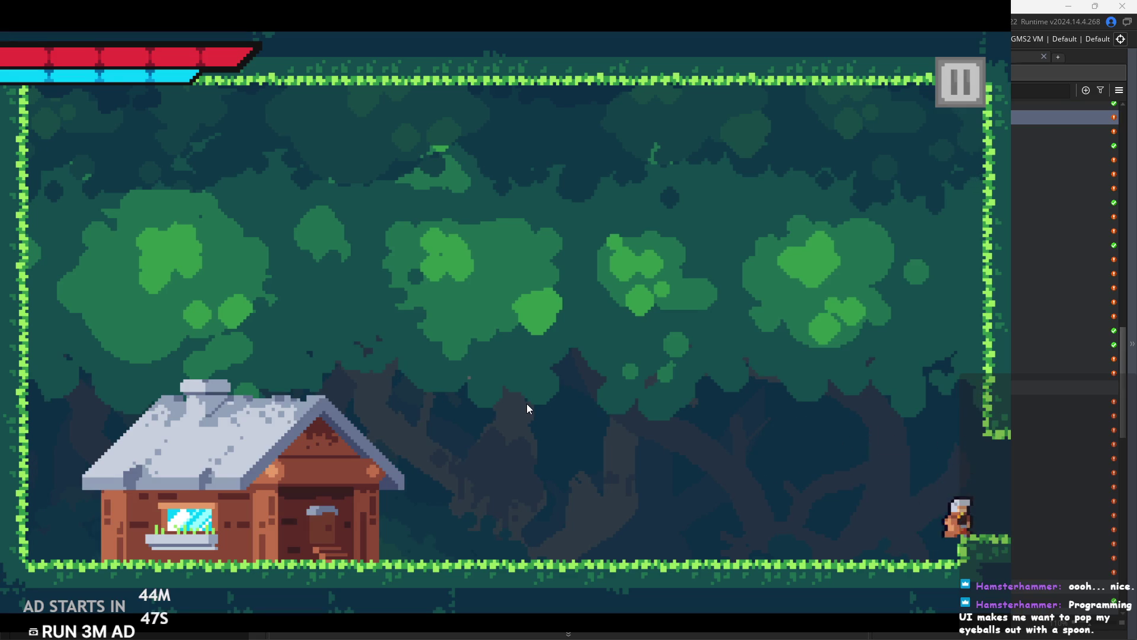
key(Left)
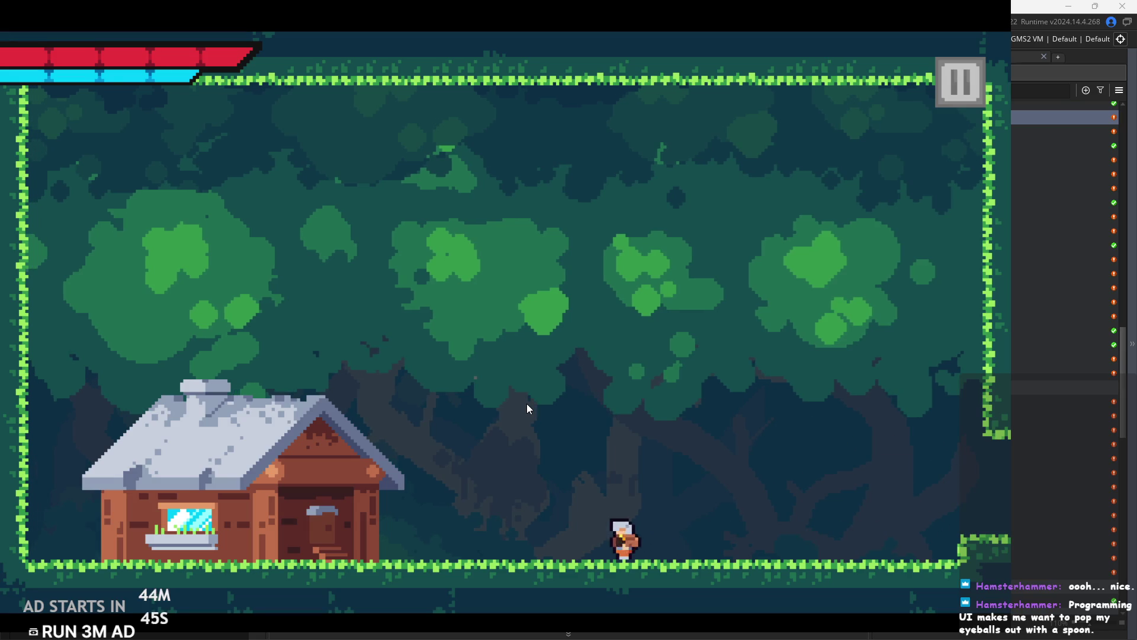
key(Right)
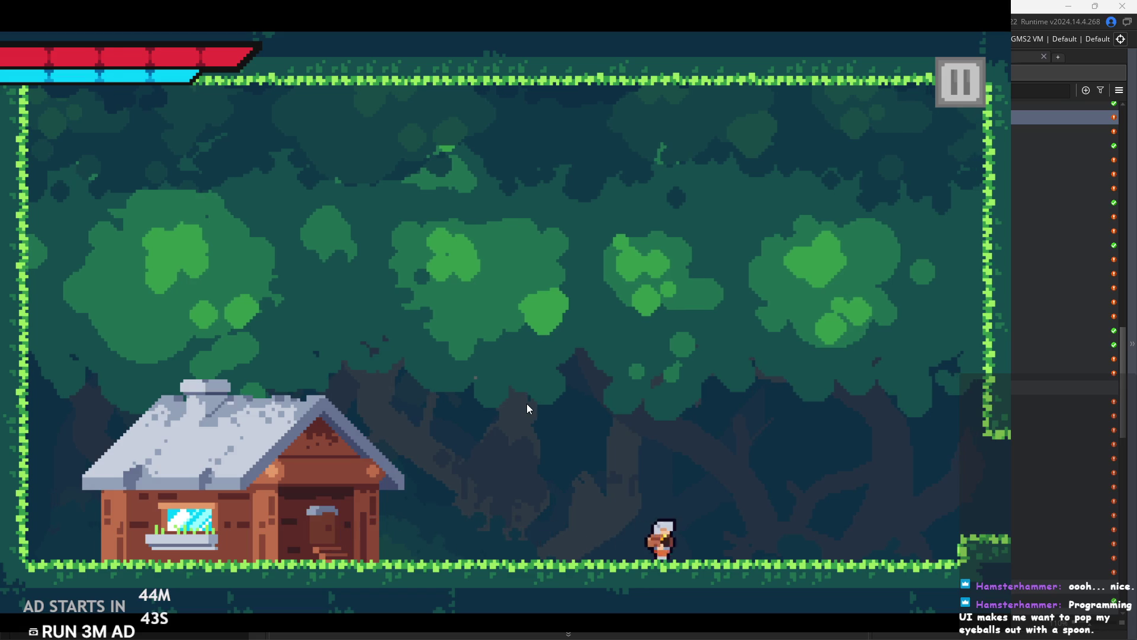
key(space)
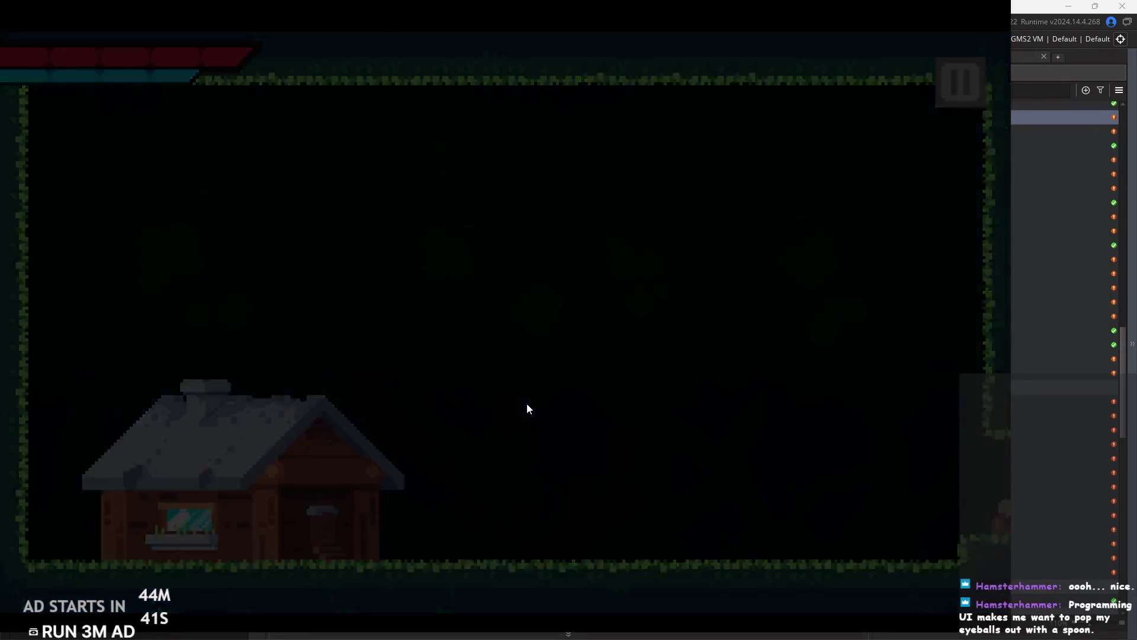
key(Right)
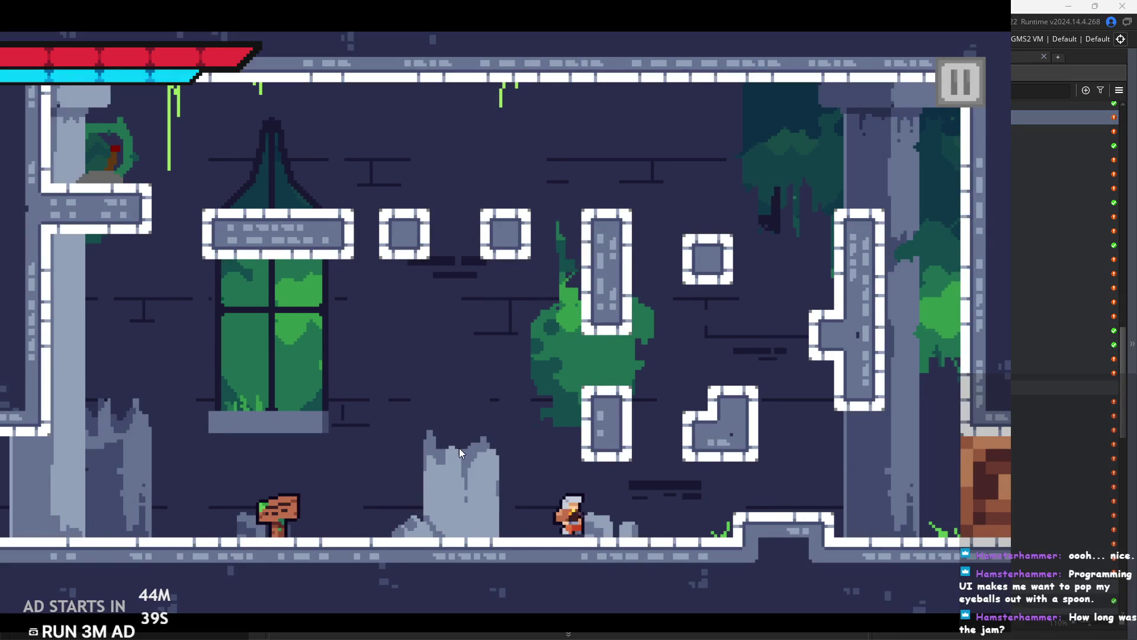
Cross the room via the L-shaped block and drop down into the next room.
key(space)
key(space)
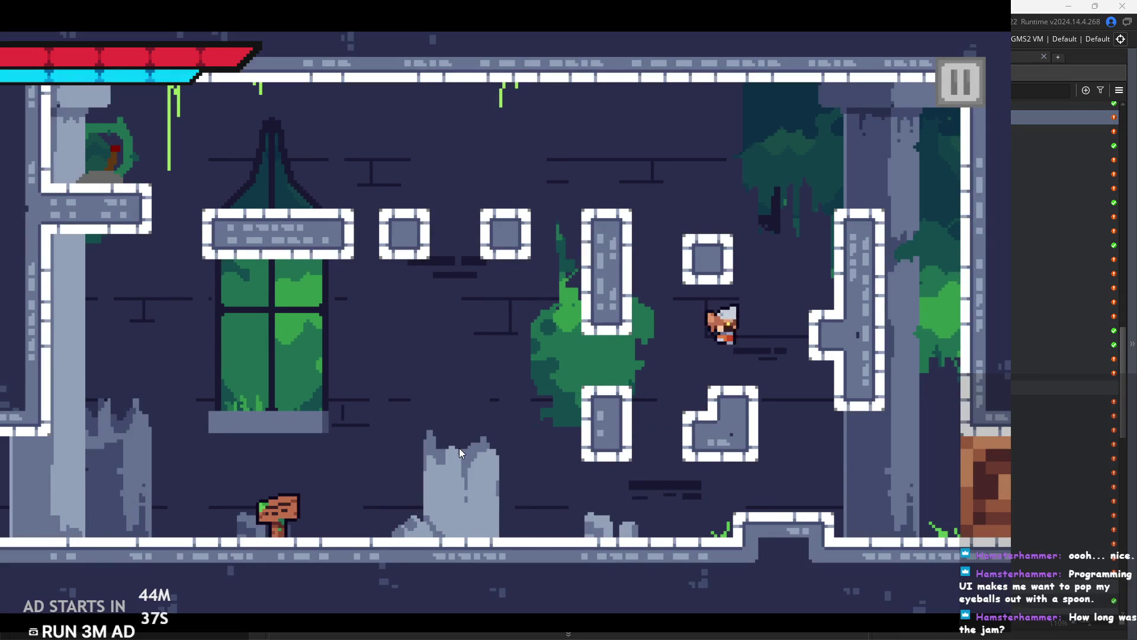
key(Left)
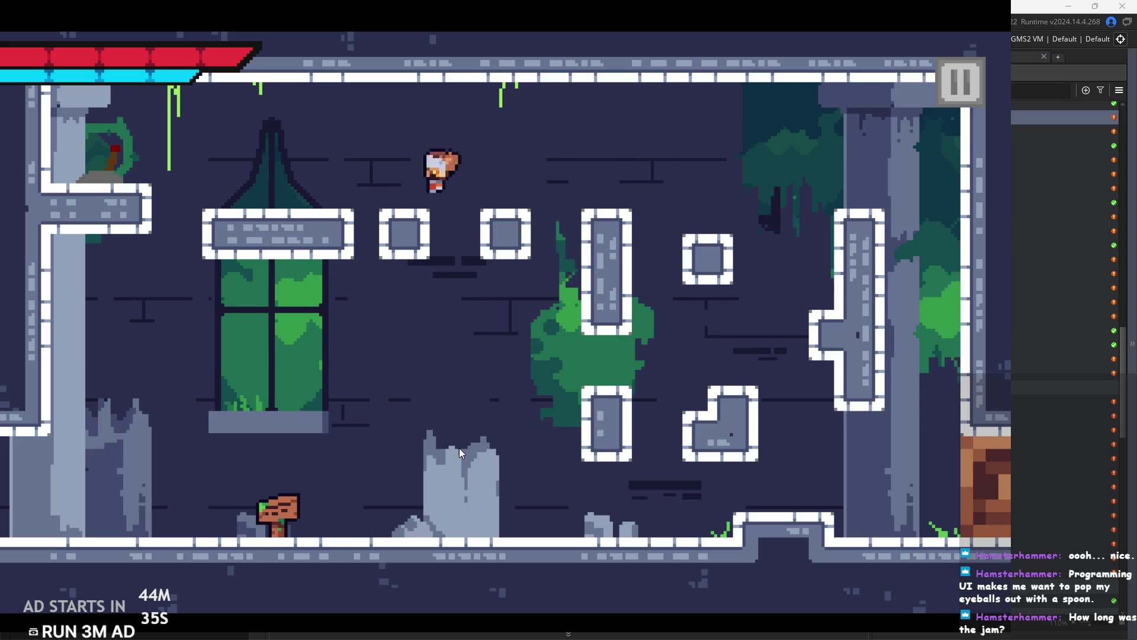
key(Right)
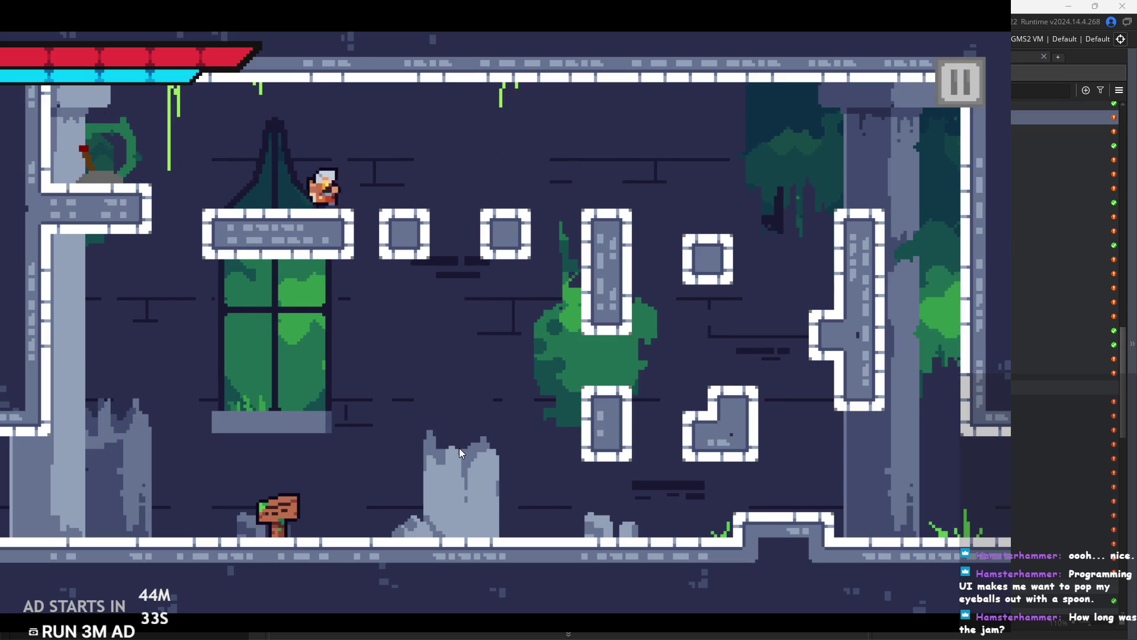
key(Right)
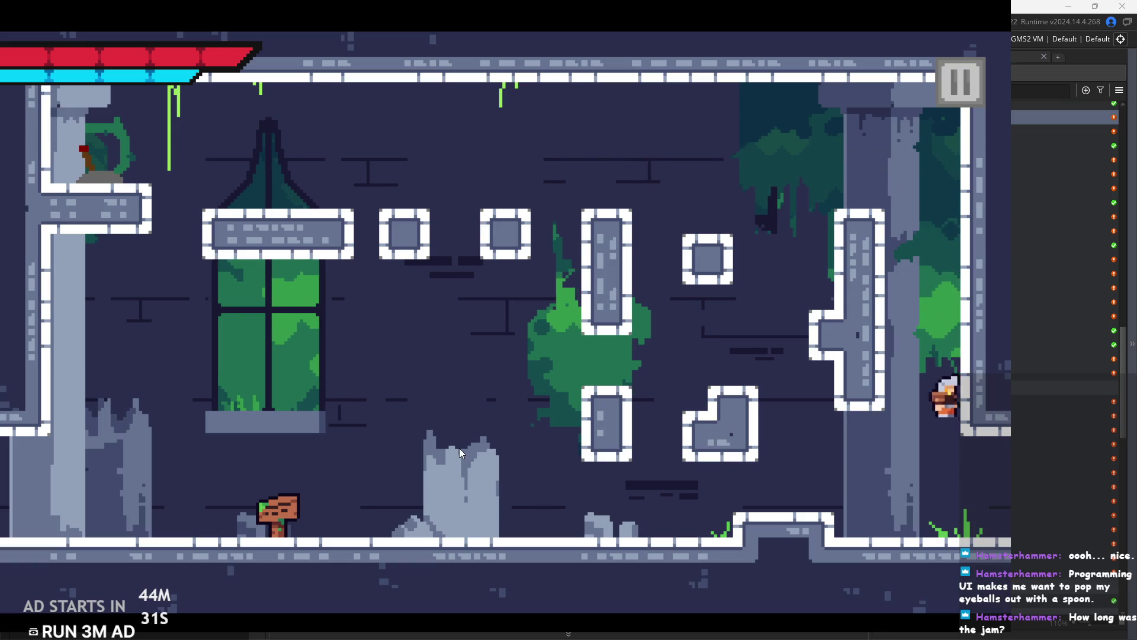
Jump over the middle blocks onto the upper area and the block top.
key(Right)
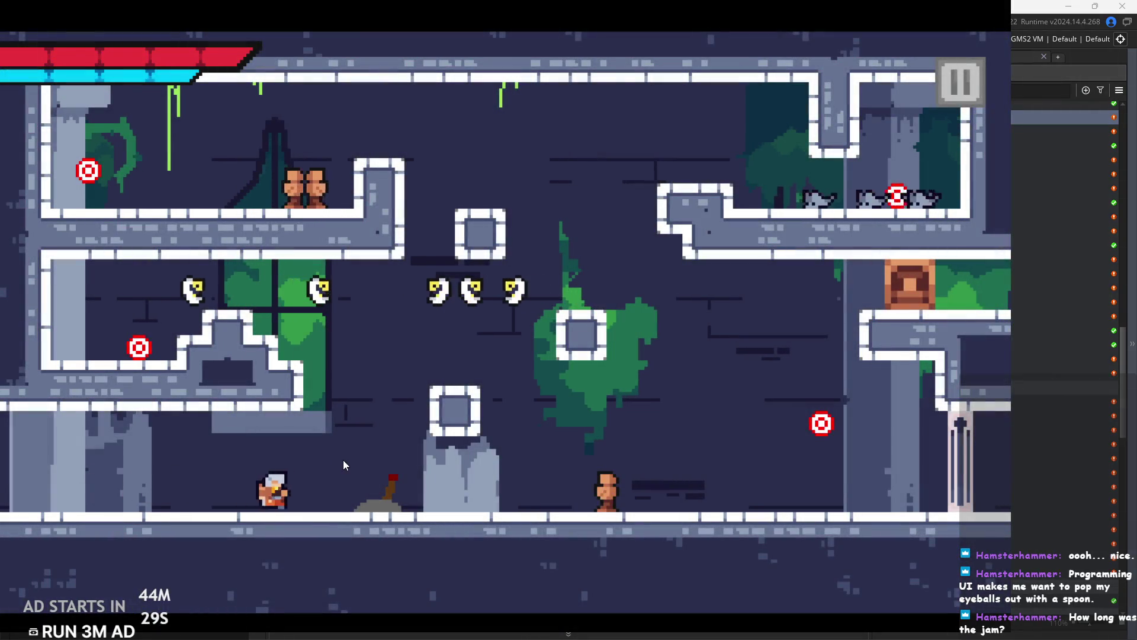
key(space)
key(Right)
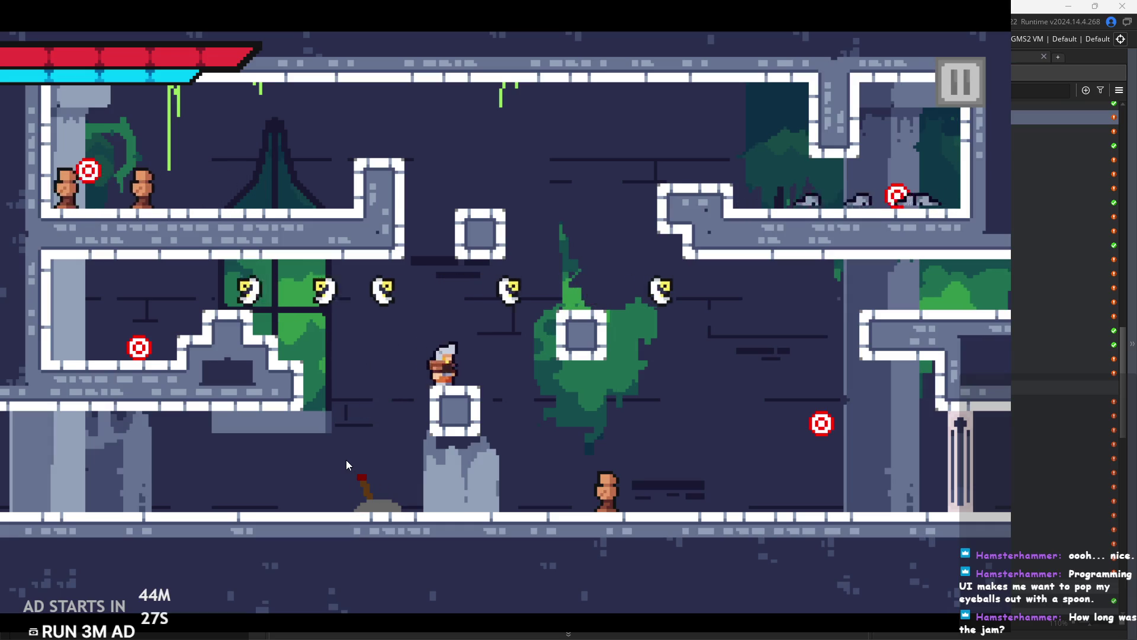
key(space)
key(Left)
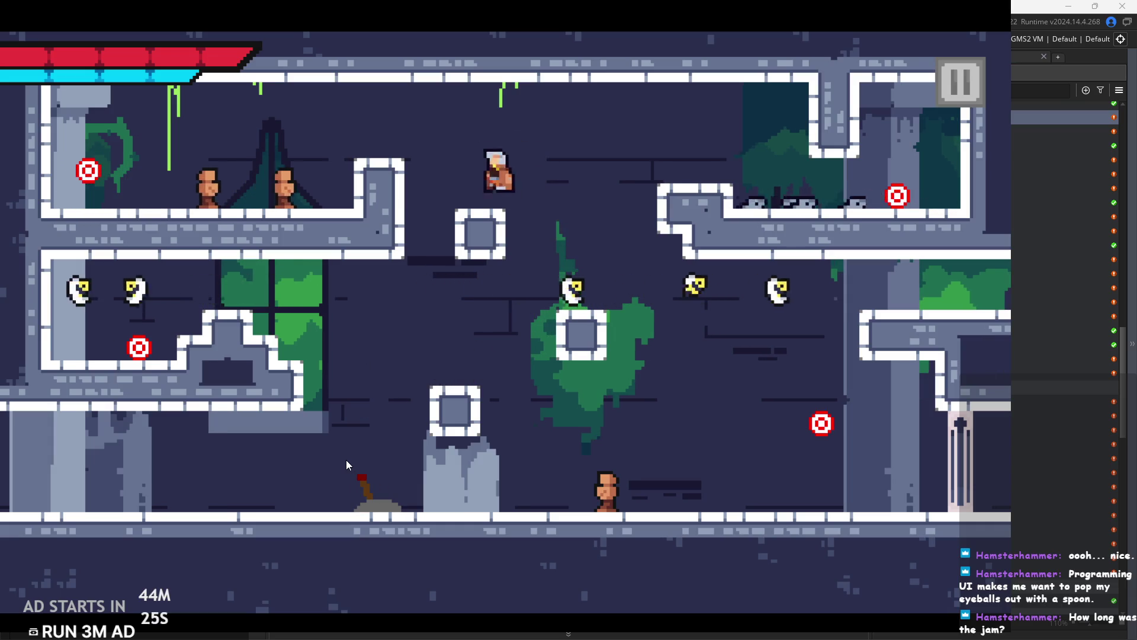
key(space)
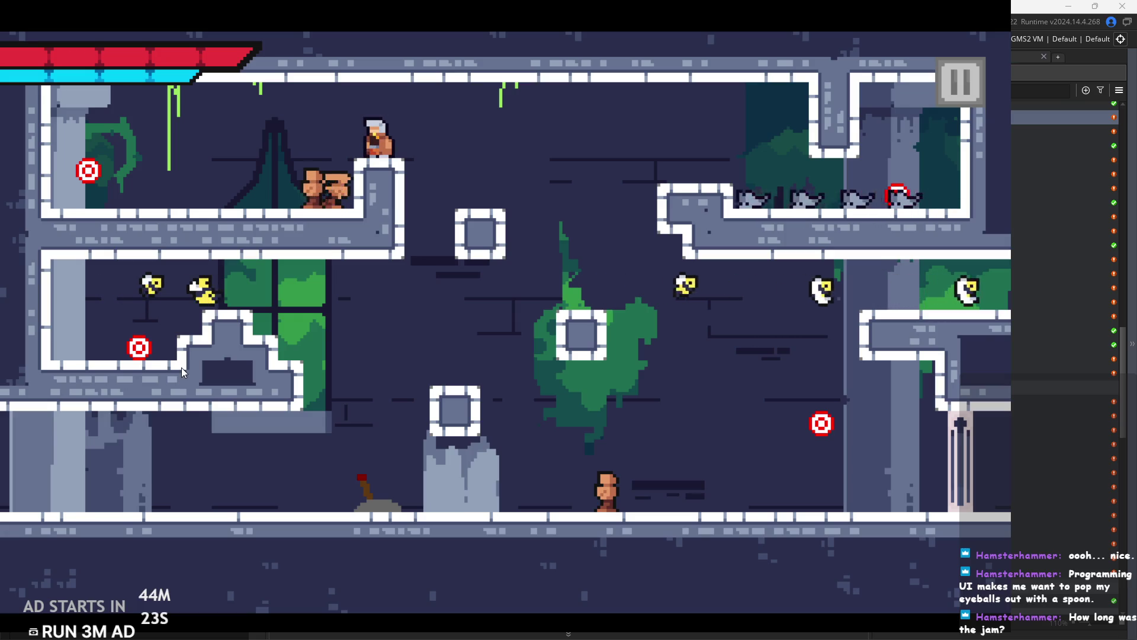
key(Left)
key(Left)
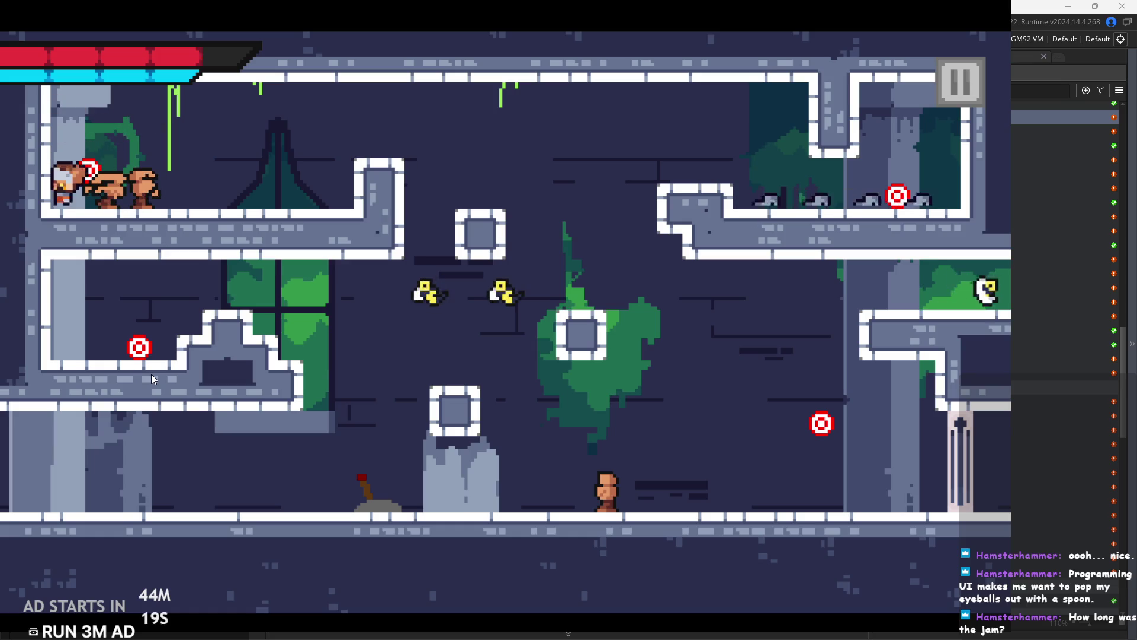
Jump from the upper-left ledge across to the upper-right ledge.
key(Right)
key(Right)
key(space)
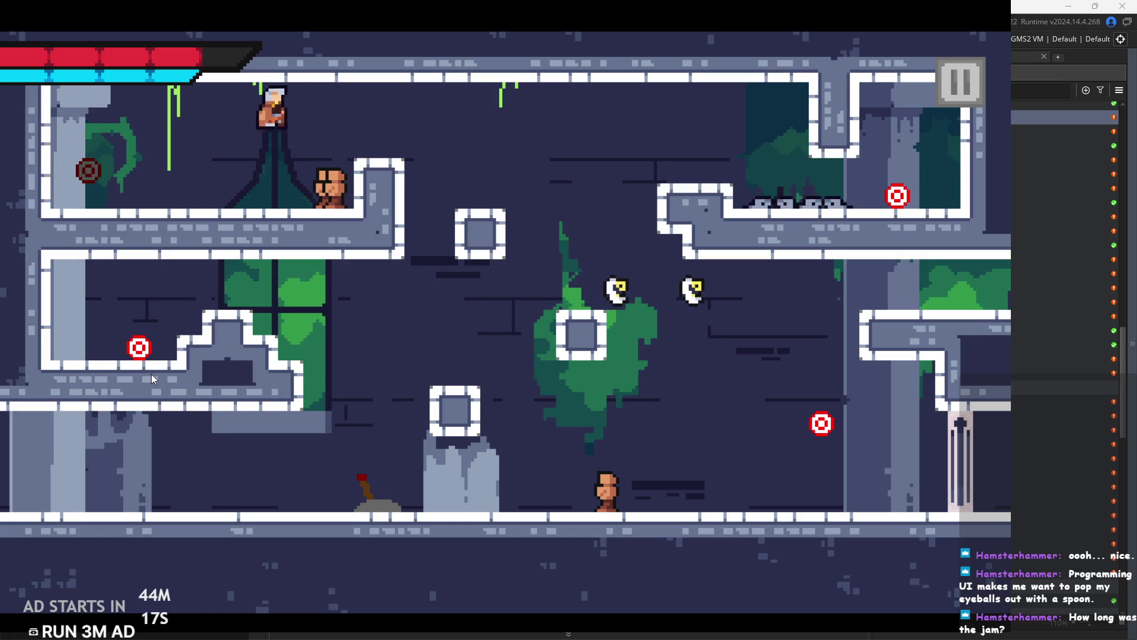
key(Right)
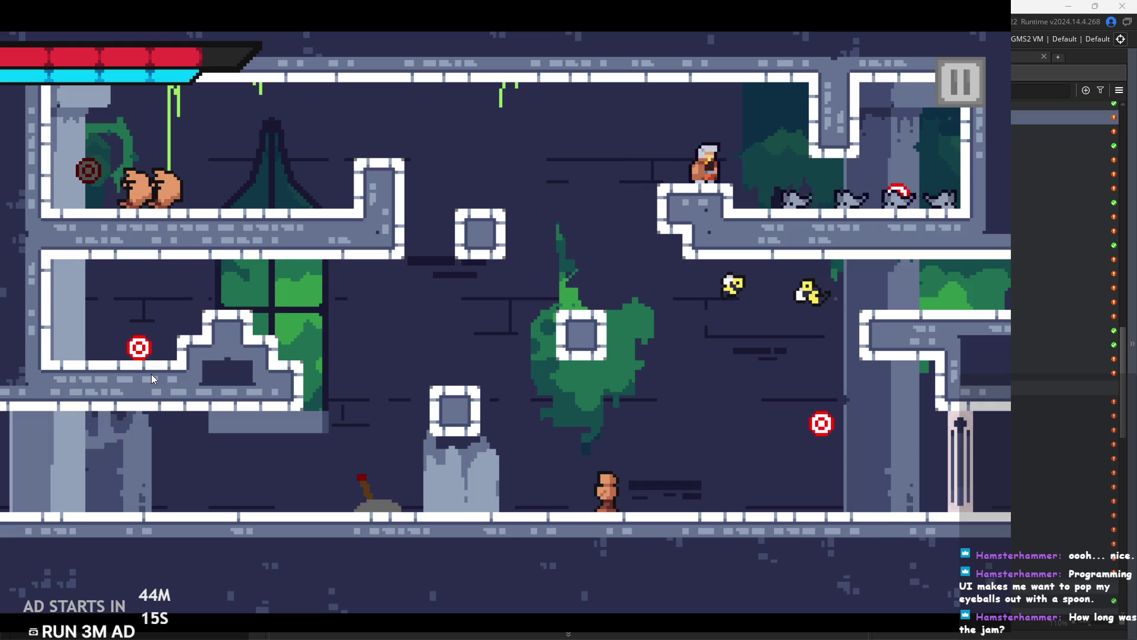
key(Right)
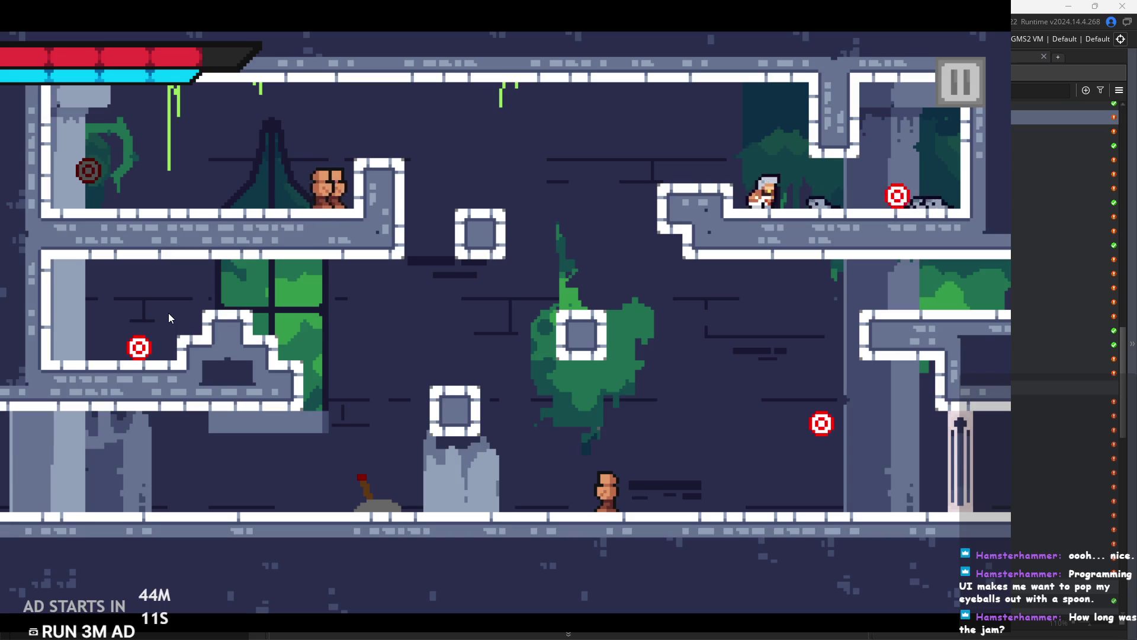
Hit the upper-right and lower-left targets, slash the red target, then head right.
key(Right)
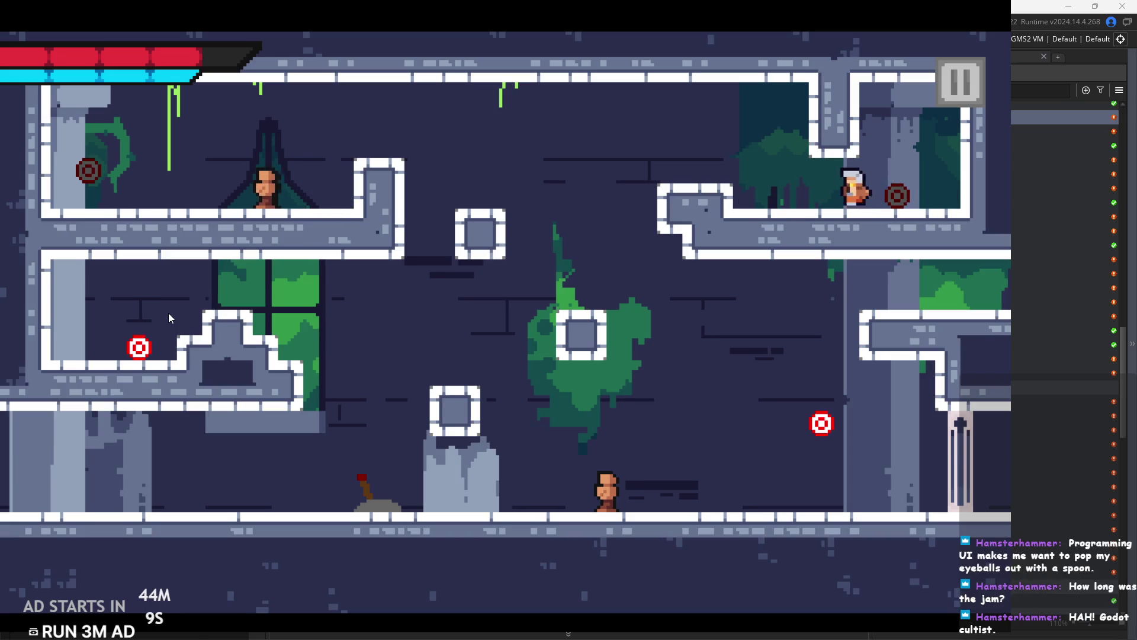
key(Left)
key(Left)
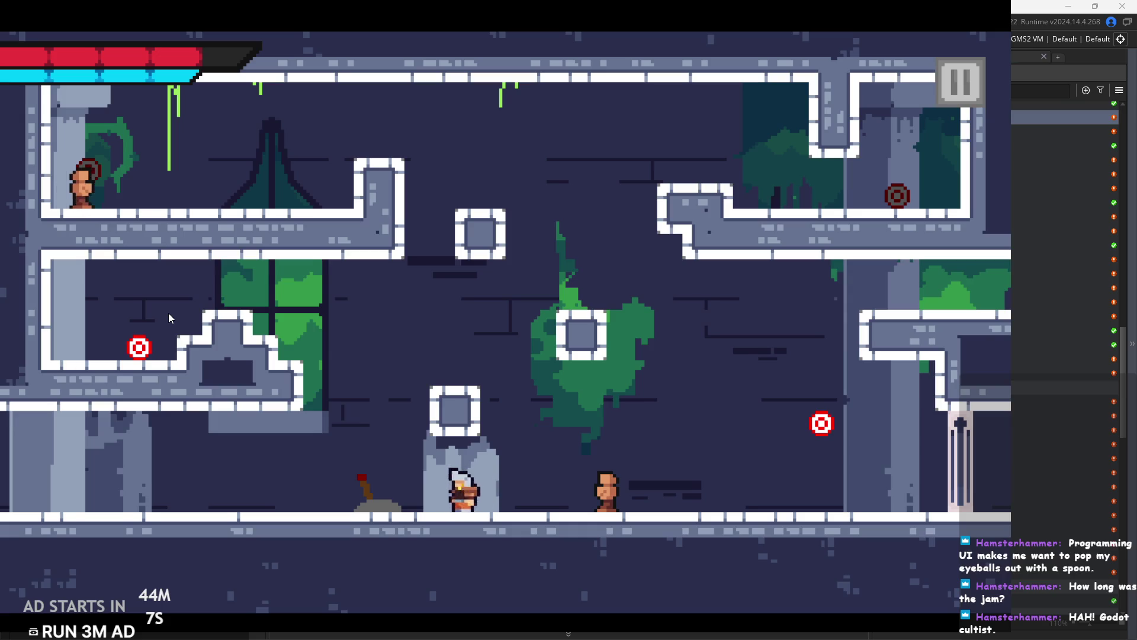
key(space)
key(Left)
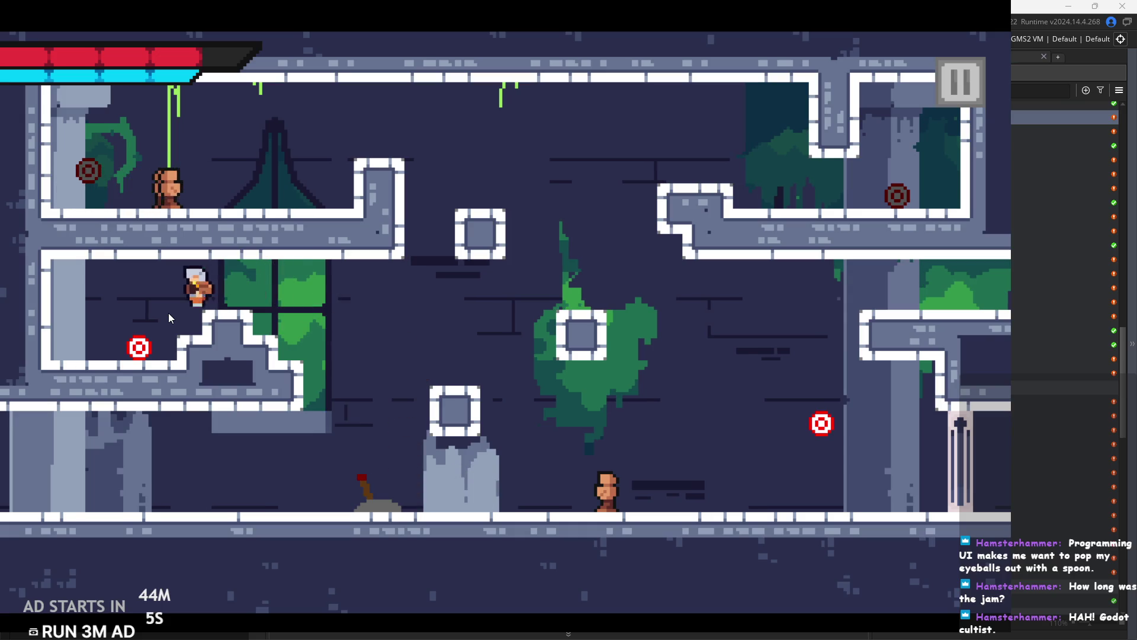
key(Right)
key(Right)
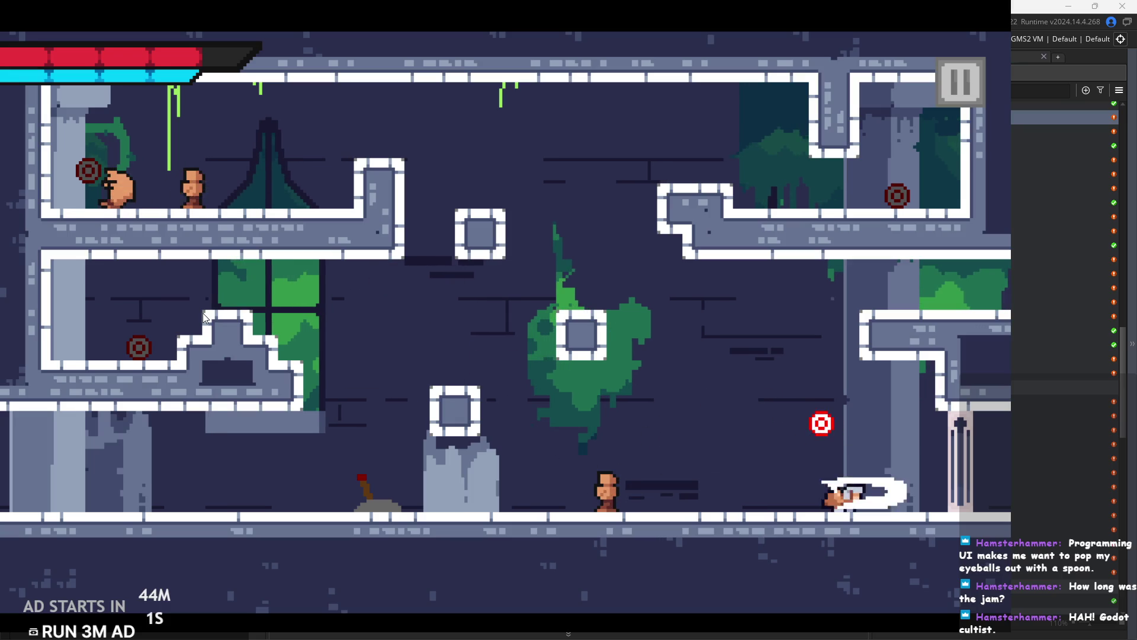
key(space)
key(Left)
key(space)
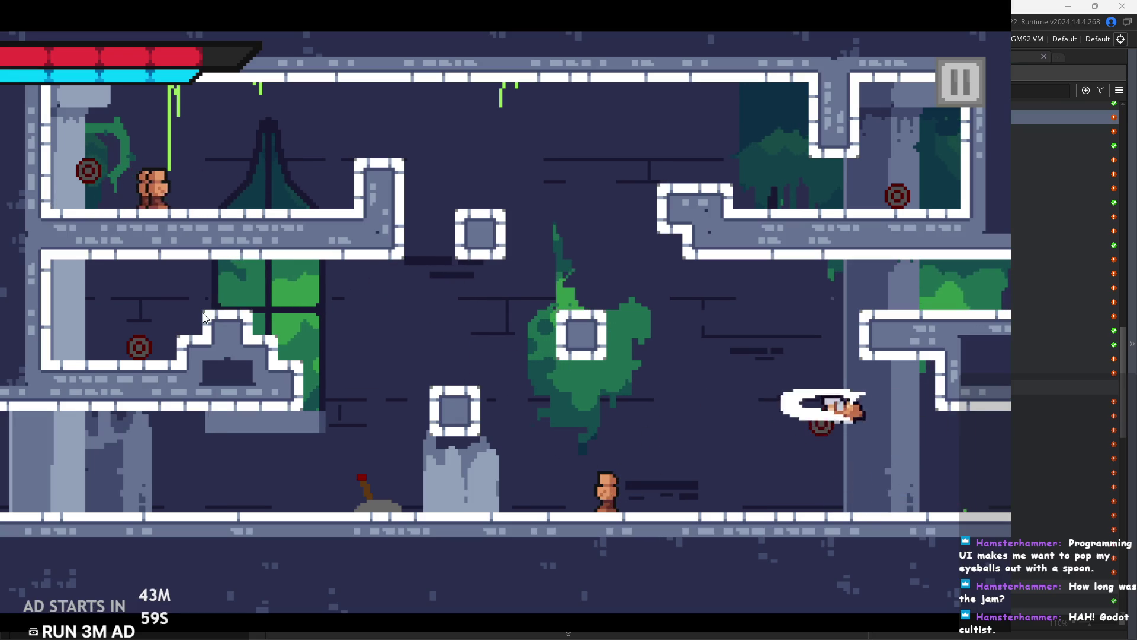
key(Right)
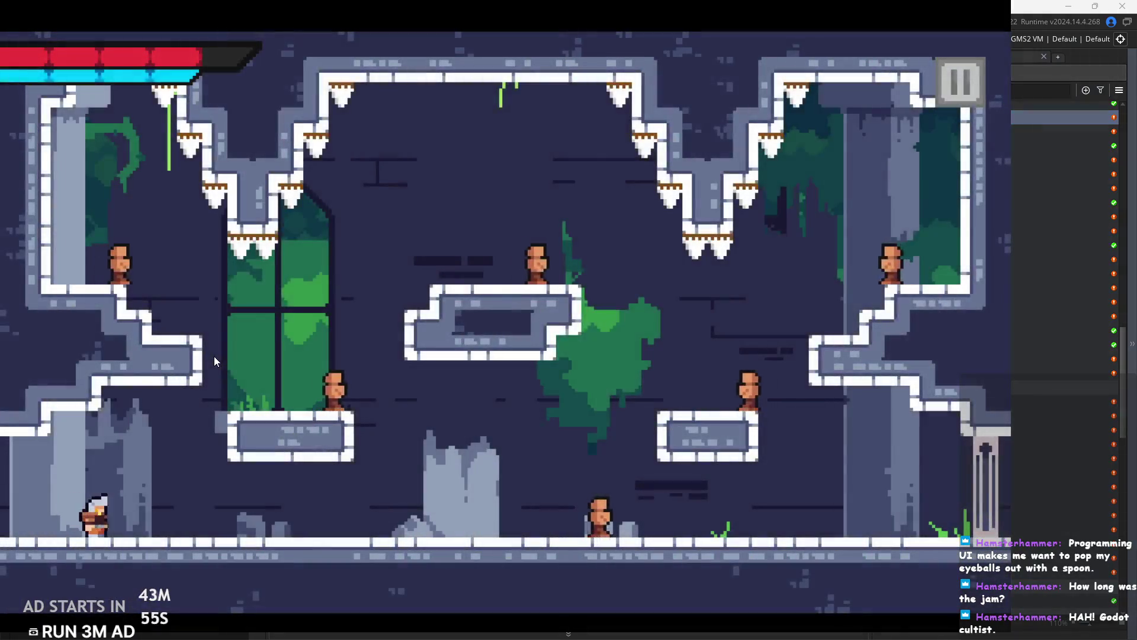
Jump up the right platforms to the wall ledge, then drop back left.
key(space)
key(Right)
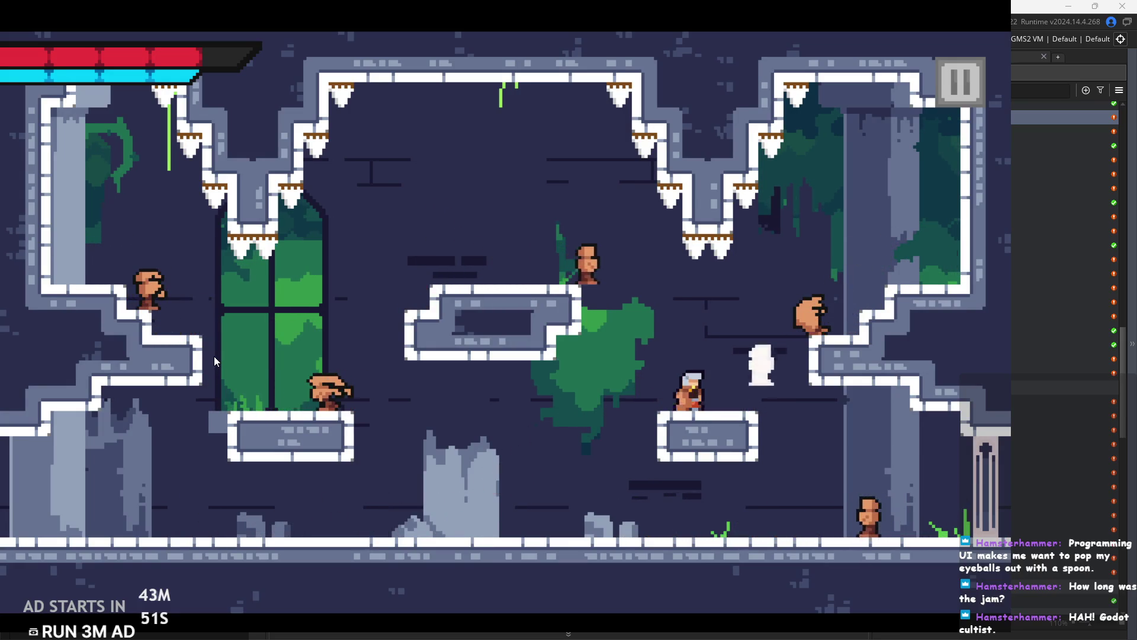
key(Right)
key(space)
key(Right)
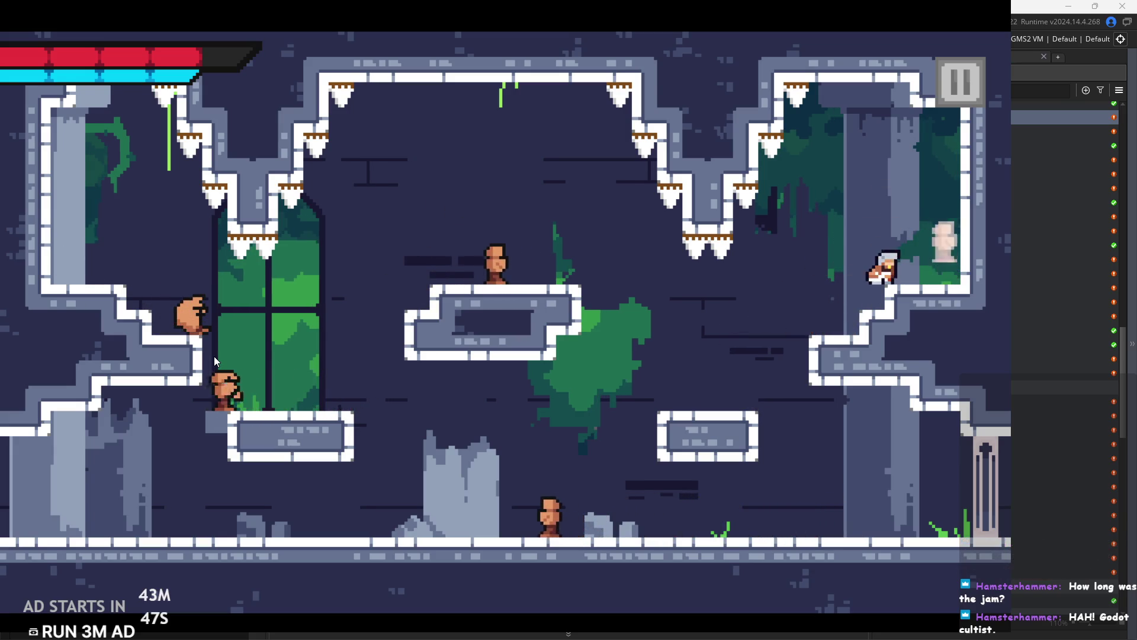
key(Left)
key(Left)
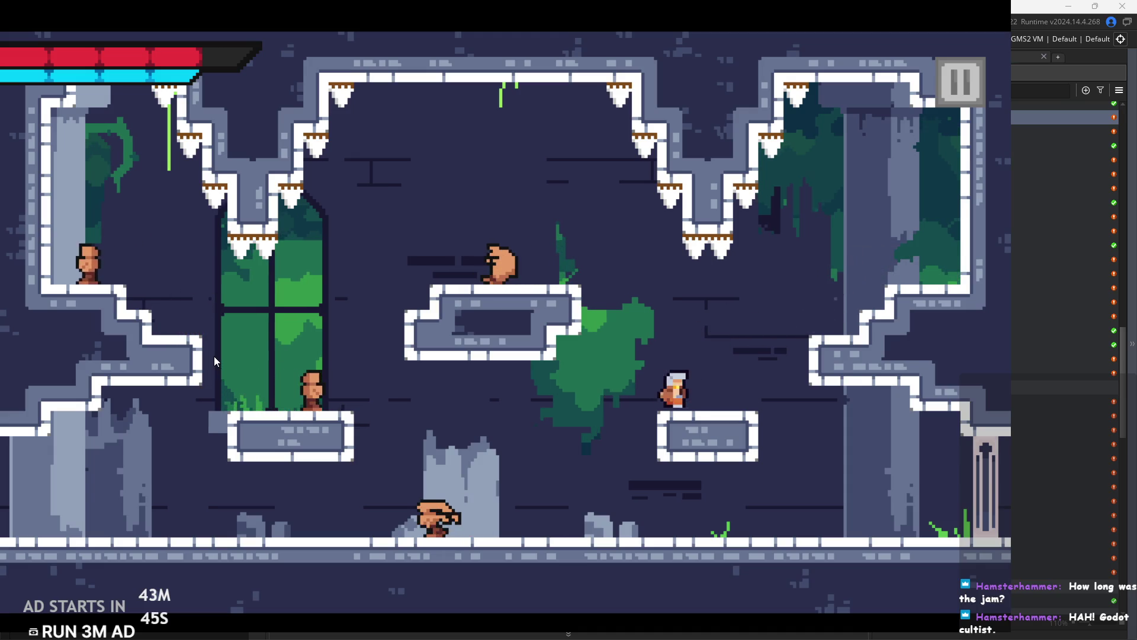
Attack the enemies from the middle platform and the upper-left ledge.
key(space)
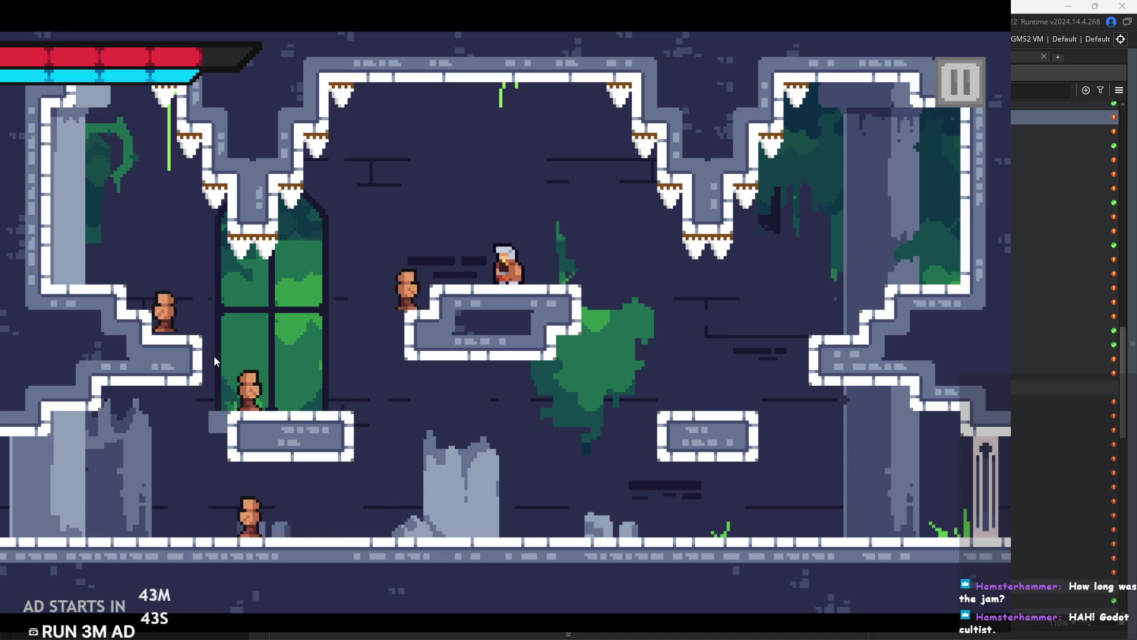
key(space)
key(Left)
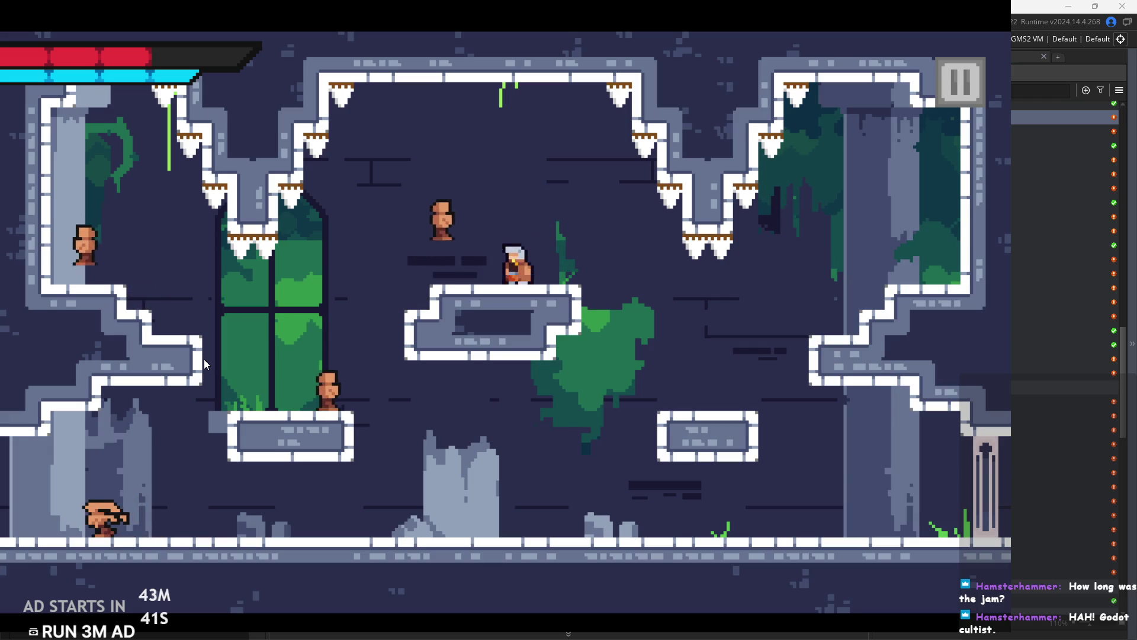
key(x)
key(x)
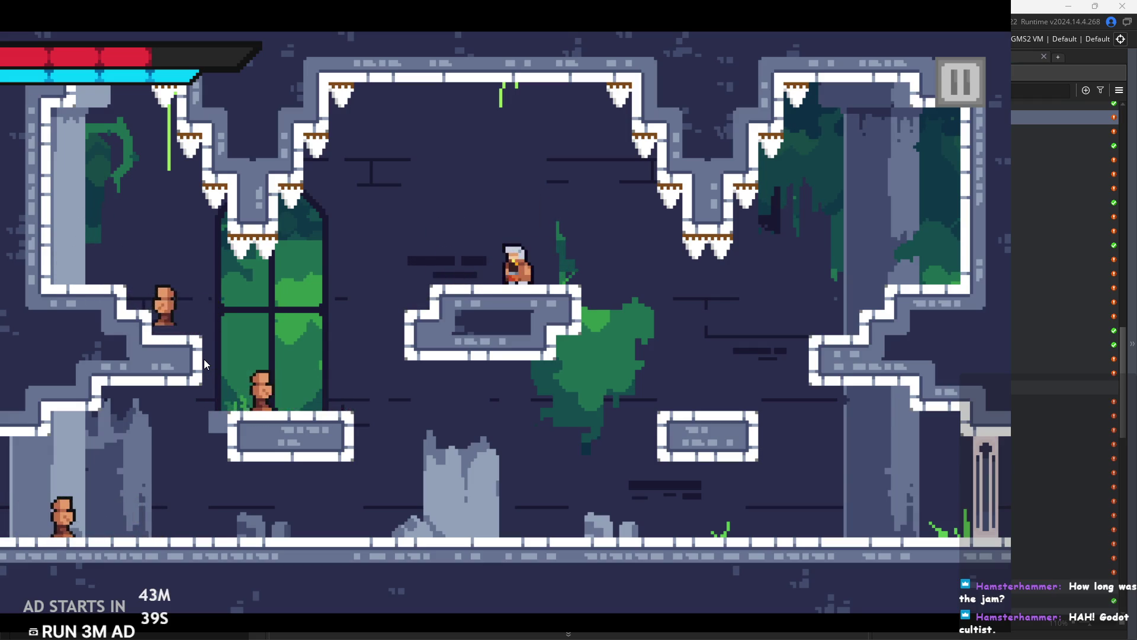
key(Left)
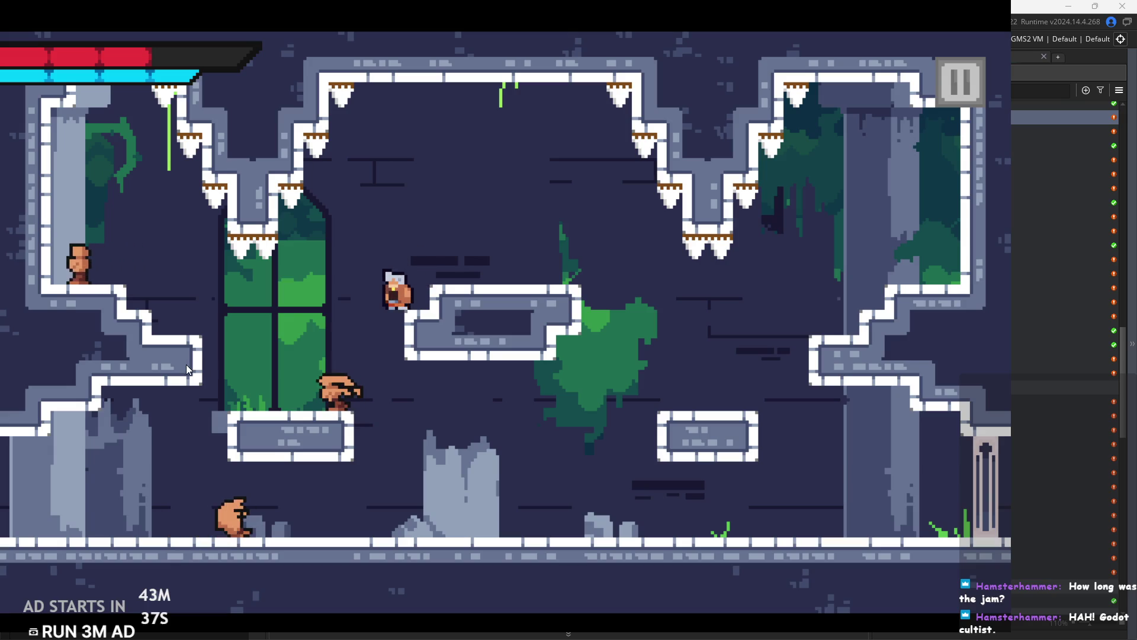
key(Left)
key(Left)
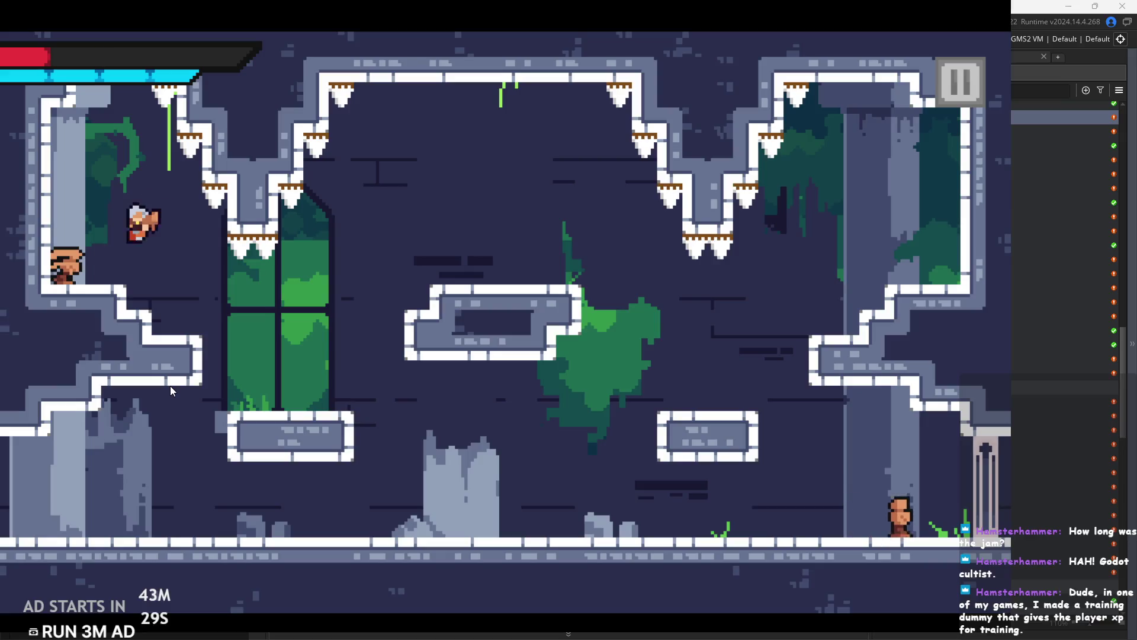
key(x)
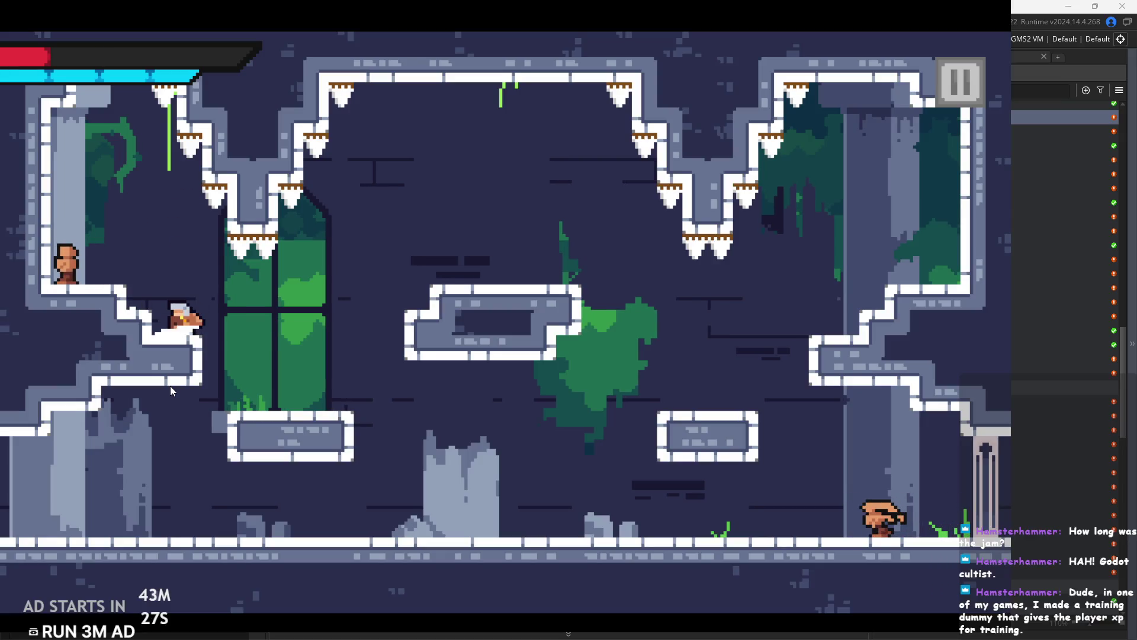
key(Left)
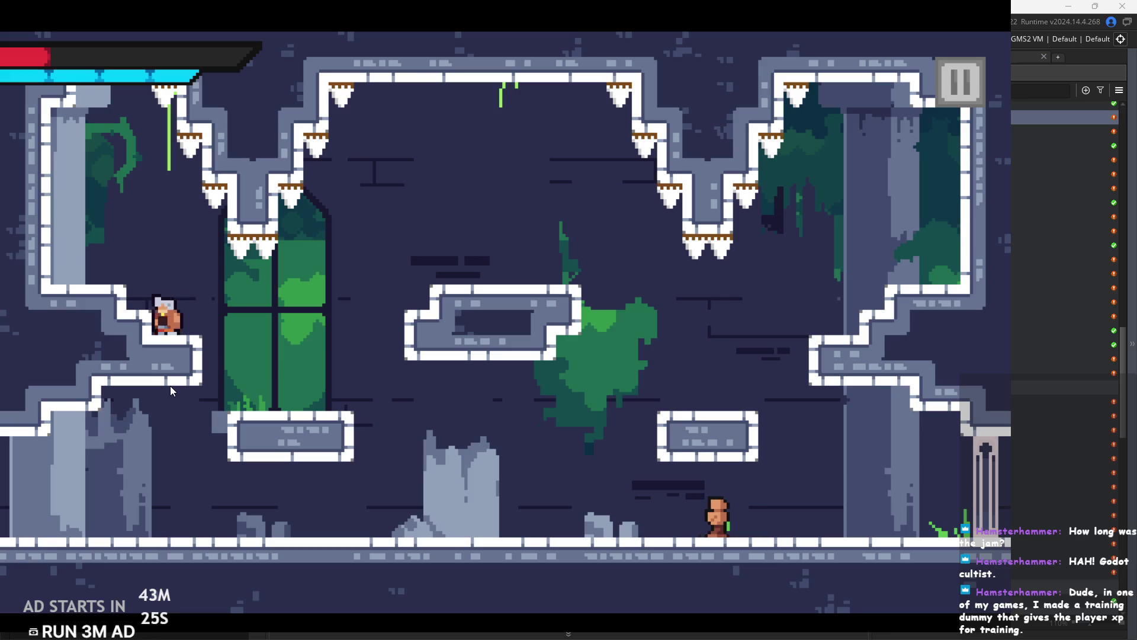
Run down to the floor and finish off the enemy there.
key(Right)
key(x)
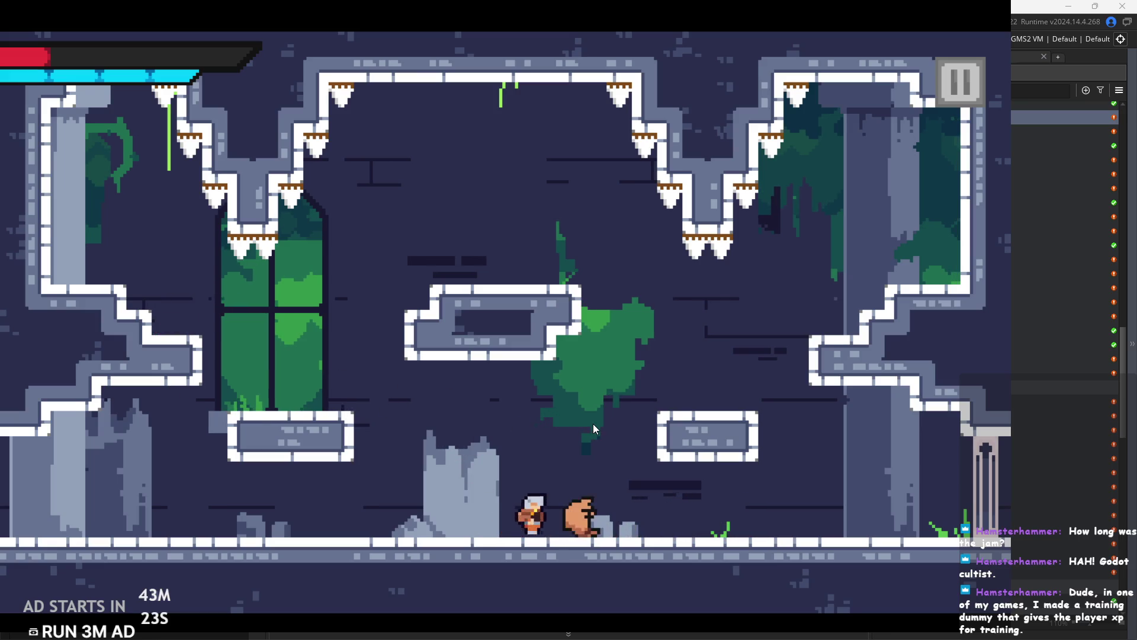
key(x)
key(Right)
key(Right)
key(x)
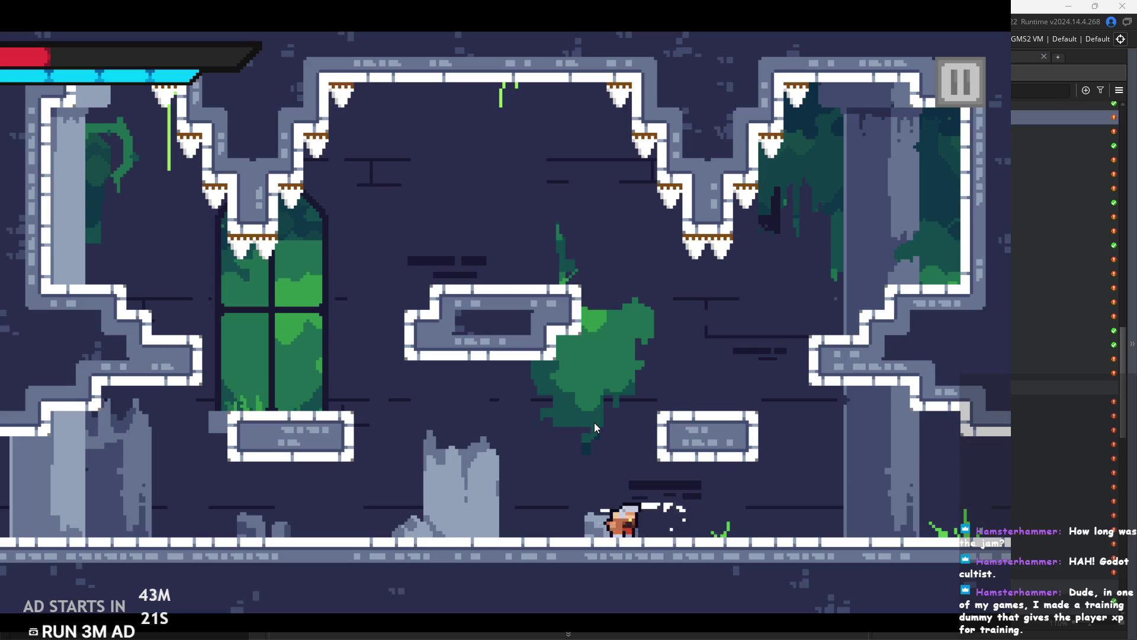
key(Left)
key(Right)
key(Right)
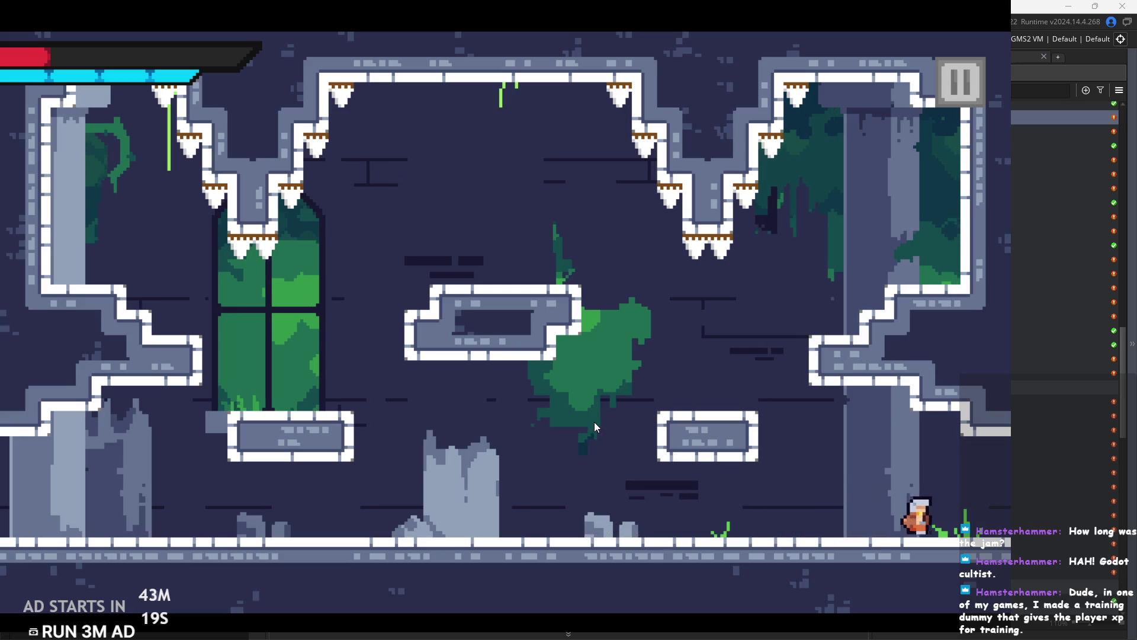
key(Right)
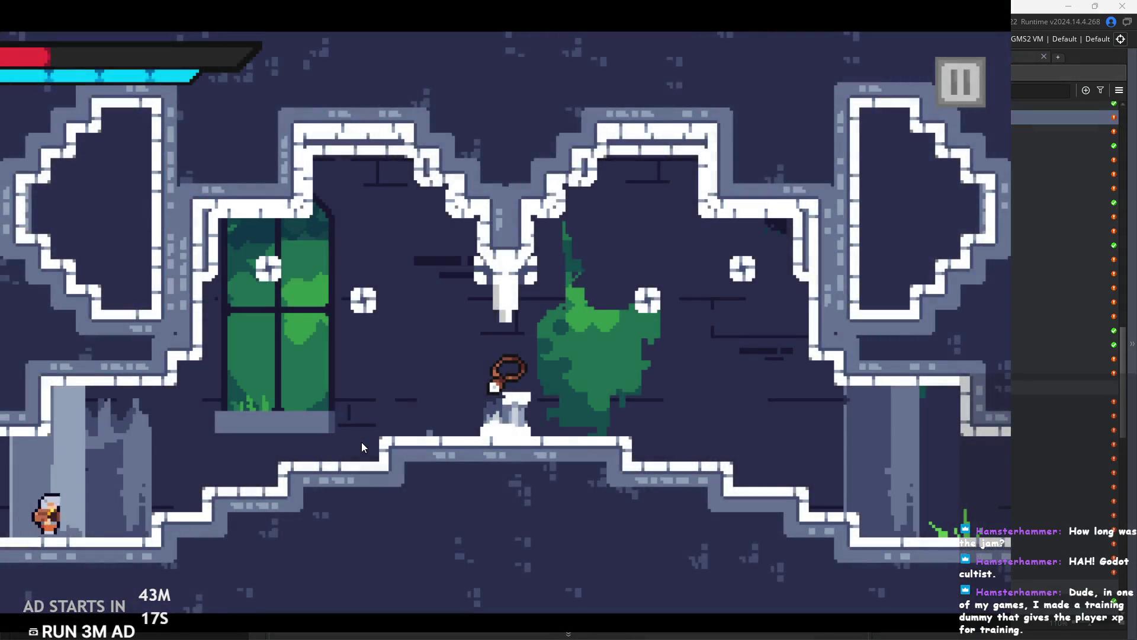
Interact with the central pedestal and cross the shrine room to the green banner.
key(Right)
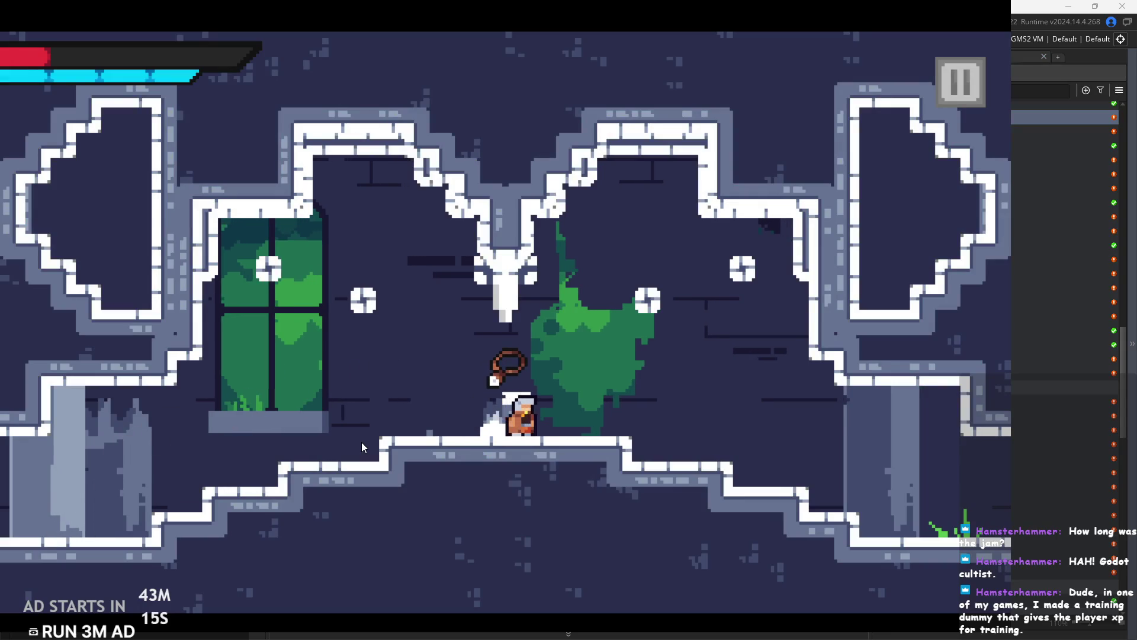
key(Left)
key(space)
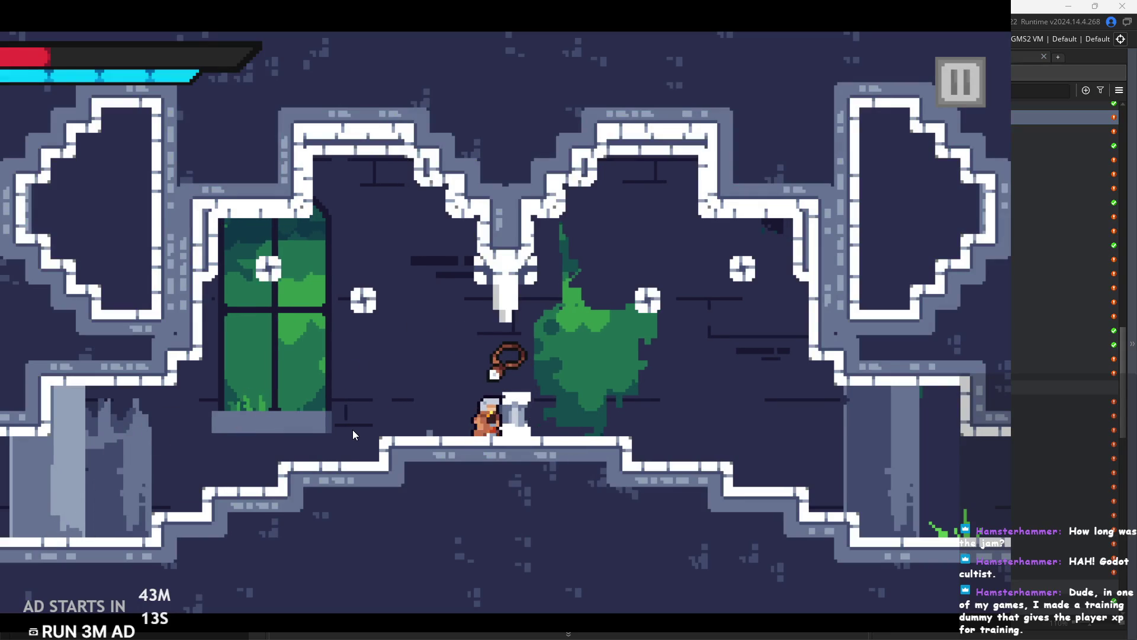
key(Right)
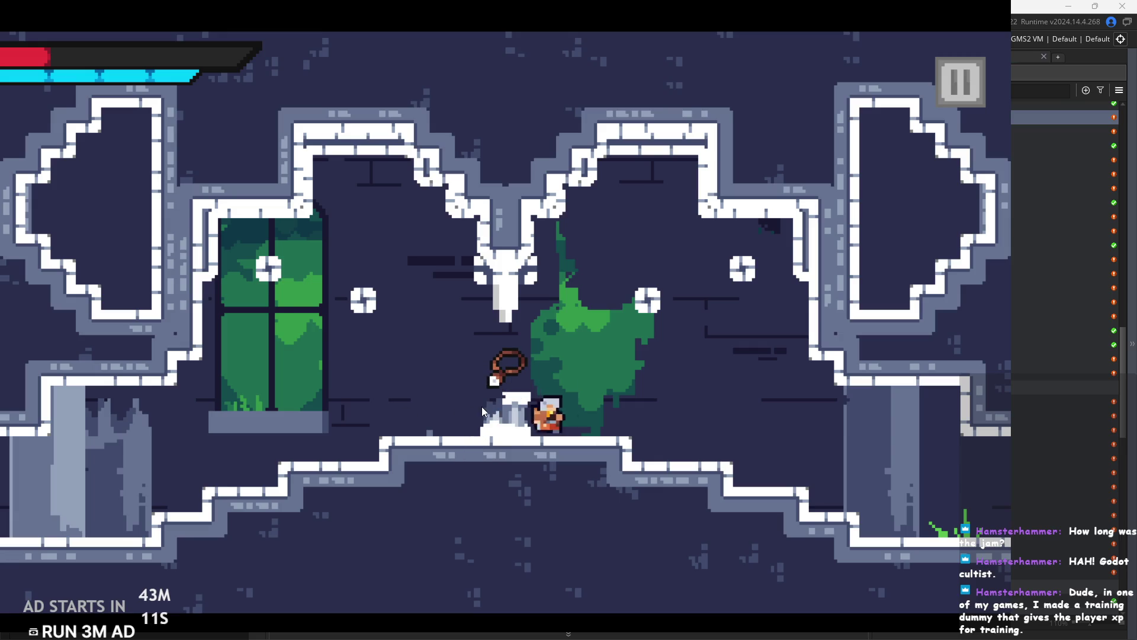
key(Right)
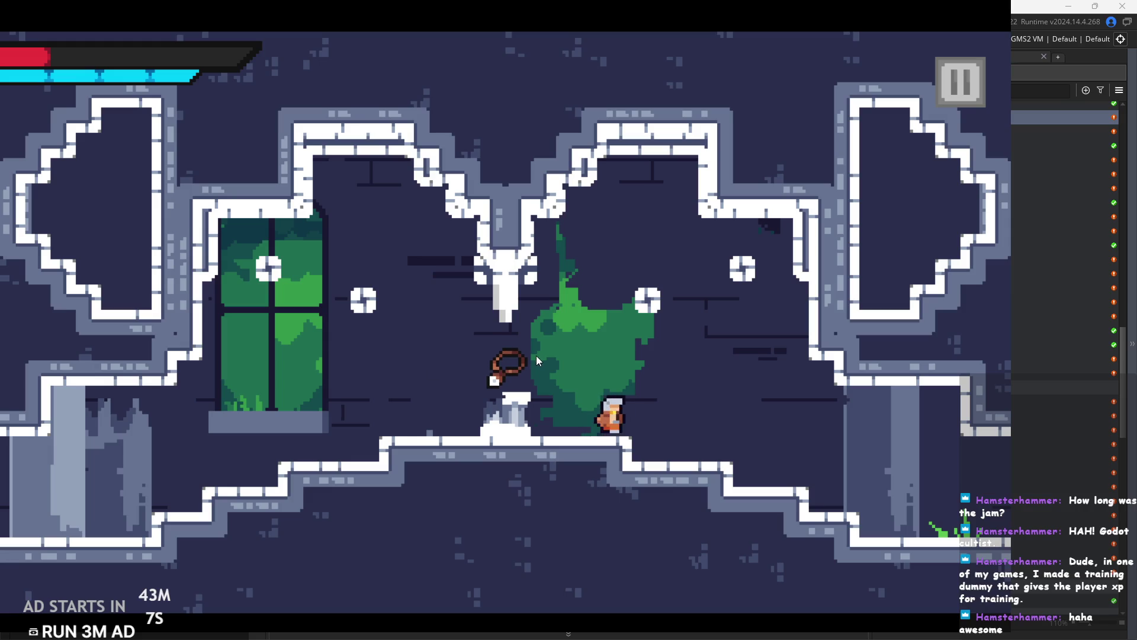
key(Right)
key(Left)
key(space)
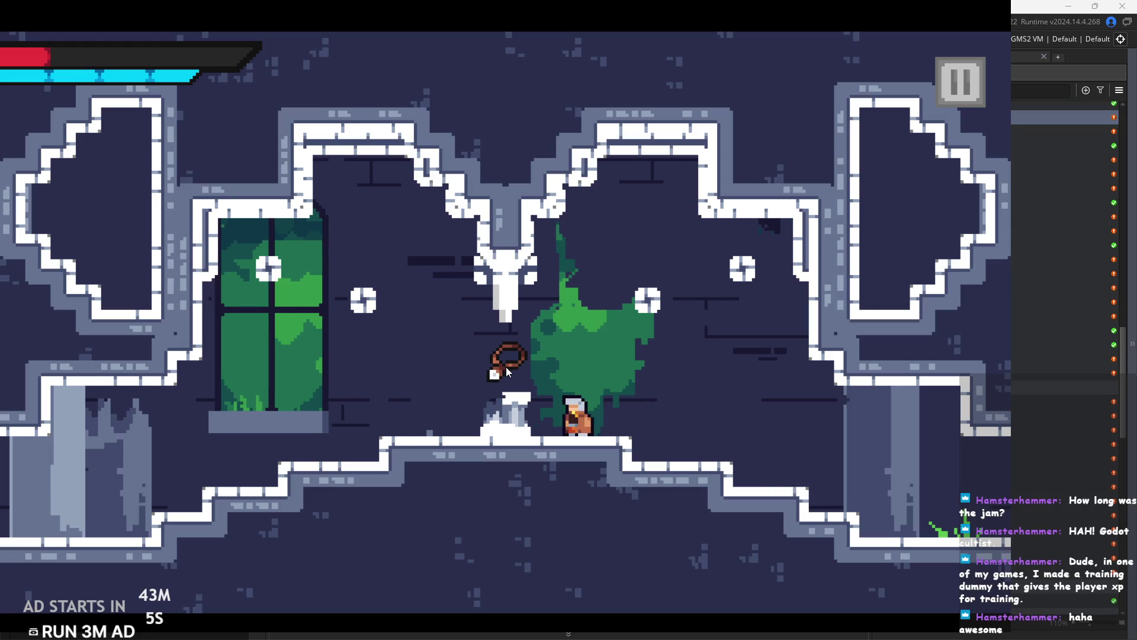
key(Right)
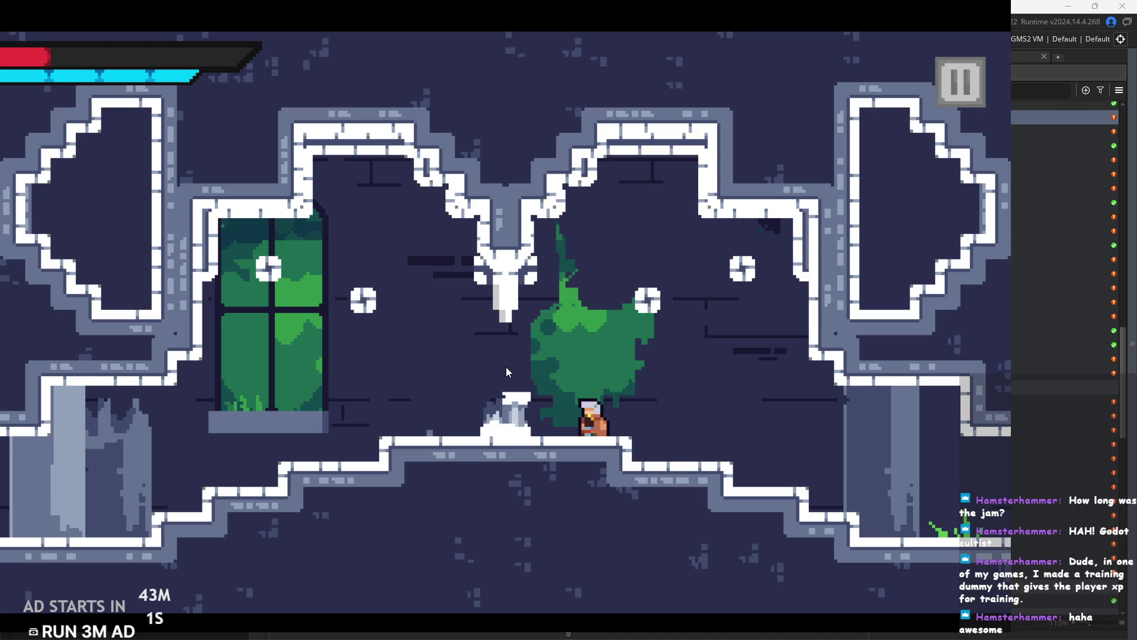
Drop to the lower floor, enter the next room, and wall-jump up to the left ledge.
key(Right)
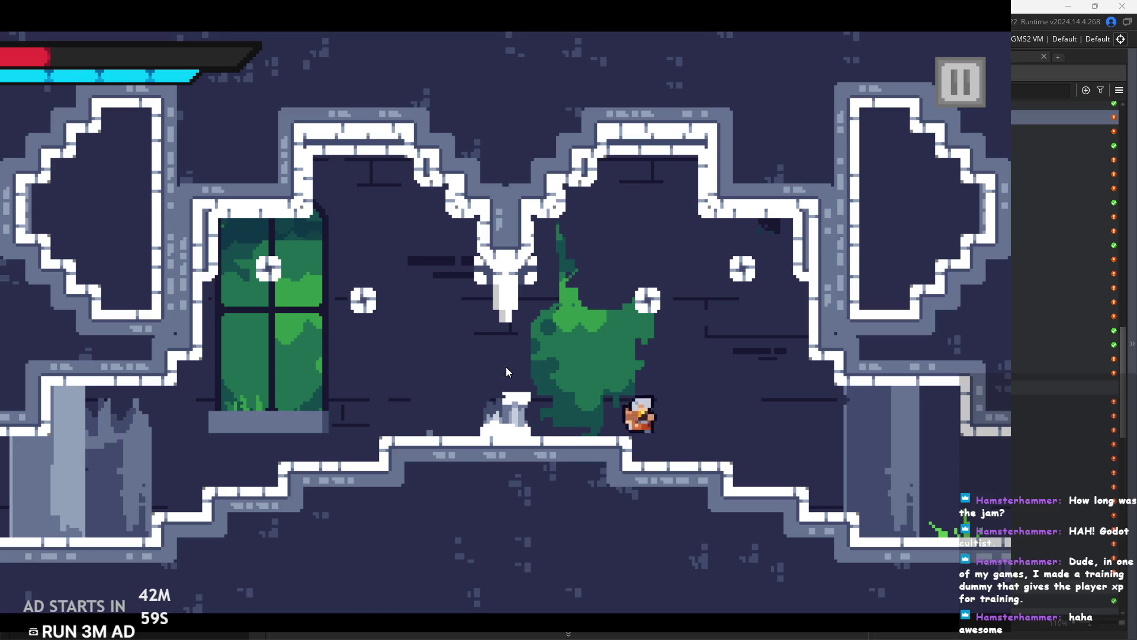
key(Right)
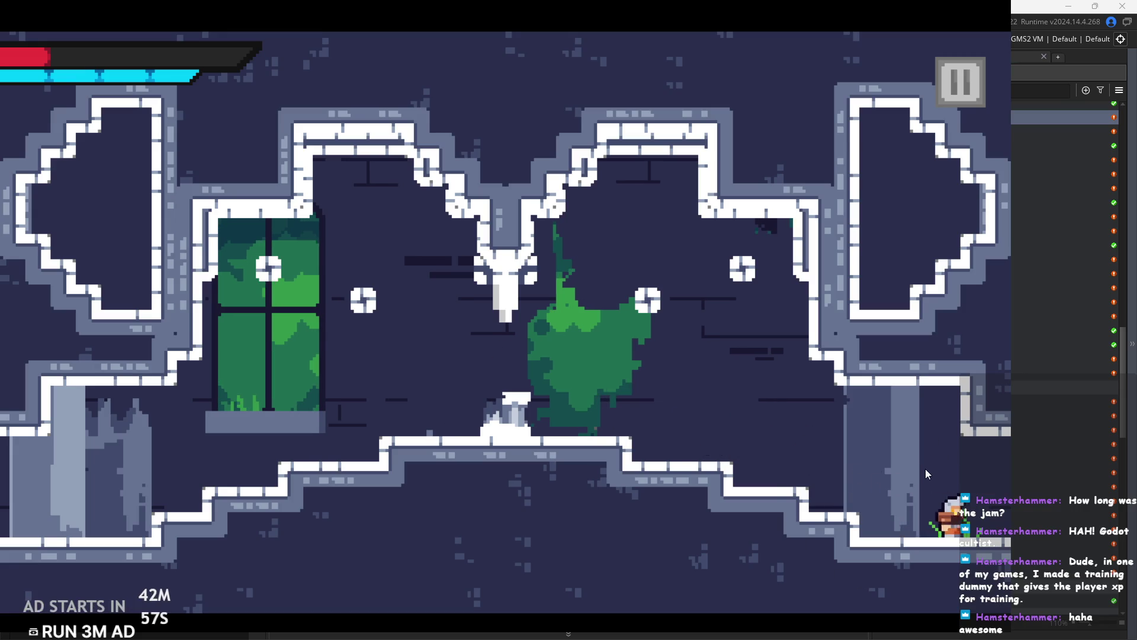
key(Right)
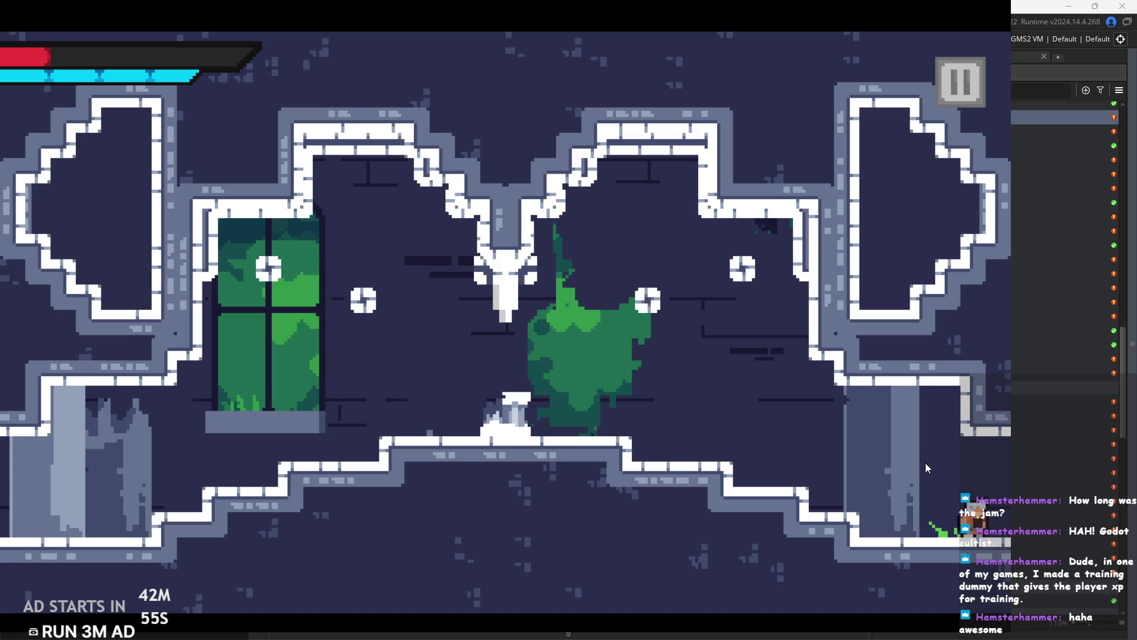
key(Right)
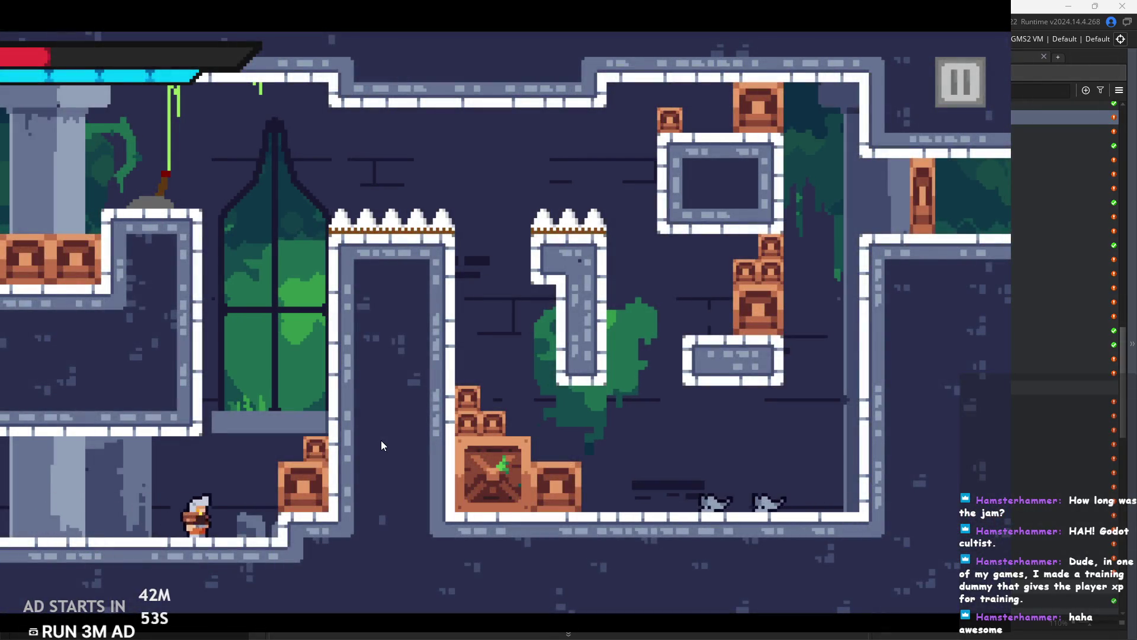
key(space)
key(space)
key(Left)
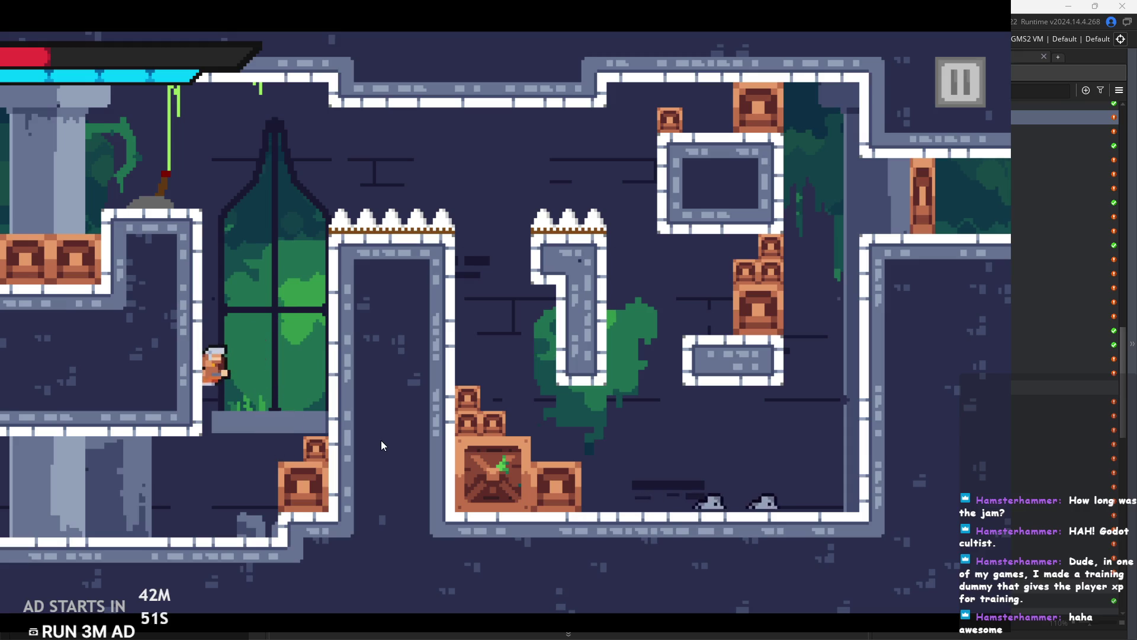
key(space)
key(space)
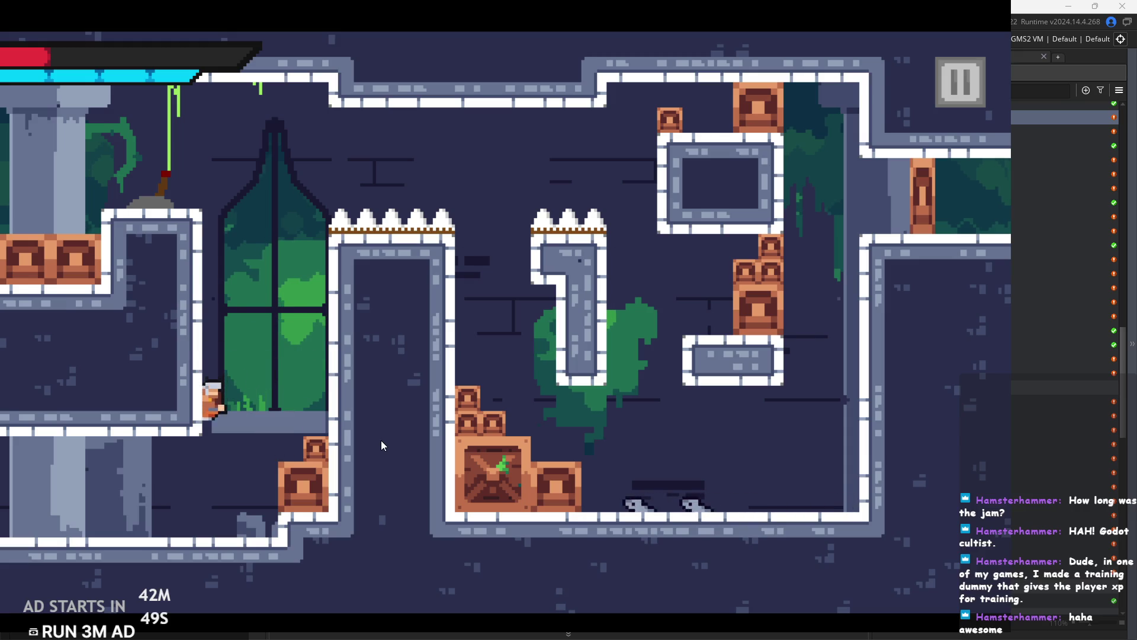
key(space)
key(space)
key(space)
key(space)
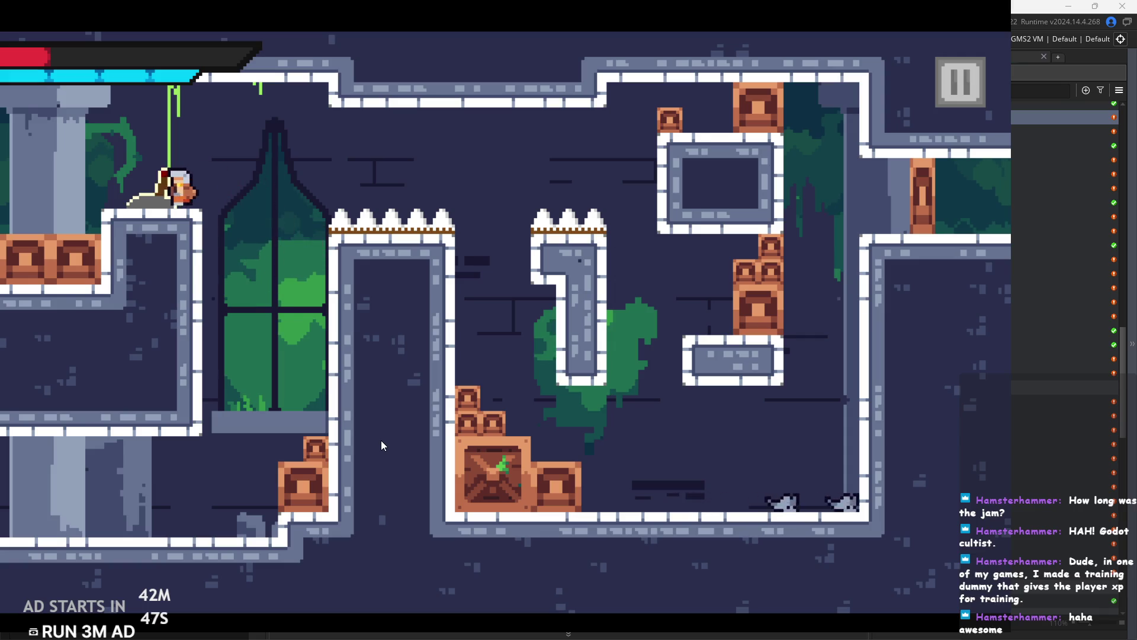
key(space)
Clear the floor enemies on the way right, then pause the game.
key(Right)
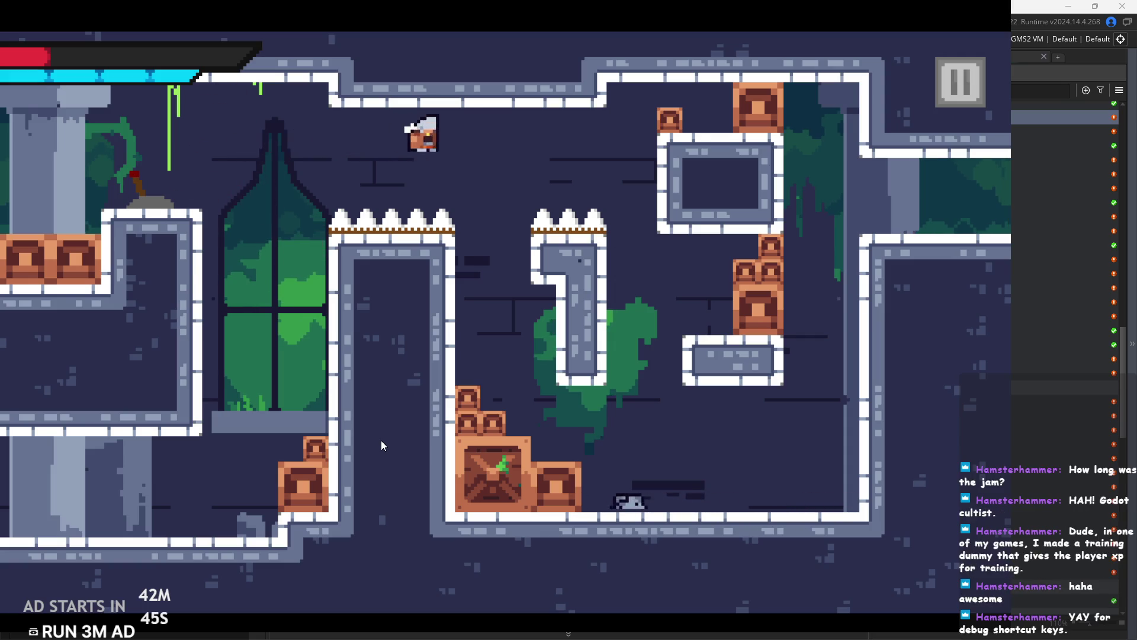
key(Right)
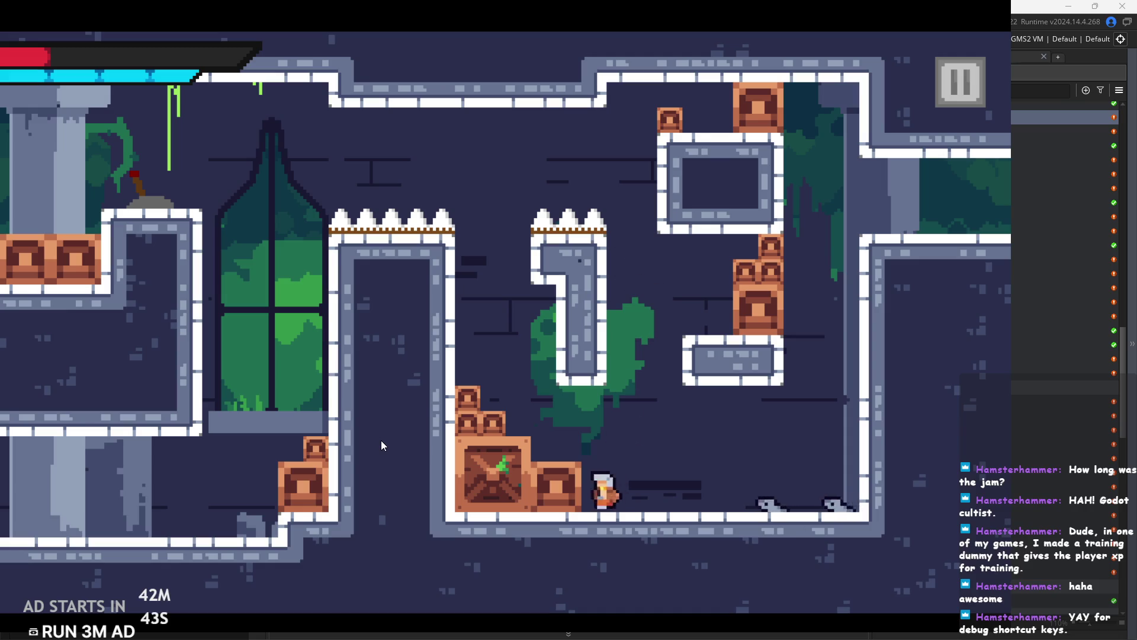
key(Right)
key(x)
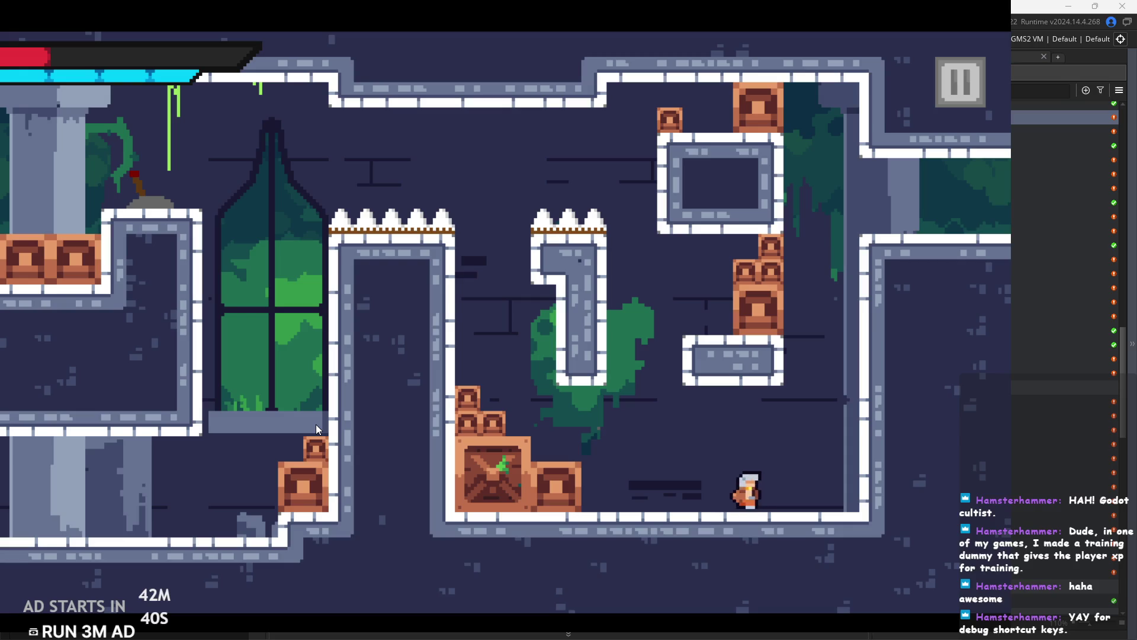
key(space)
key(Right)
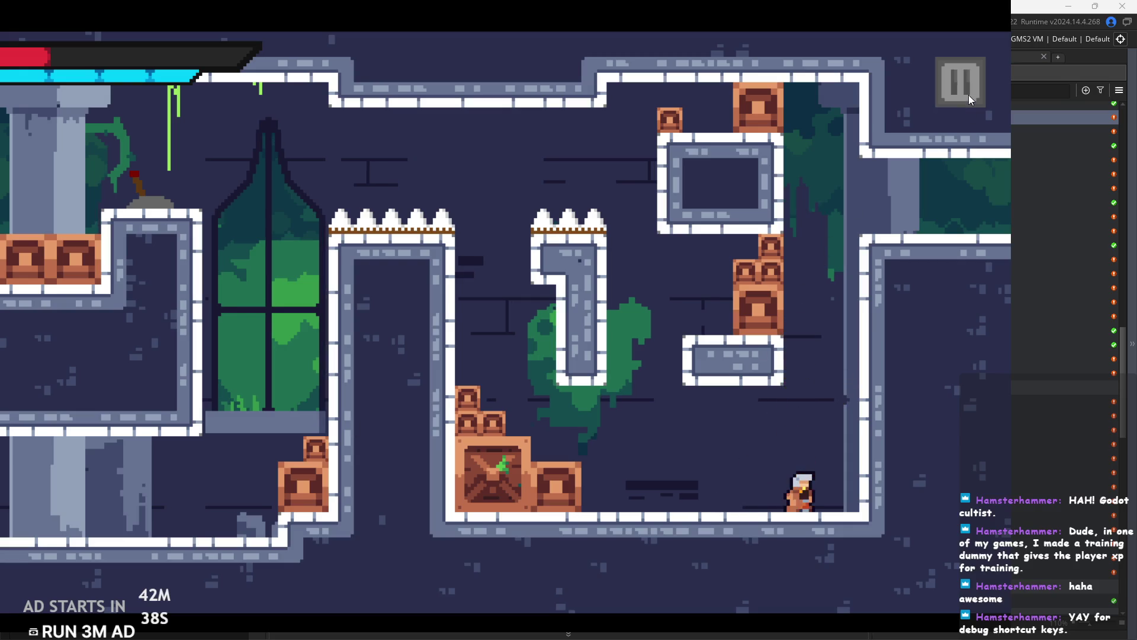
click(966, 92)
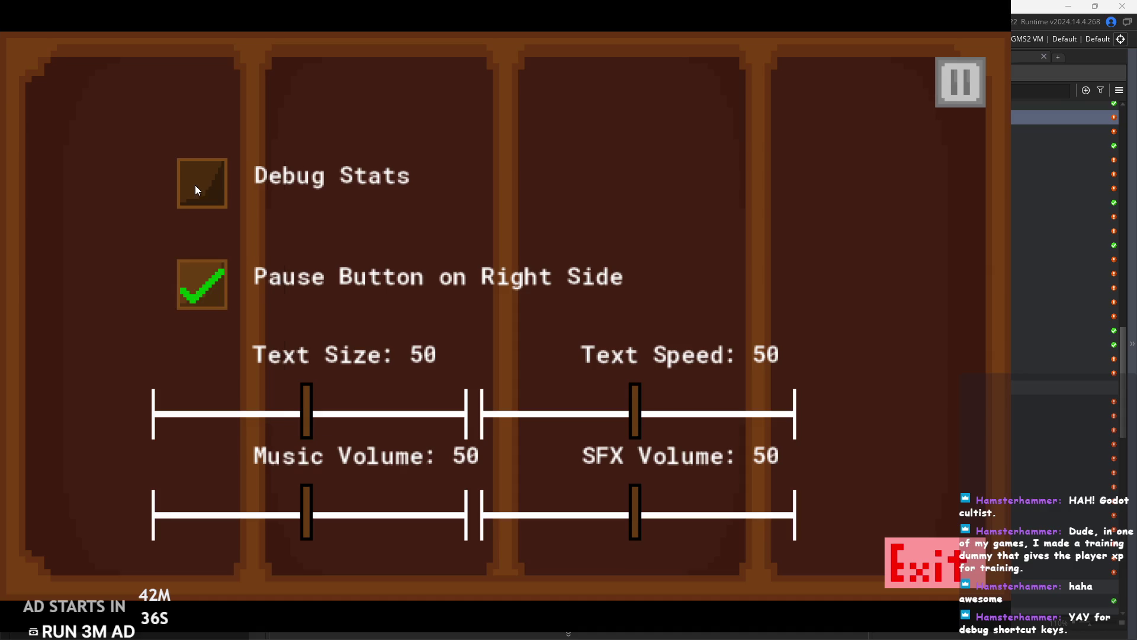
Enable Debug Stats, lower Text Size from 50 to 0, and resume play.
click(196, 186)
drag(303, 417, 147, 445)
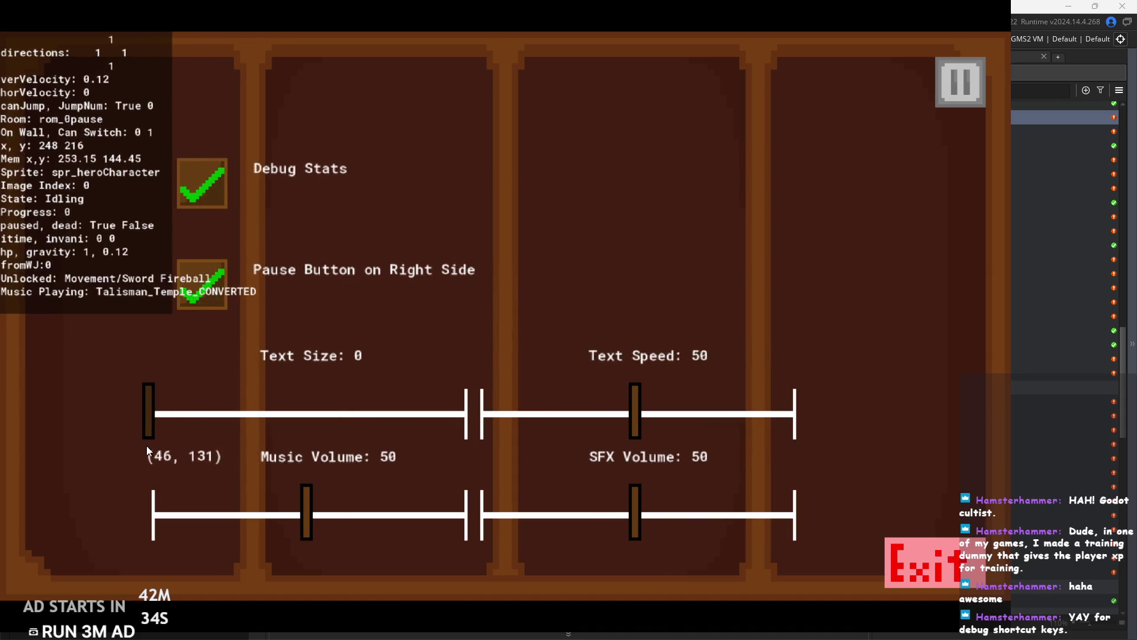
click(944, 84)
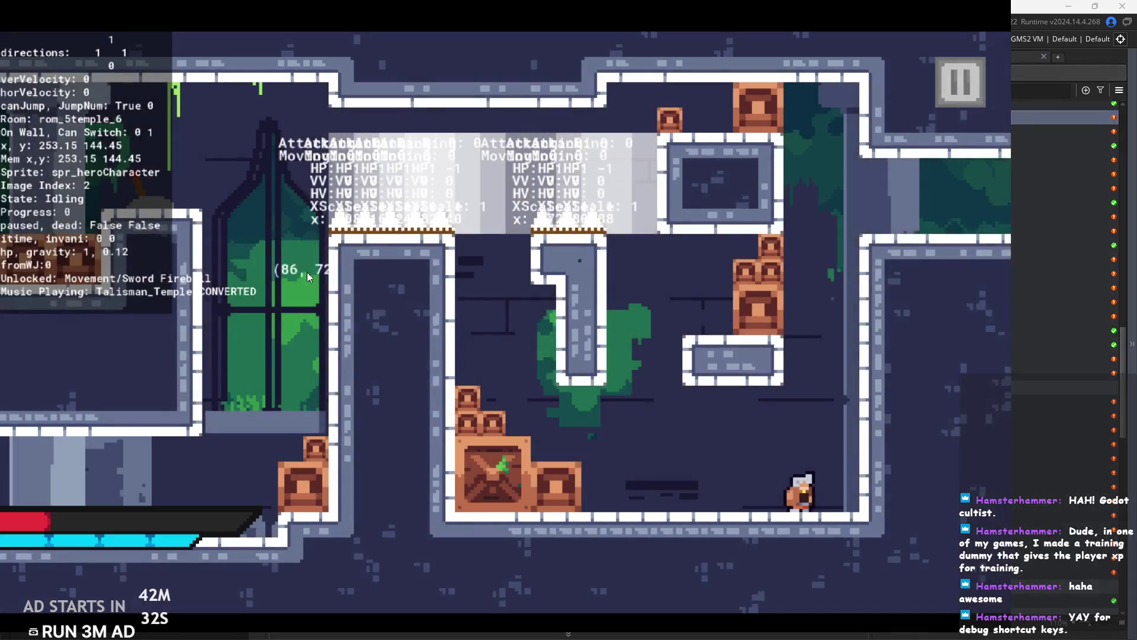
Climb onto the right ledge, heal the hero to full health, and disable Fireball.
key(space)
key(space)
key(space)
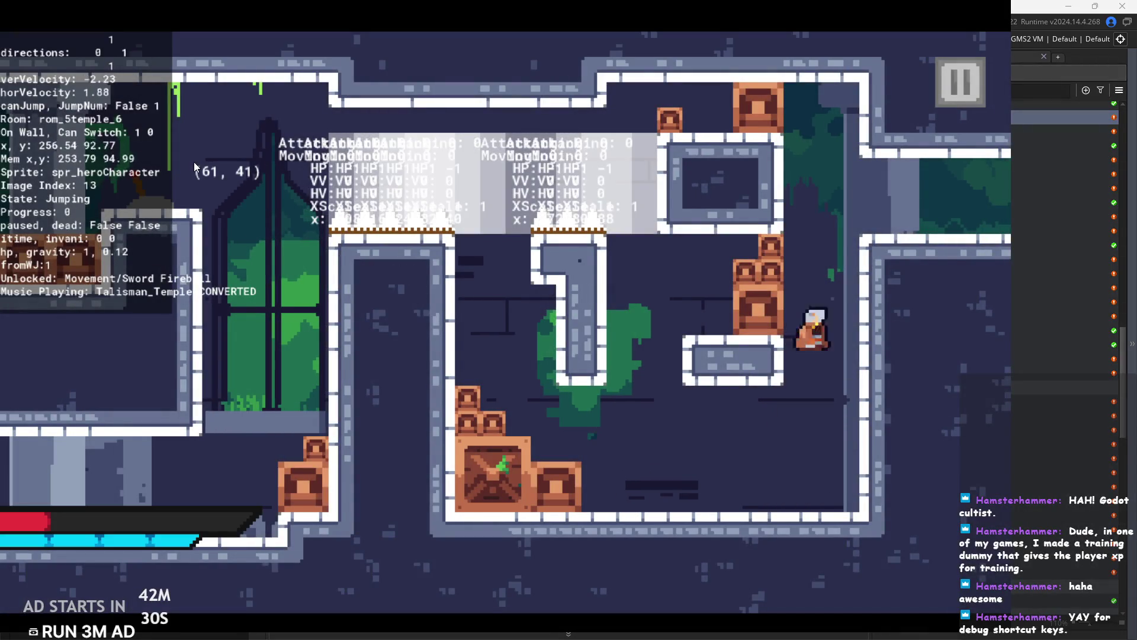
key(Right)
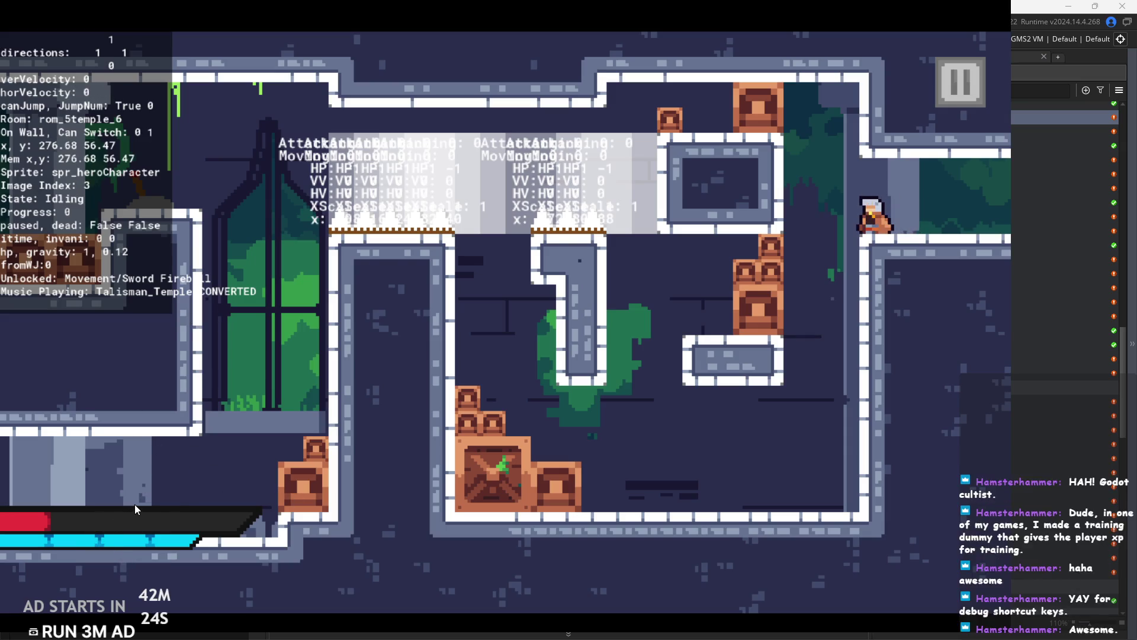
key(h)
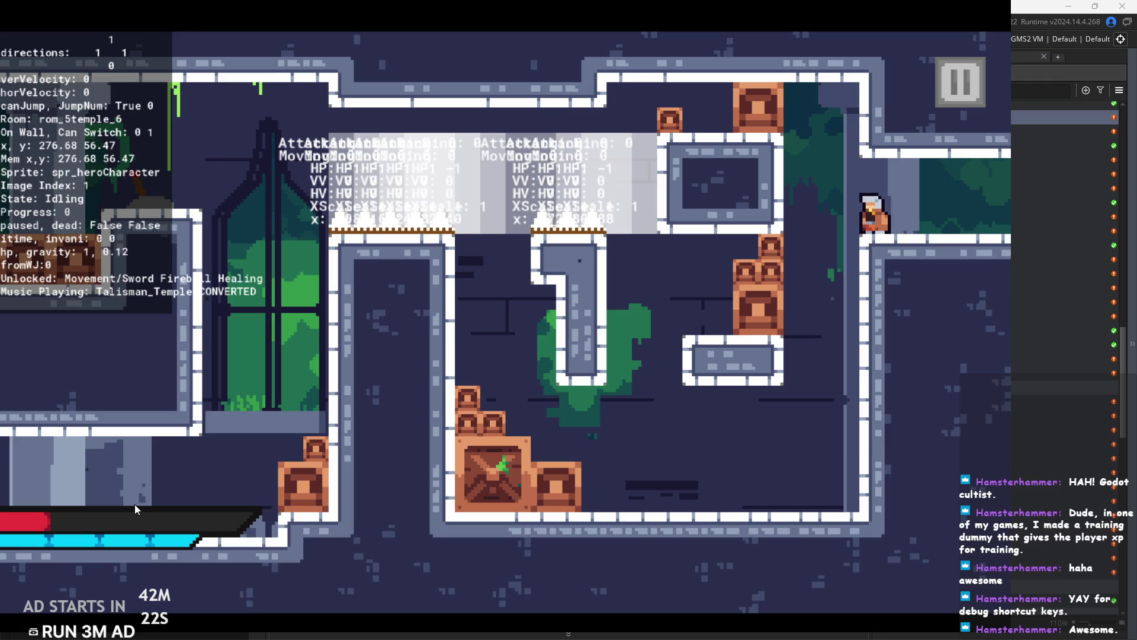
key(e)
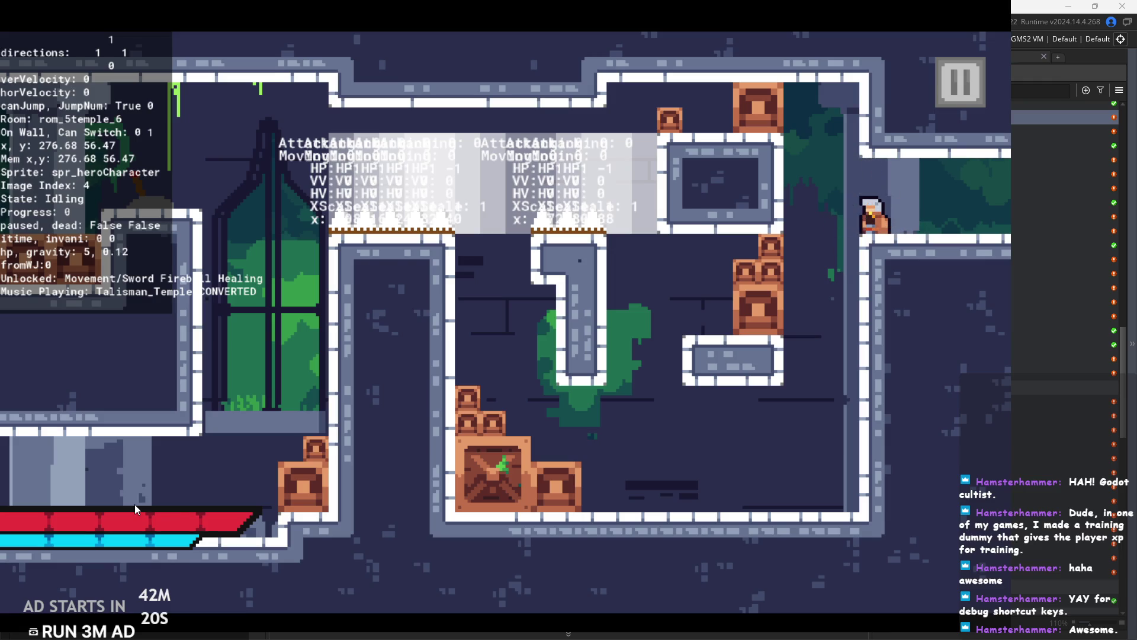
key(f)
key(space)
key(Left)
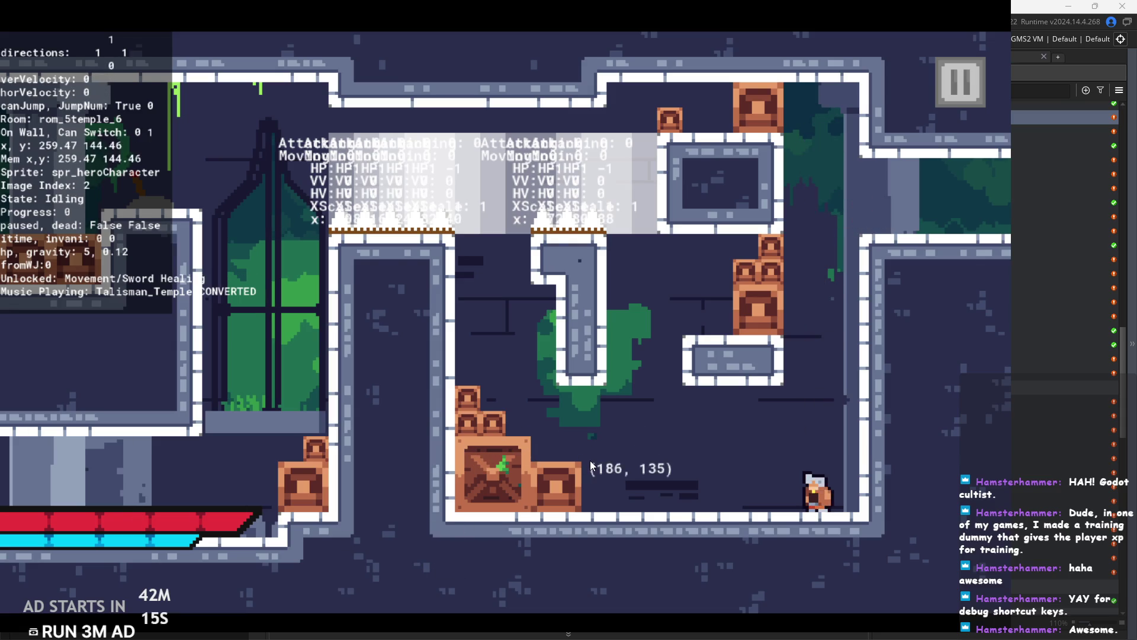
Re-enable Fireball, fire a fireball and a beam, and exit right into rom_6endForest.
key(f)
key(x)
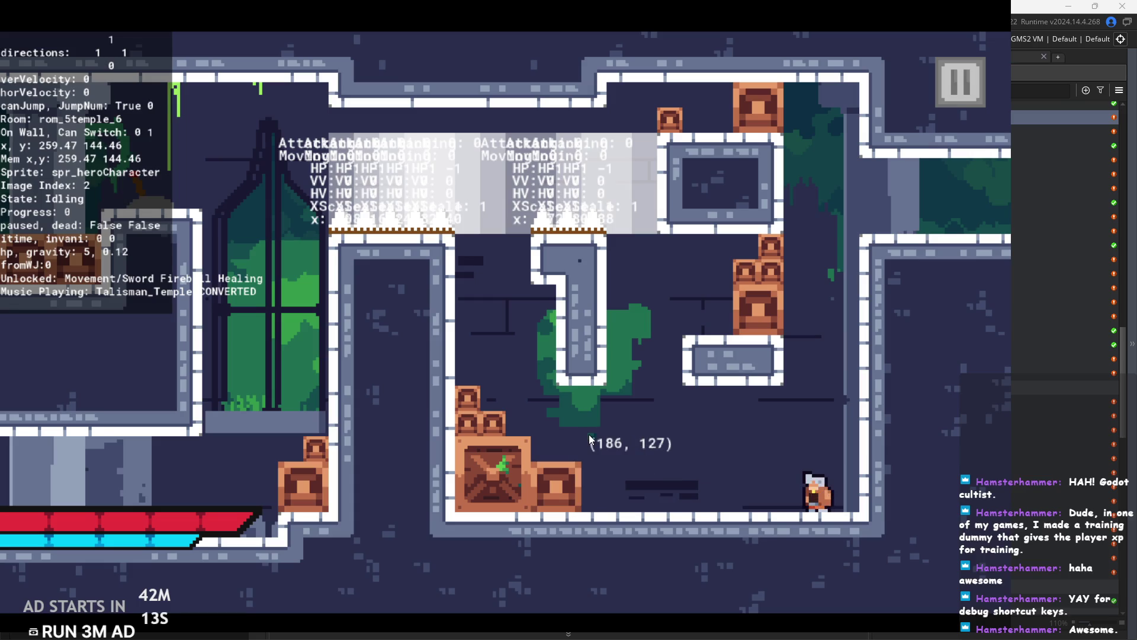
key(space)
key(space)
key(space)
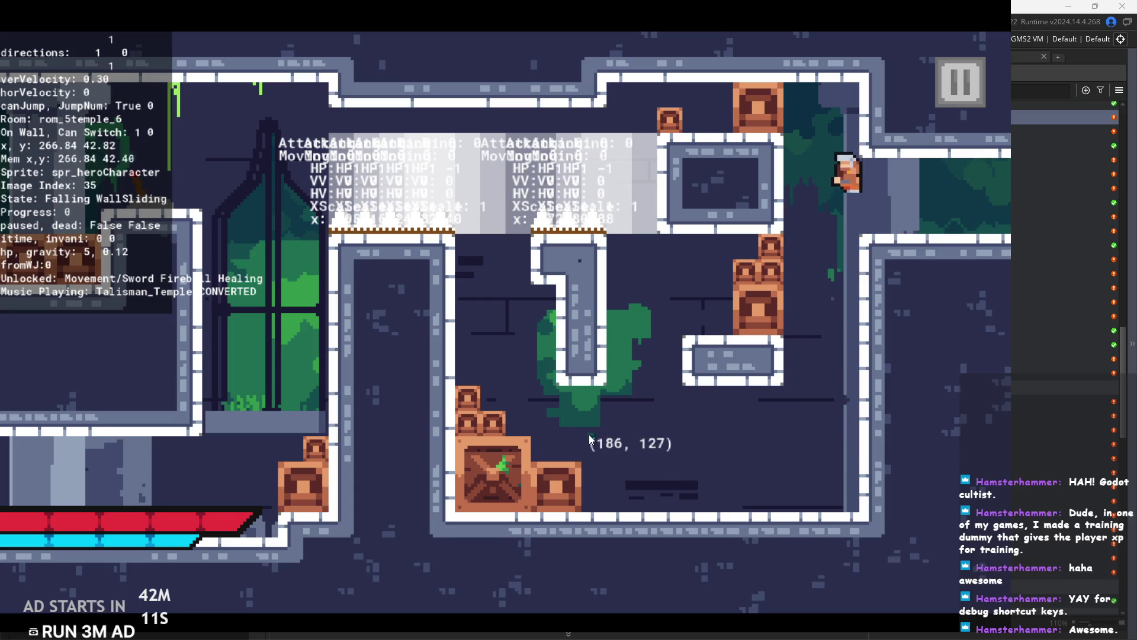
key(x)
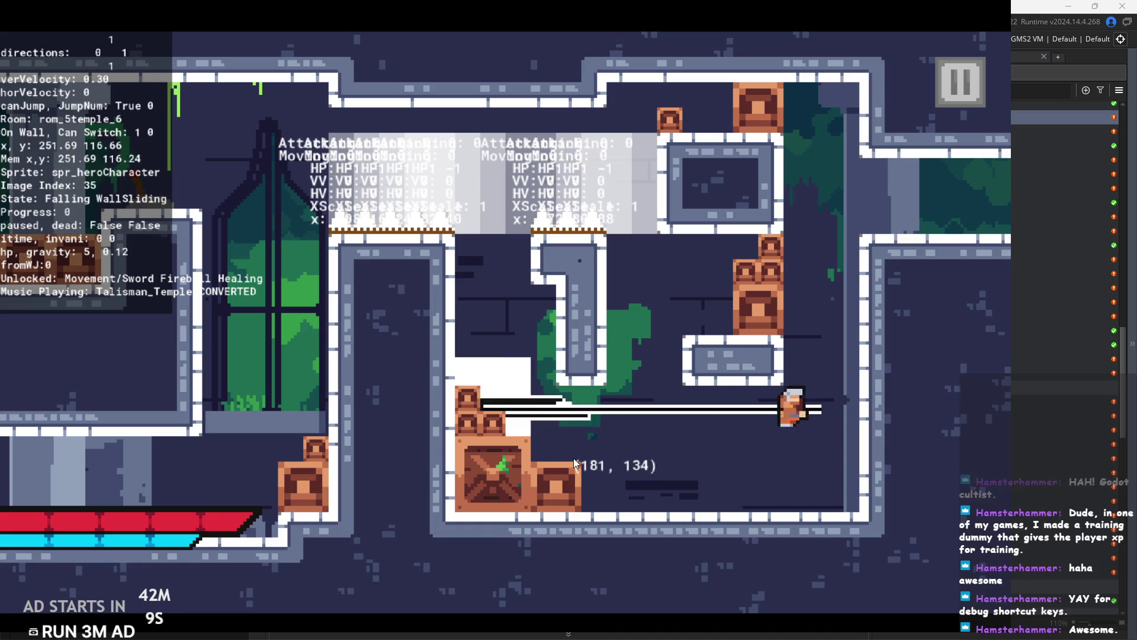
key(space)
key(space)
key(space)
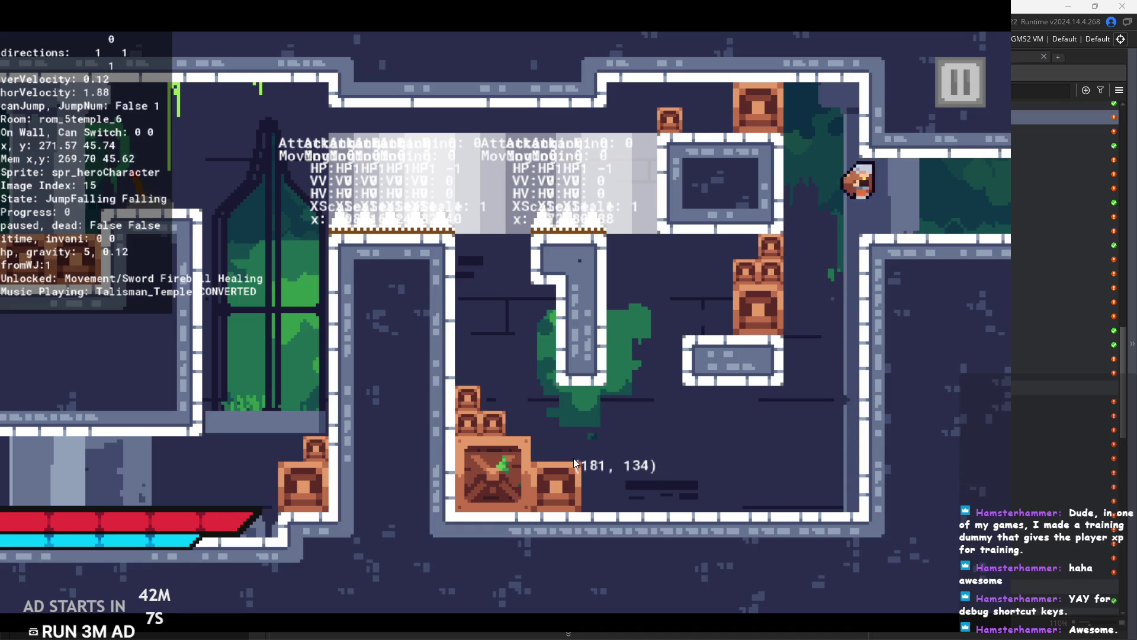
key(Right)
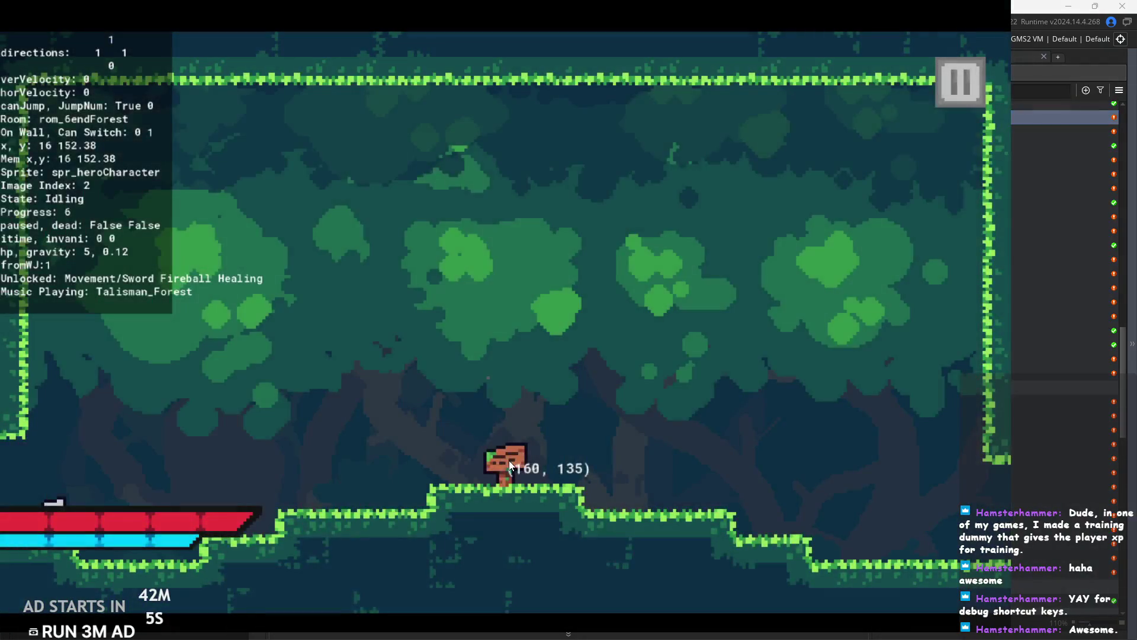
Read the forest sign to test its dialogue, then abort after the obj_dialogue Draw error.
key(Right)
key(space)
key(space)
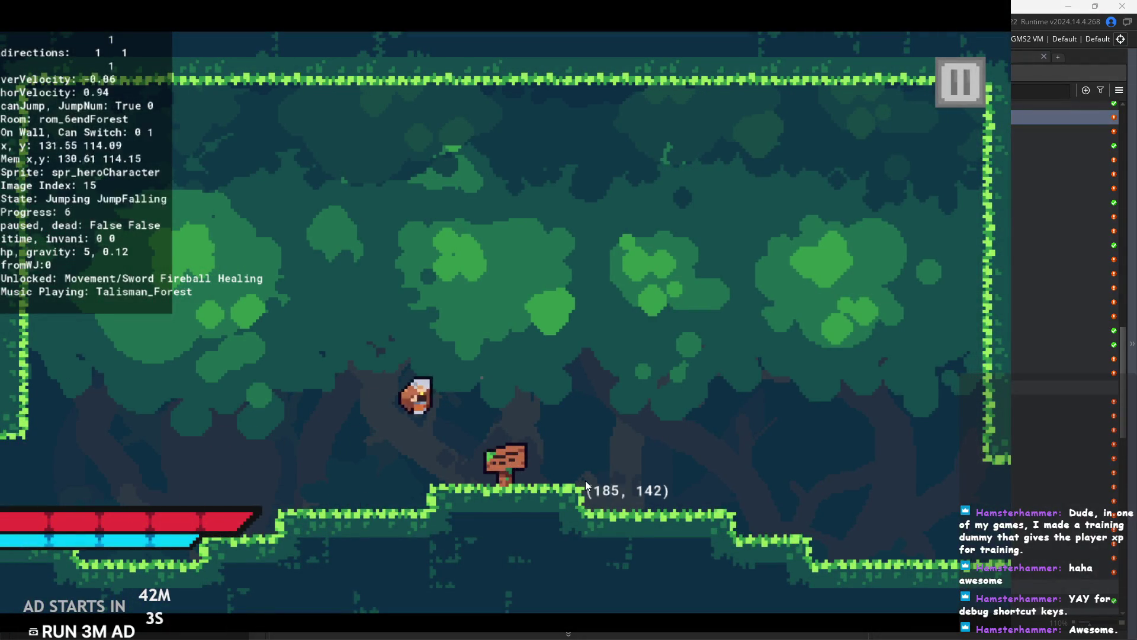
key(Up)
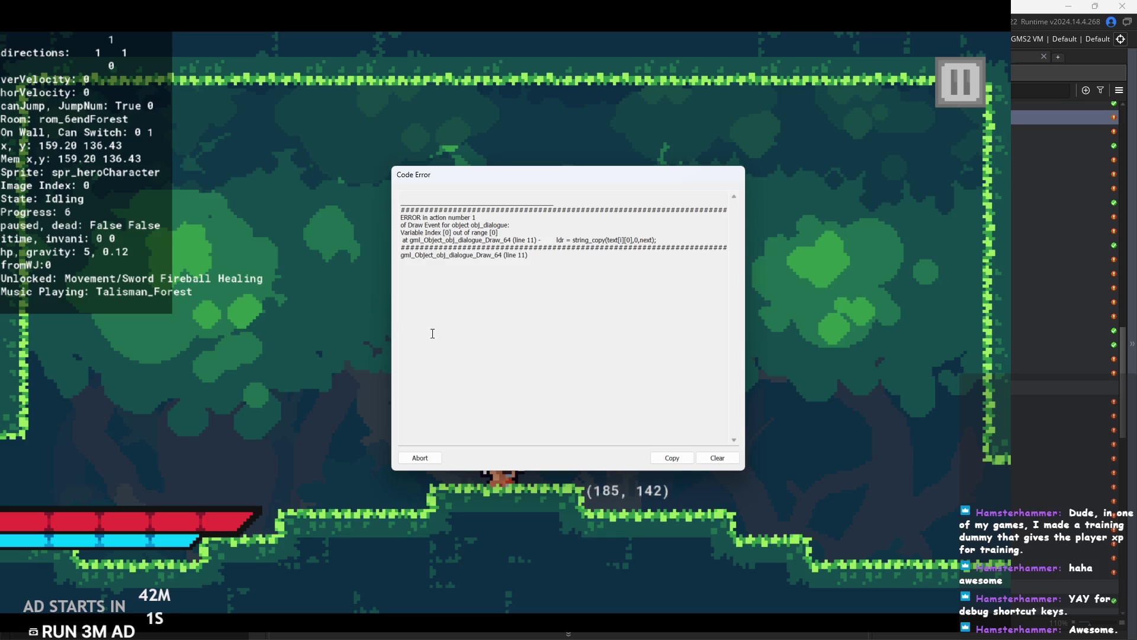
click(420, 457)
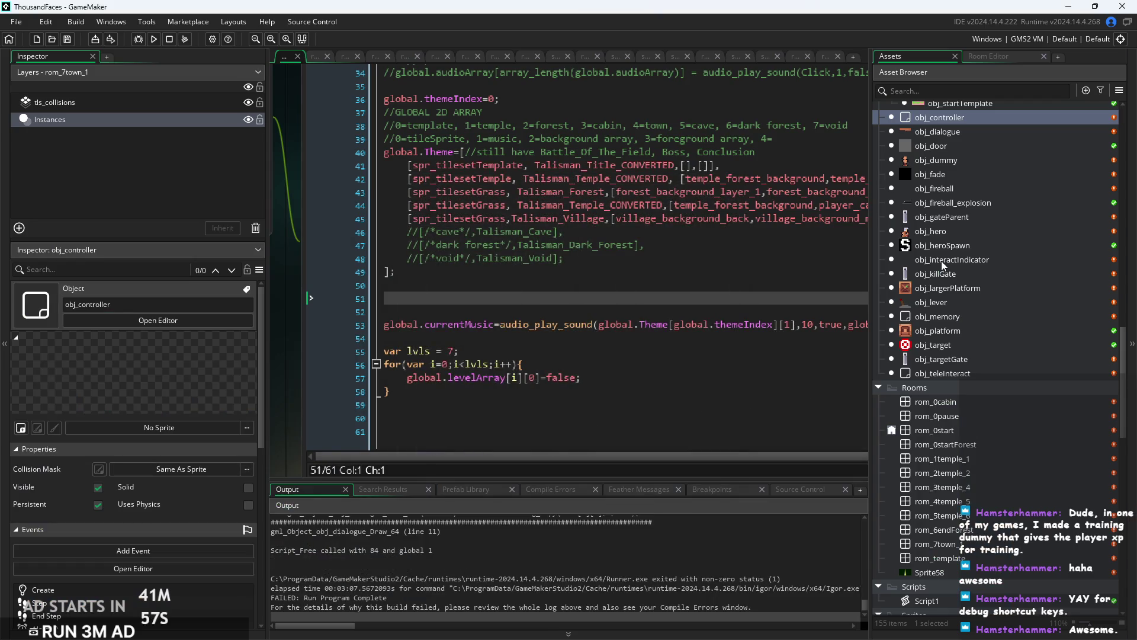
scroll(955, 372, up, 10)
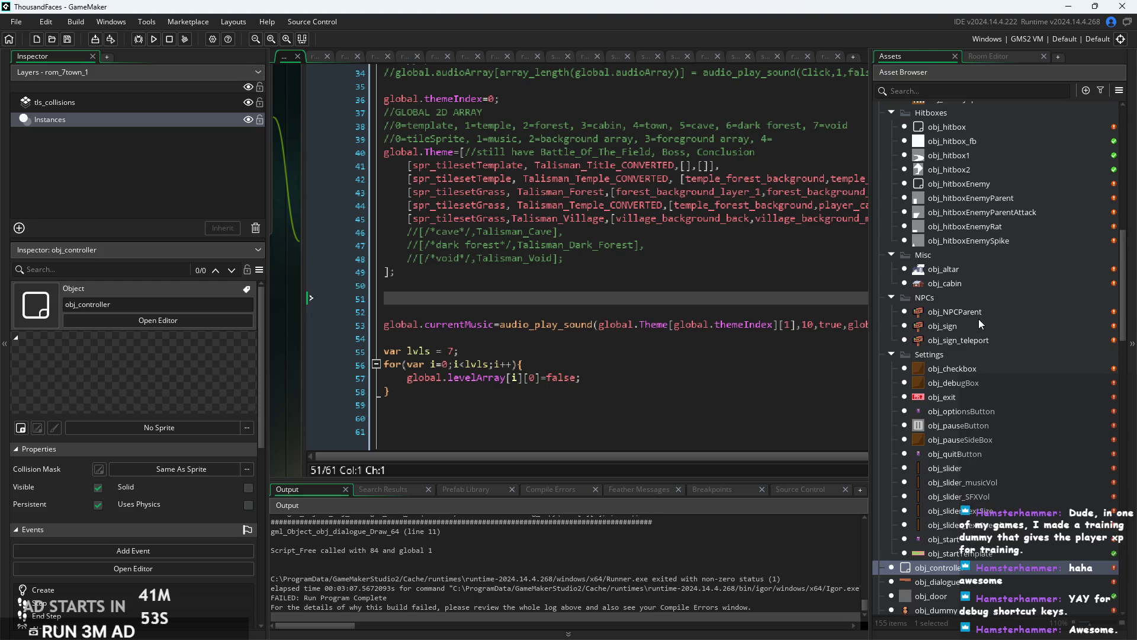
double_click(973, 339)
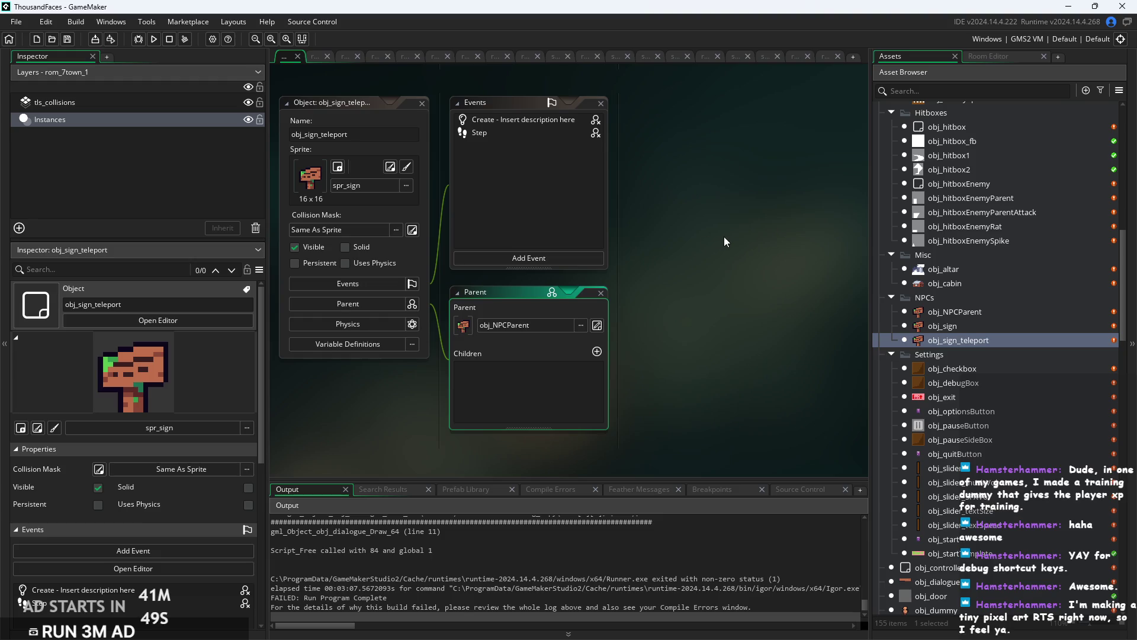
drag(724, 236, 704, 243)
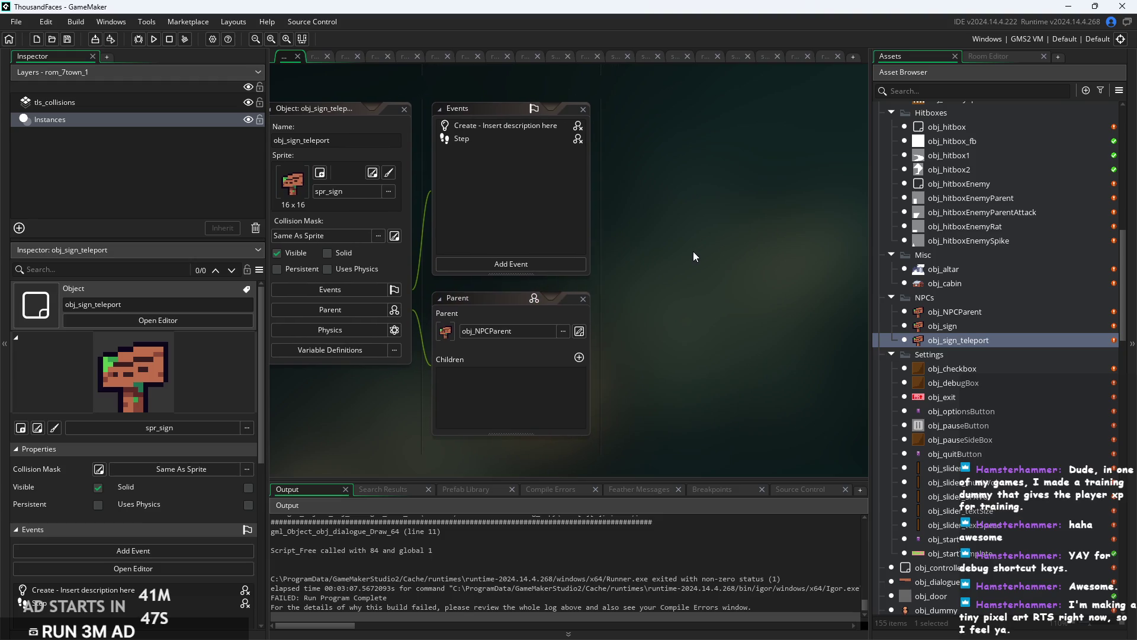
double_click(499, 140)
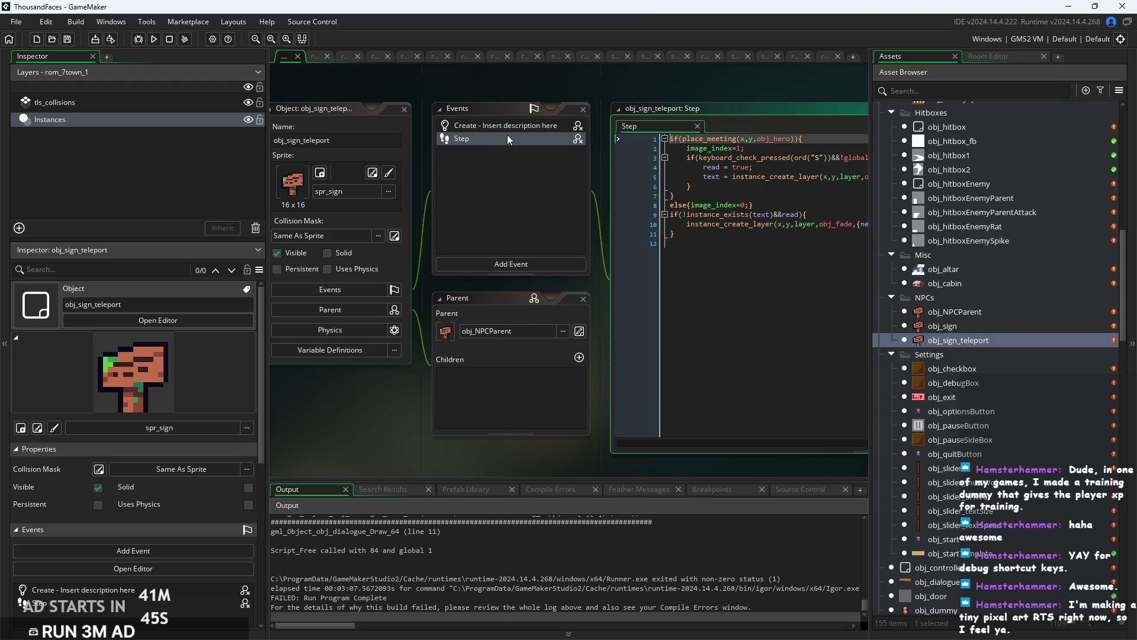
double_click(511, 128)
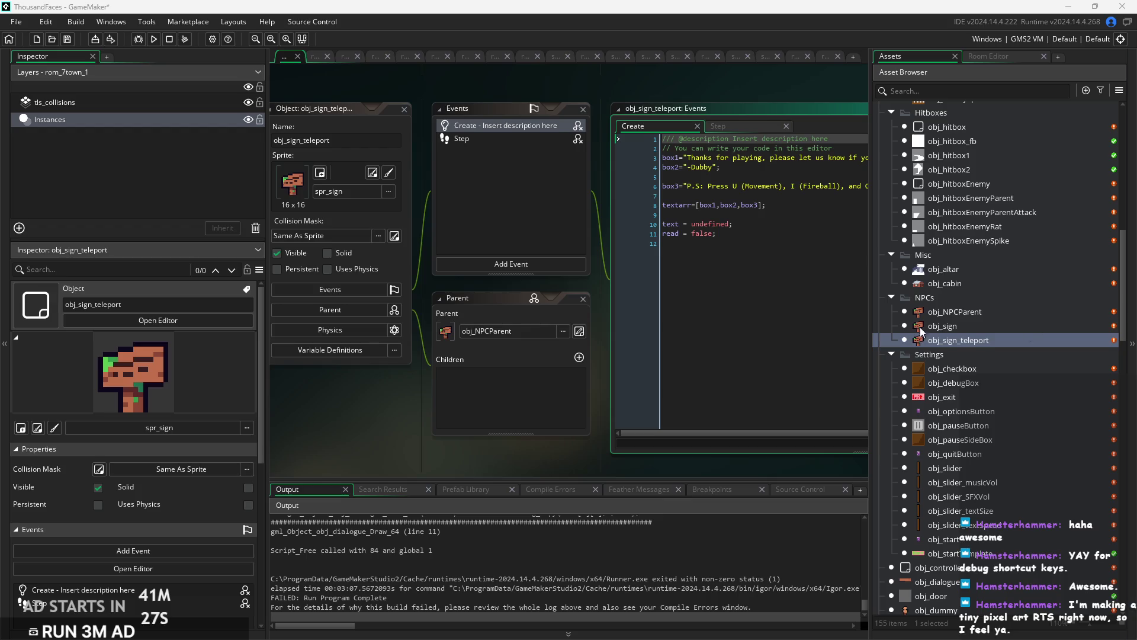
click(798, 234)
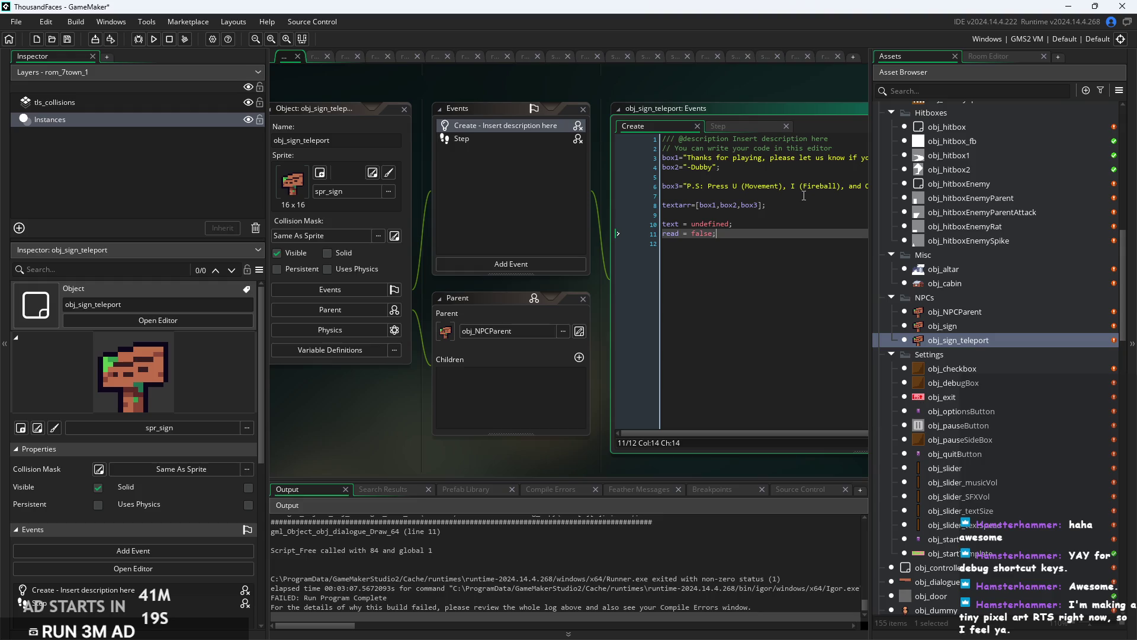
click(804, 196)
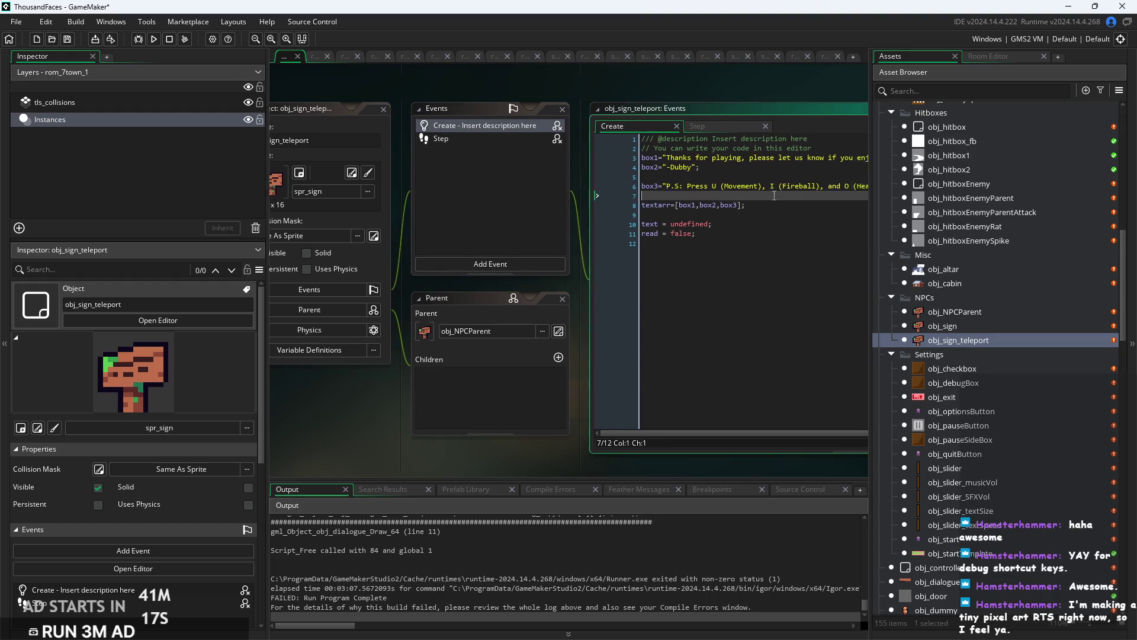
click(684, 211)
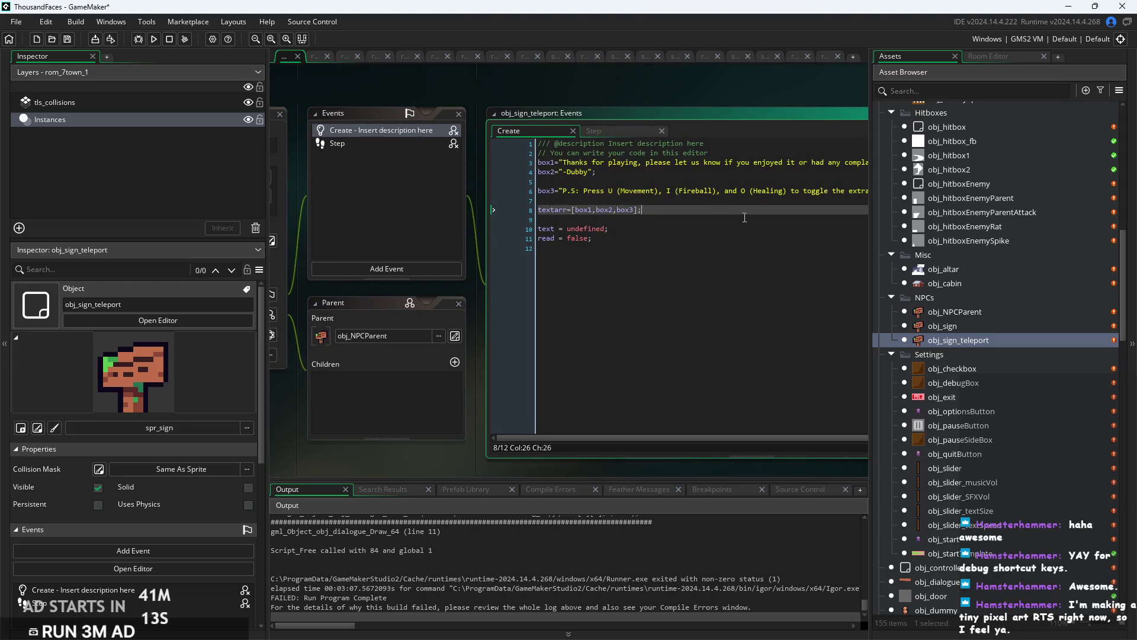
click(656, 220)
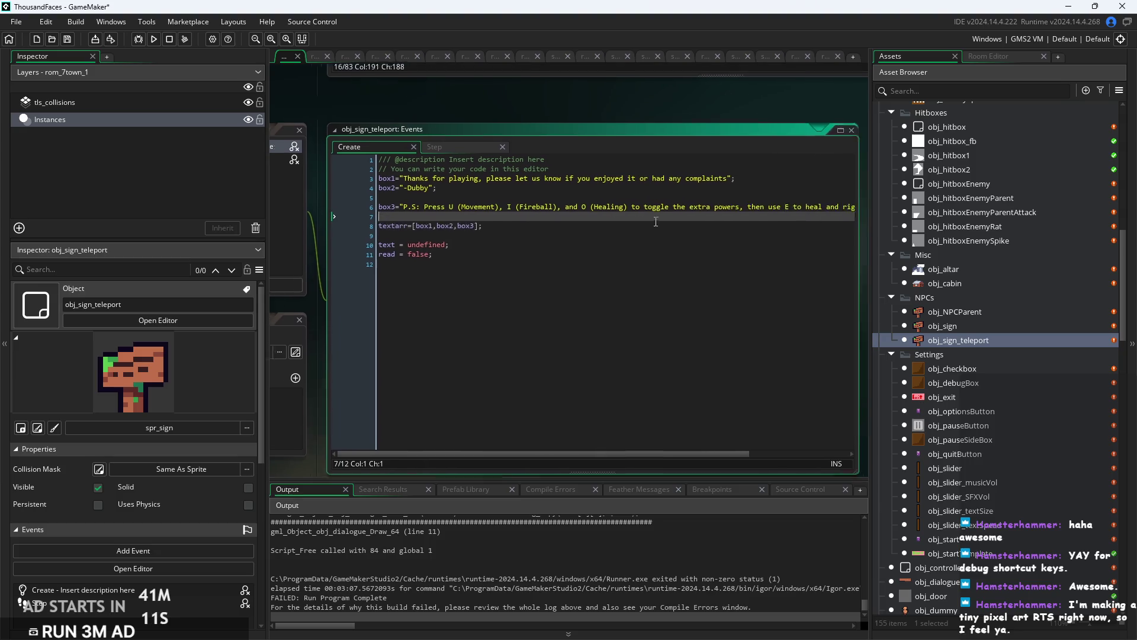
drag(820, 245, 865, 245)
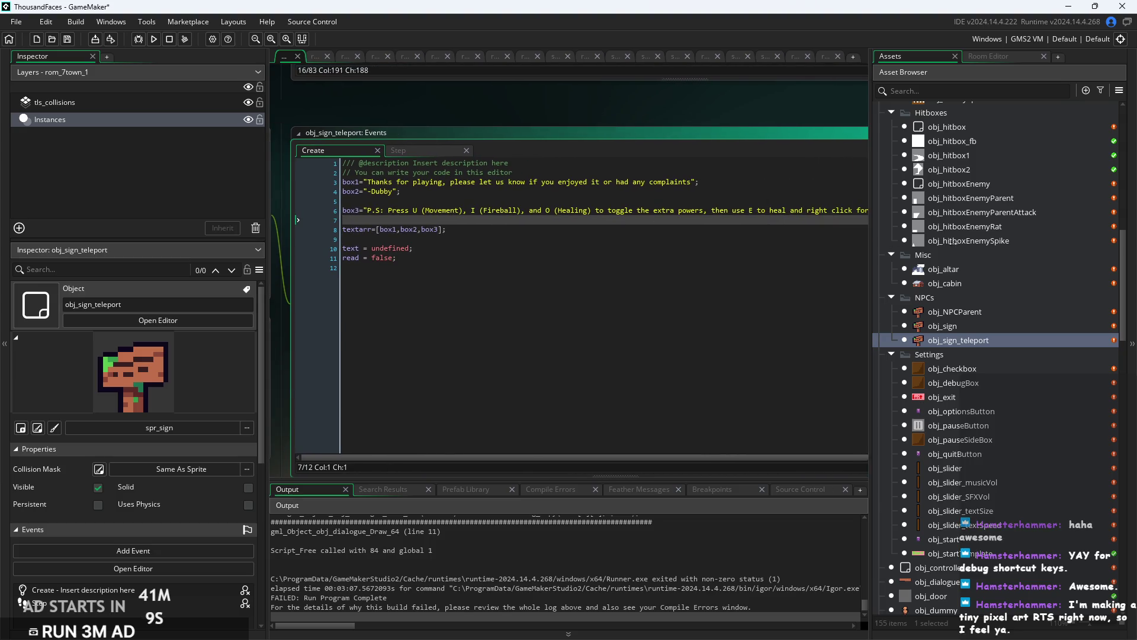
click(592, 249)
scroll(726, 193, down, 3)
click(724, 197)
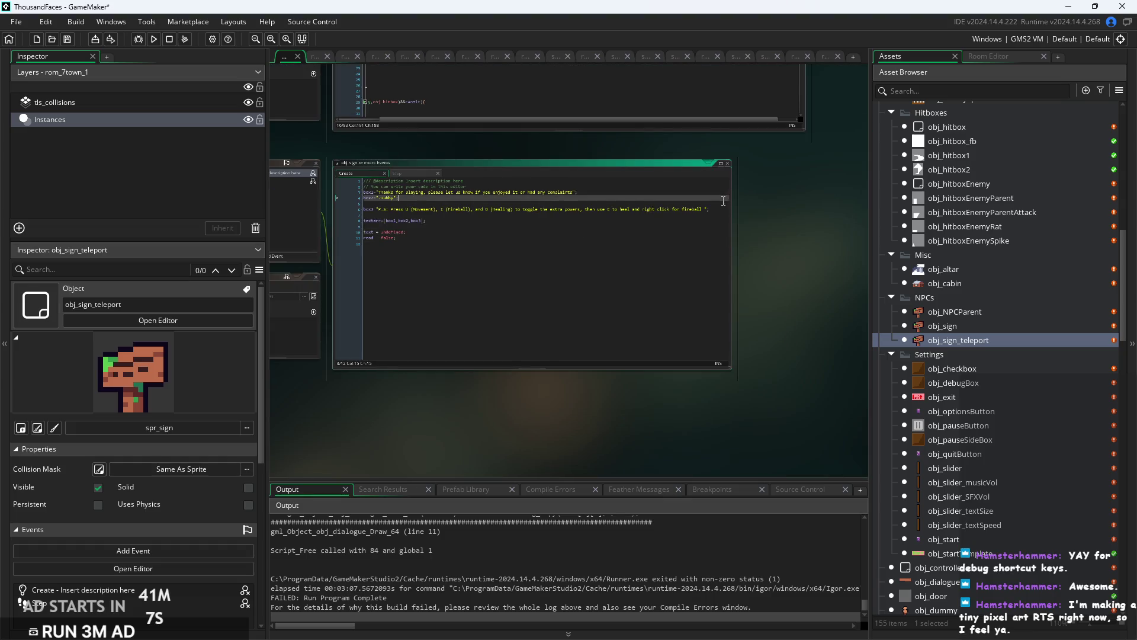
click(718, 203)
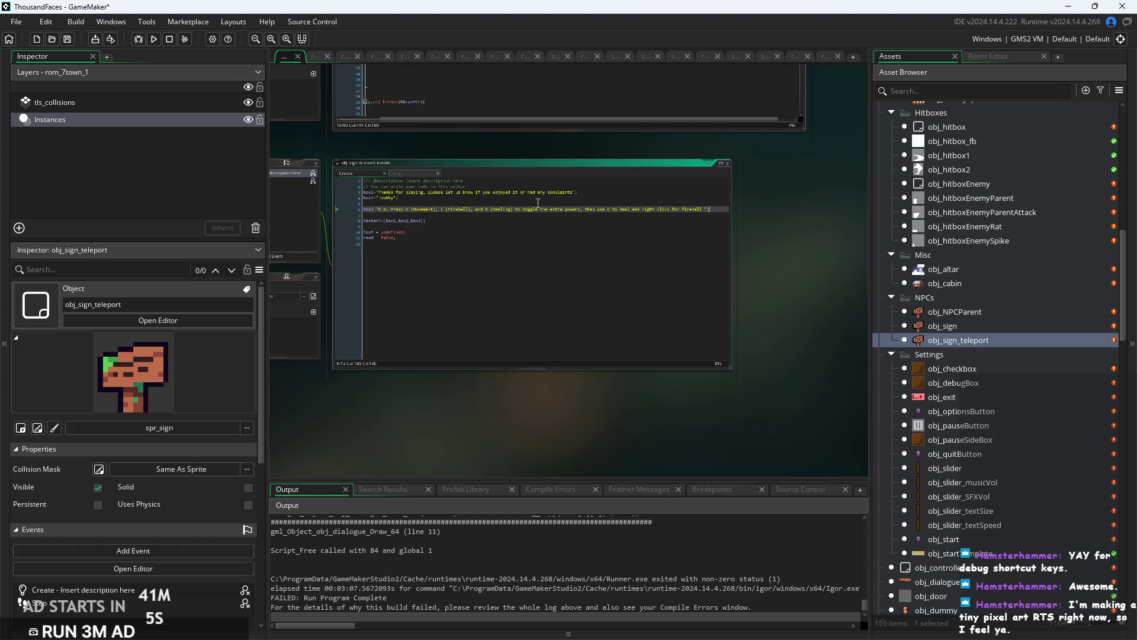
scroll(726, 205, up, 3)
click(622, 186)
click(623, 195)
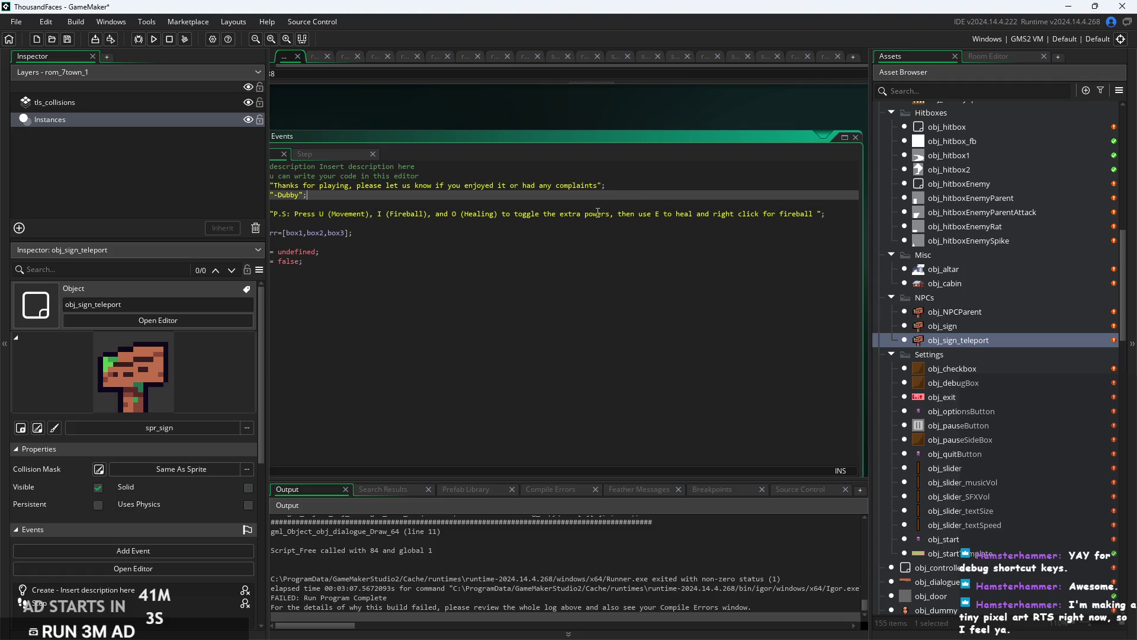
scroll(622, 195, down, 3)
scroll(569, 196, up, 3)
scroll(565, 196, down, 2)
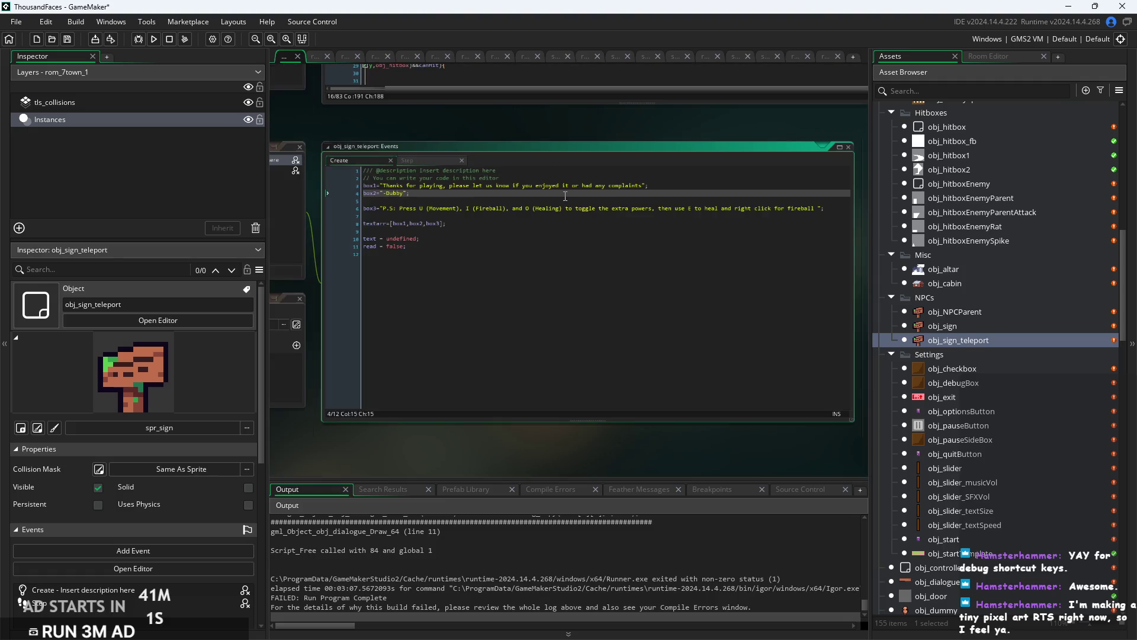
scroll(435, 228, up, 3)
click(419, 231)
scroll(419, 231, down, 2)
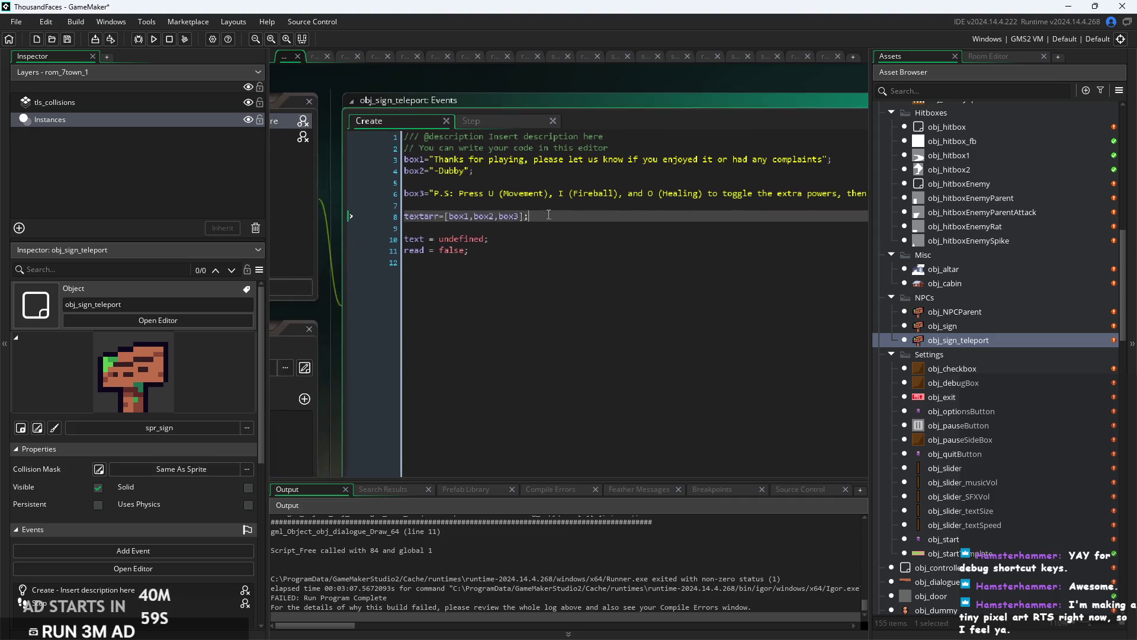
scroll(732, 173, up, 3)
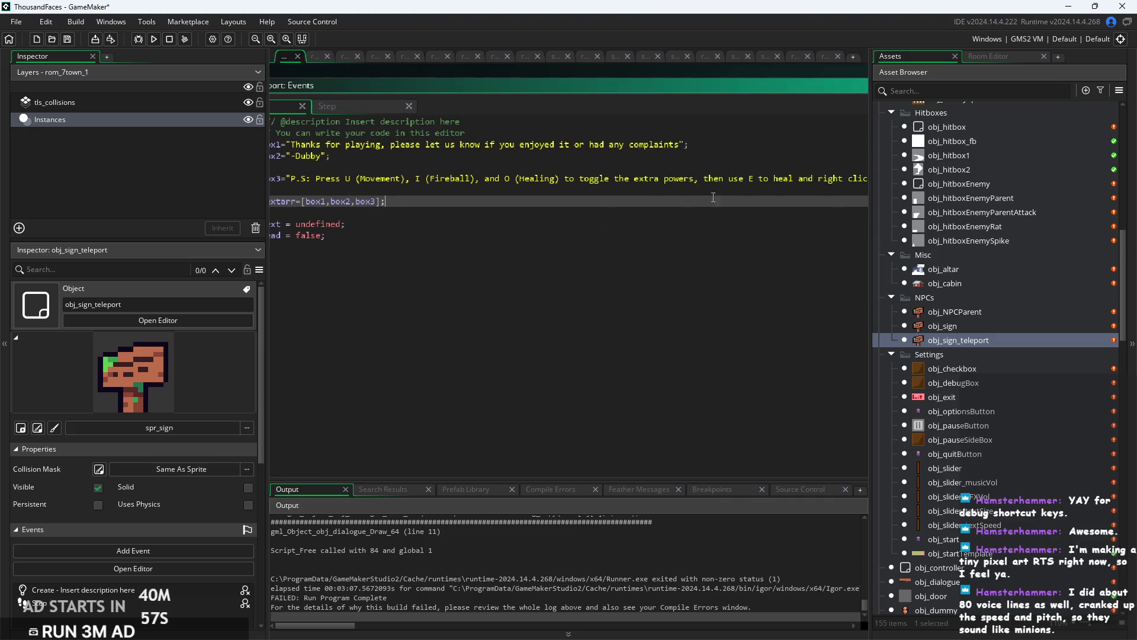
click(728, 240)
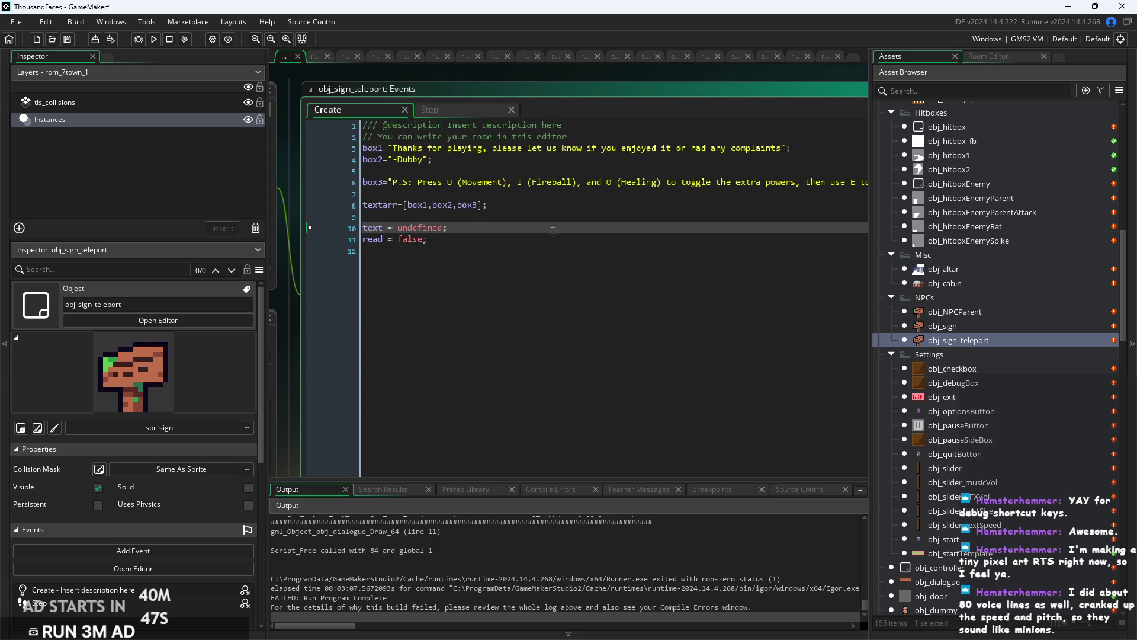
click(529, 218)
click(525, 225)
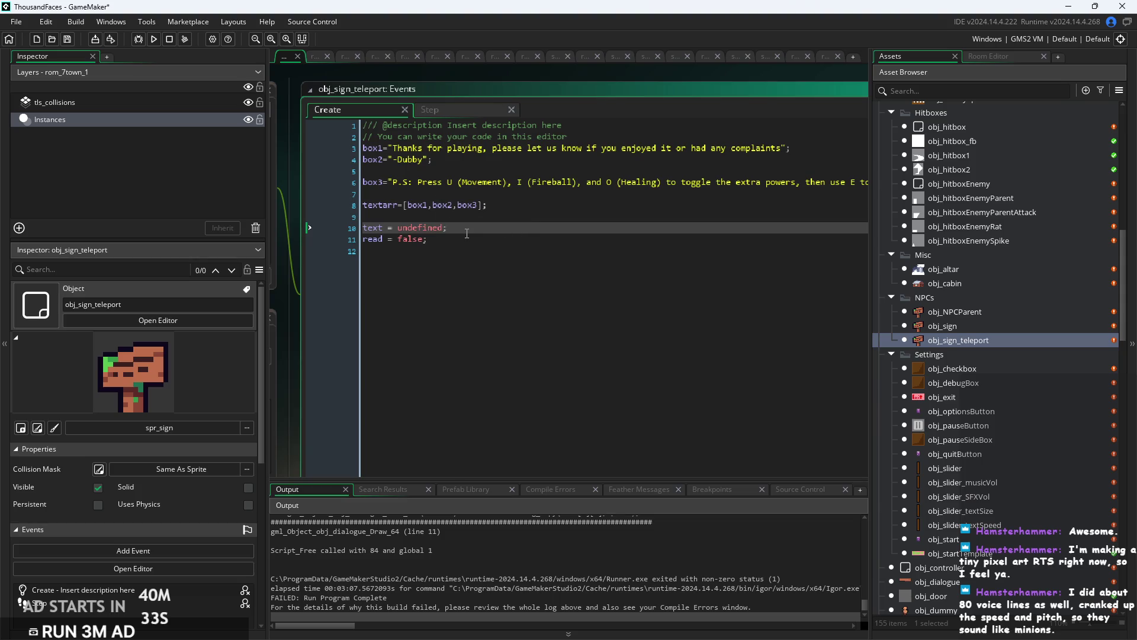
click(427, 239)
ctrl+scroll(426, 246, up, 2)
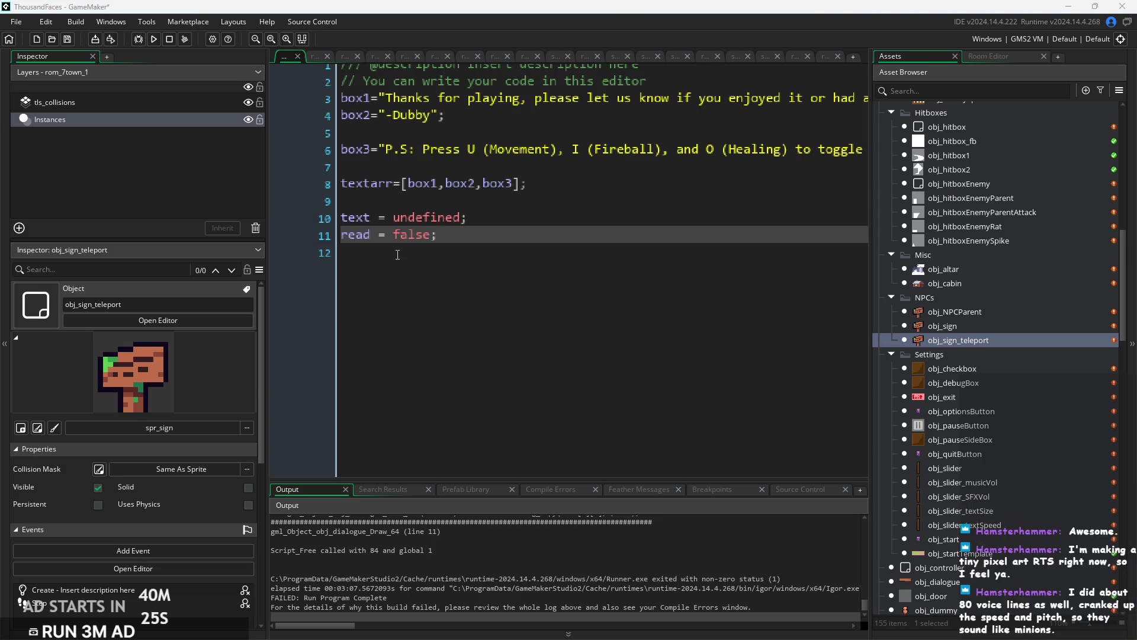
click(531, 221)
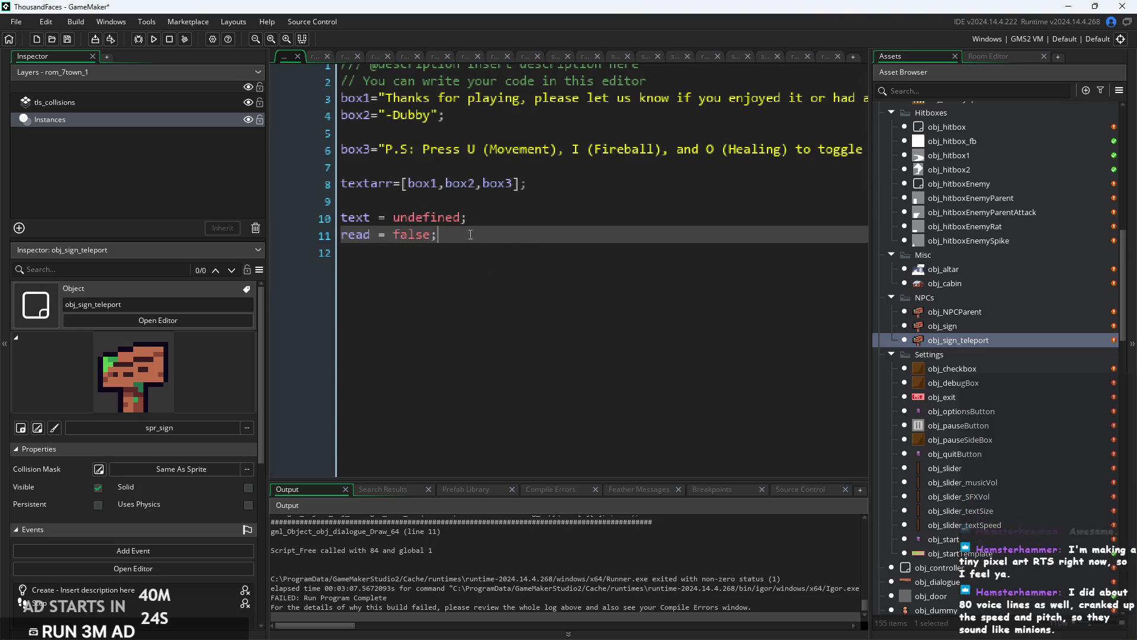
key(ctrl+m)
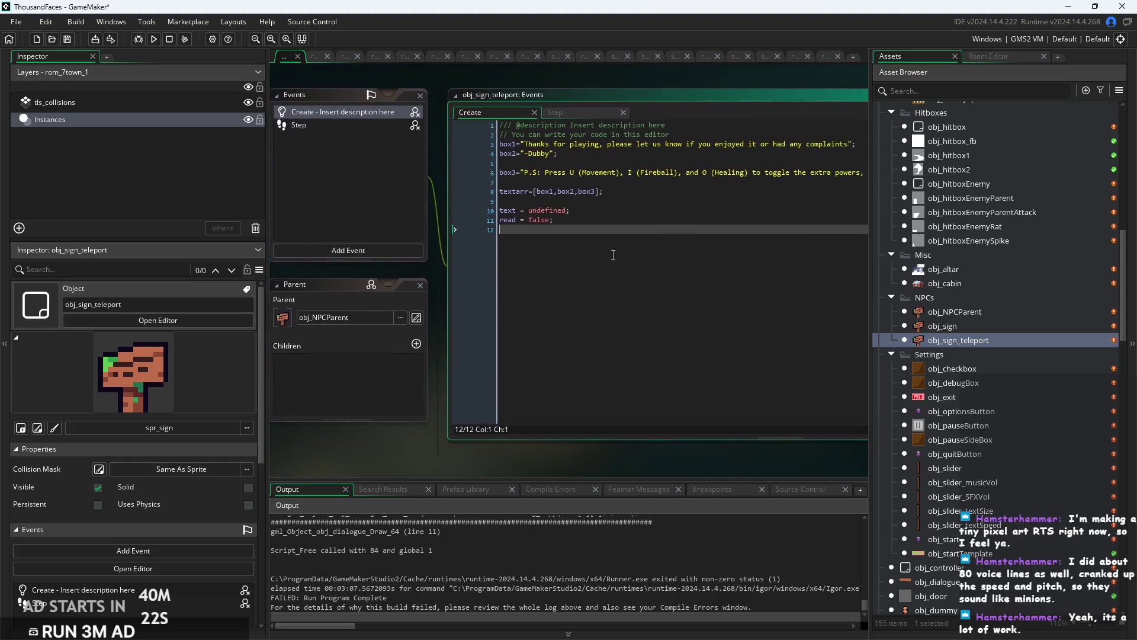
click(577, 199)
Show obj_sign_teleport's Step event code and inspect the obj_fade arguments.
click(522, 124)
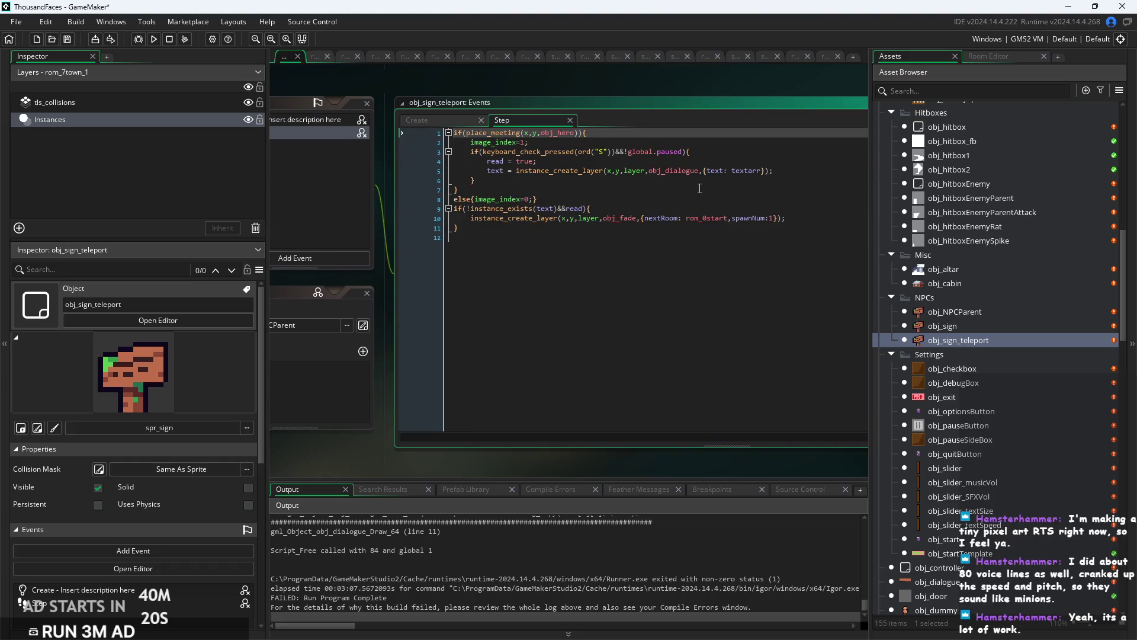
scroll(770, 203, up, 2)
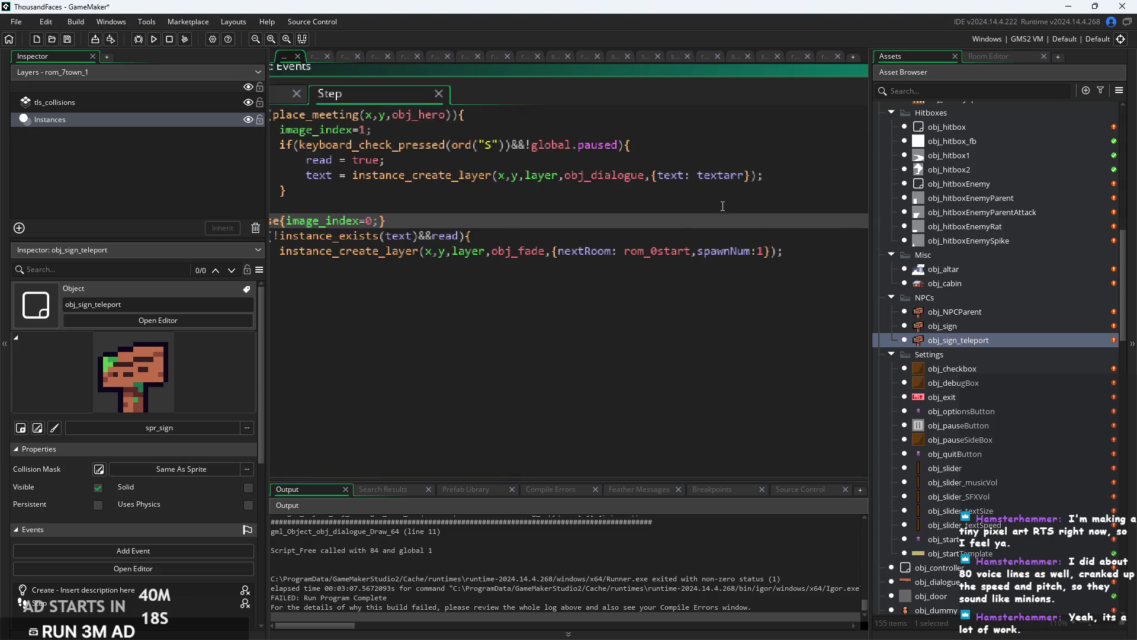
key(Down)
key(Down)
key(Down)
click(695, 251)
click(593, 251)
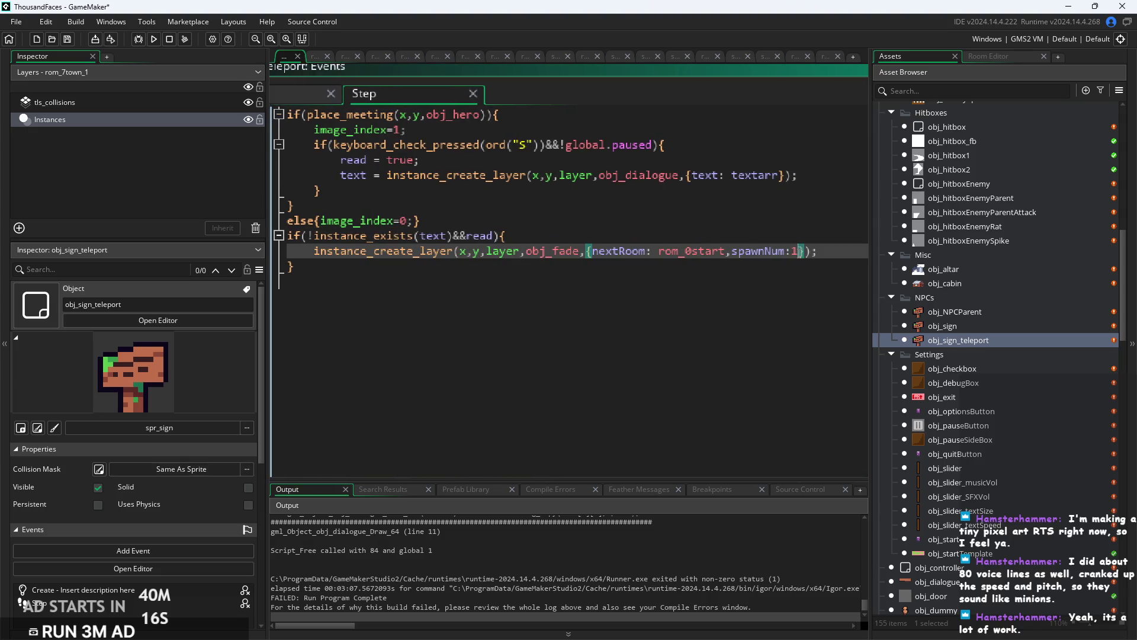
Try adding ',portrait' after textarr in the dialogue struct, then remove it again.
click(678, 175)
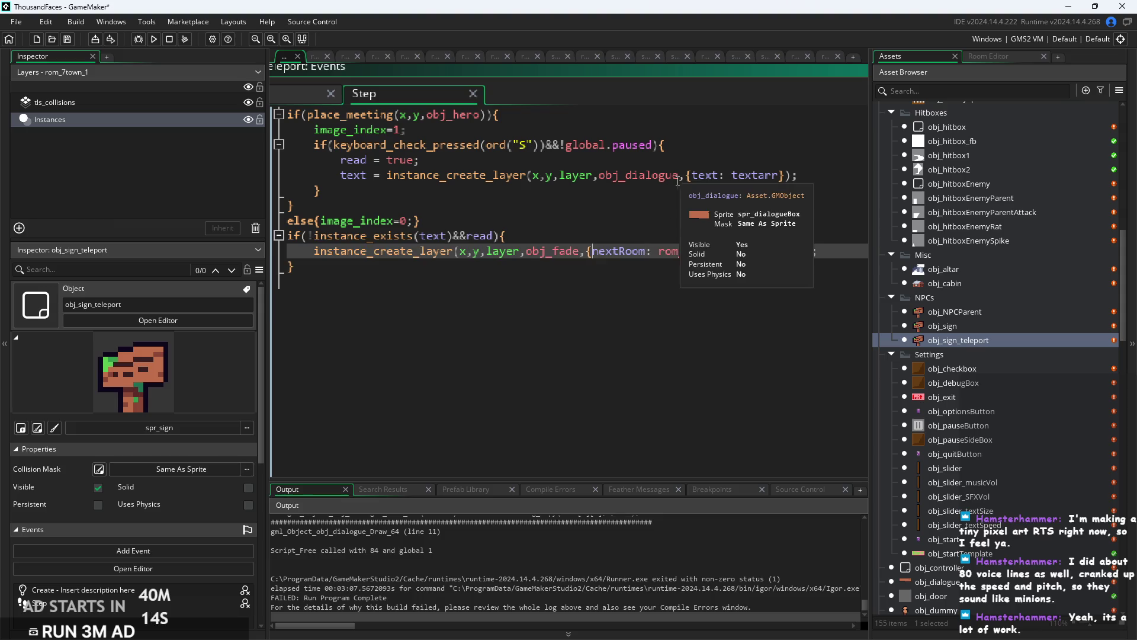
click(778, 176)
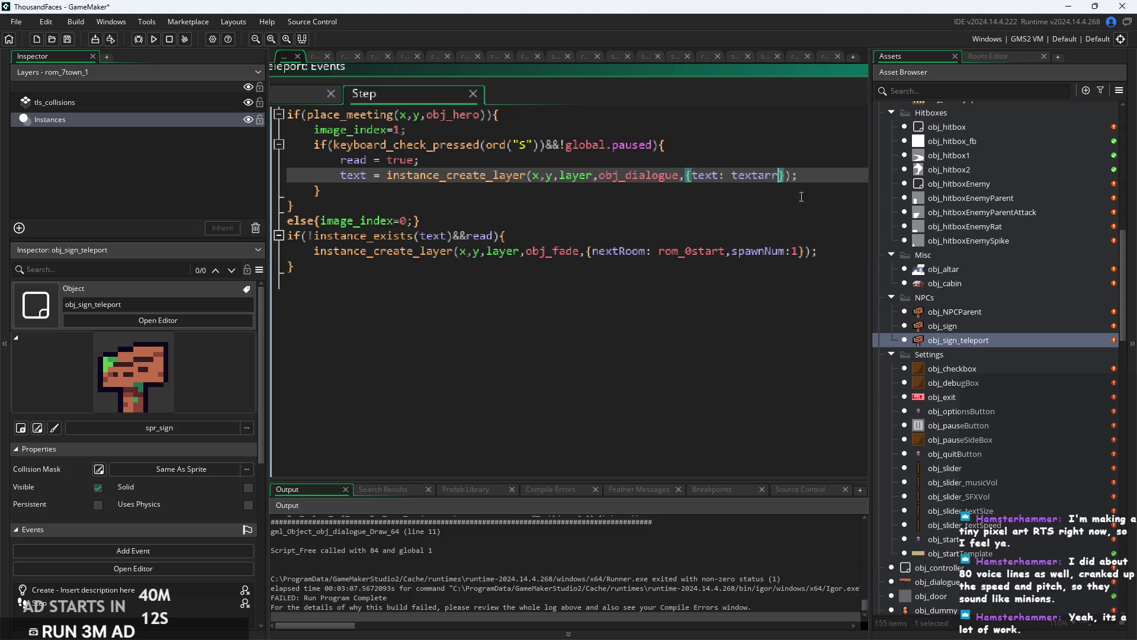
text(,portrait)
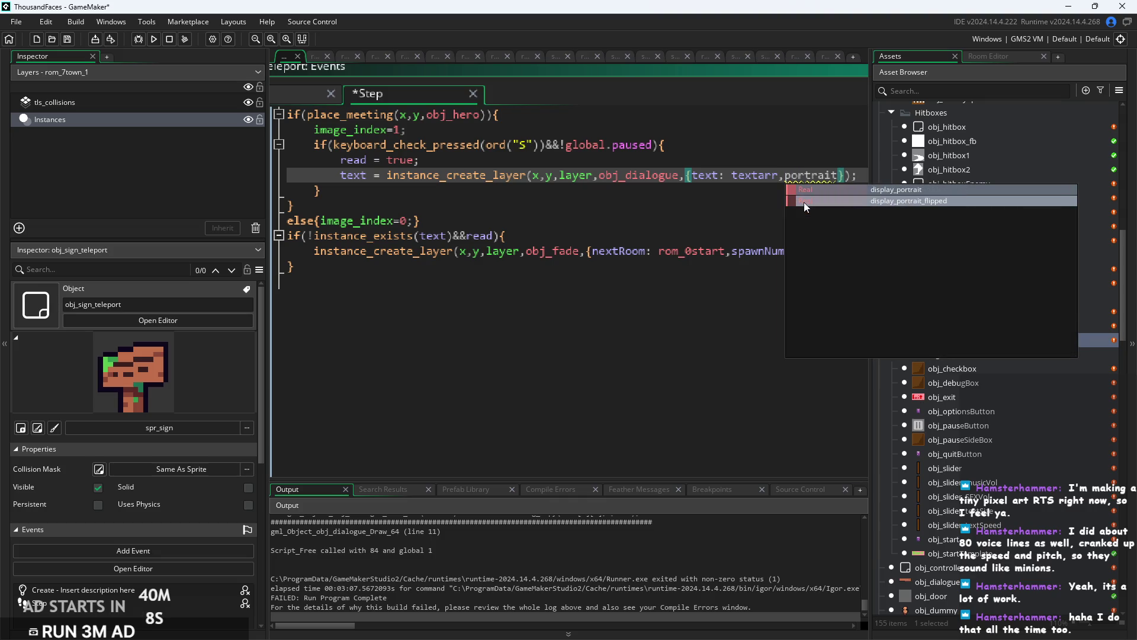
key(BackSpace)
key(BackSpace)
key(BackSpace)
key(BackSpace)
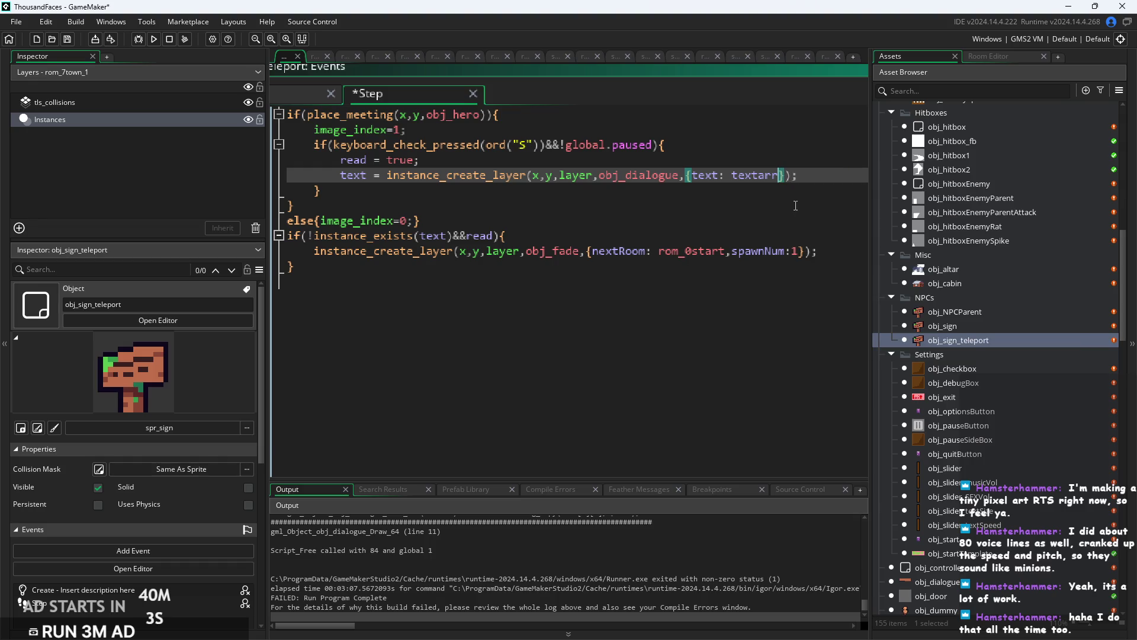
click(804, 205)
scroll(793, 206, down, 2)
click(817, 199)
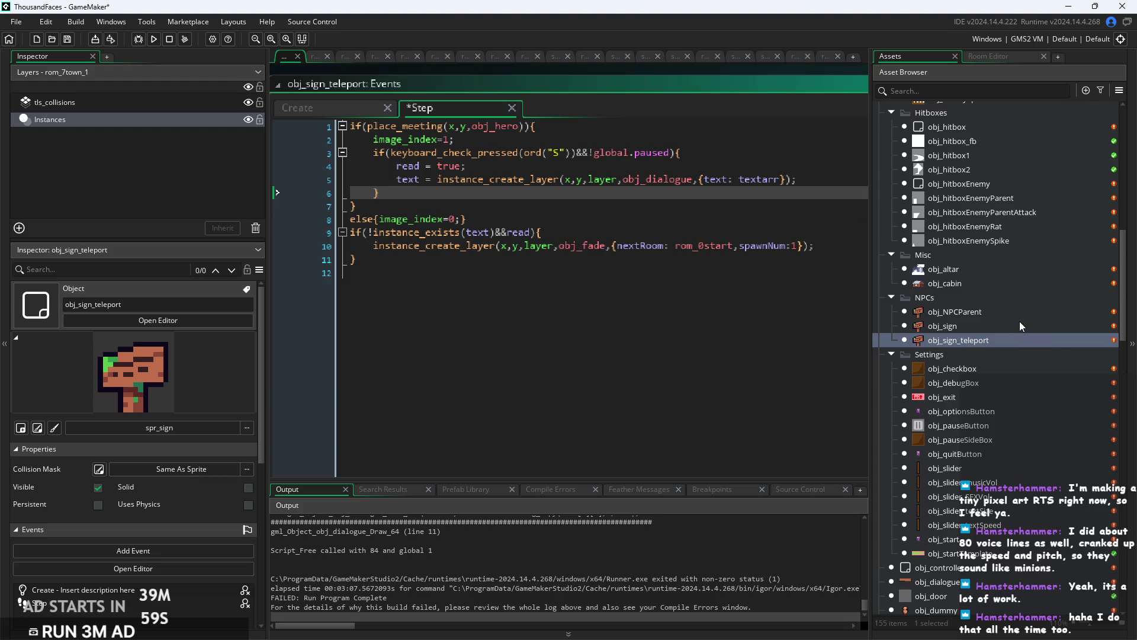
scroll(1015, 341, down, 3)
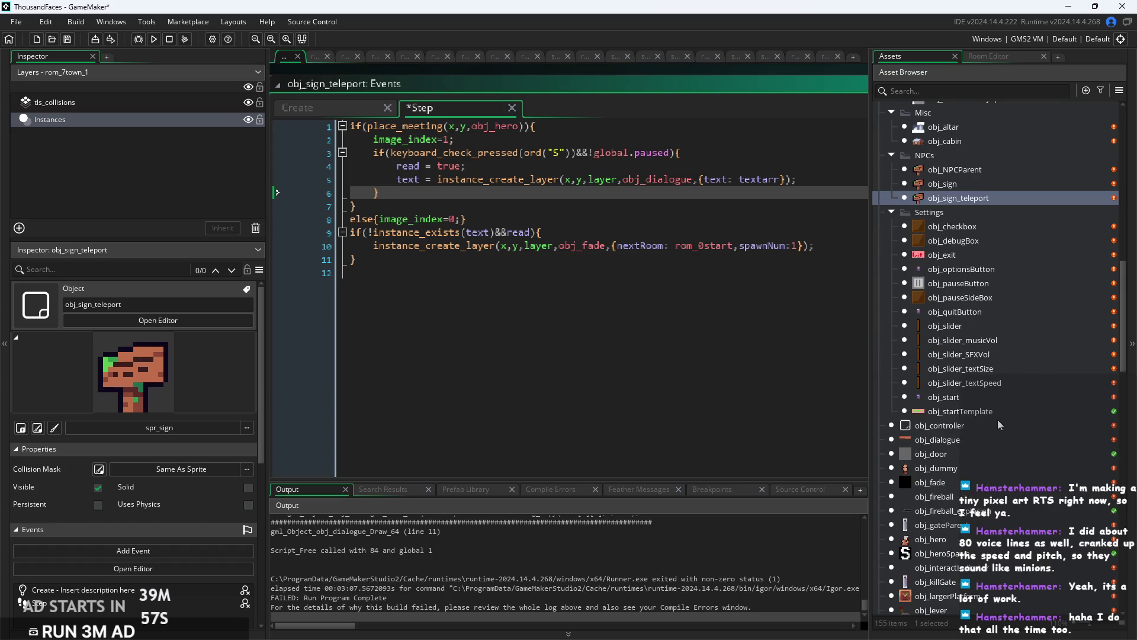
Open obj_dialogue's editor and its Create, Step, Alarm 0, Draw GUI, Left Pressed and Destroy events.
double_click(980, 438)
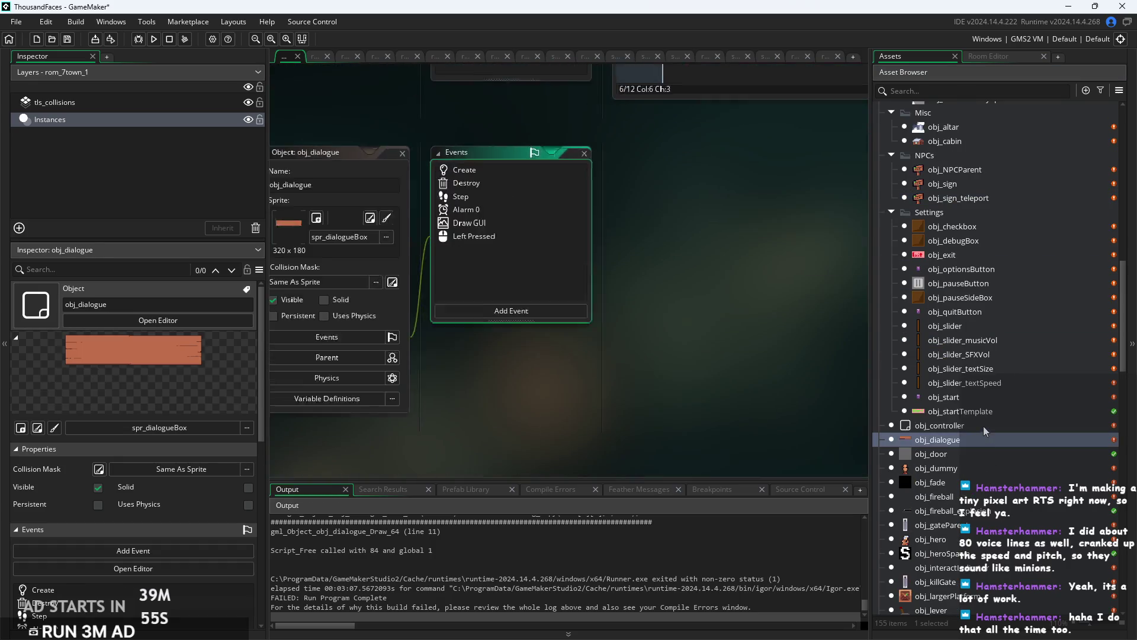
click(972, 480)
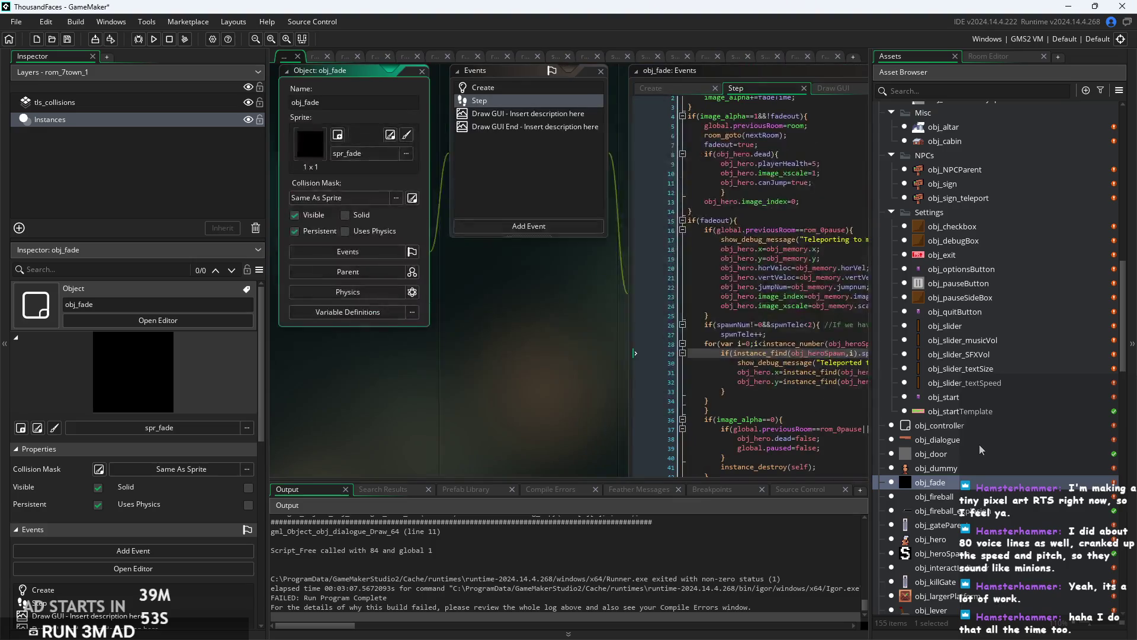
click(981, 441)
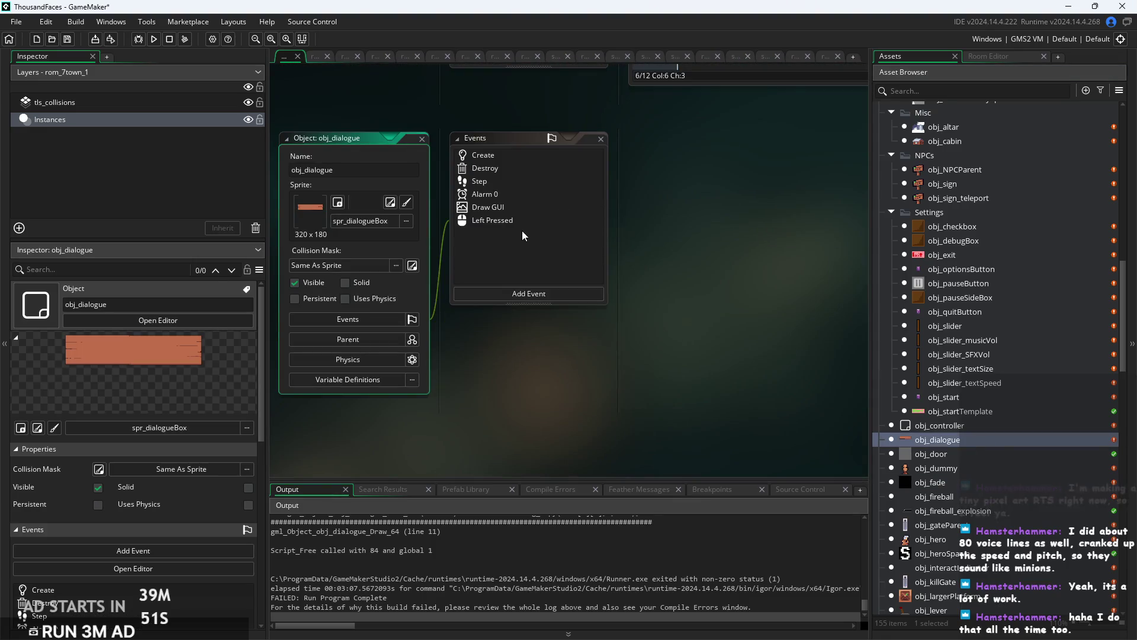
click(497, 152)
click(497, 182)
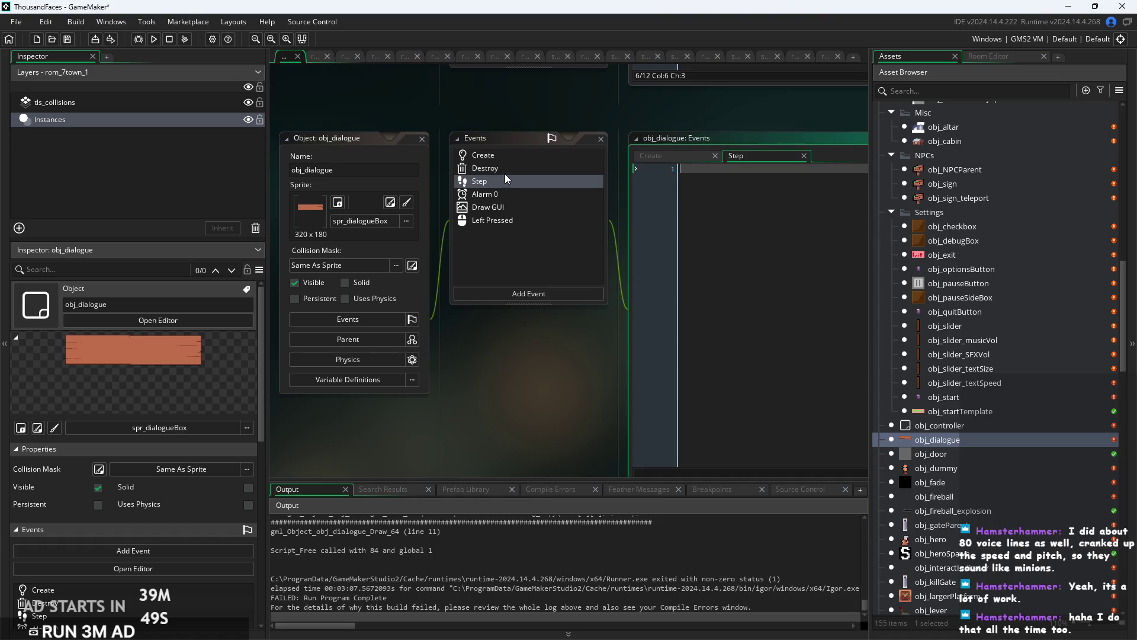
click(505, 197)
click(505, 207)
click(506, 219)
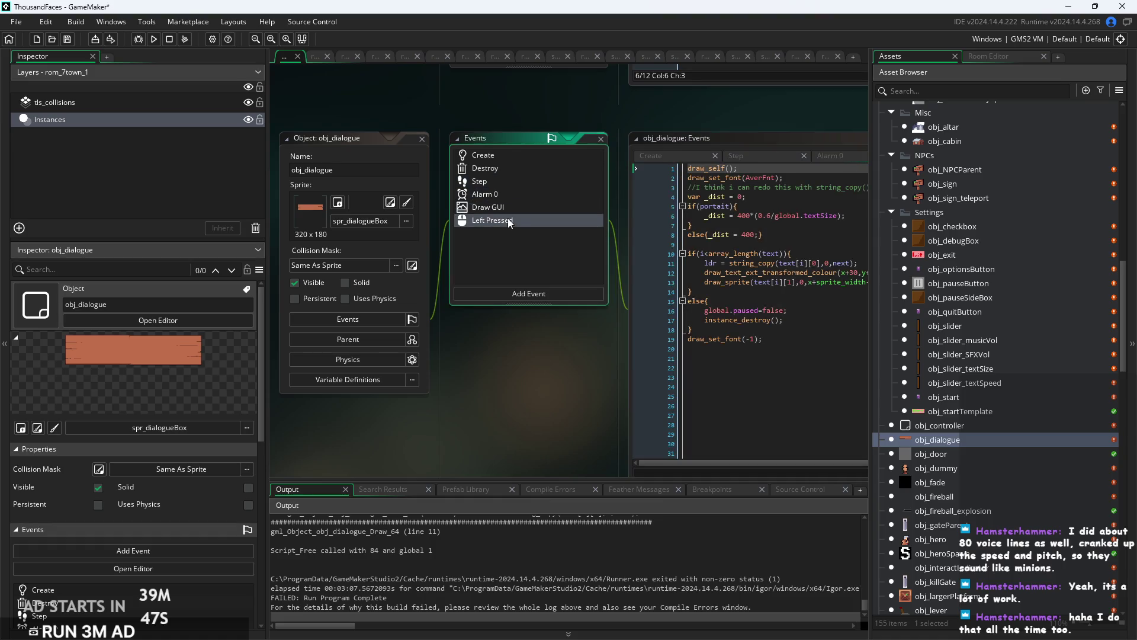
click(513, 169)
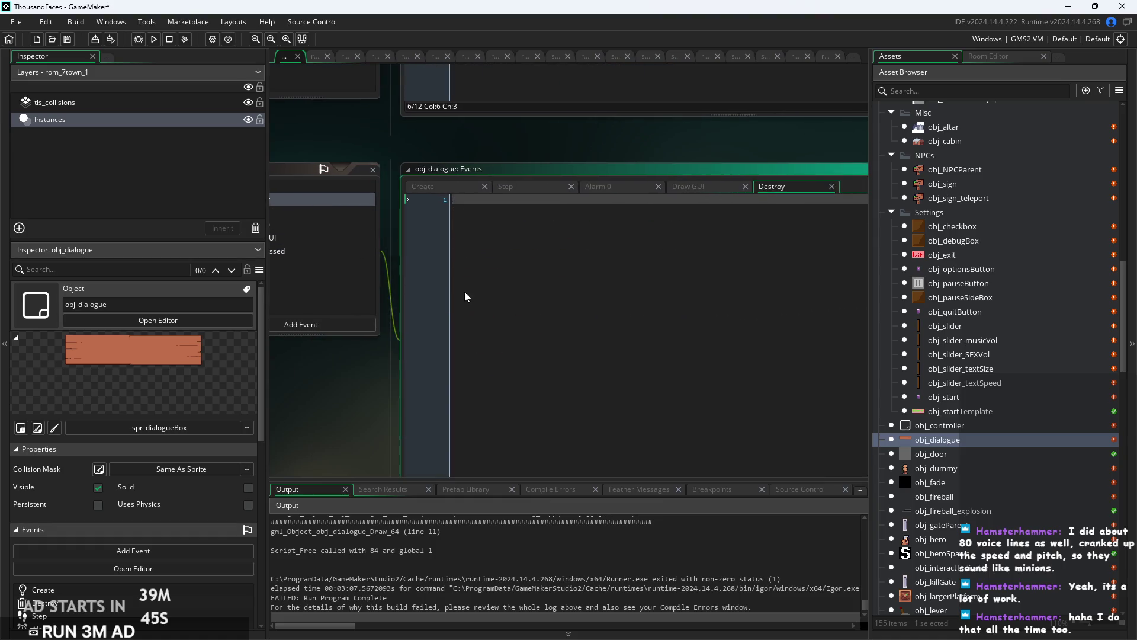
Close the Destroy code and review obj_dialogue's Alarm 0, Step and Create code, including the ldr initialisation.
click(831, 187)
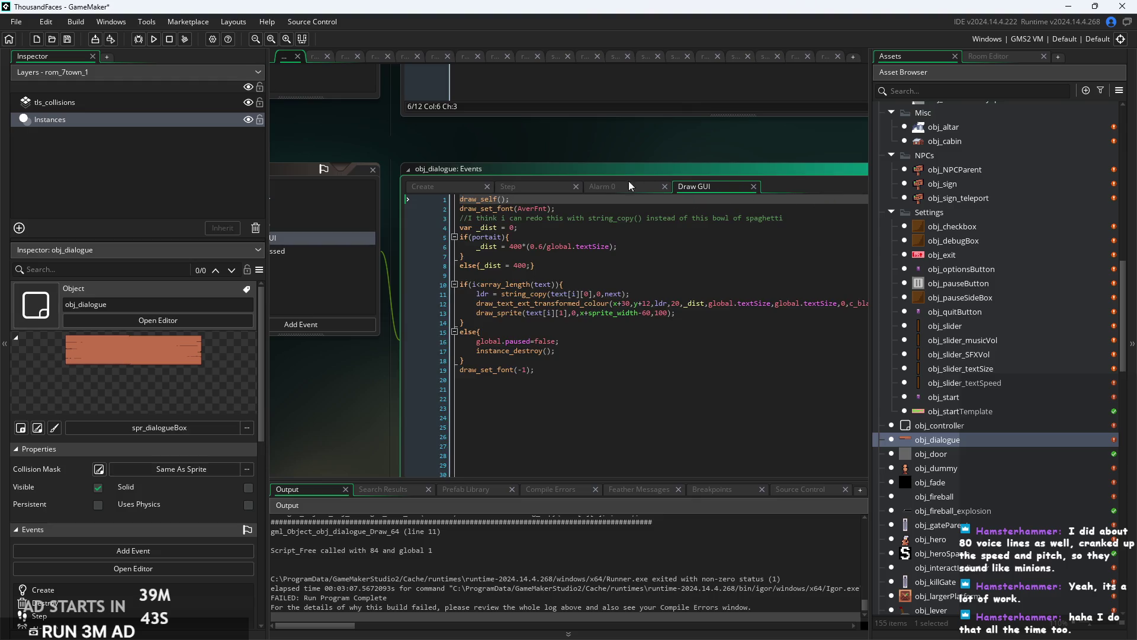
click(599, 191)
click(535, 188)
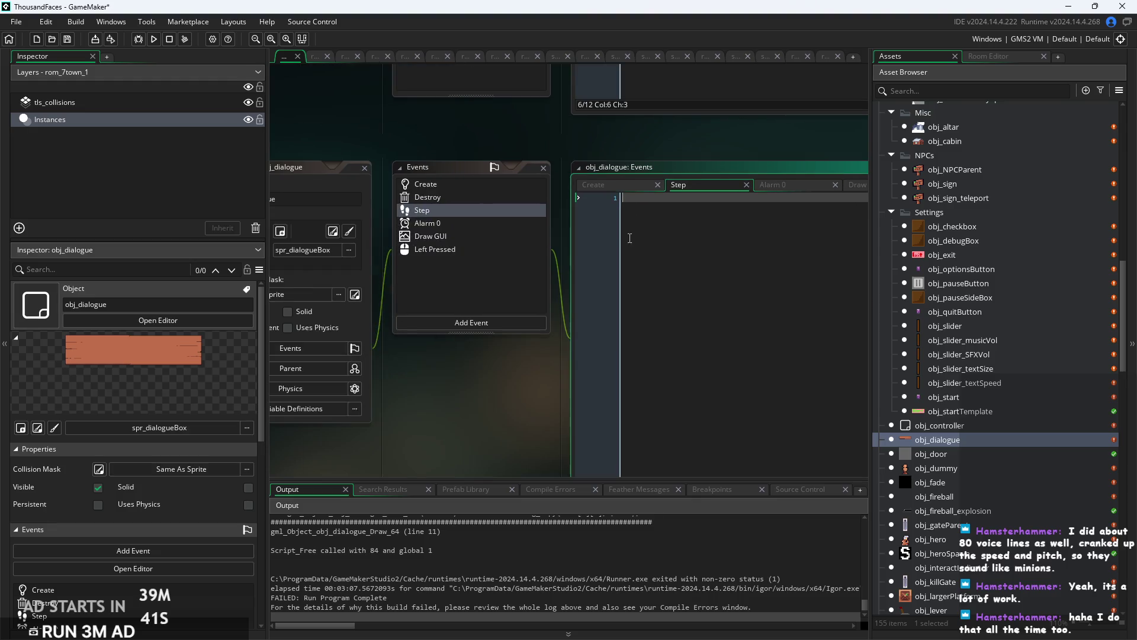
click(629, 188)
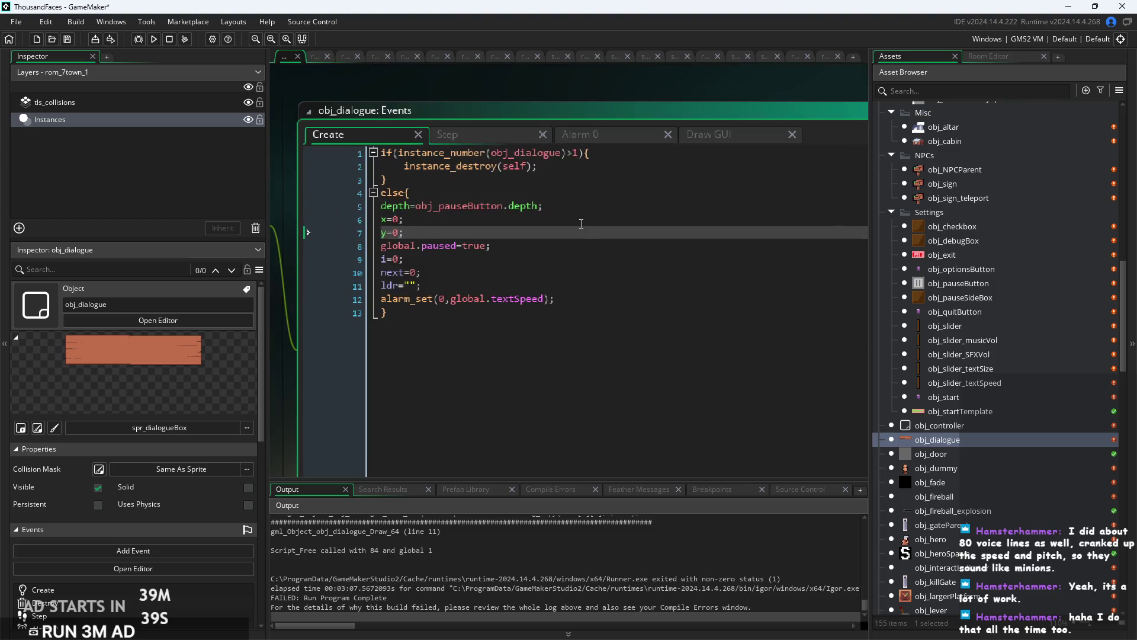
click(573, 284)
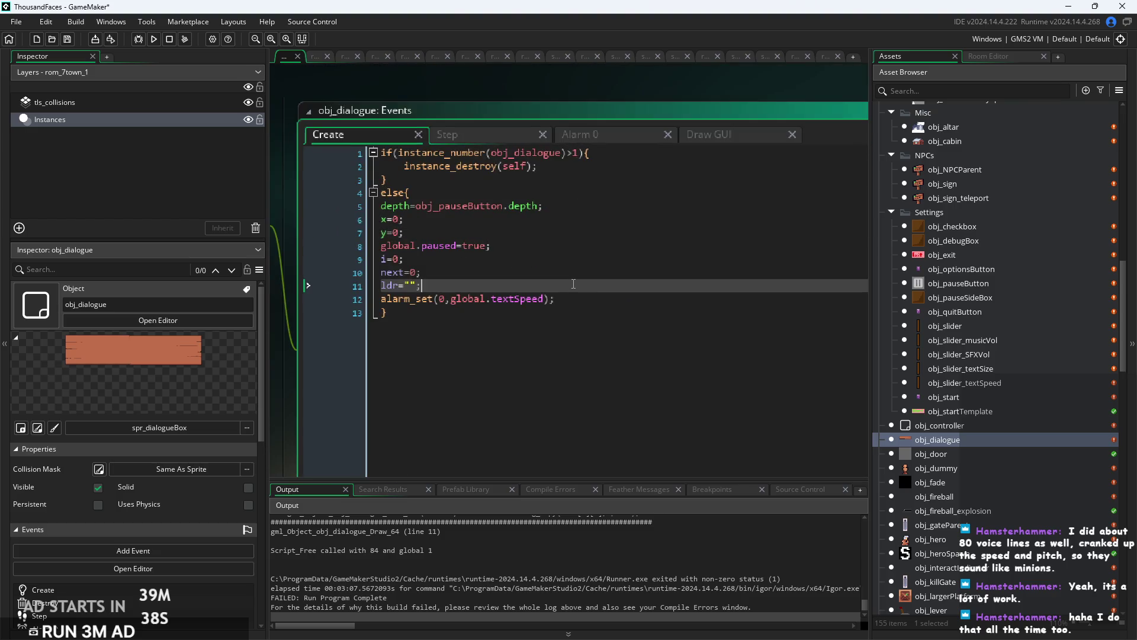
click(606, 140)
Step through Draw GUI's portrait branch to the string_copy line and widen the code editor.
click(741, 135)
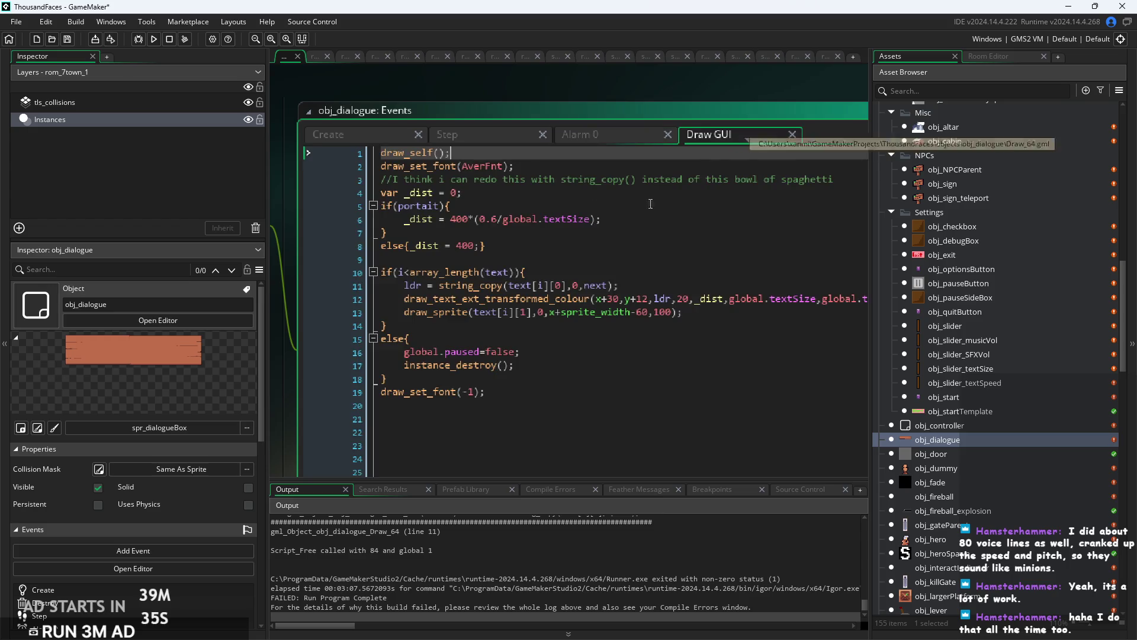
click(517, 206)
key(Down)
key(Down)
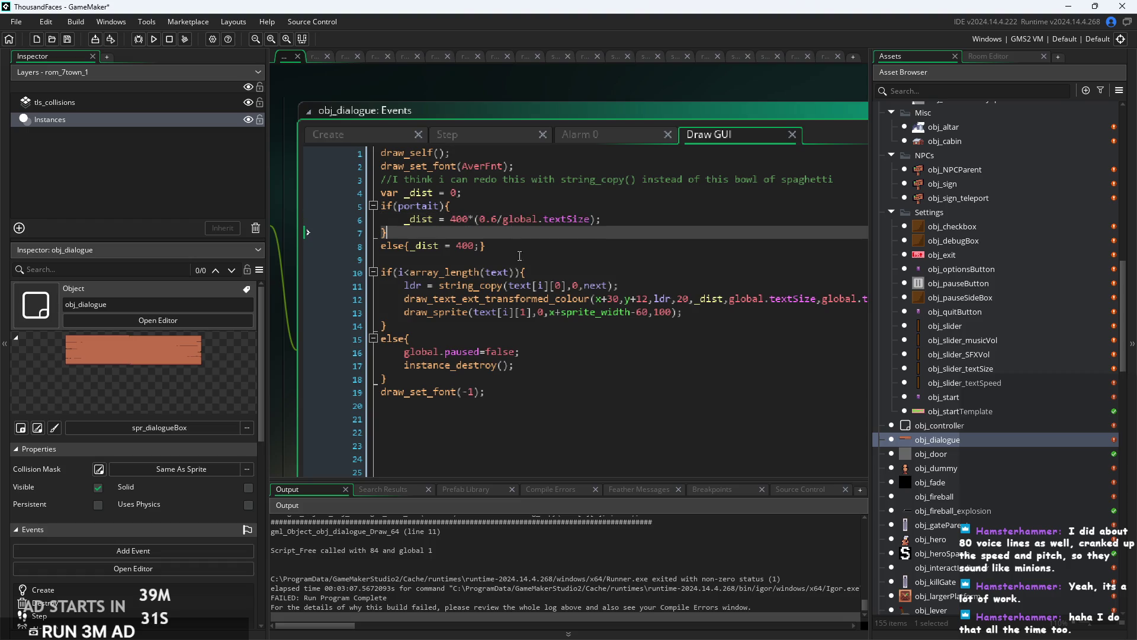
key(Down)
key(Down)
key(Down)
ctrl+scroll(577, 270, down, 1)
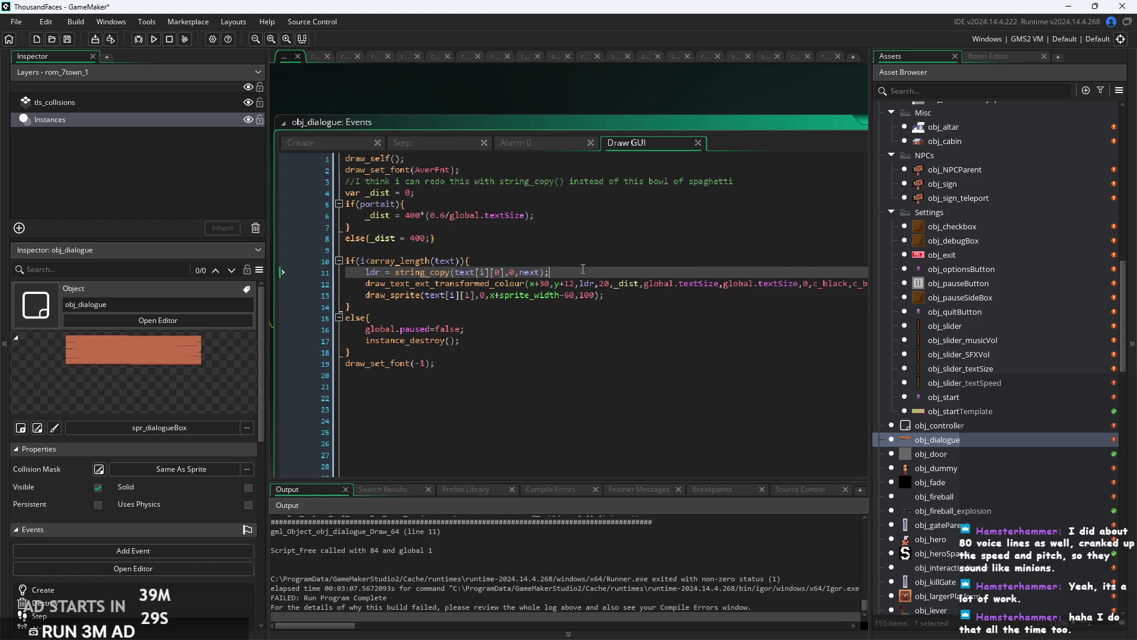
click(494, 281)
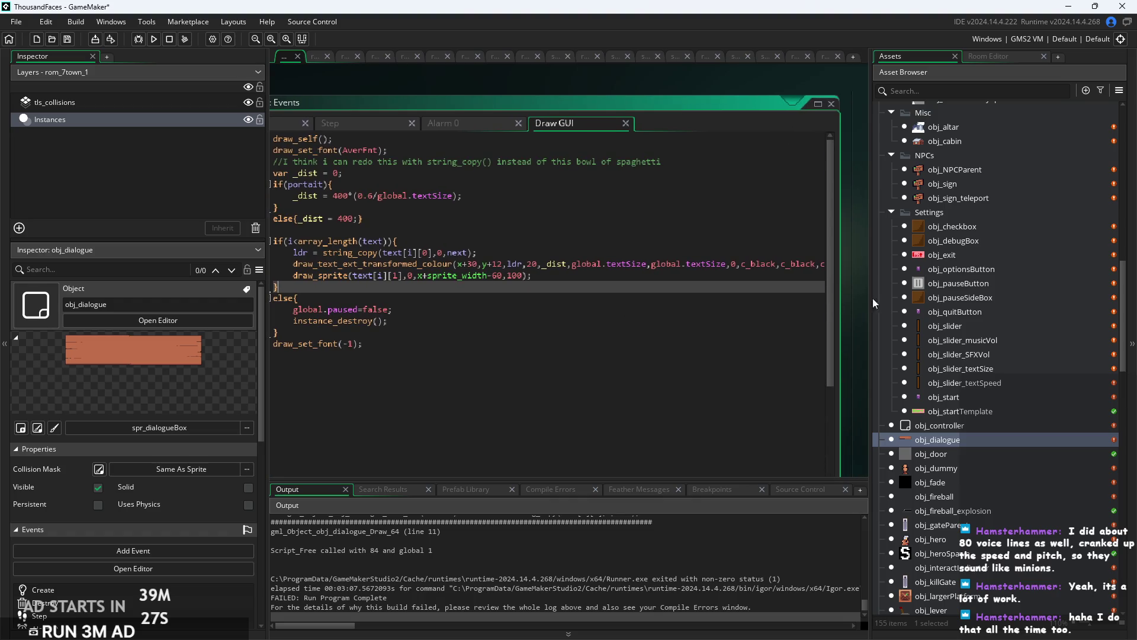
drag(838, 300, 868, 300)
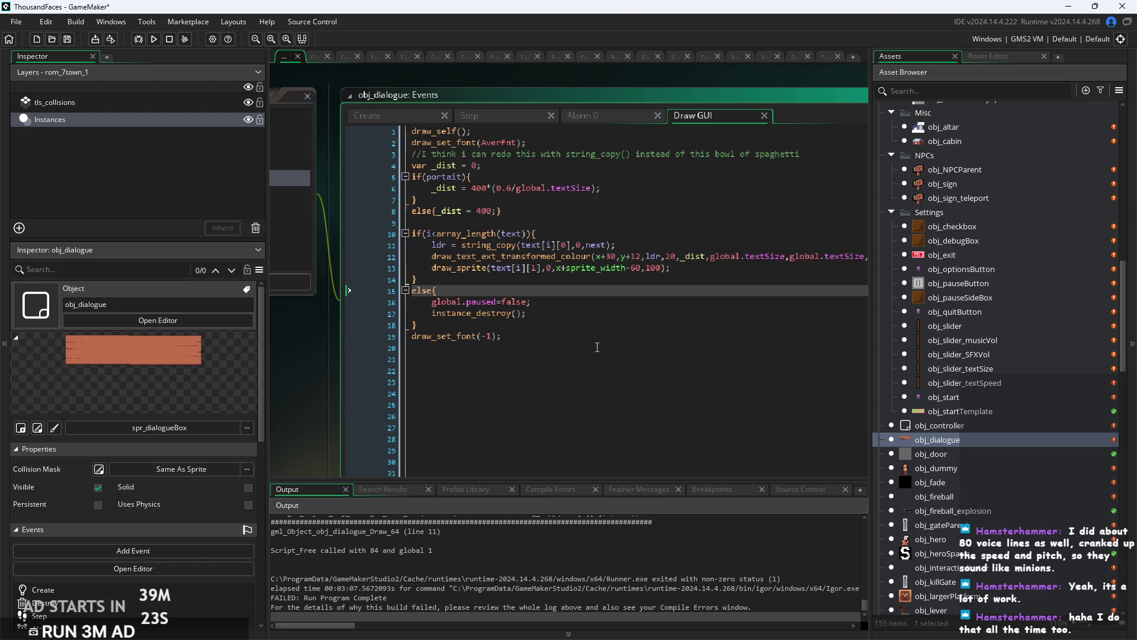
Wrap the draw_sprite line in if(portrait){ and recheck the Alarm 0 and Step code.
key(Up)
key(Up)
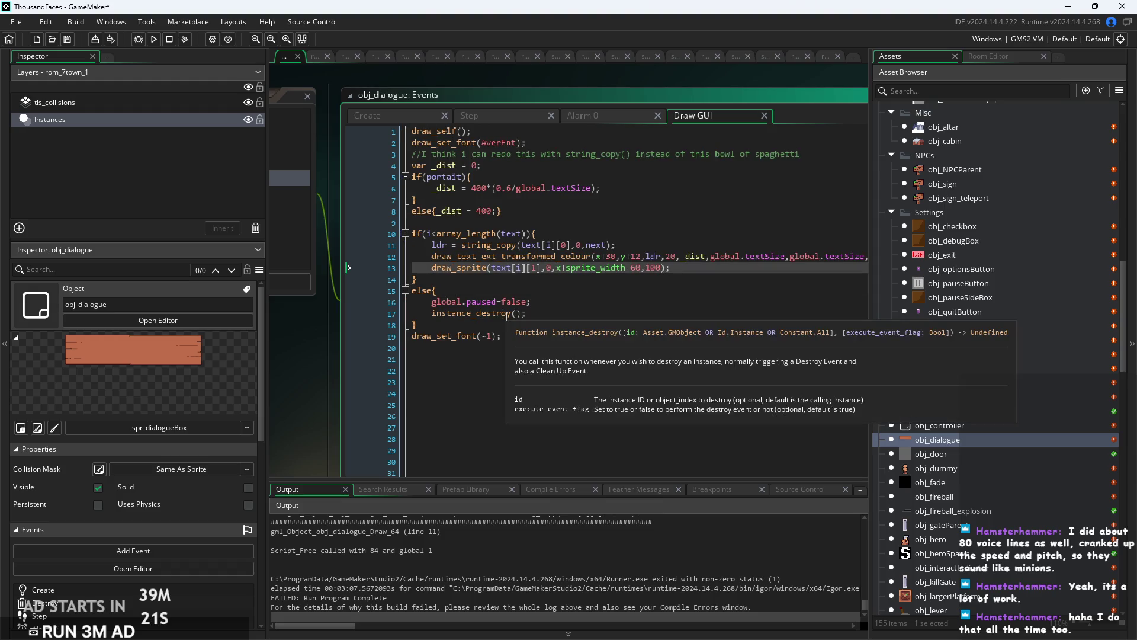
text(if(portrait)
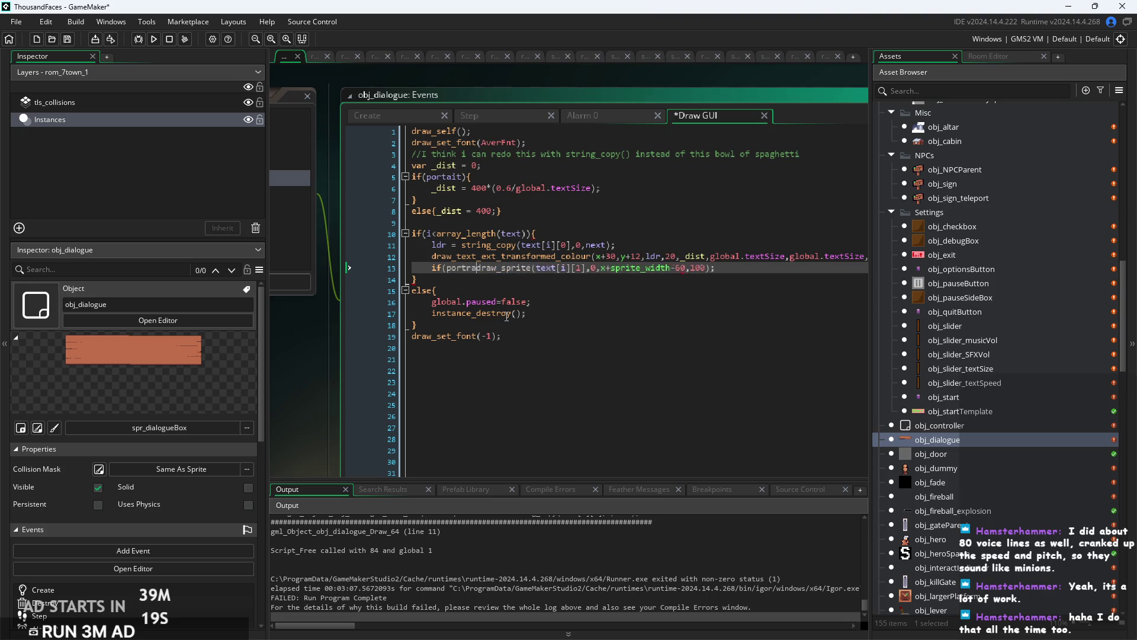
text(){)
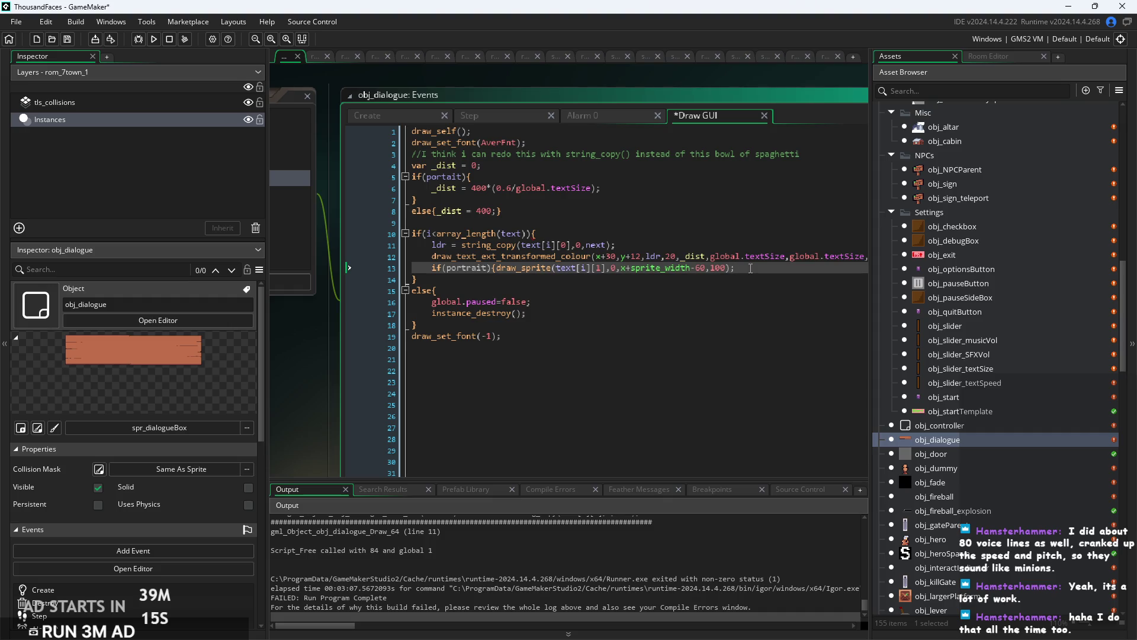
click(646, 255)
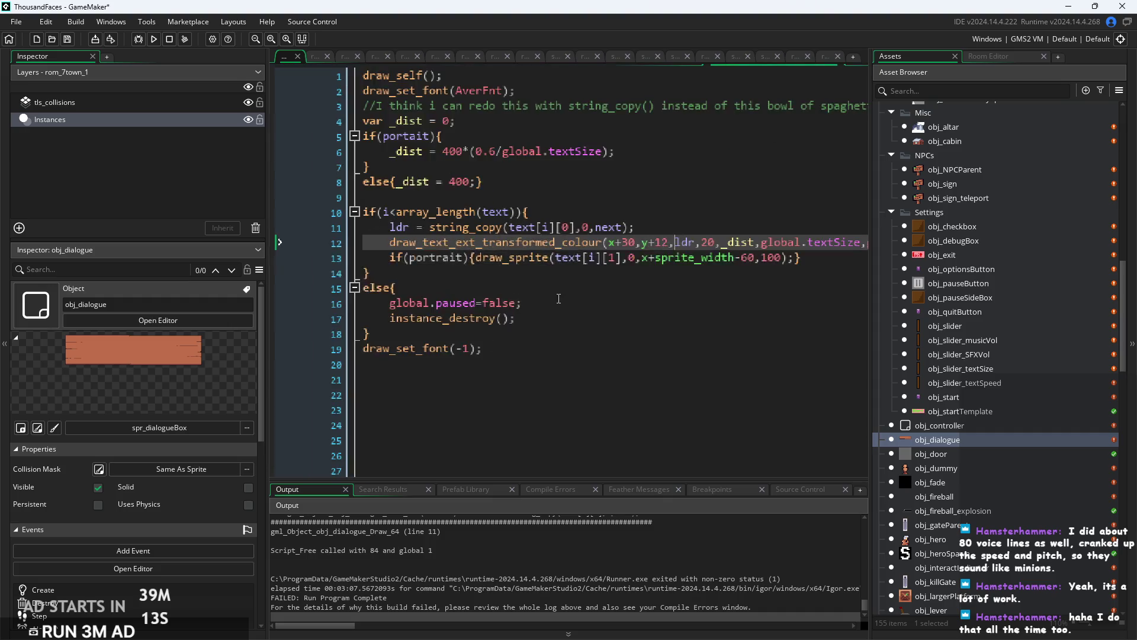
click(580, 105)
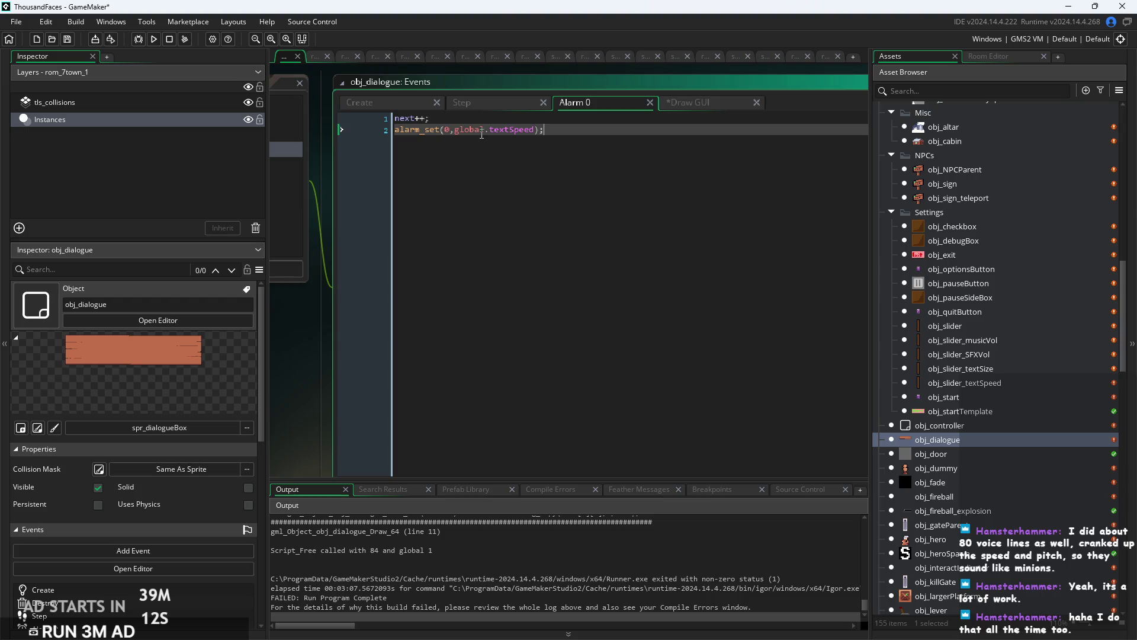
click(487, 104)
click(675, 105)
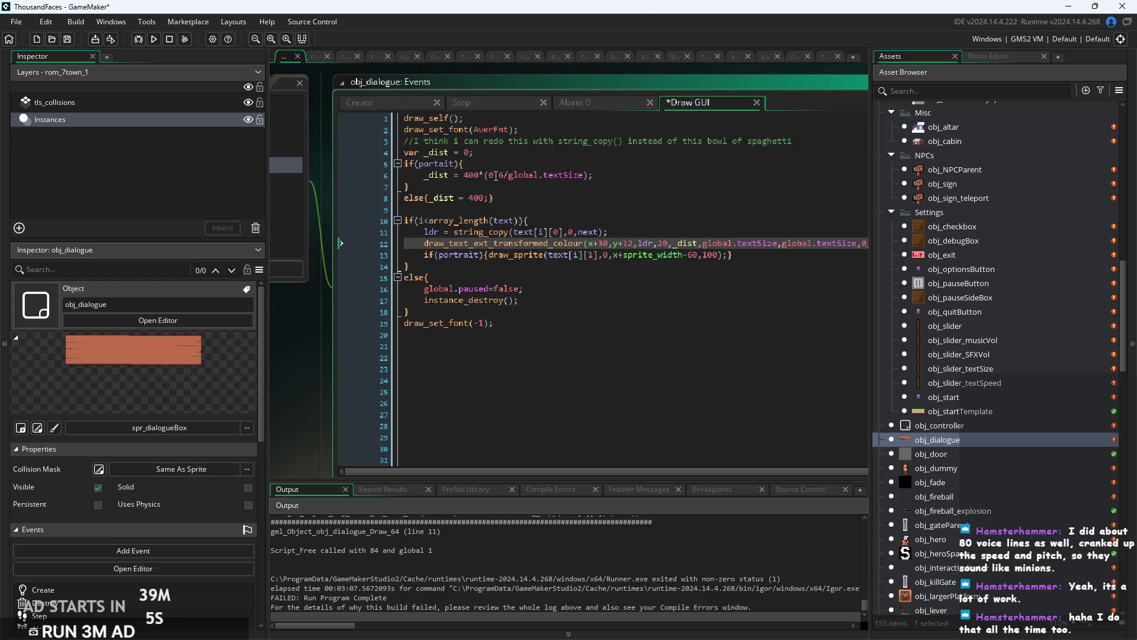
Review the Create code's i=0 initialisation, then build the game and start it from the title screen.
click(388, 110)
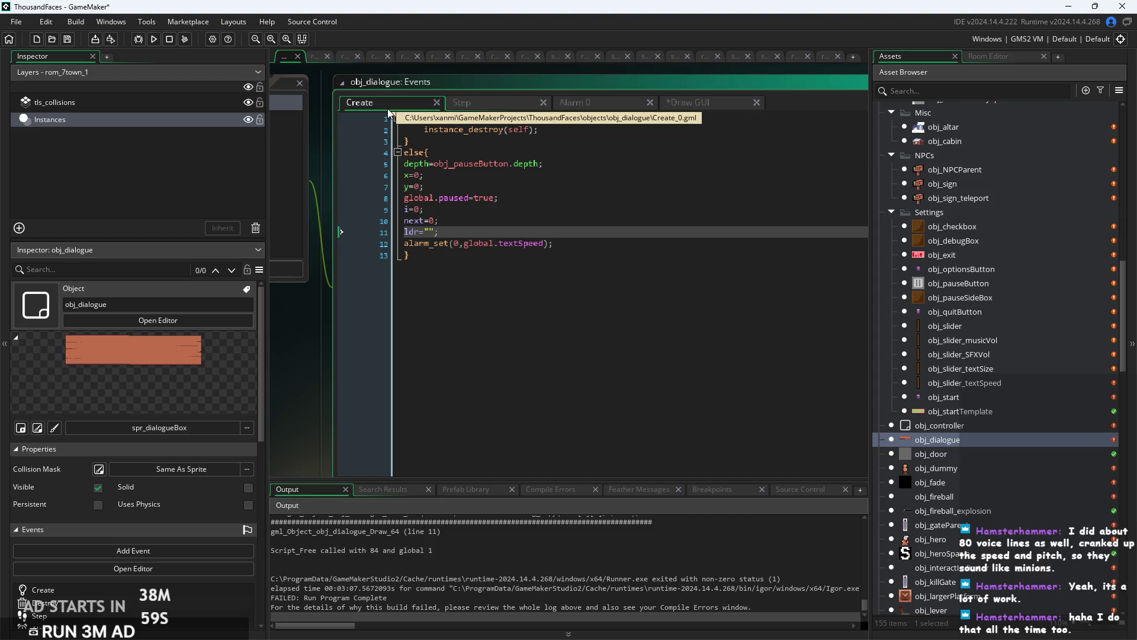
click(514, 210)
click(492, 102)
click(583, 106)
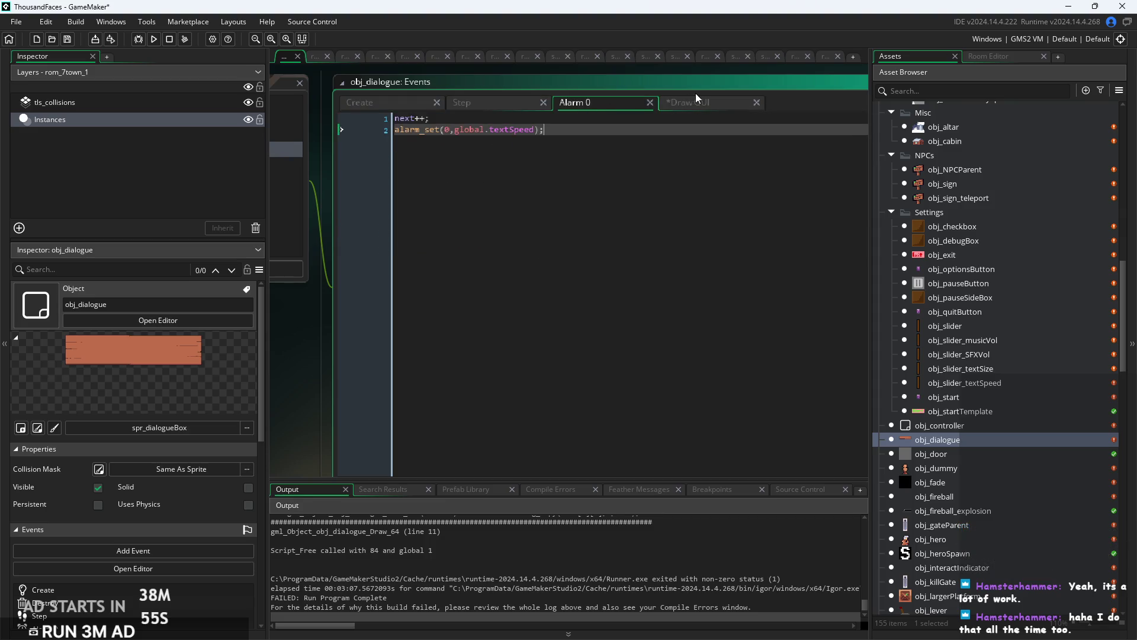
click(698, 101)
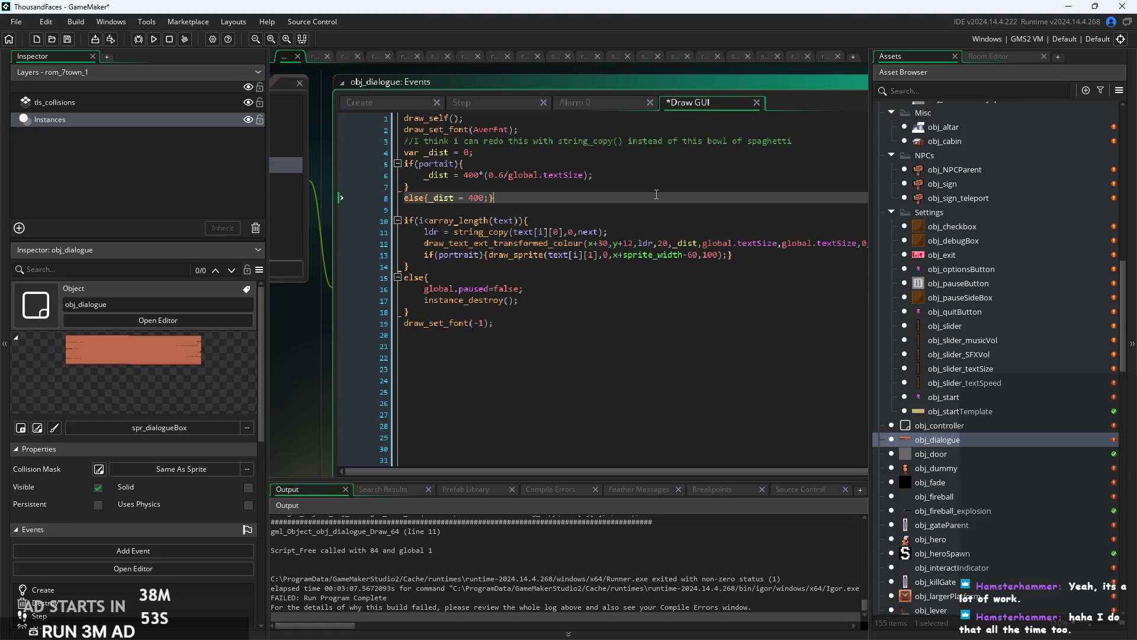
click(153, 39)
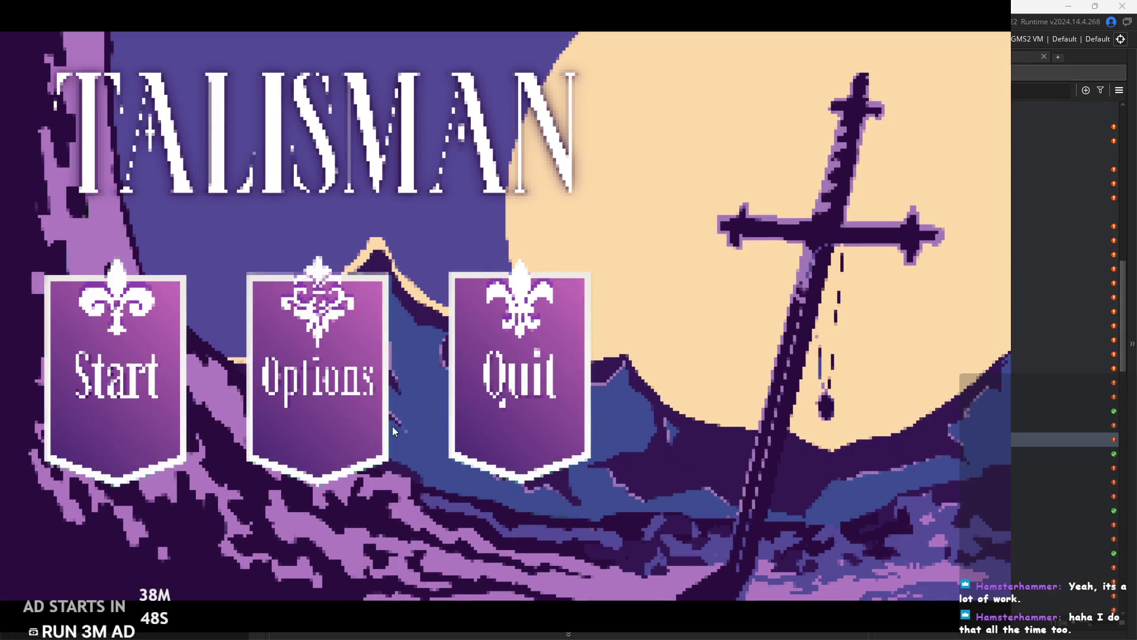
click(87, 366)
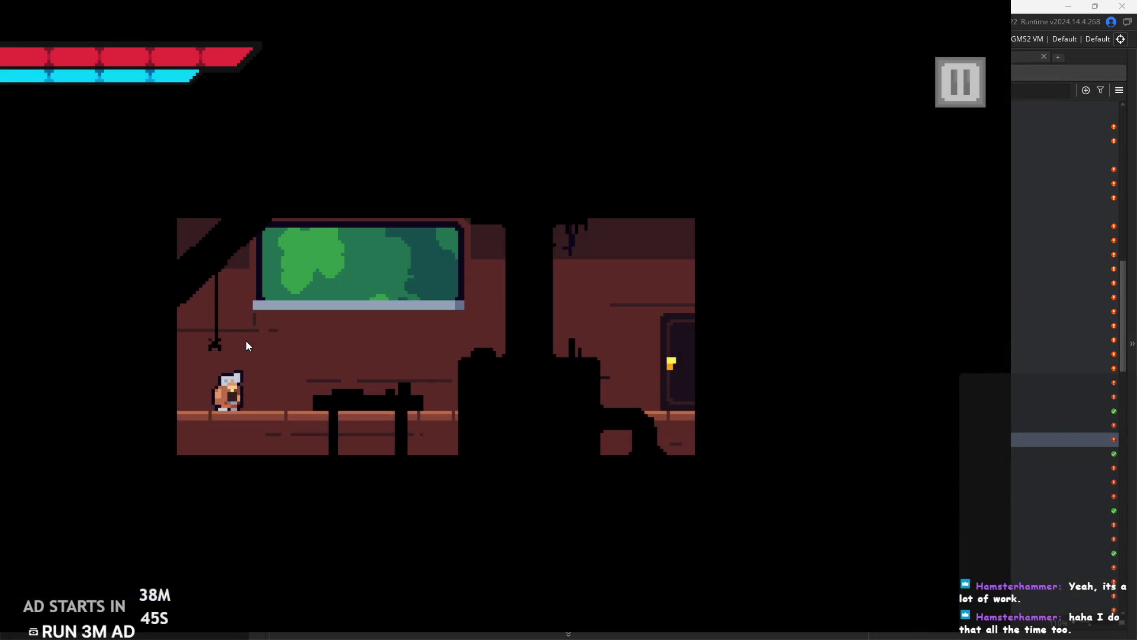
Jump onto the central platform until the game crashes, then select the failing string_copy text[i] line in the error.
key(Right)
key(space)
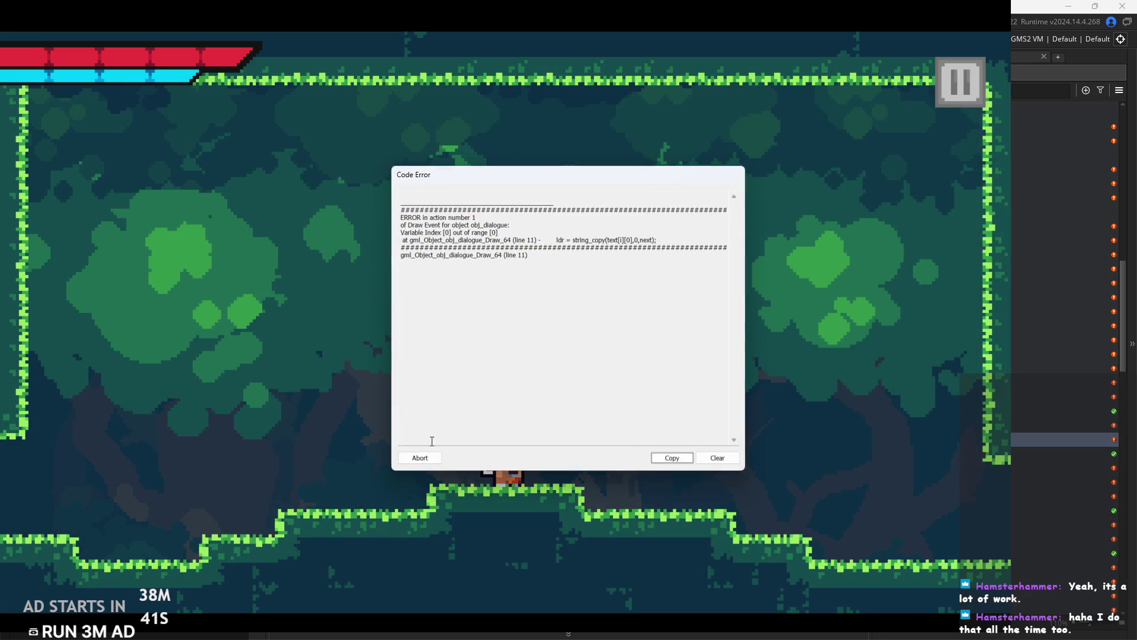
mouse_move(467, 241)
mouse_down()
mouse_move(509, 222)
mouse_move(489, 375)
mouse_up()
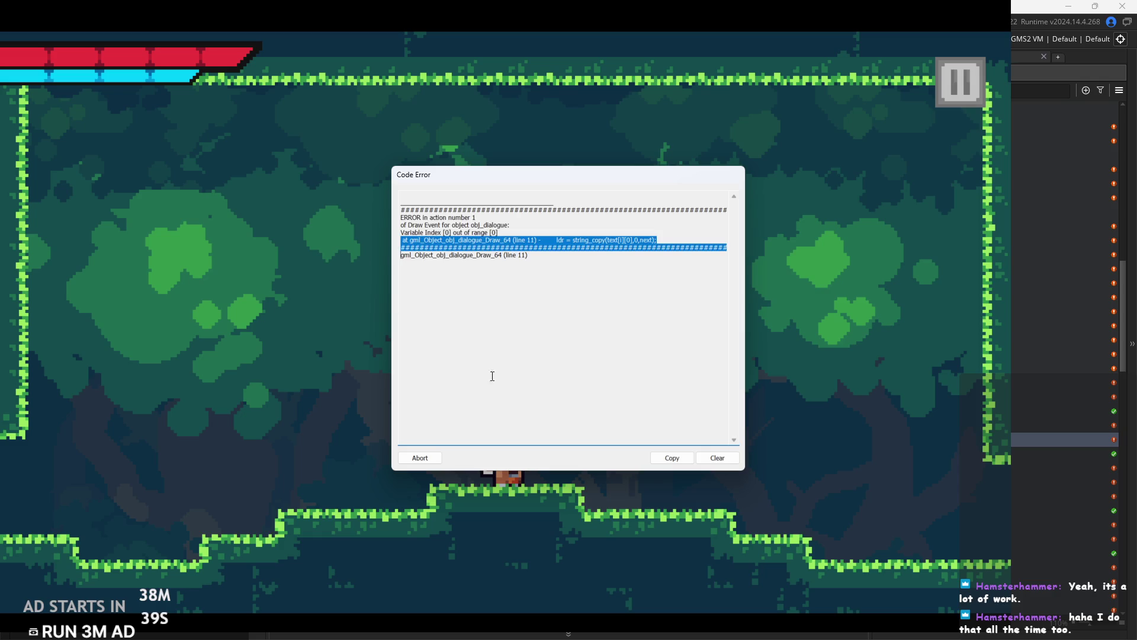
click(490, 376)
drag(509, 235, 403, 219)
click(405, 238)
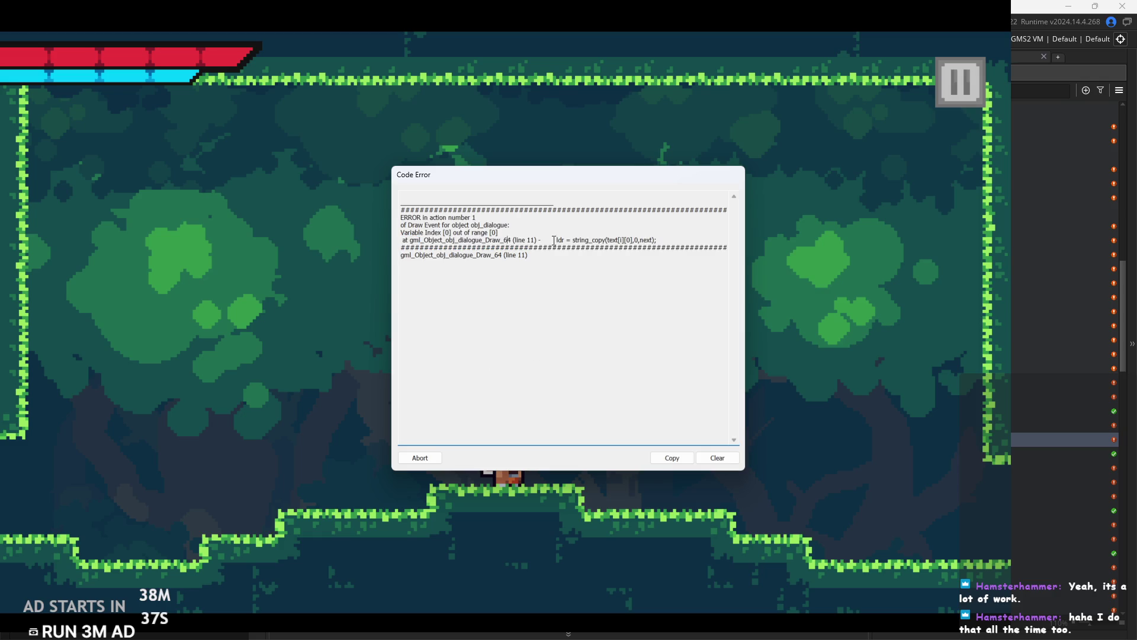
drag(528, 255, 565, 240)
click(620, 240)
Abort the crashed game, scroll past the Draw GUI code, and open the obj_hero object editor.
click(427, 457)
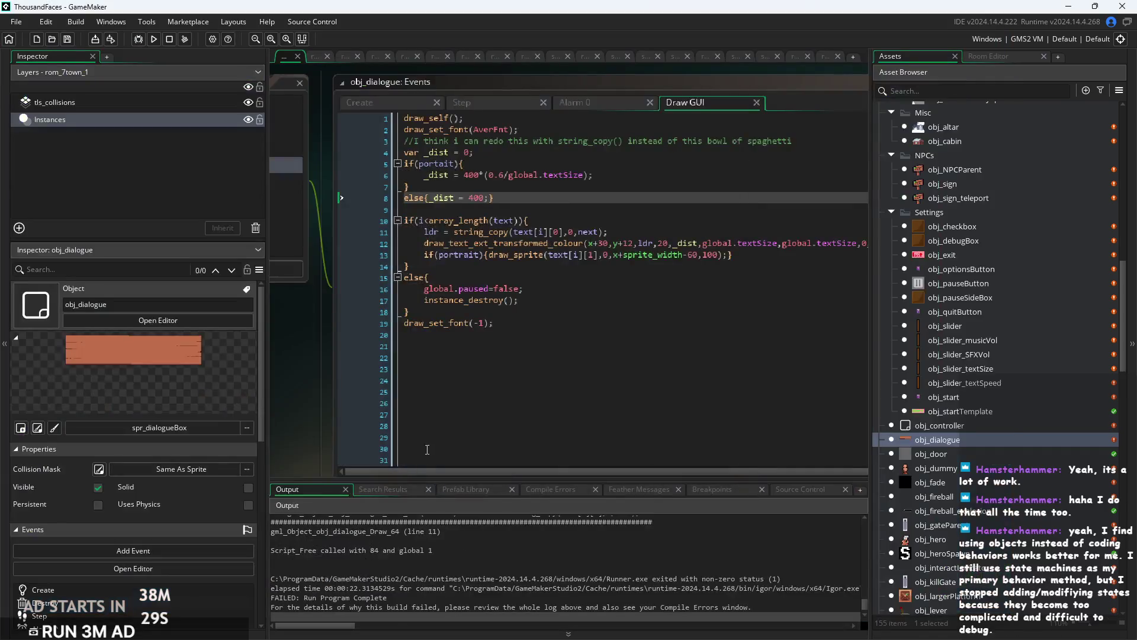
click(556, 332)
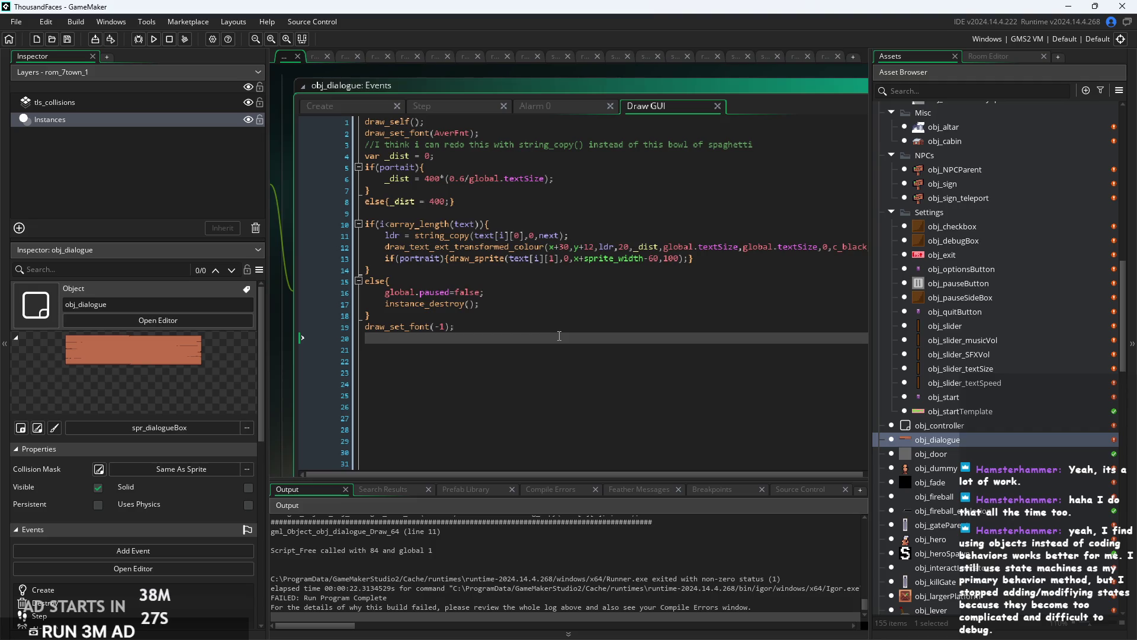
ctrl+scroll(559, 336, down, 1)
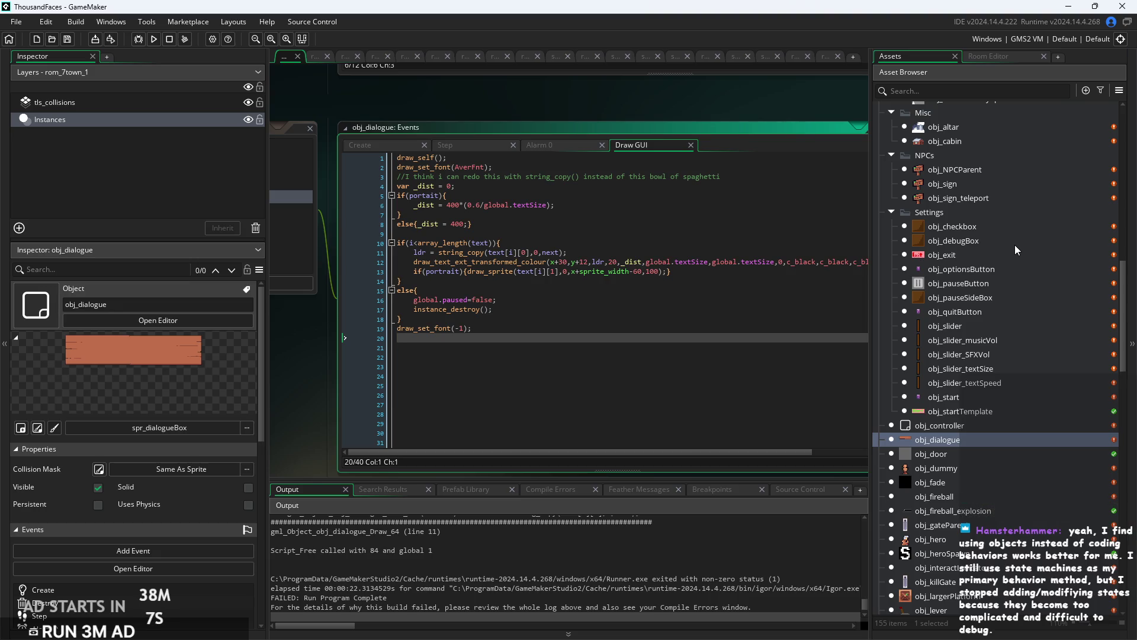
scroll(964, 307, down, 2)
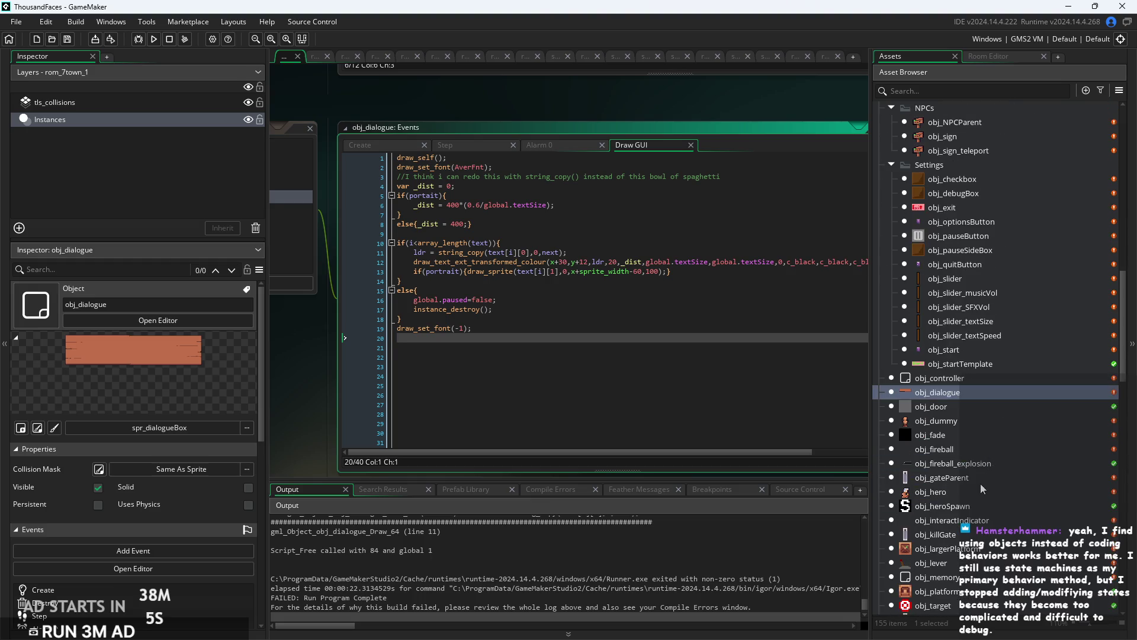
double_click(976, 491)
Open obj_hero's Create code and highlight the movement state flags from running through jumpFall.
drag(563, 302, 395, 340)
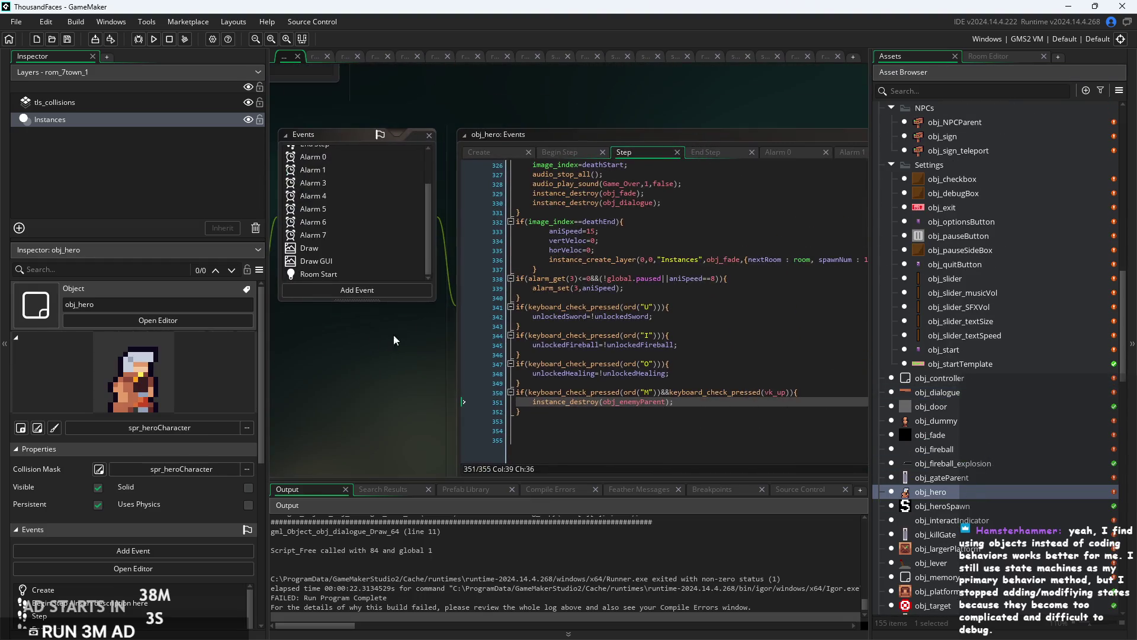
click(483, 158)
scroll(634, 337, up, 4)
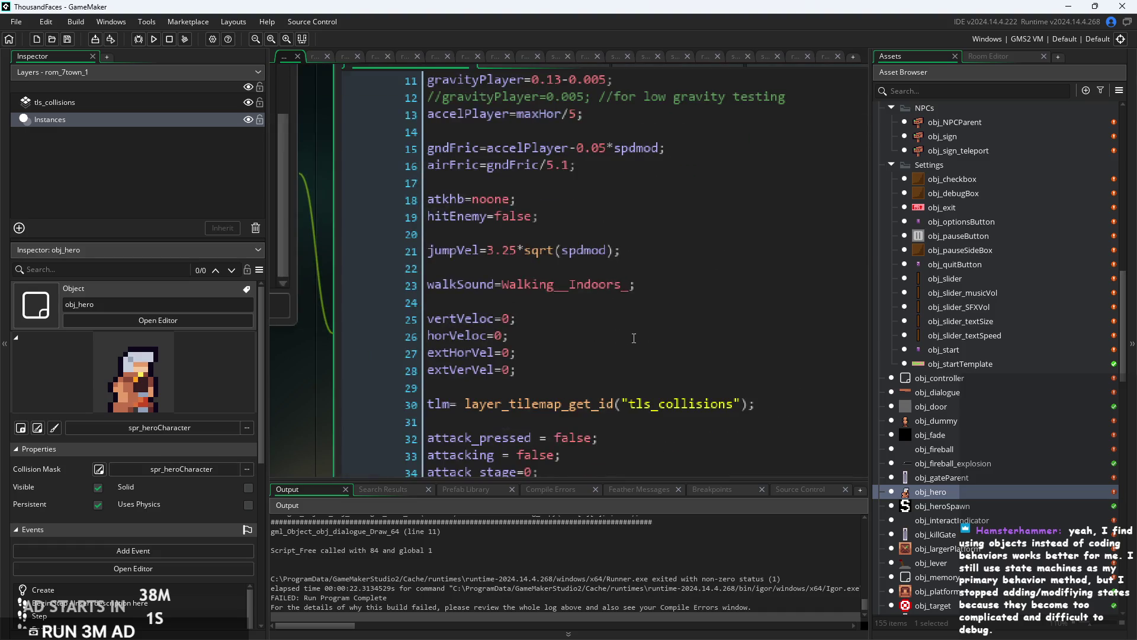
scroll(634, 337, down, 19)
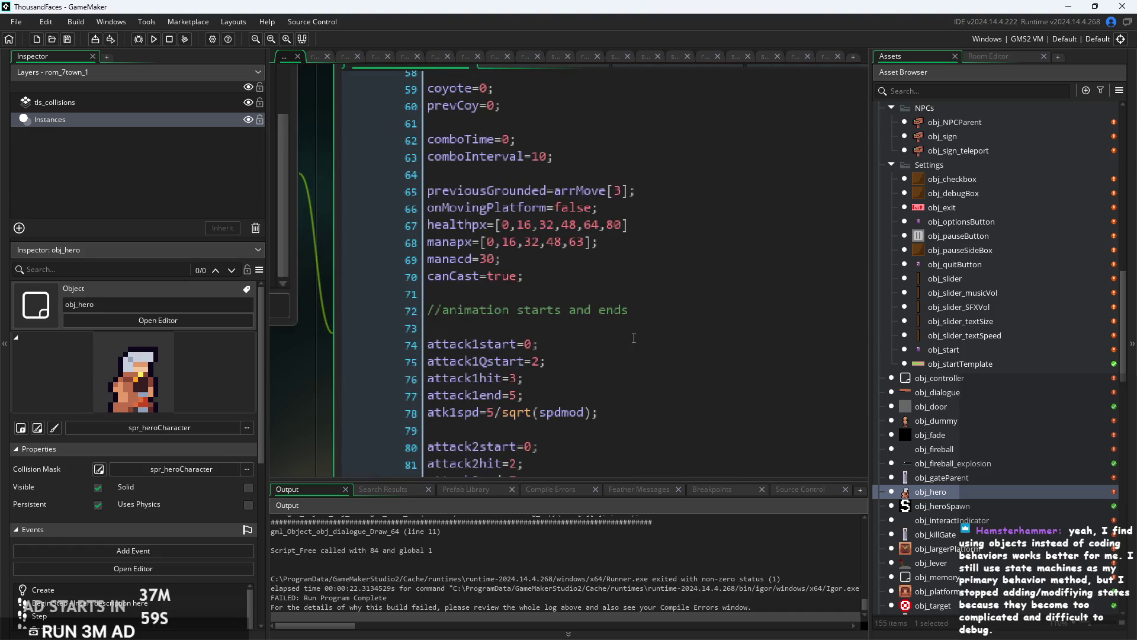
scroll(655, 340, down, 12)
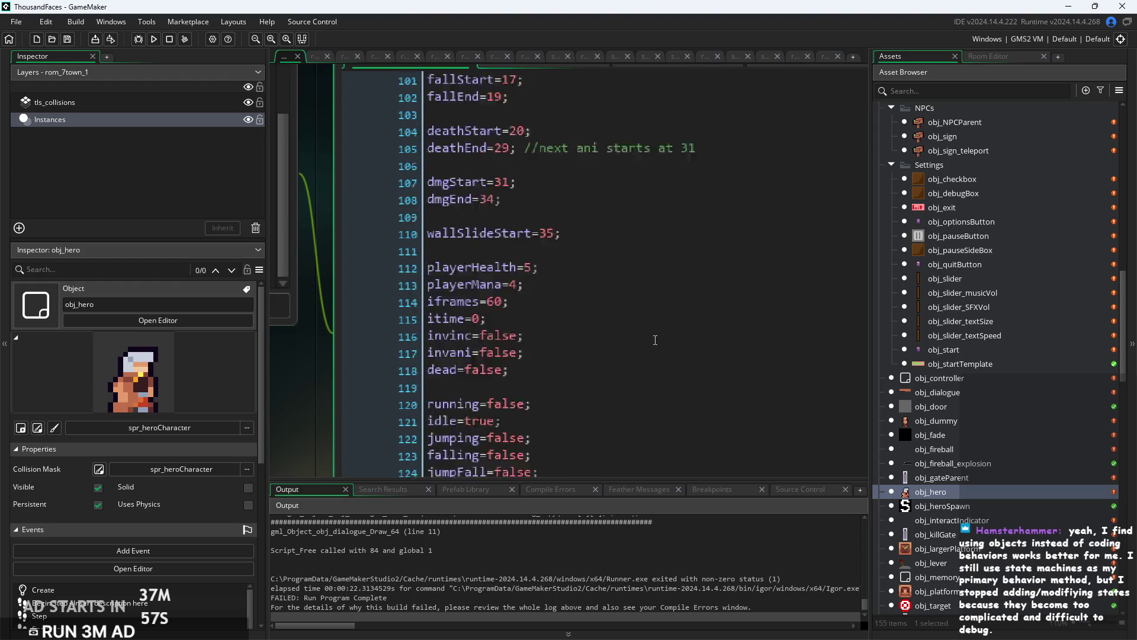
scroll(654, 340, down, 1)
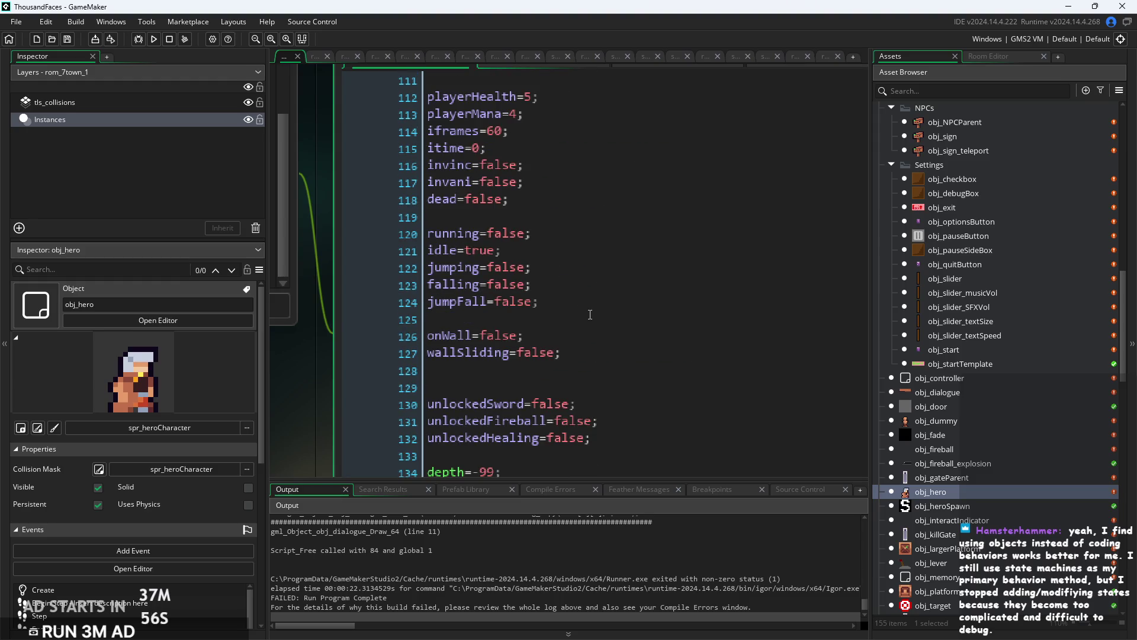
mouse_move(590, 314)
mouse_down()
mouse_move(427, 252)
mouse_move(428, 235)
mouse_up()
click(483, 245)
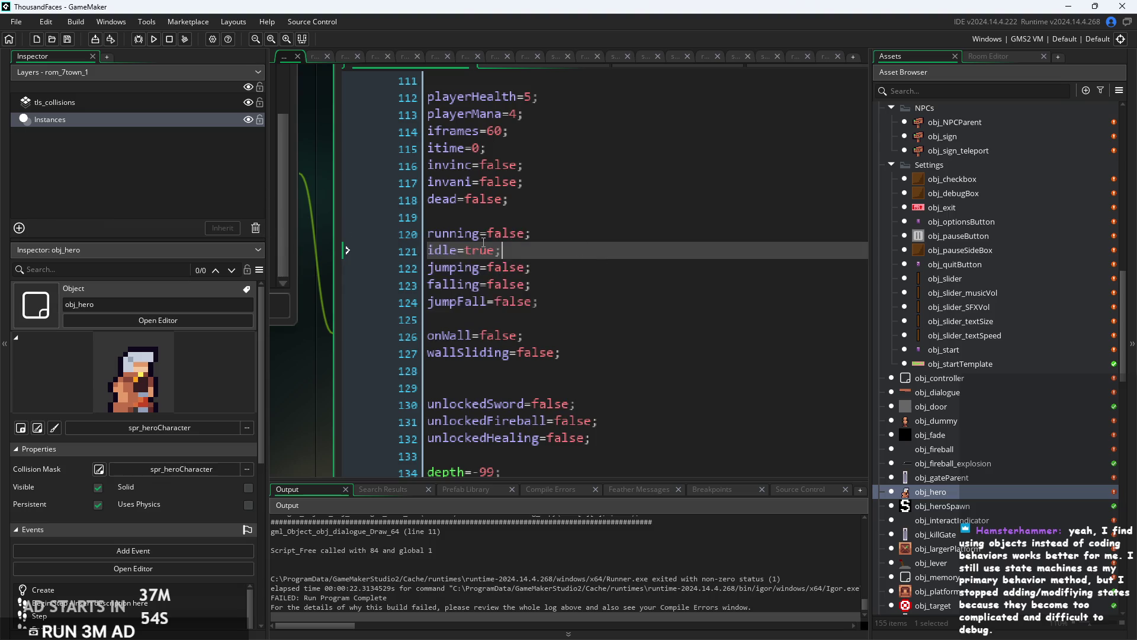
scroll(483, 242, up, 2)
drag(628, 335, 403, 230)
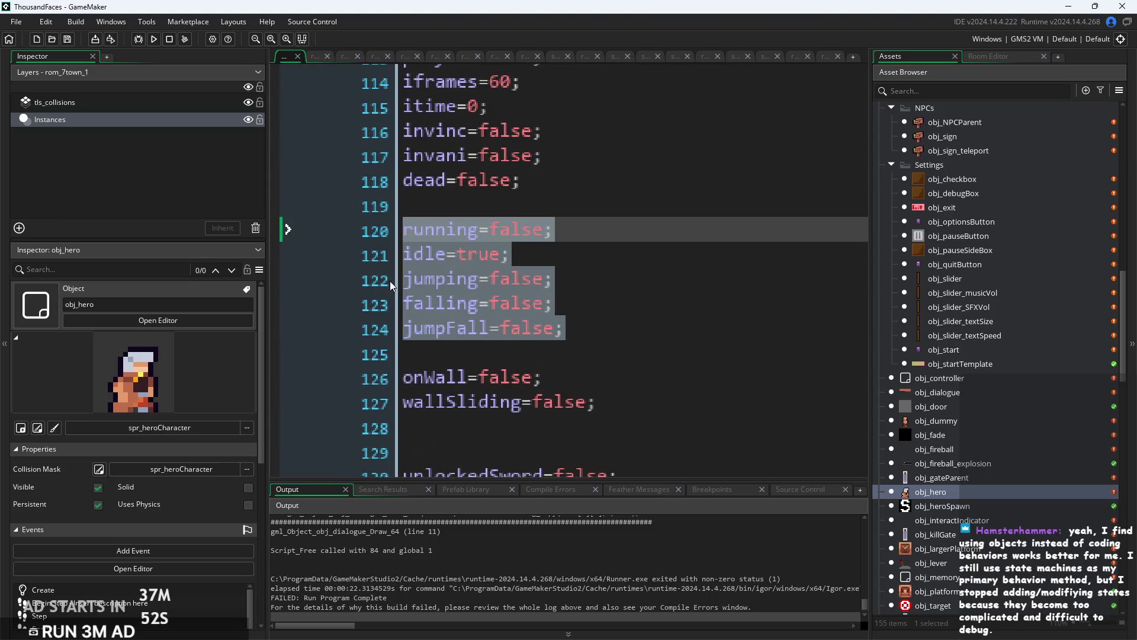
Review obj_hero's remaining state variables down to the iframes line and empty line 109.
ctrl+scroll(705, 339, down, 3)
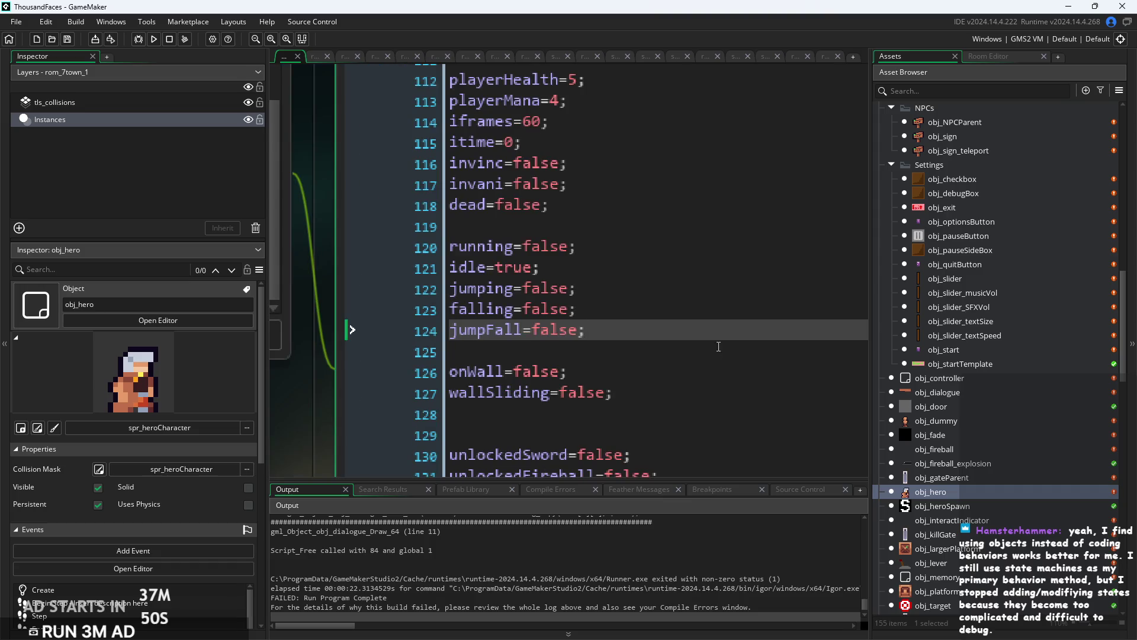
scroll(559, 282, down, 1)
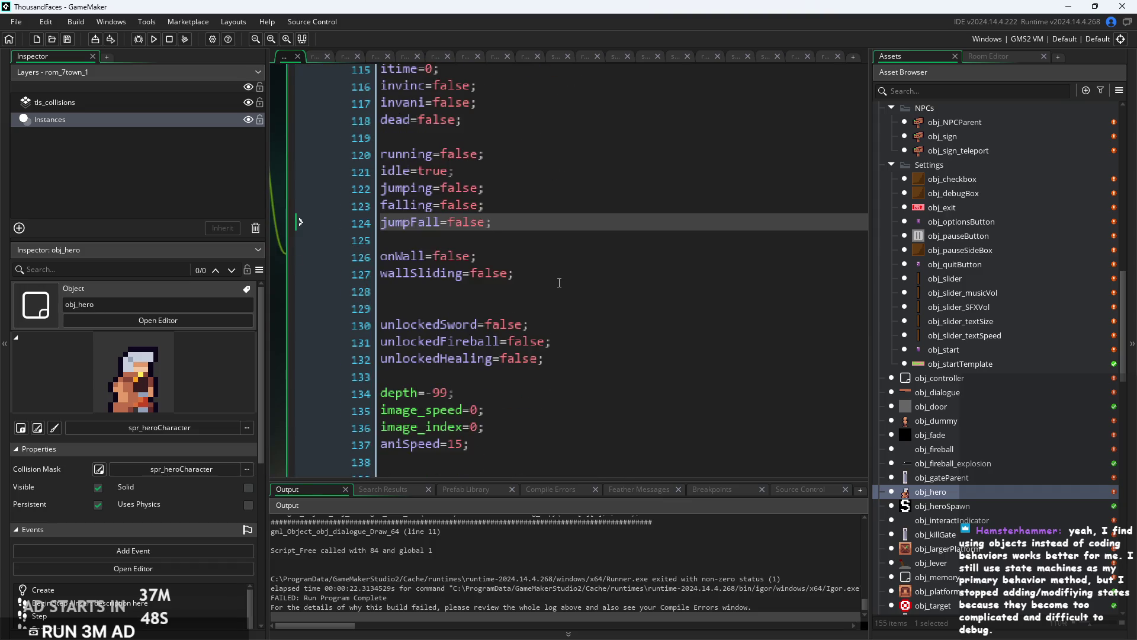
mouse_move(544, 282)
mouse_down()
mouse_move(521, 260)
mouse_move(515, 155)
mouse_up()
click(557, 234)
scroll(576, 267, up, 5)
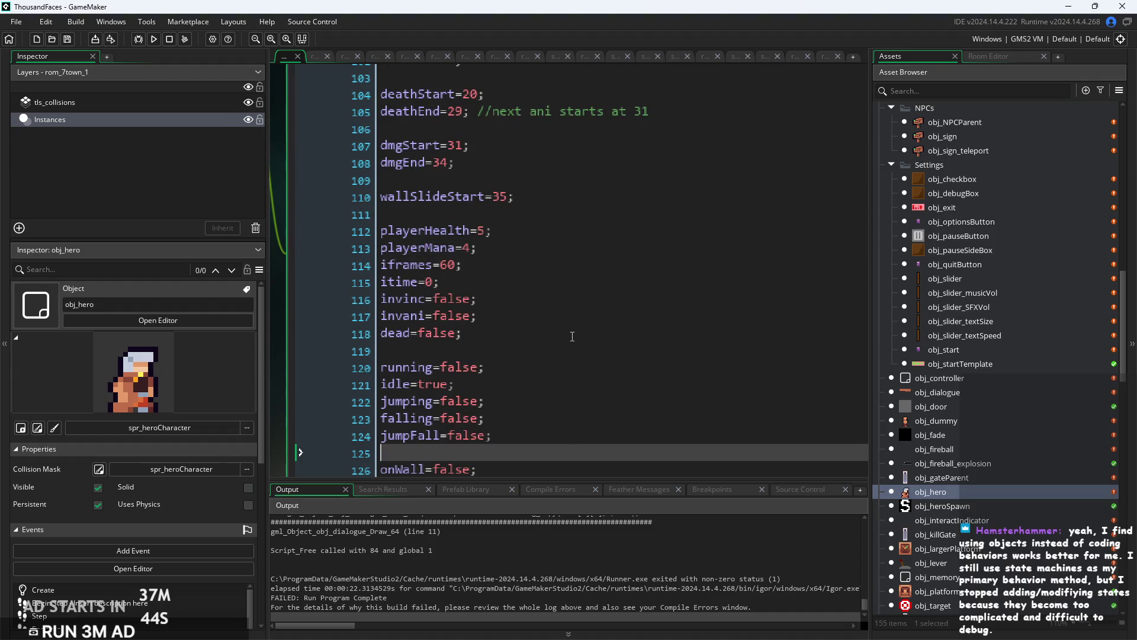
scroll(572, 336, up, 2)
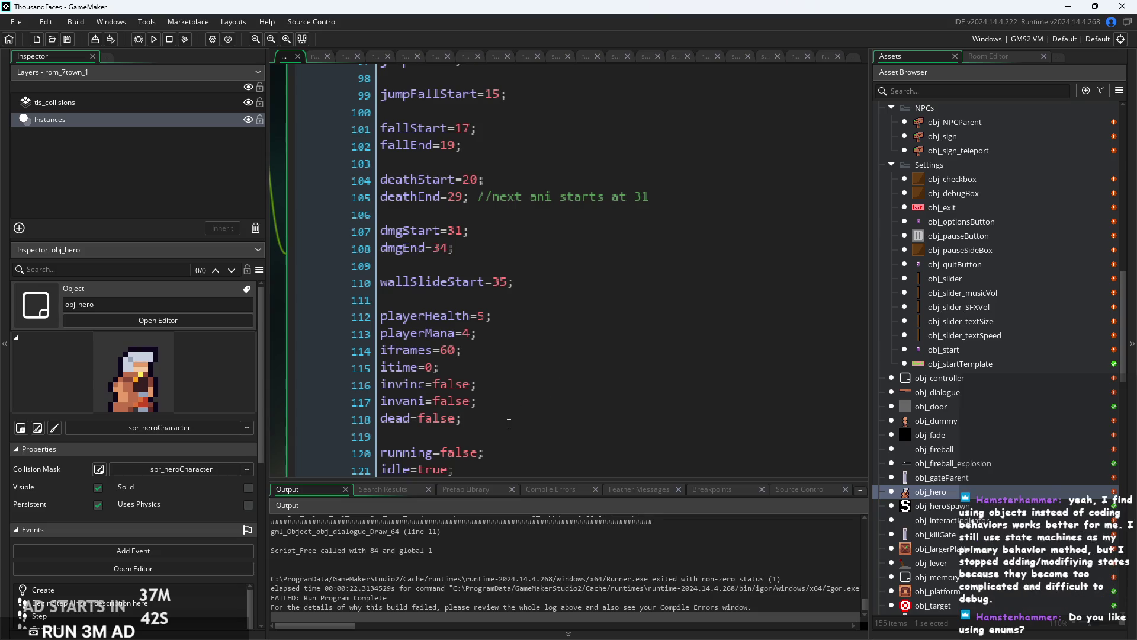
scroll(531, 416, down, 2)
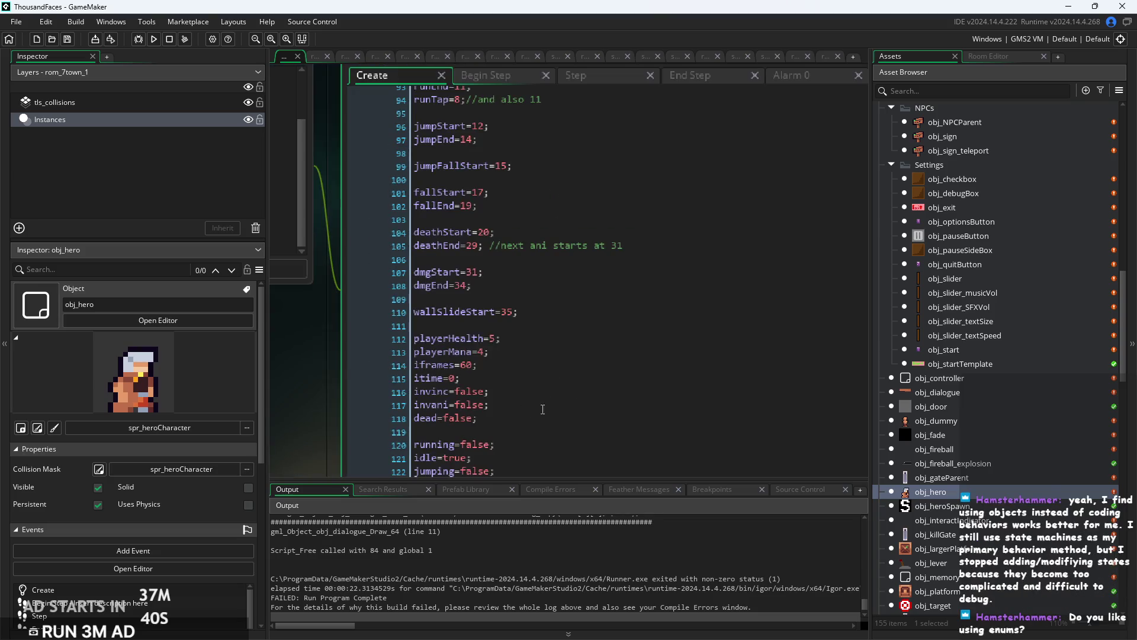
click(609, 372)
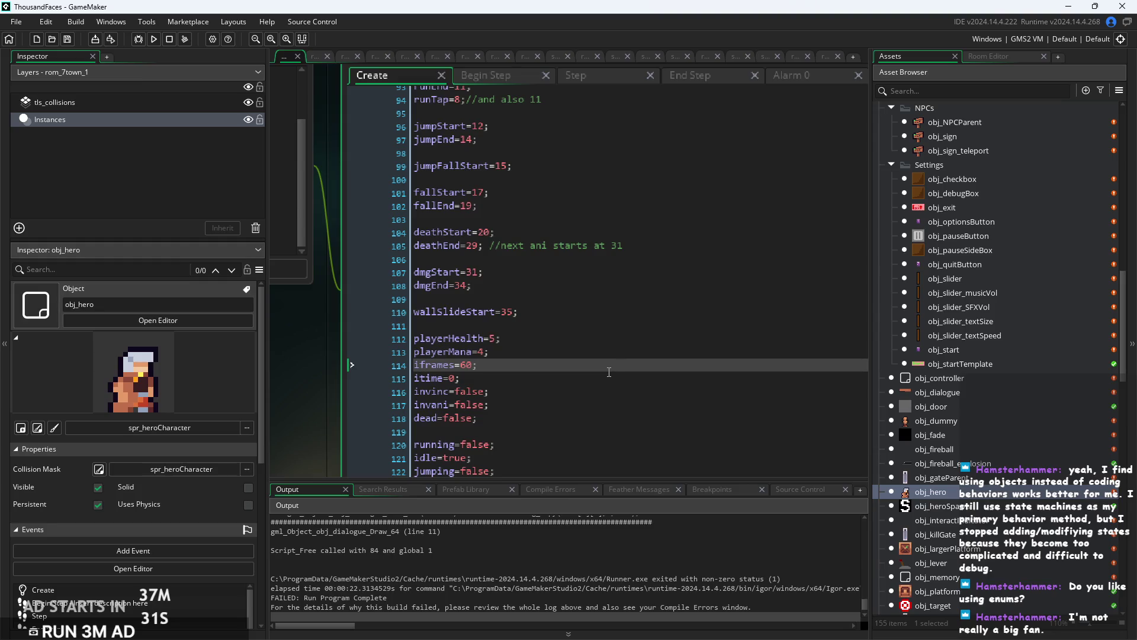
click(635, 298)
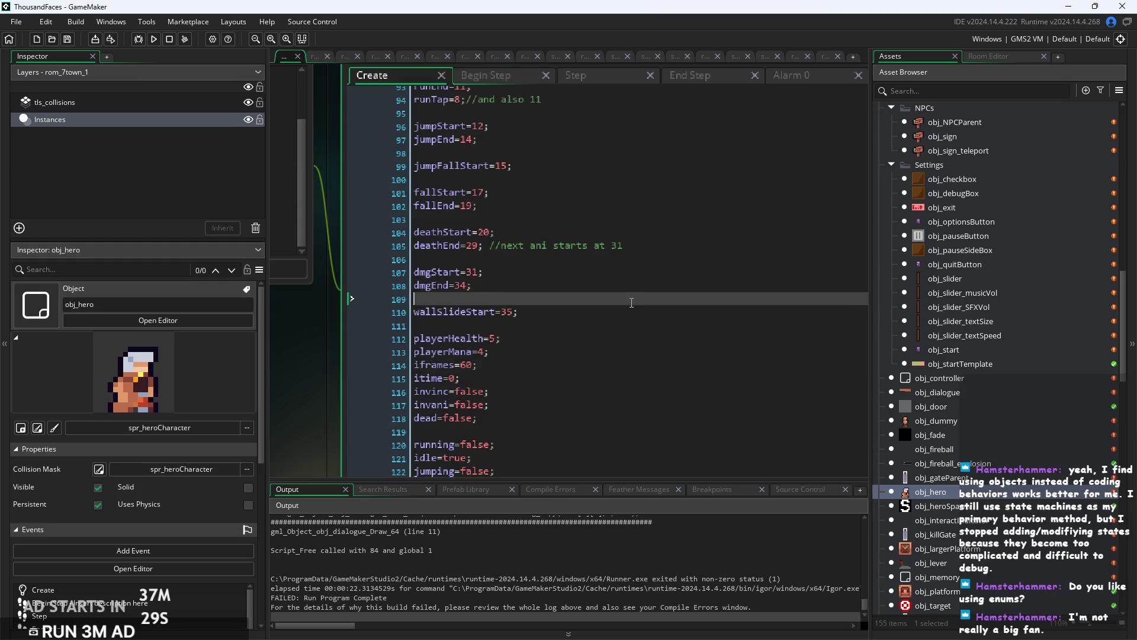
scroll(636, 297, up, 4)
scroll(636, 297, up, 15)
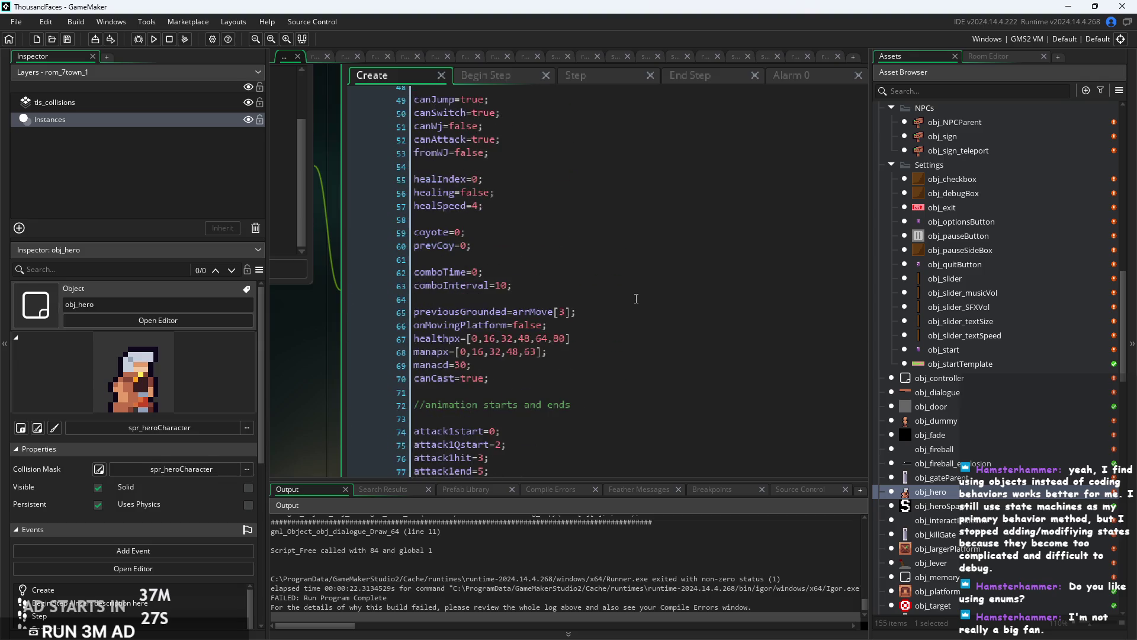
scroll(636, 299, up, 6)
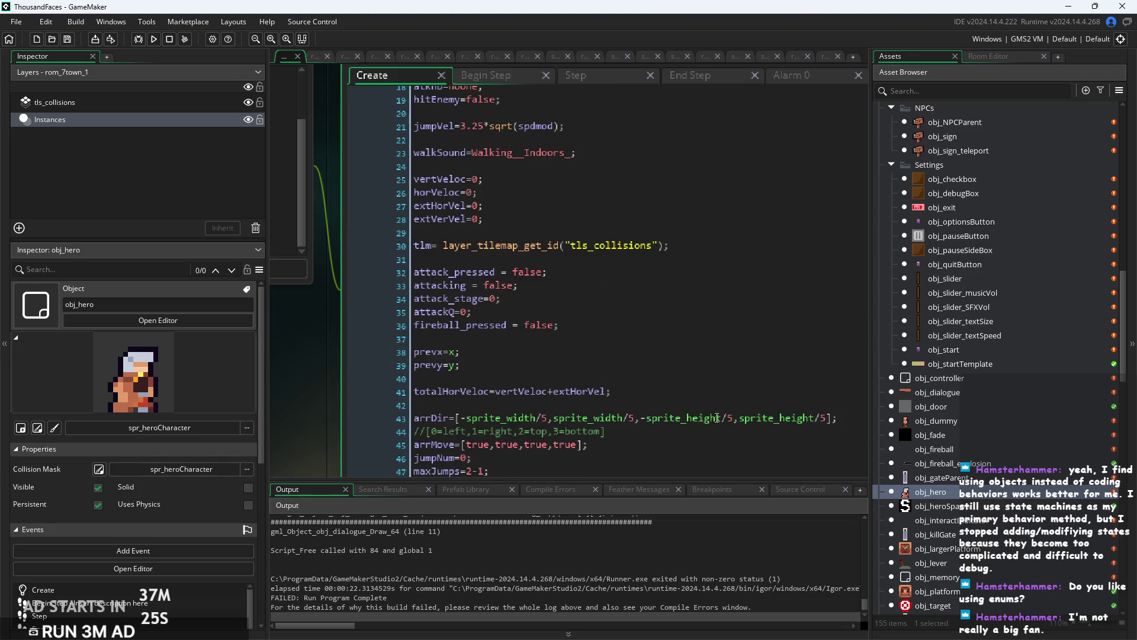
Examine the direction index comment on line 44 of obj_hero's Create code.
click(531, 432)
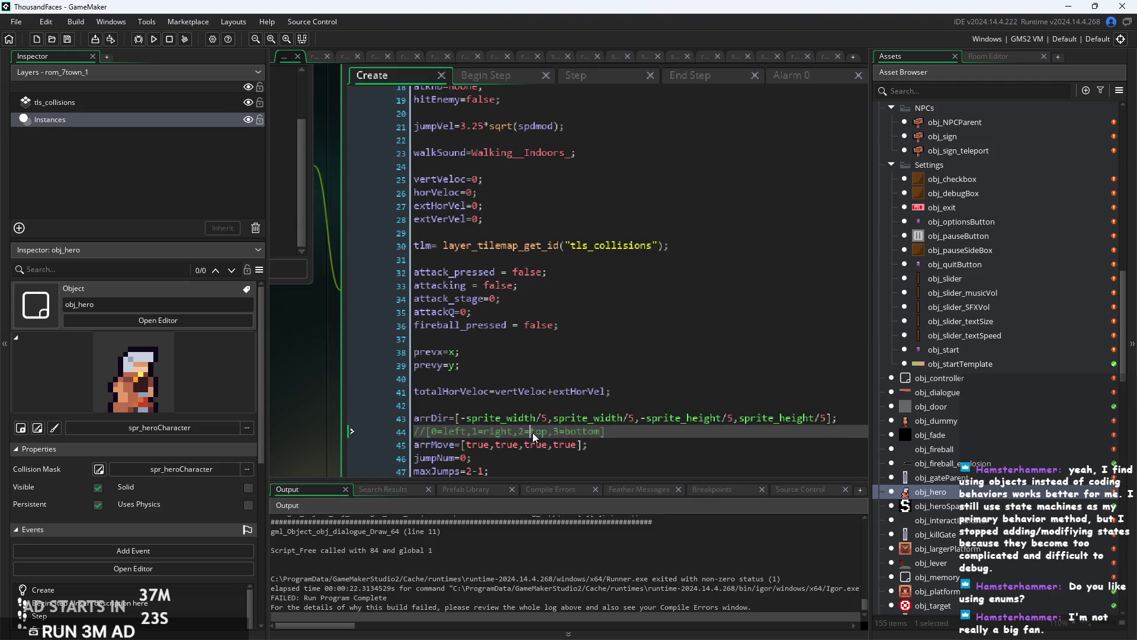
ctrl+scroll(532, 432, up, 5)
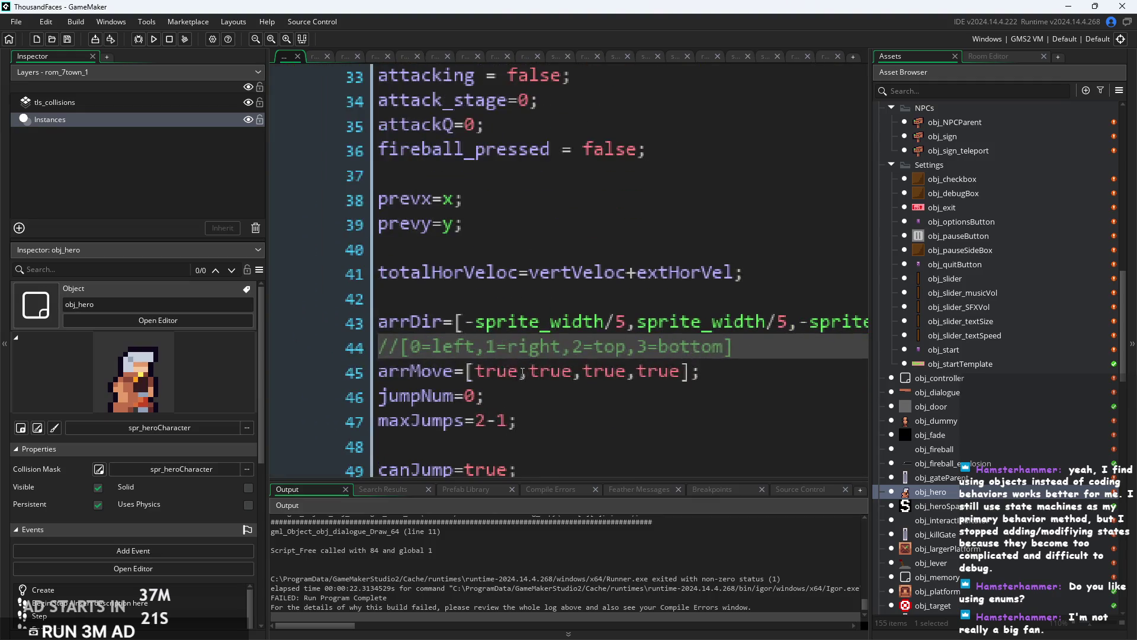
click(442, 346)
ctrl+scroll(494, 338, down, 2)
drag(354, 332, 581, 332)
Step through the true/false values in arrMove and move down to the maxJumps line.
click(436, 353)
drag(369, 333, 389, 333)
click(416, 353)
click(472, 353)
click(554, 353)
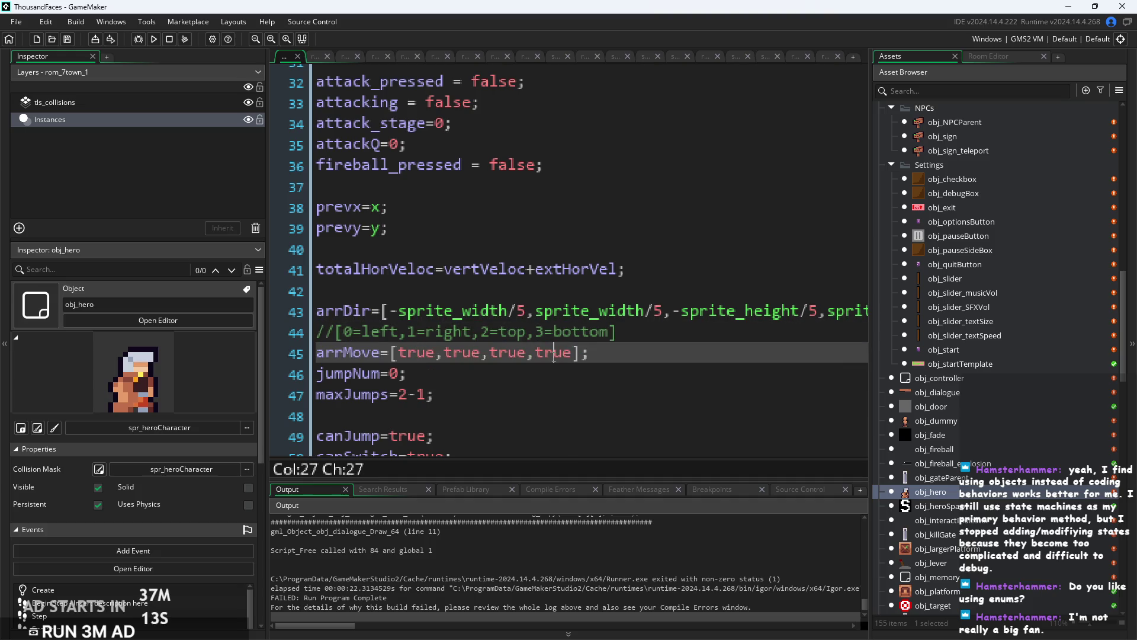
click(643, 359)
scroll(643, 359, down, 2)
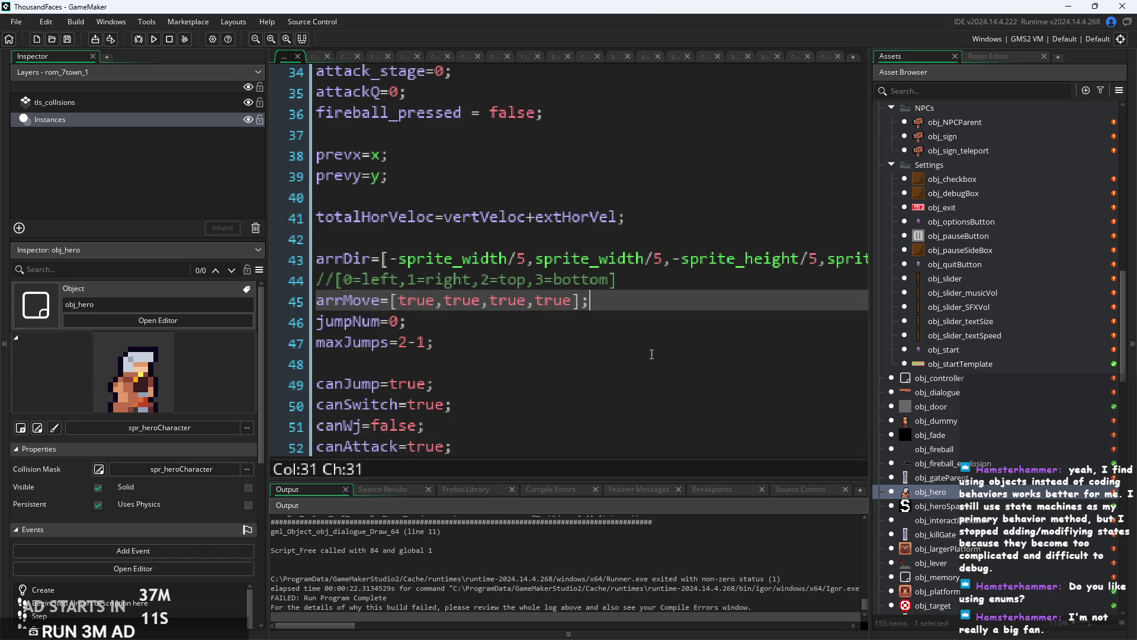
click(567, 322)
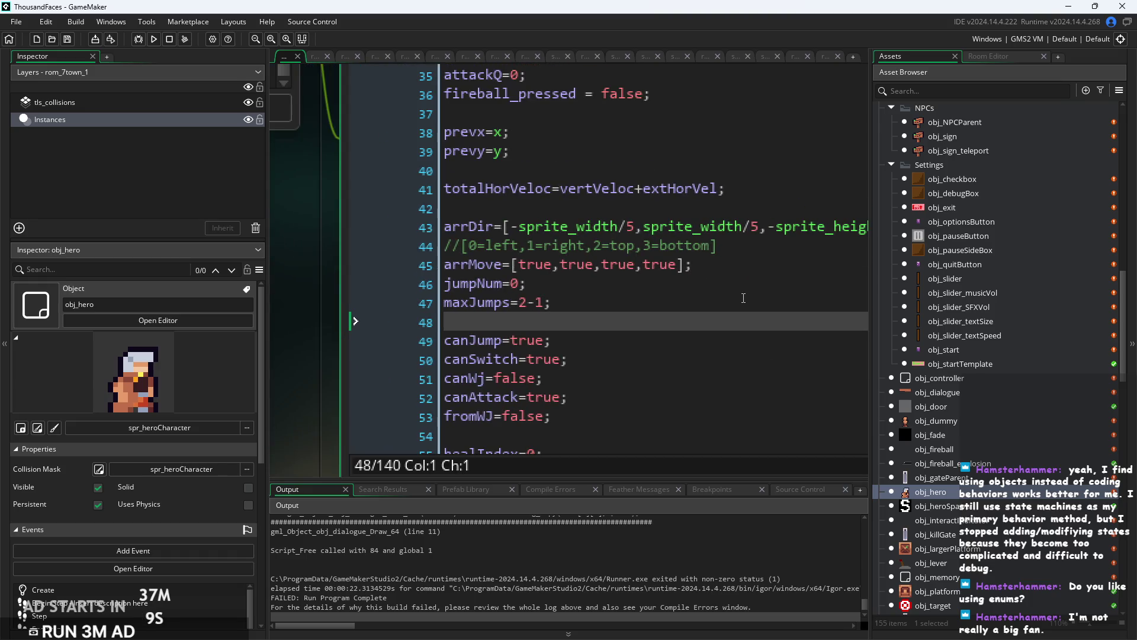
click(743, 298)
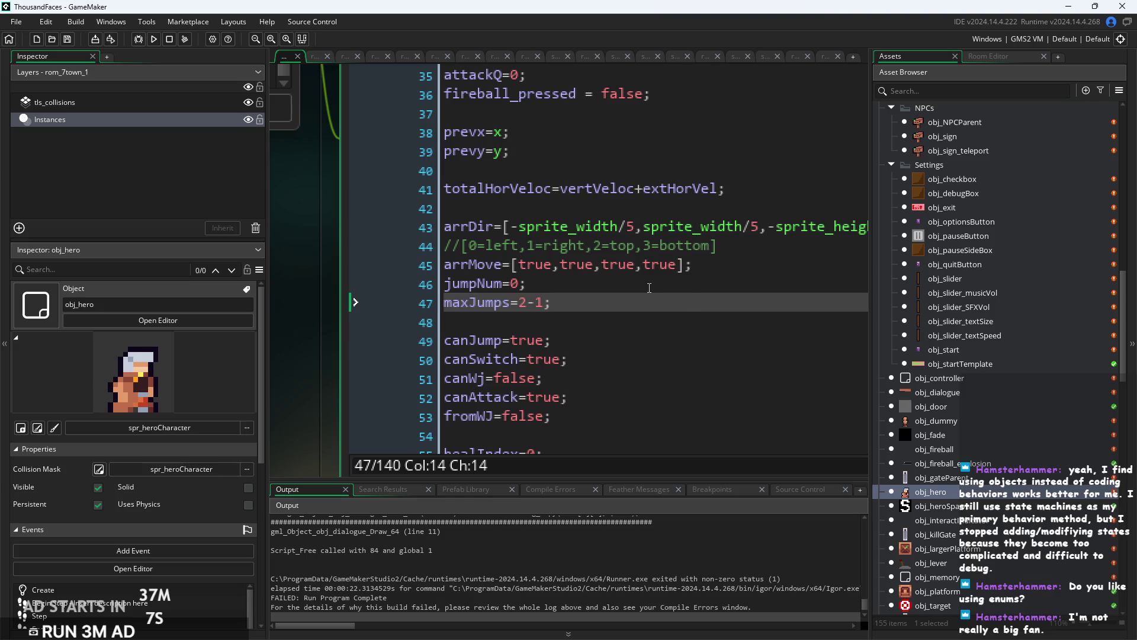
Build and run the game to a successful completion, then select obj_dialogue in the assets.
click(153, 39)
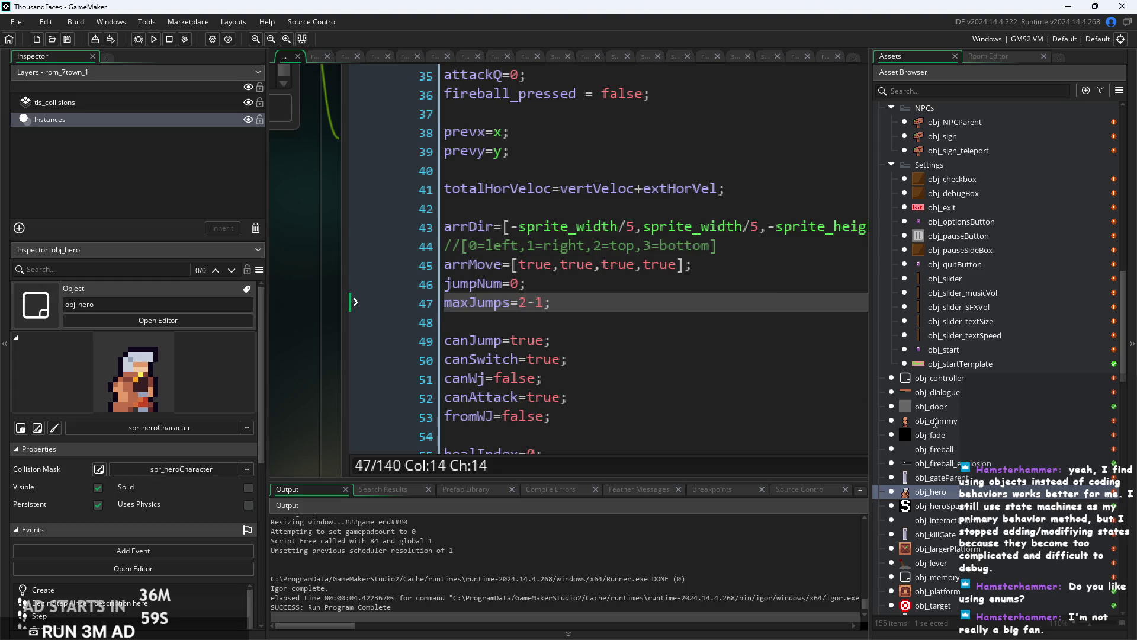
scroll(960, 526, down, 3)
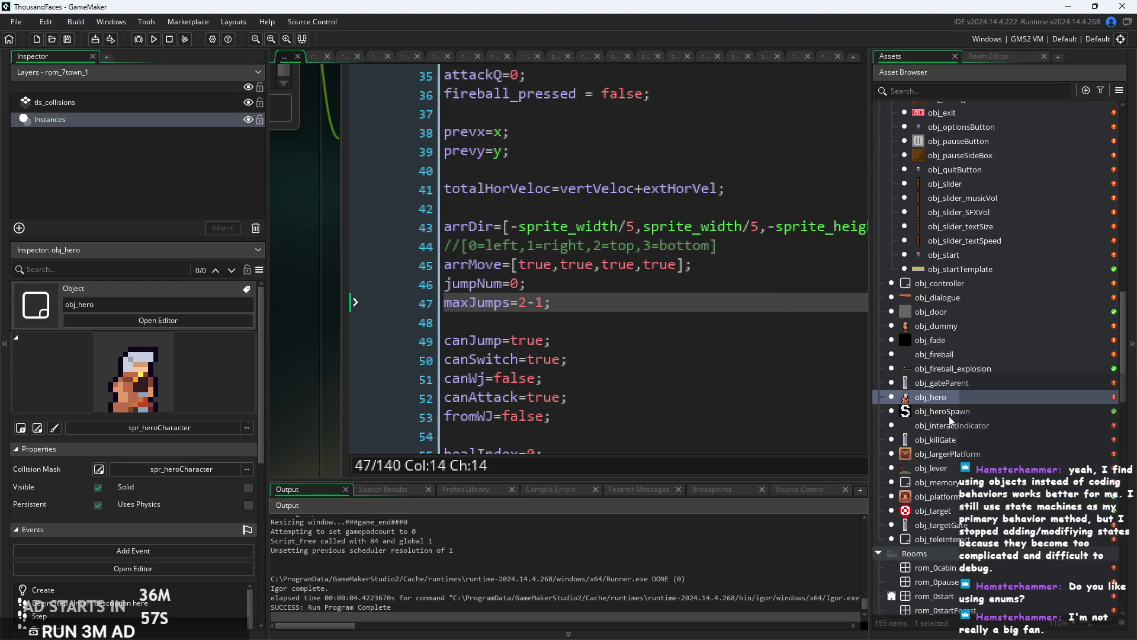
scroll(952, 409, up, 7)
click(946, 513)
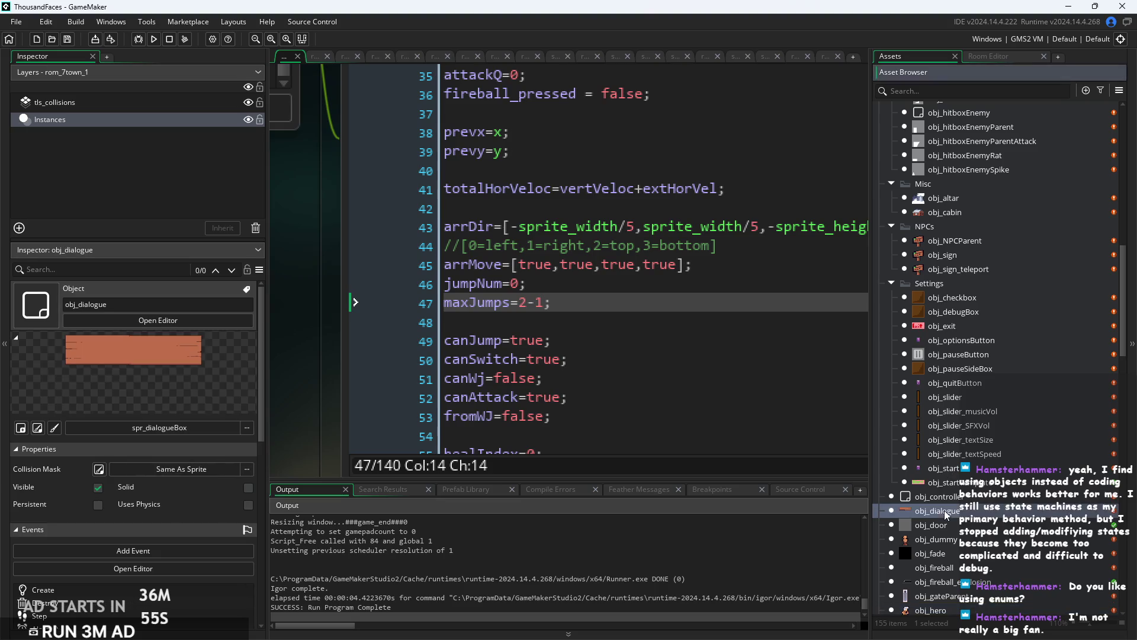
Open obj_dialogue's Draw GUI code and type if(portrait){ before the ldr statement on line 11.
double_click(947, 513)
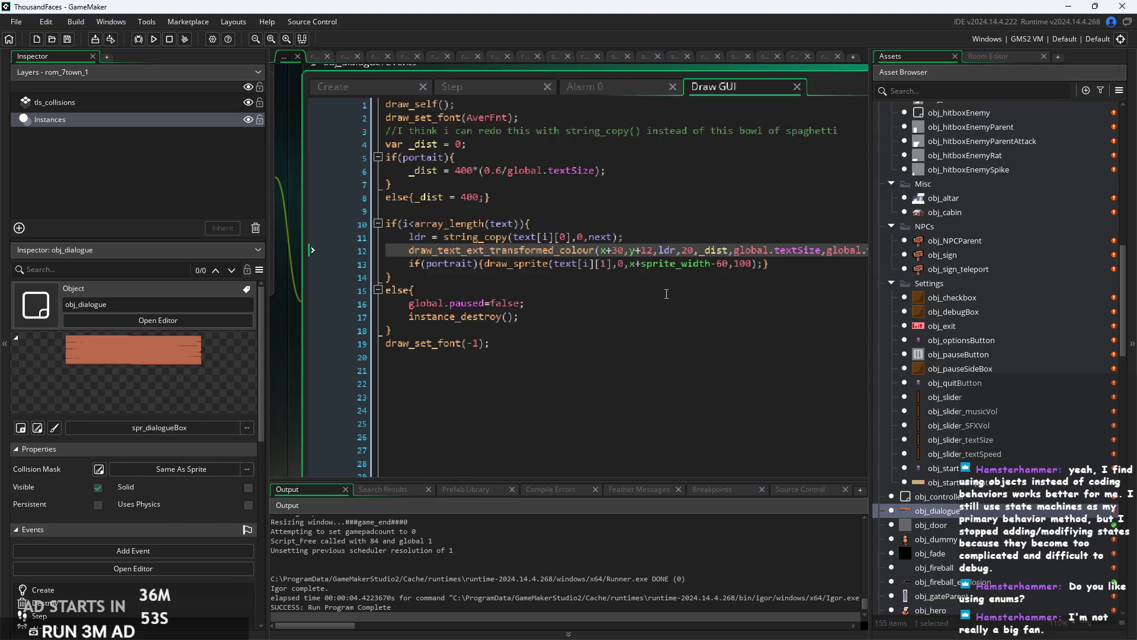
click(663, 277)
ctrl+scroll(568, 268, up, 3)
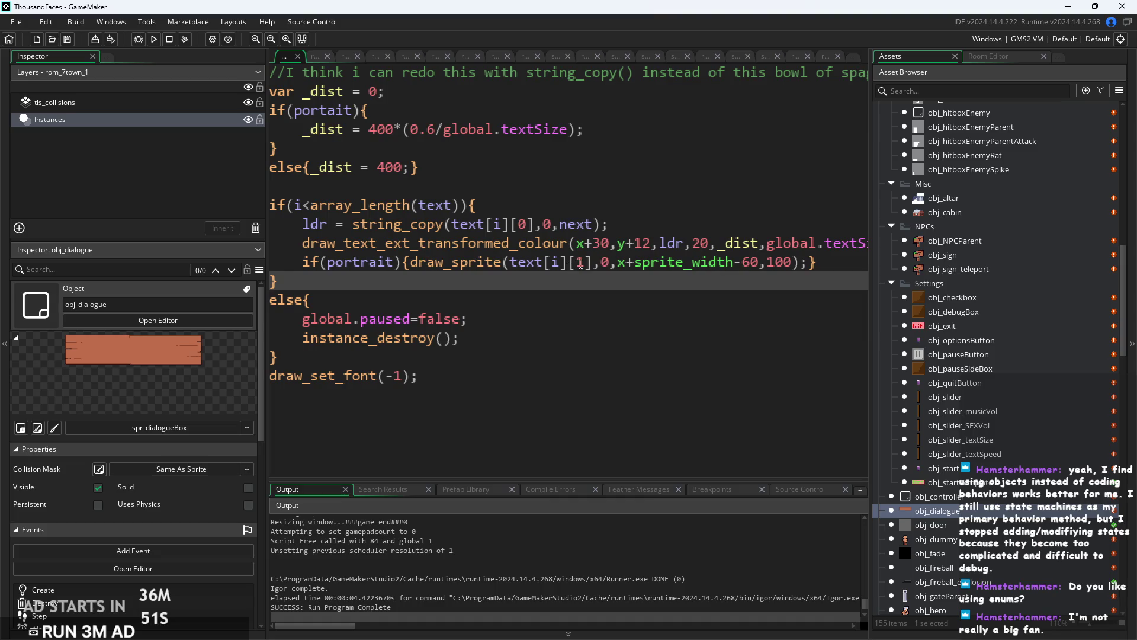
ctrl+scroll(580, 263, down, 3)
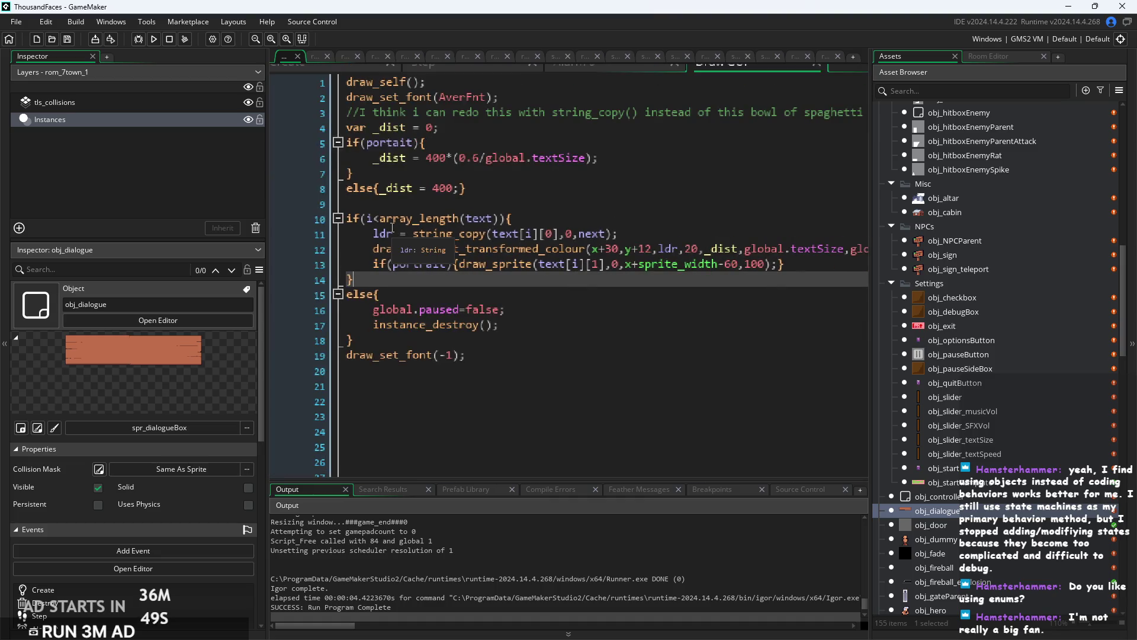
ctrl+scroll(392, 227, up, 3)
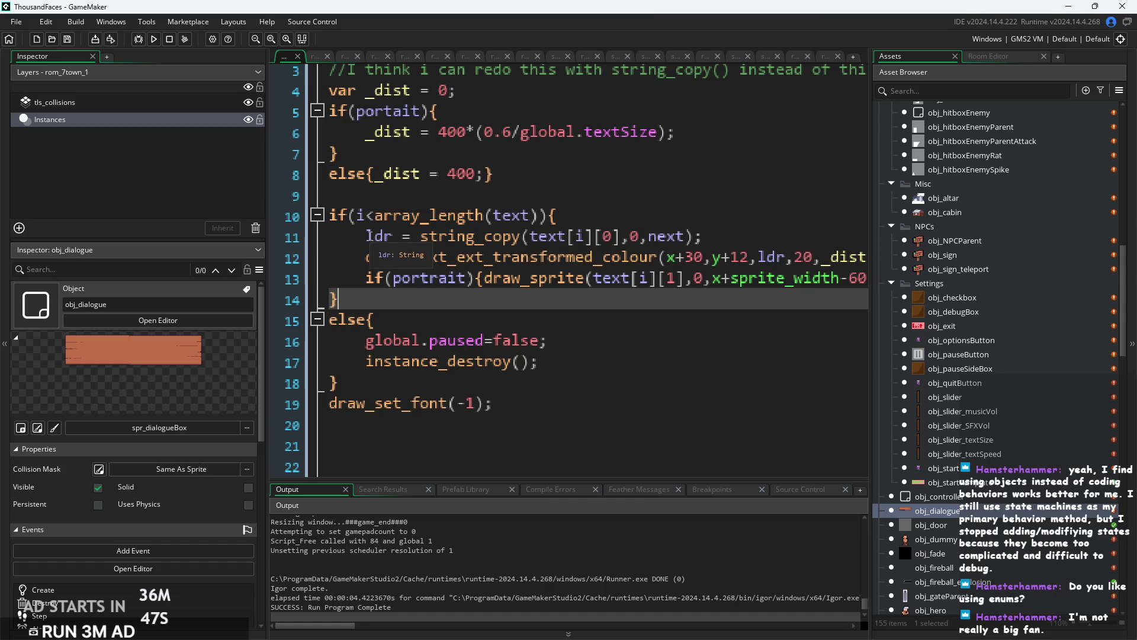
click(373, 236)
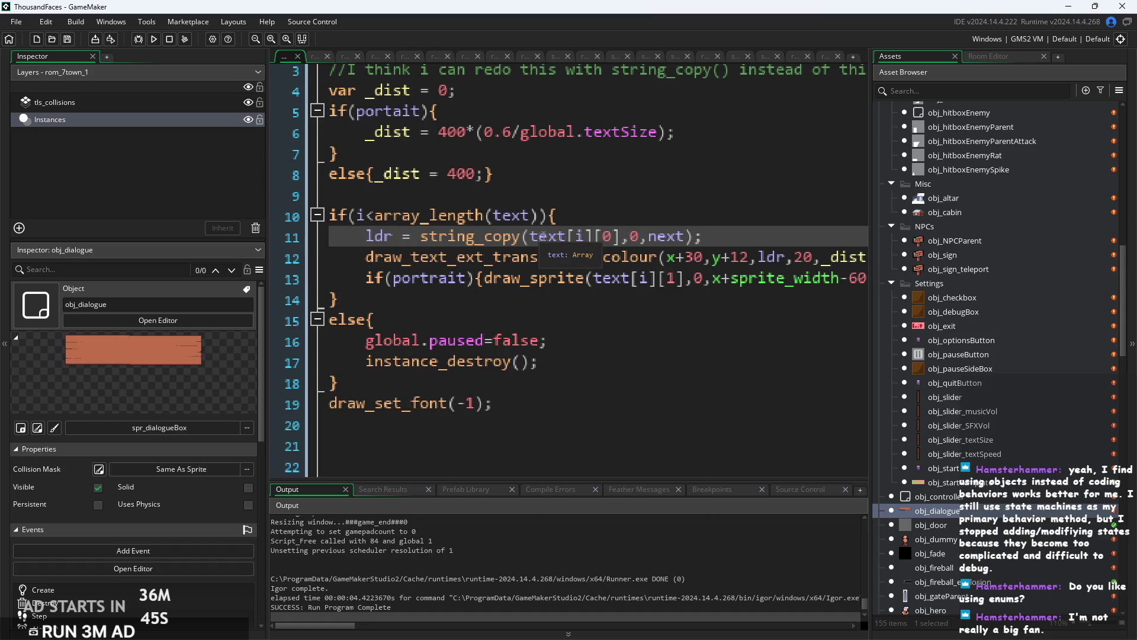
text(if)
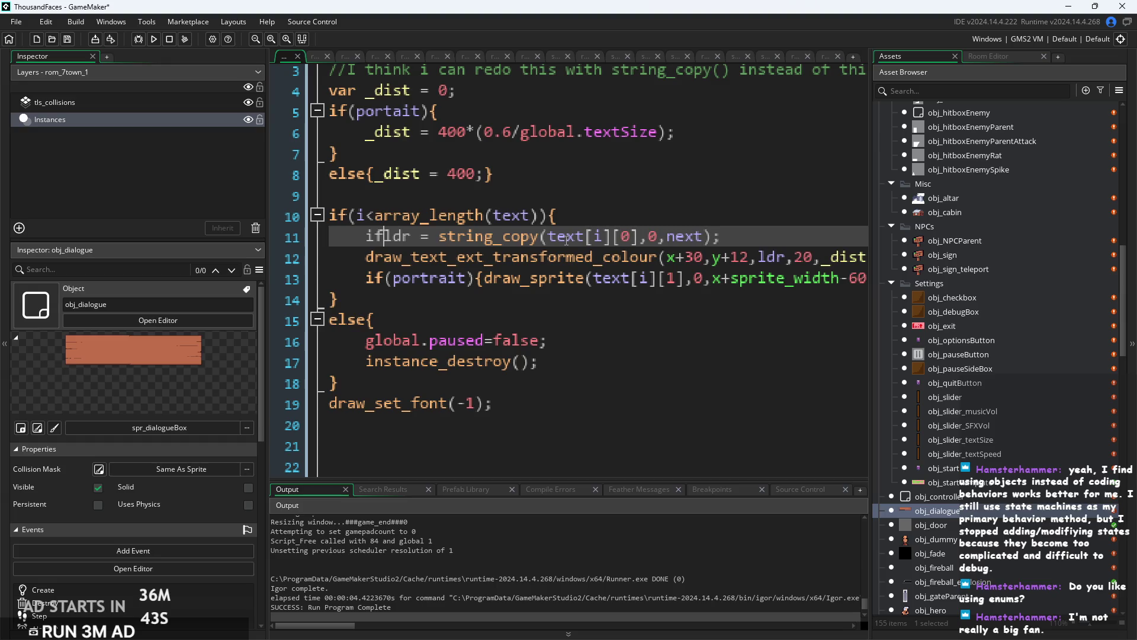
text((portrait)
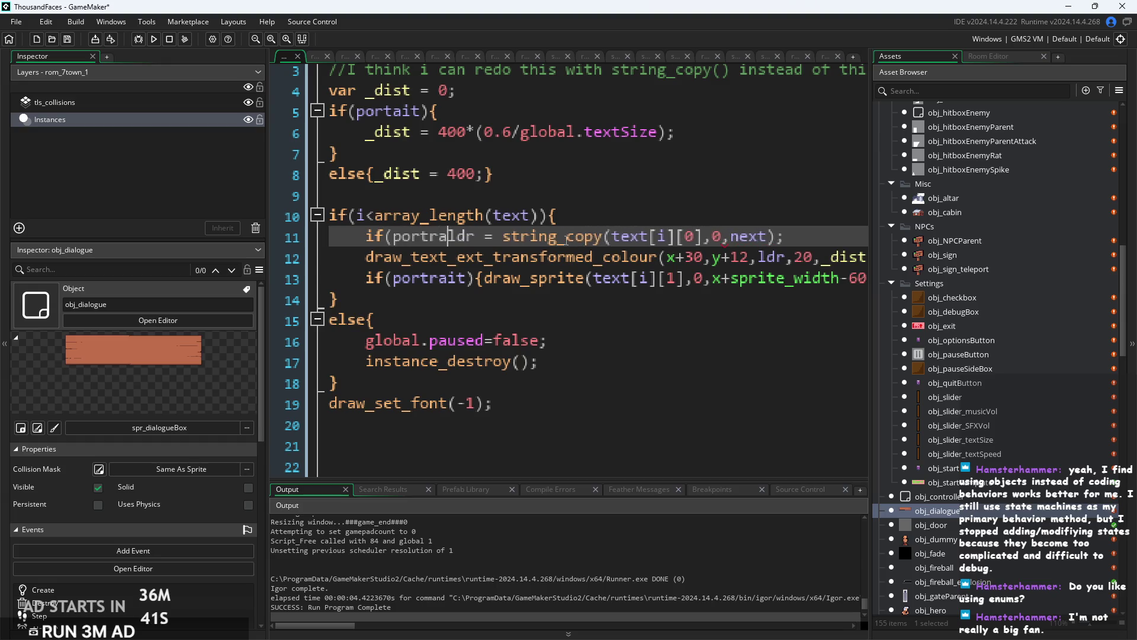
text(){)
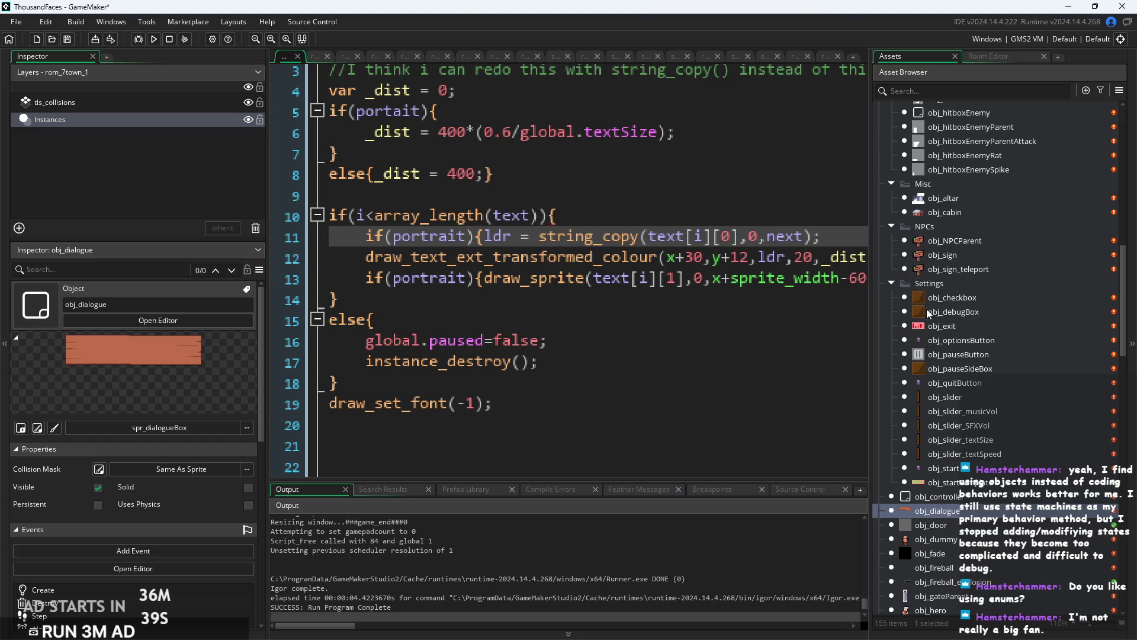
Add an else{ branch after line 11 copying string_copy from text[i] without [0], and close the brace.
click(843, 236)
key(Return)
text(else{)
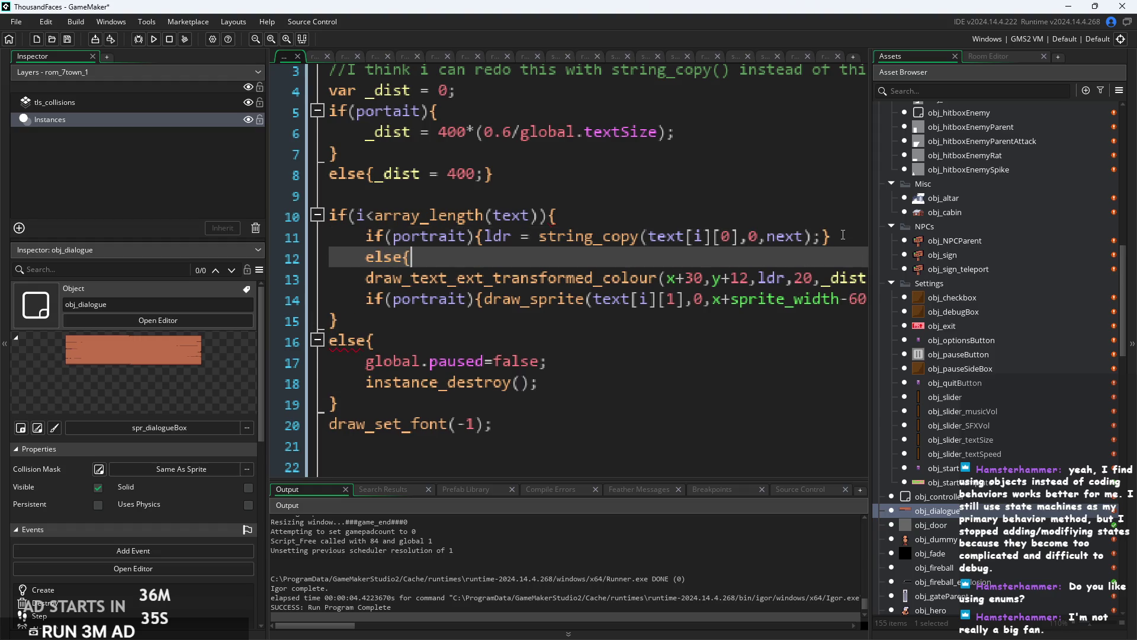
drag(485, 237, 828, 236)
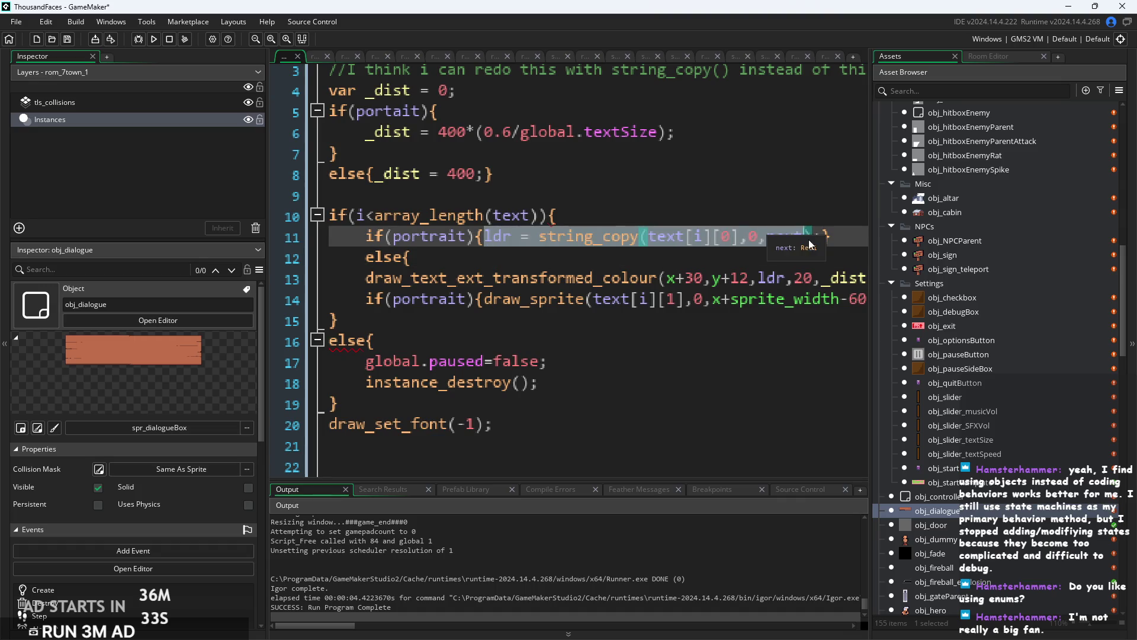
click(546, 263)
text(ldr = string_copy(text[i][0],0,next);)
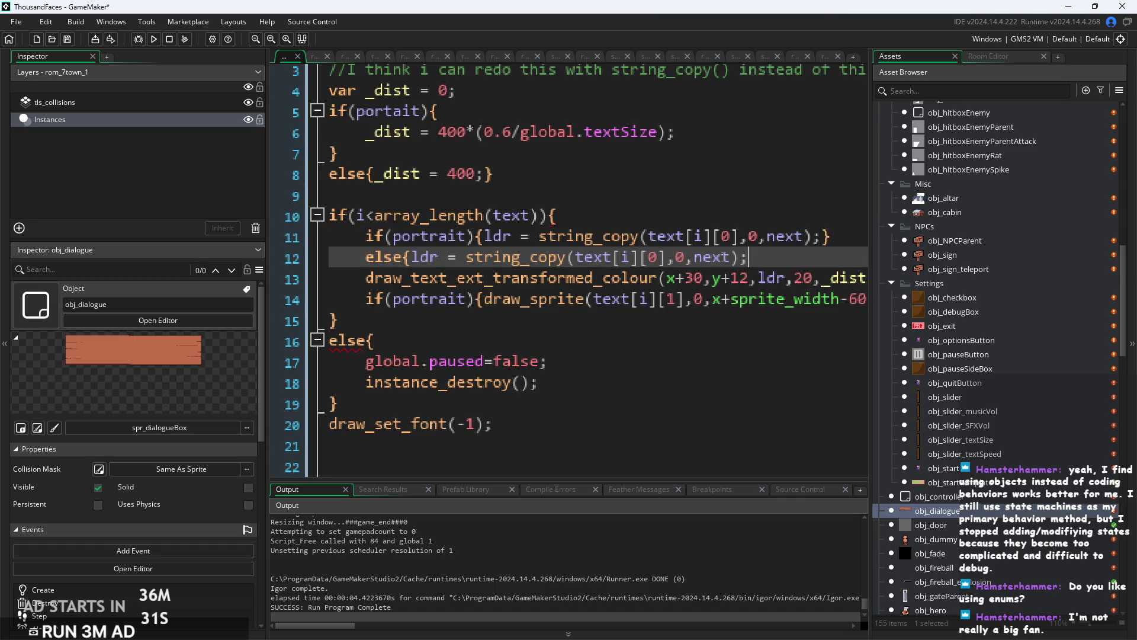
click(667, 257)
key(BackSpace)
key(BackSpace)
key(BackSpace)
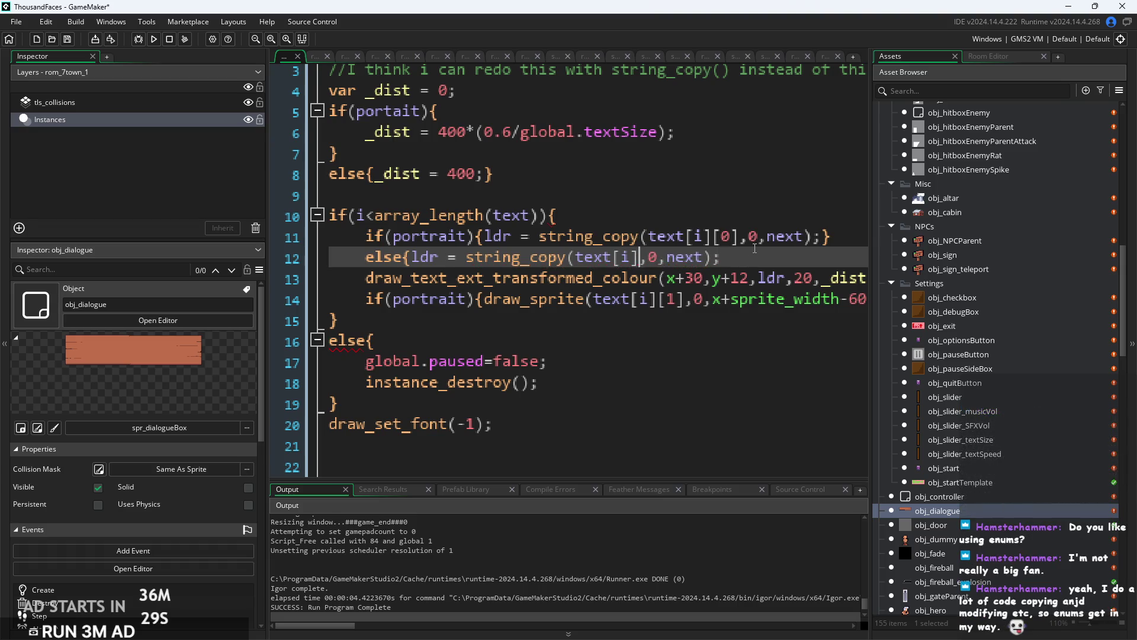
click(755, 247)
text(})
Scroll through the finished Draw GUI code and build and run the game.
scroll(888, 320, down, 4)
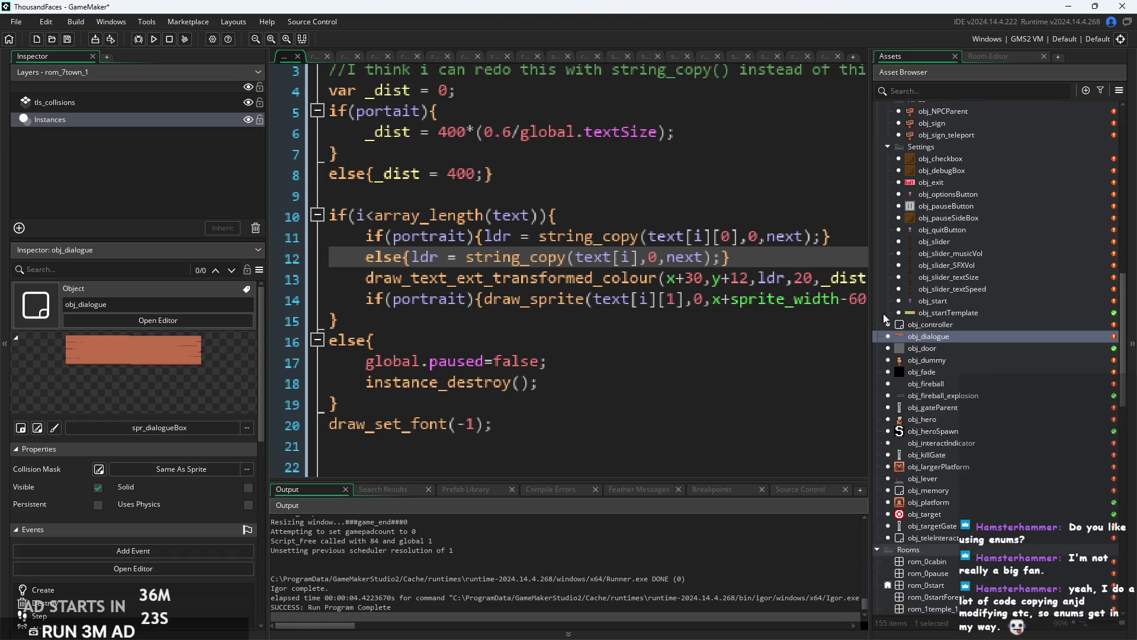
scroll(865, 298, down, 1)
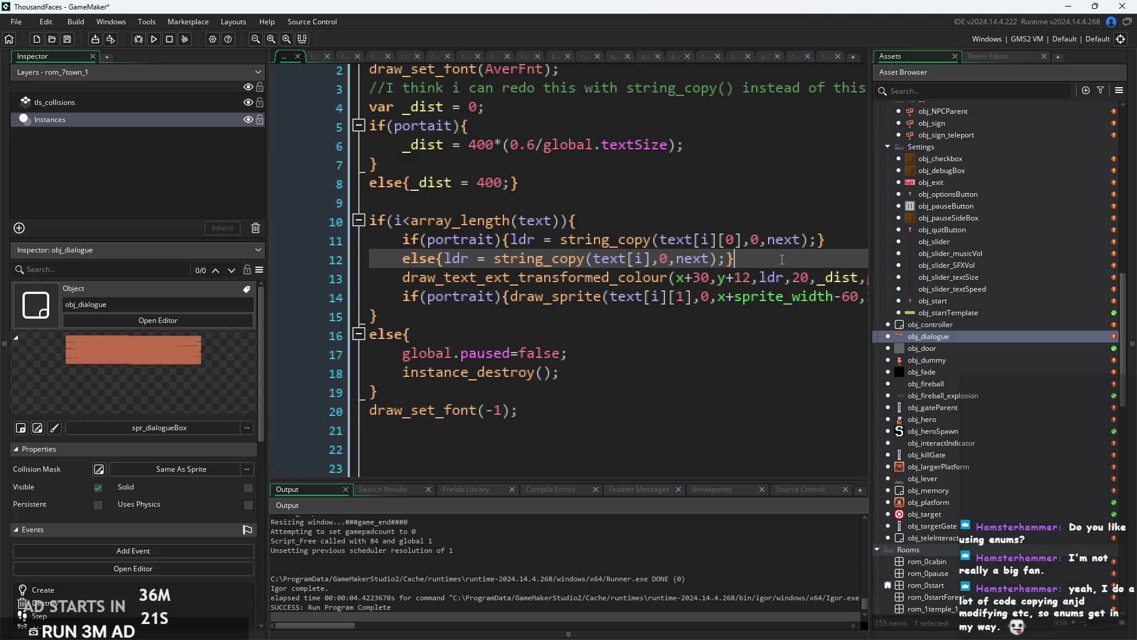
scroll(782, 259, down, 2)
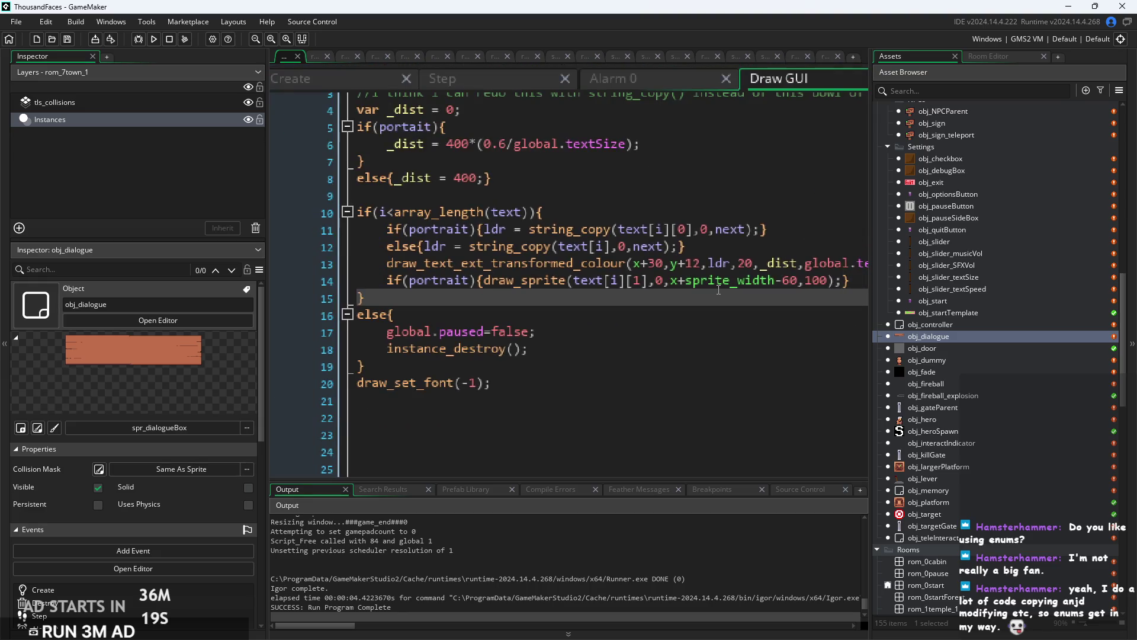
scroll(718, 289, down, 3)
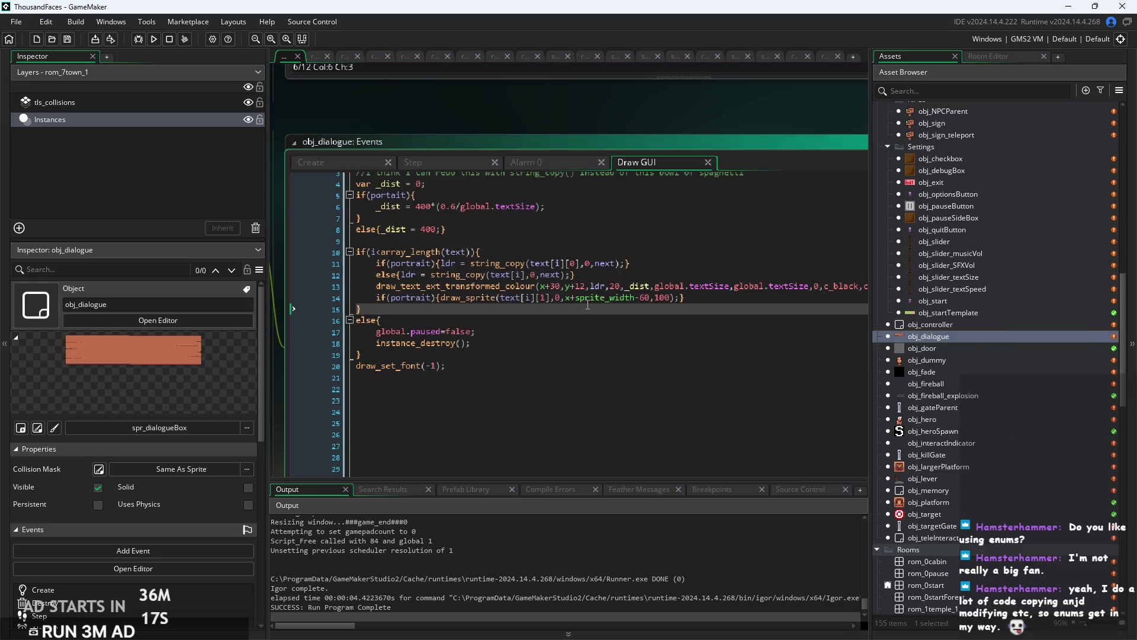
click(674, 298)
click(154, 39)
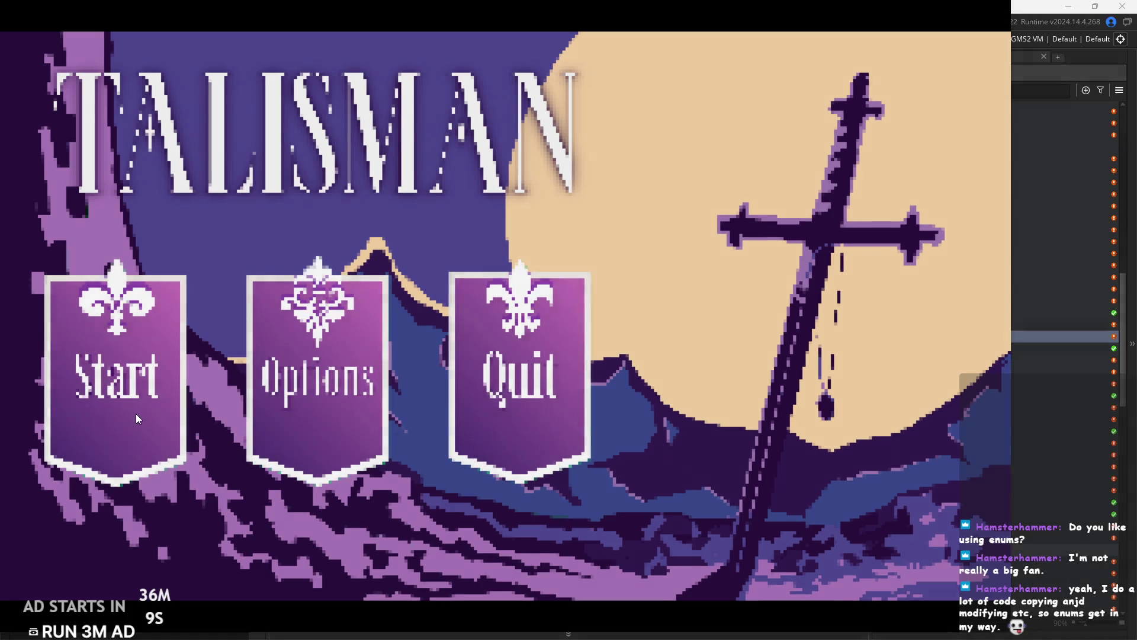
Start a new game, jump to the forest signpost and read it, then abort the portrait Code Error.
click(137, 418)
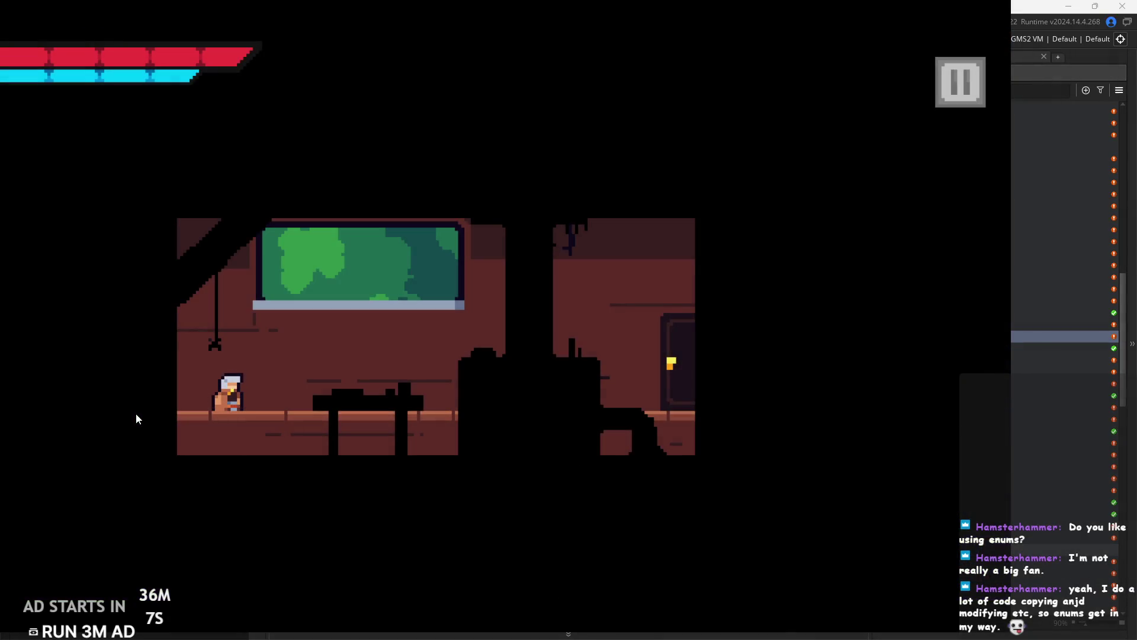
key(Right)
key(space)
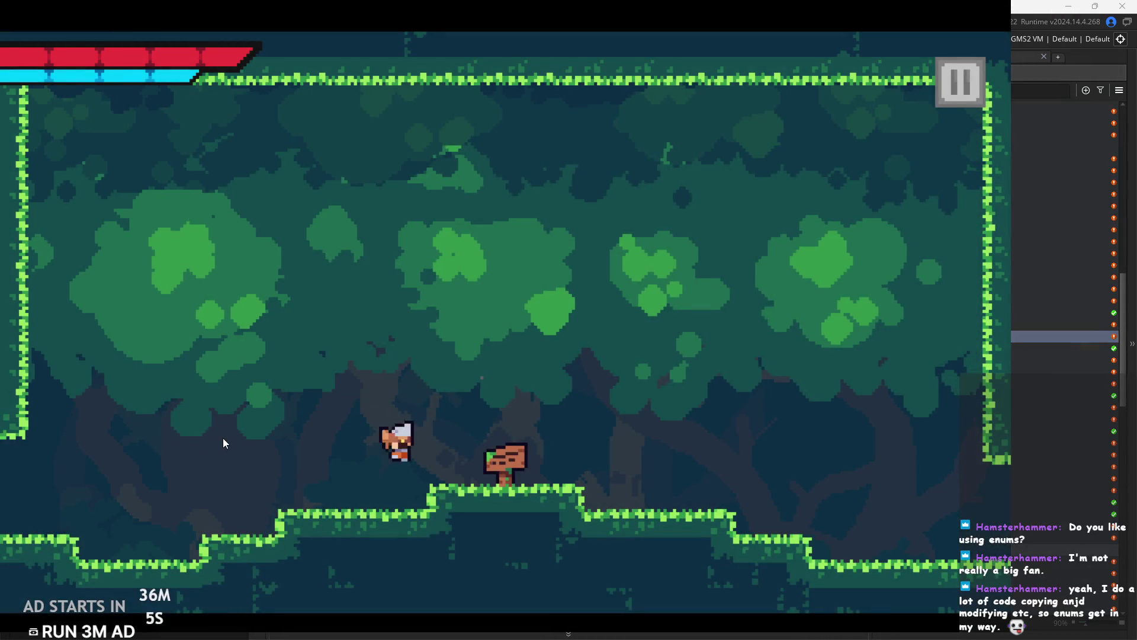
key(Up)
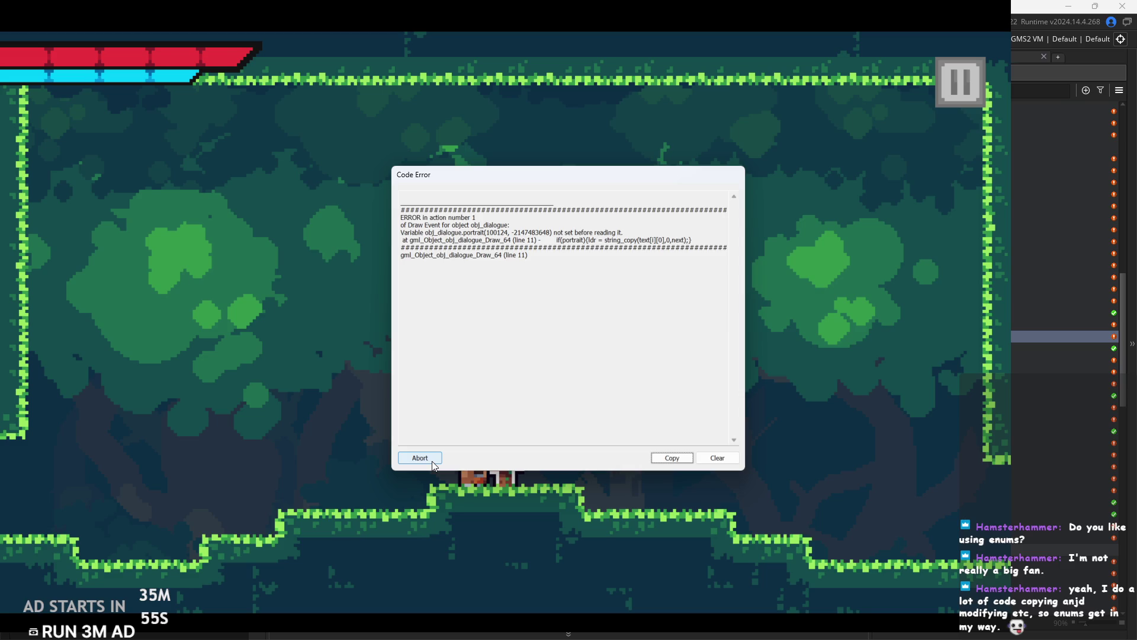
click(432, 462)
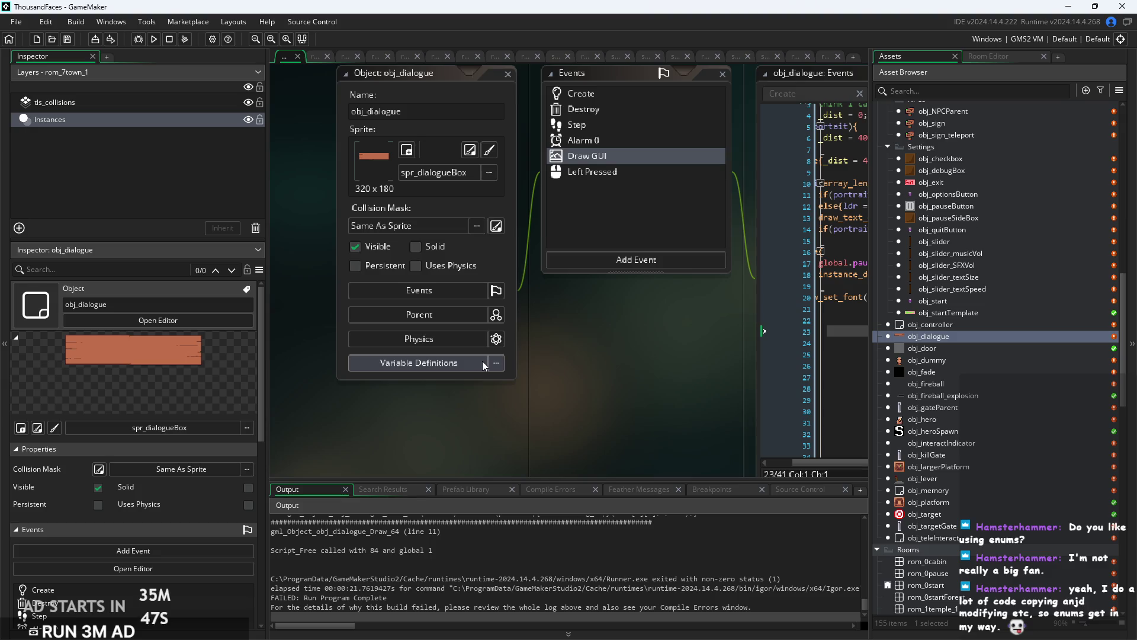
In obj_dialogue's Variable Definitions, correct the misspelled portait variable name to portrait.
click(483, 363)
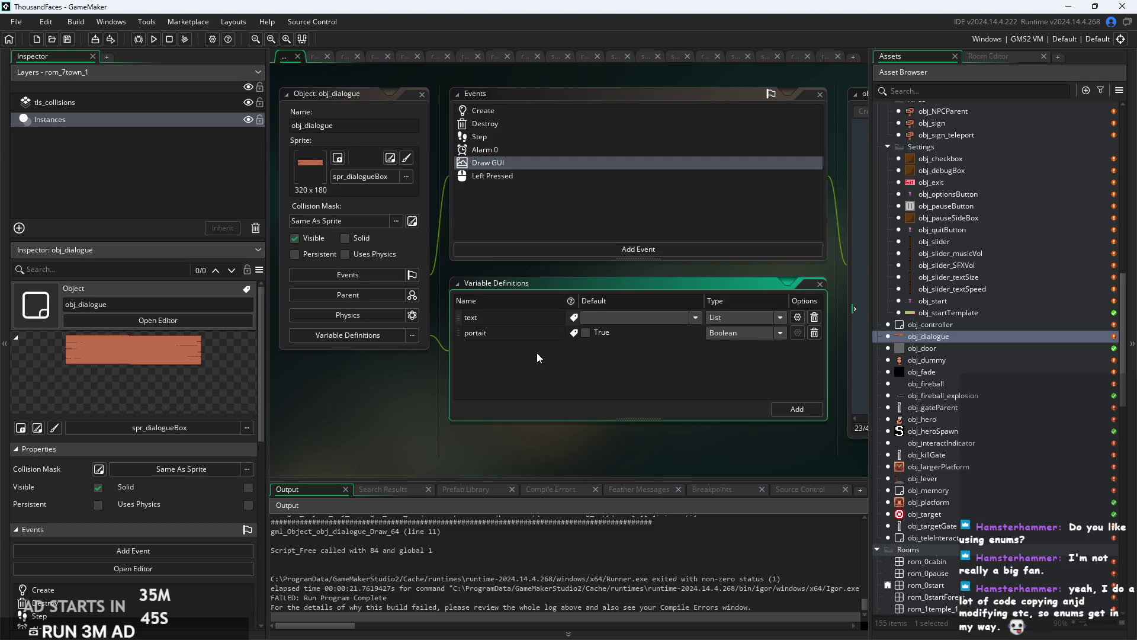
ctrl+scroll(507, 358, up, 3)
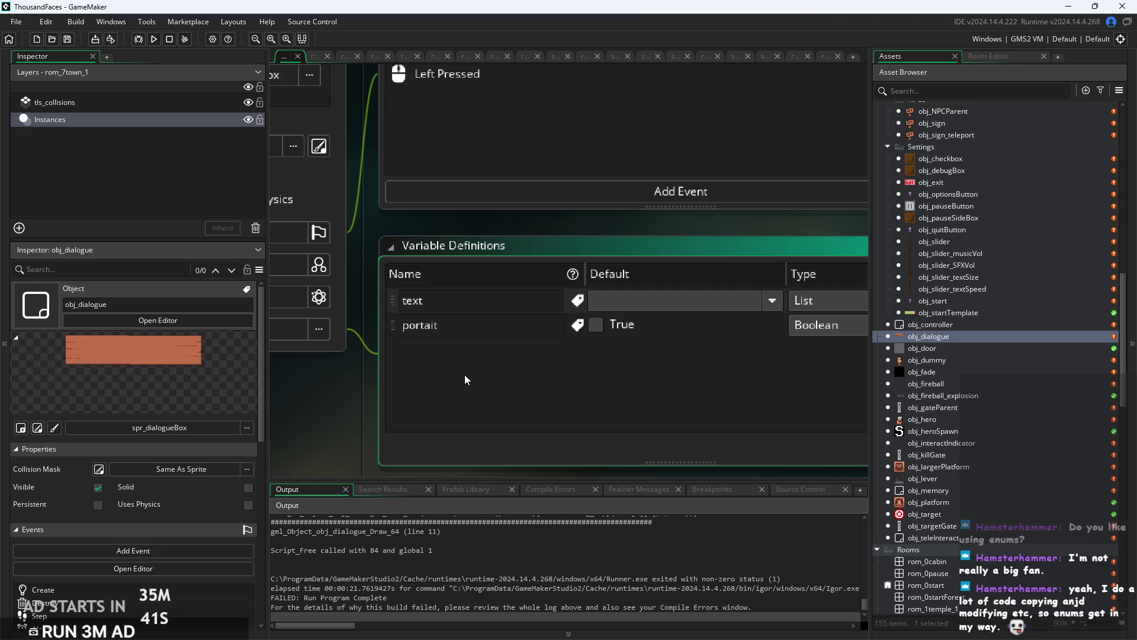
text(r)
click(639, 352)
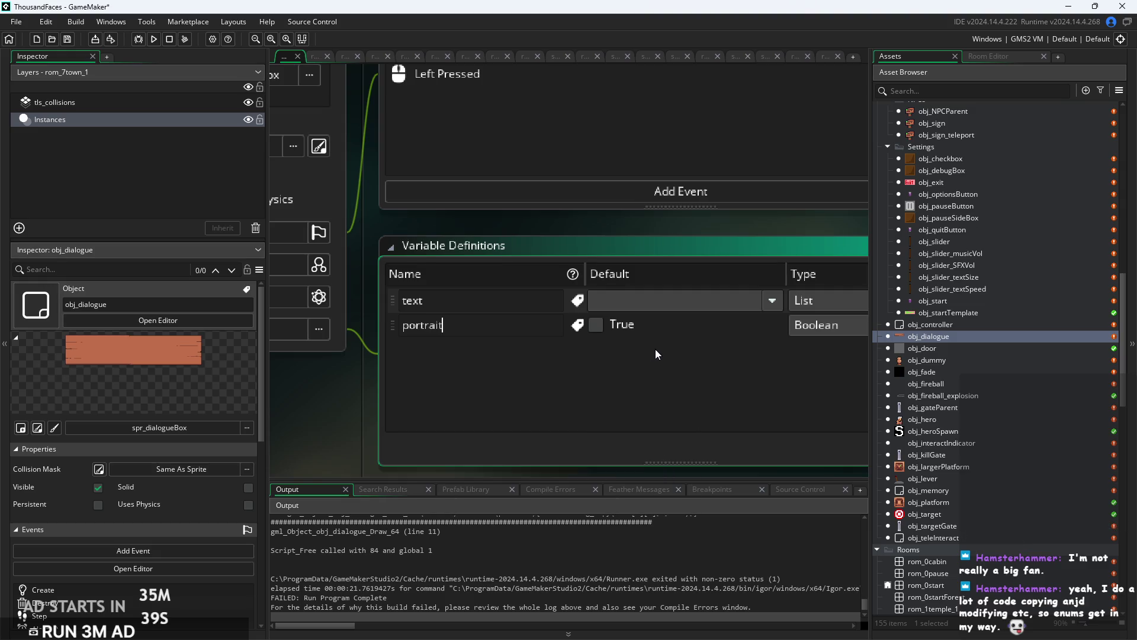
ctrl+scroll(652, 349, down, 5)
ctrl+scroll(607, 338, up, 2)
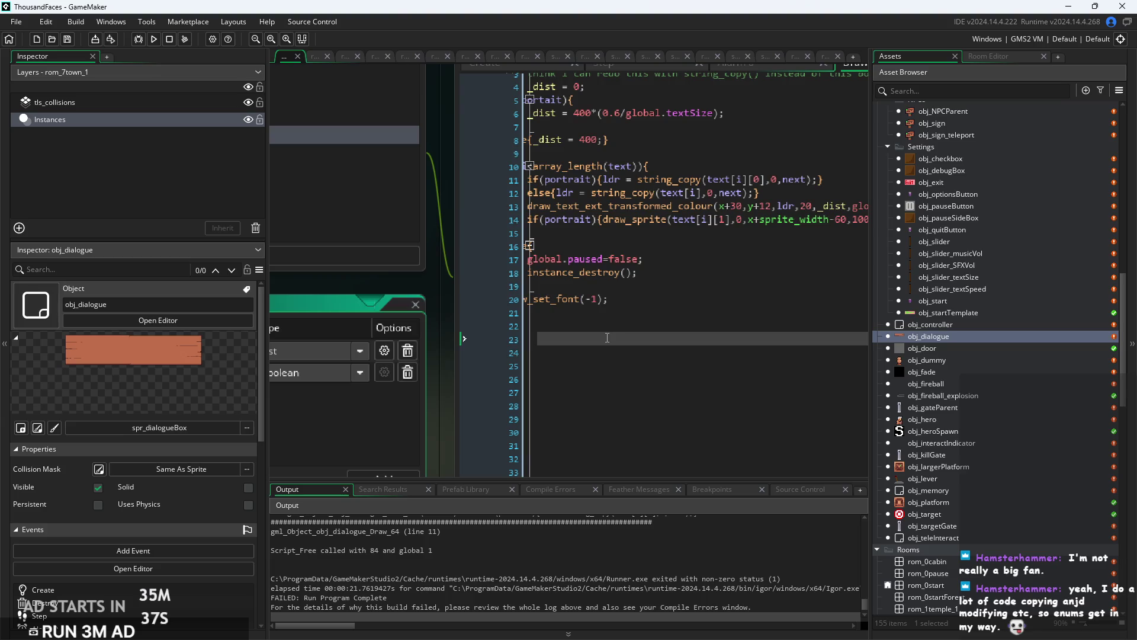
ctrl+scroll(667, 349, down, 3)
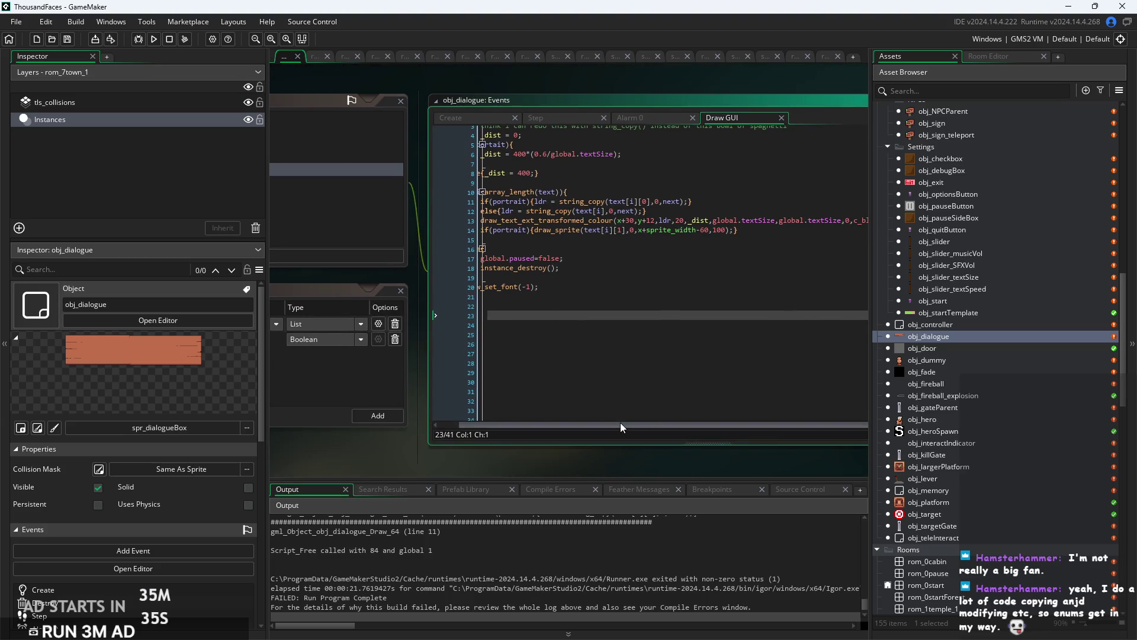
Check how portrait is spelled in the code, from line 5 down to the closing brace on line 15.
click(614, 286)
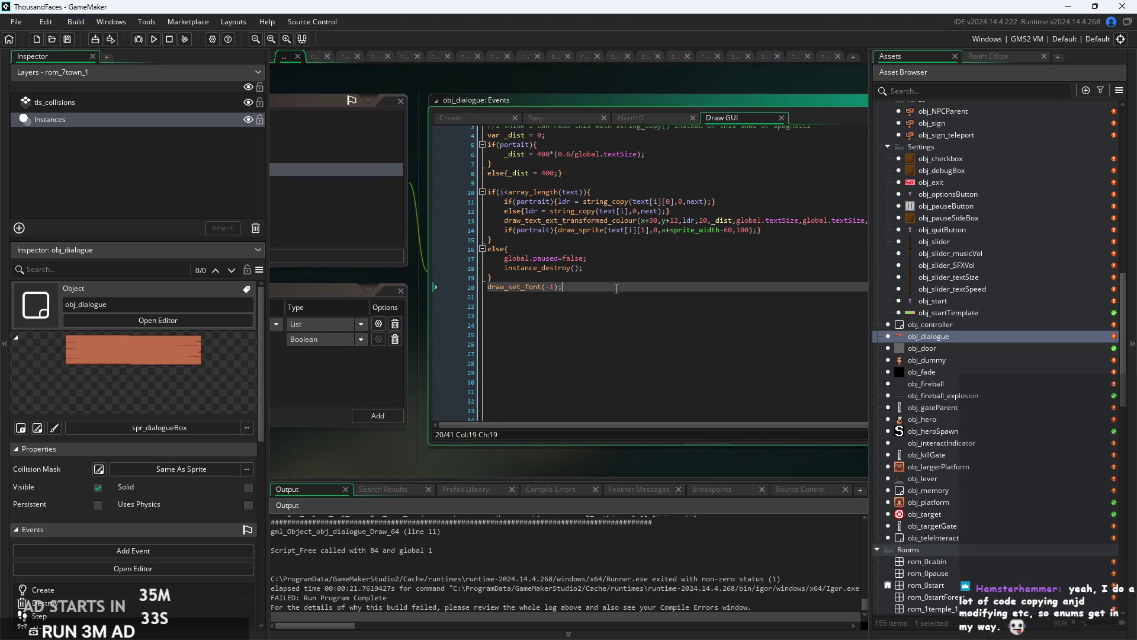
ctrl+scroll(614, 289, up, 1)
ctrl+scroll(614, 289, up, 1)
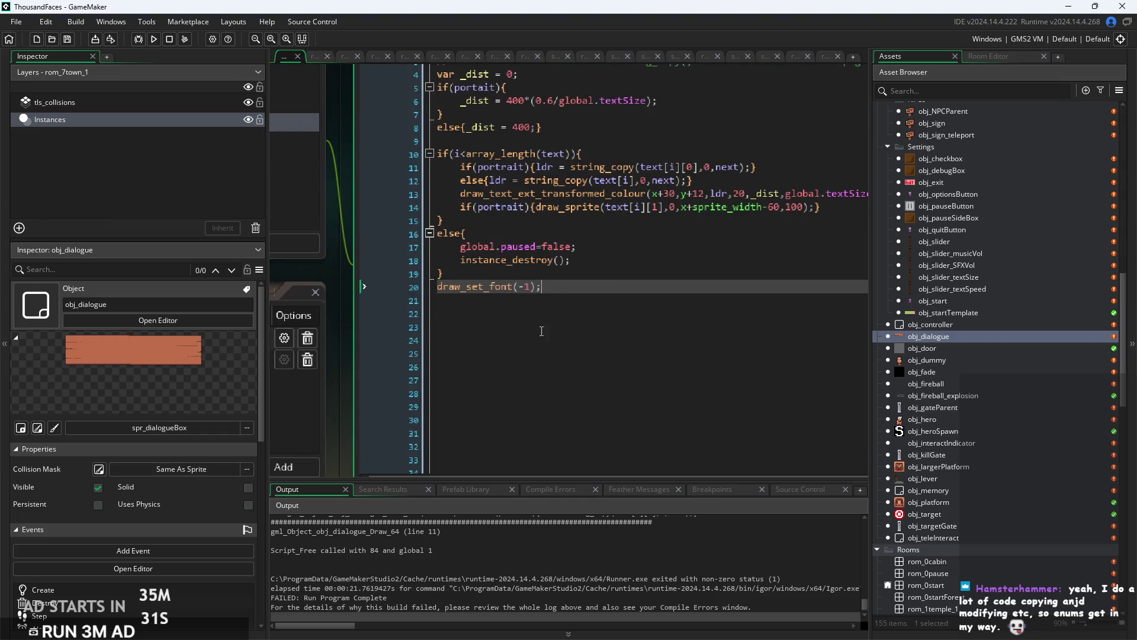
key(Return)
key(Return)
click(476, 228)
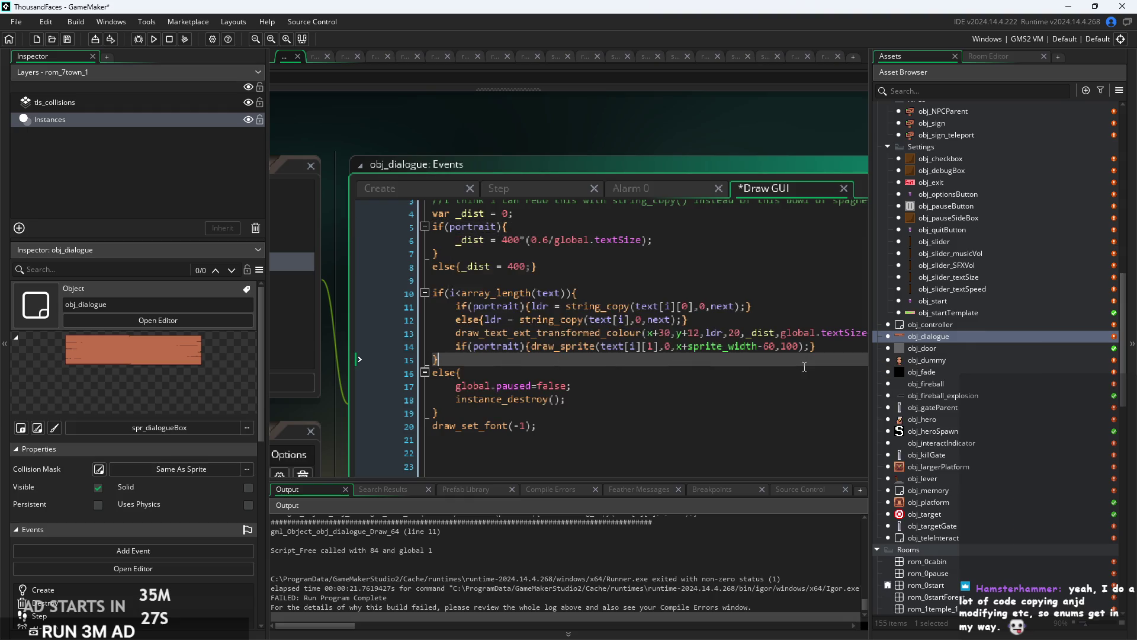
ctrl+scroll(592, 350, down, 2)
click(560, 337)
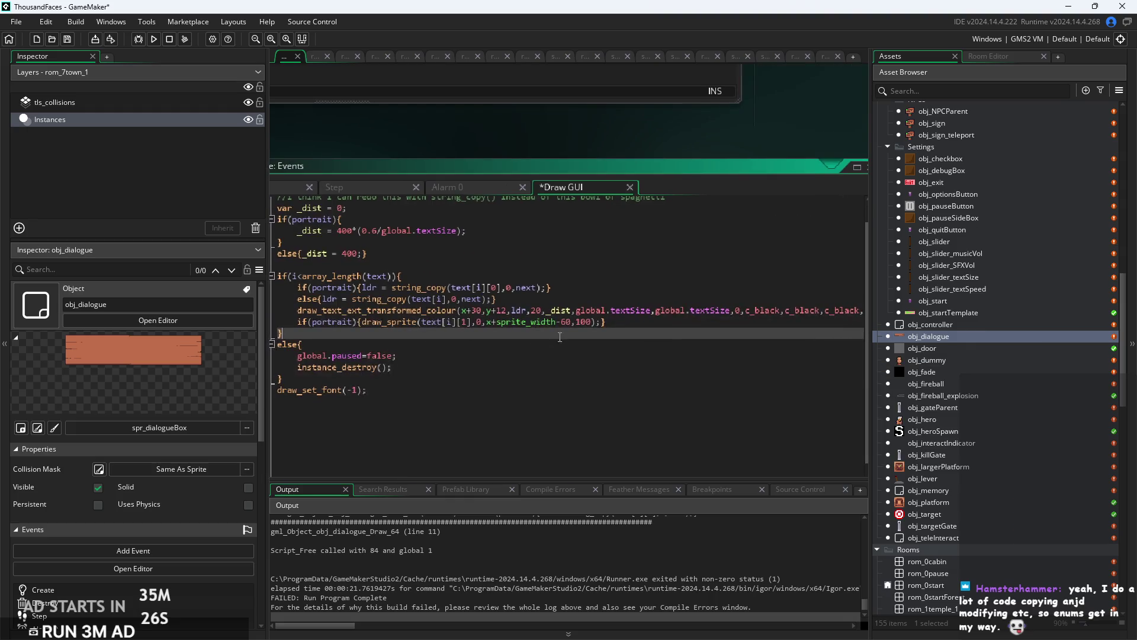
Review the Alarm 0, Step and Create events, save the project with Ctrl+S, and open obj_sign_teleport.
click(457, 188)
click(478, 195)
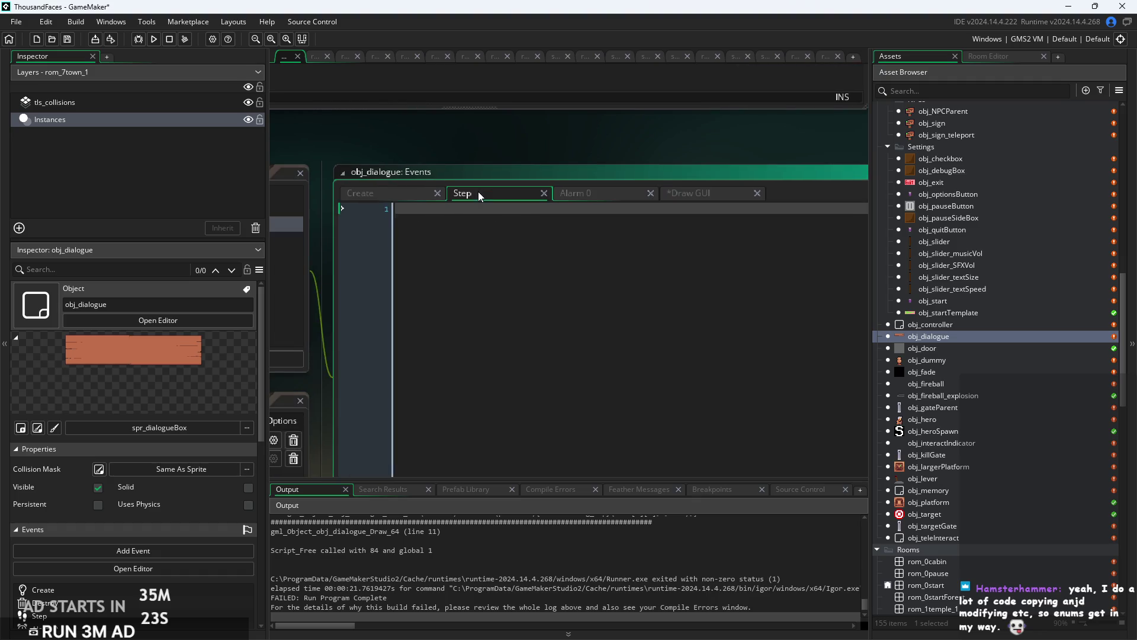
click(381, 193)
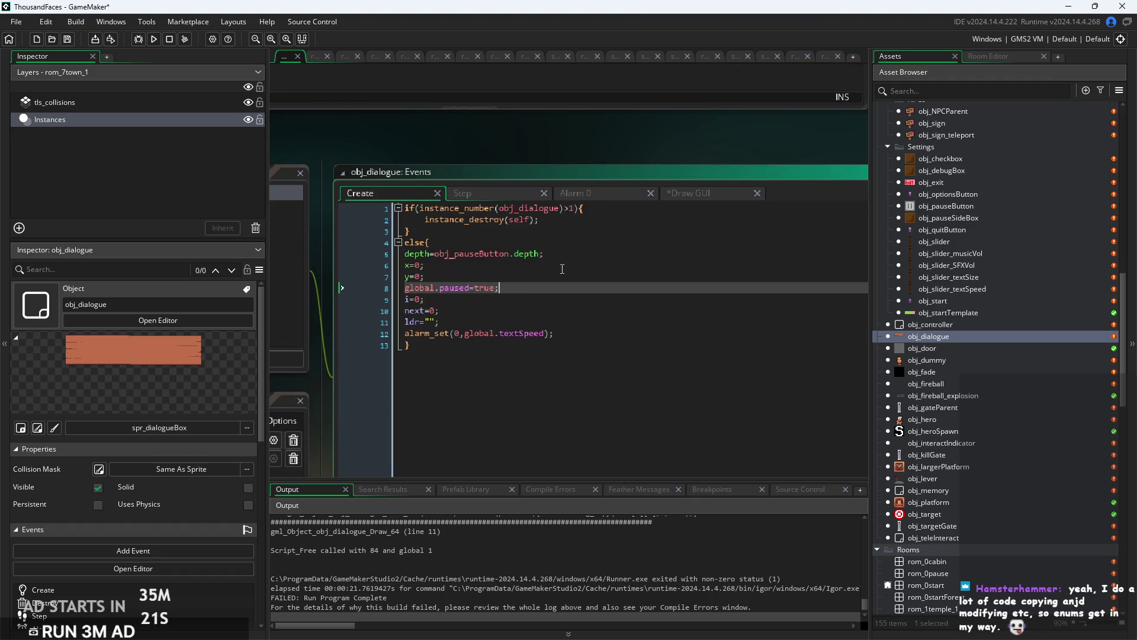
key(ctrl+s)
scroll(957, 323, up, 2)
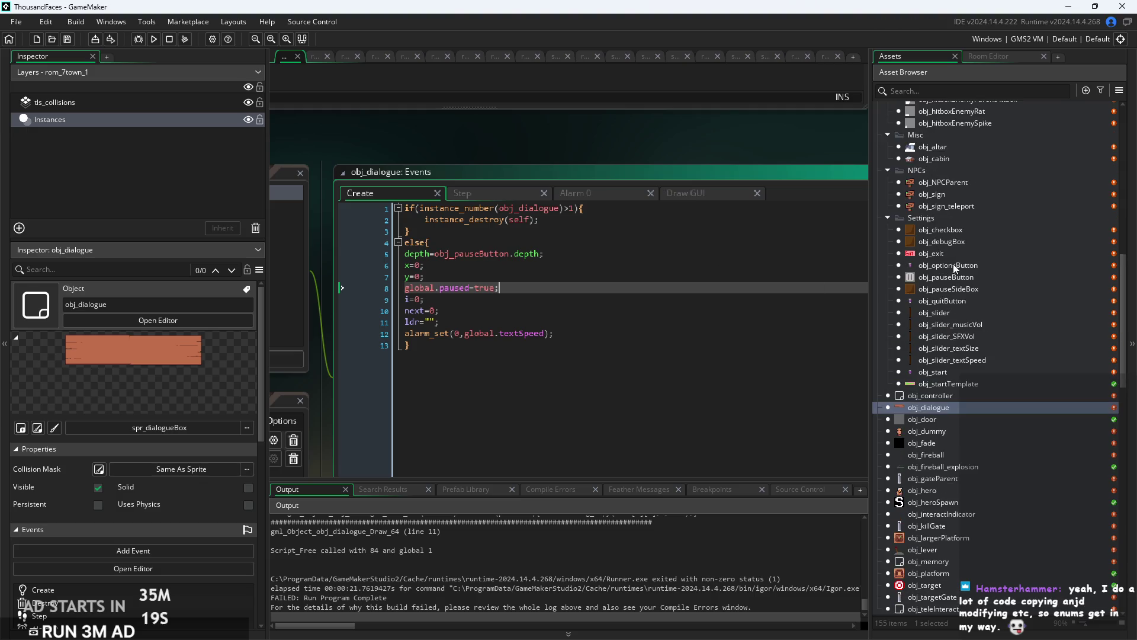
double_click(958, 205)
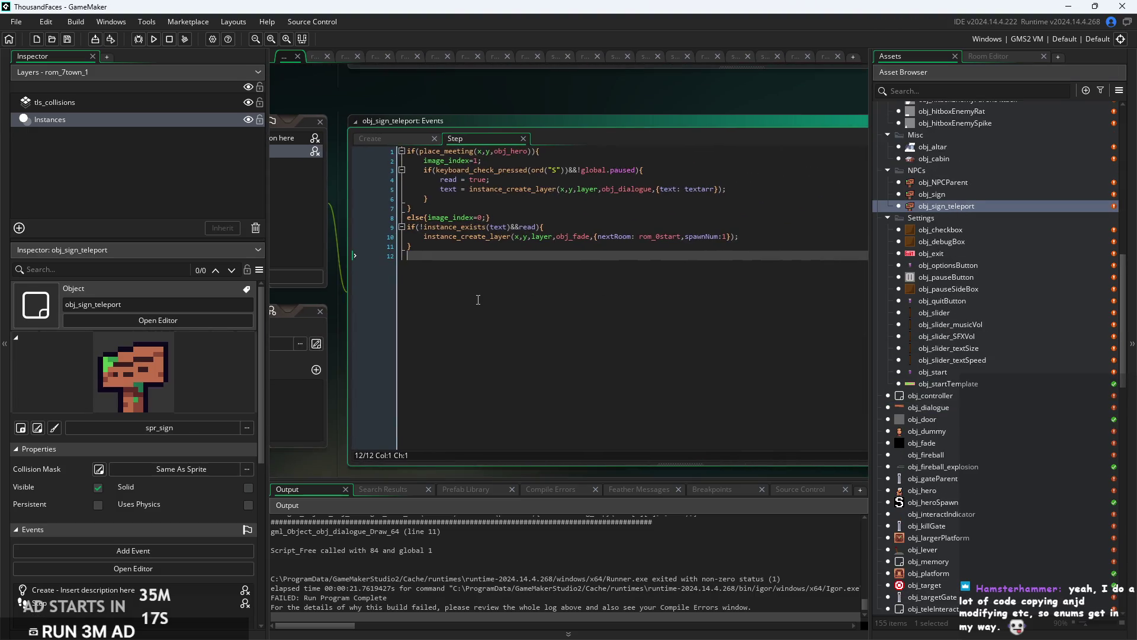
Open obj_sign and bring up its Step event code.
scroll(628, 237, up, 1)
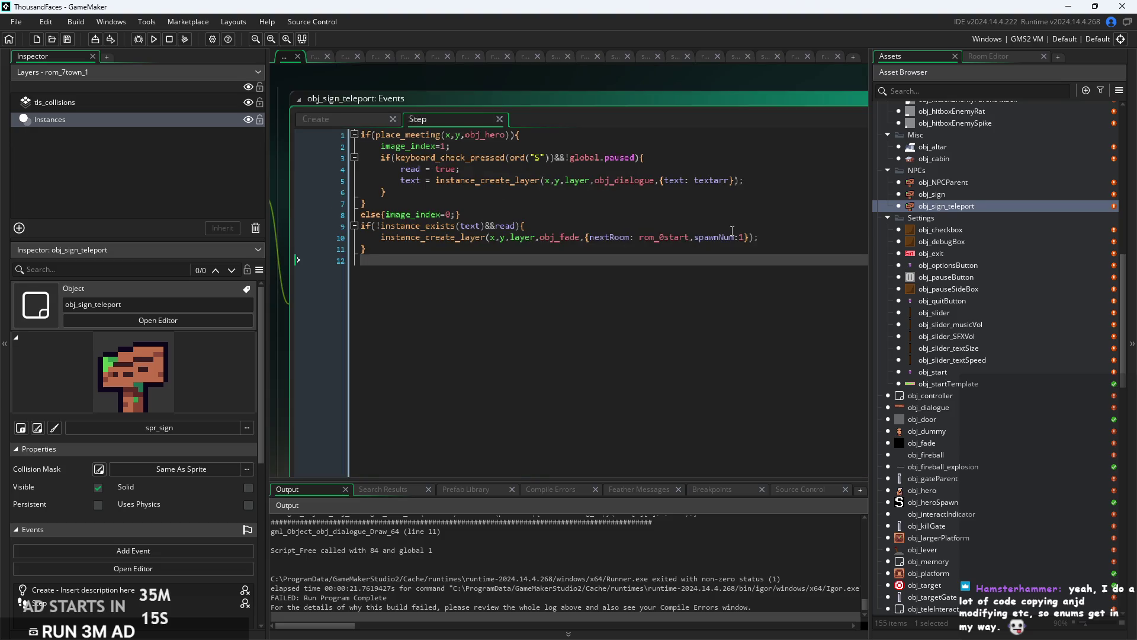
double_click(938, 194)
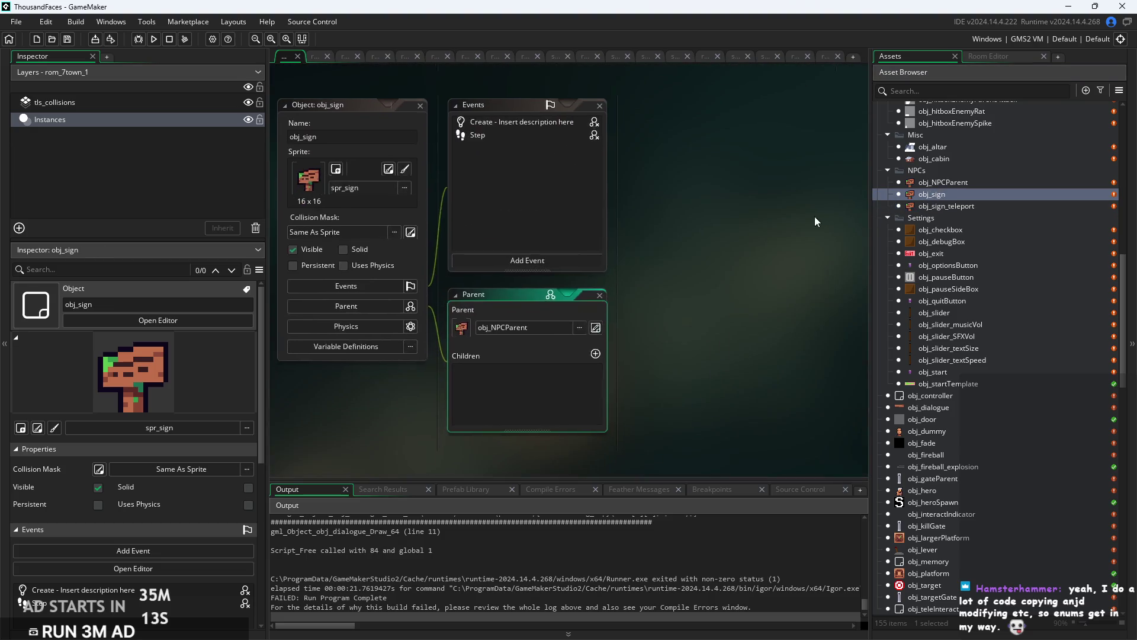
double_click(479, 133)
double_click(496, 116)
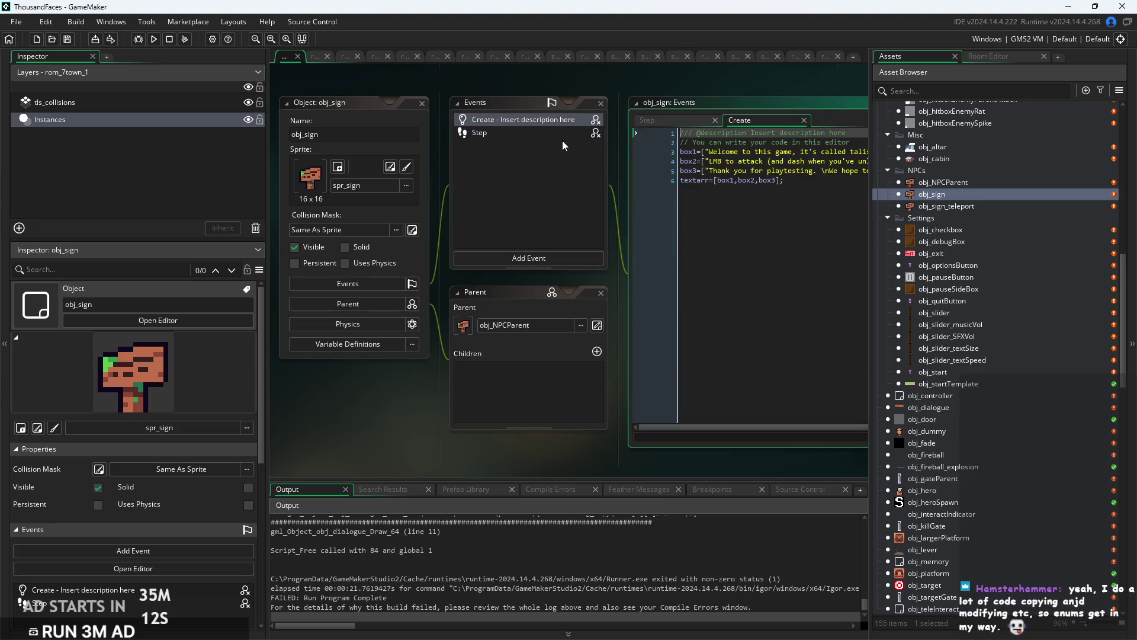
click(370, 171)
scroll(622, 234, up, 2)
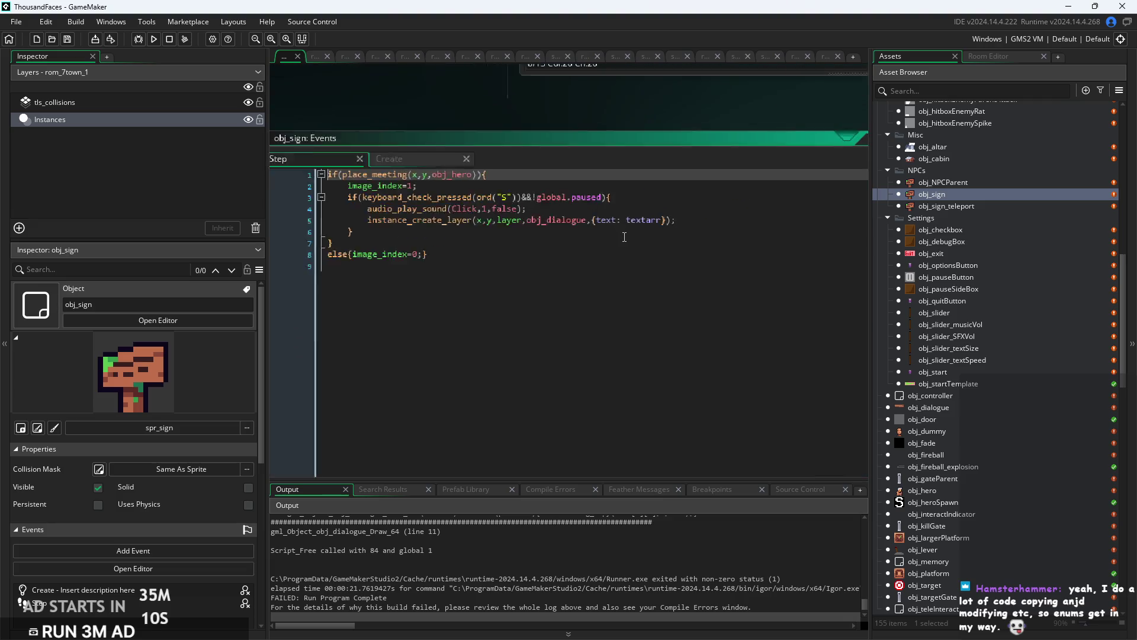
Append ', portrait:true' after textarr in the instance_create_layer struct, then build and run.
click(678, 213)
scroll(678, 213, down, 1)
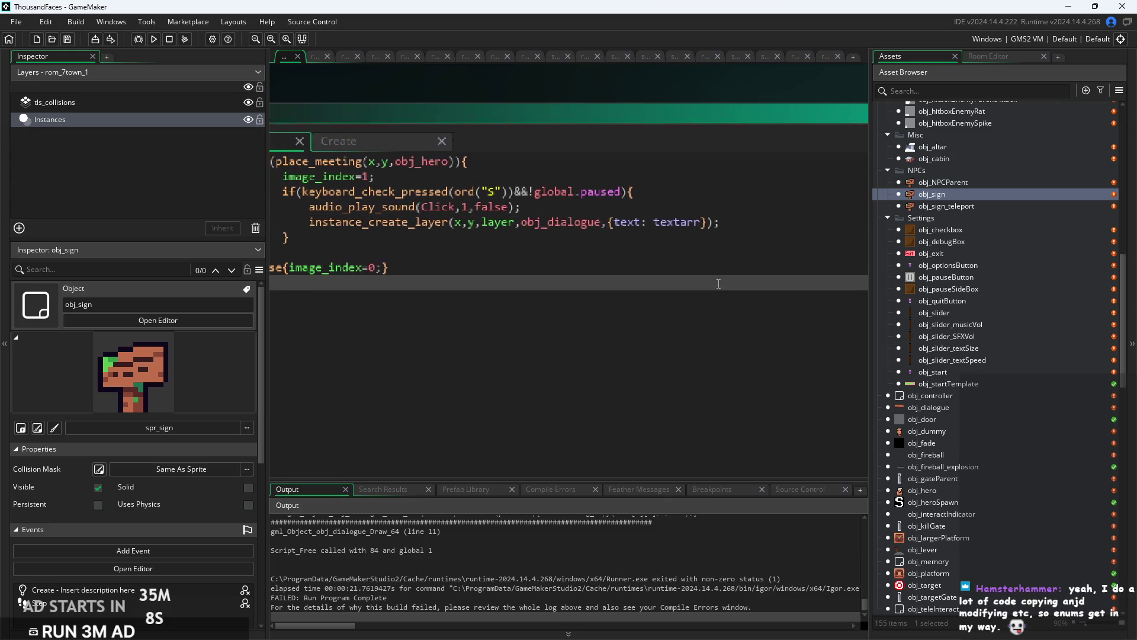
key(Right)
key(Right)
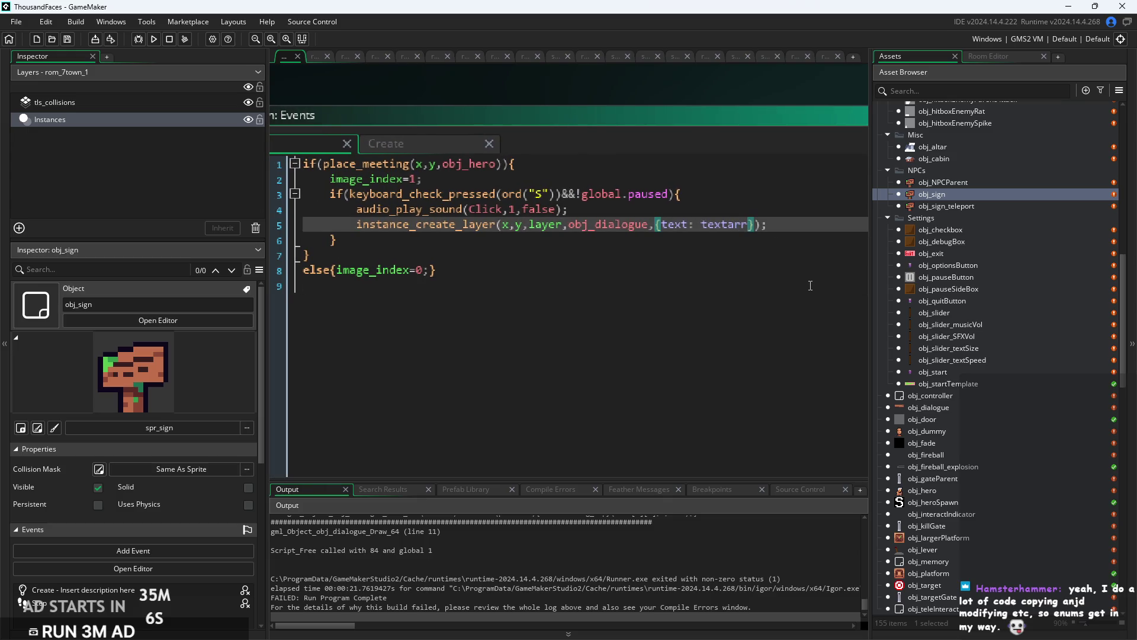
text(, portai)
key(BackSpace)
key(BackSpace)
text(rait:true)
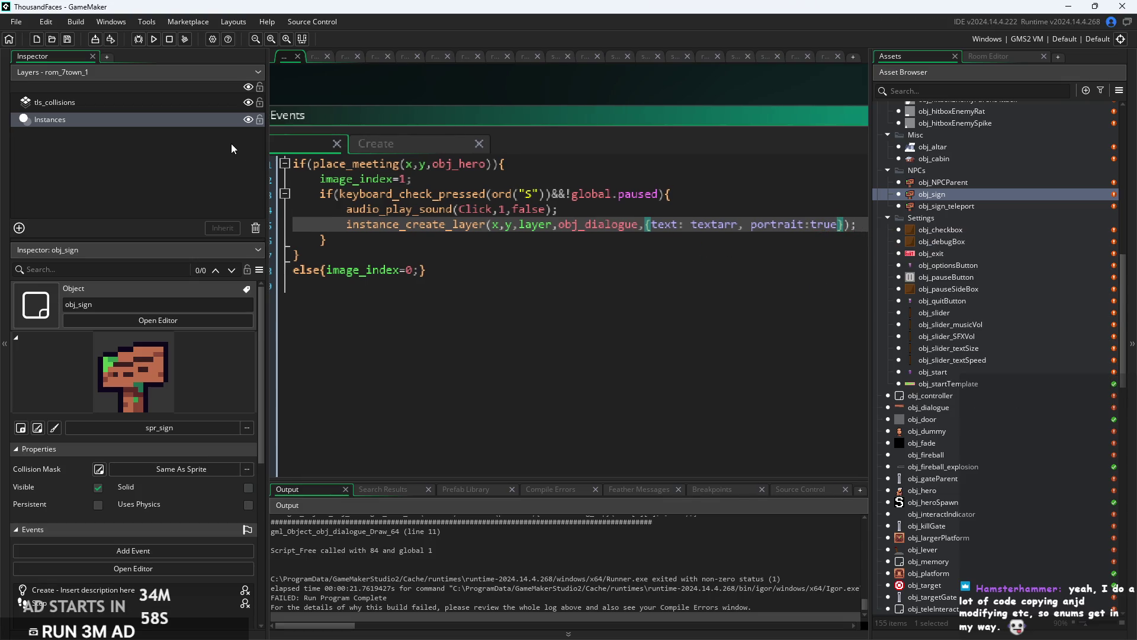
click(153, 42)
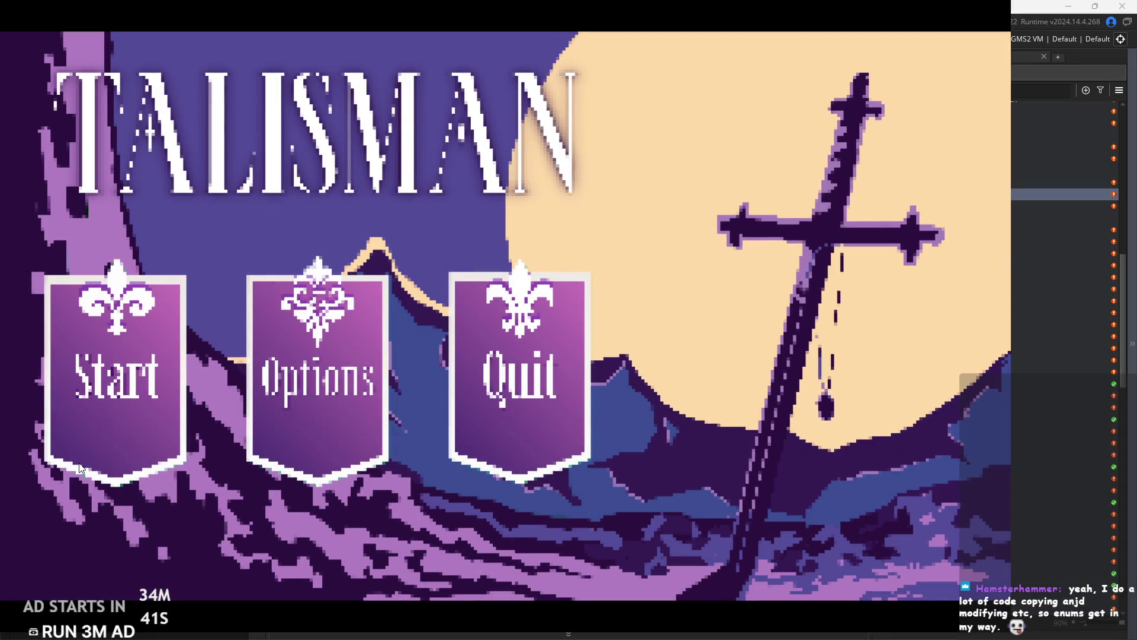
Start the game, walk through the forest to the castle sign and click through its dialogue.
click(129, 423)
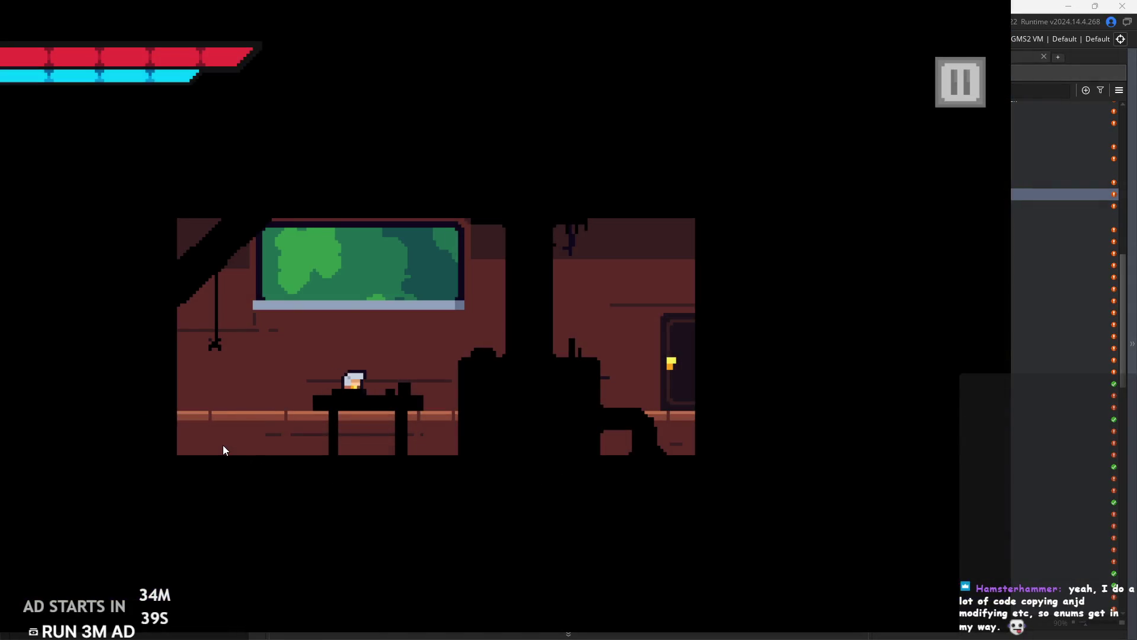
key(Right)
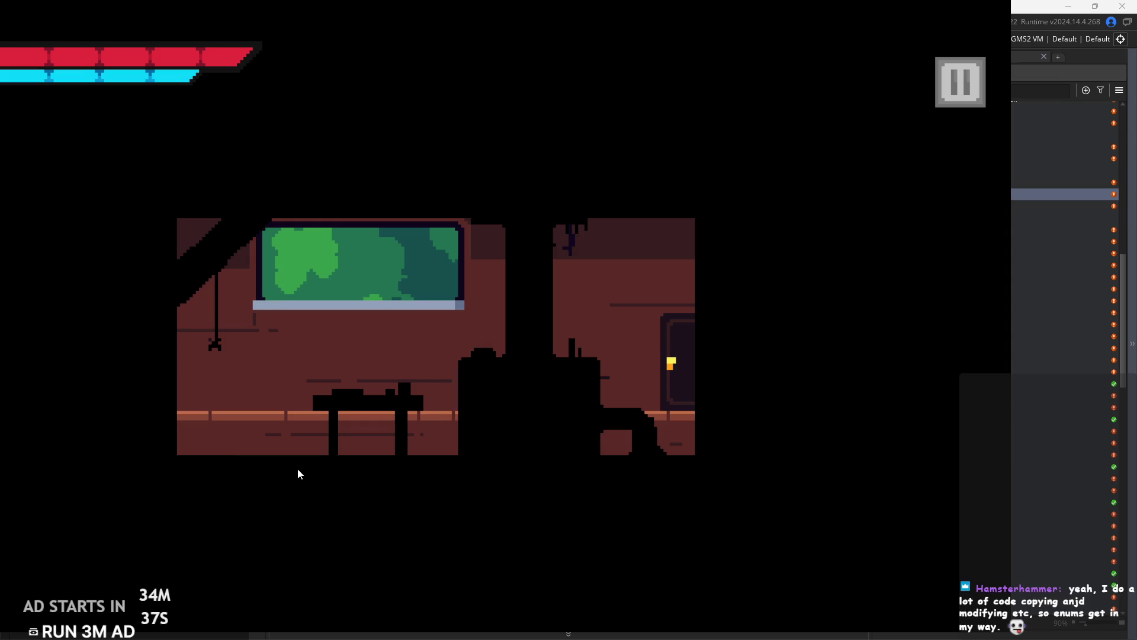
key(Right)
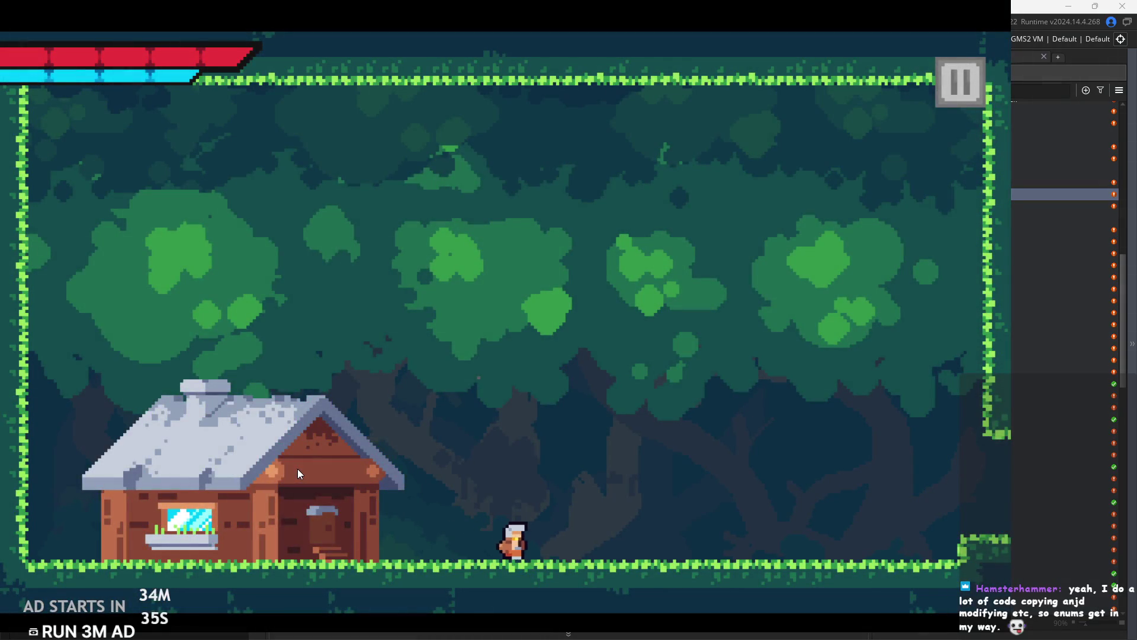
key(Left)
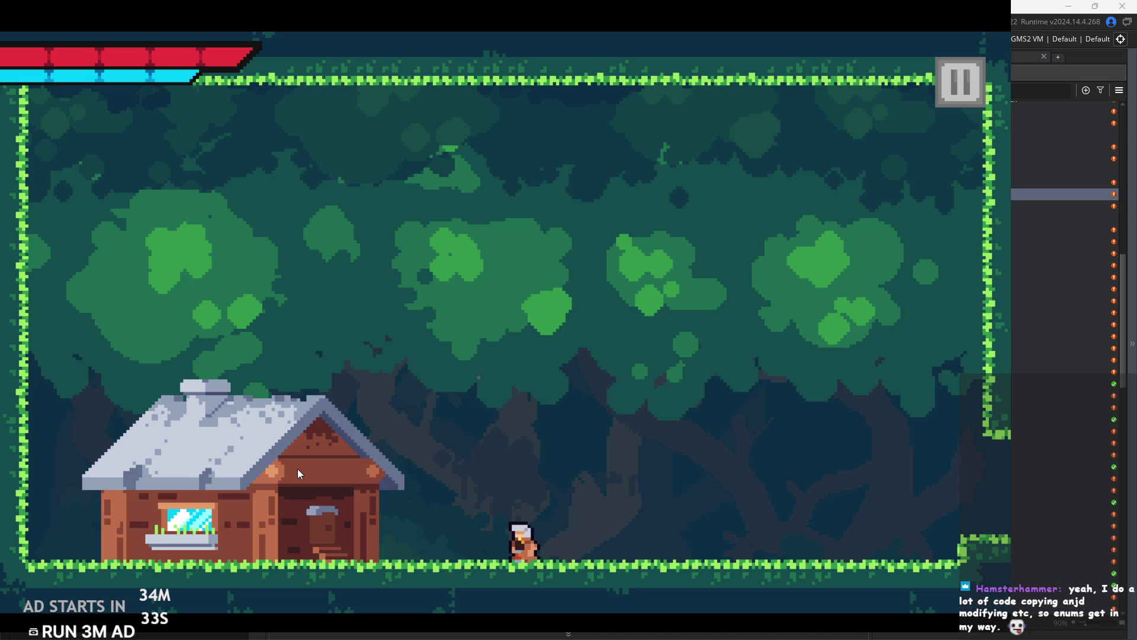
key(Right)
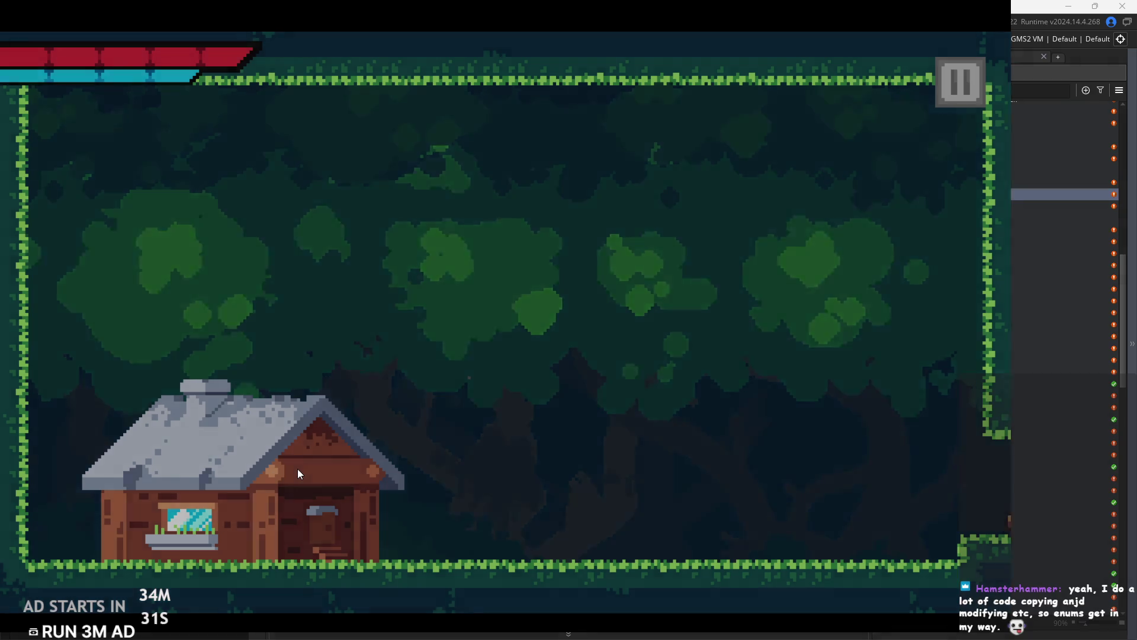
key(Right)
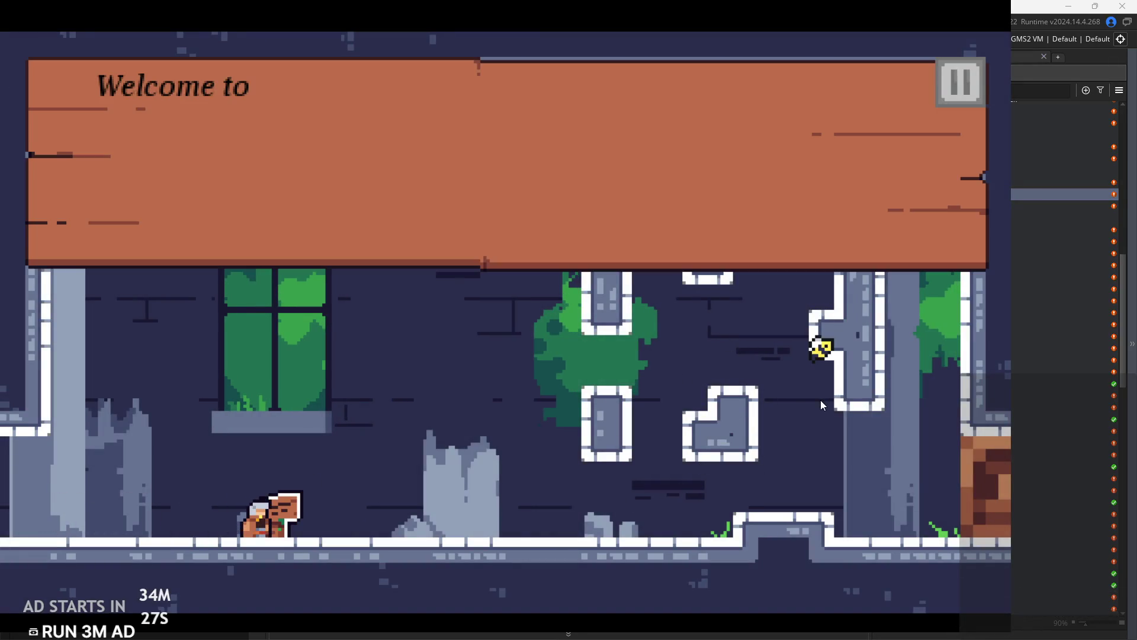
click(769, 232)
click(768, 231)
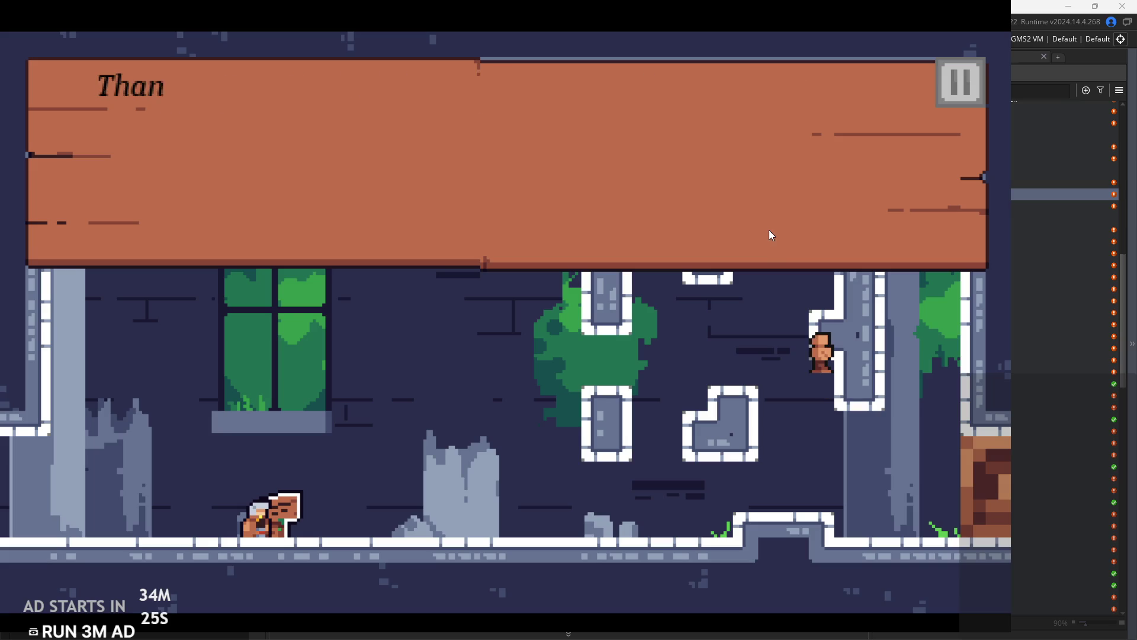
click(769, 231)
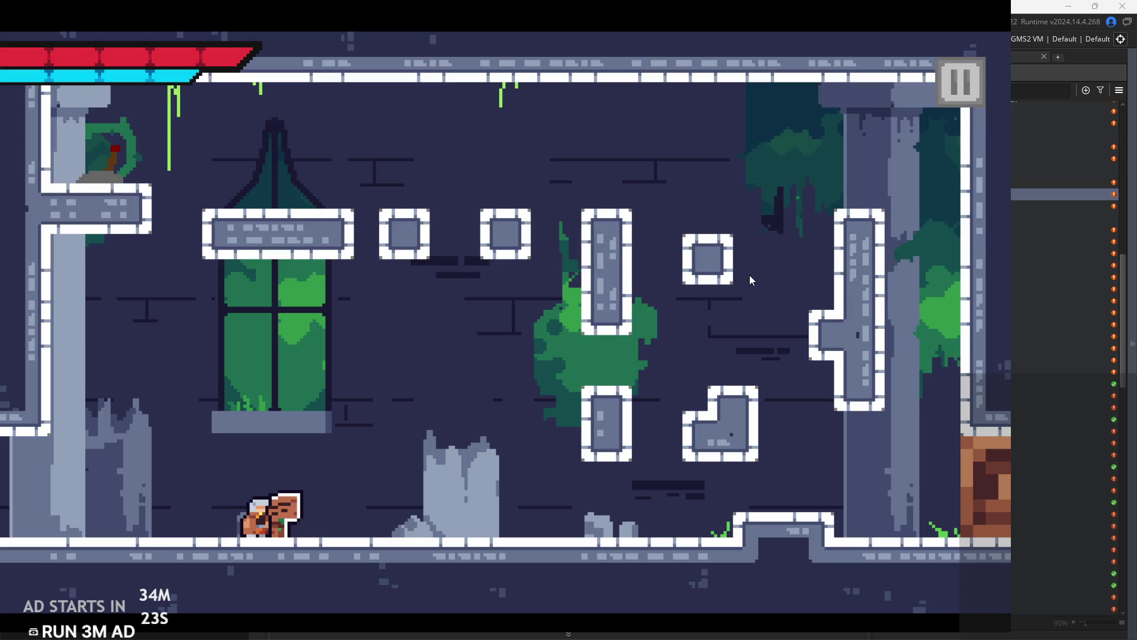
Jump to the second sign, read and advance its dialogue, then abort on the Code Error.
key(d)
key(space)
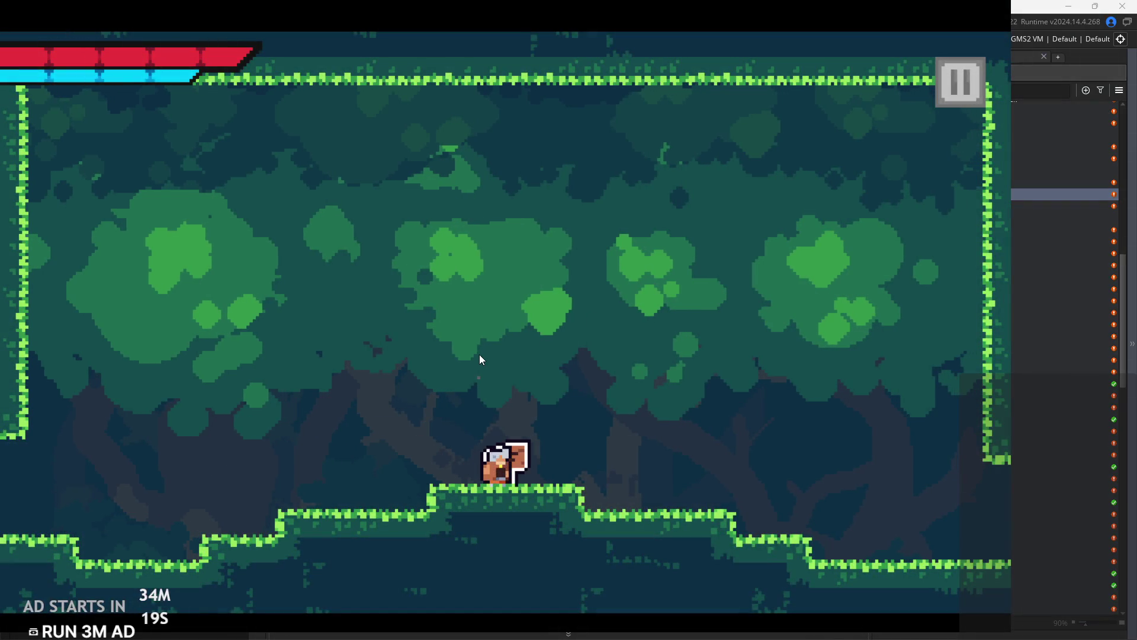
key(e)
click(483, 223)
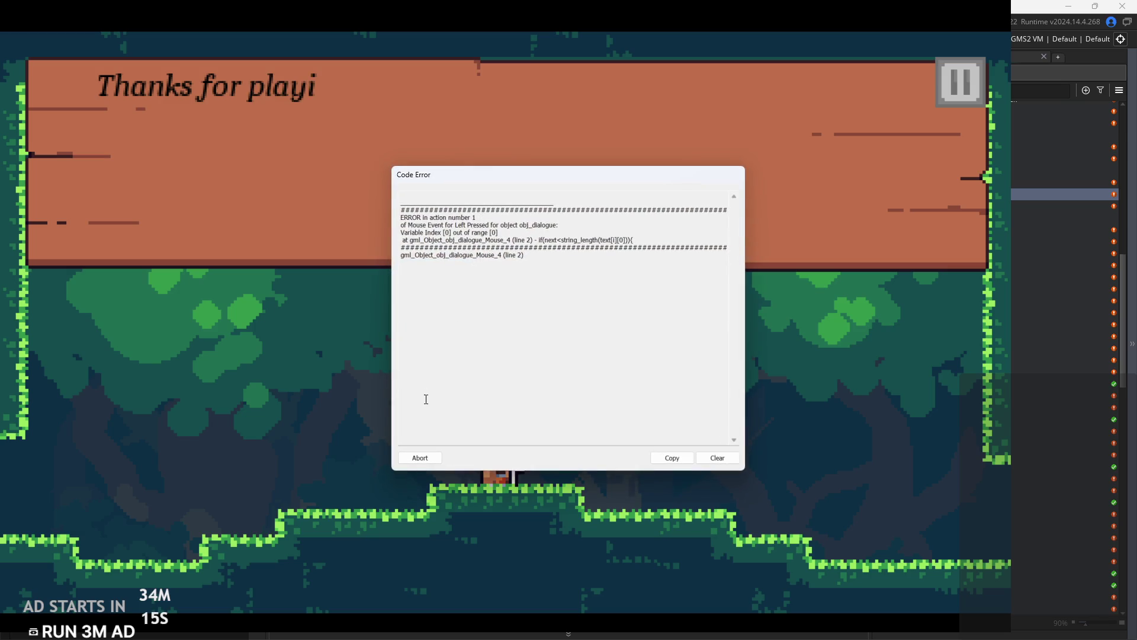
click(418, 459)
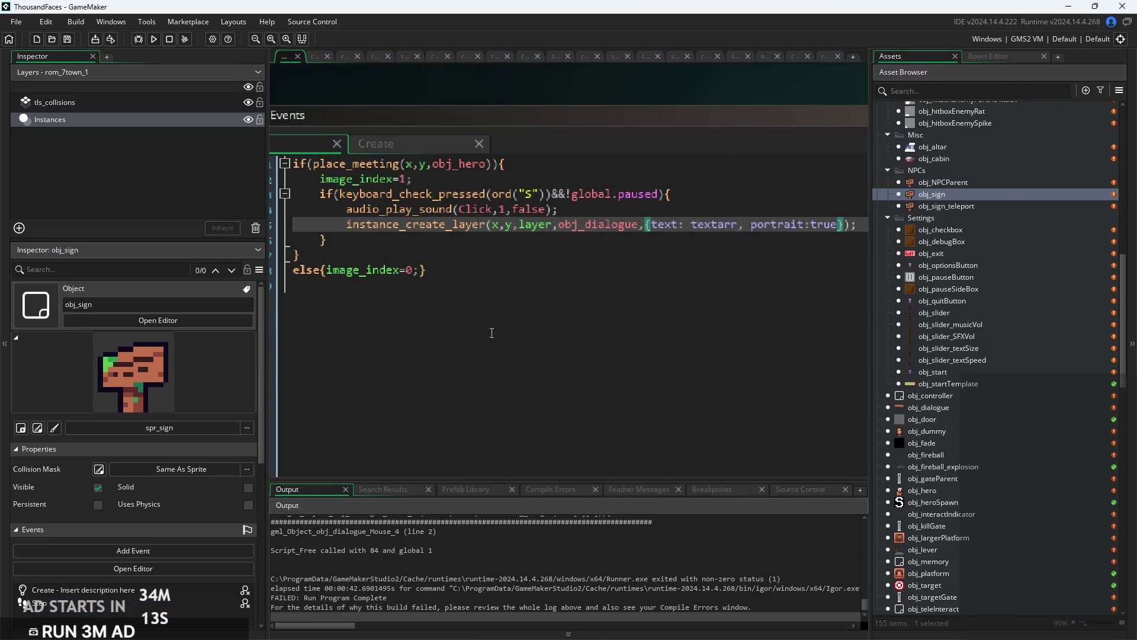
Open obj_dialogue and review its Alarm 0 and Step event code.
scroll(924, 414, down, 3)
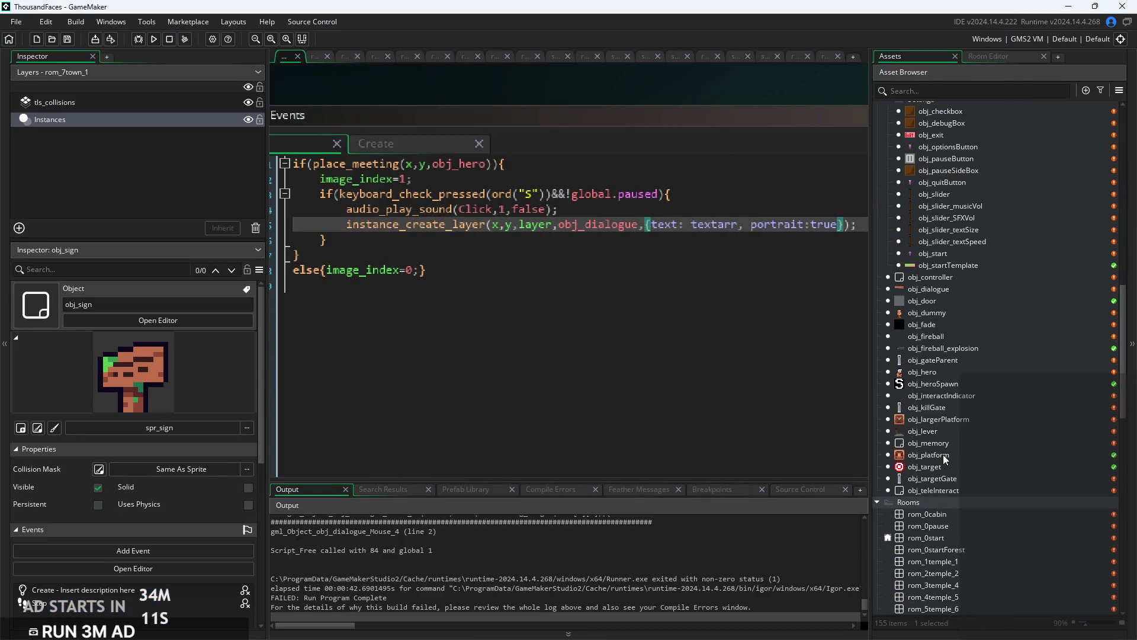
scroll(947, 421, down, 2)
scroll(945, 419, up, 2)
double_click(921, 290)
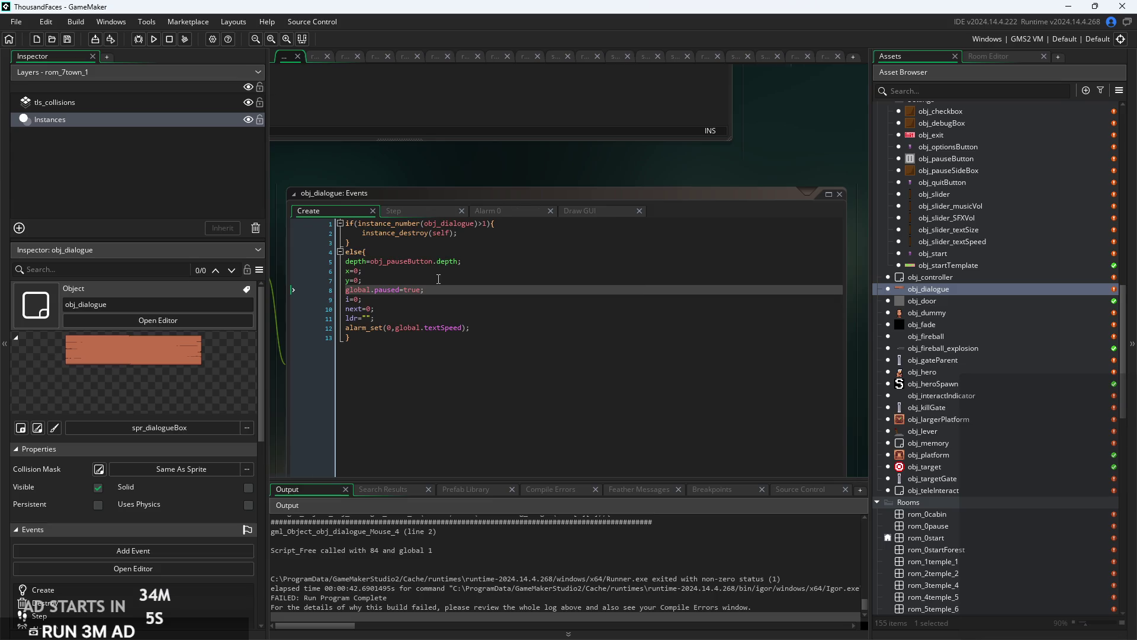
scroll(453, 267, up, 2)
click(510, 180)
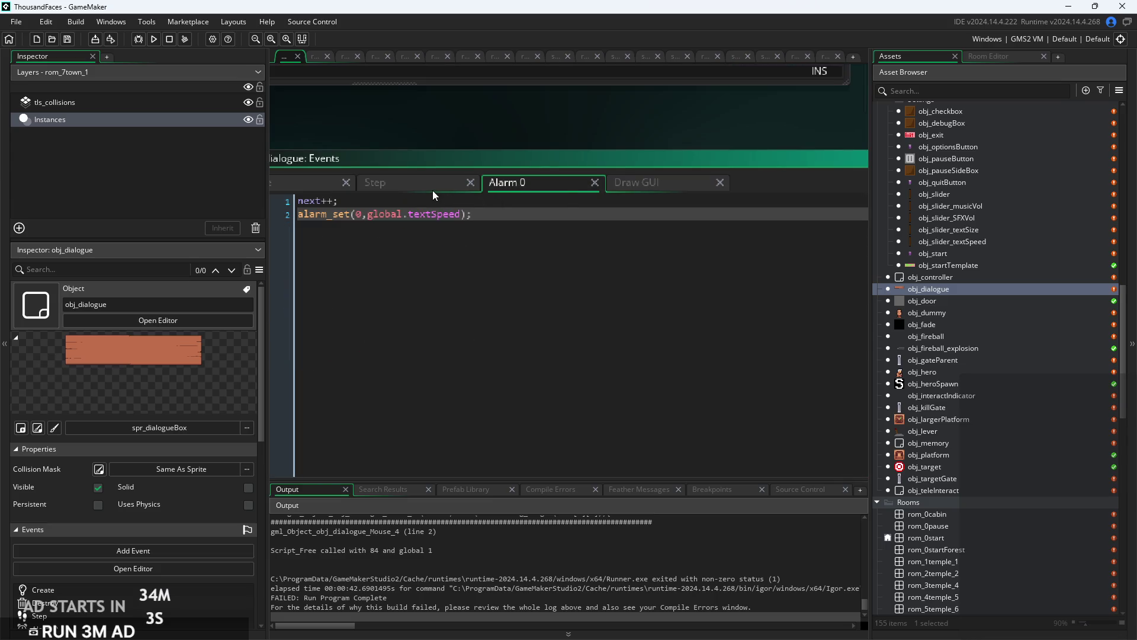
click(440, 185)
Inspect the Draw GUI portrait branches on lines 10-12 copying text[i][0] or text[i].
click(518, 182)
click(654, 186)
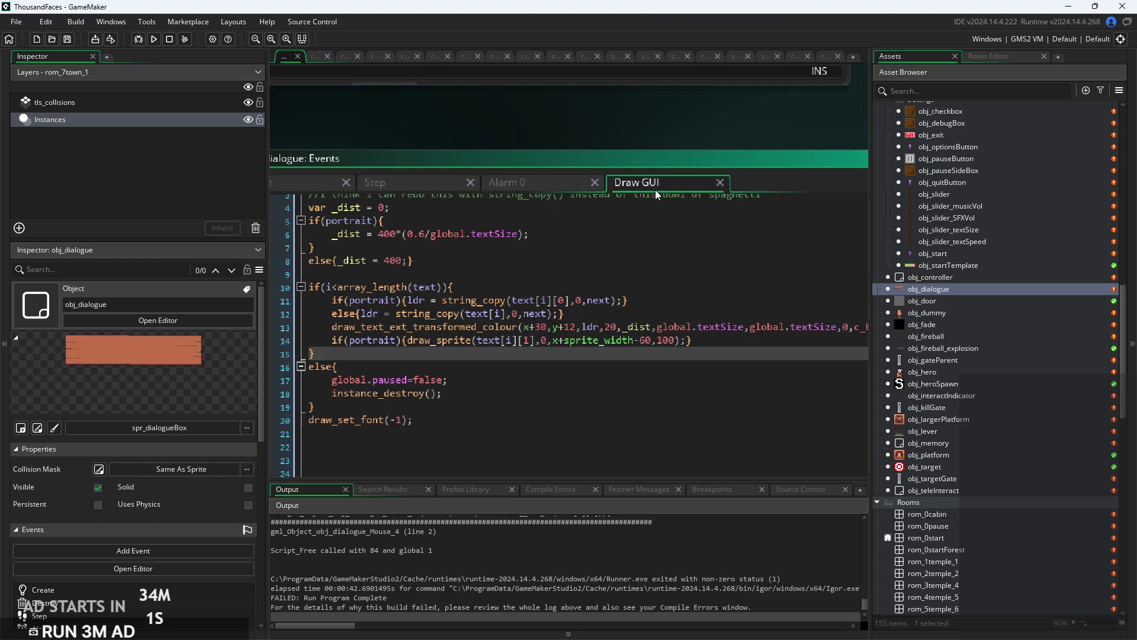
click(525, 288)
scroll(422, 304, up, 1)
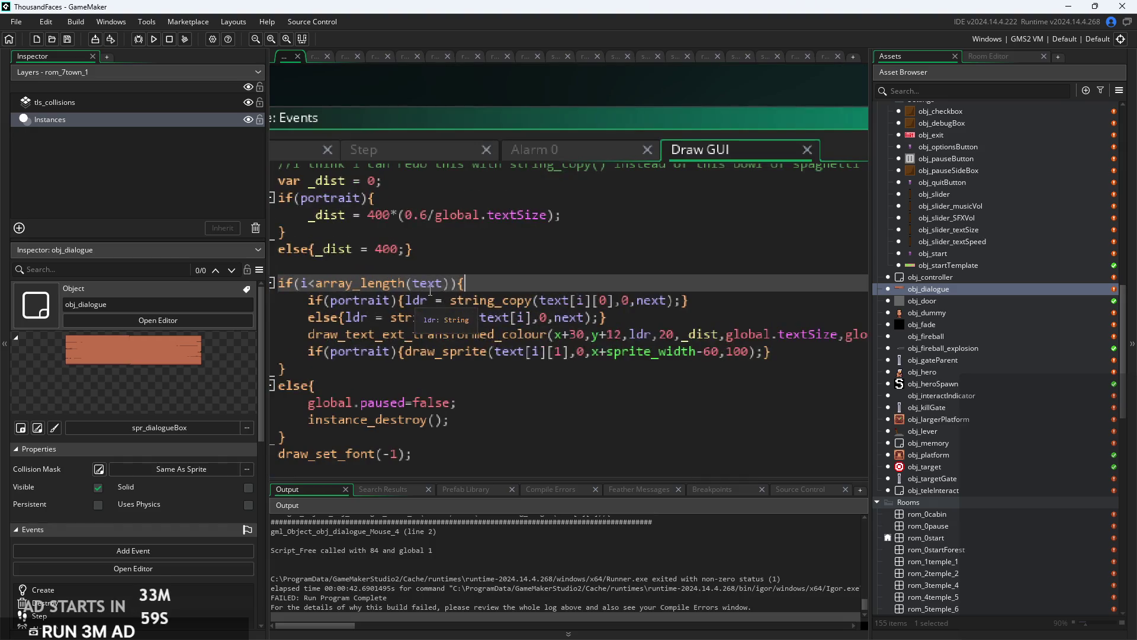
scroll(495, 277, up, 1)
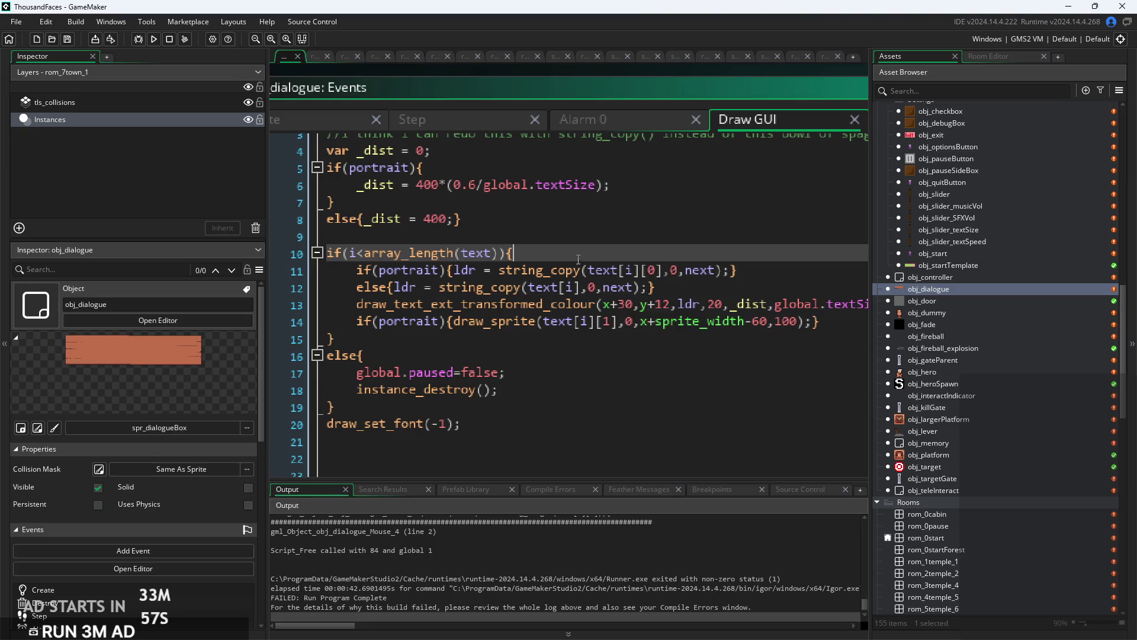
scroll(593, 286, up, 1)
scroll(593, 286, down, 1)
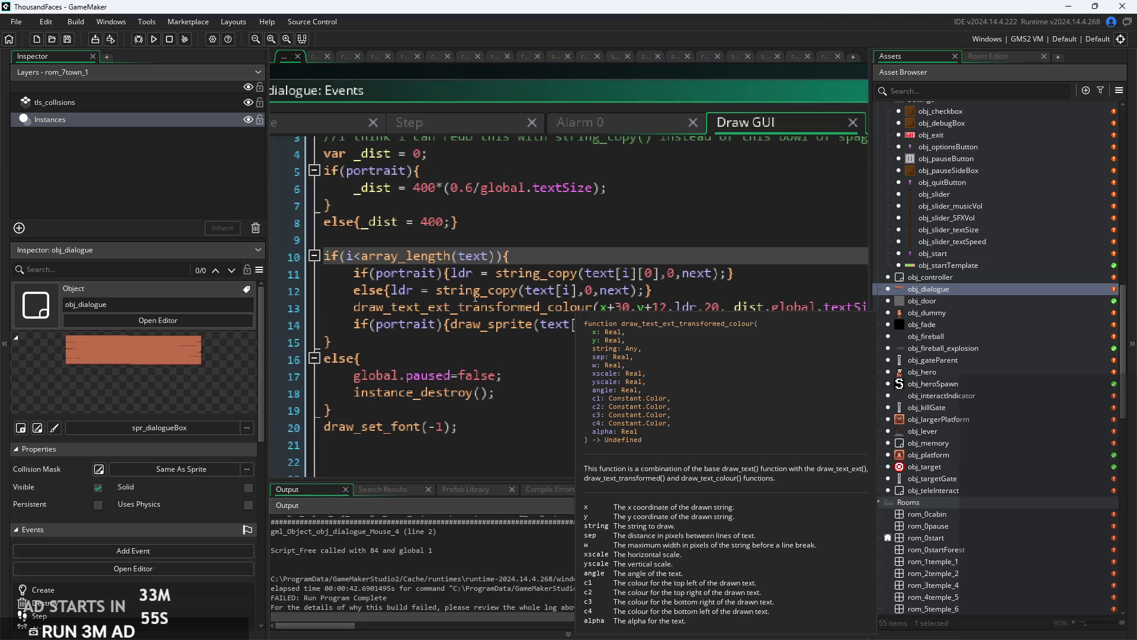
drag(354, 273, 450, 273)
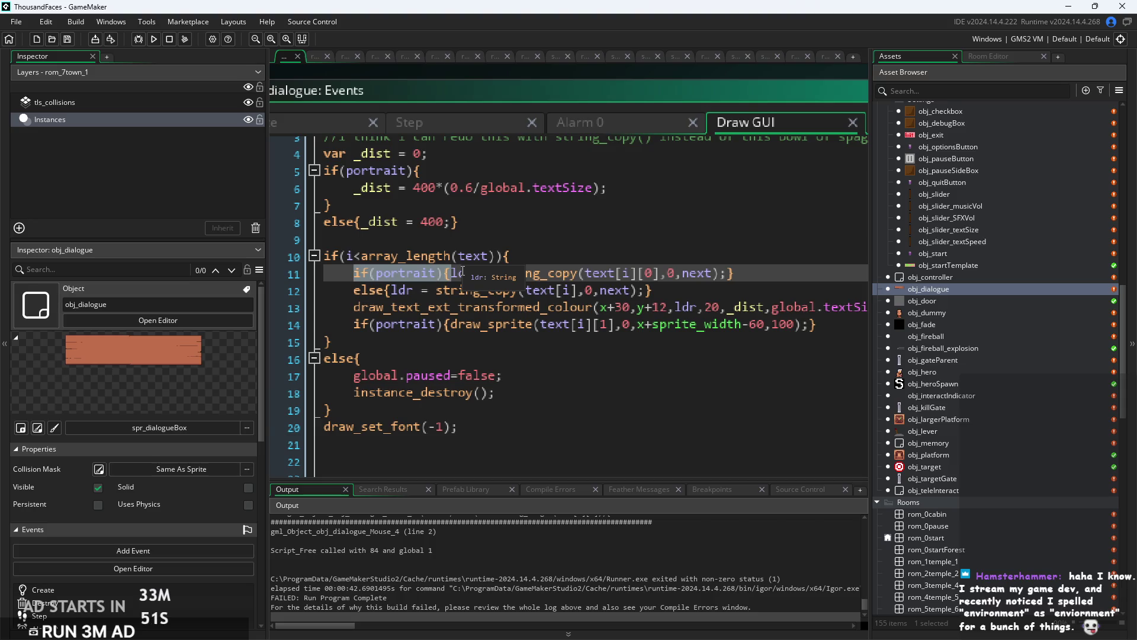
click(530, 296)
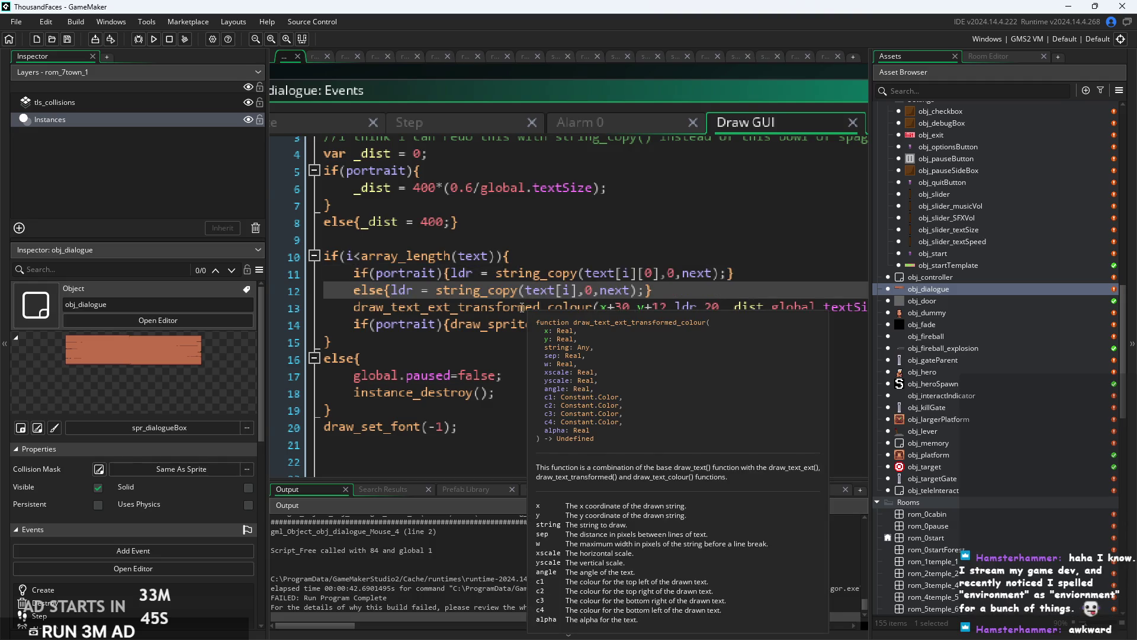
click(534, 254)
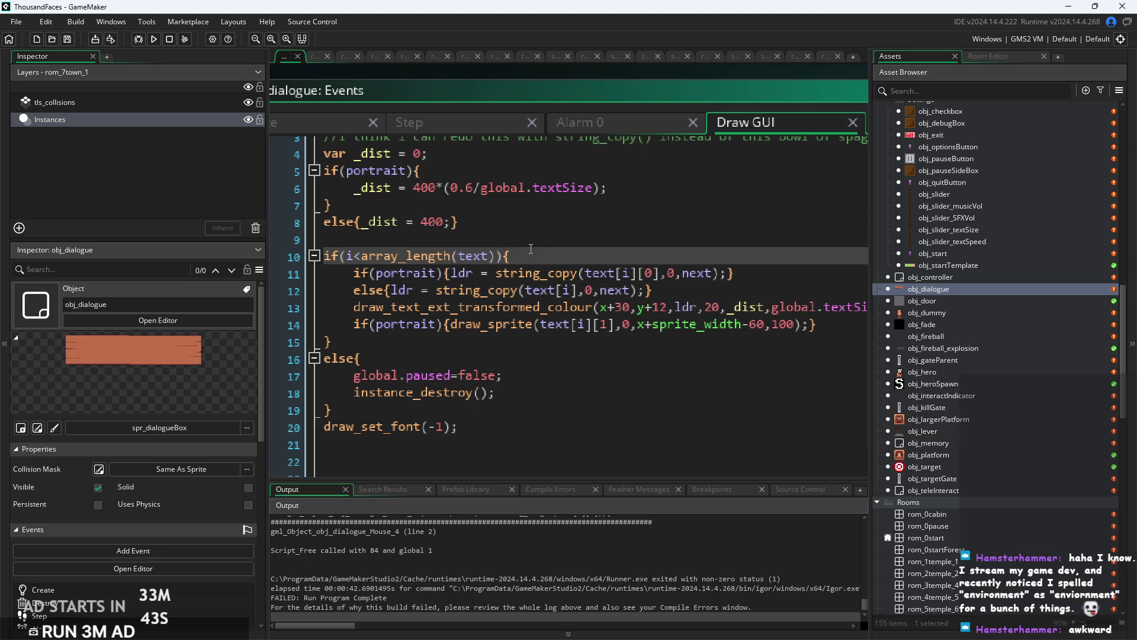
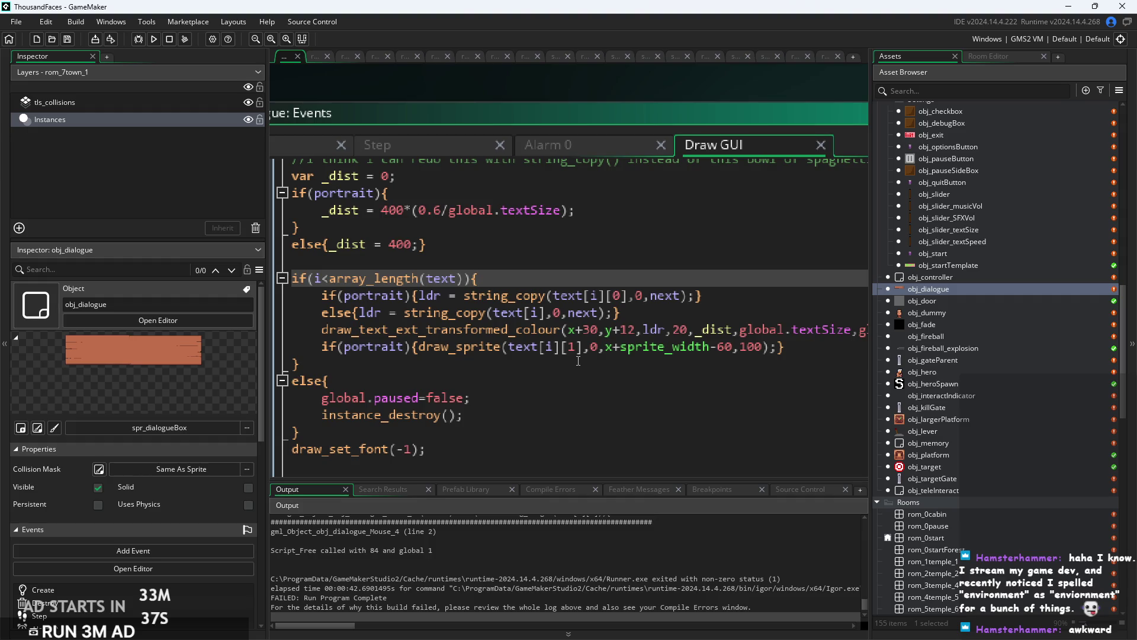
Review obj_dialogue's Alarm 0, Step, Create and Draw GUI code, including the portrait lines.
click(562, 148)
click(467, 148)
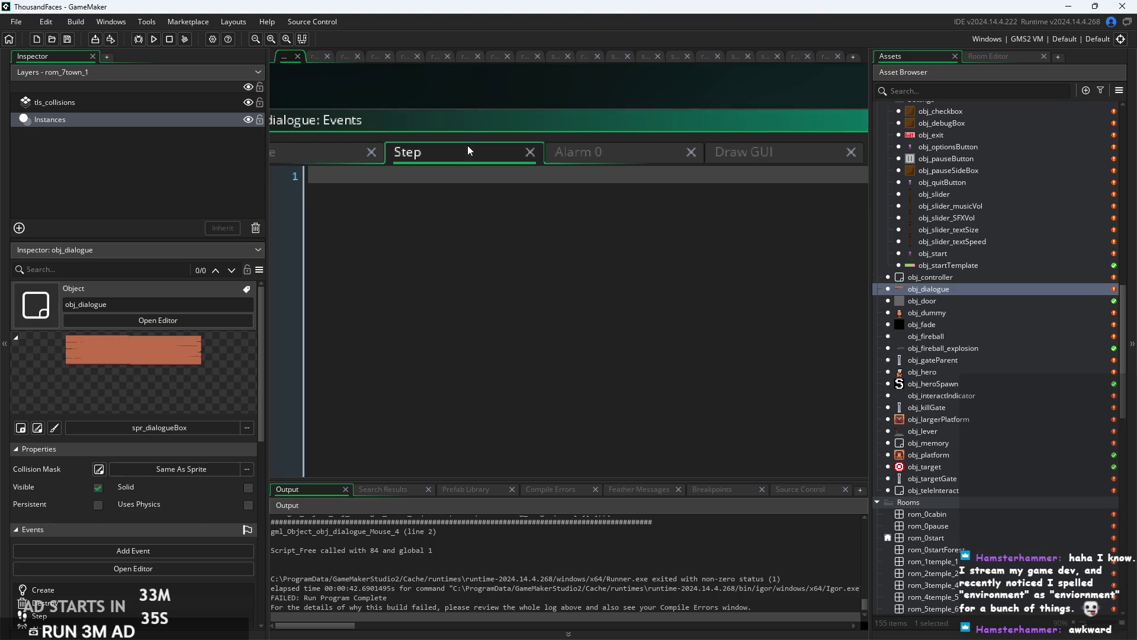
click(463, 153)
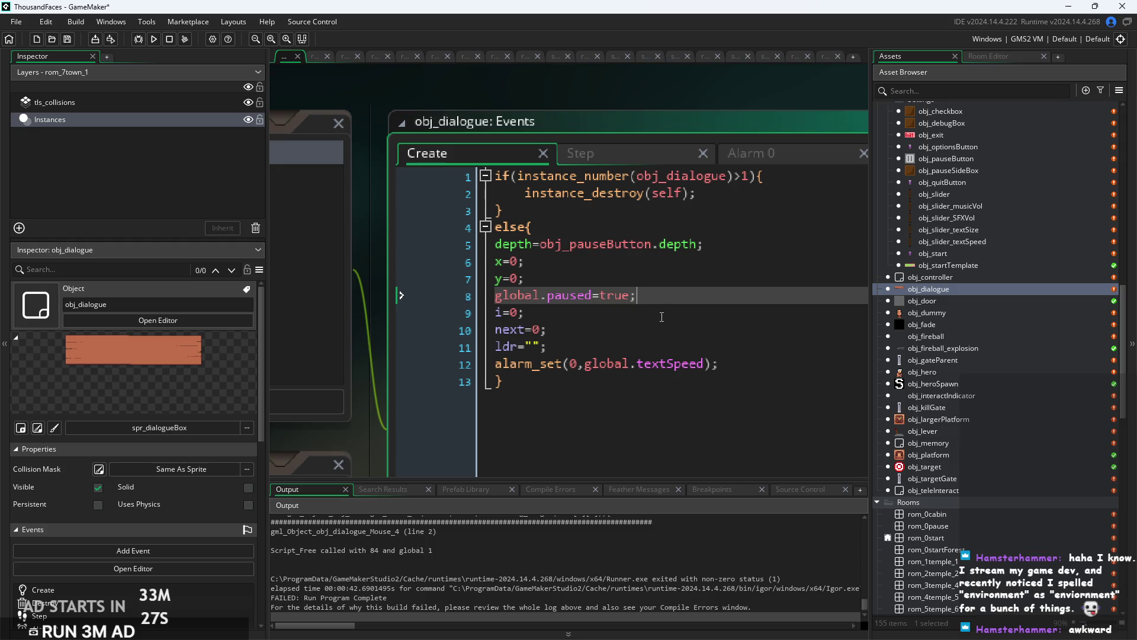
scroll(738, 141, right, 5)
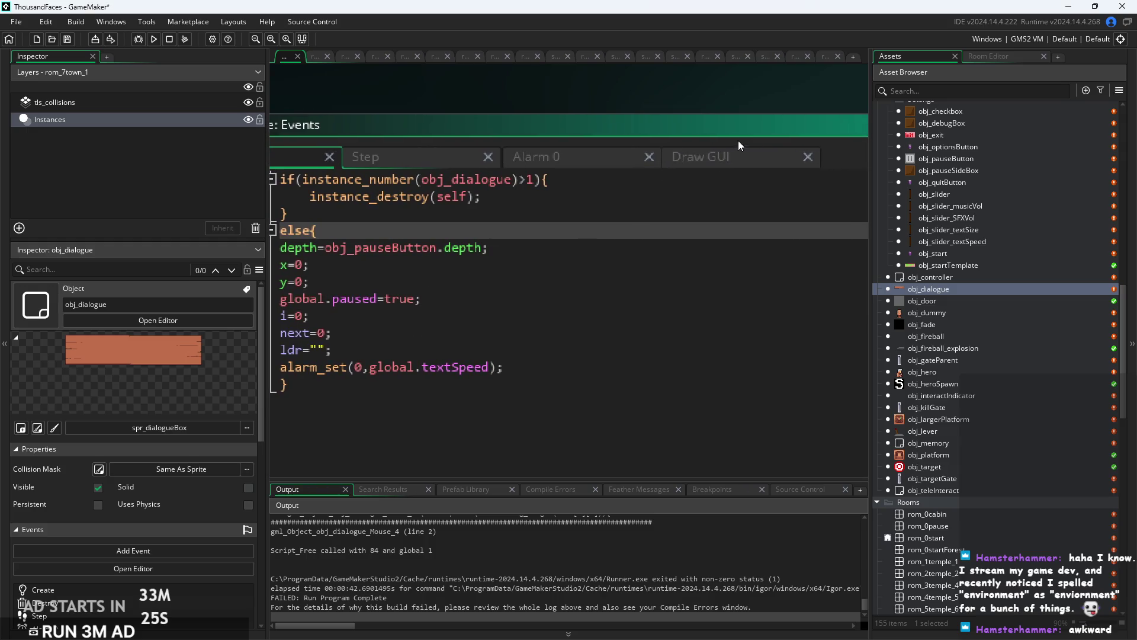
click(734, 155)
click(720, 303)
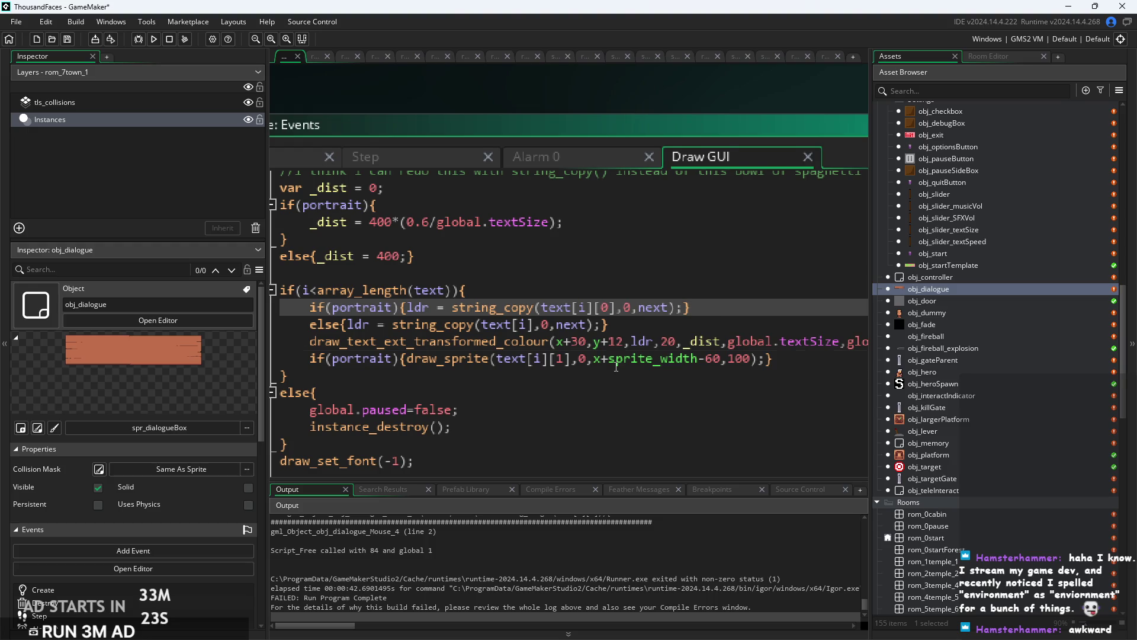
click(615, 360)
scroll(616, 360, up, 2)
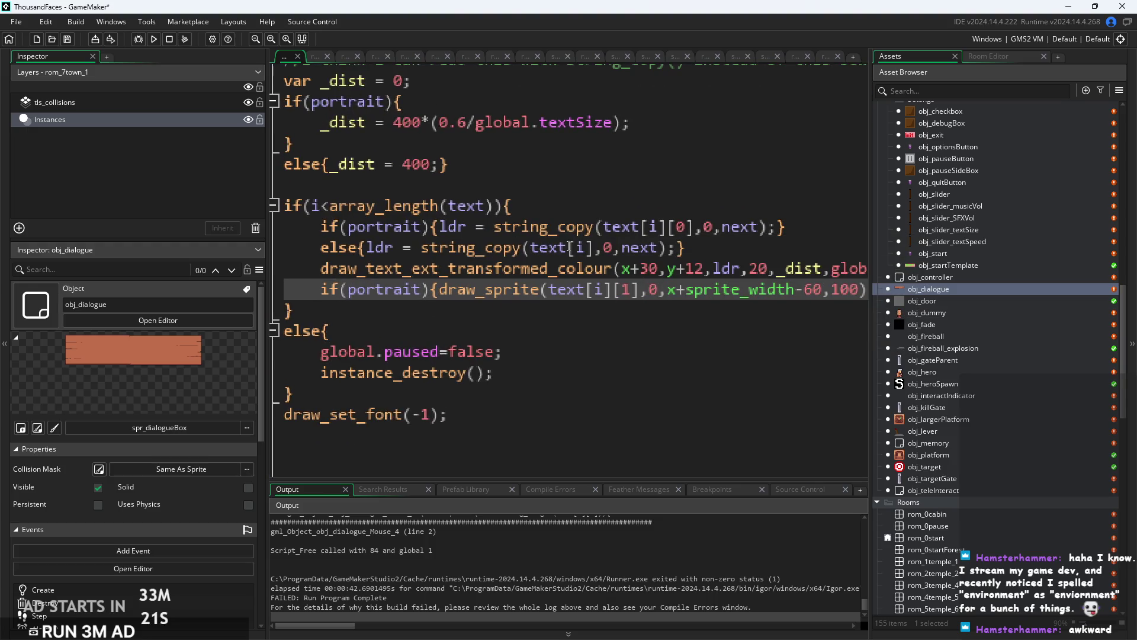
click(602, 248)
click(681, 269)
Inspect the draw_text call's text argument on line 12 of the Draw GUI code.
scroll(536, 274, right, 2)
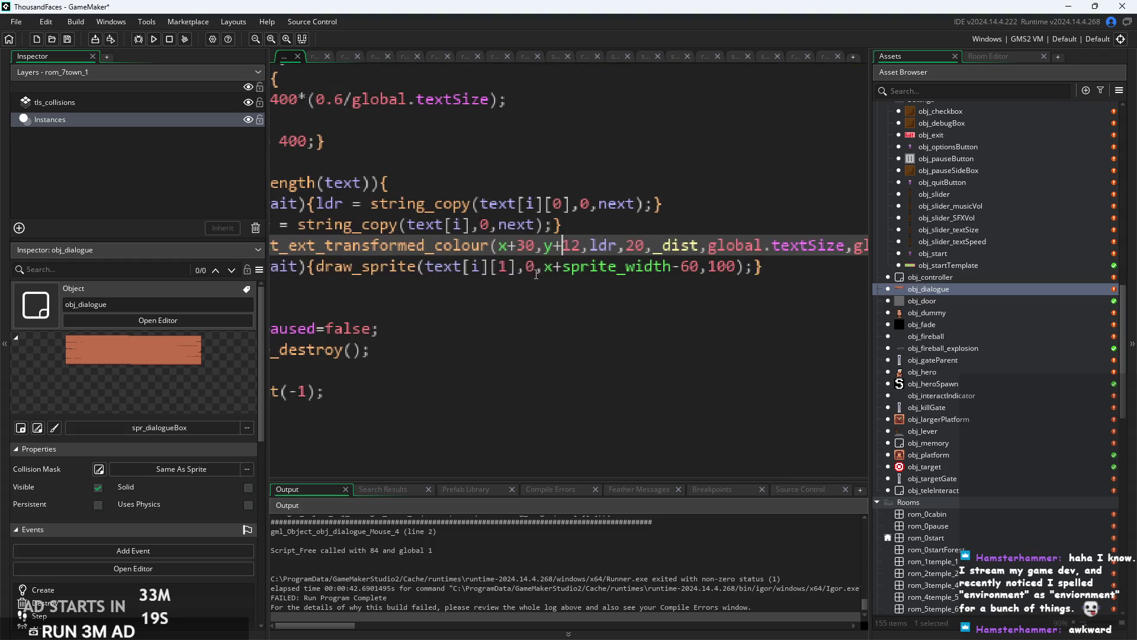
scroll(536, 275, left, 5)
scroll(498, 286, right, 5)
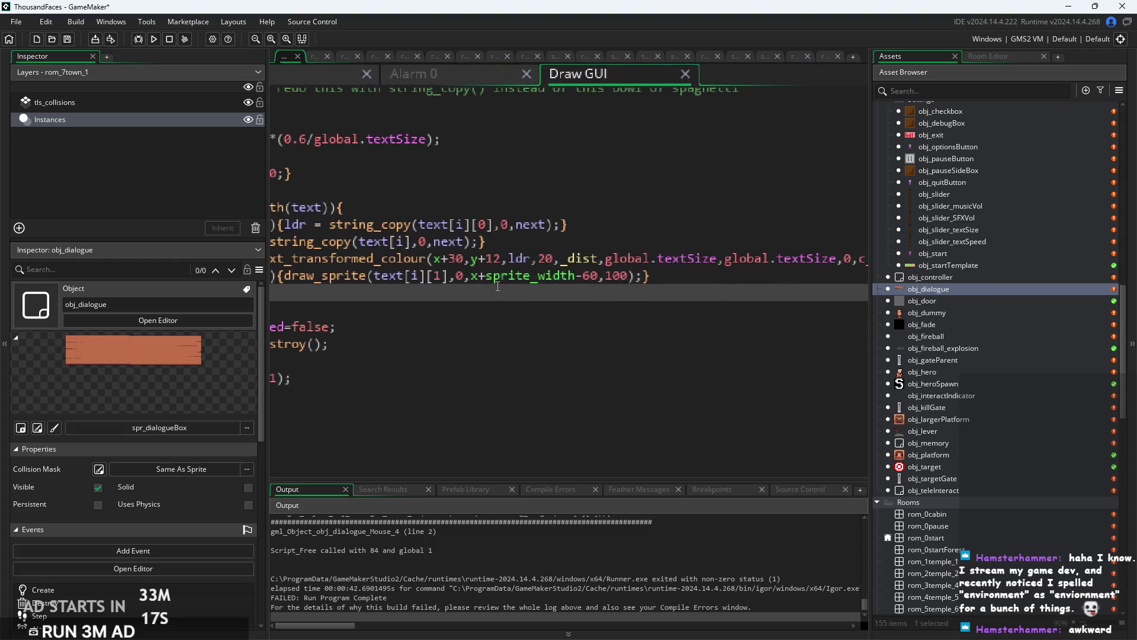
scroll(497, 286, right, 5)
mouse_move(696, 249)
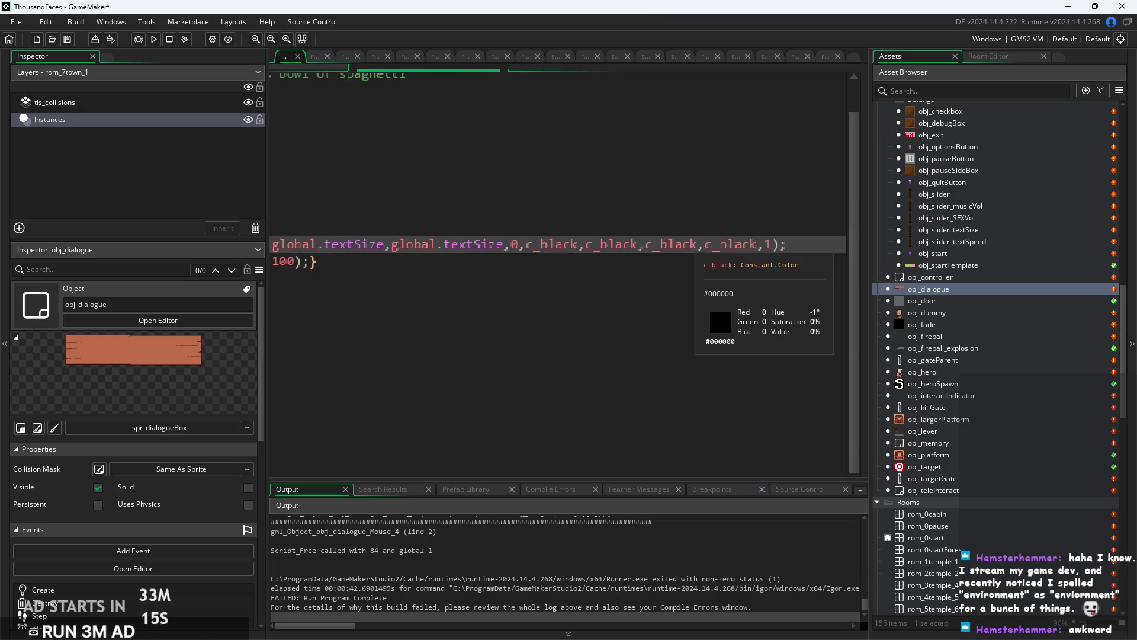
scroll(697, 249, left, 2)
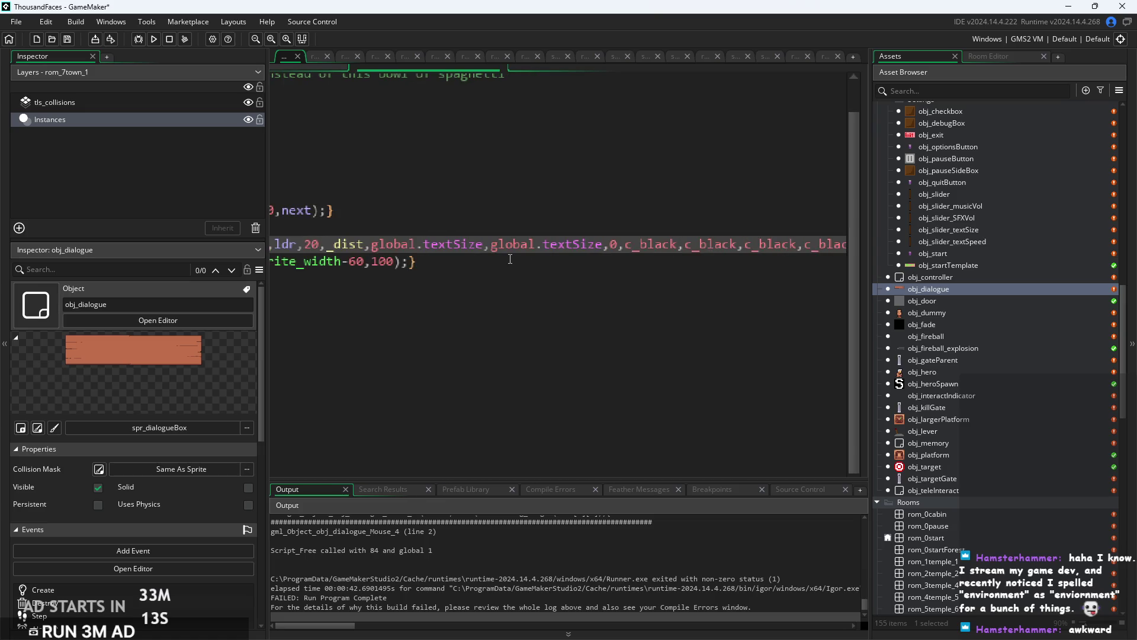
scroll(510, 258, left, 8)
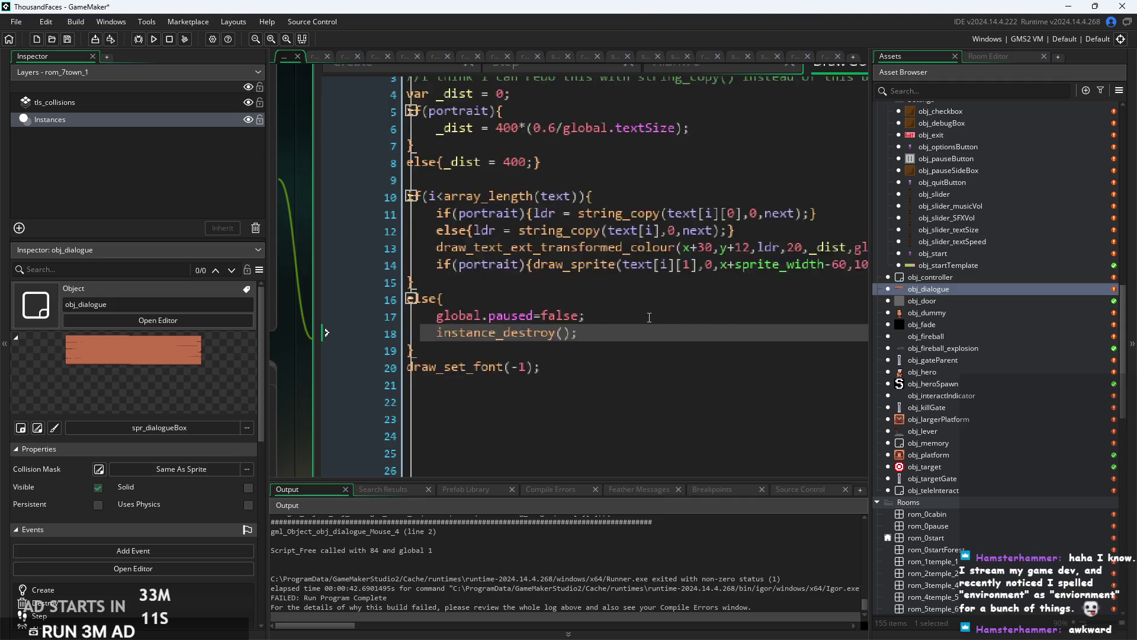
scroll(657, 296, left, 1)
click(754, 227)
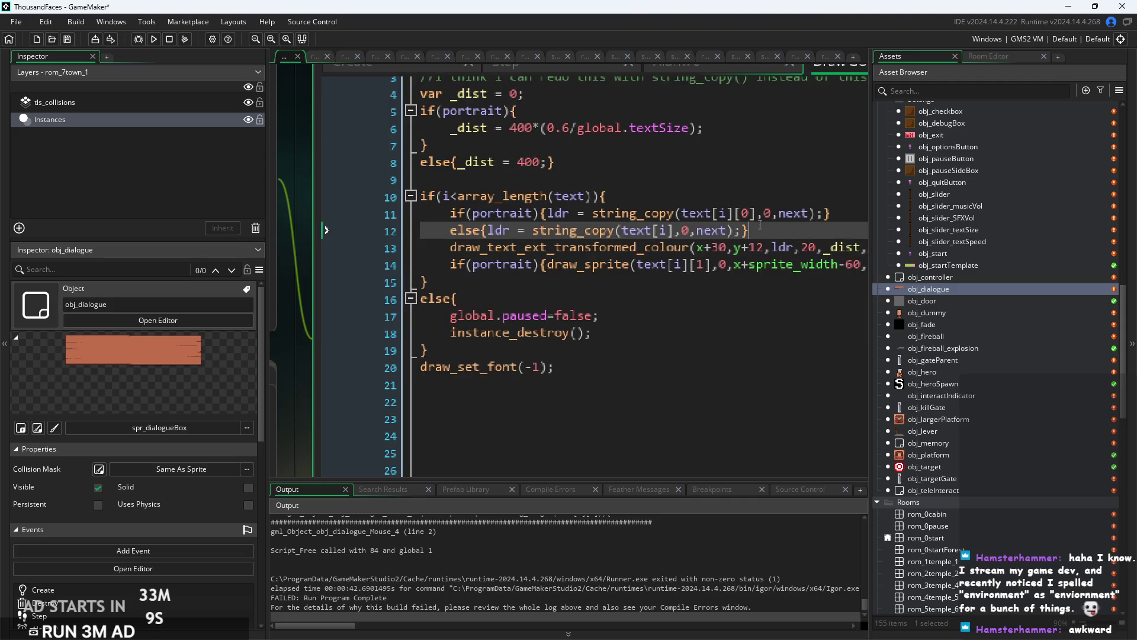
scroll(758, 226, up, 2)
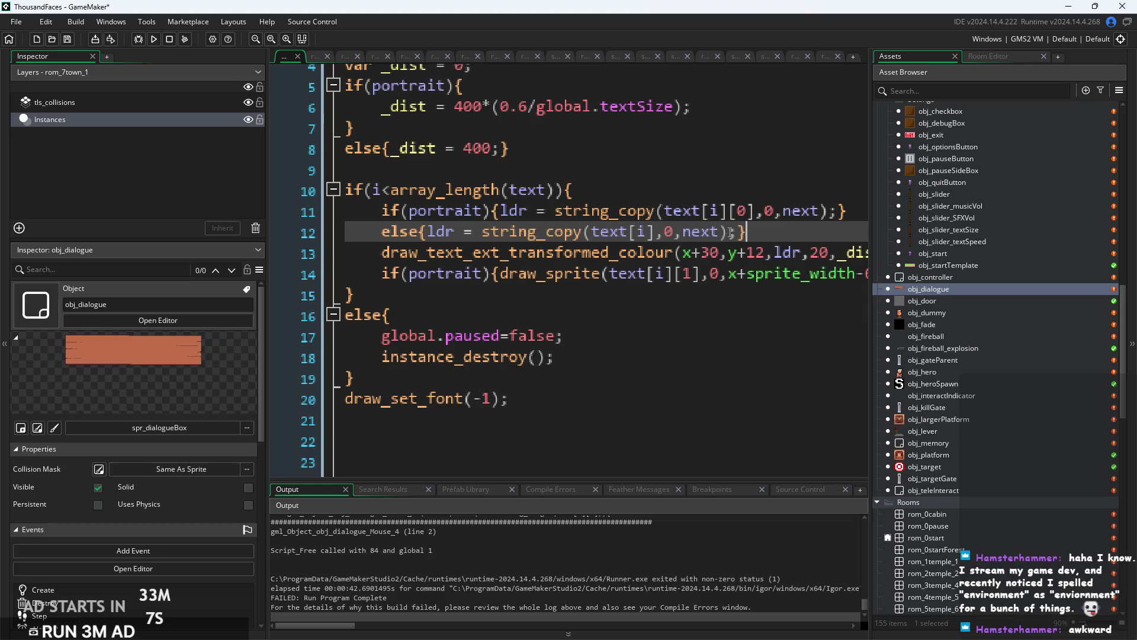
drag(729, 232, 619, 231)
click(663, 295)
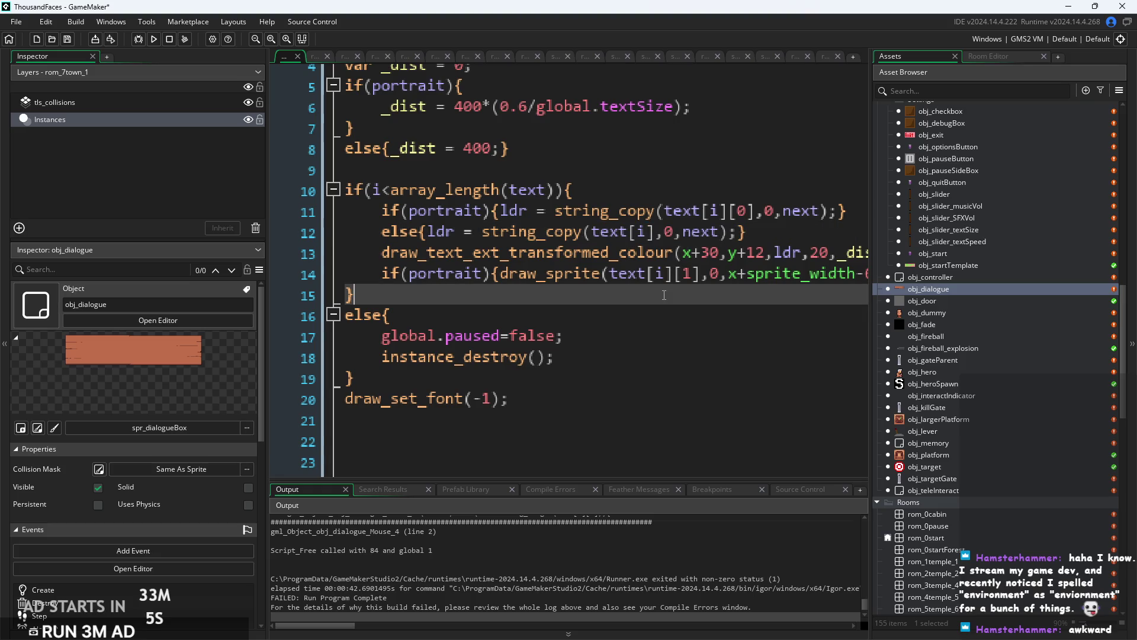
scroll(664, 295, down, 1)
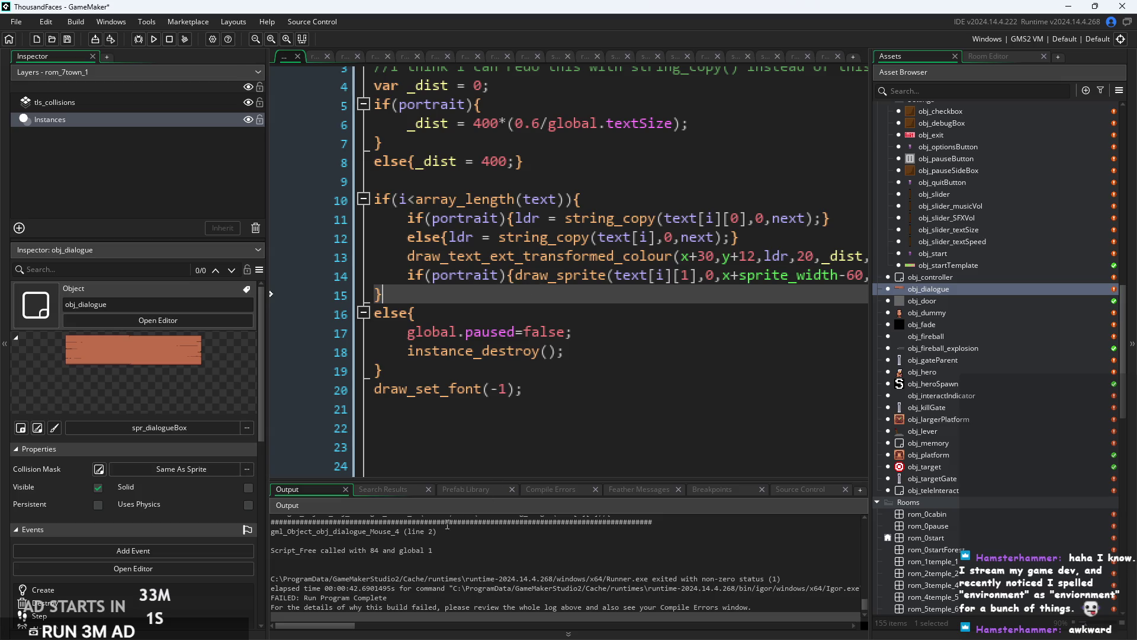
scroll(448, 558, up, 2)
scroll(447, 558, up, 1)
In the Left Pressed event, insert an if(portrait){ line after the sound call.
double_click(438, 578)
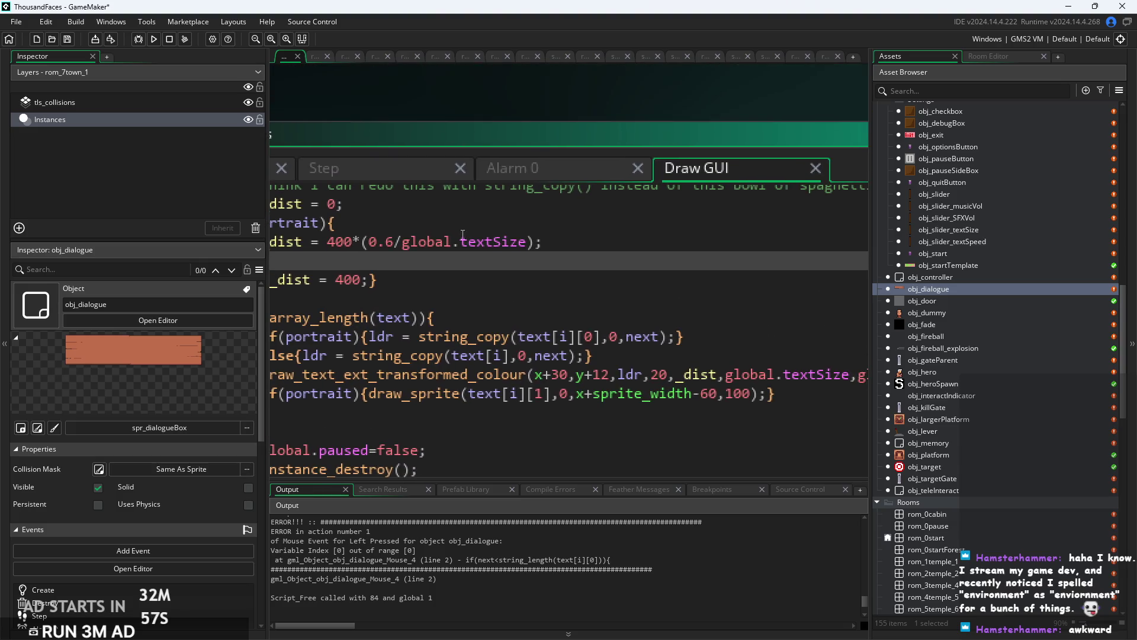
drag(349, 306, 645, 318)
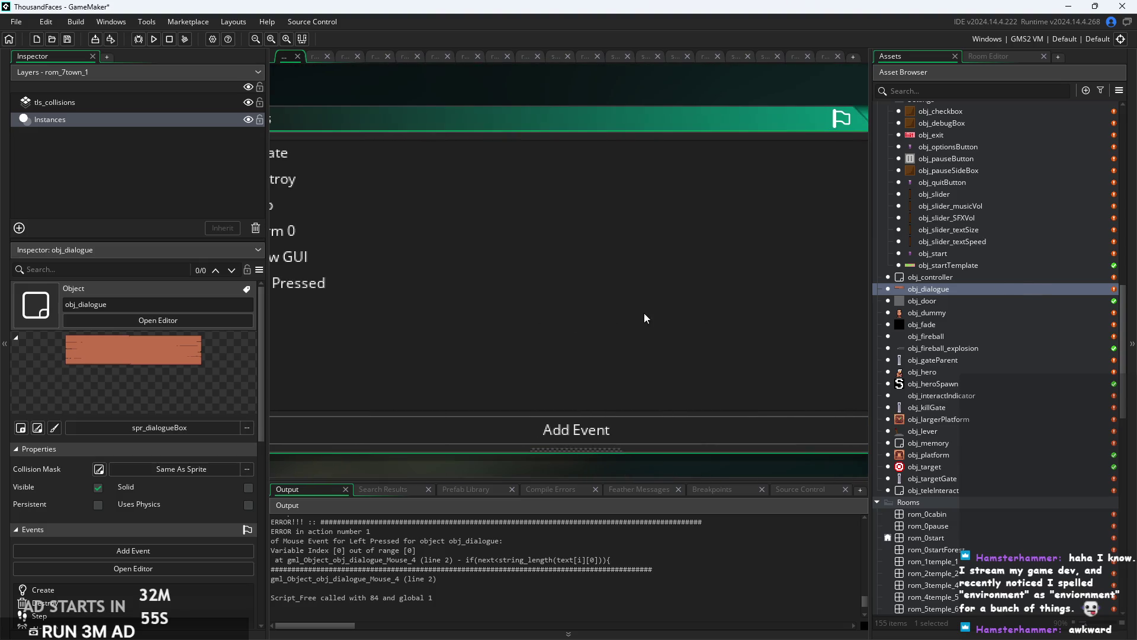
drag(382, 204, 552, 207)
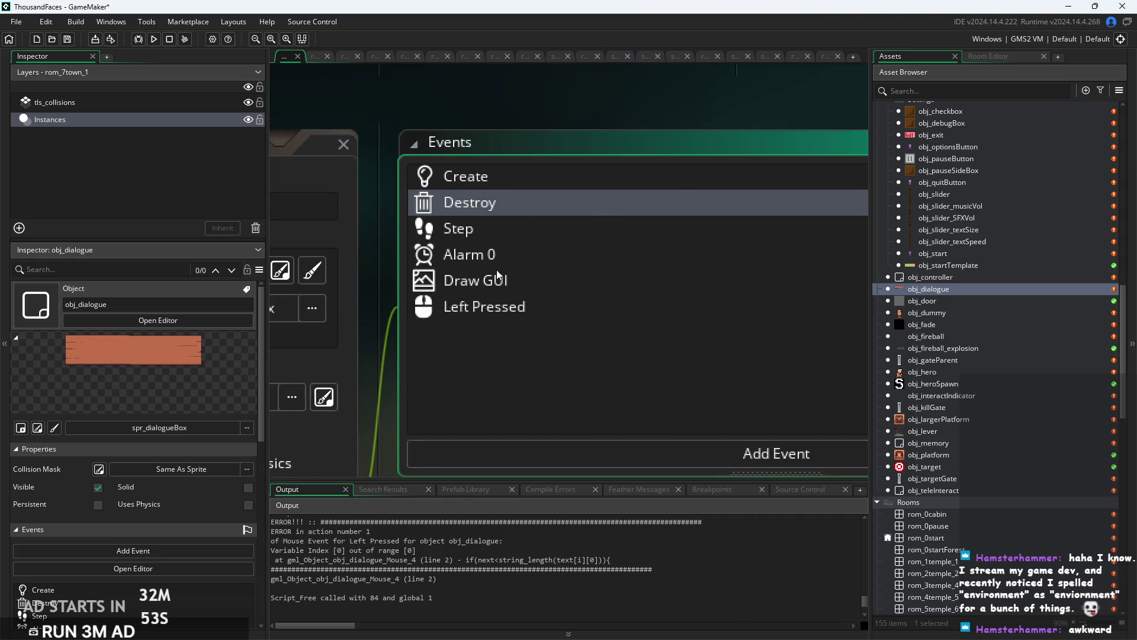
click(496, 306)
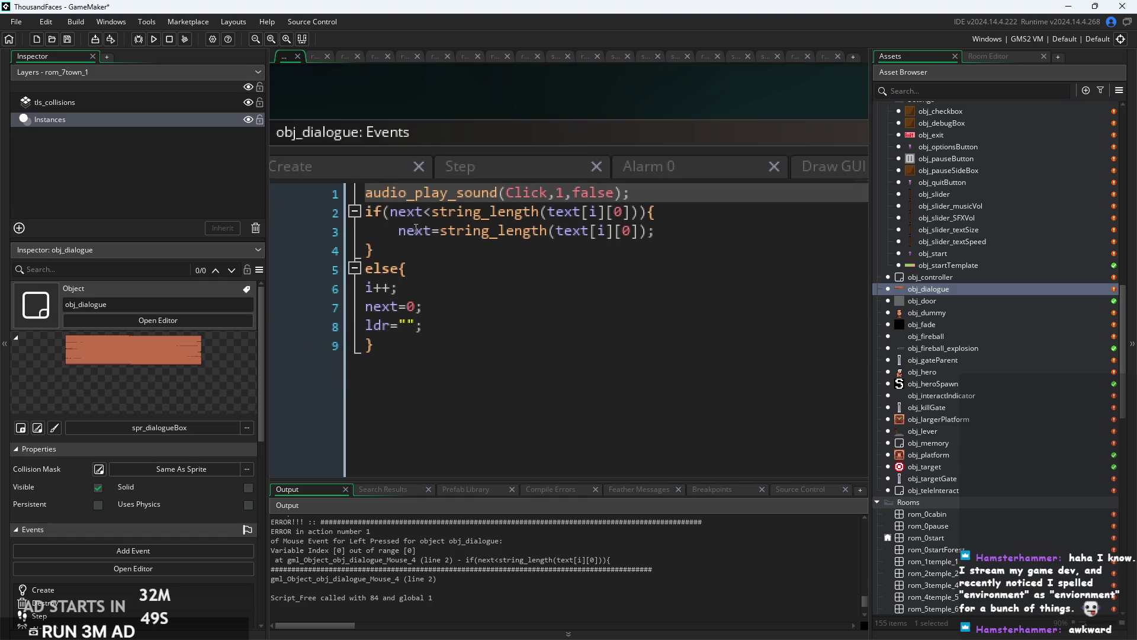
click(390, 213)
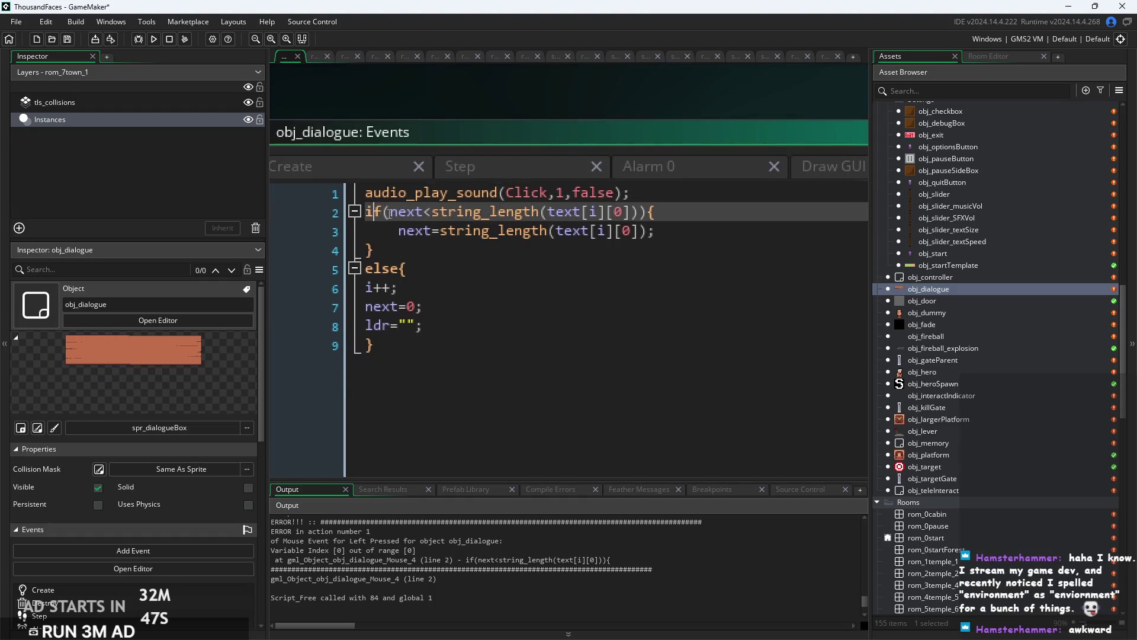
text(if(portrait){)
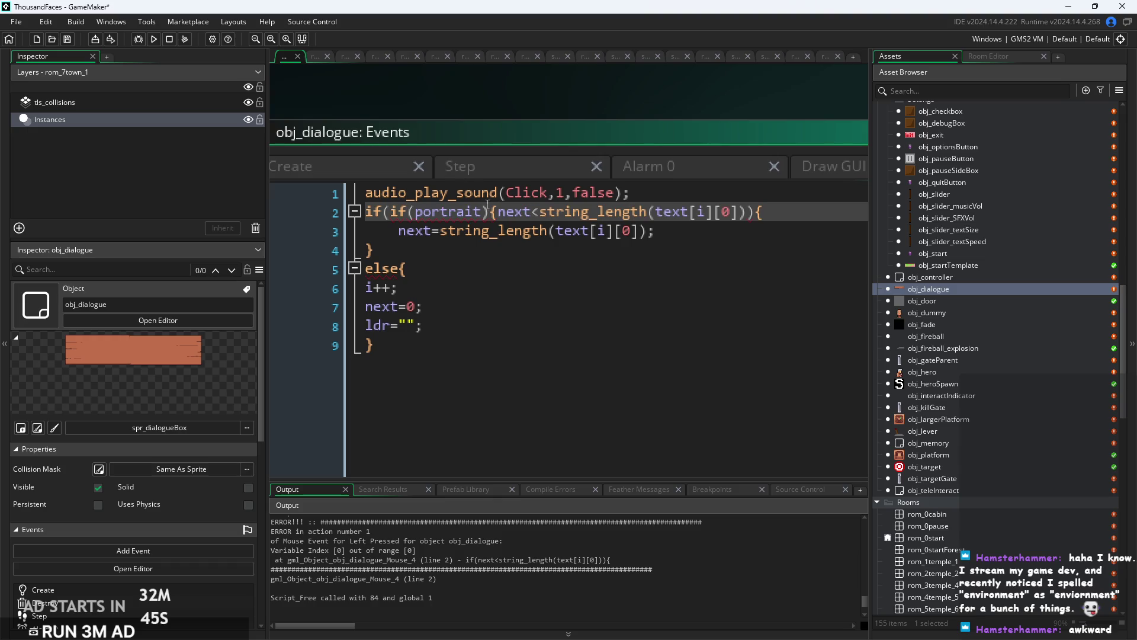
key(ctrl+z)
click(650, 188)
key(Return)
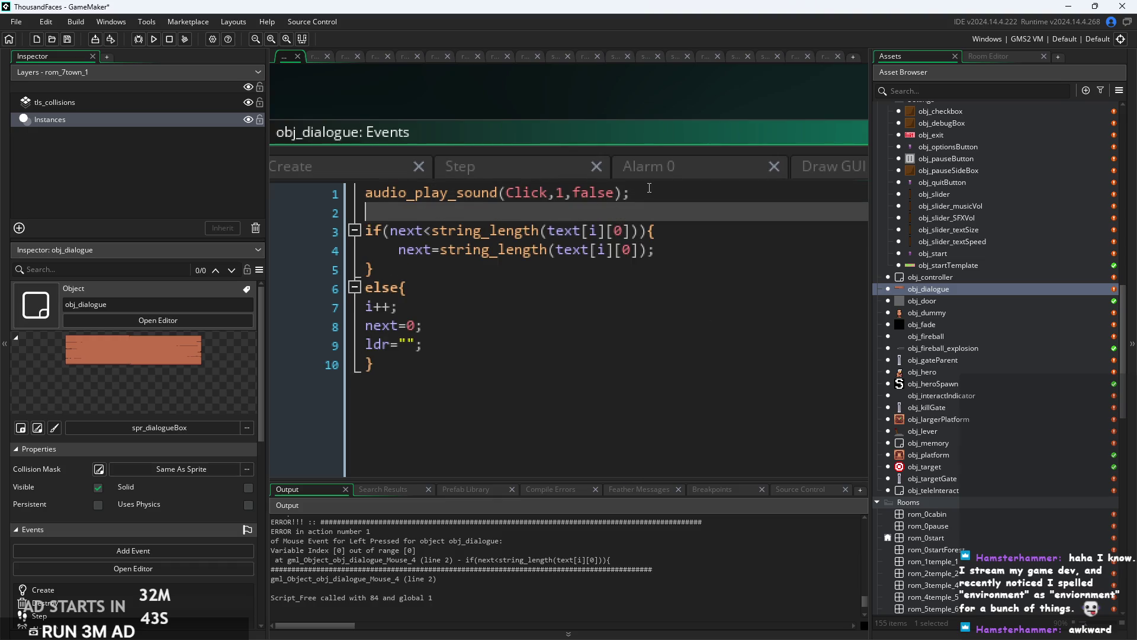
text(if(portrait){)
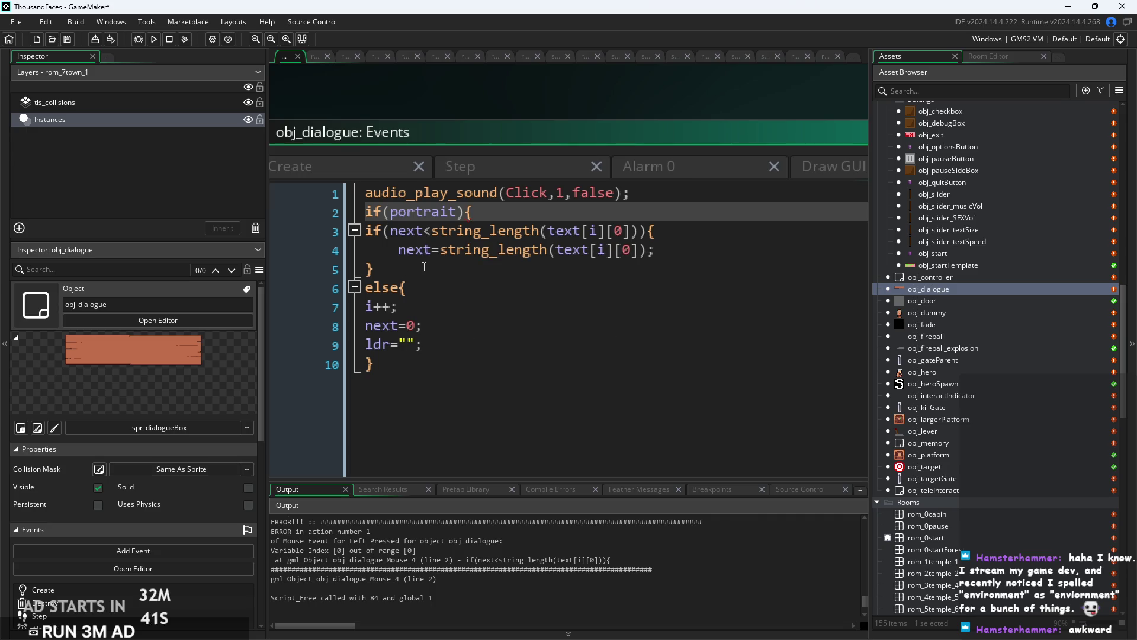
Indent the length check, next assignment and inner brace under the portrait block.
click(366, 230)
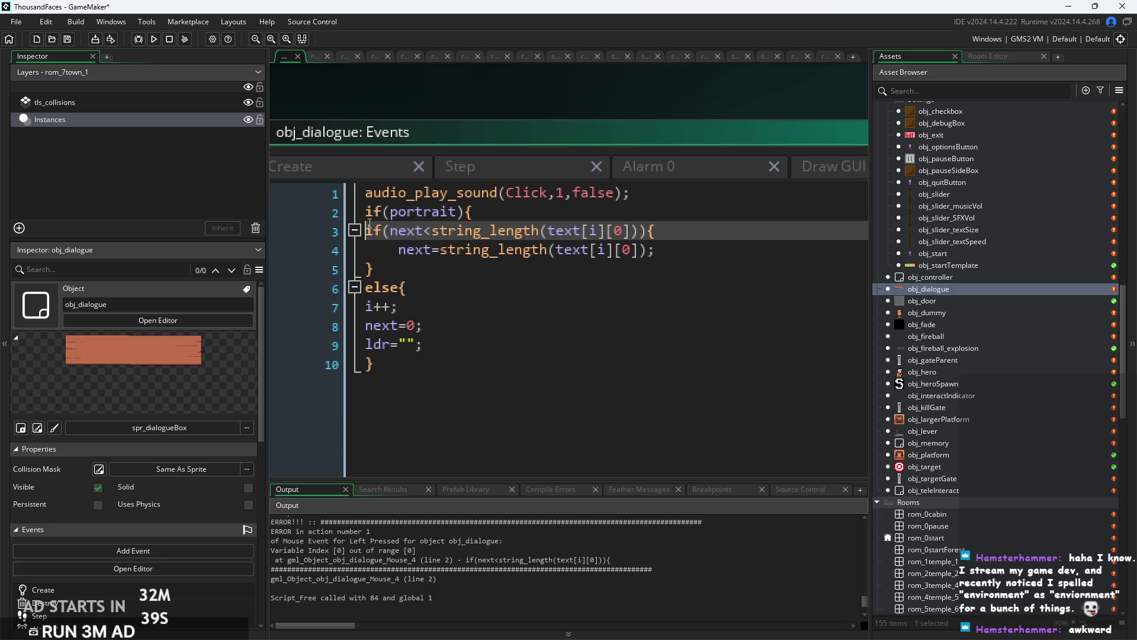
key(Tab)
click(398, 249)
key(Tab)
click(366, 270)
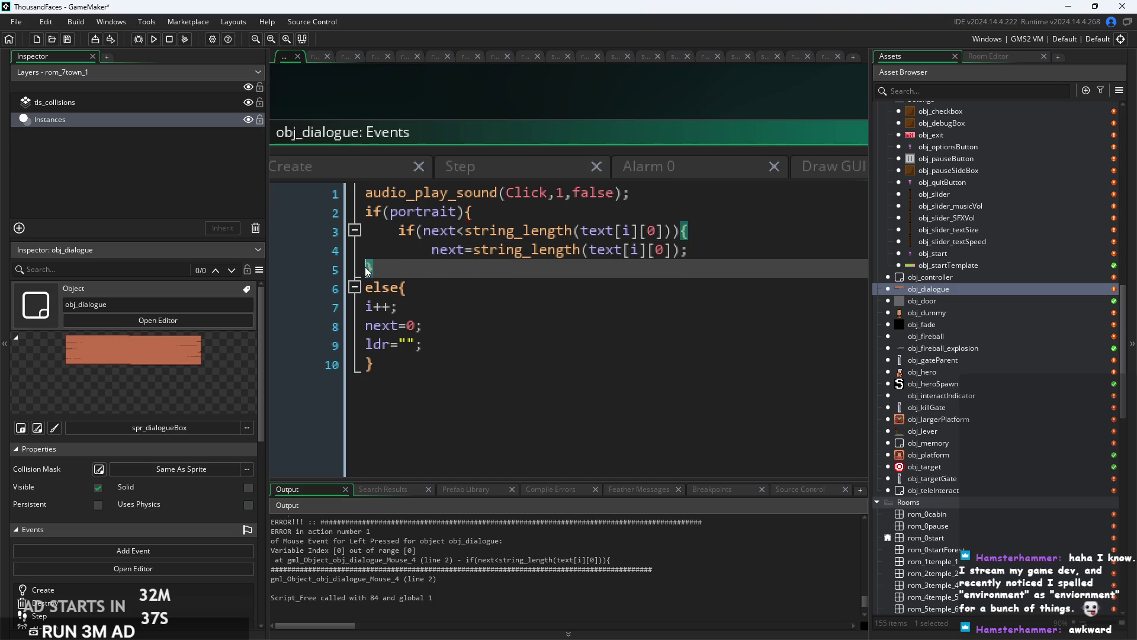
key(Tab)
click(462, 270)
key(Return)
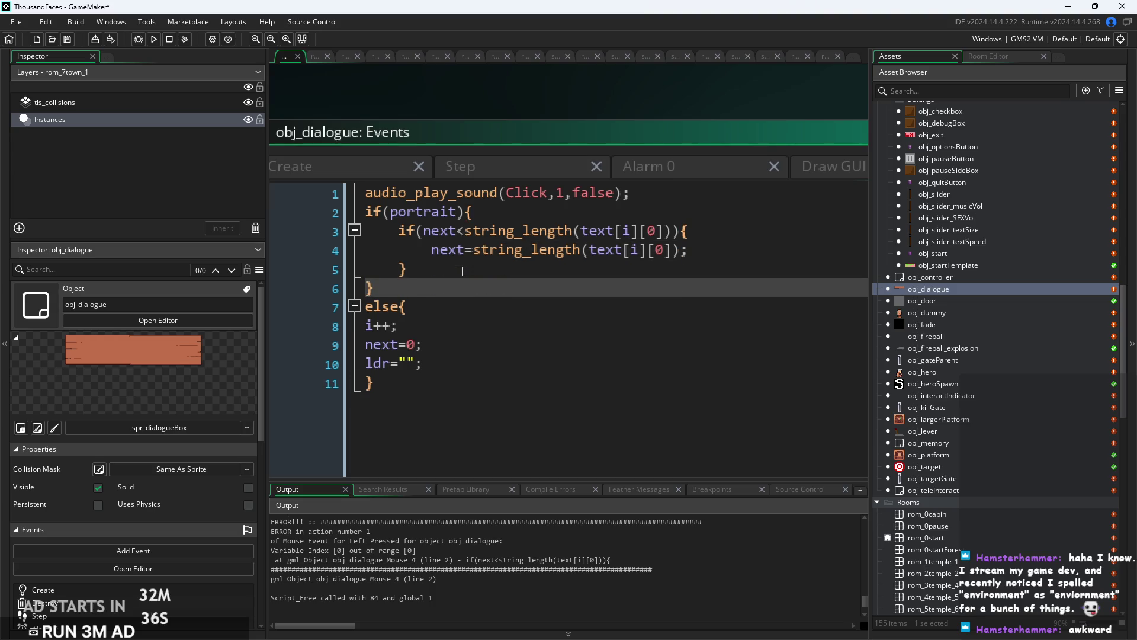
Add an else{ line after the portrait block, then undo all the portrait wrapper edits.
click(471, 268)
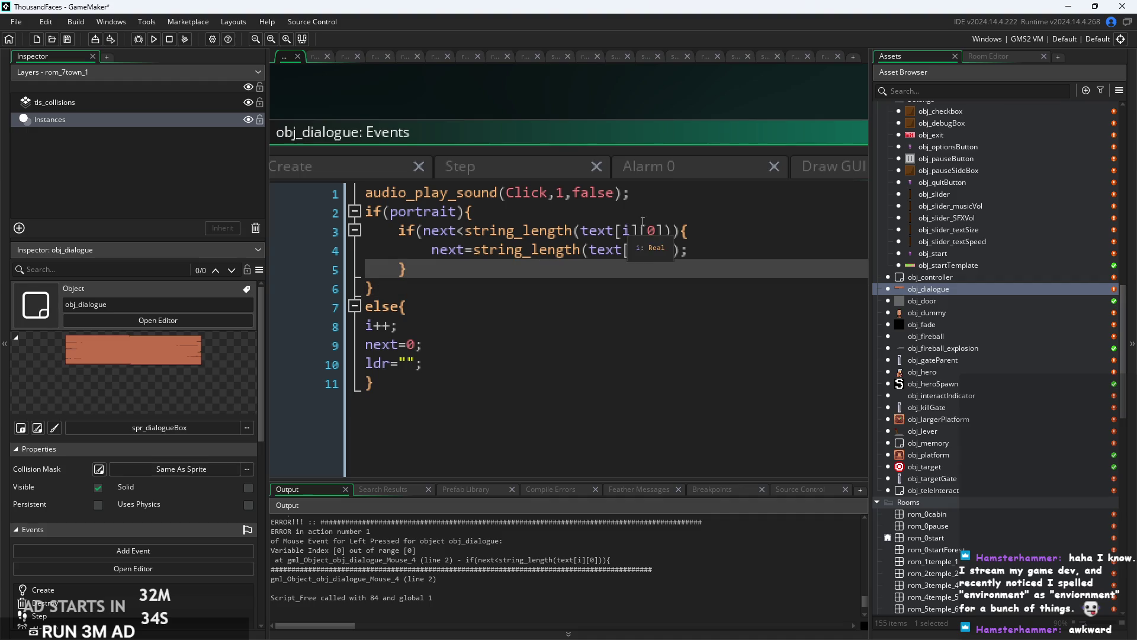
click(408, 293)
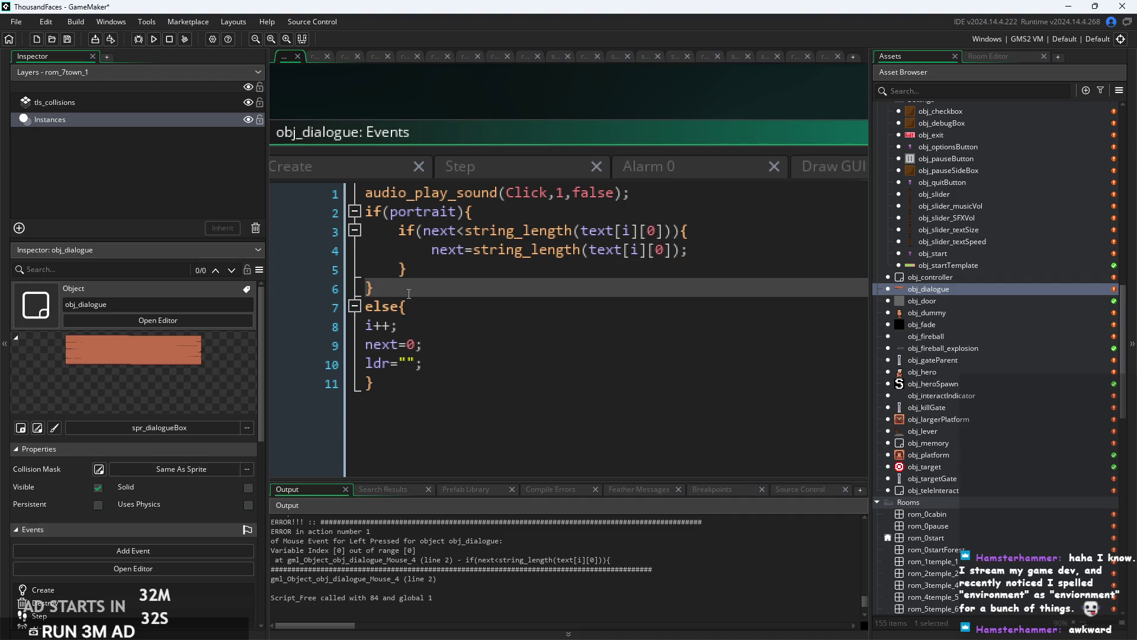
key(Return)
text(else{)
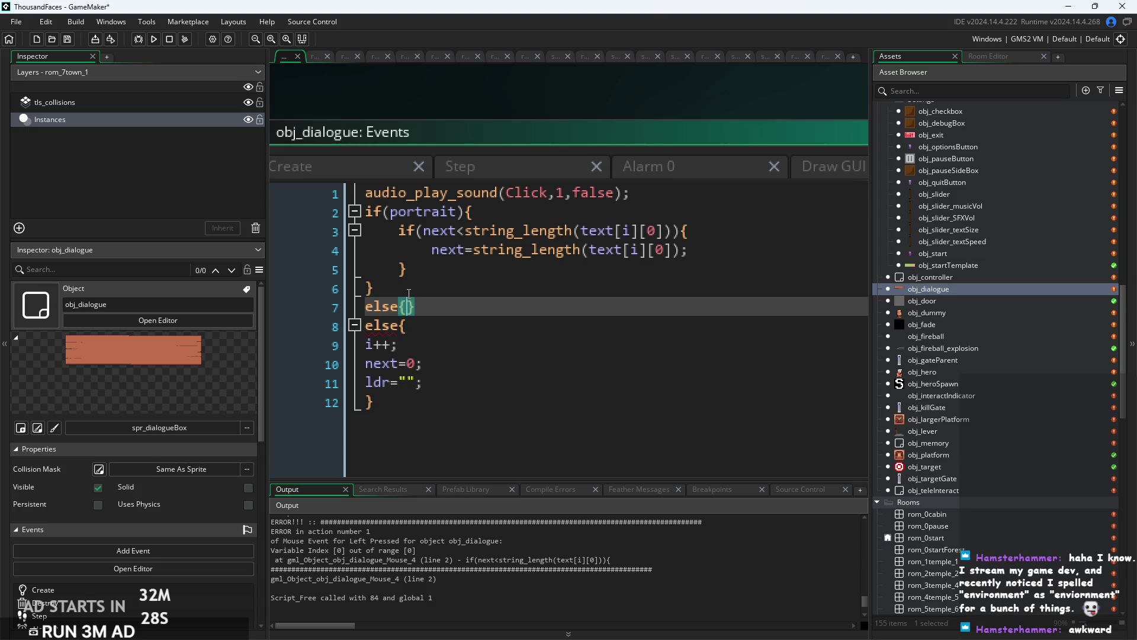
key(Left)
key(Left)
key(ctrl+z)
key(ctrl+z)
key(ctrl+z)
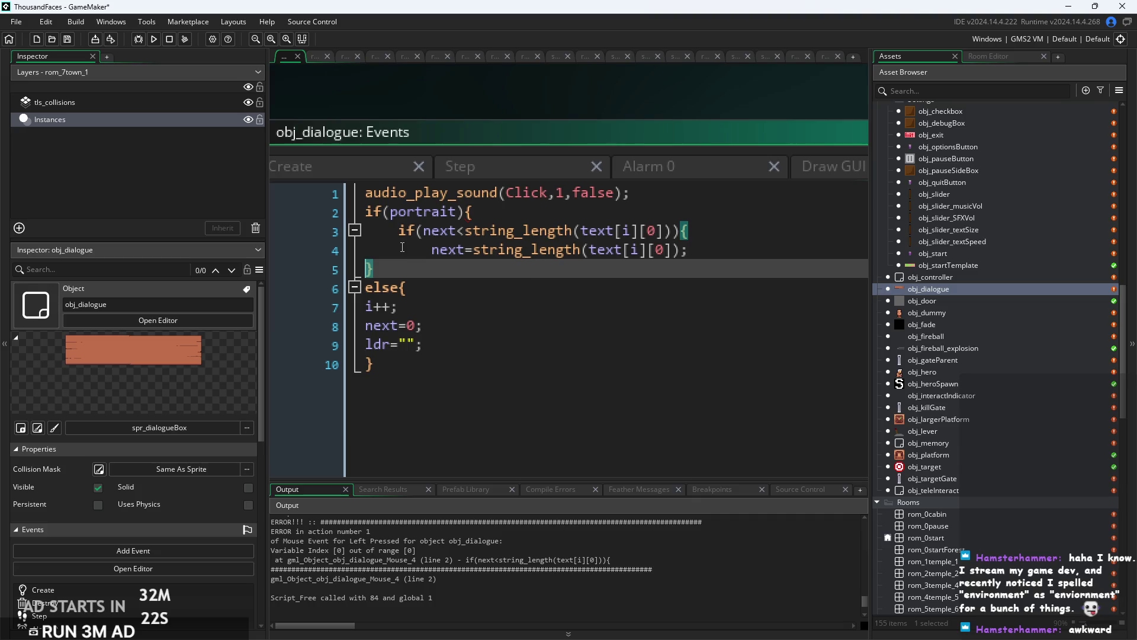
key(ctrl+z)
key(ctrl+z)
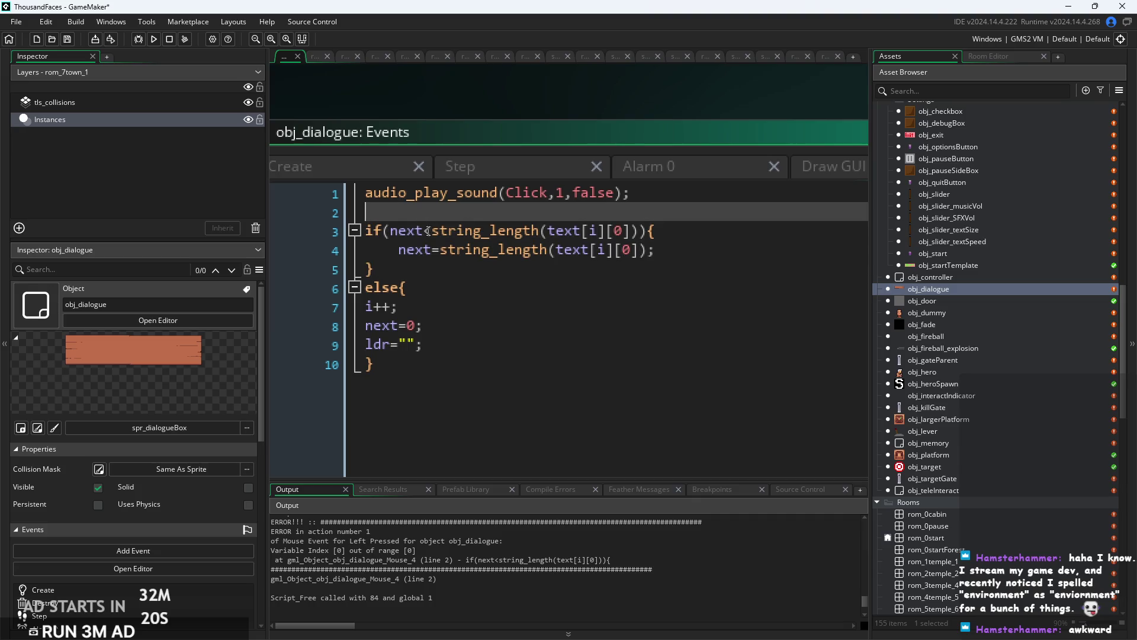
Add portrait&& to the start of the next<string_length check on line 3.
click(390, 231)
text(portr)
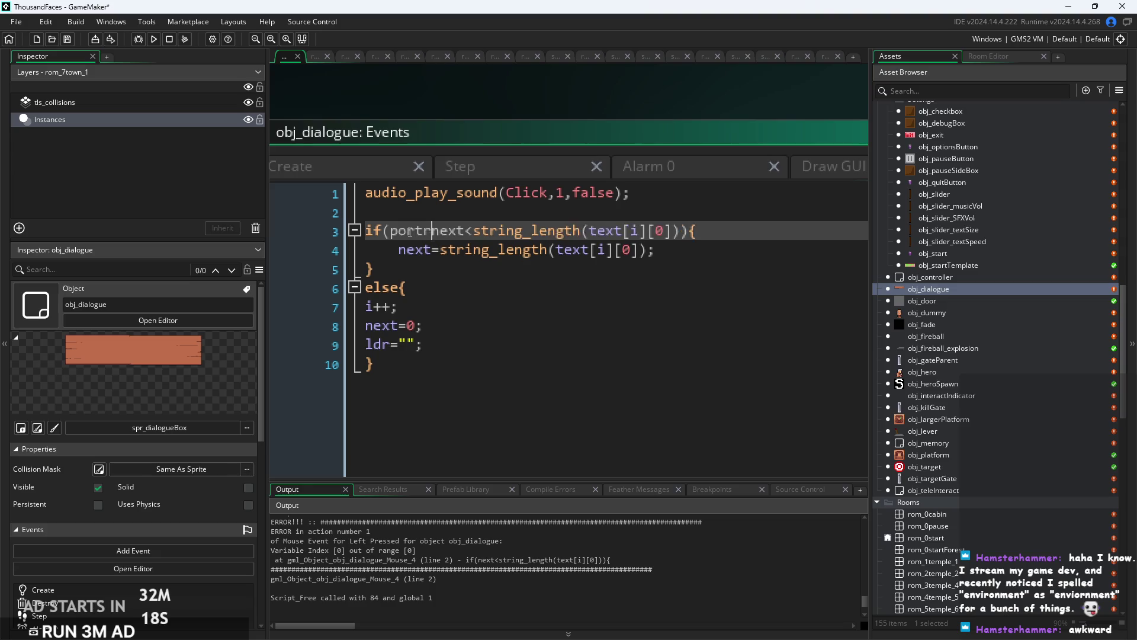
text(ait&&)
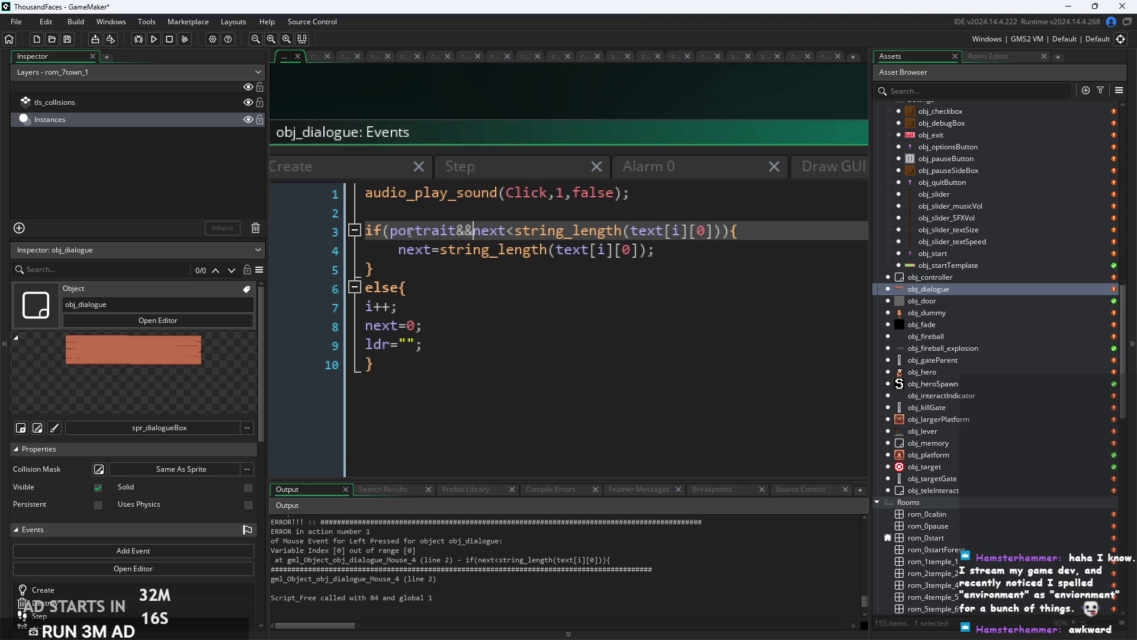
click(408, 250)
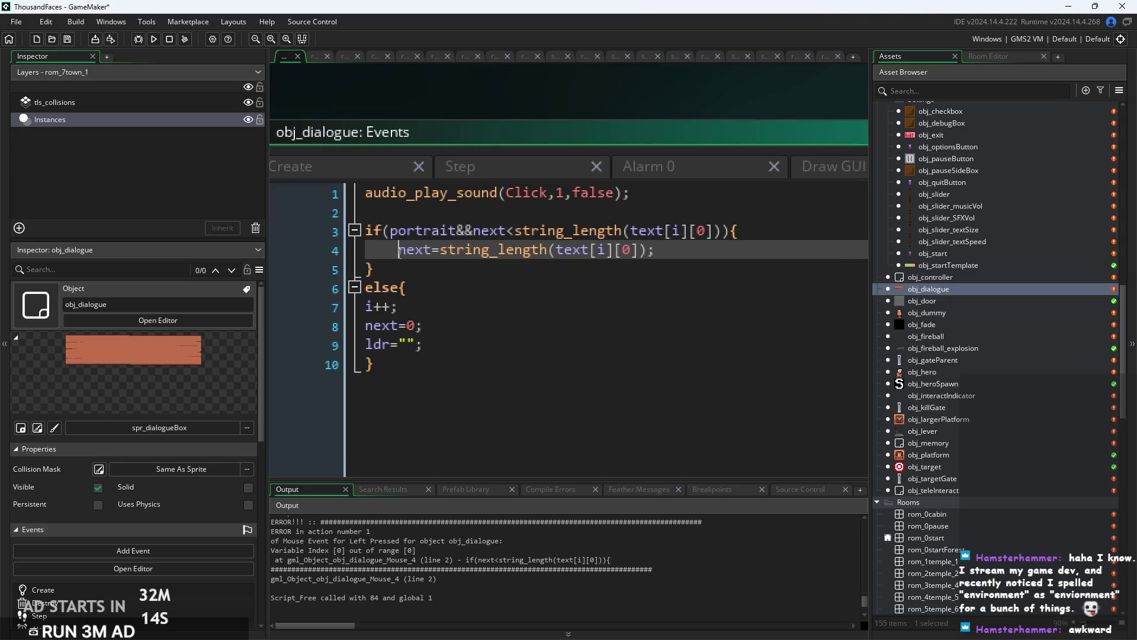
scroll(421, 248, up, 1)
click(426, 227)
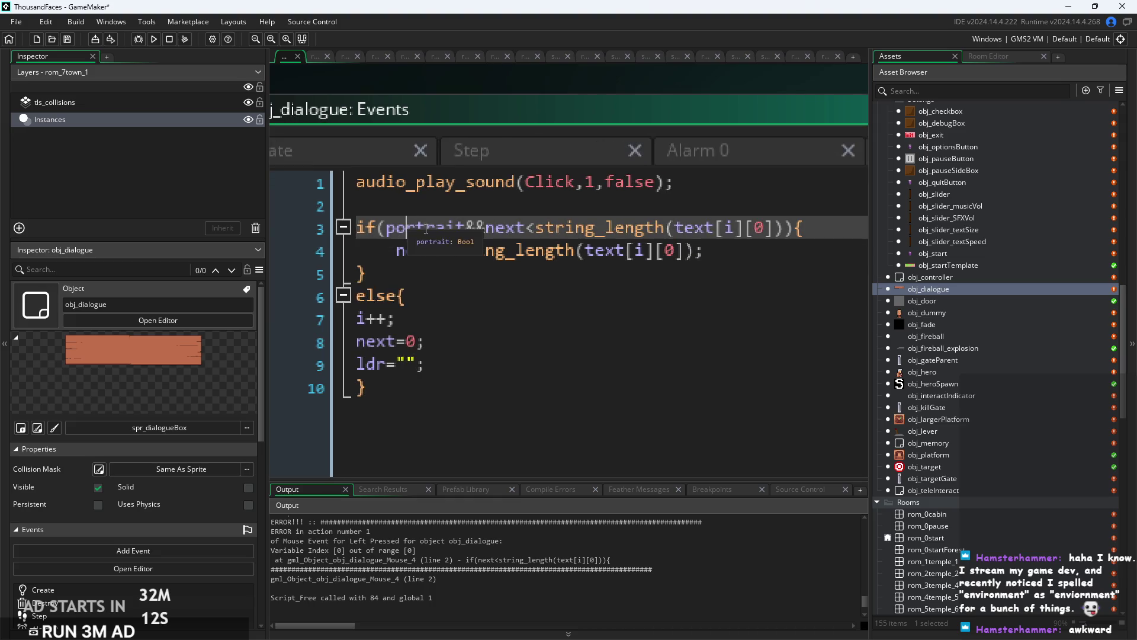
click(468, 276)
click(468, 204)
click(468, 276)
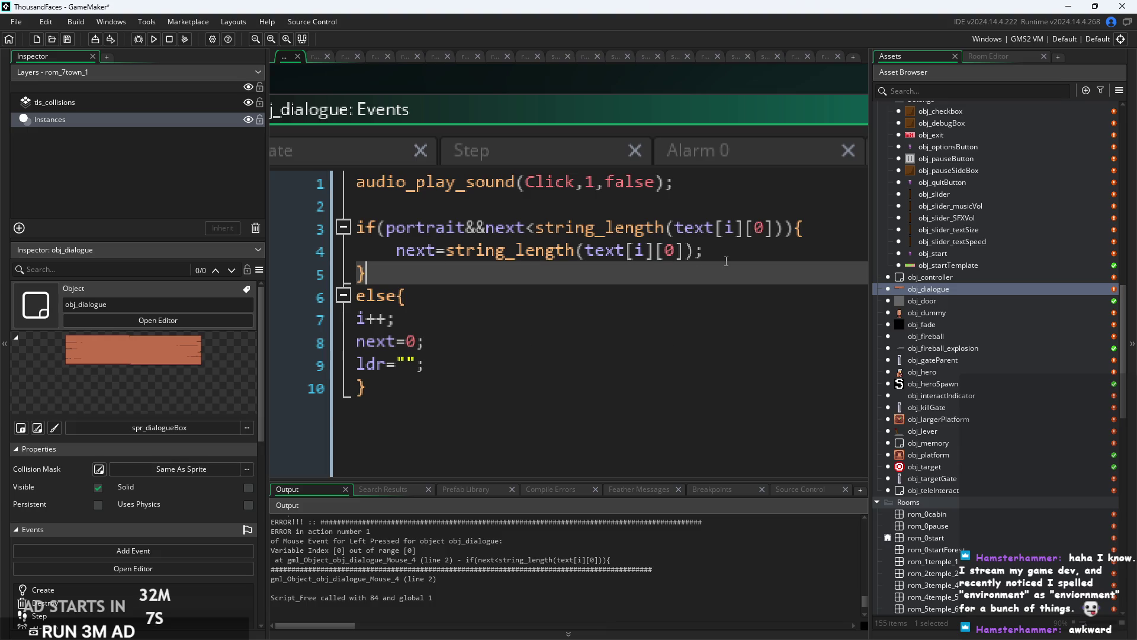
Start an else if() line after the first if block.
key(Return)
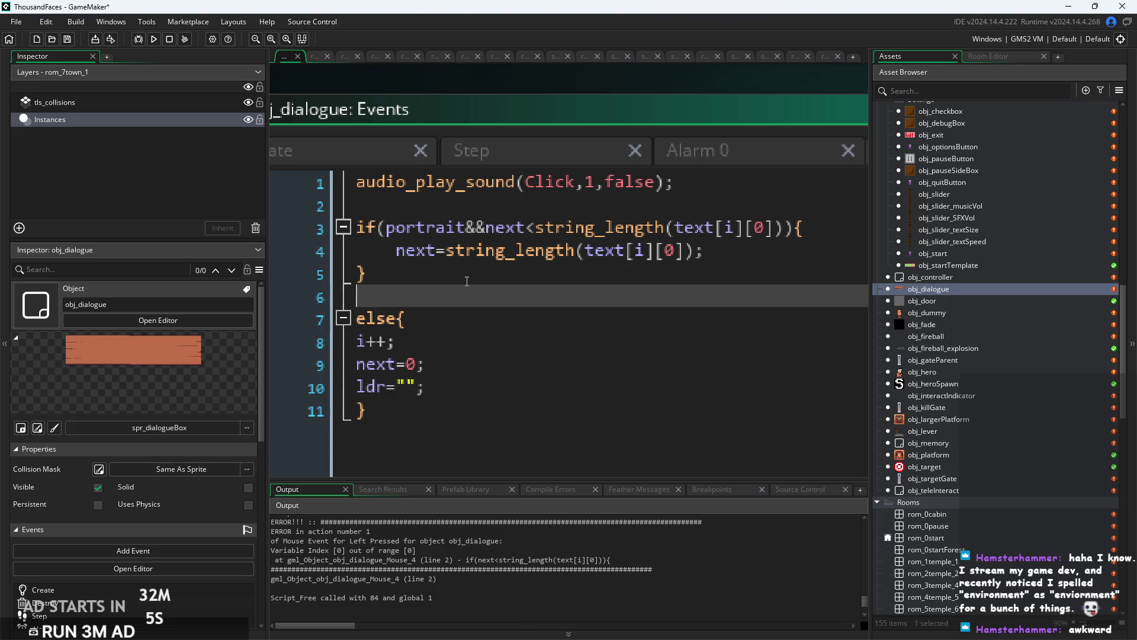
text(else{i)
key(BackSpace)
key(BackSpace)
text(if{})
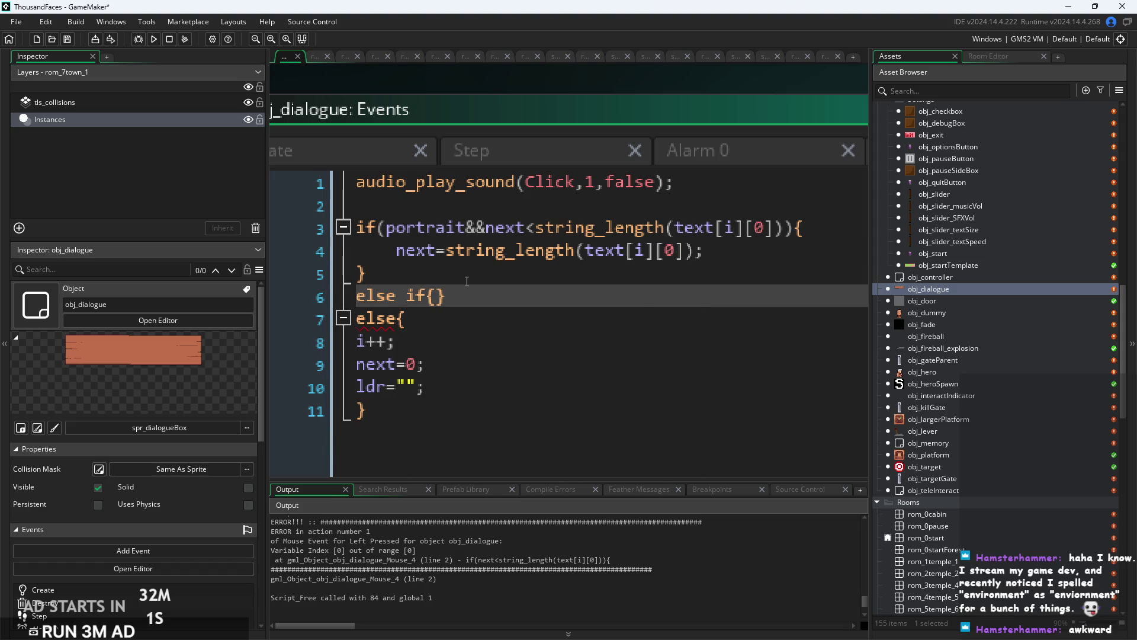
key(BackSpace)
key(BackSpace)
text(()
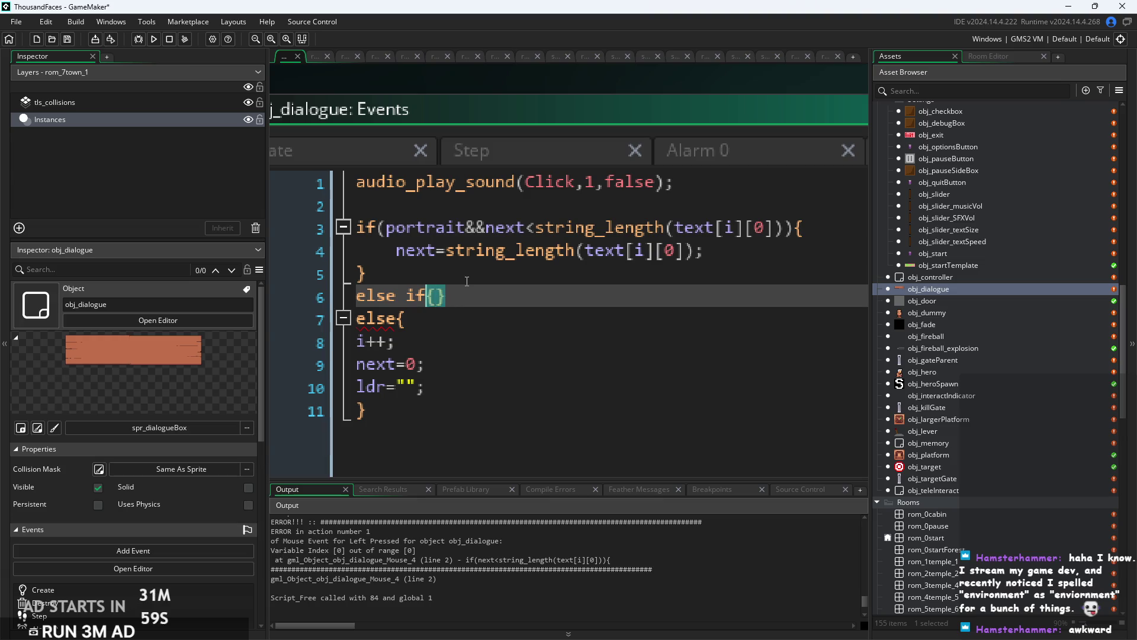
key(Delete)
key(BackSpace)
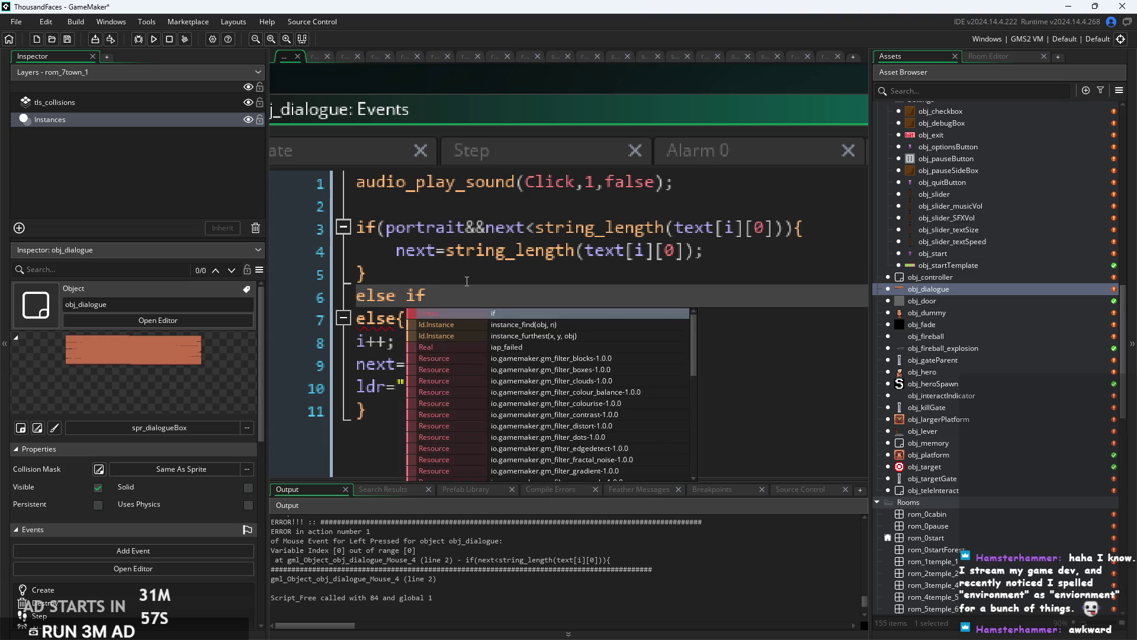
text(())
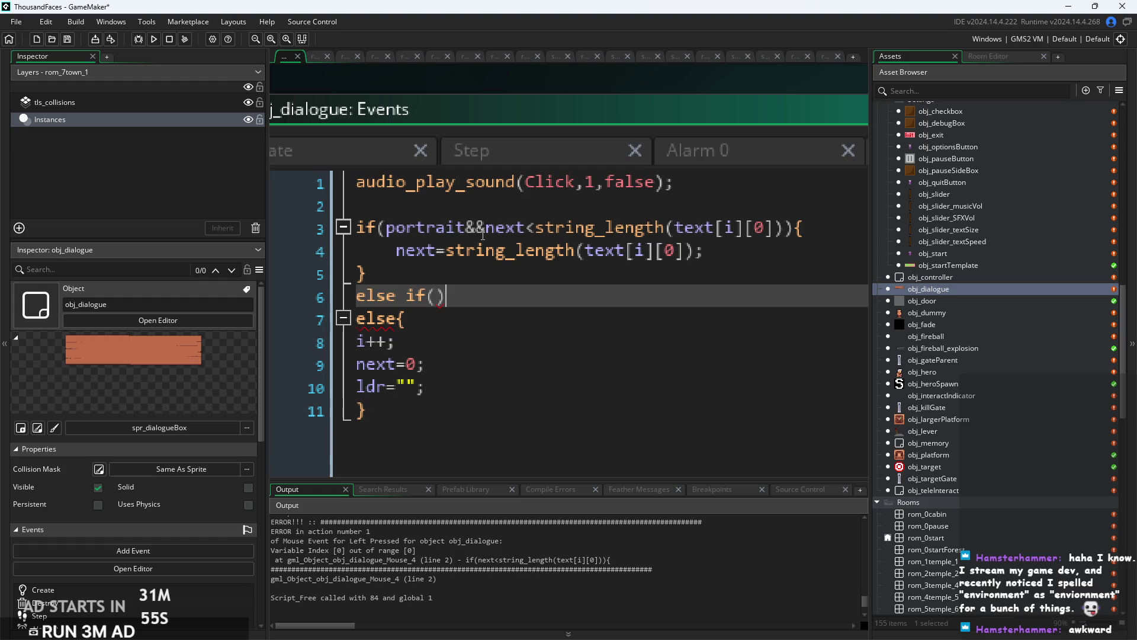
Give the else if the condition next<string_length(text[i]) and open its braces.
drag(483, 235, 787, 230)
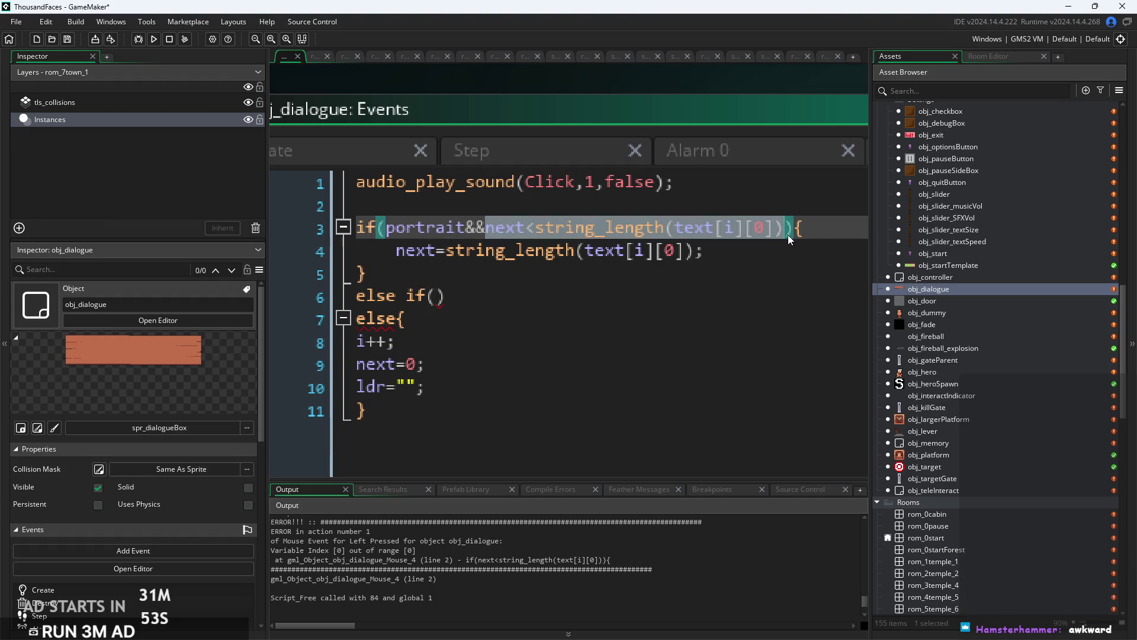
key(ctrl+c)
click(436, 296)
key(ctrl+v)
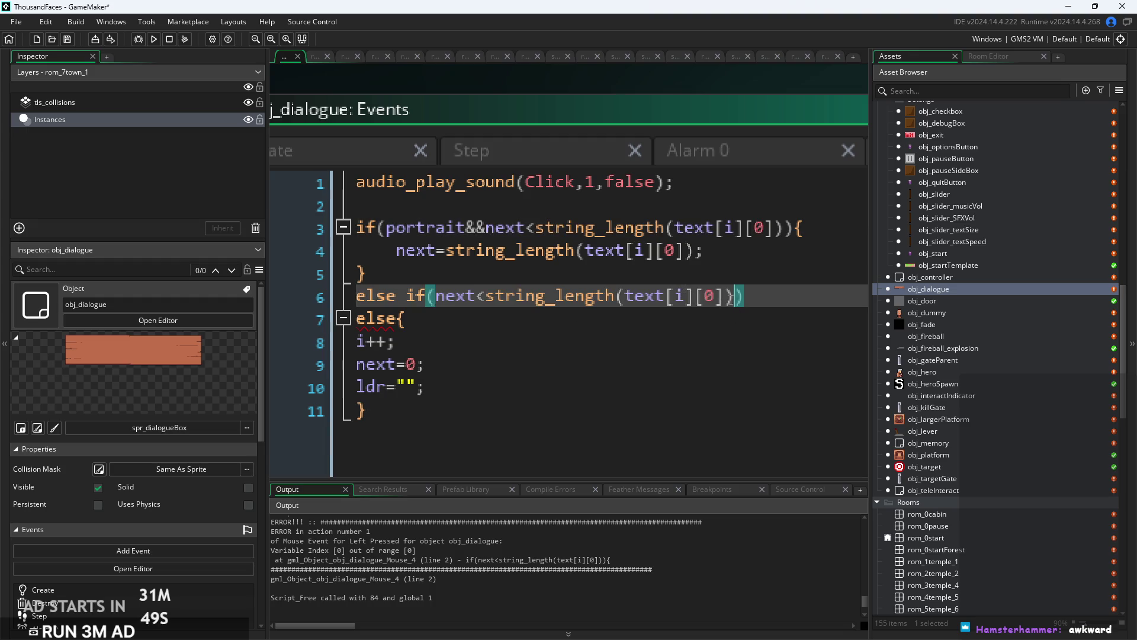
click(696, 303)
key(Delete)
key(Delete)
key(Delete)
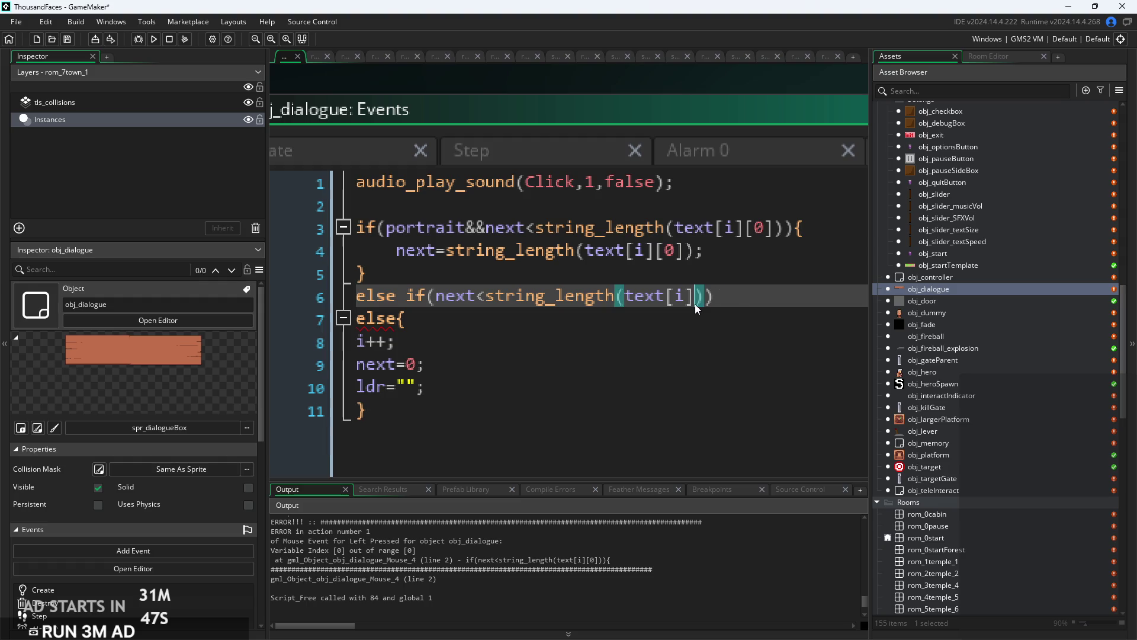
click(732, 303)
text({)
key(Return)
key(Return)
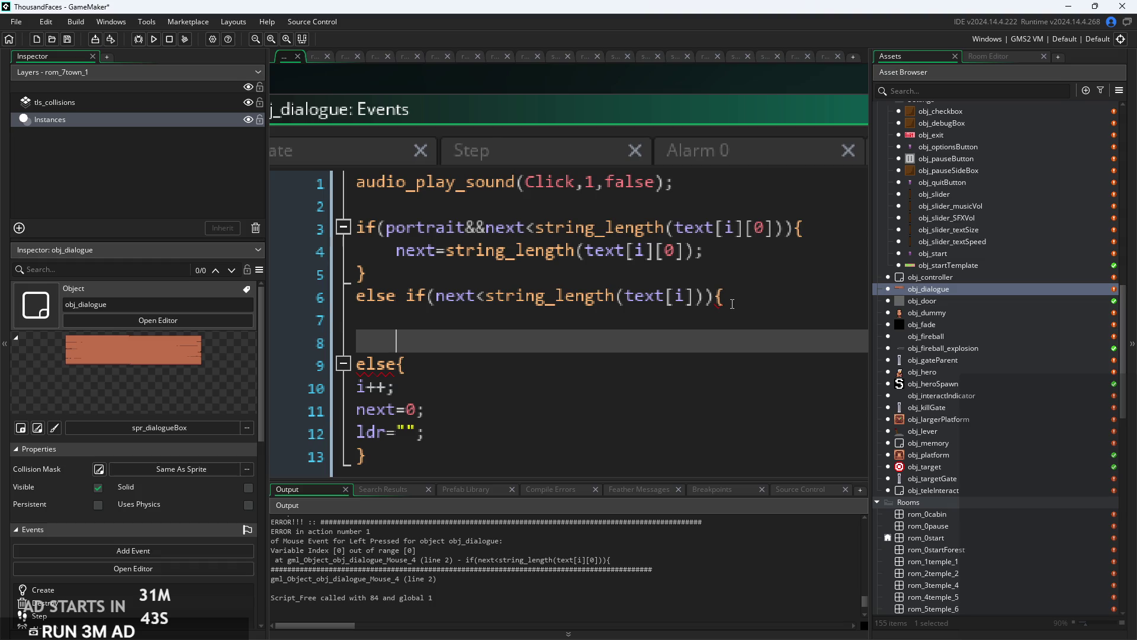
text(})
Set next=string_length(text[i]) inside the else if, then build and run the game.
drag(705, 251, 385, 254)
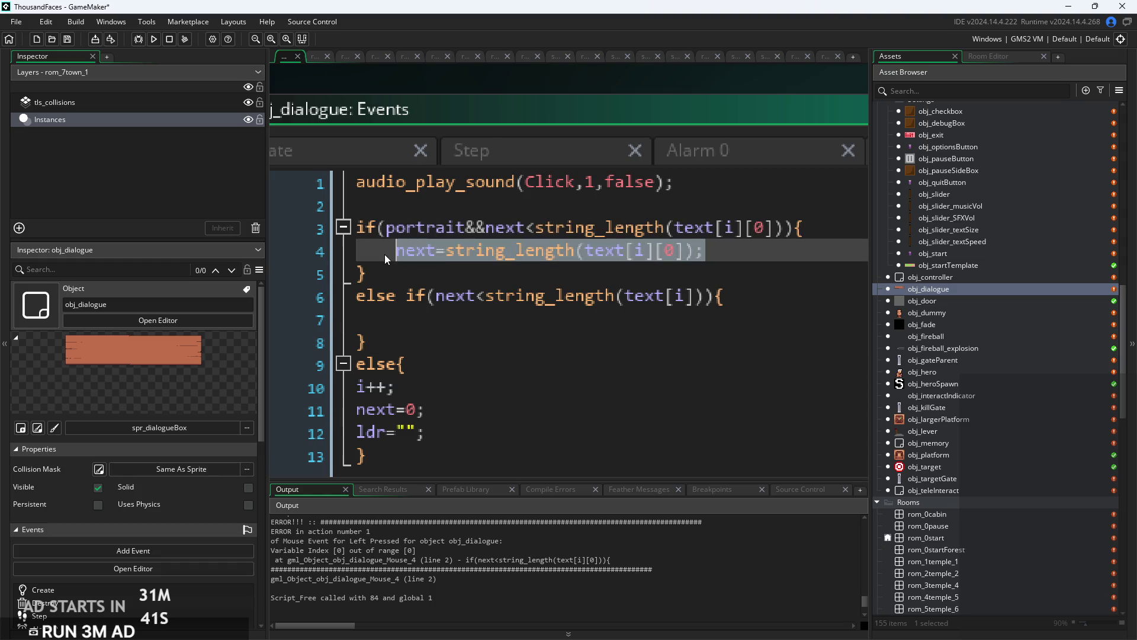
key(ctrl+c)
click(467, 319)
key(ctrl+v)
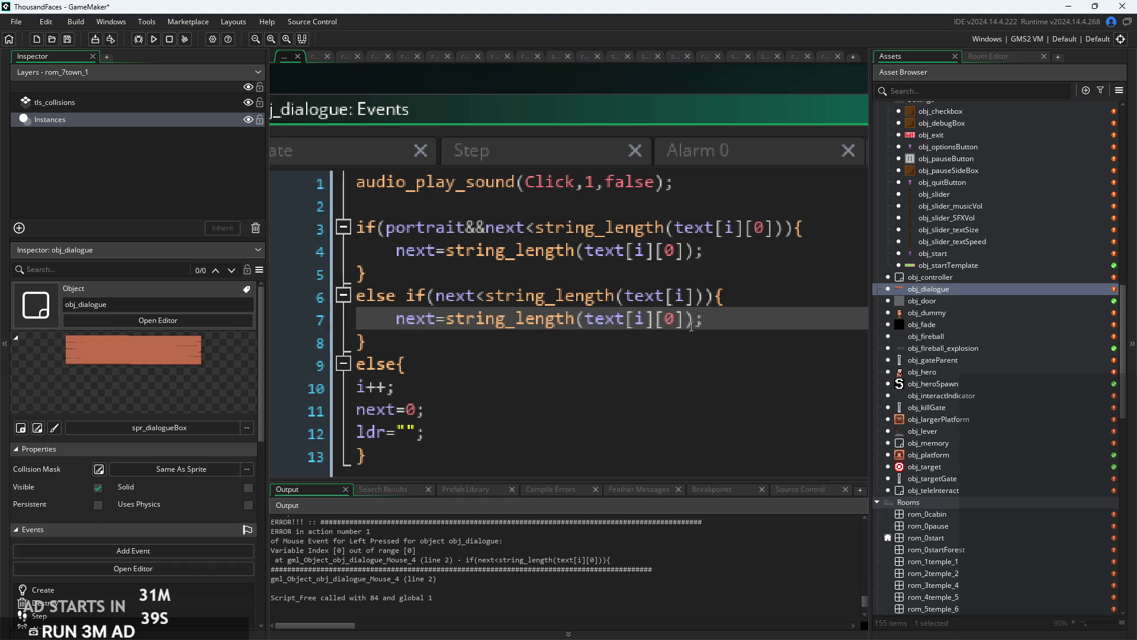
double_click(664, 323)
key(BackSpace)
key(BackSpace)
click(599, 343)
scroll(593, 345, down, 1)
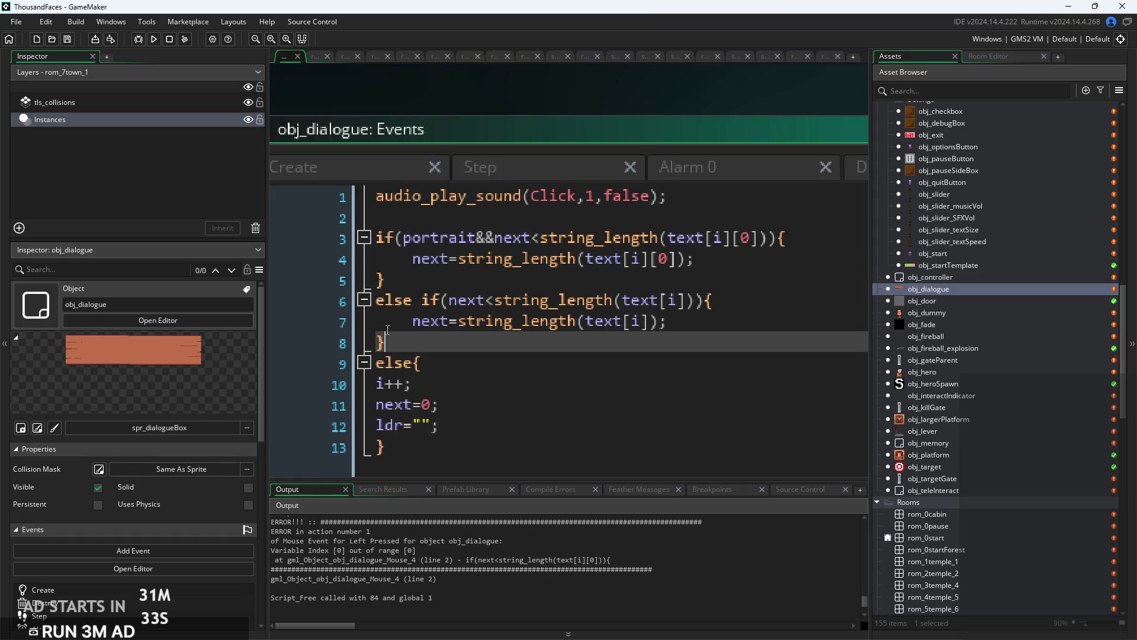
click(472, 363)
scroll(472, 365, down, 1)
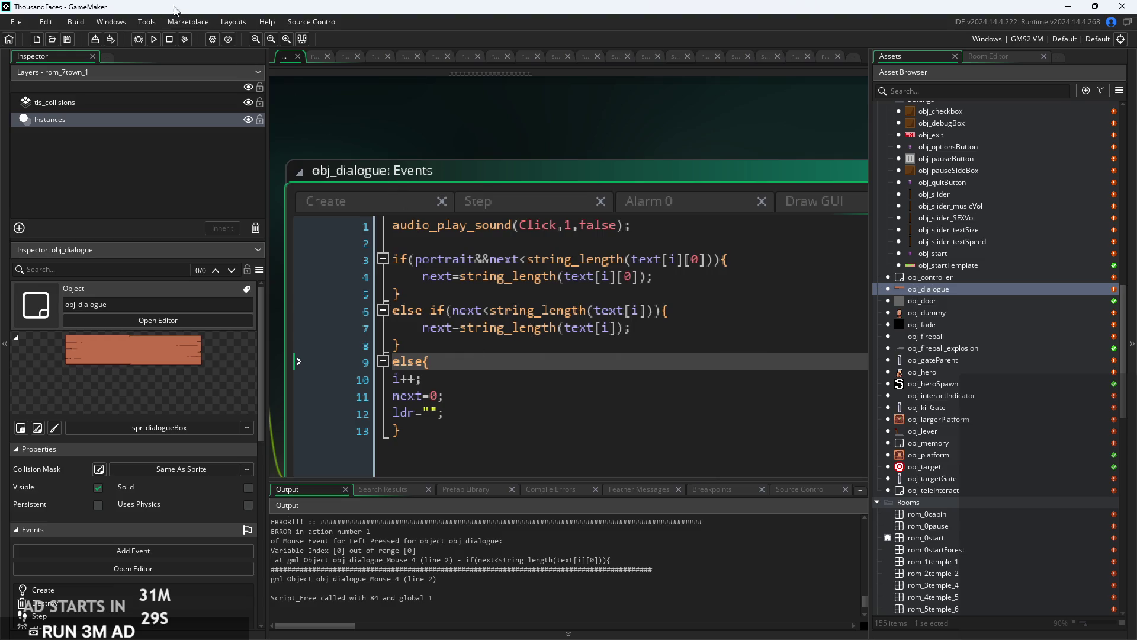
click(153, 39)
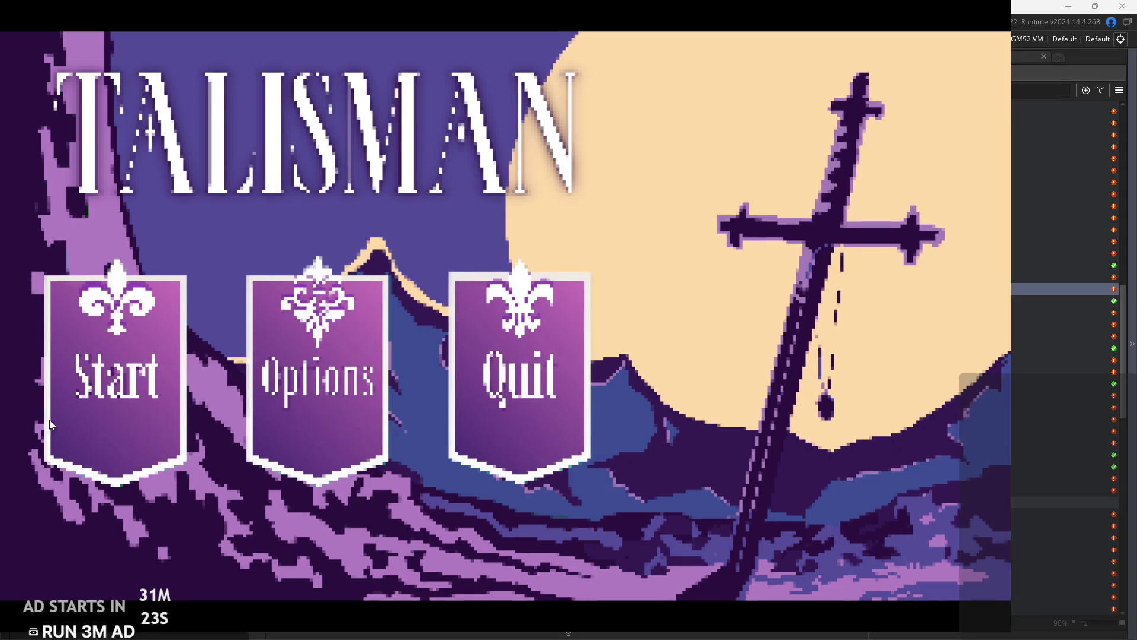
Start a new game, walk through the forest to the sign, read its dialogue, and quit.
click(138, 397)
key(Right)
key(space)
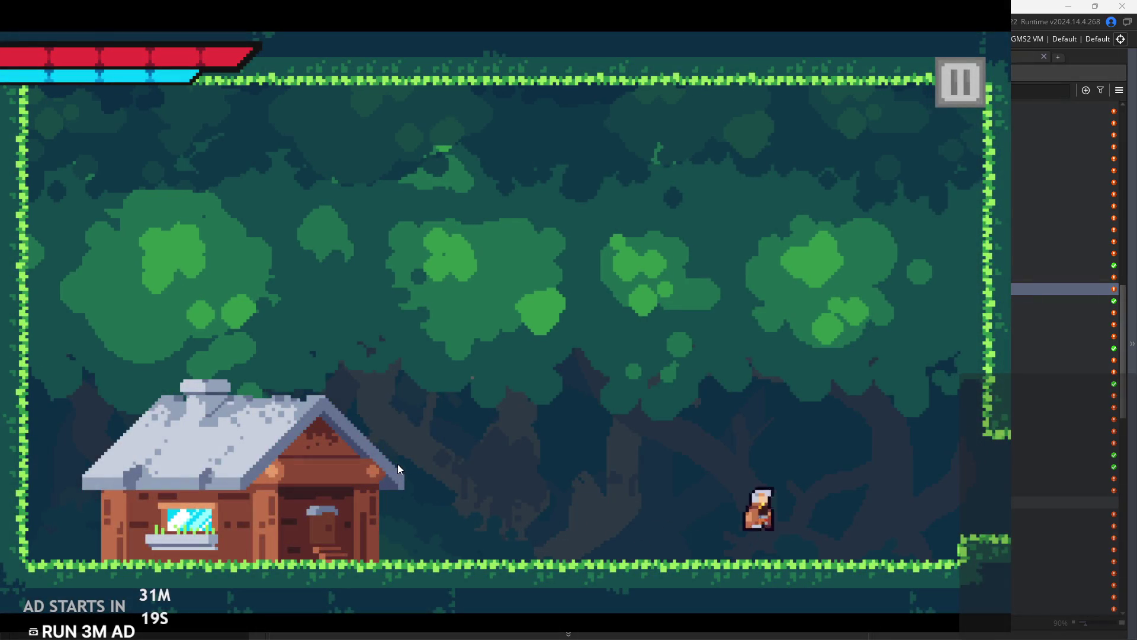
key(space)
key(Right)
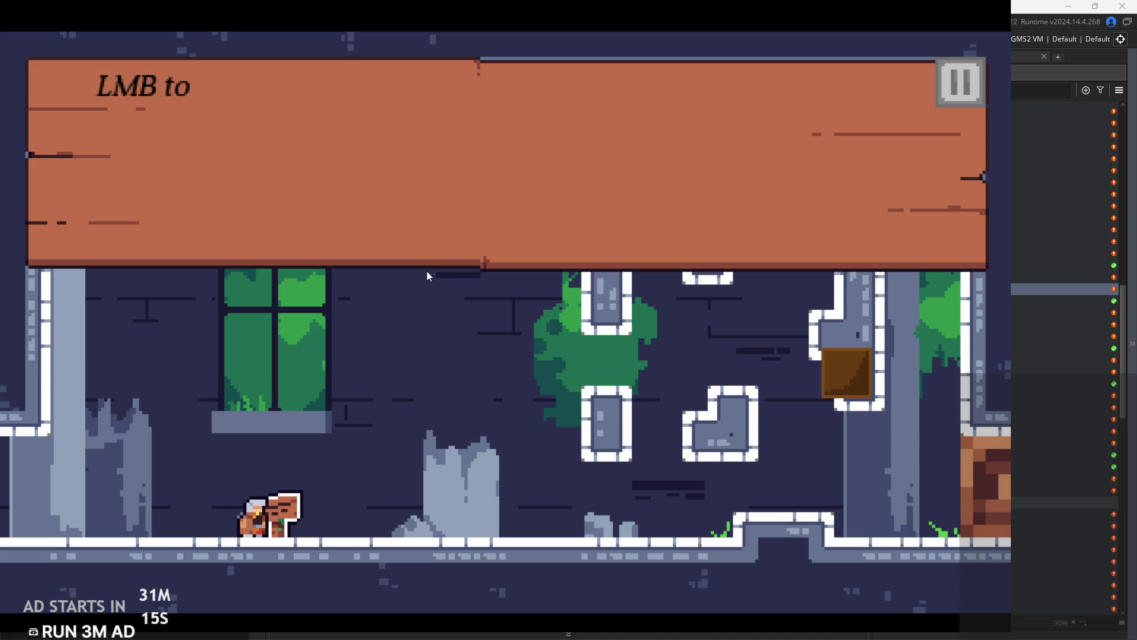
click(437, 227)
click(960, 81)
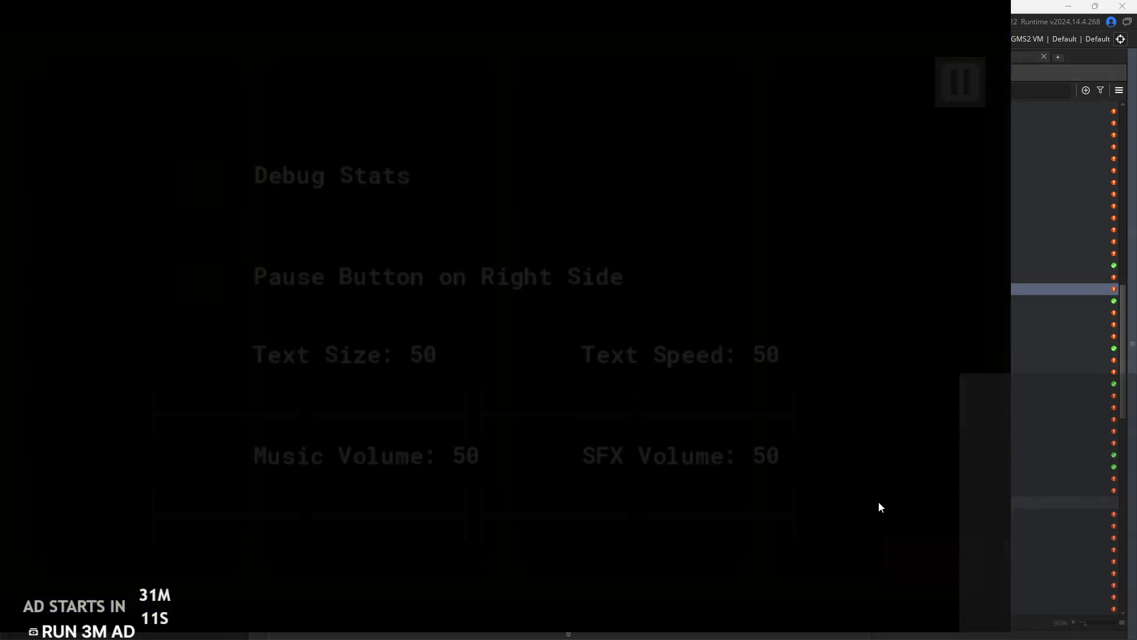
click(879, 503)
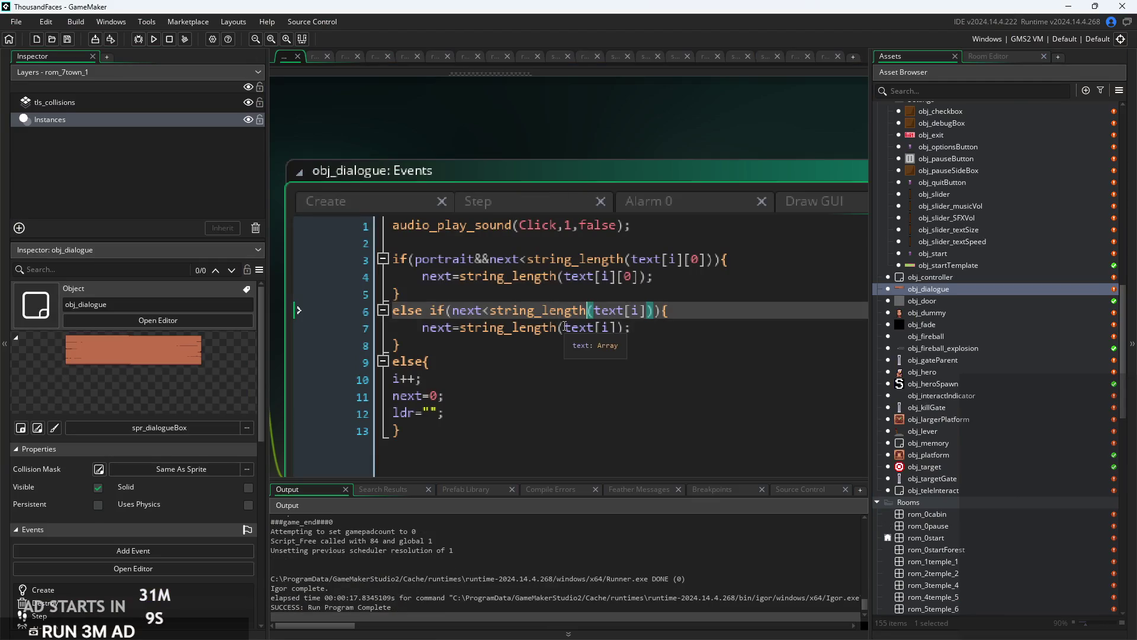
Insert !portrait&& into the else if condition on line 6 and run the game with F5.
click(508, 296)
scroll(508, 296, up, 1)
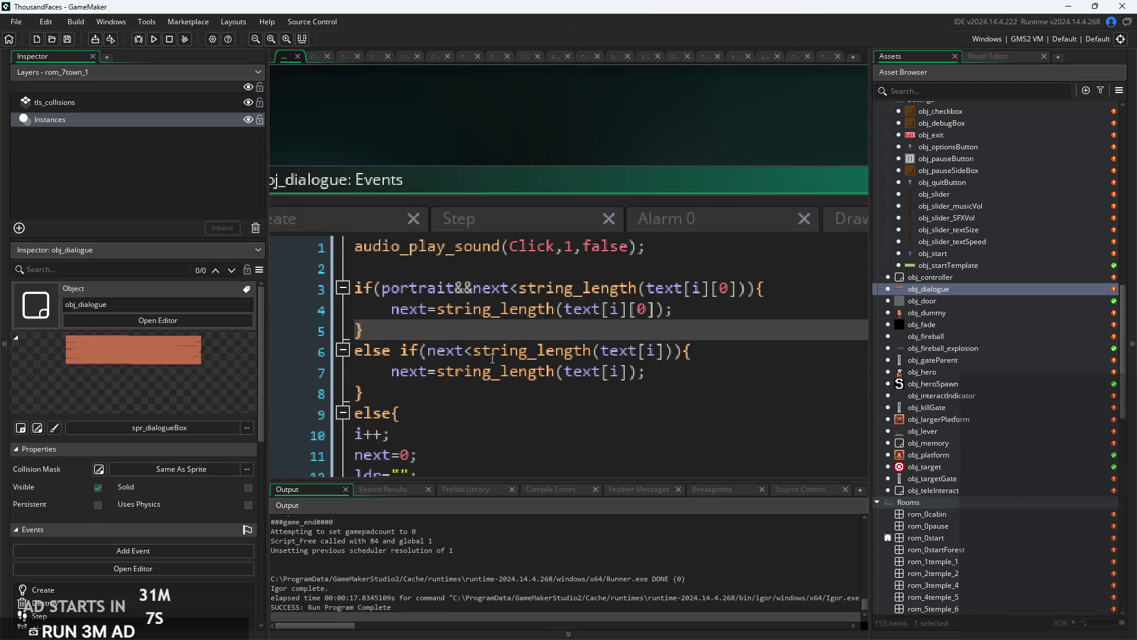
key(Down)
key(Down)
key(Down)
scroll(411, 264, down, 1)
drag(411, 270, 300, 272)
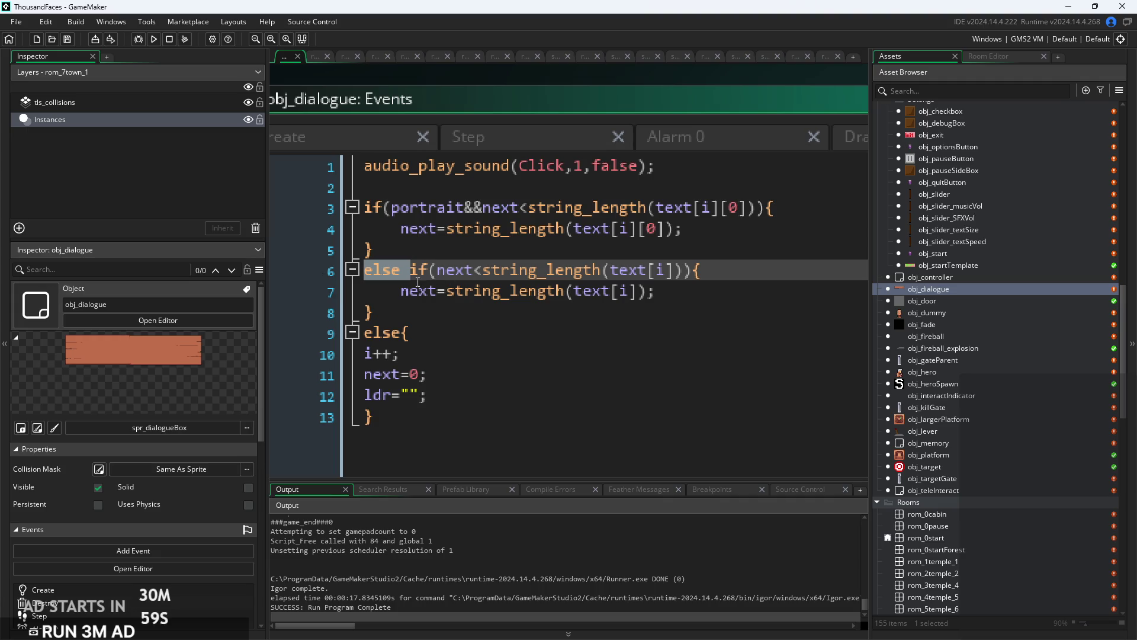
click(415, 332)
click(452, 292)
click(476, 330)
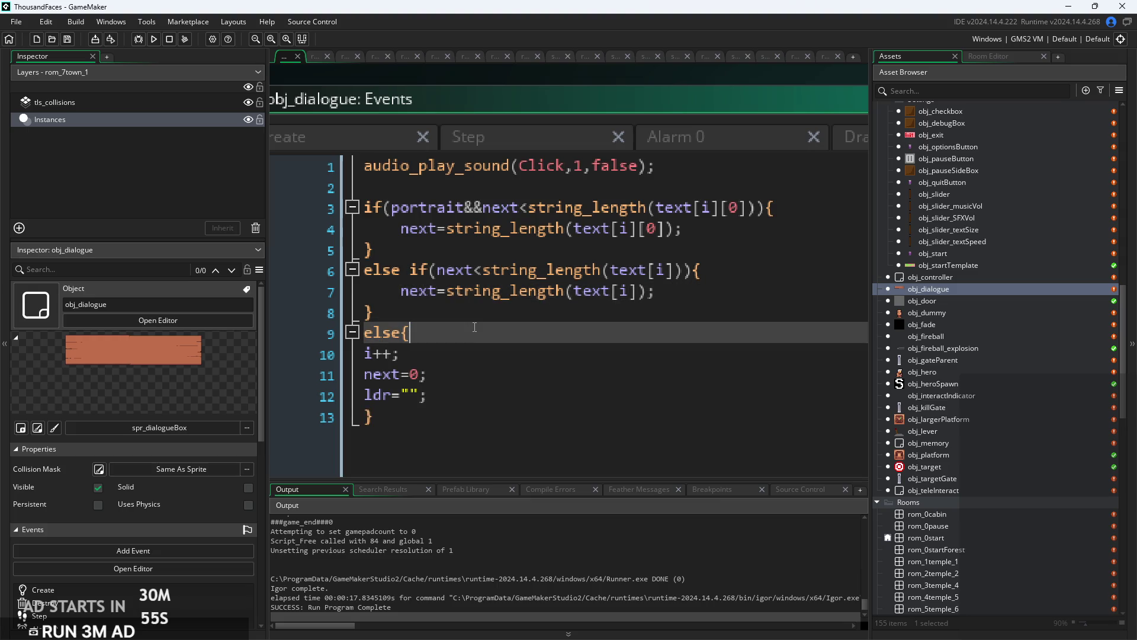
click(477, 322)
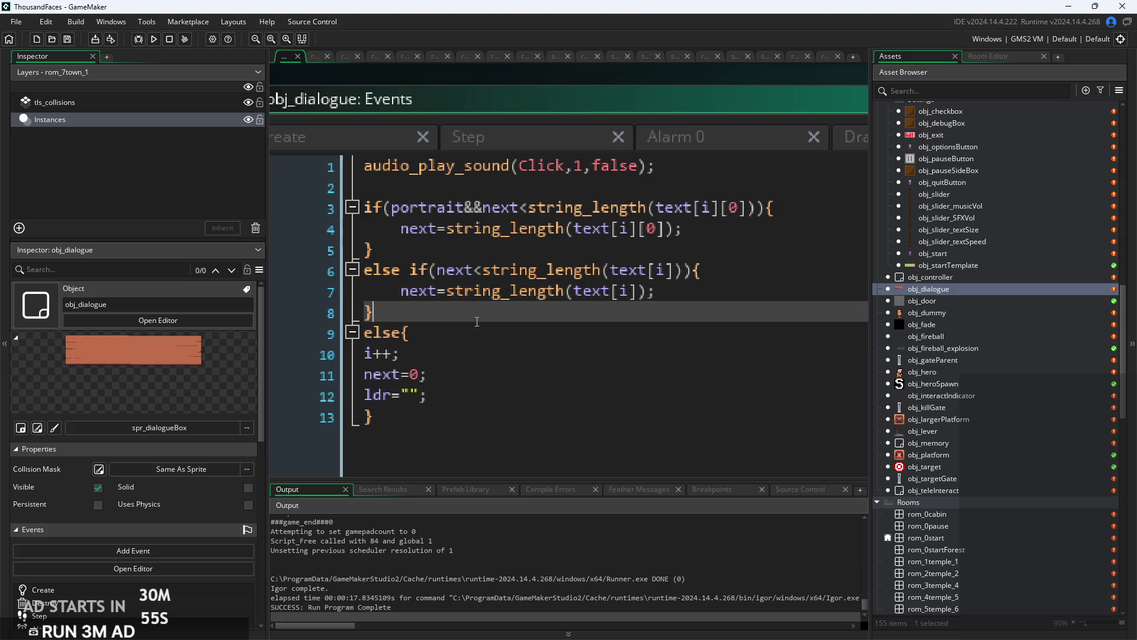
click(438, 276)
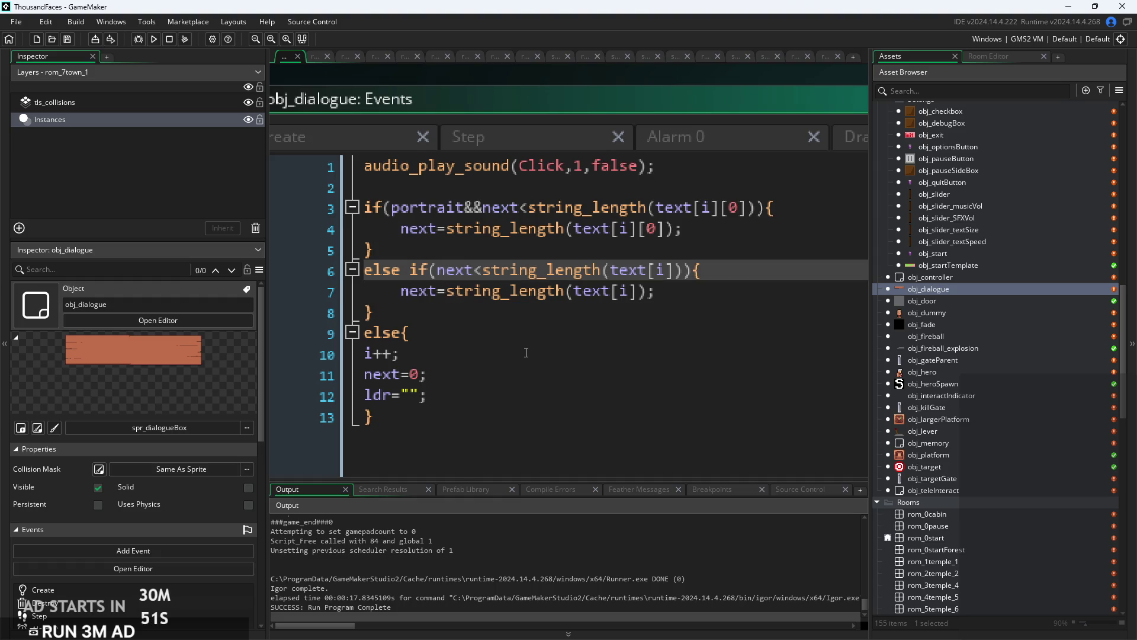
text(!portrait)
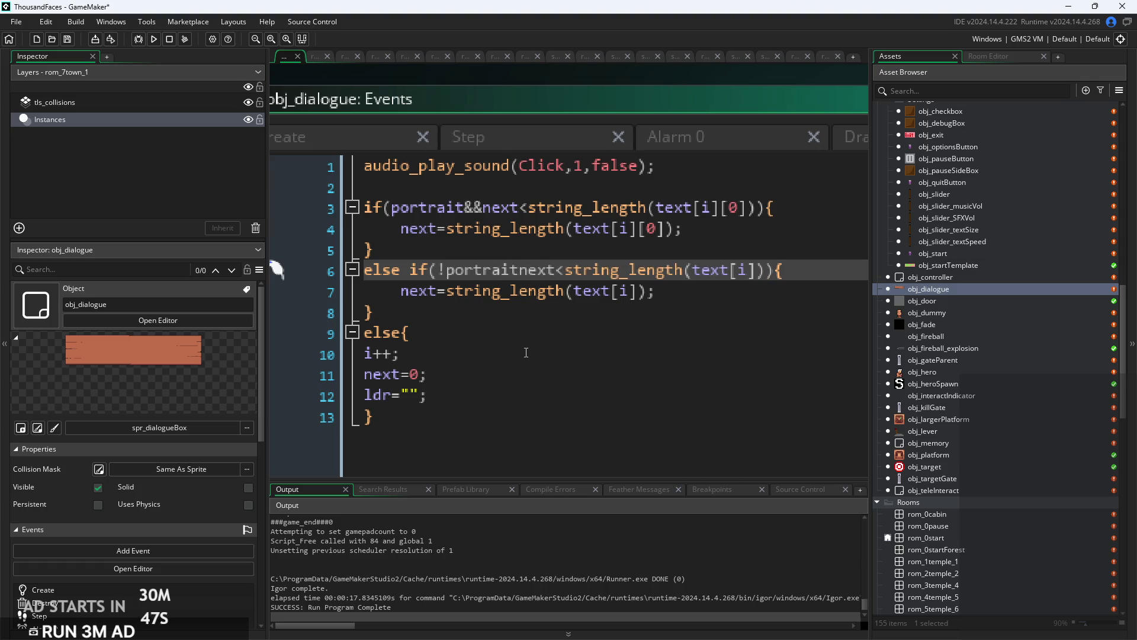
text(&&)
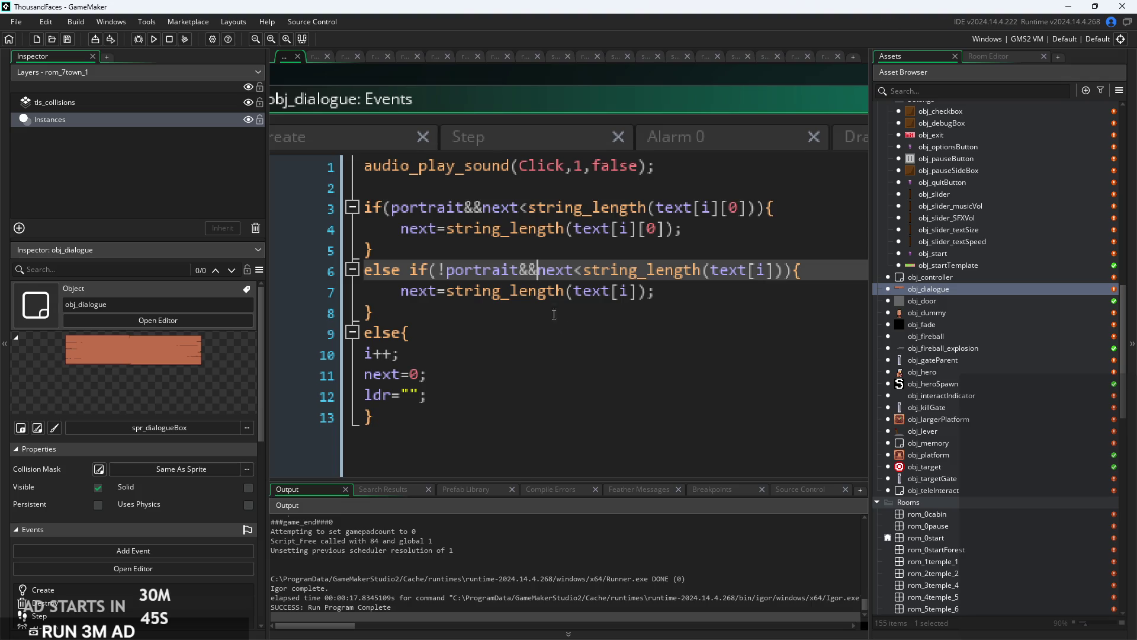
key(F5)
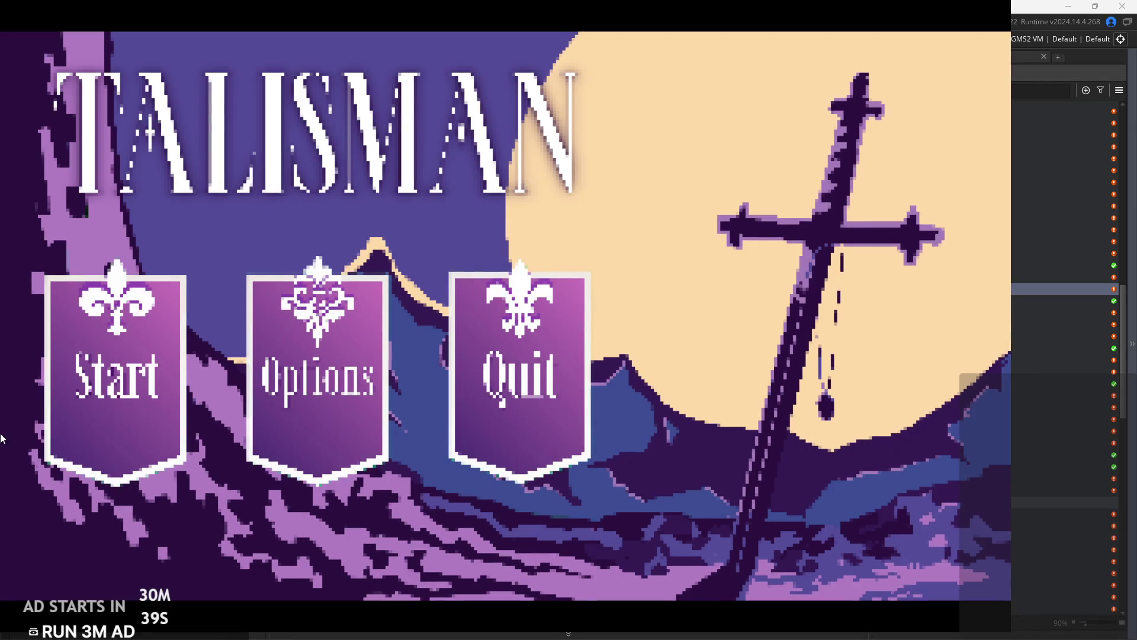
Start a new game, run and jump to the first sign, and read its message pages.
click(165, 389)
key(Right)
key(space)
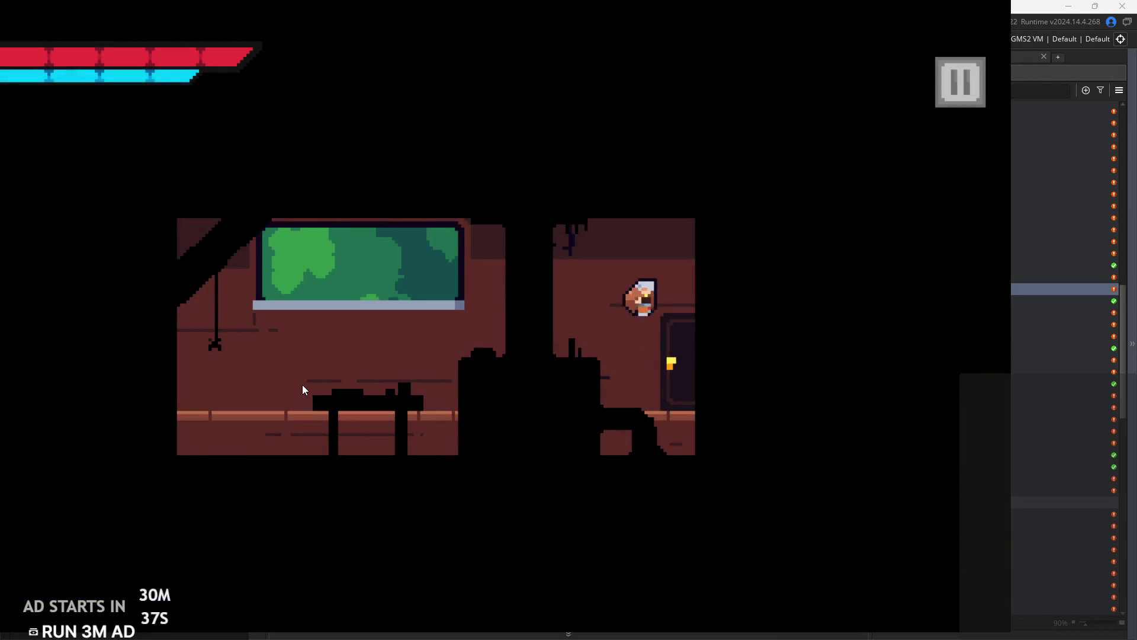
key(Right)
key(space)
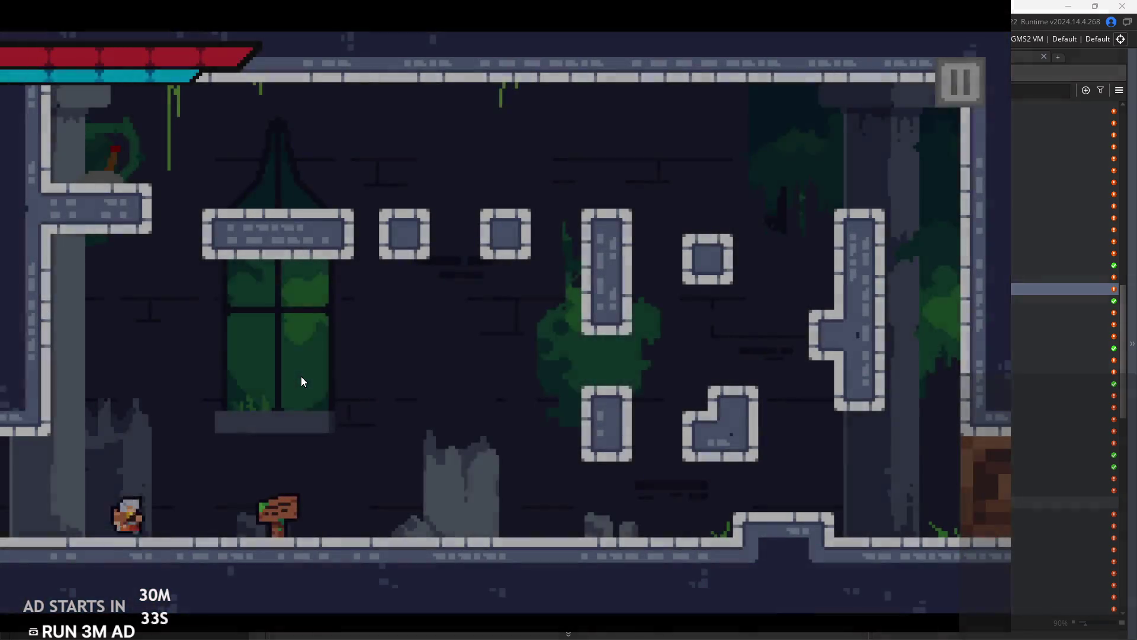
key(Right)
click(502, 213)
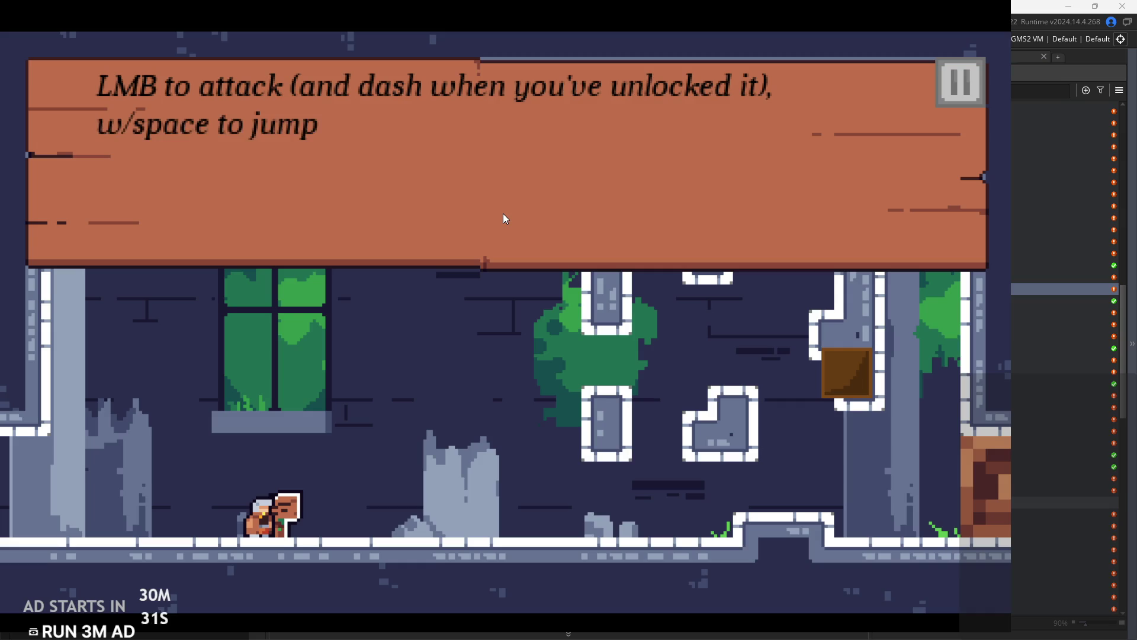
click(503, 213)
click(503, 213)
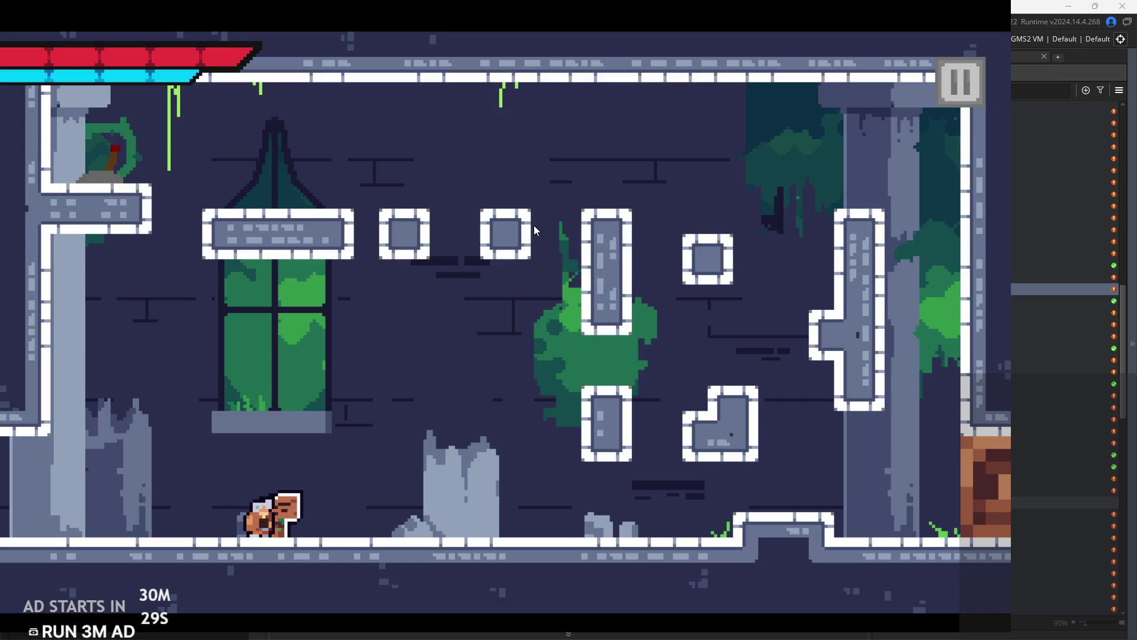
Walk back to the forest's wooden sign, read through its P.S. page, then quit from the title menu.
key(Left)
key(r)
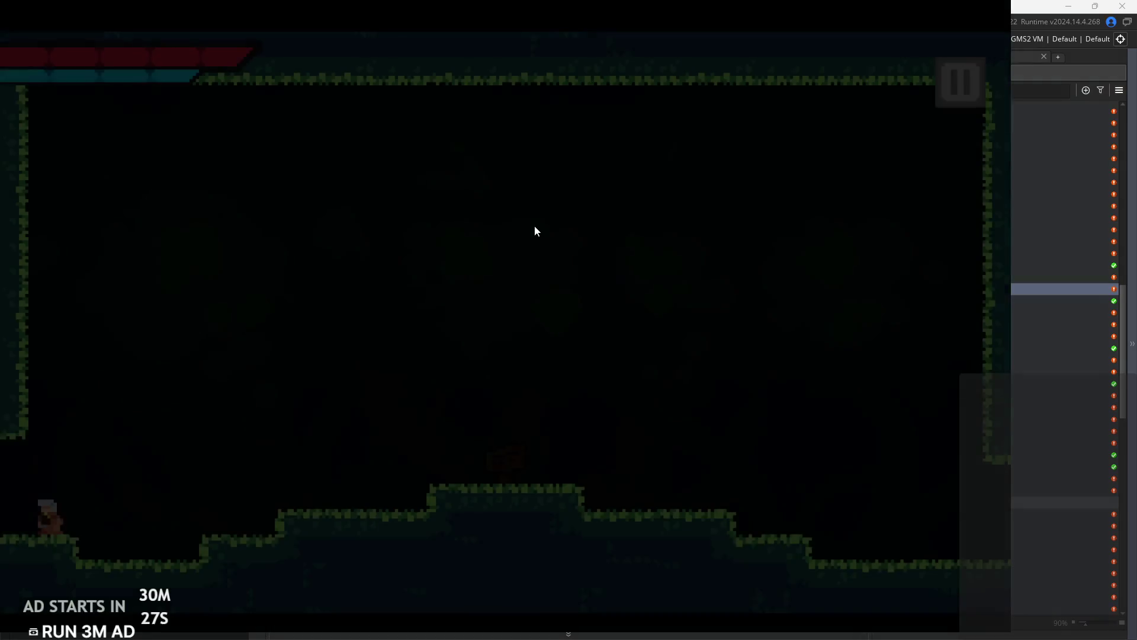
key(Right)
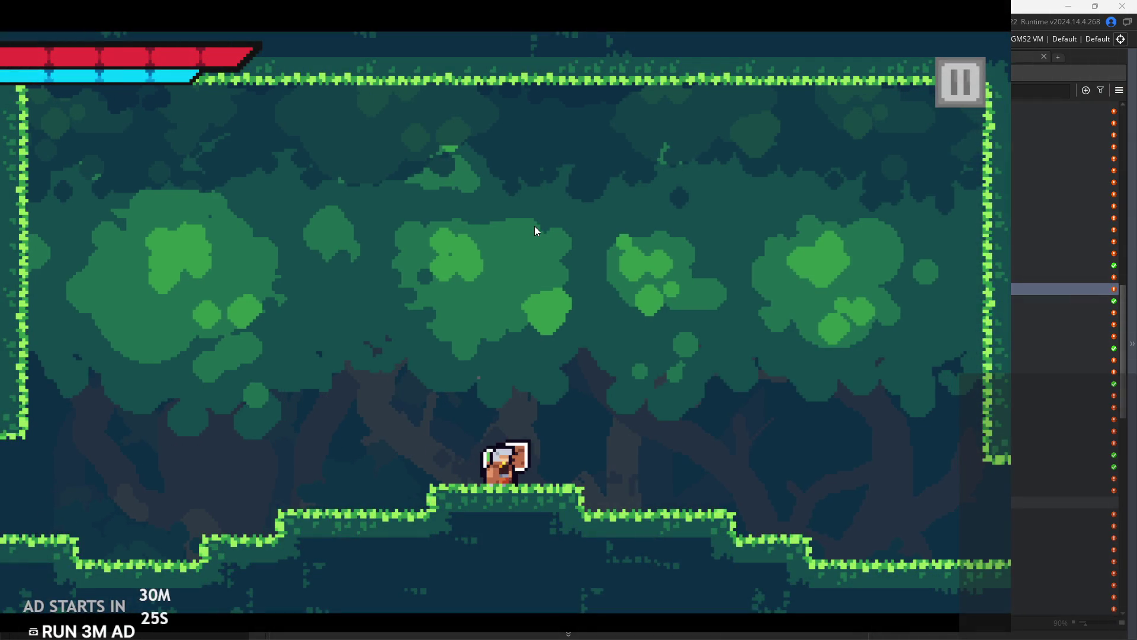
click(534, 226)
click(534, 226)
click(577, 226)
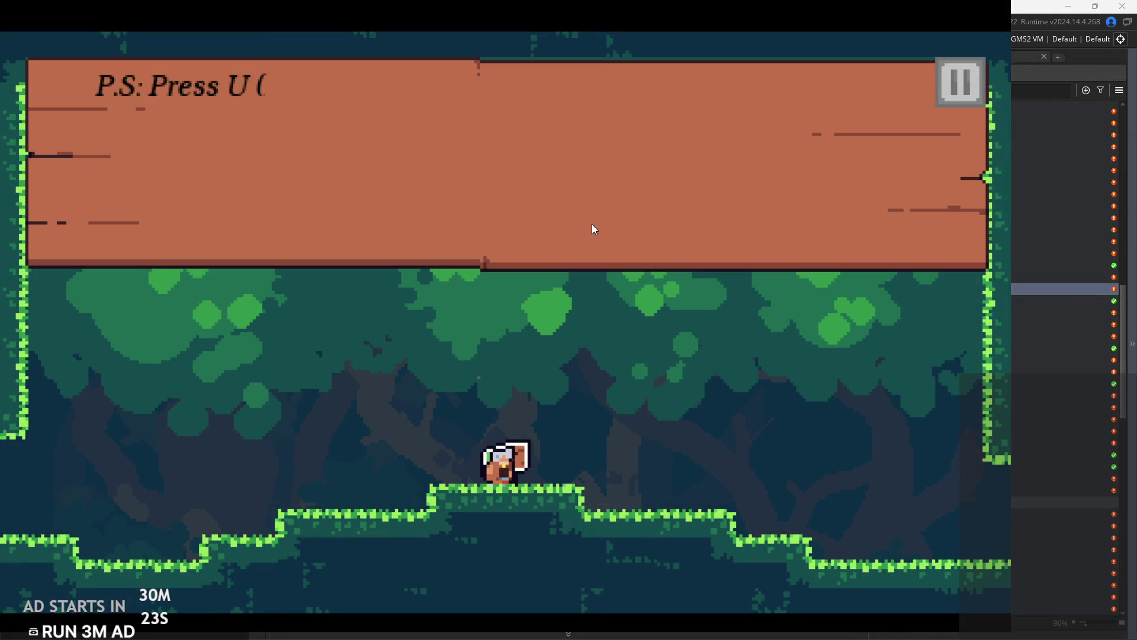
click(591, 224)
click(592, 225)
key(Escape)
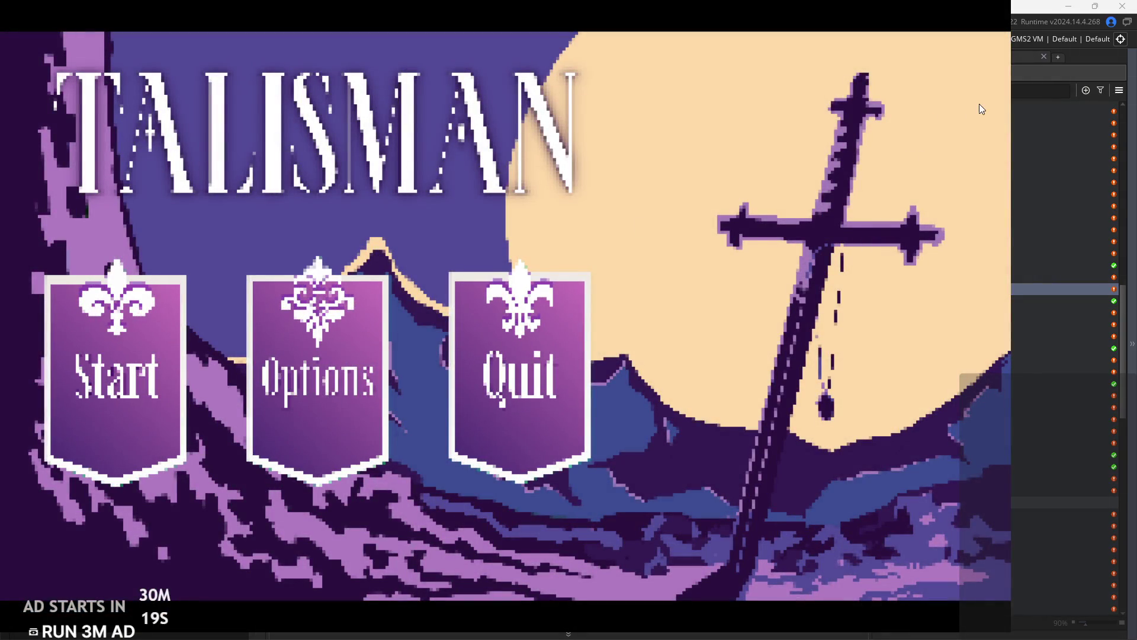
click(524, 372)
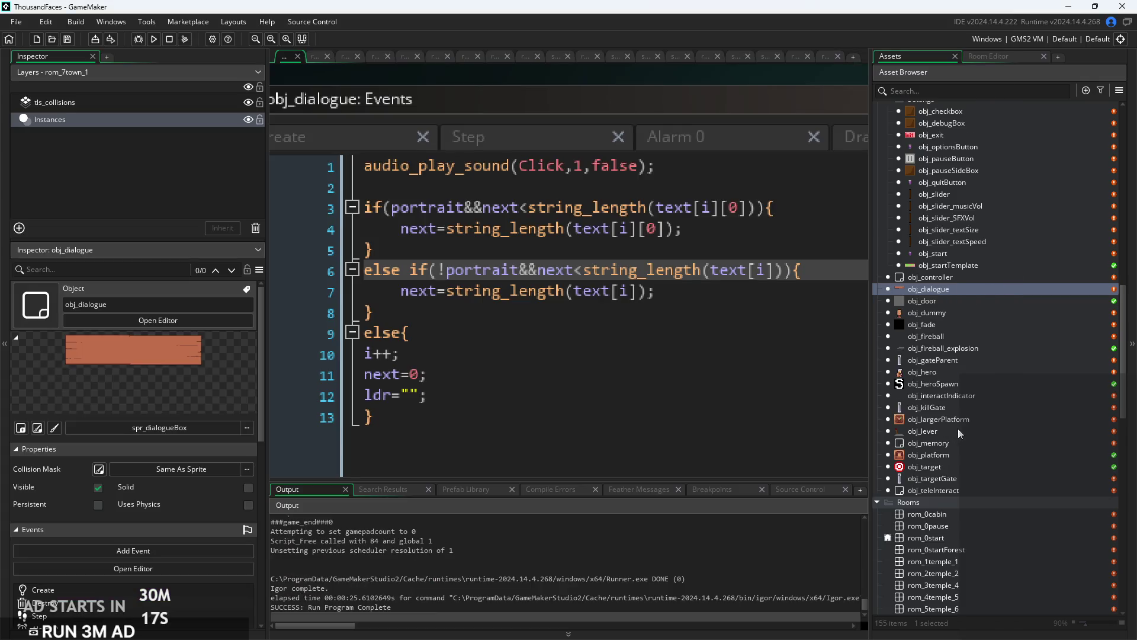
Open obj_sign_teleport's Step code and delete the read = true; line.
scroll(958, 428, up, 4)
double_click(951, 231)
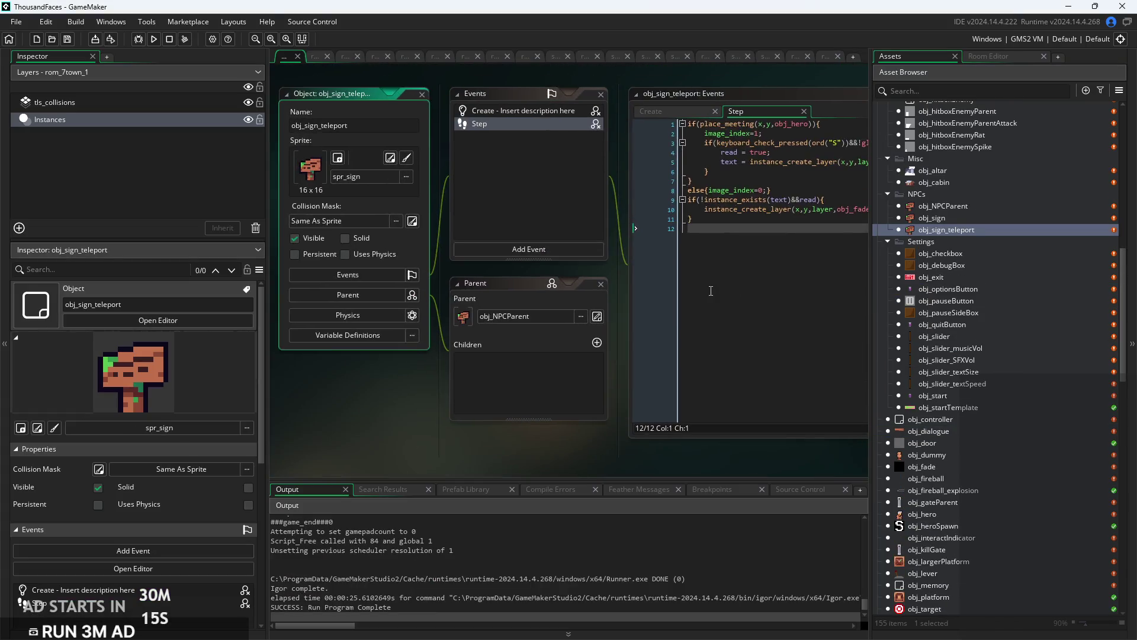
click(645, 312)
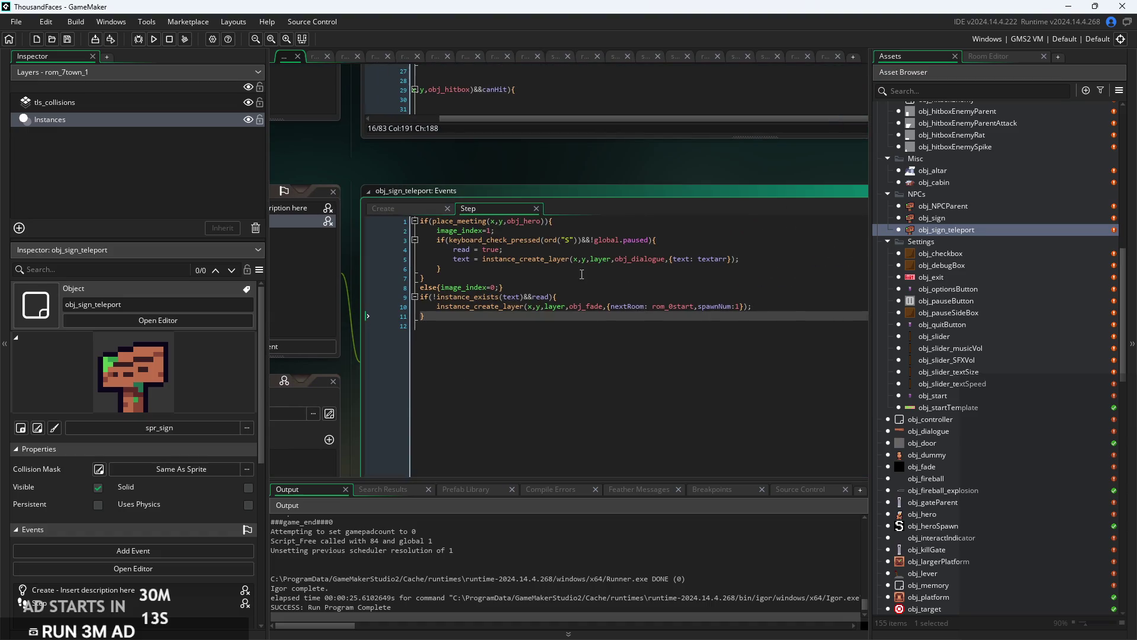
click(597, 306)
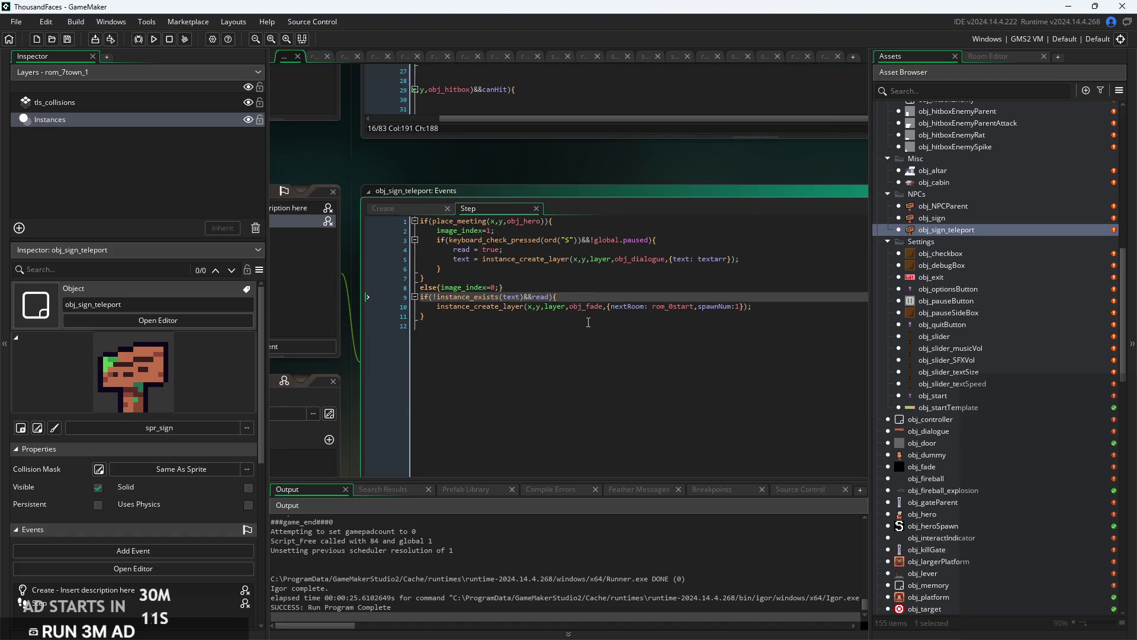
click(645, 325)
scroll(645, 315, up, 2)
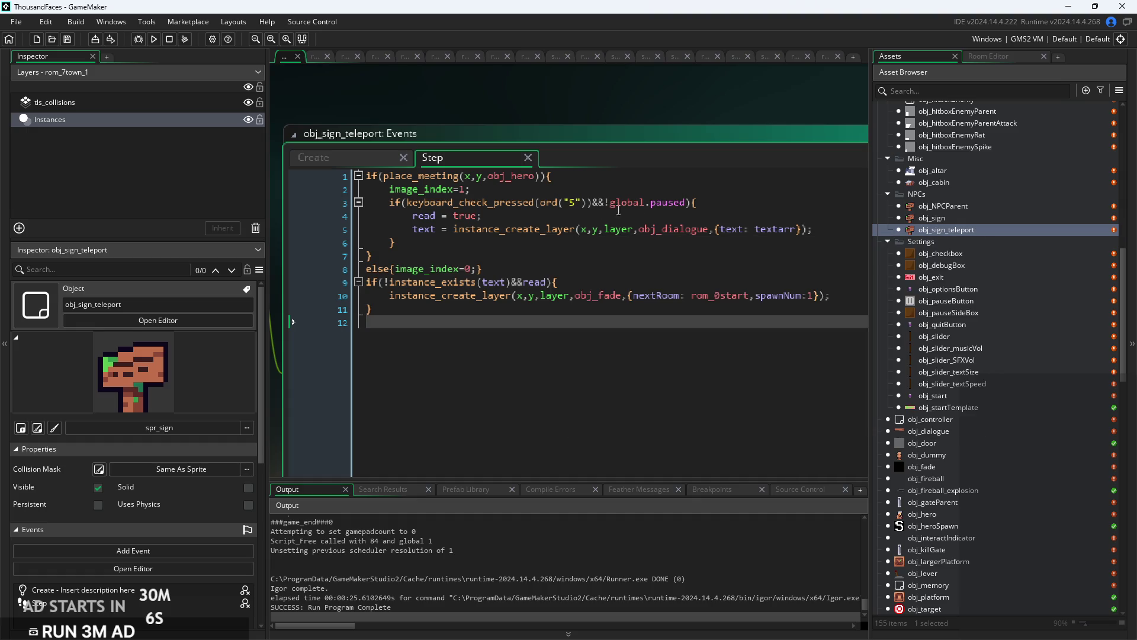
click(553, 236)
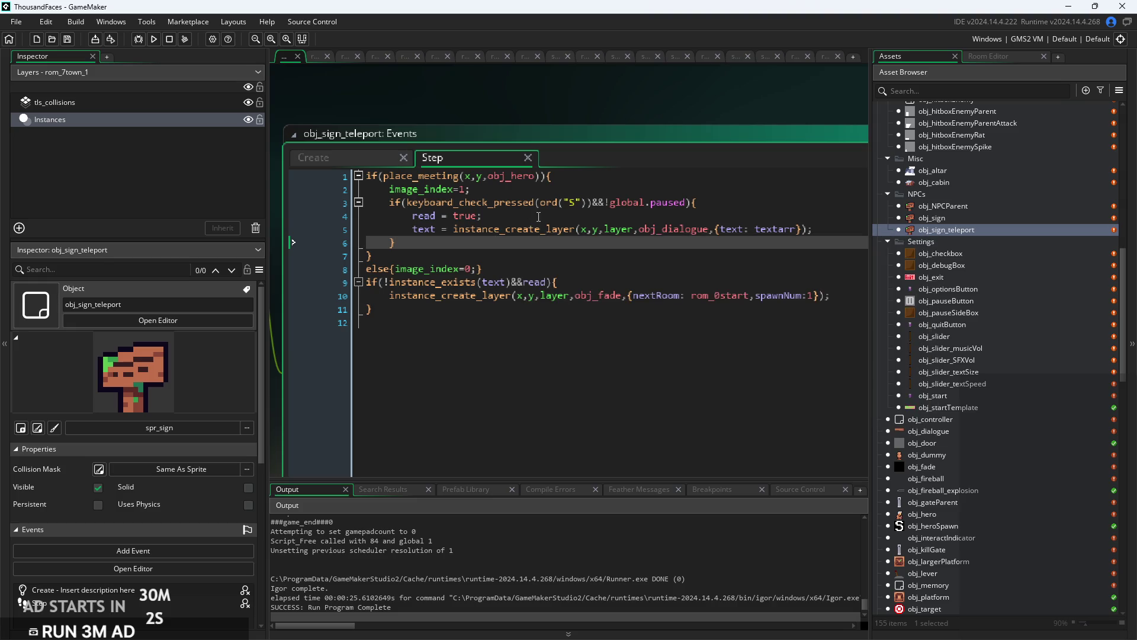
mouse_move(539, 217)
mouse_down()
mouse_move(292, 231)
mouse_move(293, 202)
mouse_up()
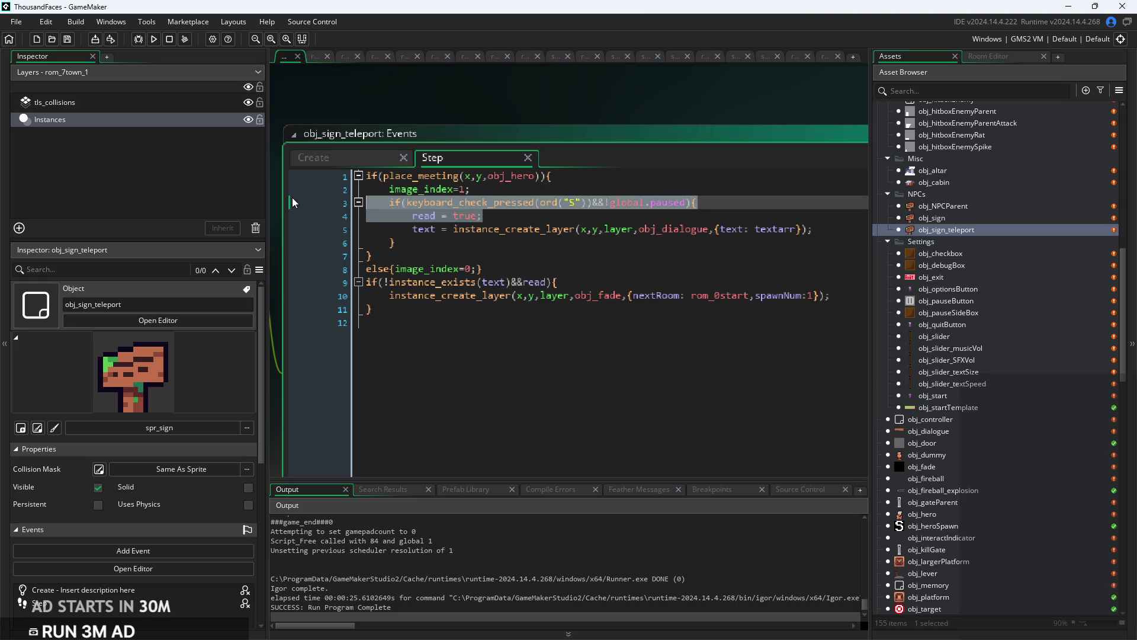
key(BackSpace)
key(BackSpace)
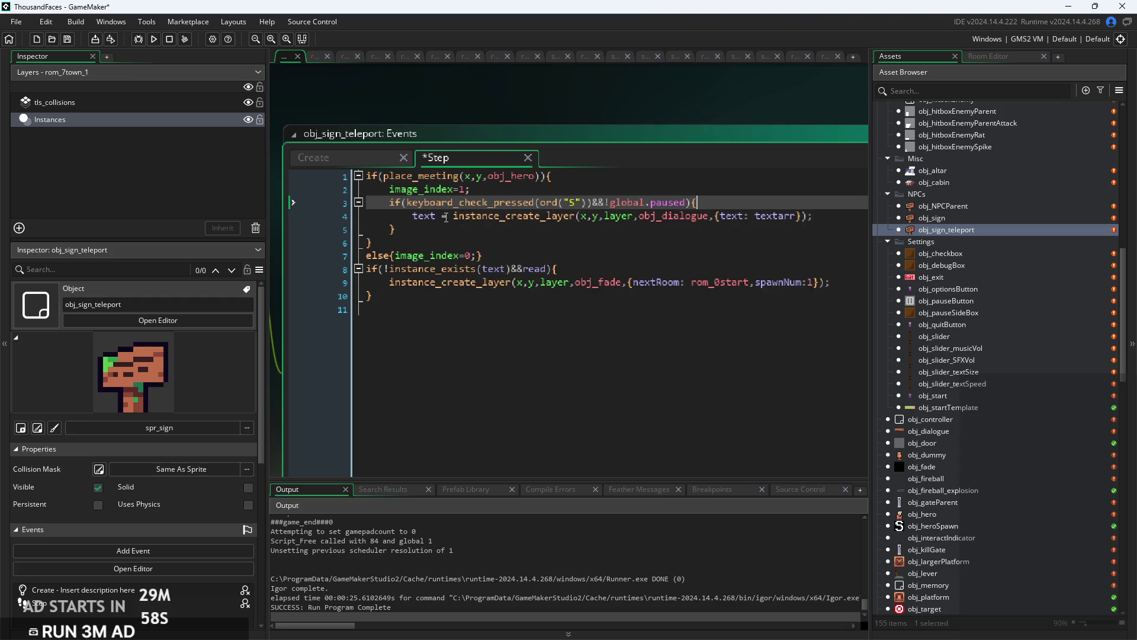
Remove the text = assignment and delete the fade-to-rom_0start instance_exists block.
drag(452, 217, 322, 222)
key(BackSpace)
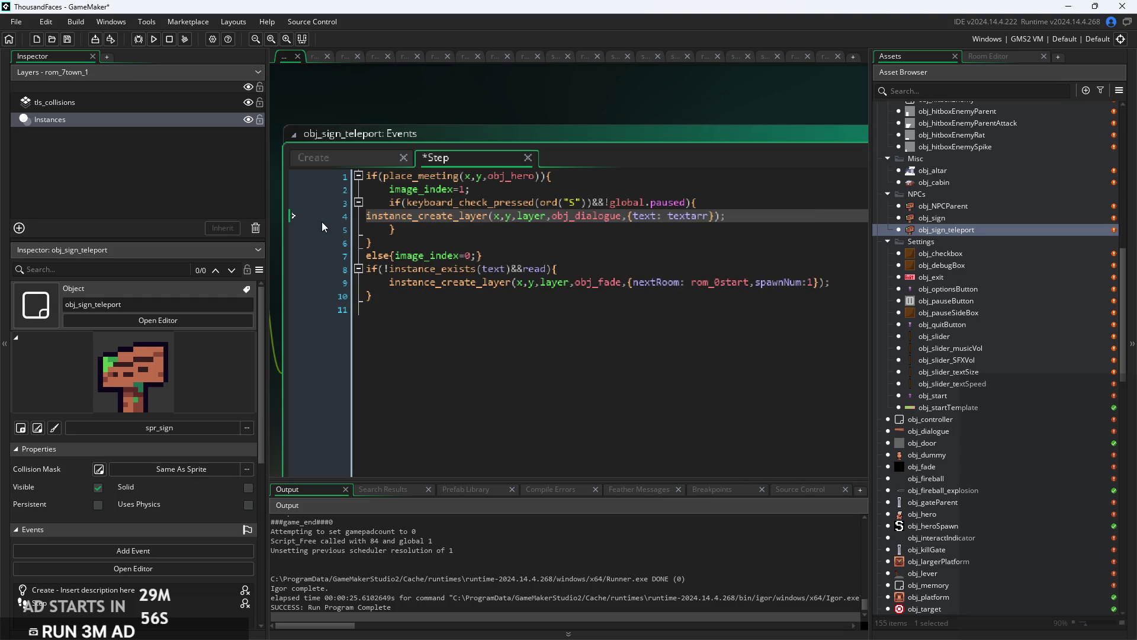
key(Tab)
key(Tab)
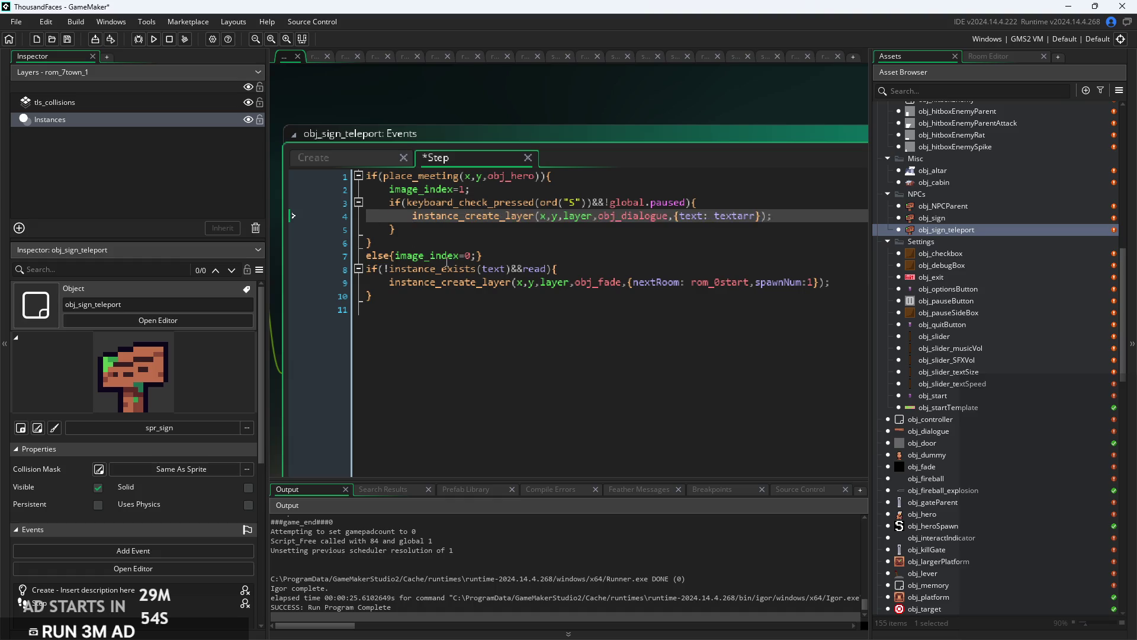
mouse_move(372, 295)
mouse_down()
mouse_move(266, 256)
mouse_move(81, 266)
mouse_up()
key(BackSpace)
key(BackSpace)
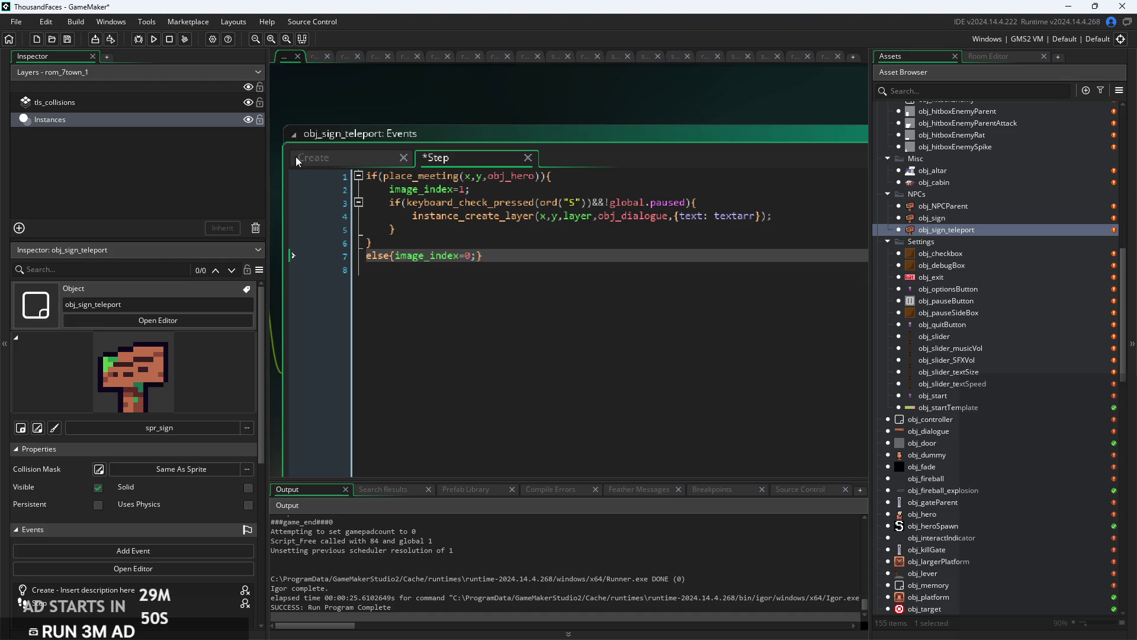
click(298, 159)
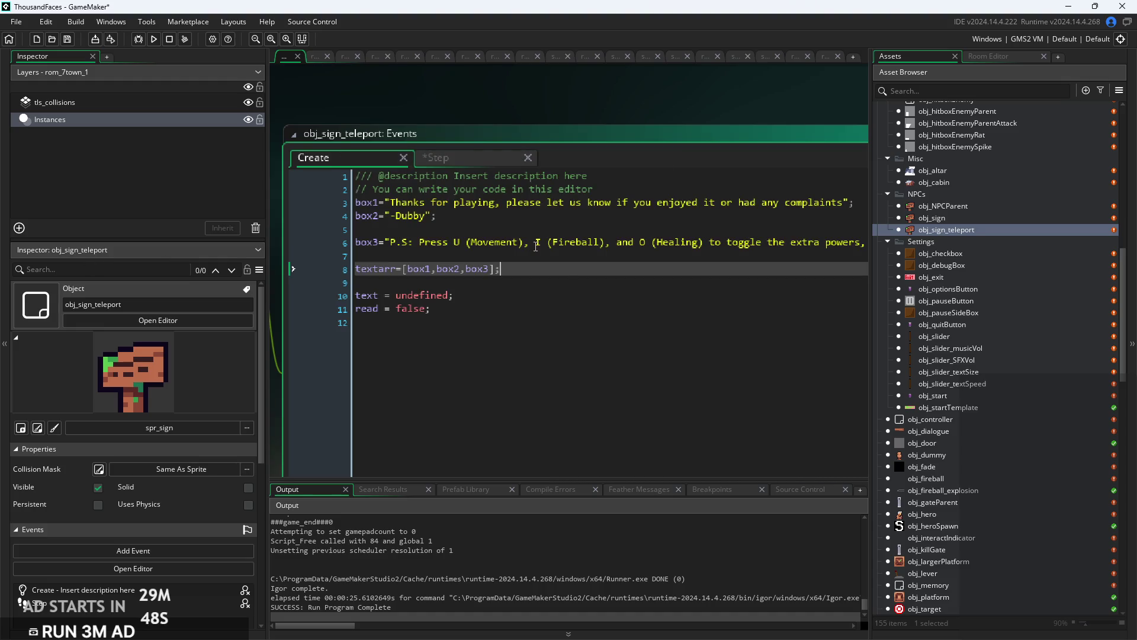
ctrl+scroll(535, 245, down, 3)
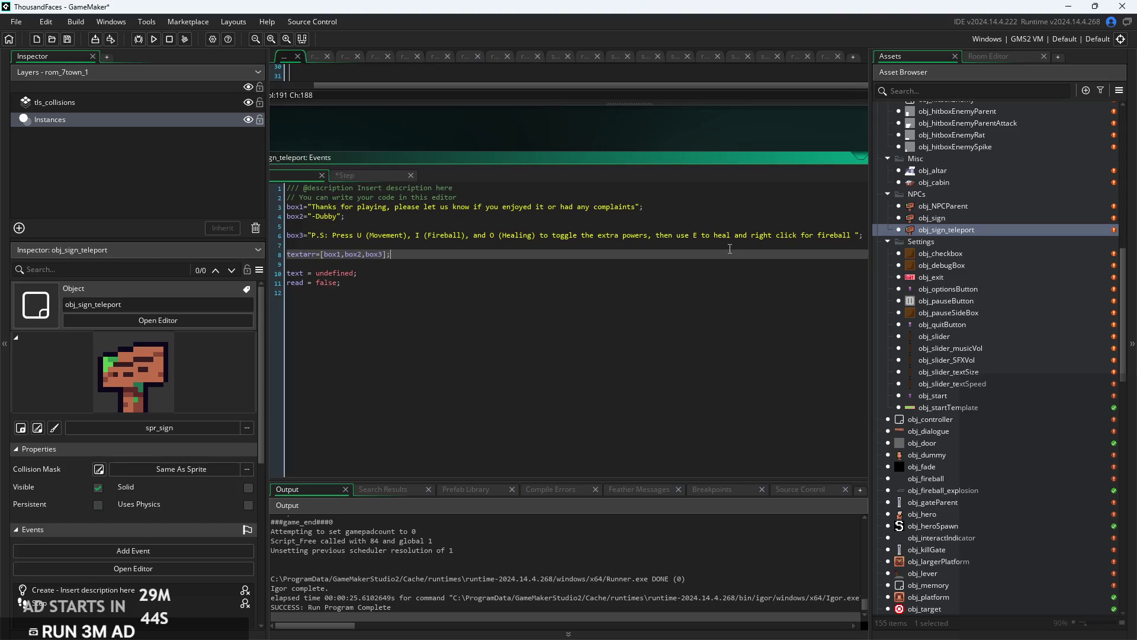
Remove box2 and box3 from textarr and delete their definition lines.
drag(384, 255, 347, 264)
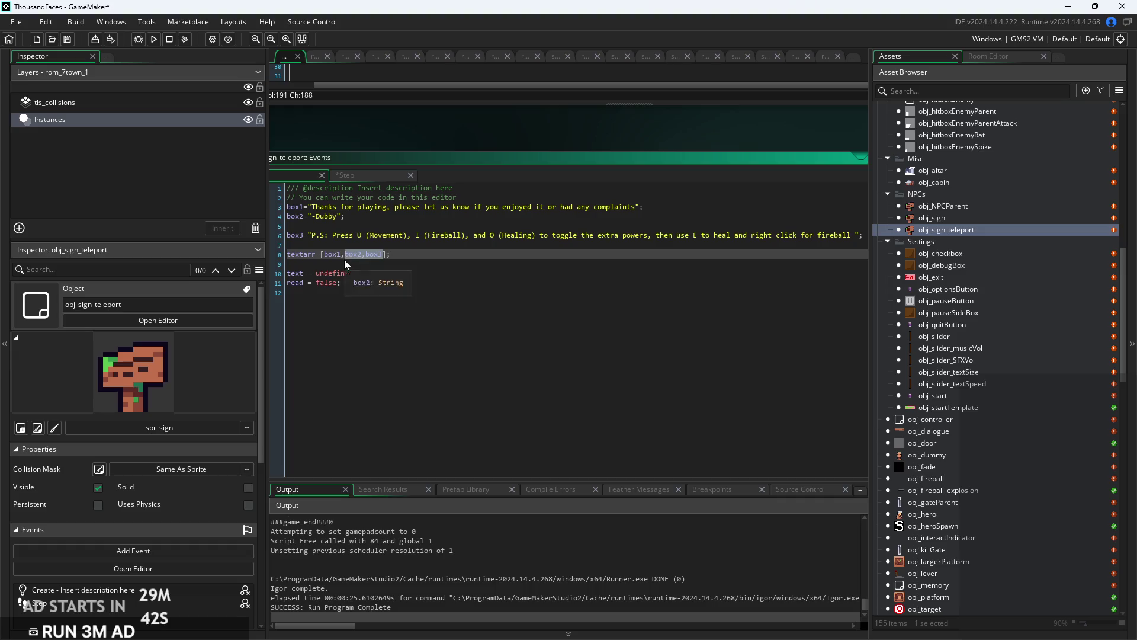
key(BackSpace)
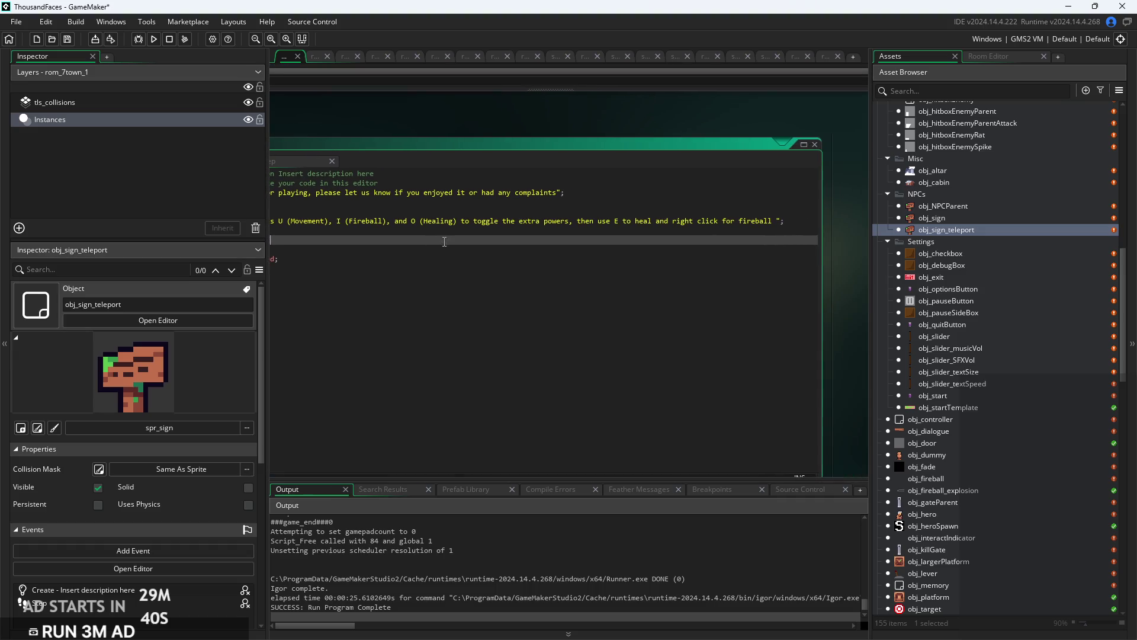
mouse_move(299, 232)
mouse_down()
mouse_move(136, 212)
mouse_move(139, 201)
mouse_up()
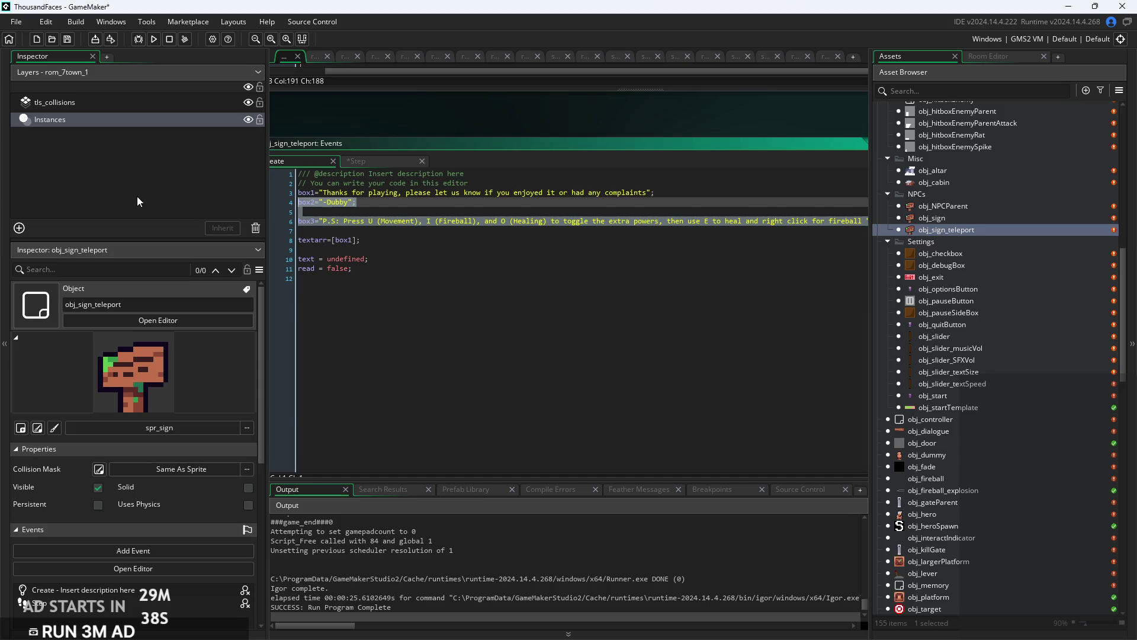
key(BackSpace)
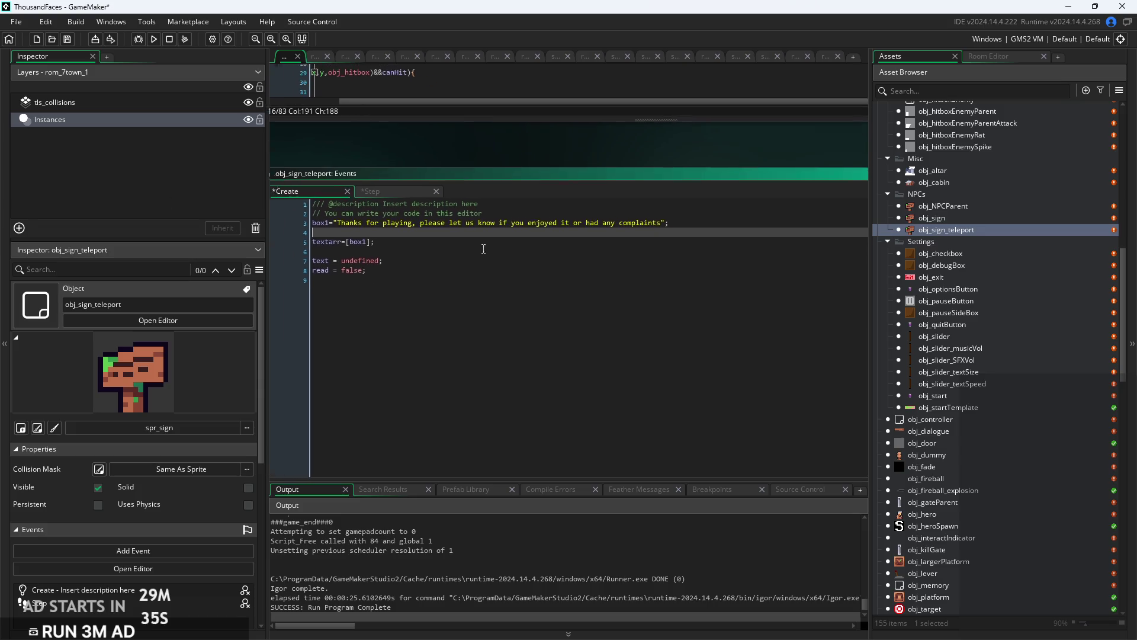
Clear box1's thanks-for-playing message, leaving an empty string.
scroll(483, 249, up, 2)
click(772, 202)
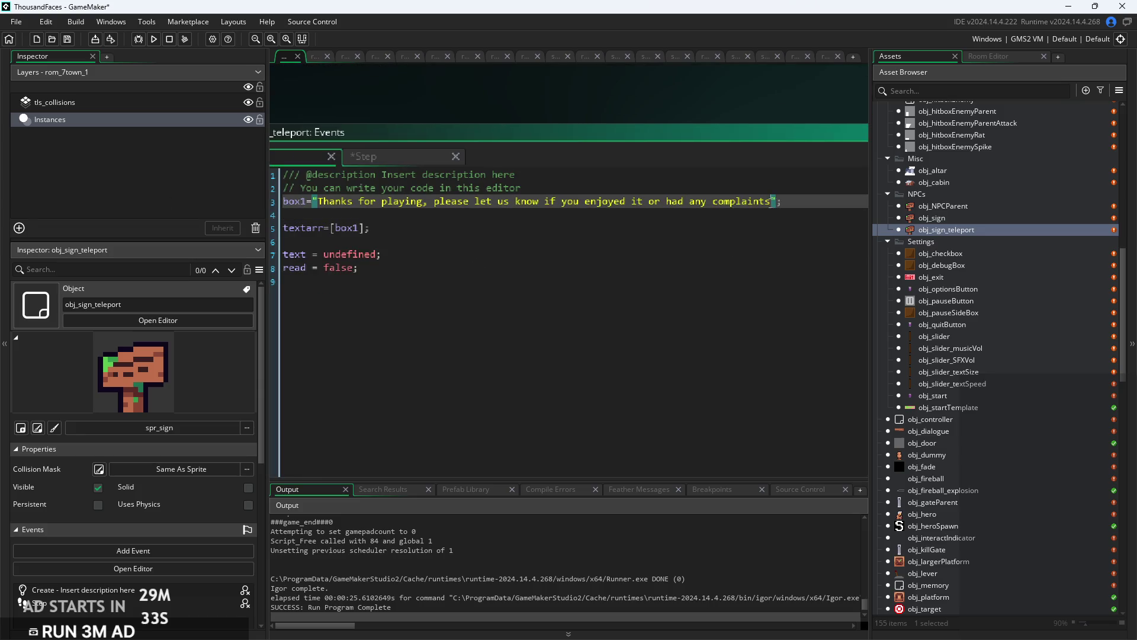
drag(772, 202, 319, 201)
key(BackSpace)
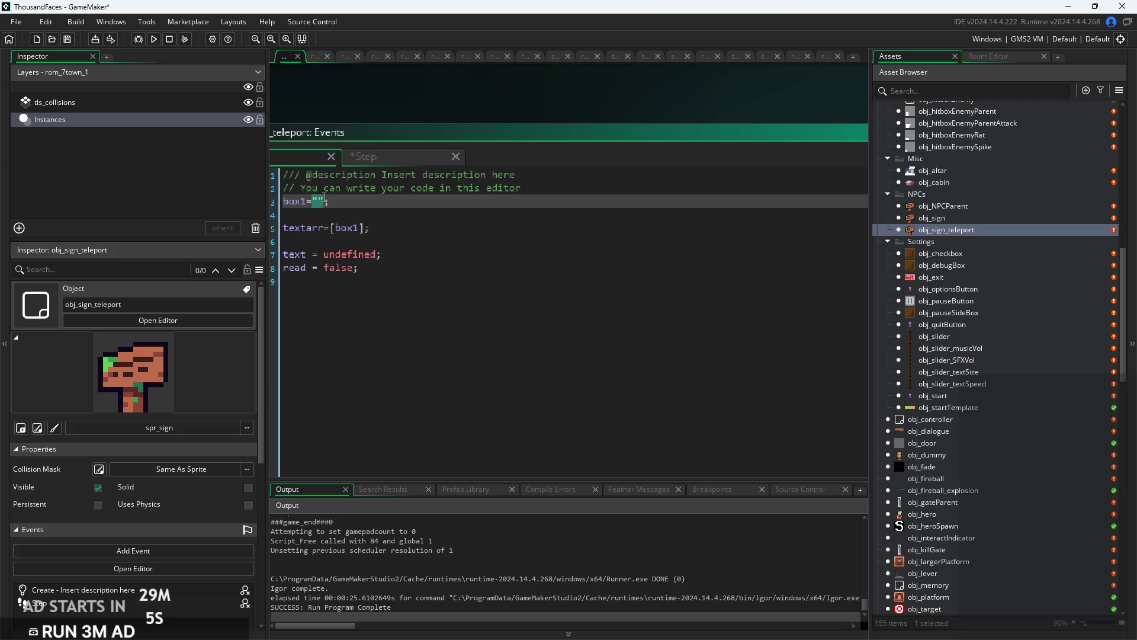
scroll(324, 197, up, 2)
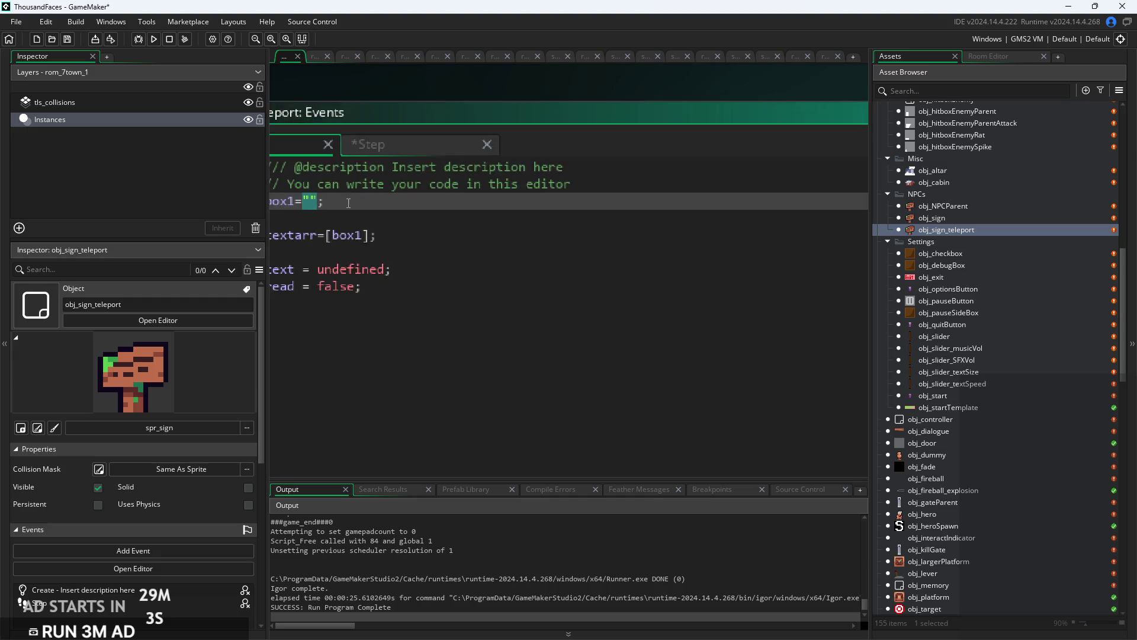
Fill the empty box1 string with 'The Town of Sugondeez due east', correcting typos.
double_click(403, 236)
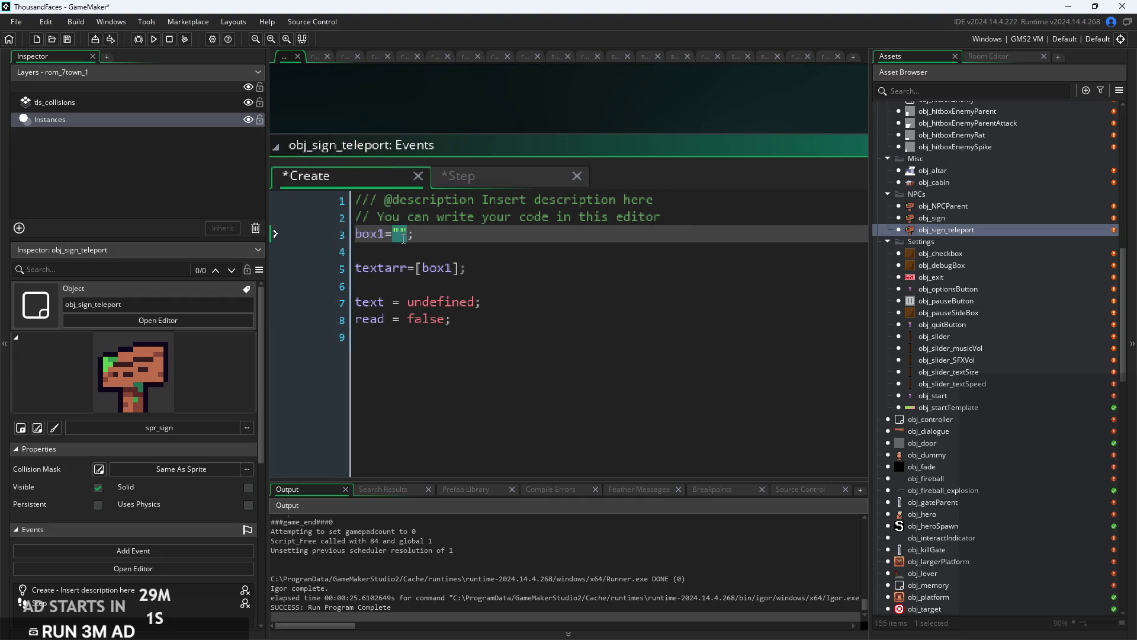
text("The Town o)
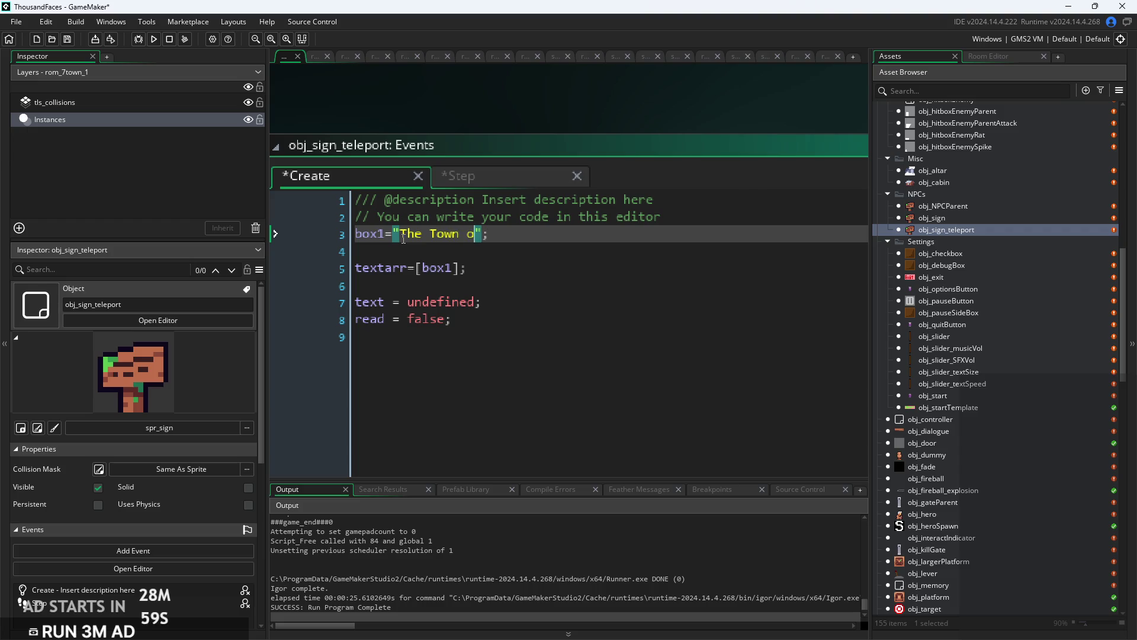
text(f Sugond)
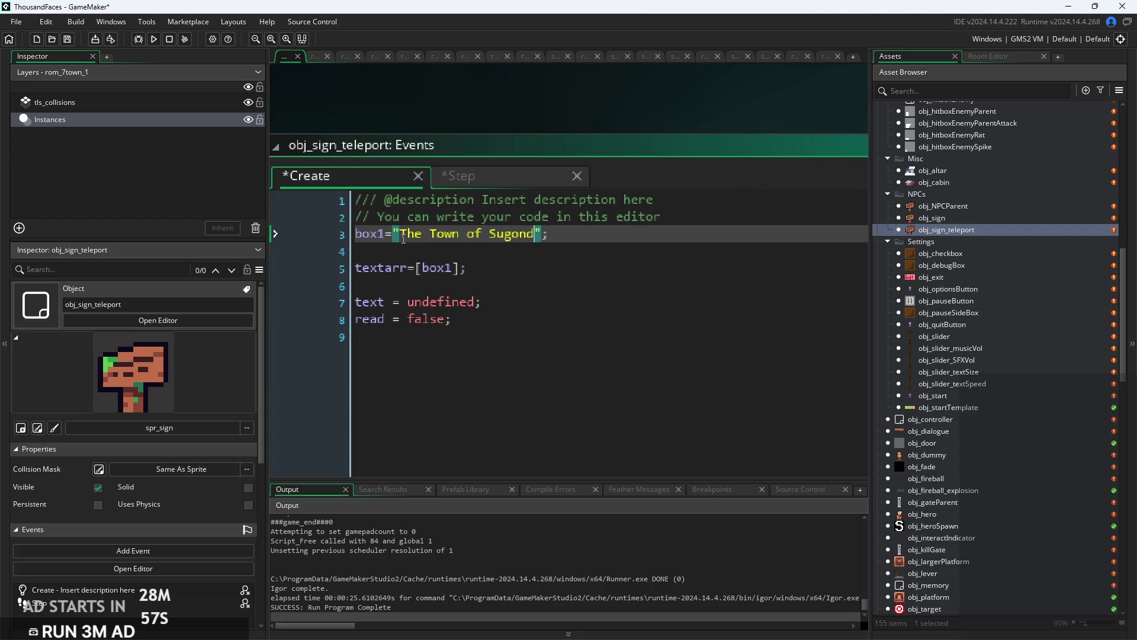
text(eez is )
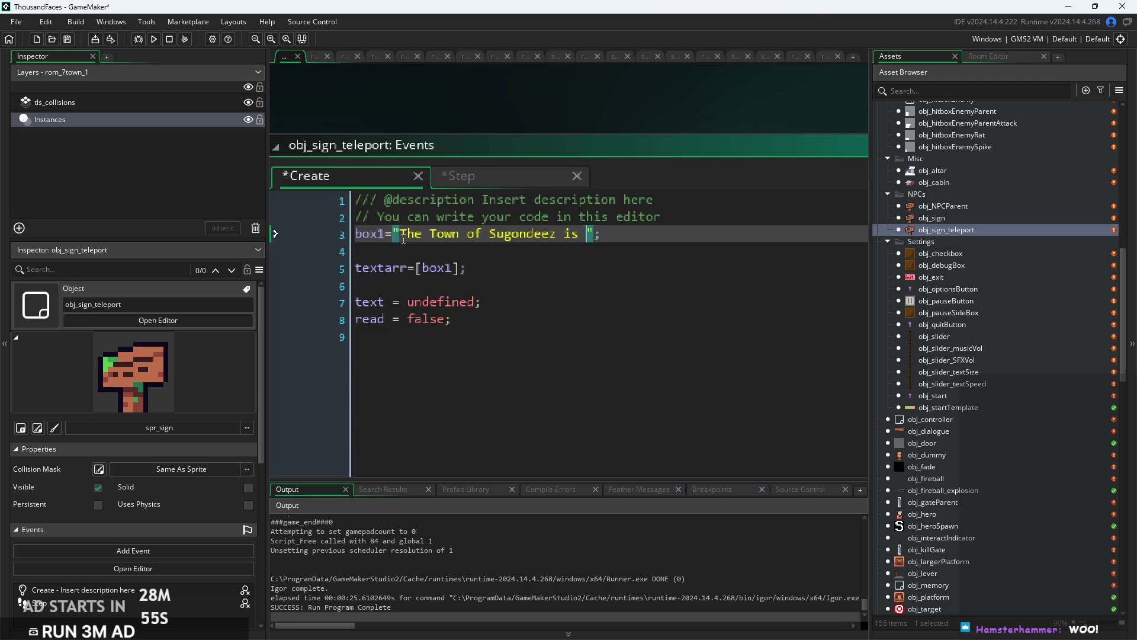
text(just)
key(BackSpace)
key(BackSpace)
key(BackSpace)
key(BackSpace)
text(1 )
text(km)
key(BackSpace)
key(BackSpace)
text(1)
text(eng)
key(BackSpace)
key(BackSpace)
key(BackSpace)
key(BackSpace)
key(BackSpace)
key(BackSpace)
text(due east)
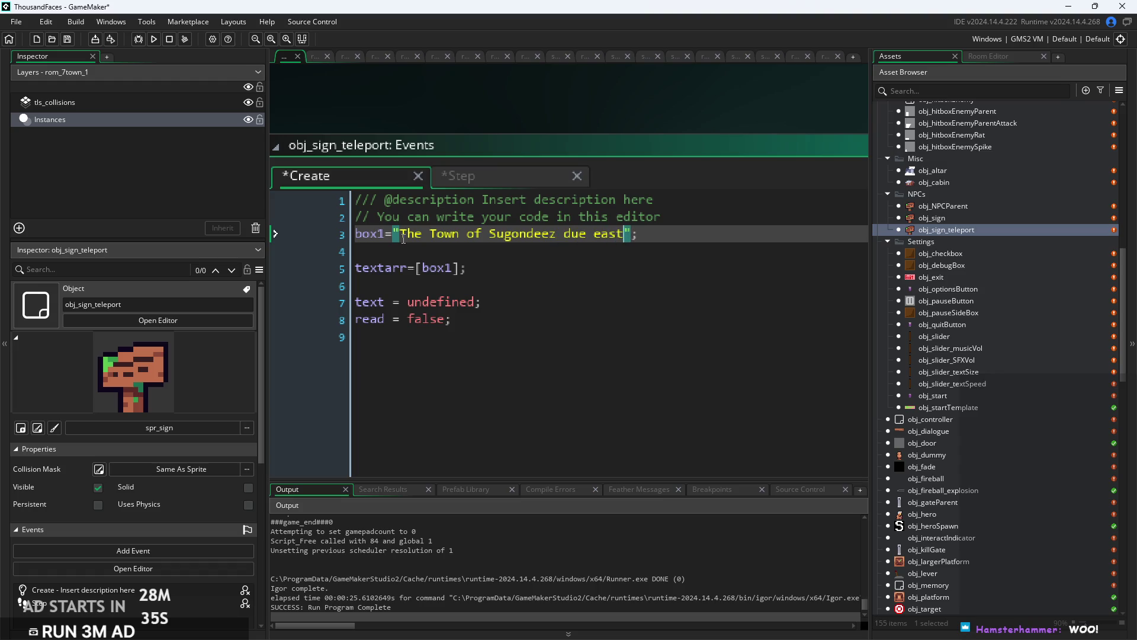
click(589, 228)
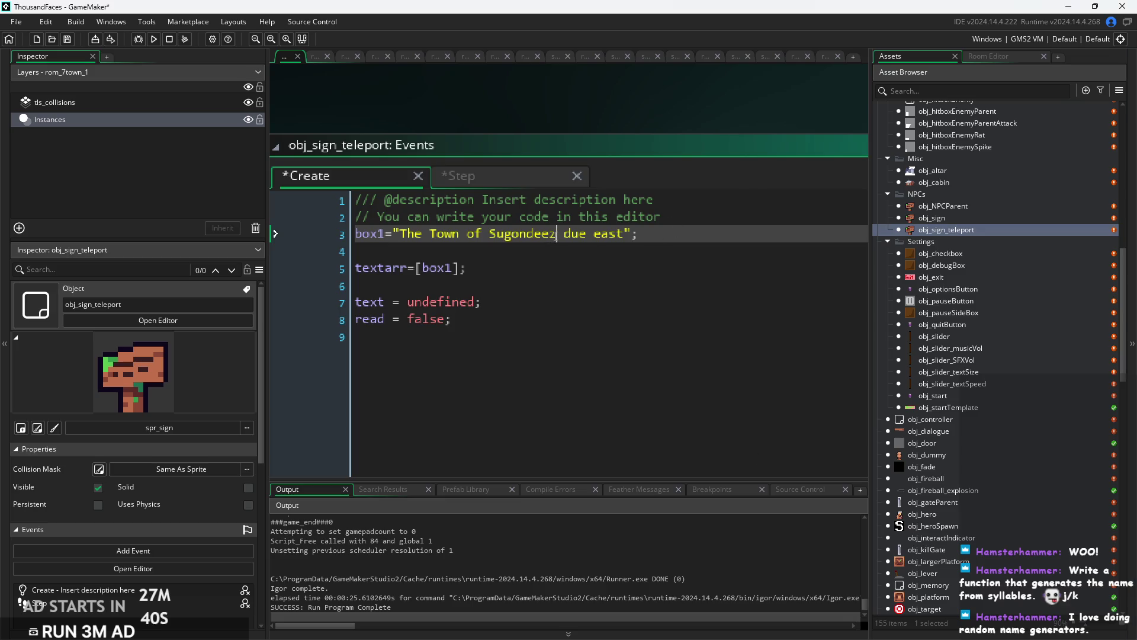
Replace Sugondeez with Campbell in the box1 message and save the Create event.
drag(557, 235, 504, 235)
click(491, 239)
drag(557, 235, 492, 240)
drag(553, 236, 493, 239)
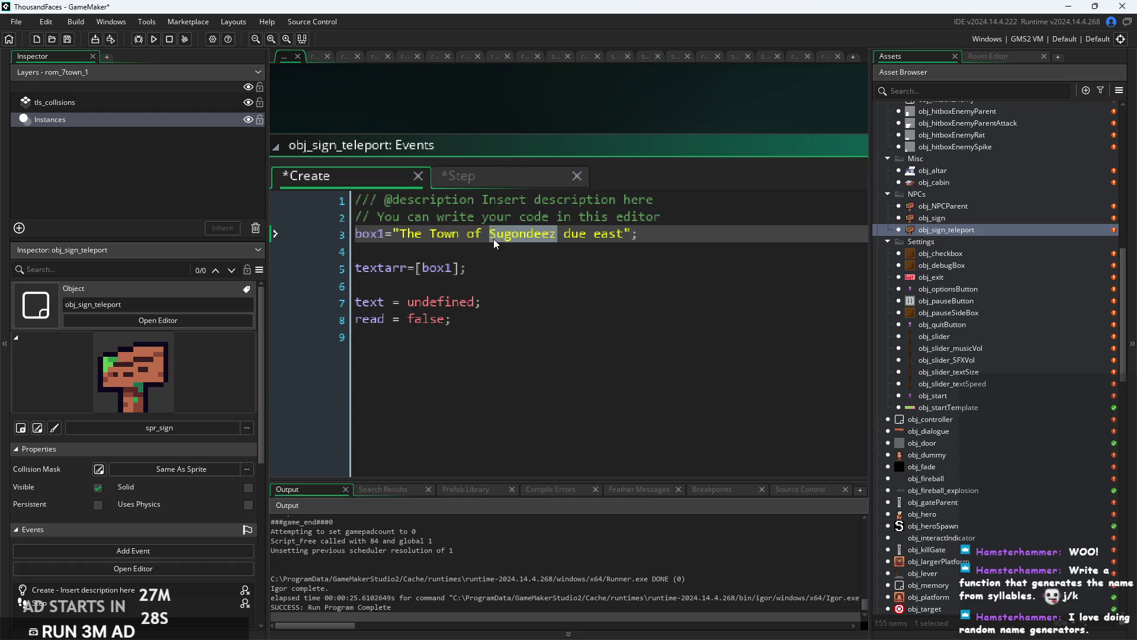
key(BackSpace)
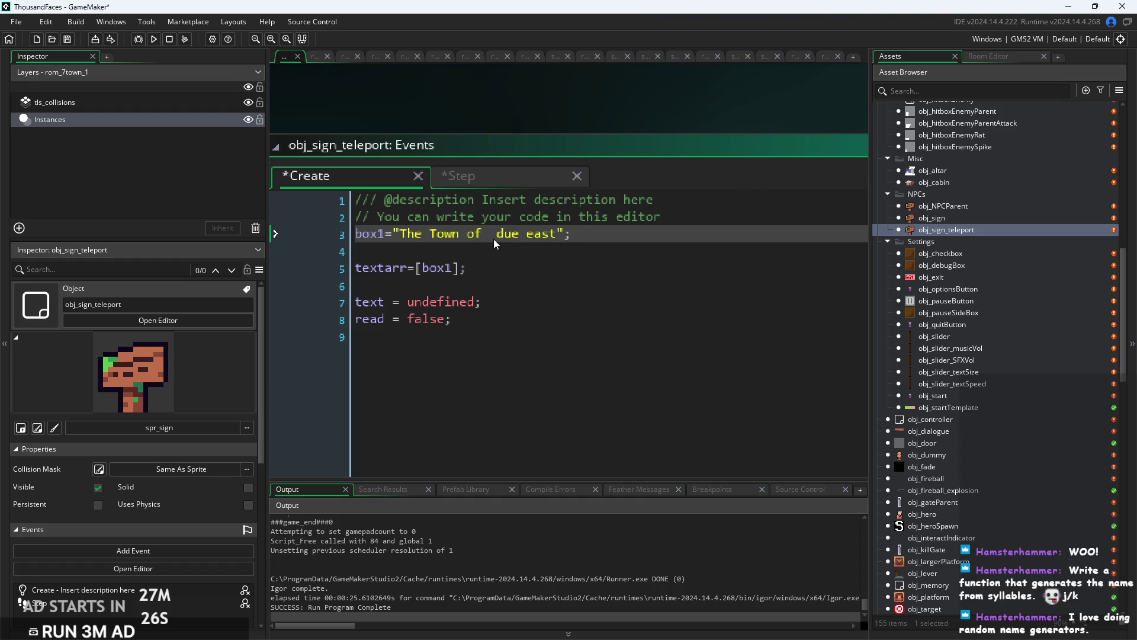
text(Campbell)
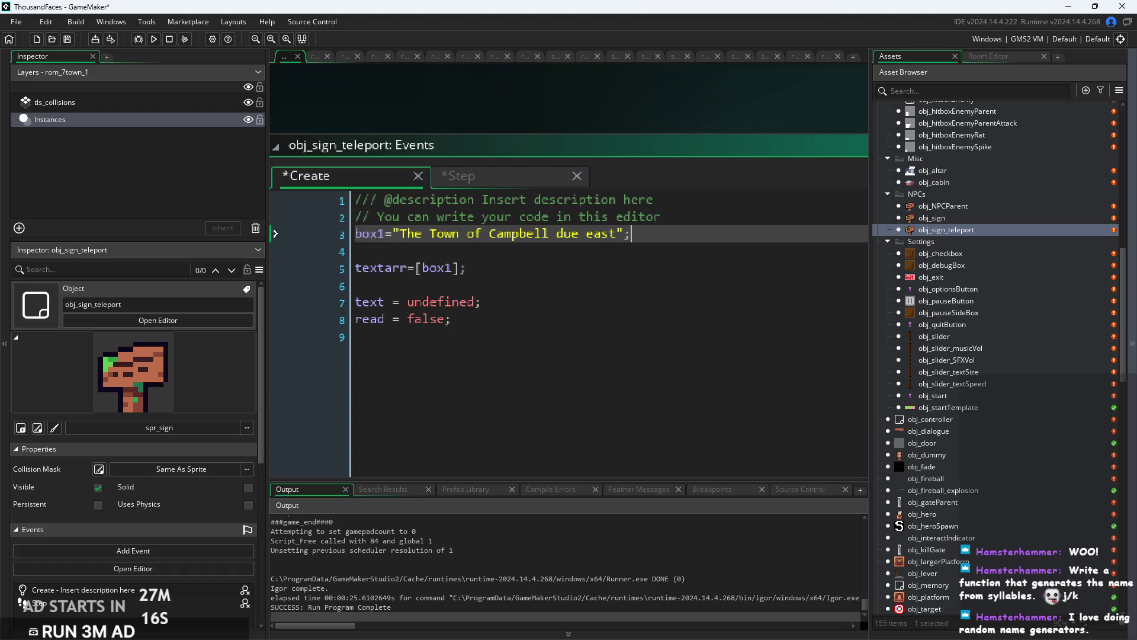
key(ctrl+s)
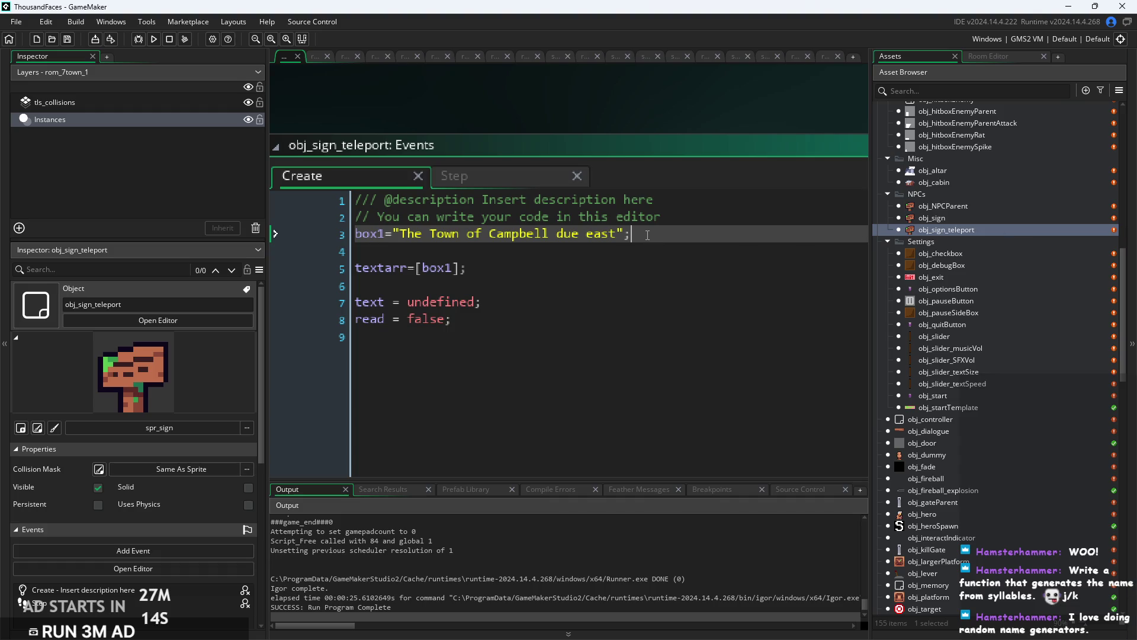
Delete the two description comment lines at the top of the Create code.
scroll(647, 235, down, 1)
click(618, 250)
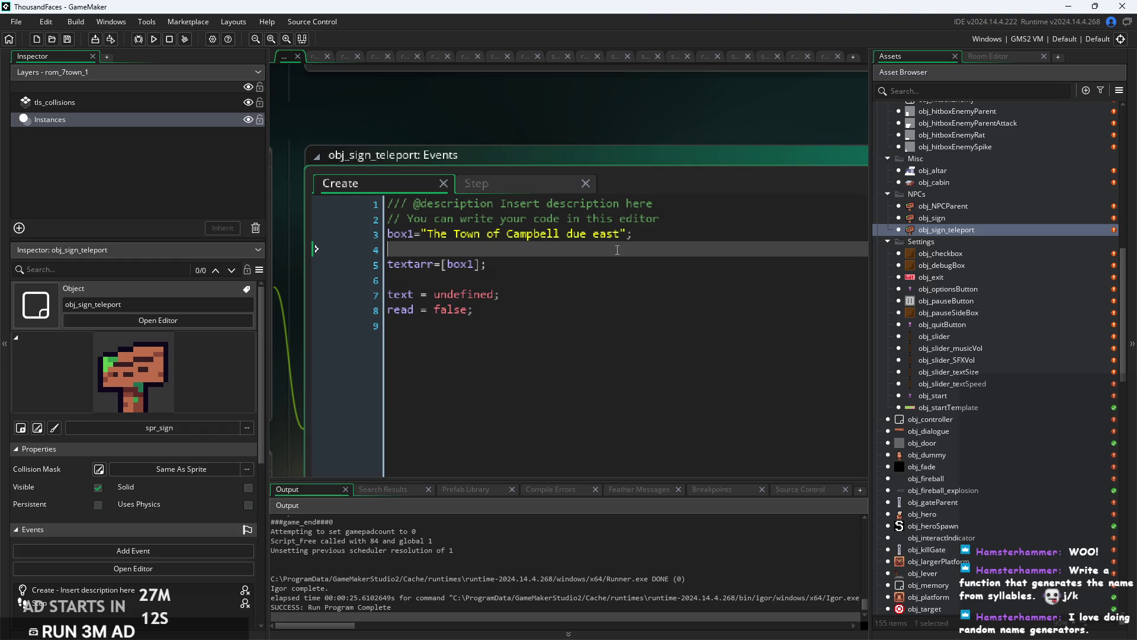
scroll(617, 249, up, 1)
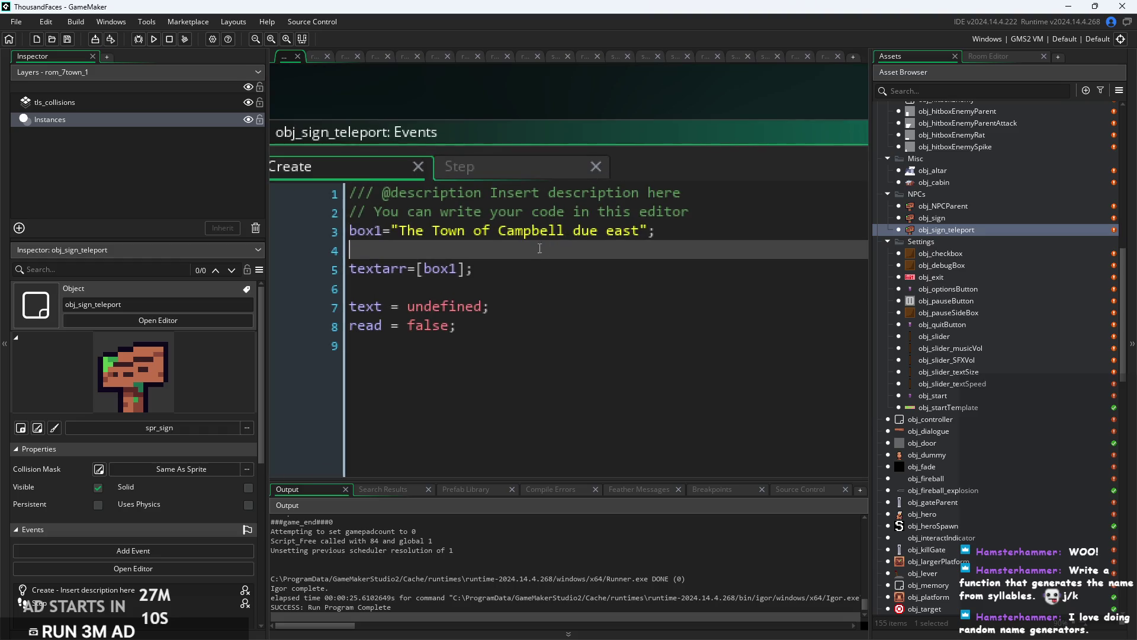
click(710, 227)
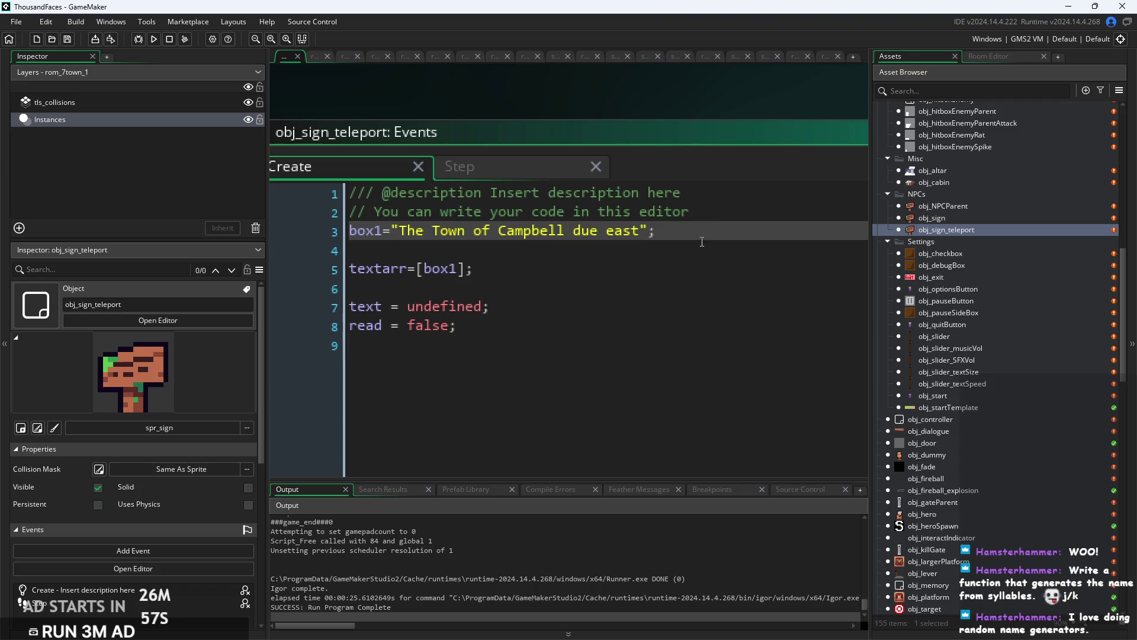
click(603, 259)
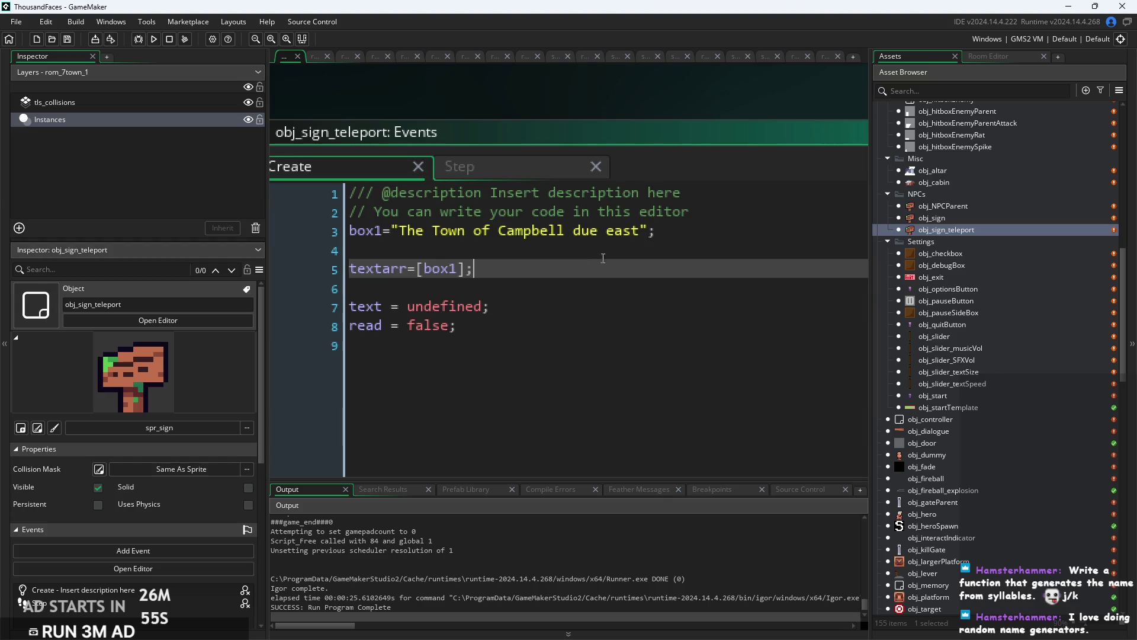
drag(693, 212, 262, 183)
key(BackSpace)
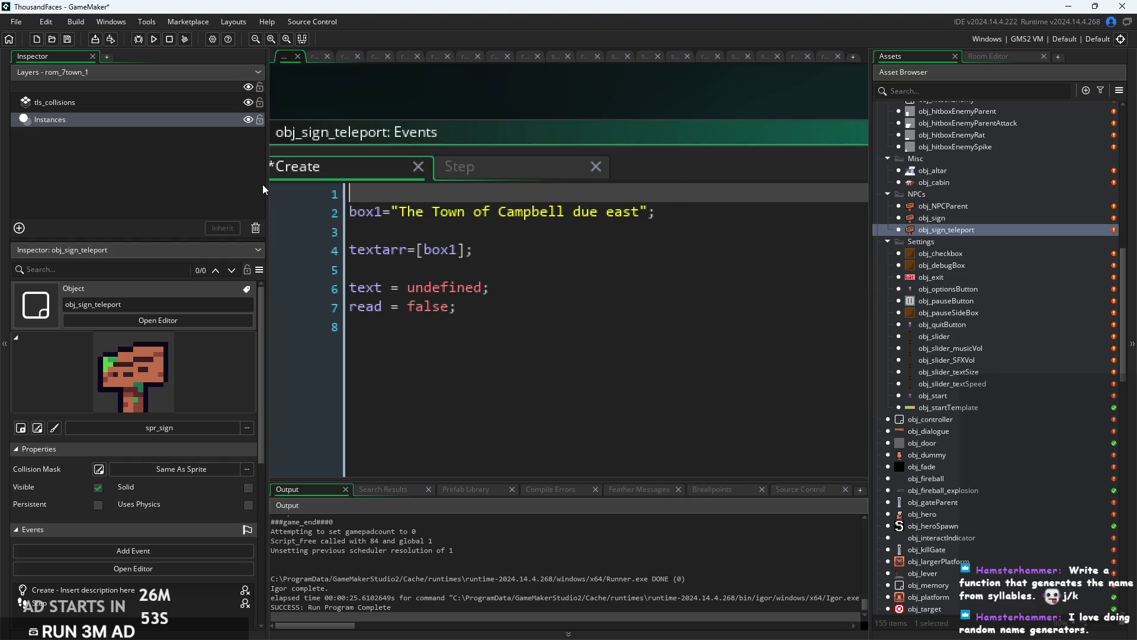
key(Delete)
Delete the trailing empty line at the end of the Create code.
click(508, 251)
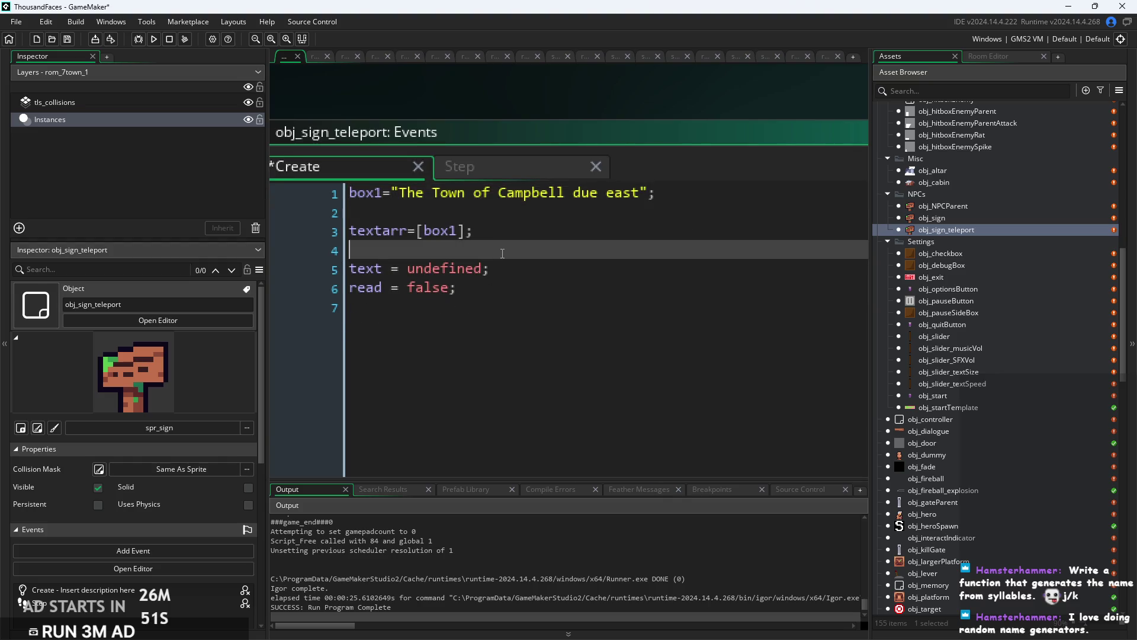
scroll(497, 253, down, 2)
key(Down)
key(Down)
key(Down)
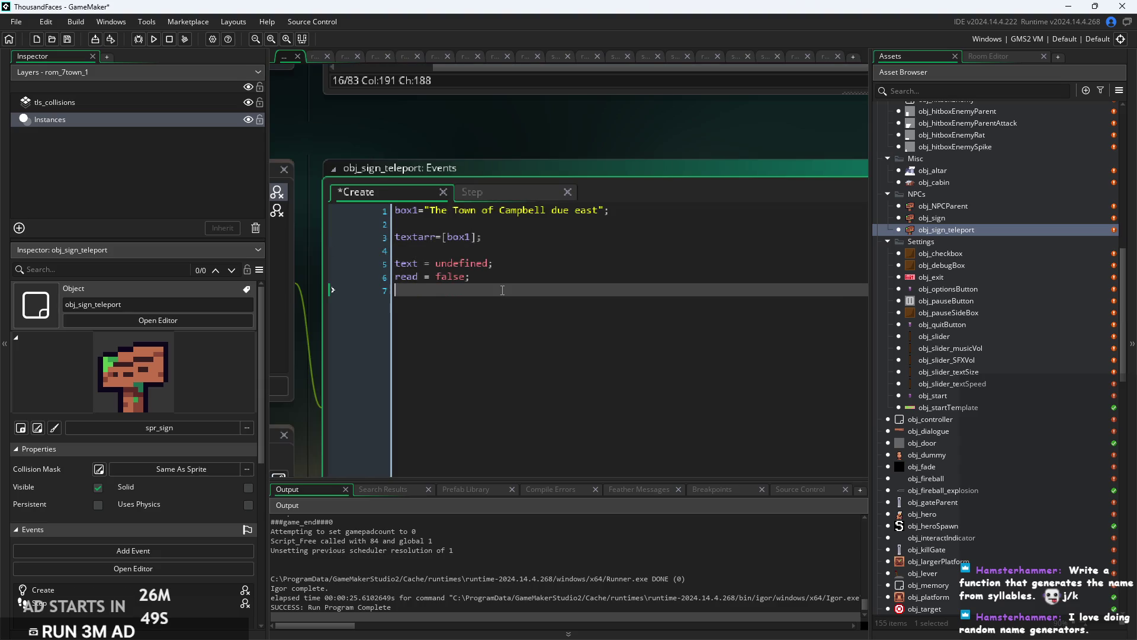
key(BackSpace)
scroll(529, 260, up, 2)
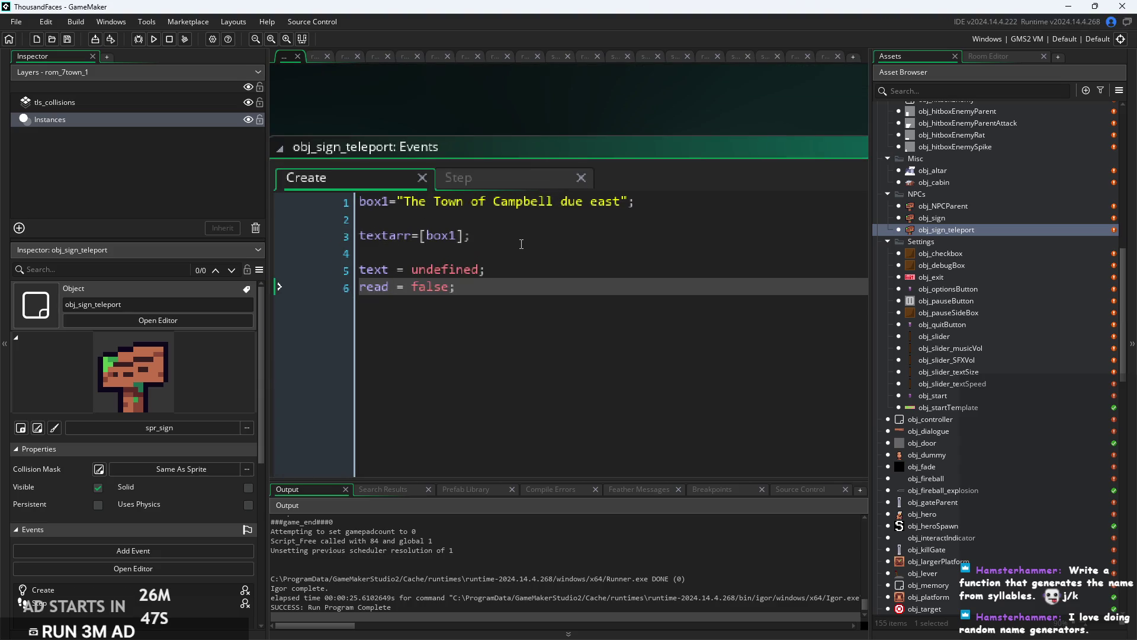
click(526, 251)
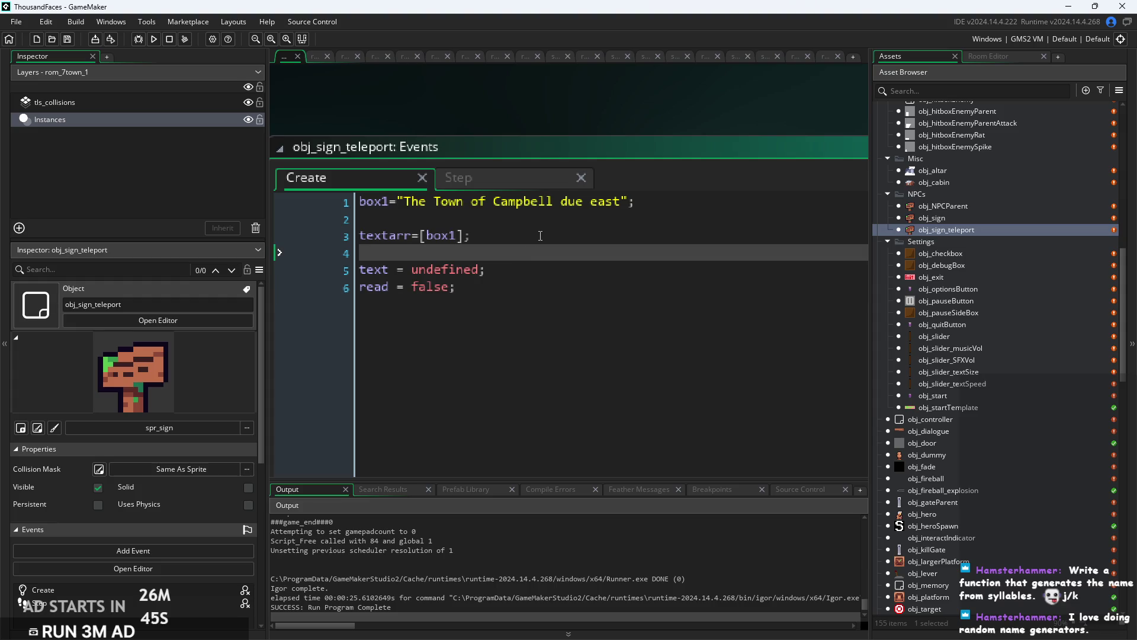
click(540, 235)
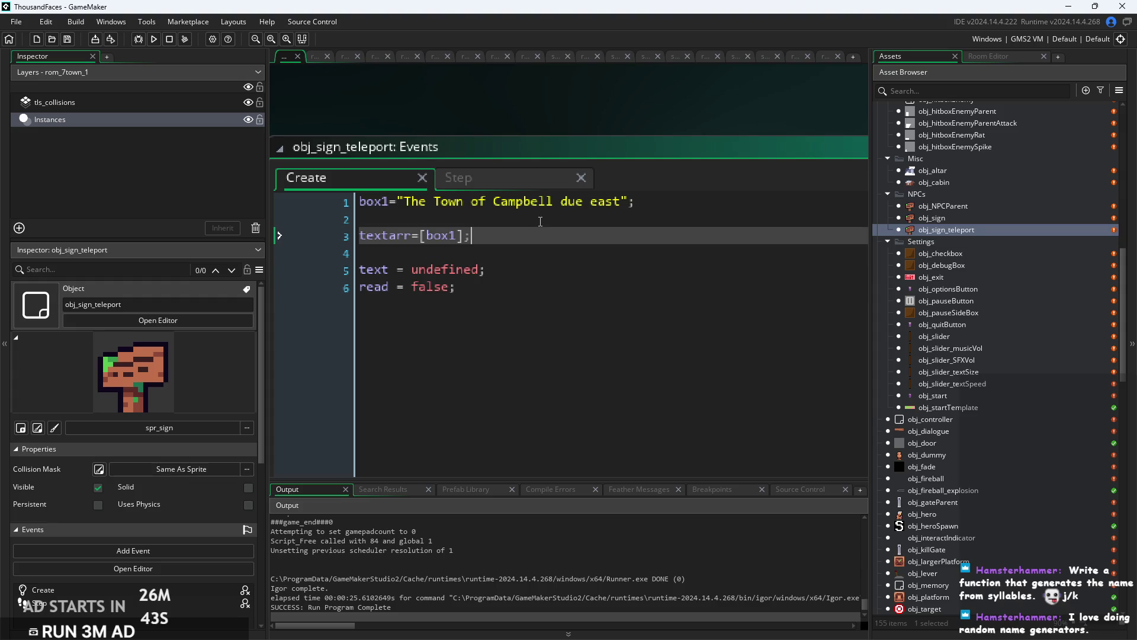
click(555, 204)
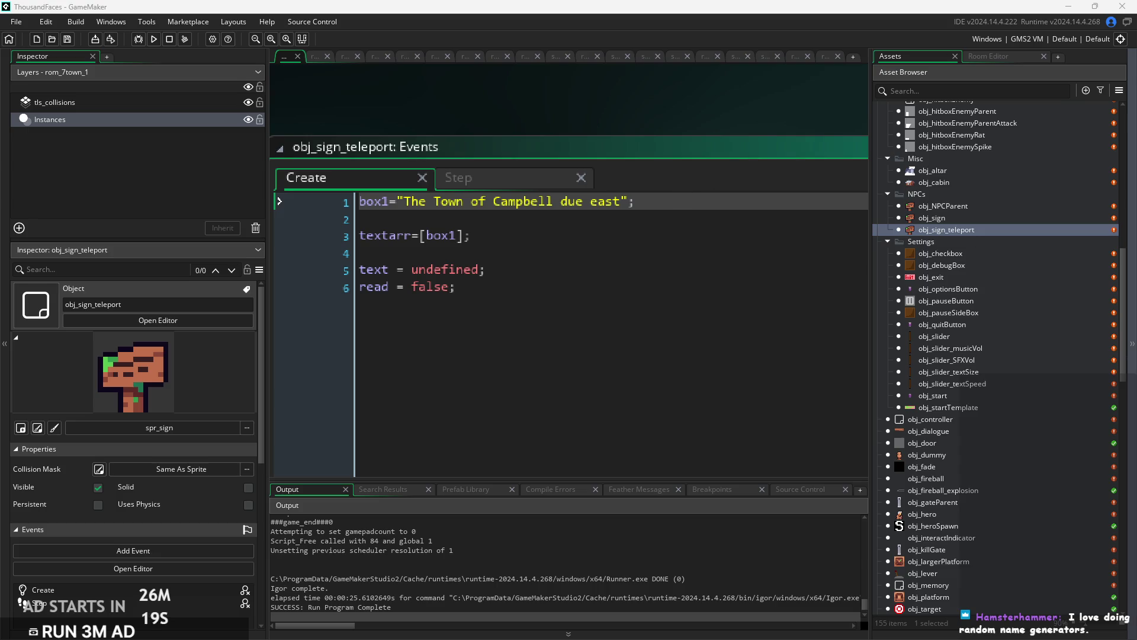
End the sign message with a period, save, and run the game.
click(549, 252)
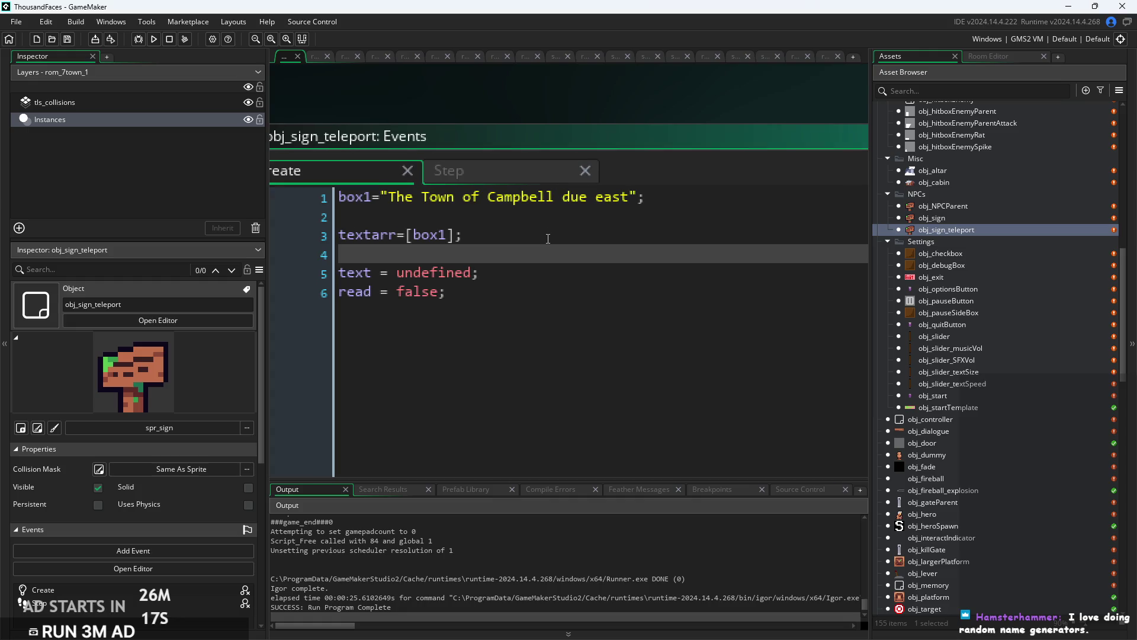
click(615, 205)
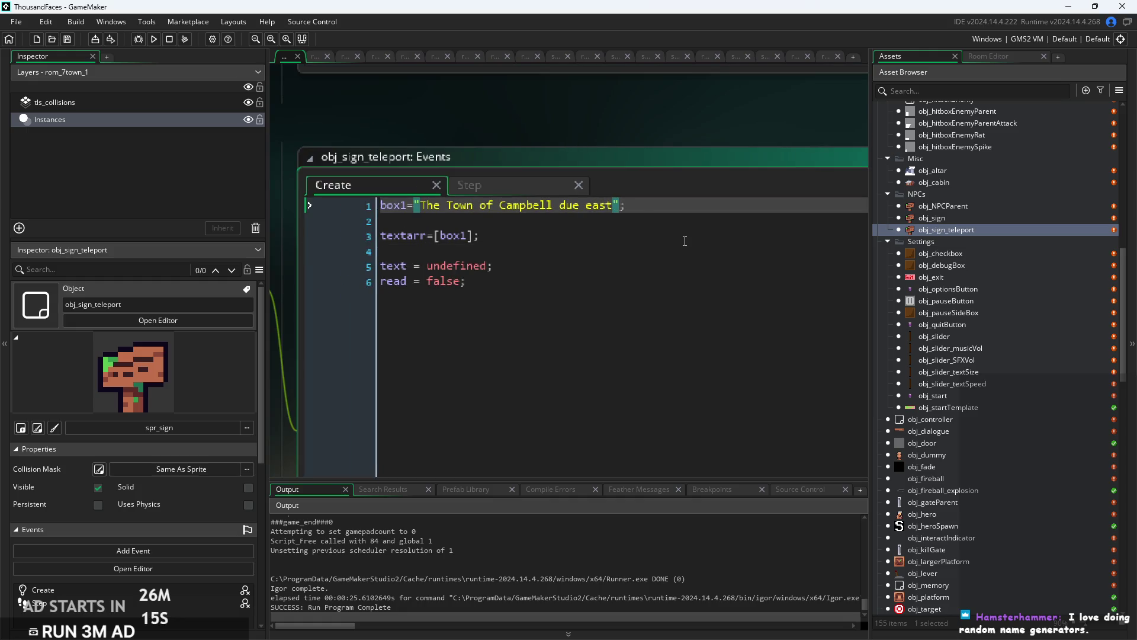
text(.)
click(454, 207)
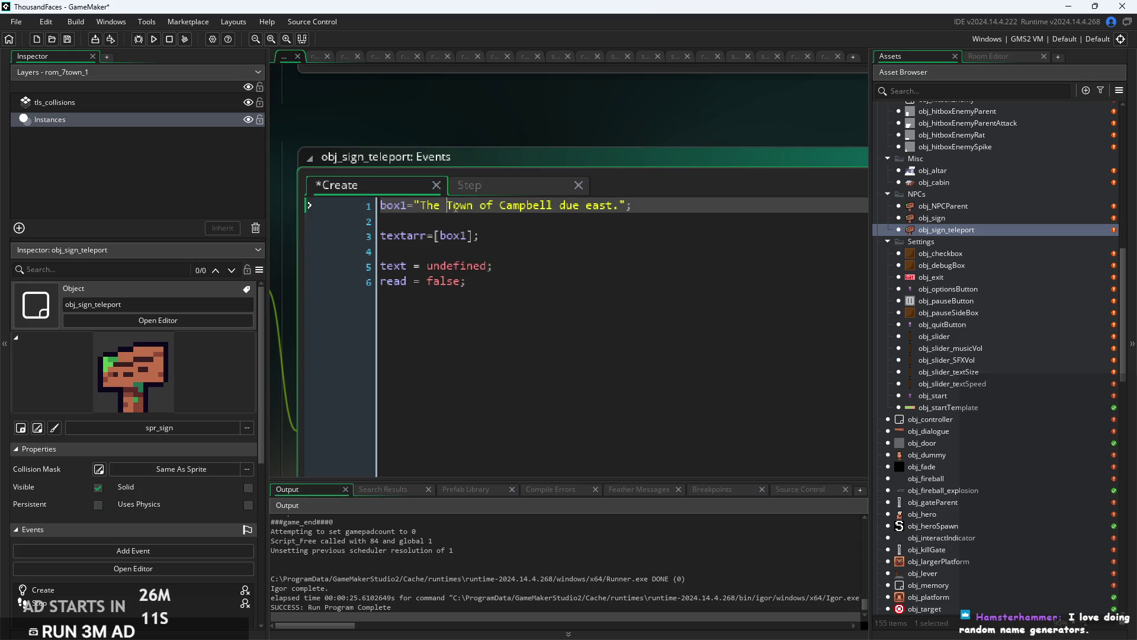
drag(446, 206, 423, 218)
click(558, 212)
key(ctrl+s)
click(154, 40)
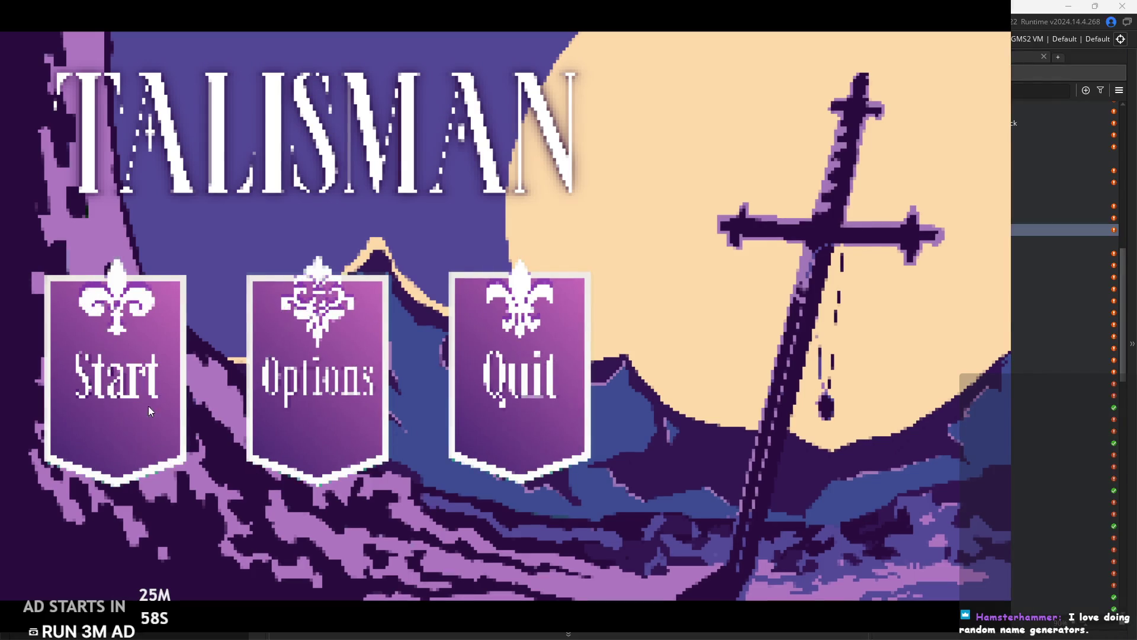
Start the playtest and walk right to read the sign 'The Town of Campbell due east.'.
click(136, 405)
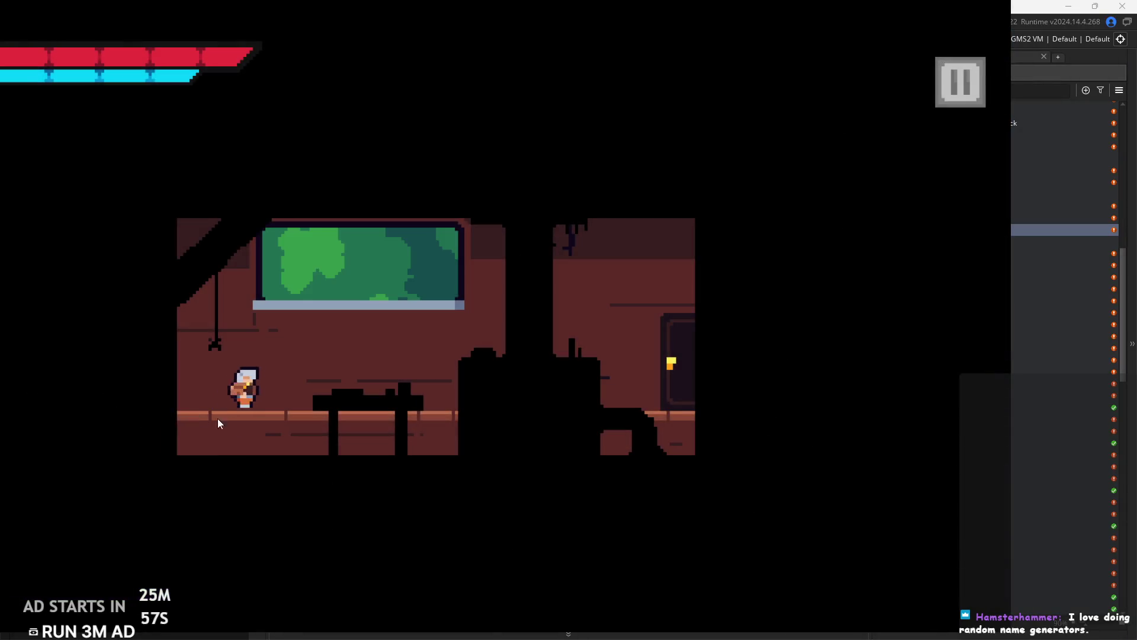
key(Right)
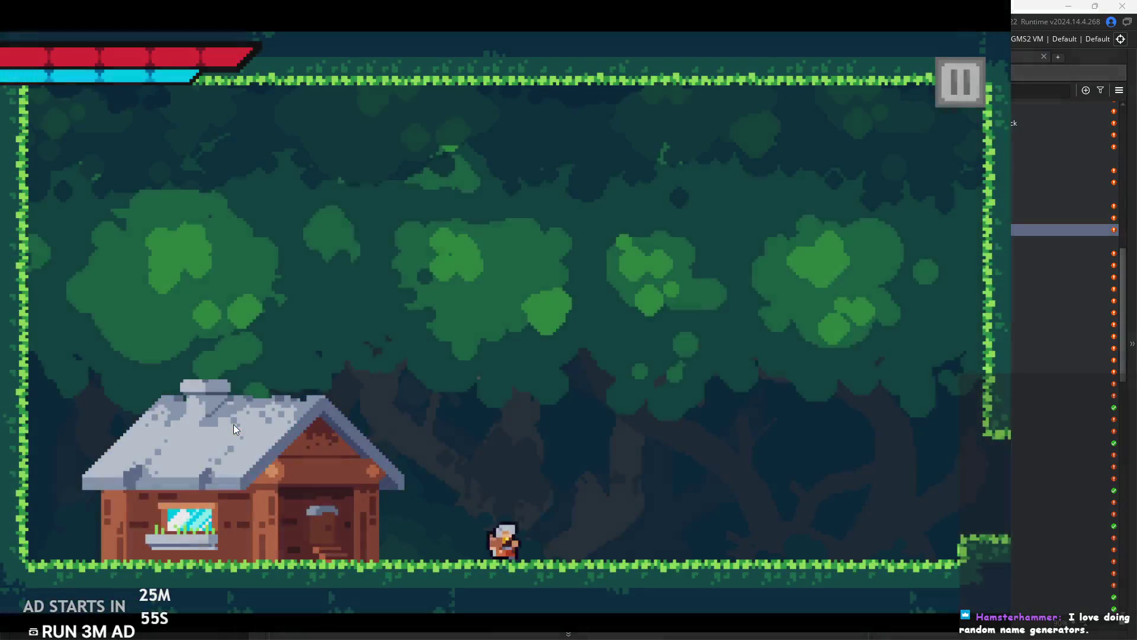
key(Right)
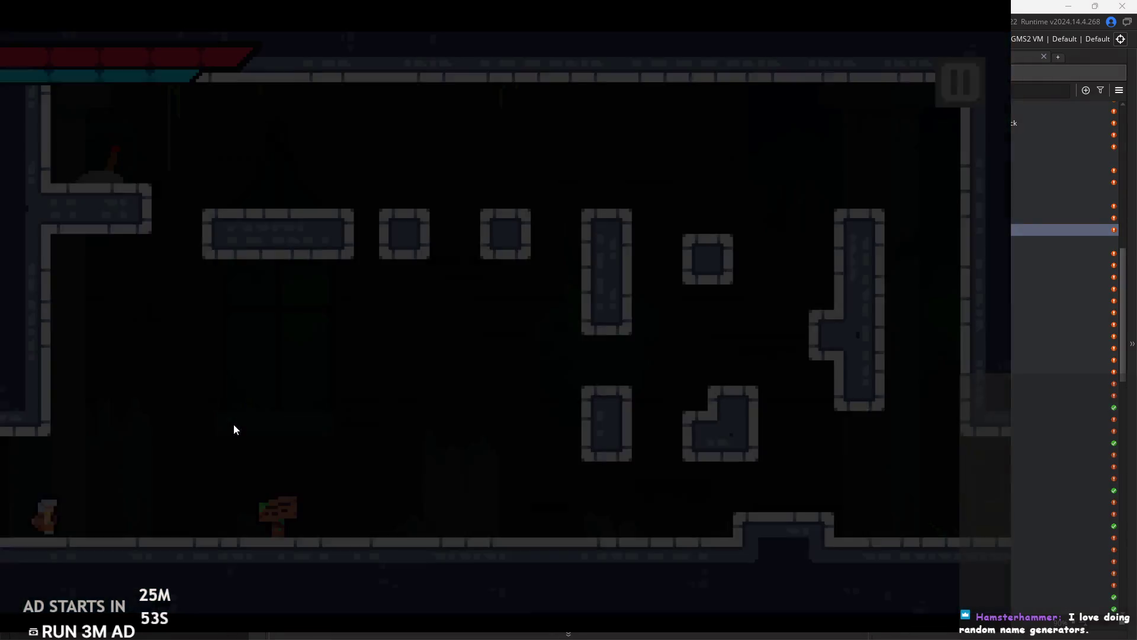
key(Right)
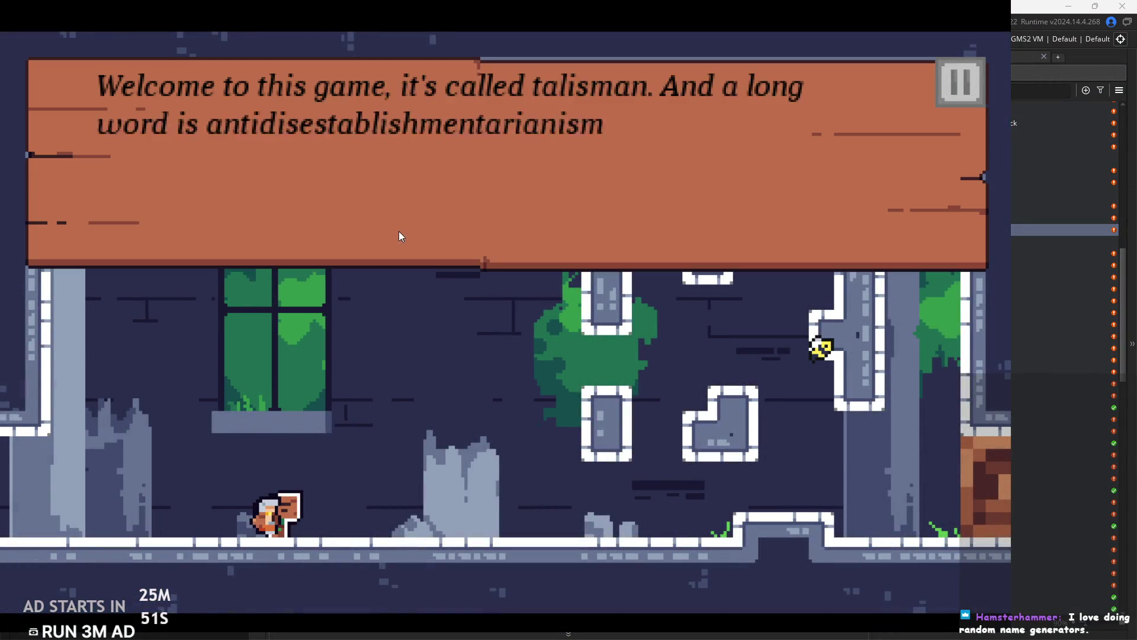
click(399, 236)
Jump over the pillar and stone block into the next room and read the town sign.
key(Right)
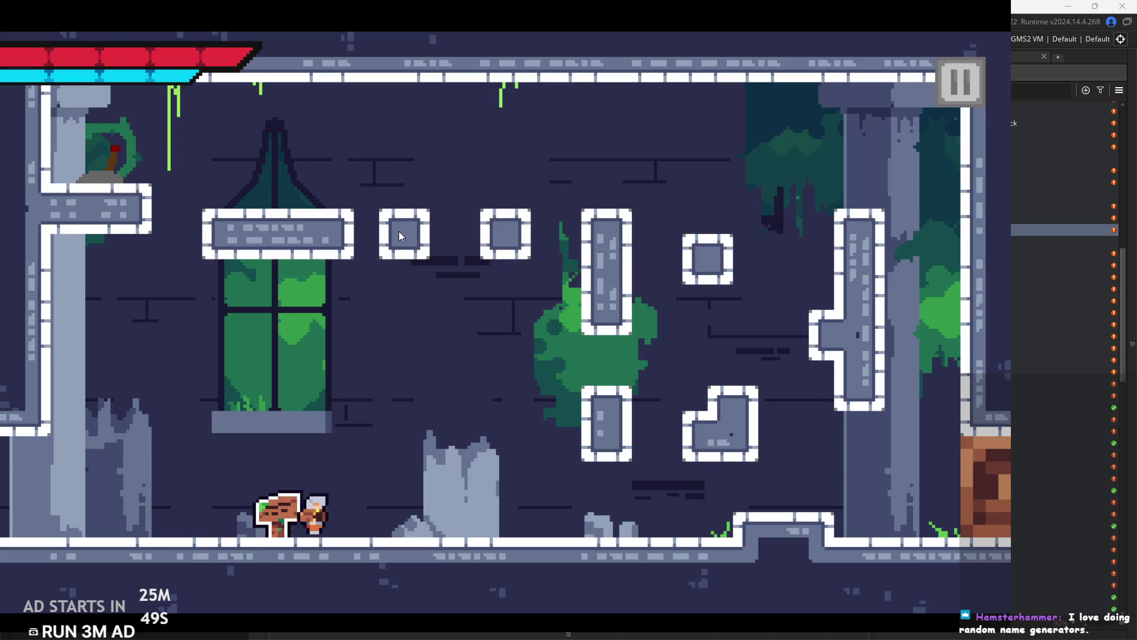
key(space)
key(Right)
key(space)
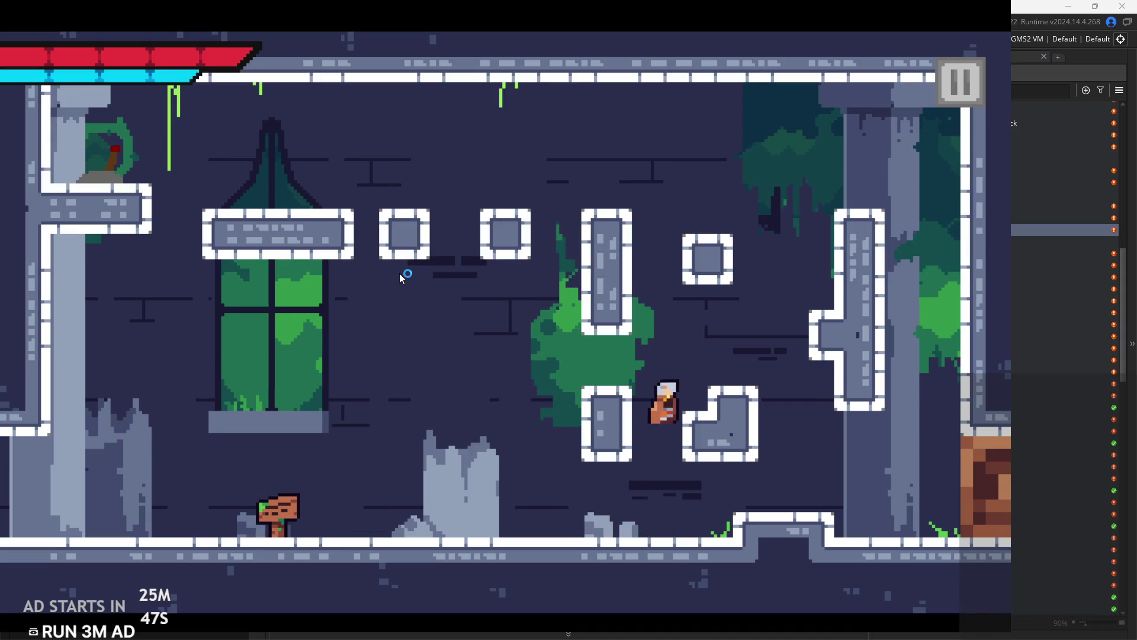
key(Left)
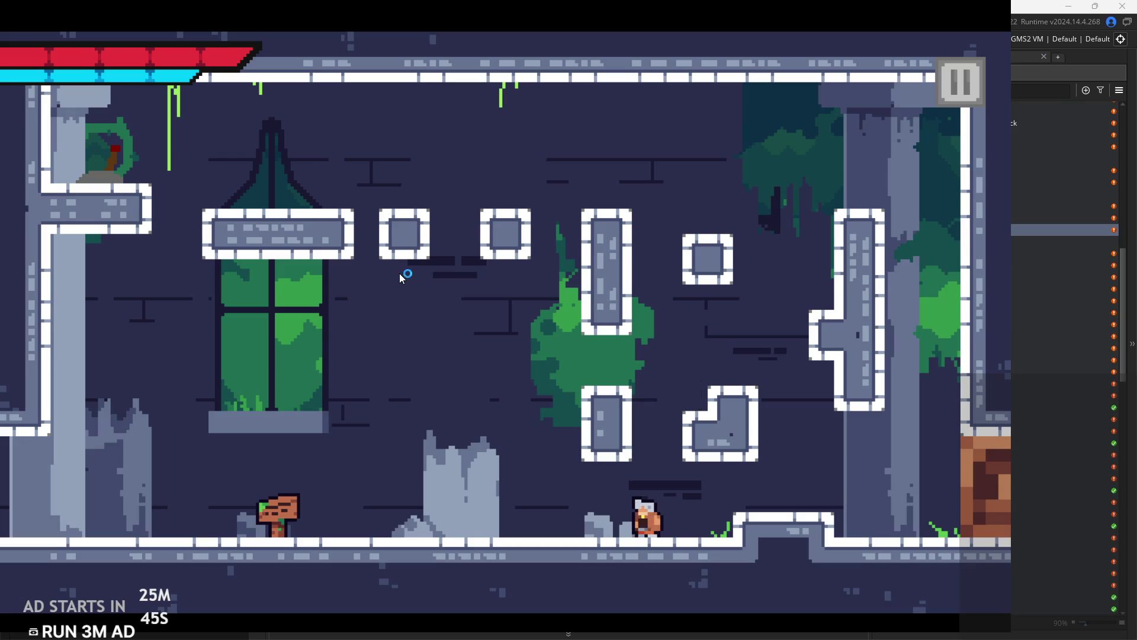
key(Right)
key(space)
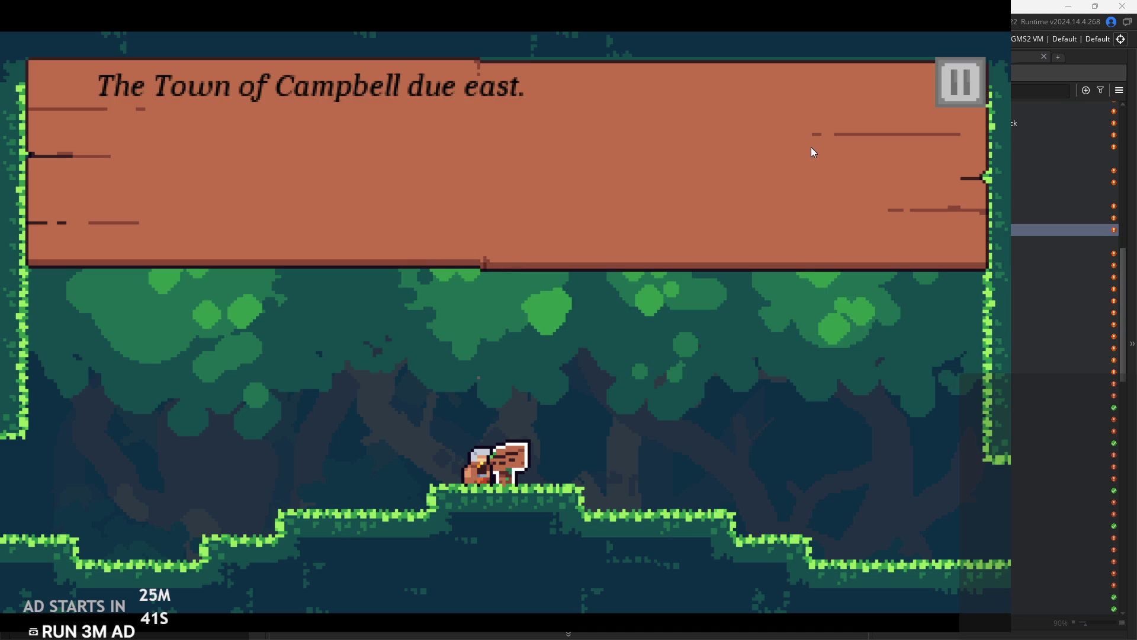
Quit the playtest and insert ' is' after Campbell in the sign text.
click(959, 81)
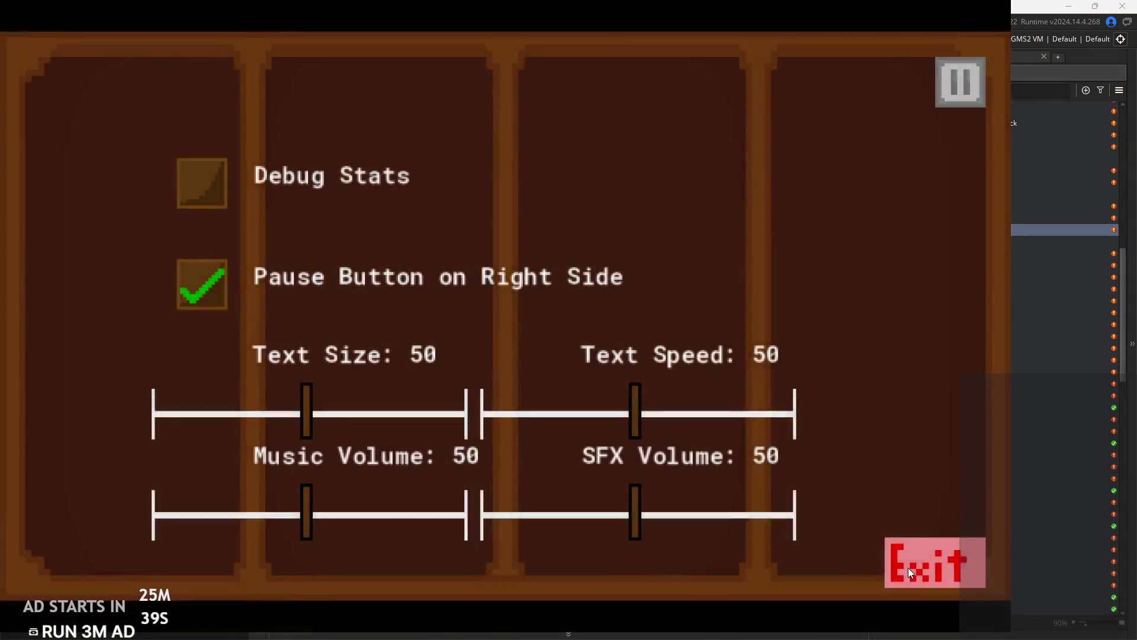
click(929, 559)
click(554, 206)
text(i)
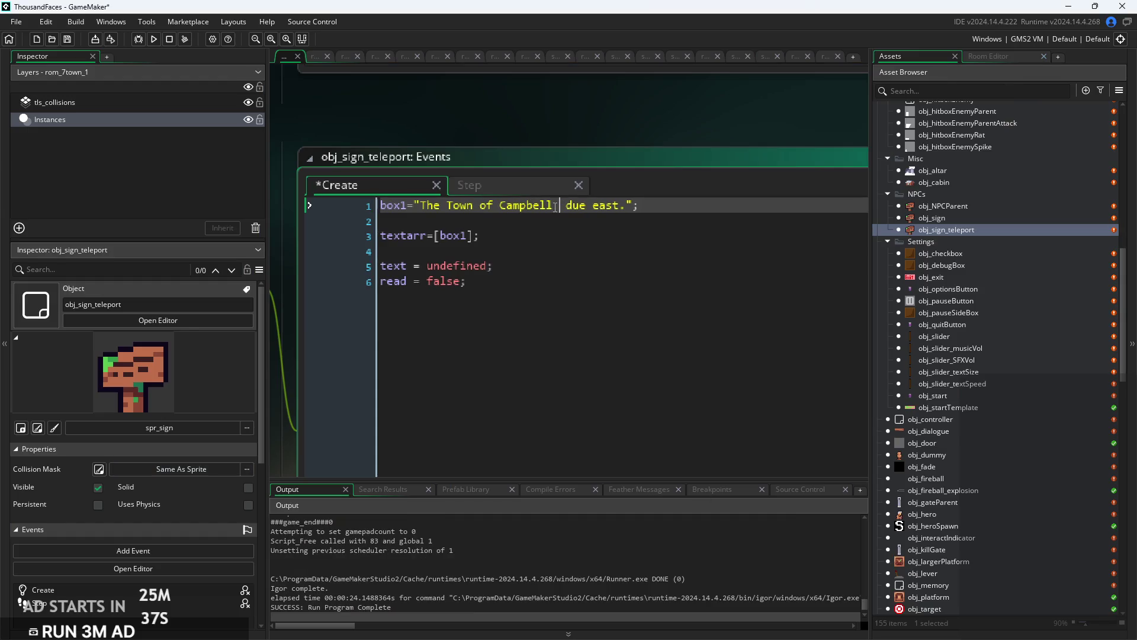
text(s)
Capitalize 'Due East' in the sign message and save.
click(591, 216)
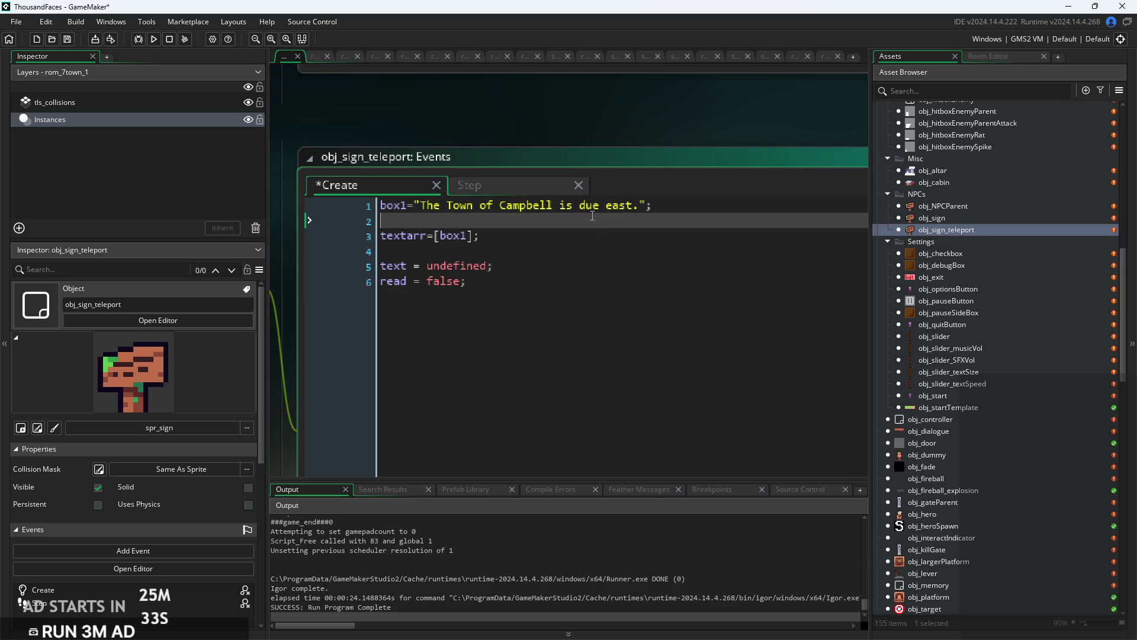
key(Up)
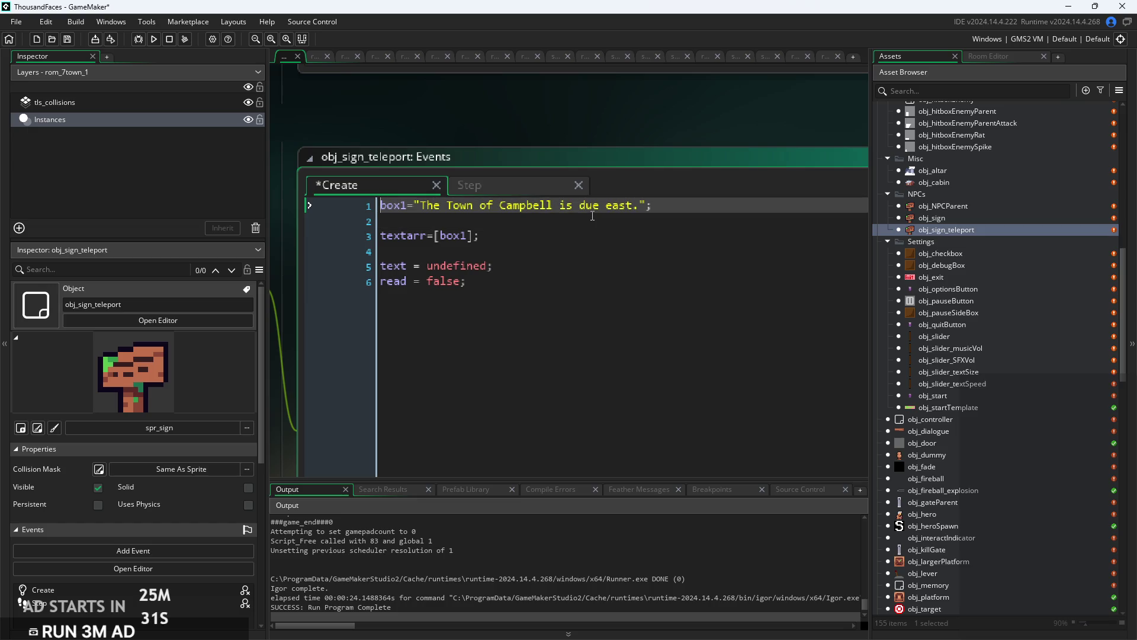
click(586, 205)
key(BackSpace)
text(D)
key(BackSpace)
text(E)
key(ctrl+s)
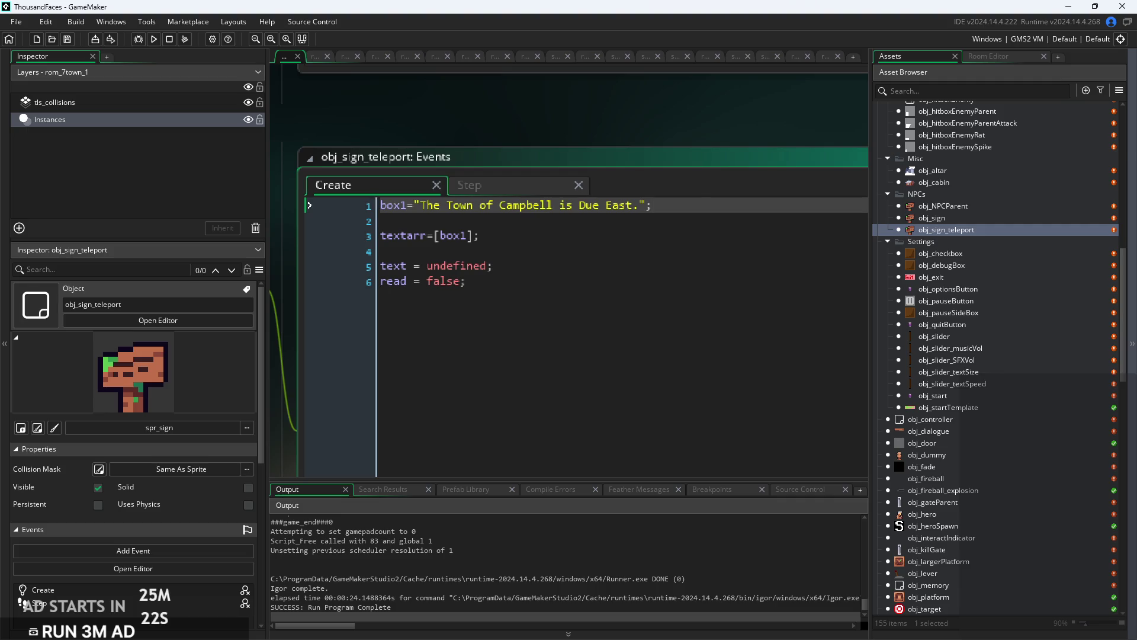
Replace Campbell with Ira in the sign text, save, and run the game to test it.
scroll(566, 209, up, 2)
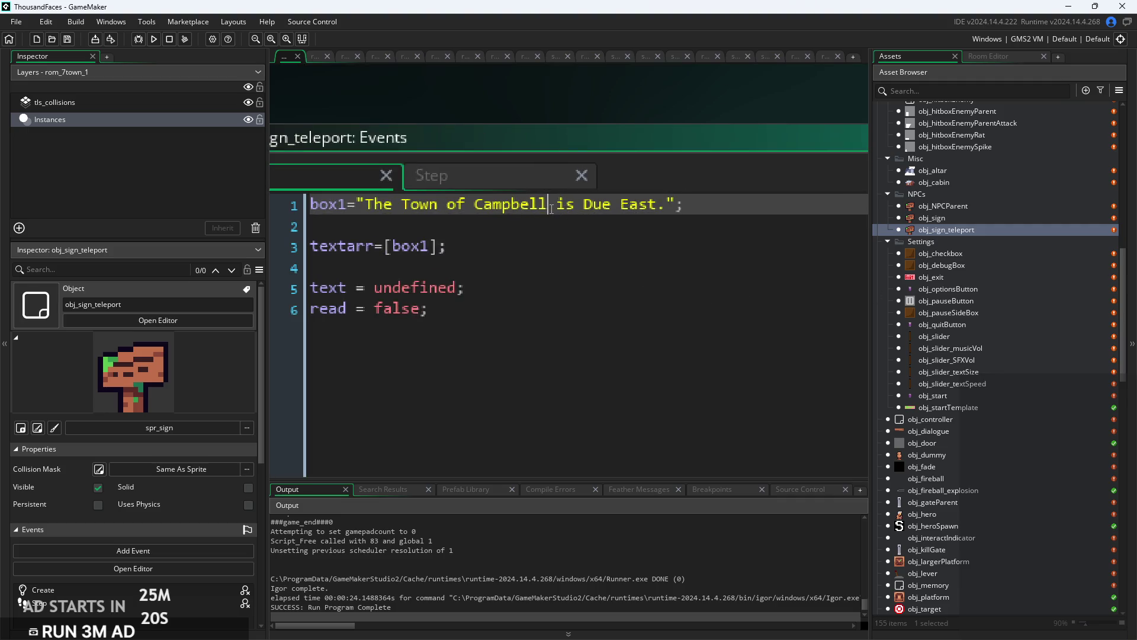
drag(549, 205, 476, 206)
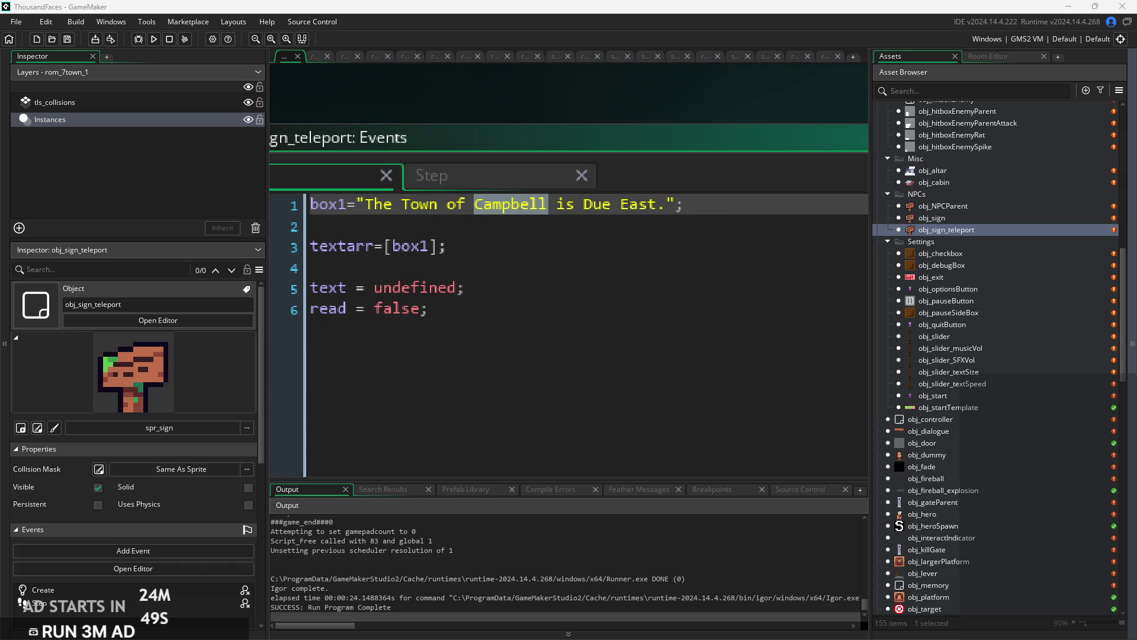
drag(547, 209, 477, 208)
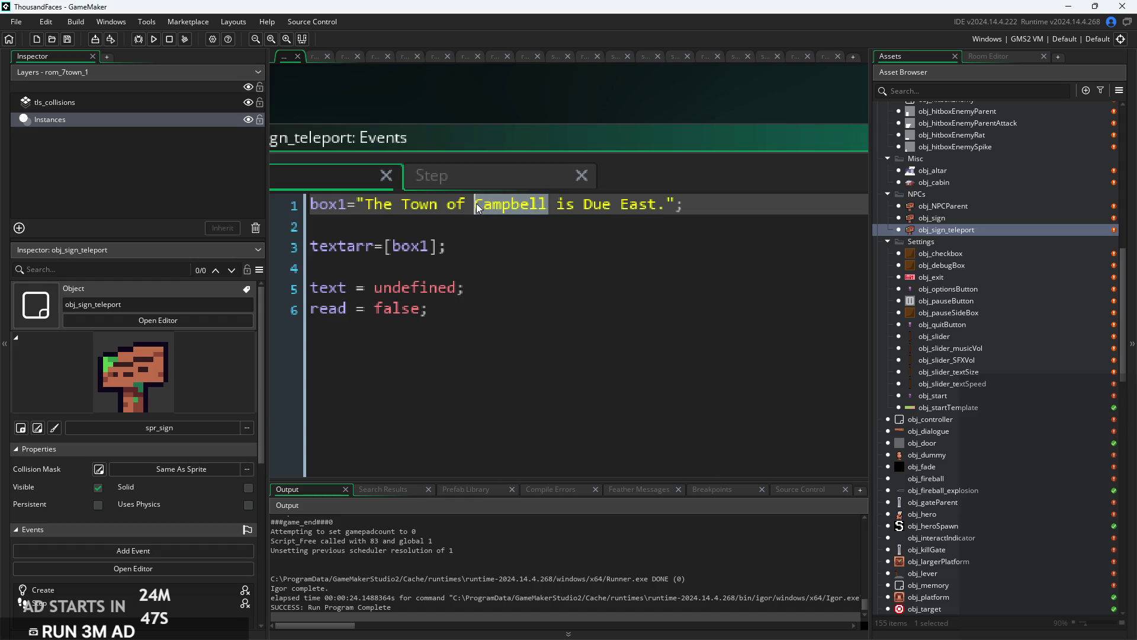
text(Ira)
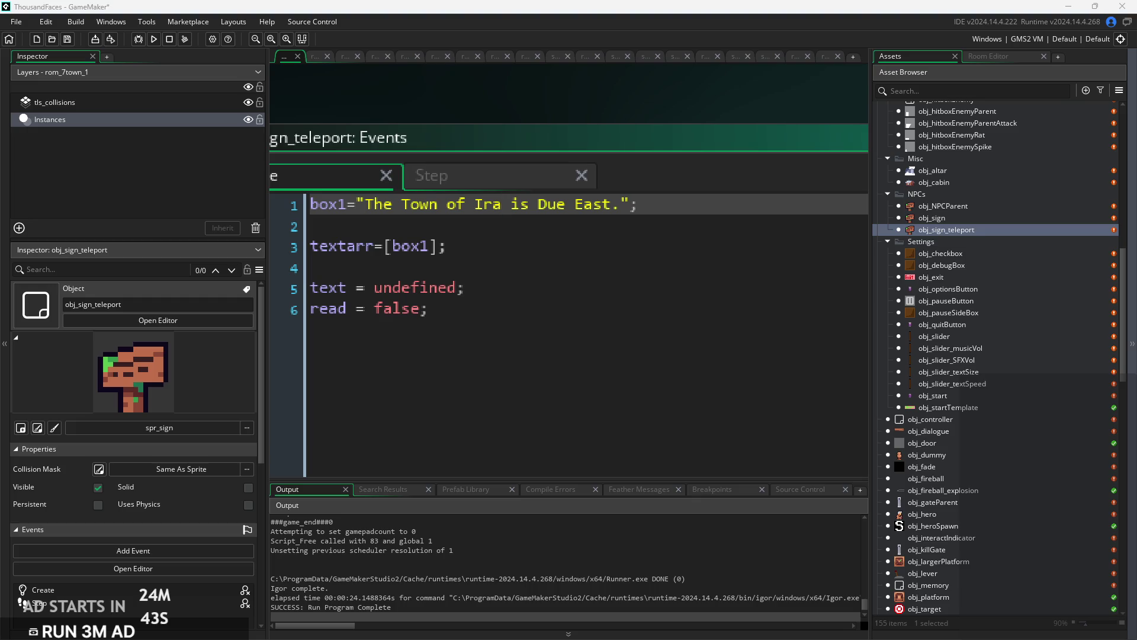
key(ctrl+s)
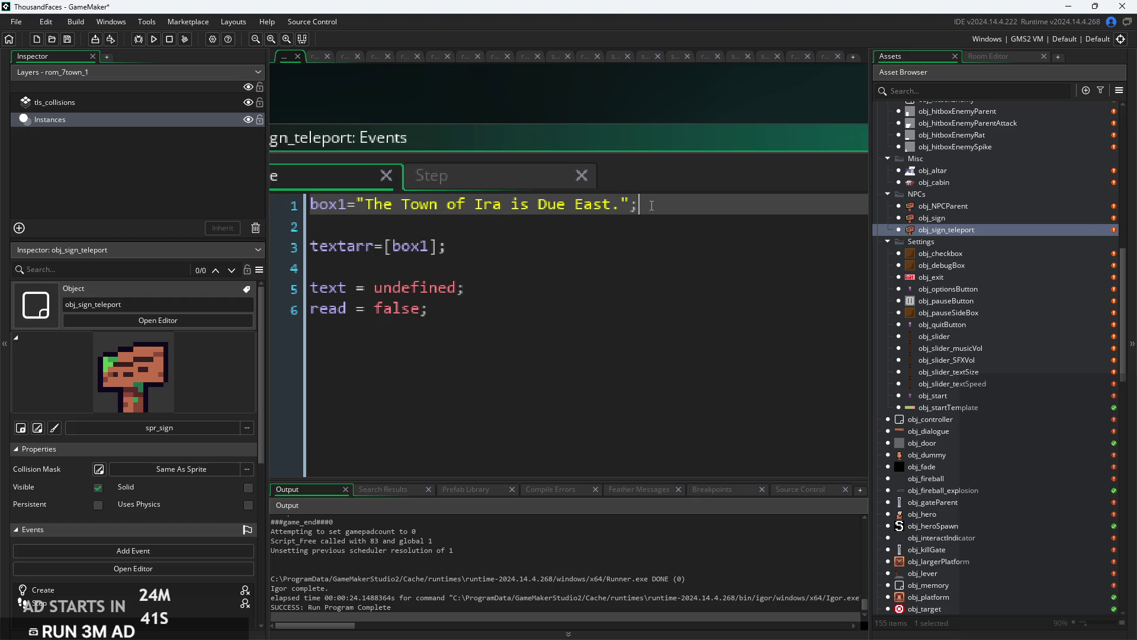
scroll(726, 208, down, 1)
click(520, 220)
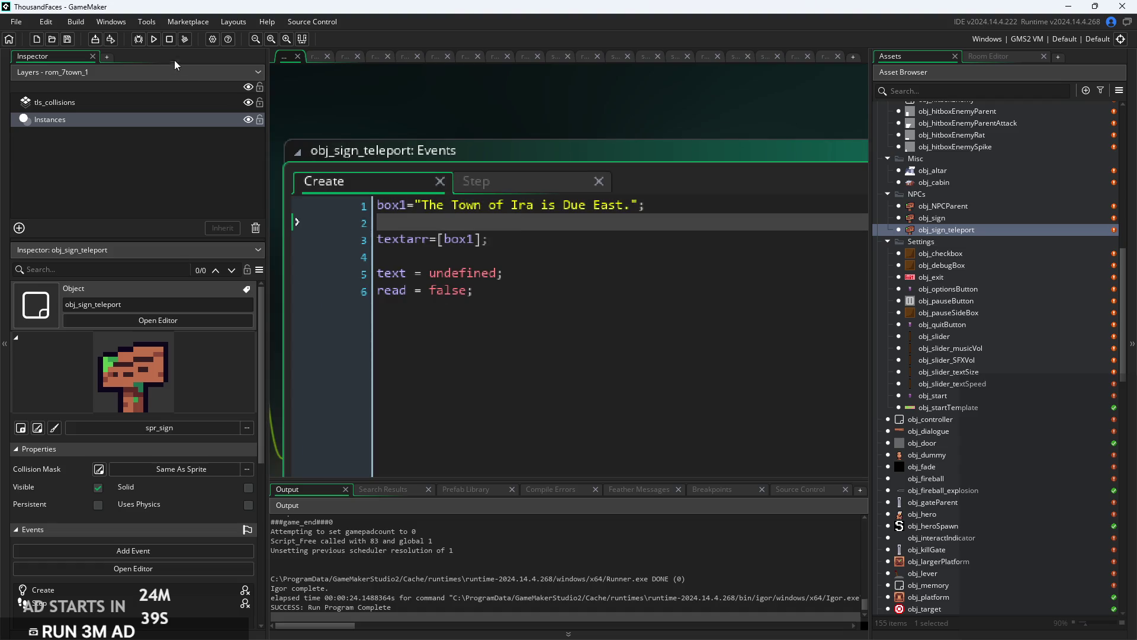
click(534, 205)
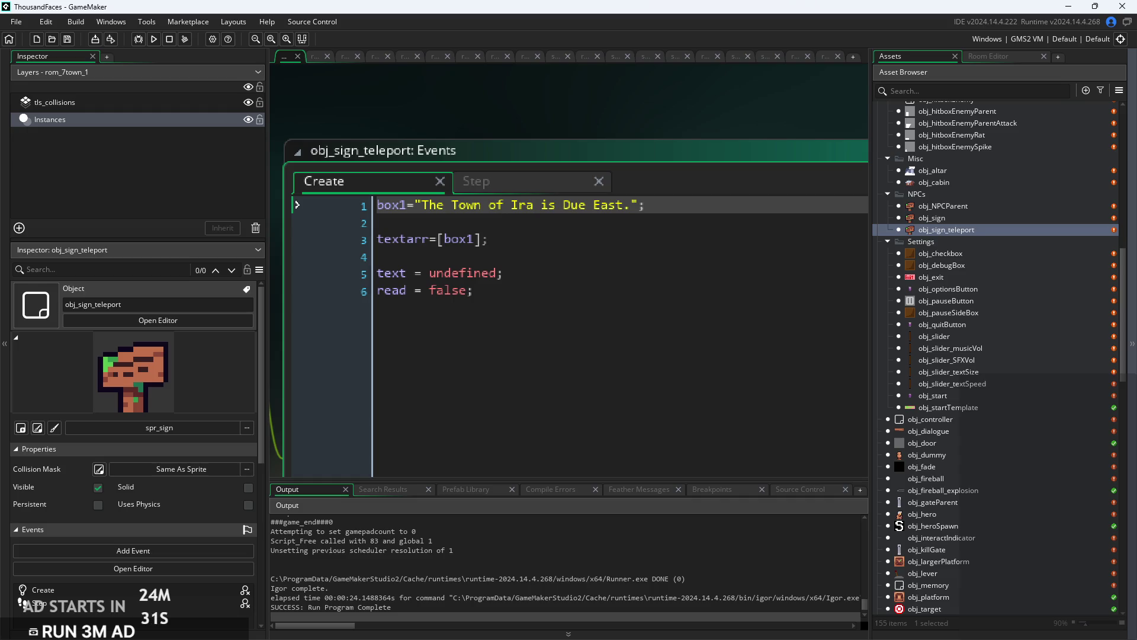
click(719, 210)
click(154, 39)
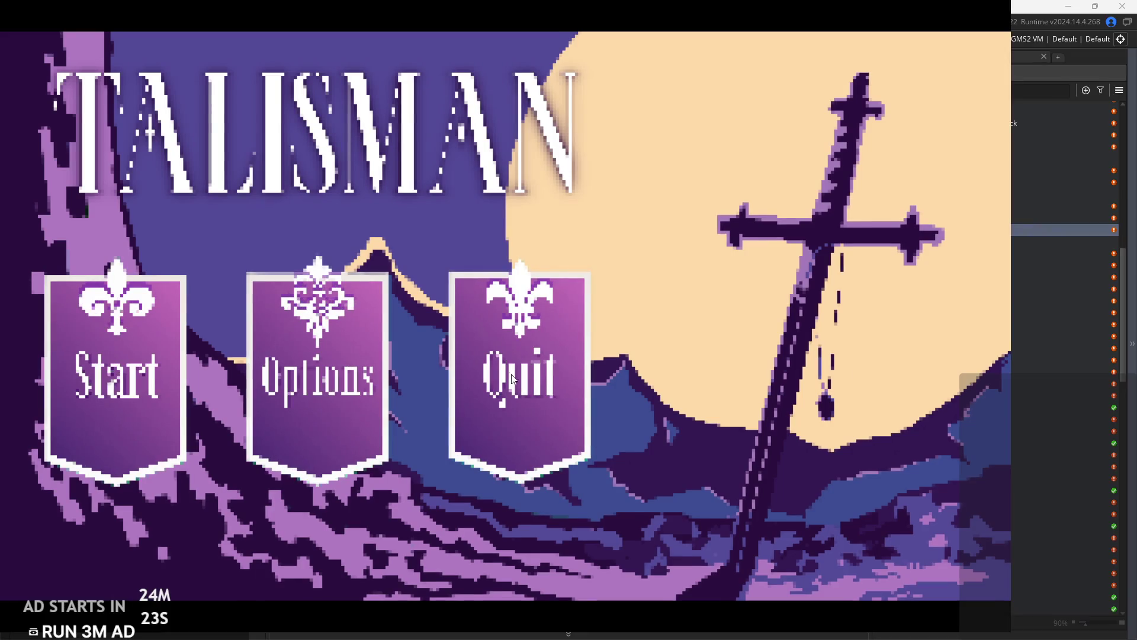
click(133, 391)
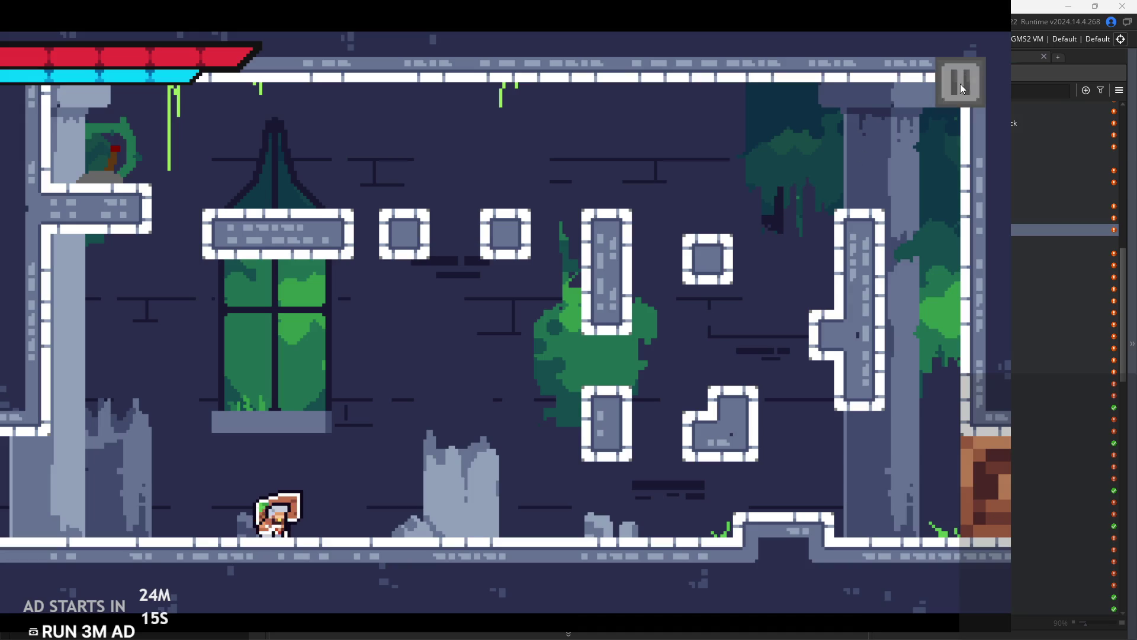
click(962, 83)
click(912, 565)
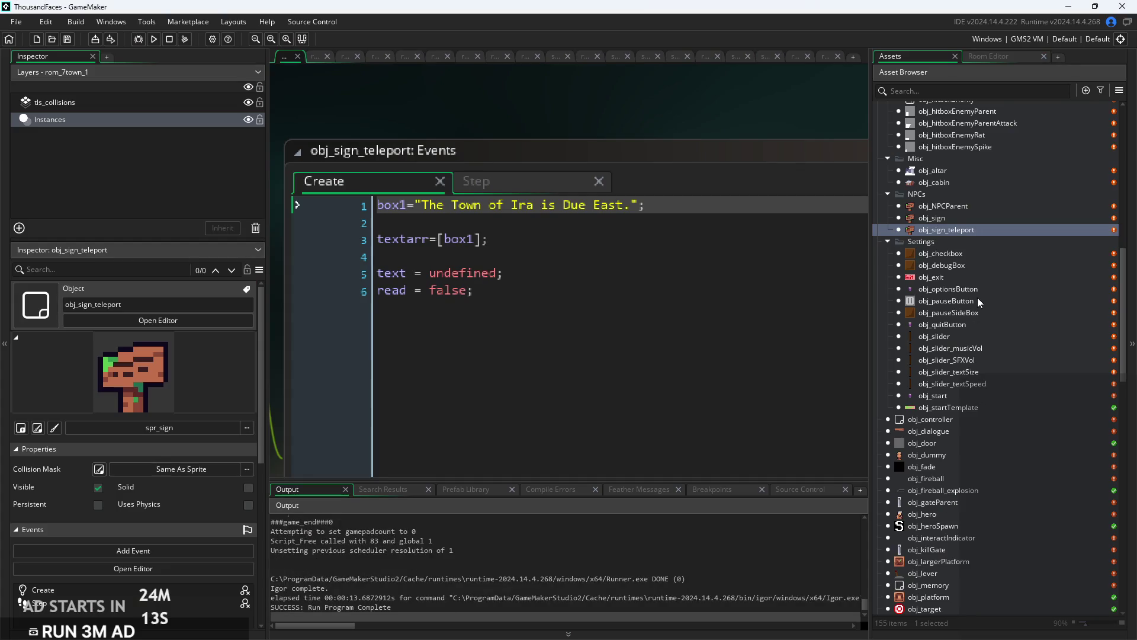
Collapse the Backgrounds, Player Animations and Settings sprite folders in the Asset Browser.
scroll(977, 297, down, 5)
scroll(965, 416, down, 5)
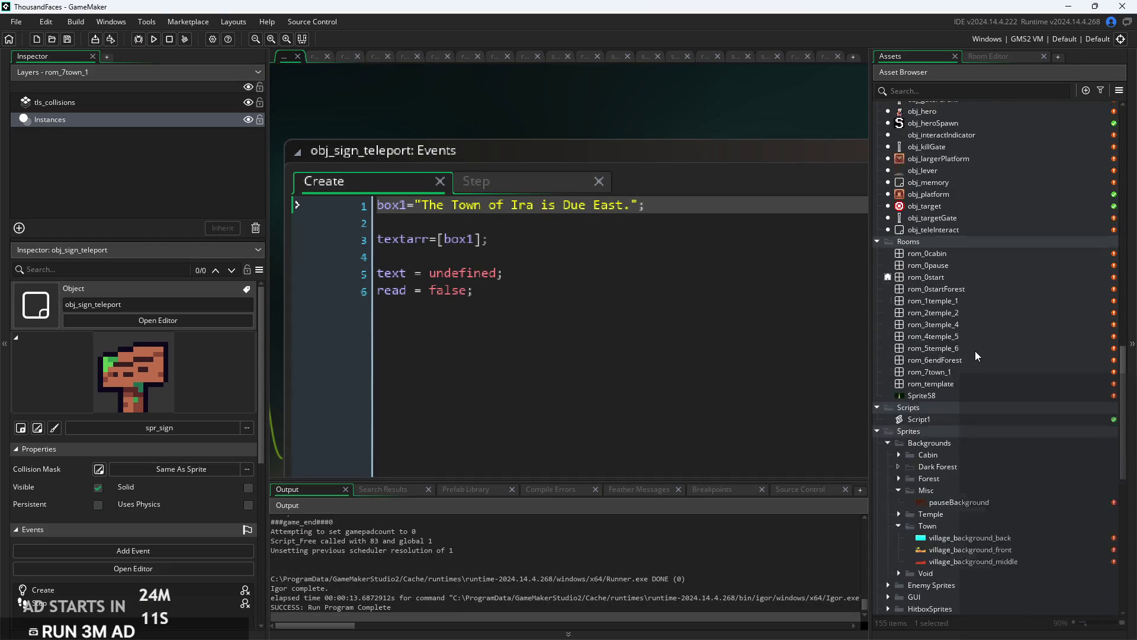
scroll(957, 255, down, 2)
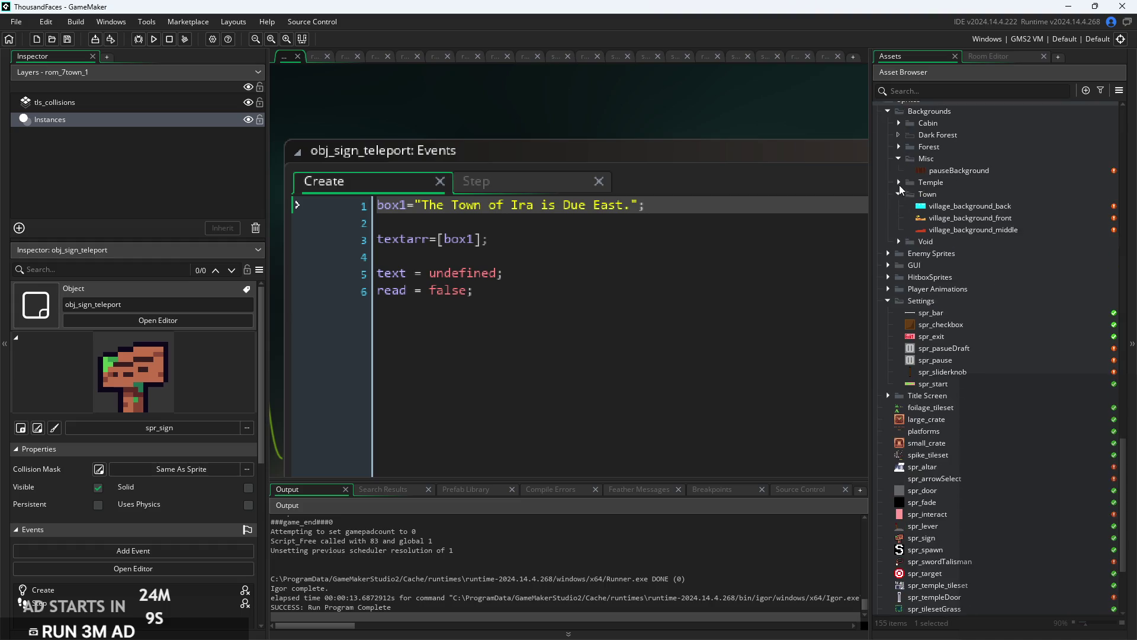
click(888, 111)
scroll(892, 130, up, 1)
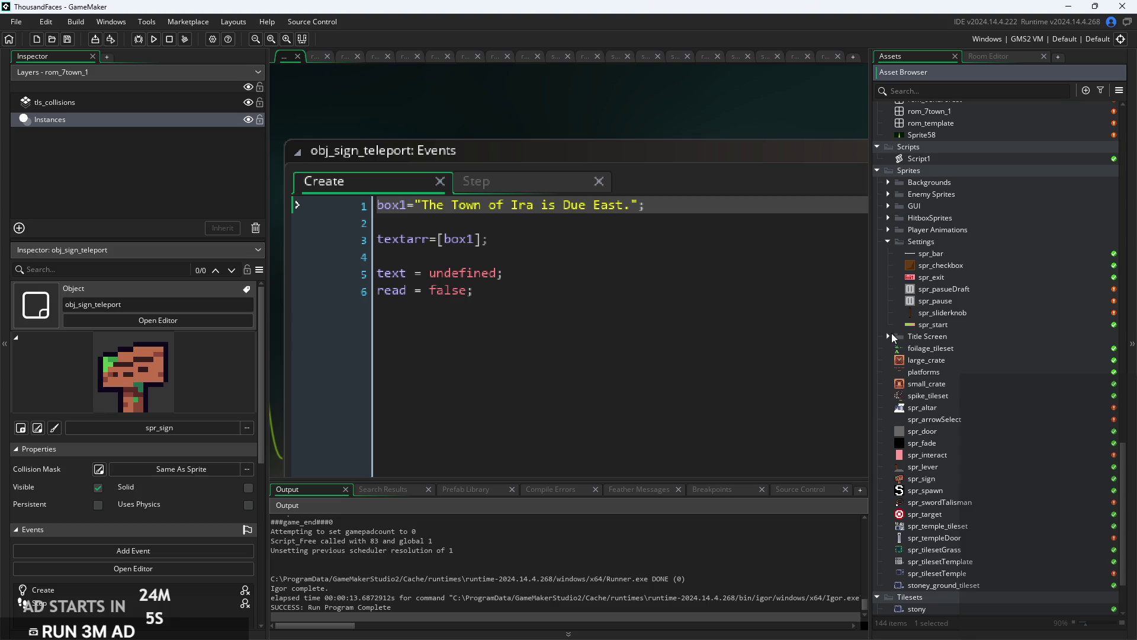
click(888, 231)
click(888, 229)
click(887, 242)
Create a new sprite folder named Portraits.
click(946, 289)
right_click(945, 290)
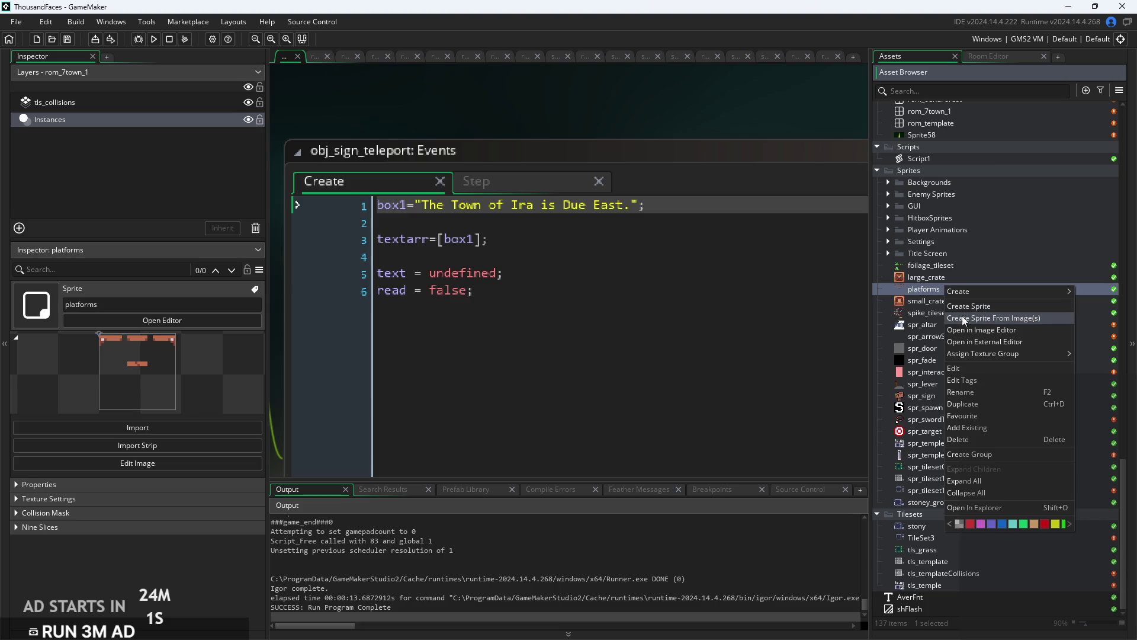
click(962, 456)
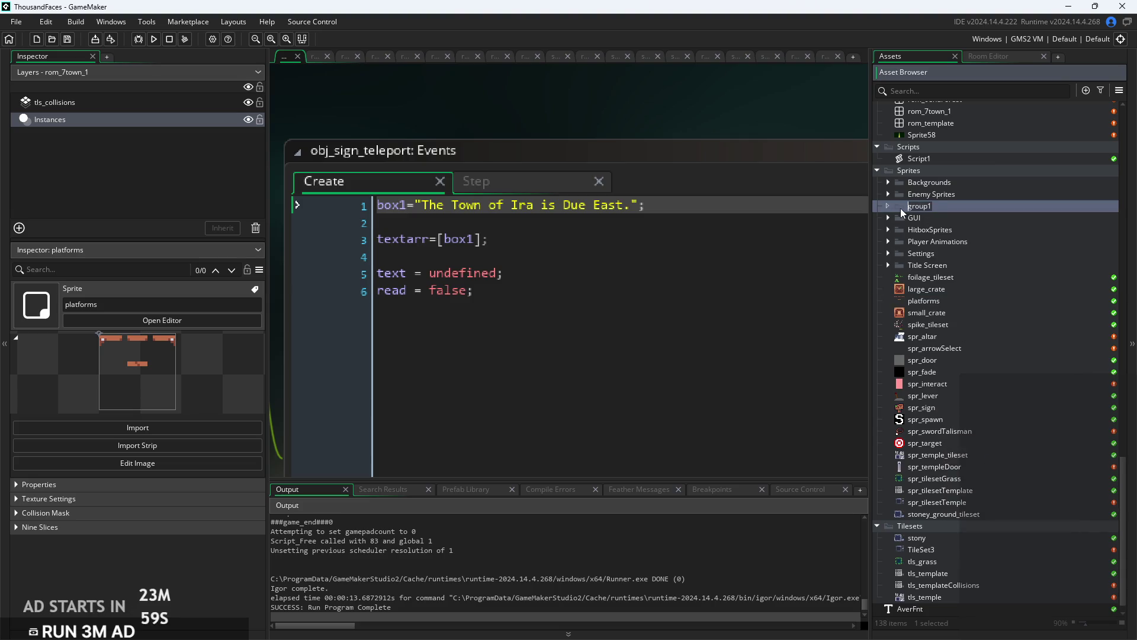
text(Portraits)
key(Return)
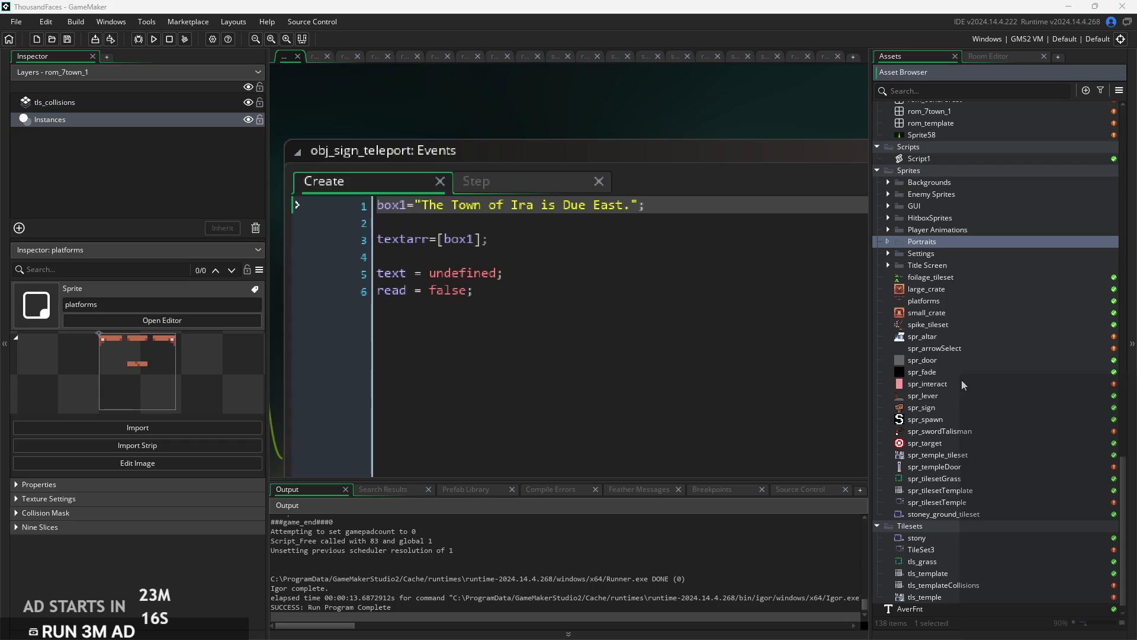
Open the obj_controller object and its code.
scroll(962, 376, up, 4)
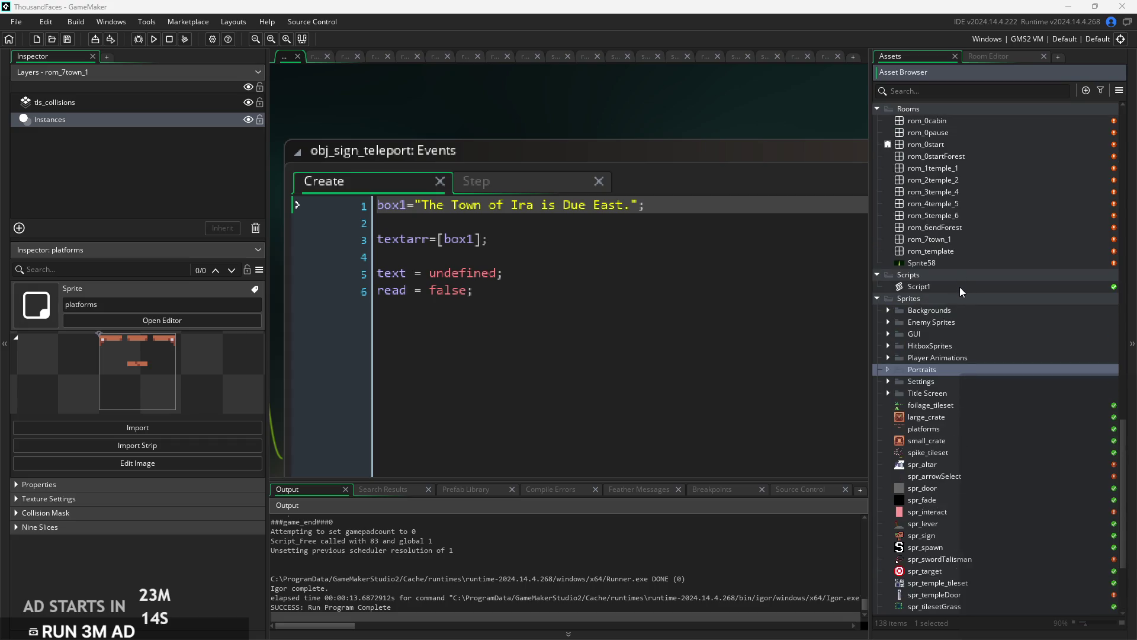
scroll(959, 237, up, 7)
scroll(955, 200, up, 2)
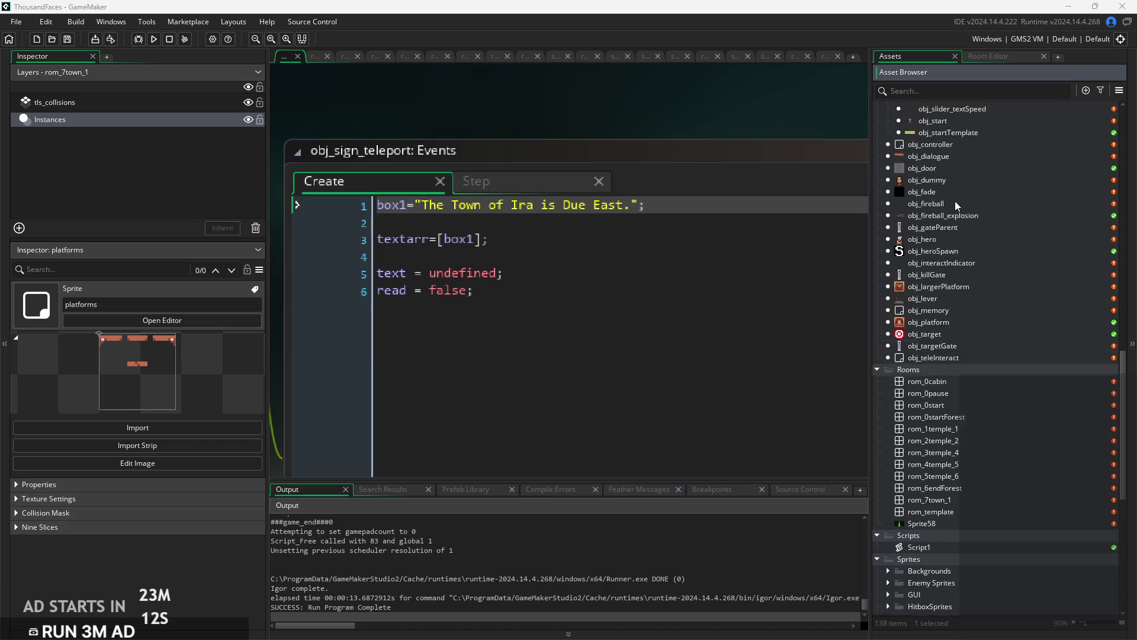
click(954, 191)
Uncomment the Talisman_Cave theme entry on line 46 and start replacing its /*cave*/ placeholder.
scroll(767, 258, up, 5)
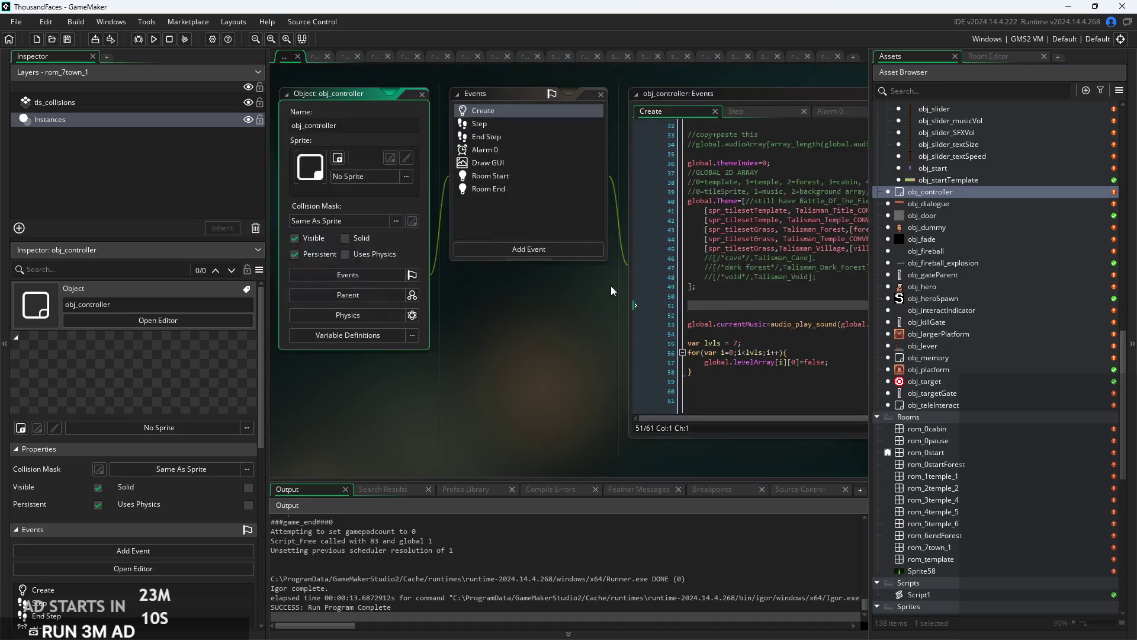
click(408, 253)
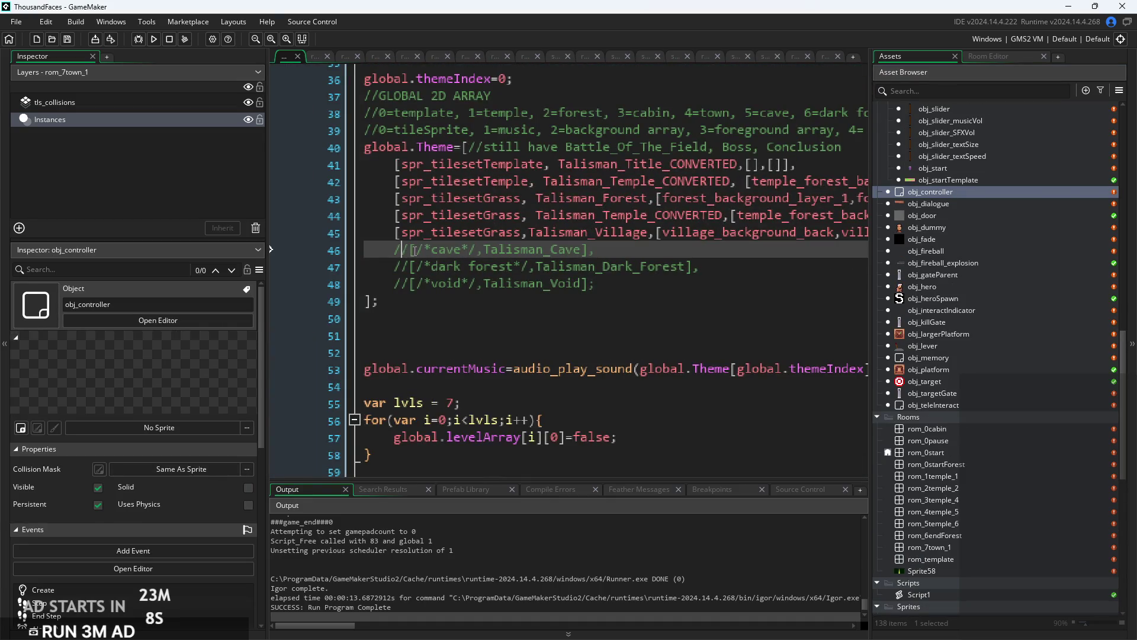
key(BackSpace)
key(BackSpace)
drag(465, 250, 402, 252)
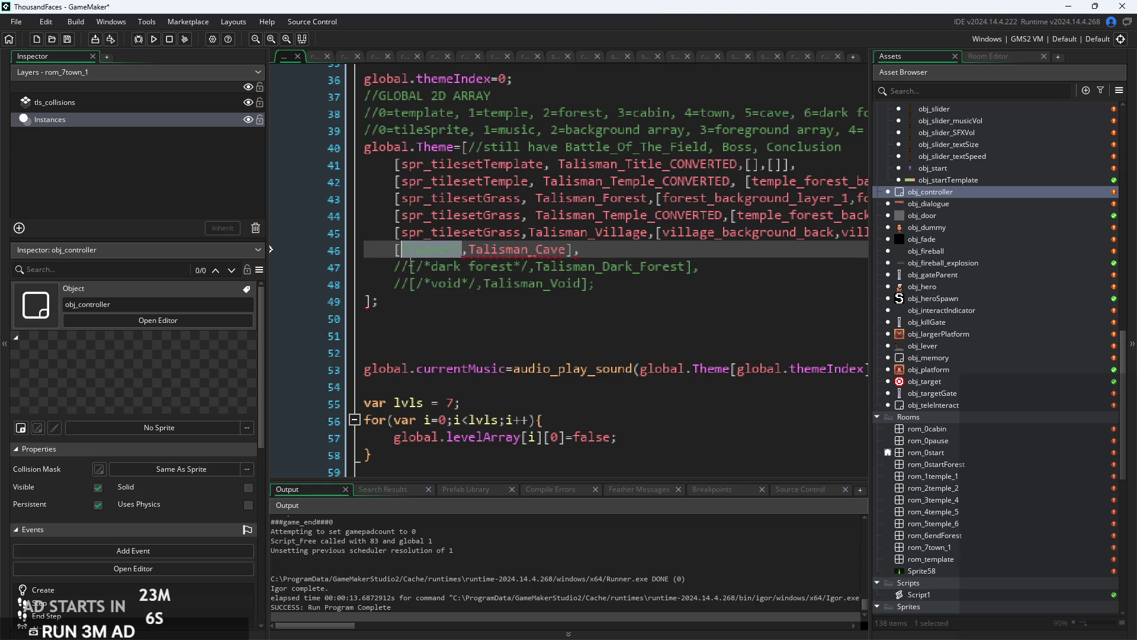
text(spr_)
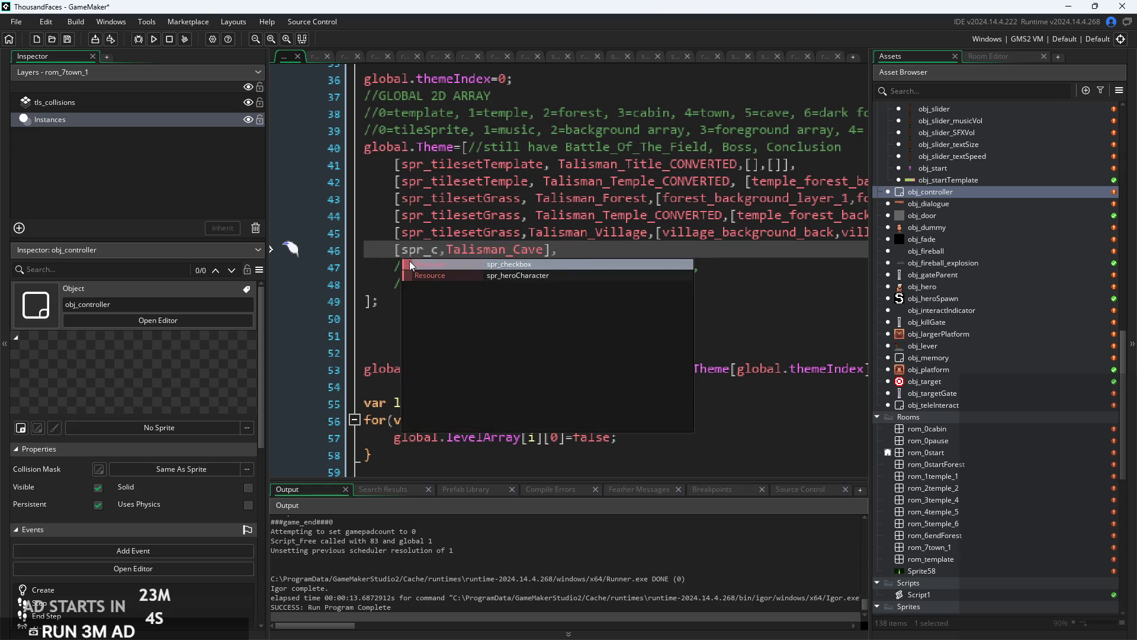
text(st)
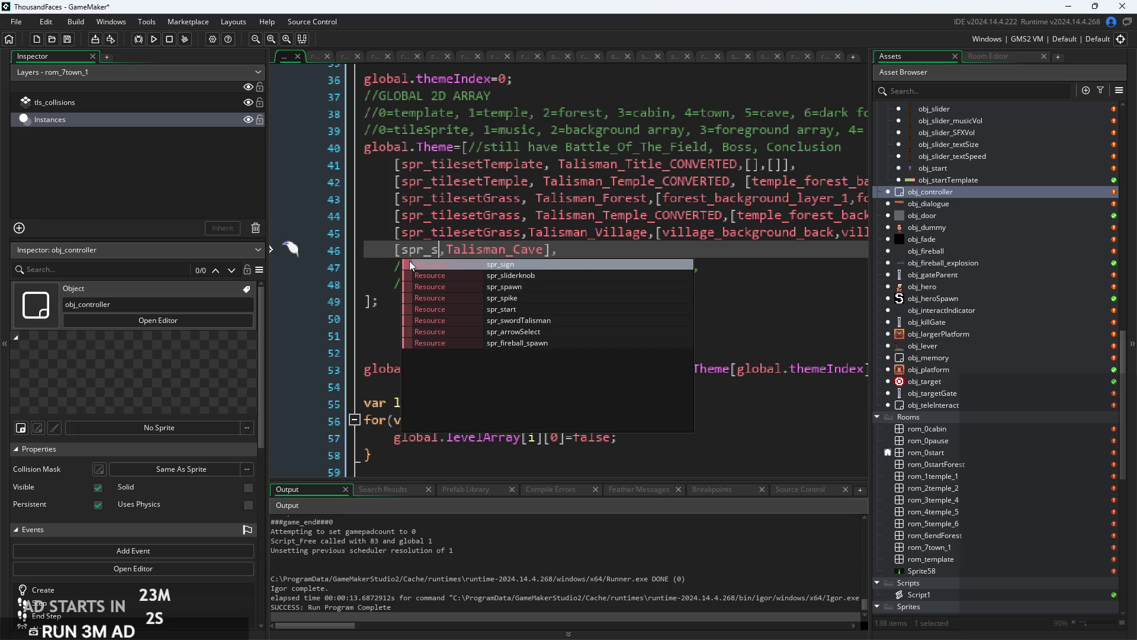
key(BackSpace)
key(BackSpace)
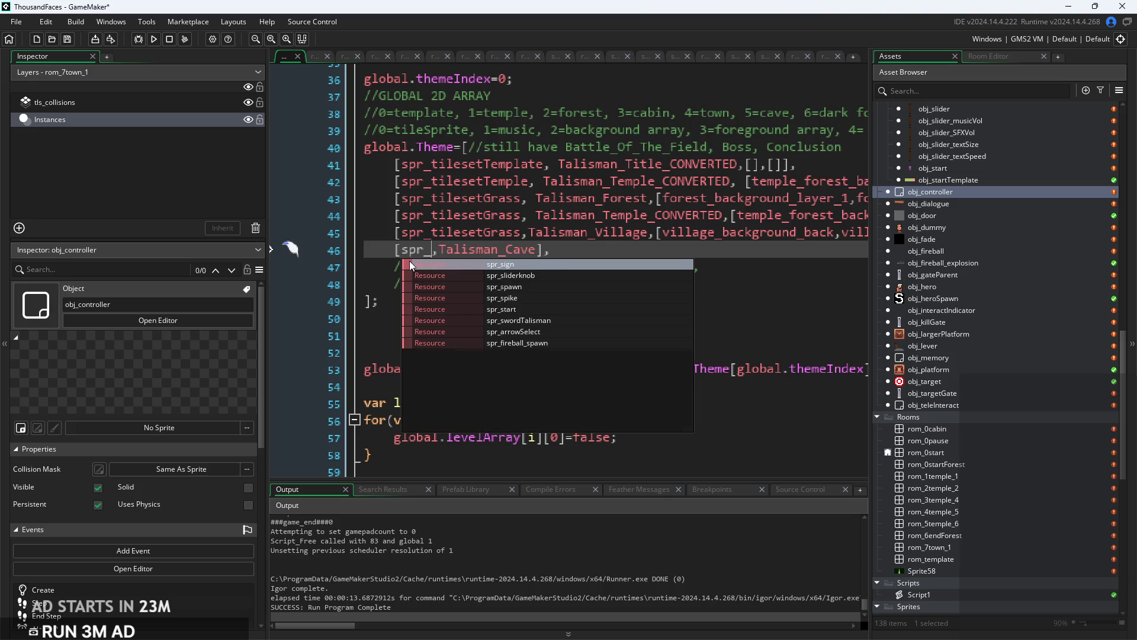
text(ti)
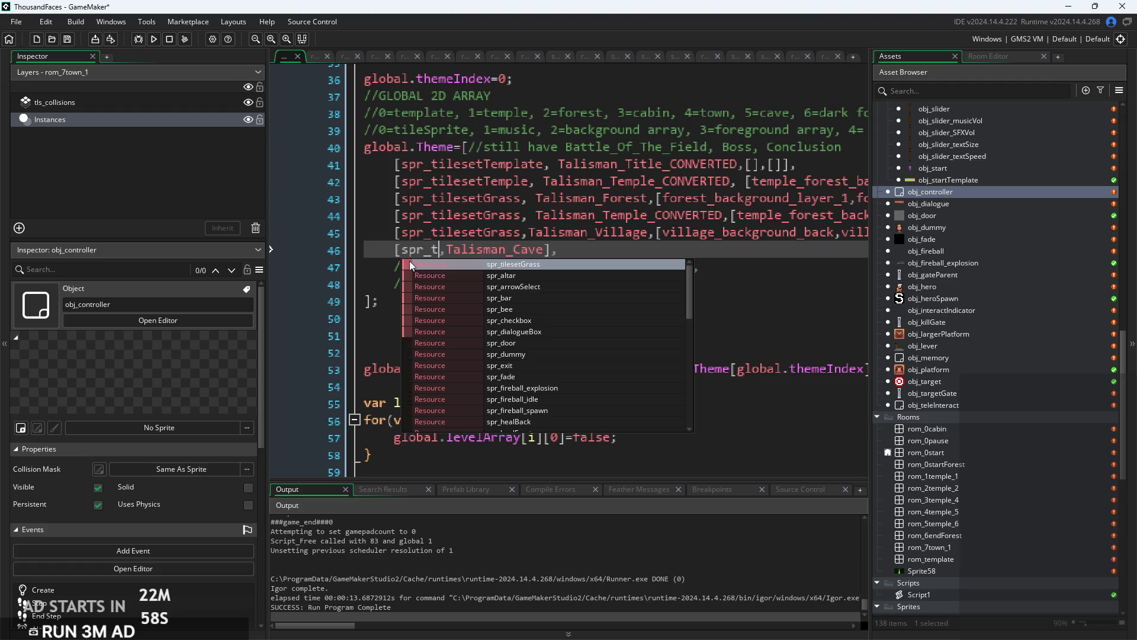
key(BackSpace)
key(BackSpace)
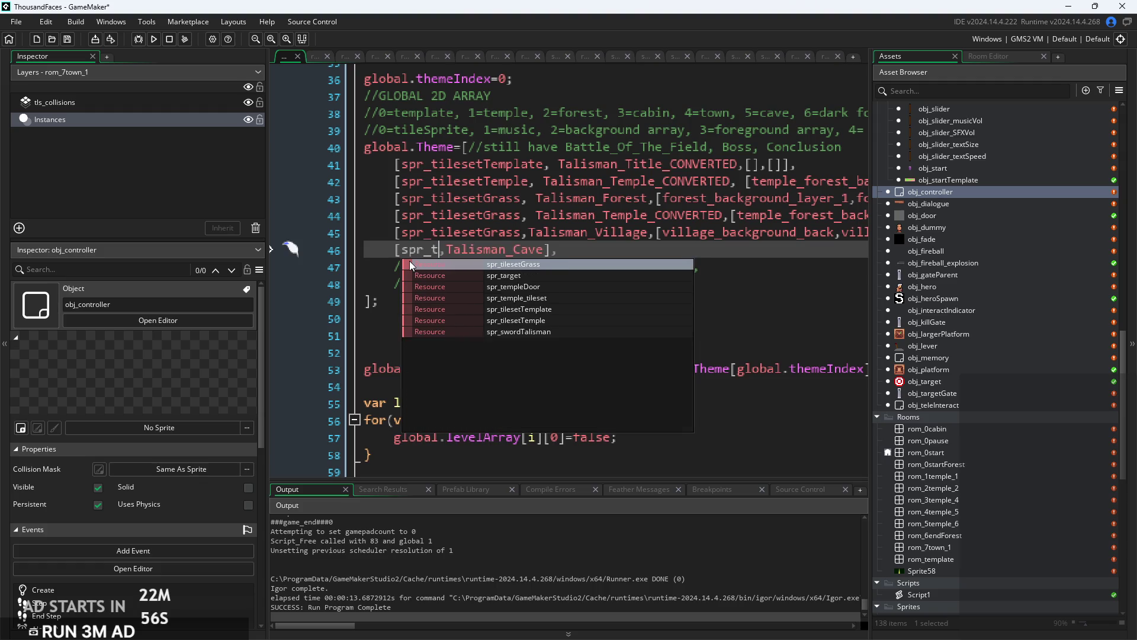
text(ti)
key(BackSpace)
key(BackSpace)
Complete the cave sprite as stoney_ground_tileset via autocomplete and open that sprite's editor.
scroll(956, 463, down, 10)
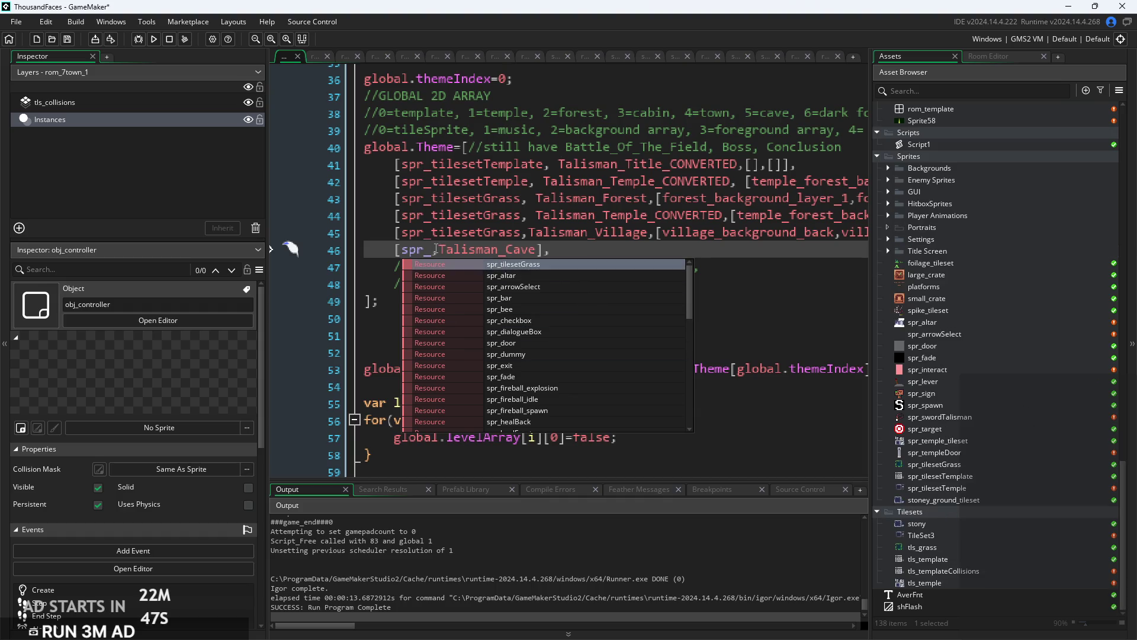
double_click(414, 251)
text(stone,)
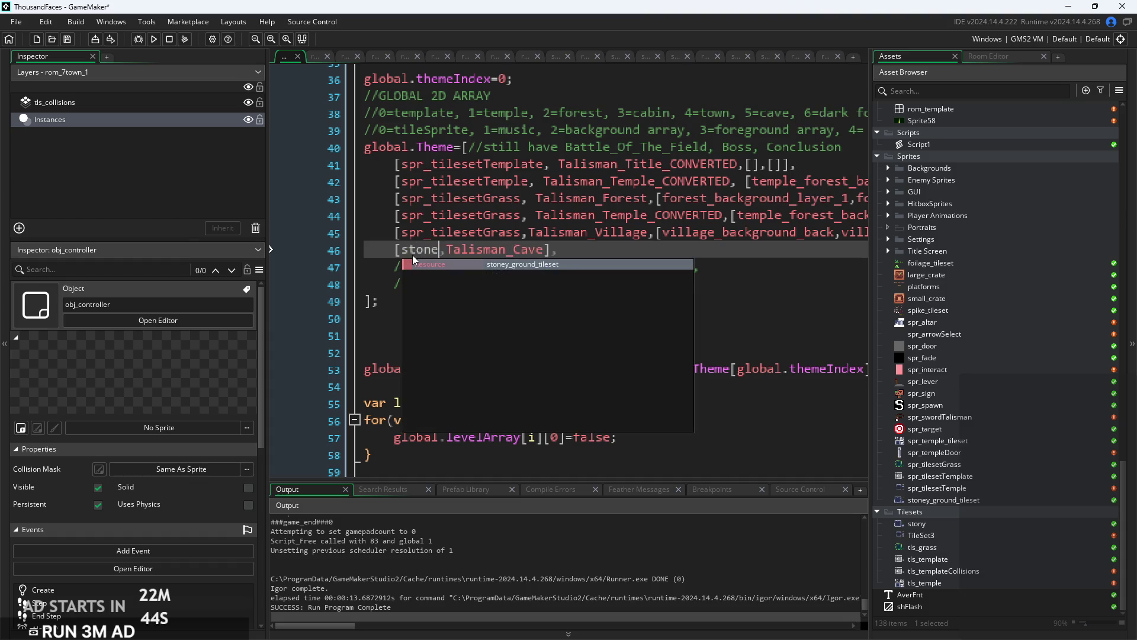
key(Return)
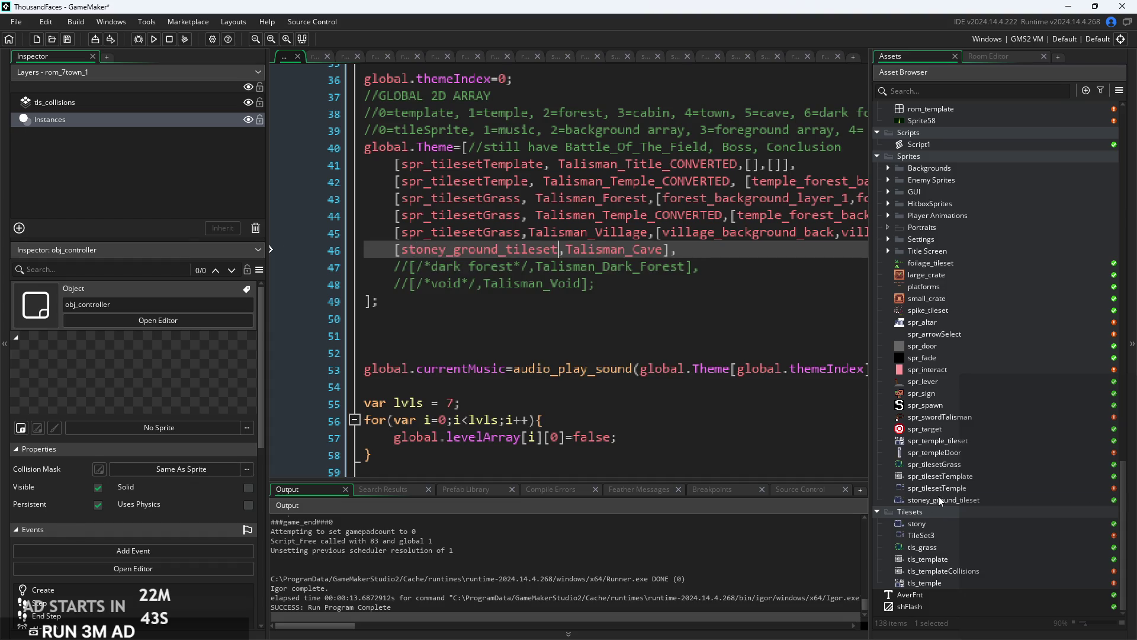
double_click(941, 500)
double_click(320, 124)
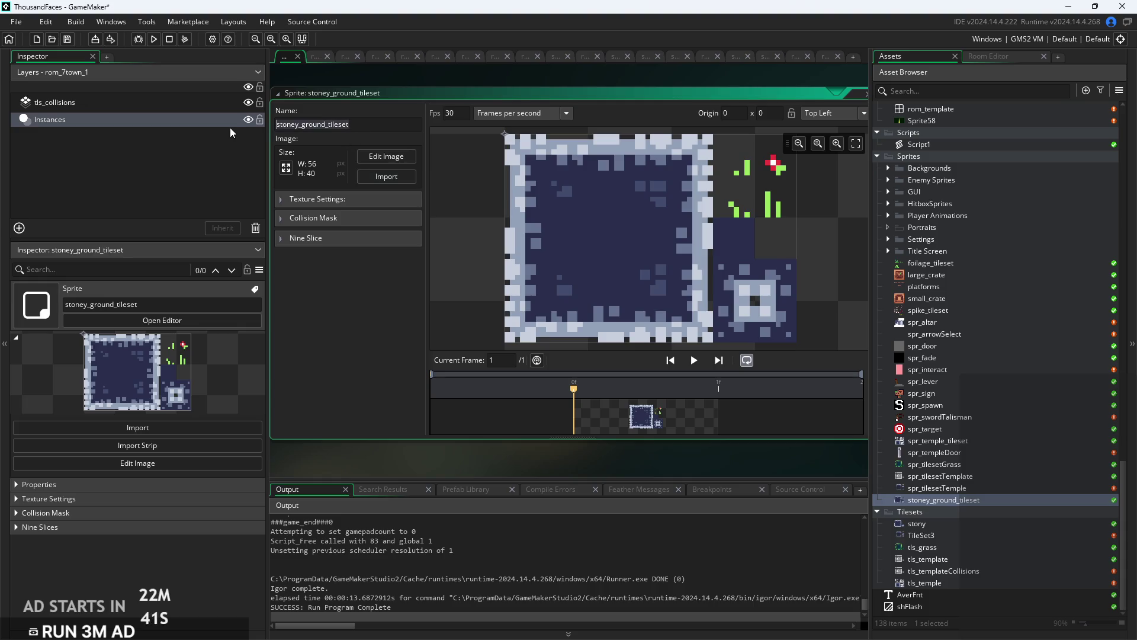
Rename the tileset sprite to spr_cave and box-select tiles at its top corners in the image editor.
text(spr_cave)
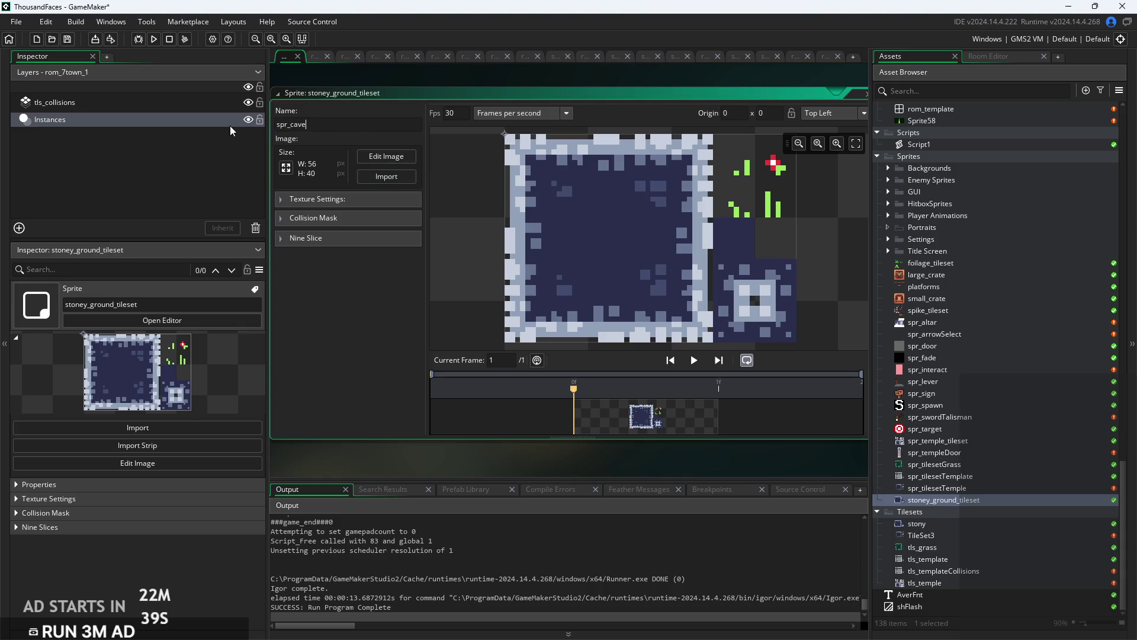
key(Return)
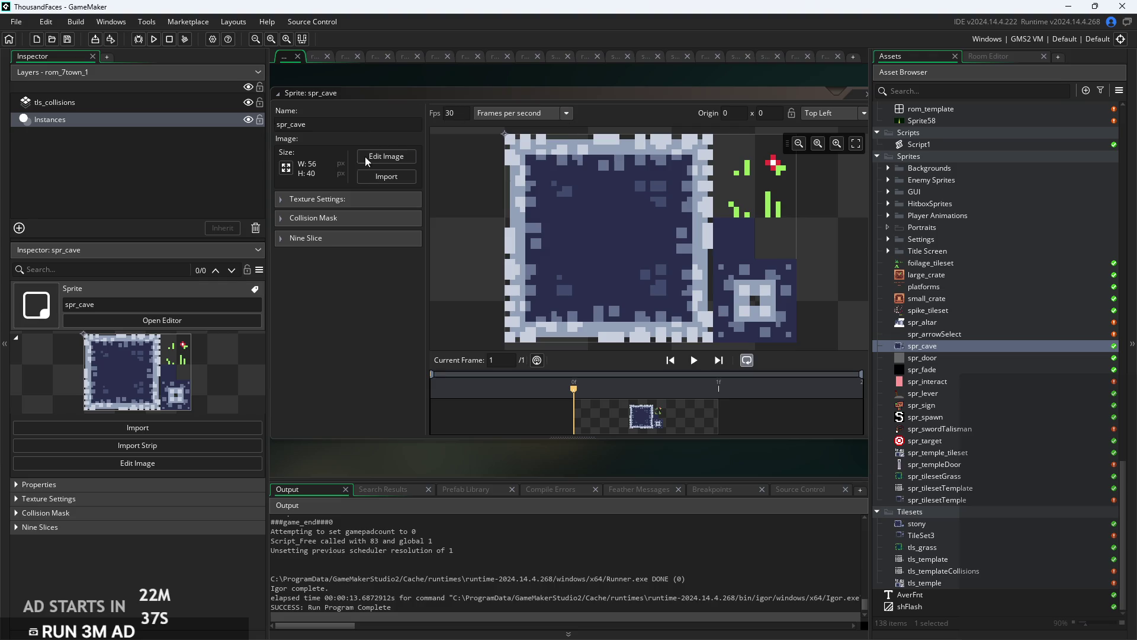
click(367, 158)
scroll(491, 190, down, 1)
key(s)
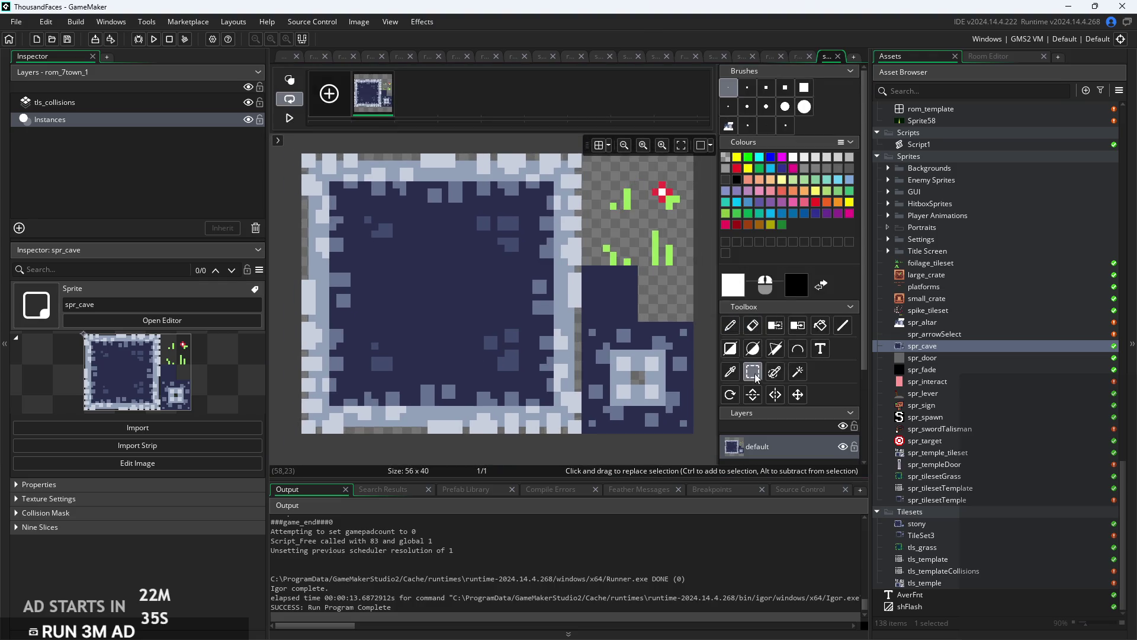
drag(582, 155, 519, 202)
mouse_move(305, 156)
mouse_down()
mouse_move(329, 198)
mouse_move(365, 199)
mouse_move(354, 207)
mouse_up()
Clear the selection and compare spr_cave against the spr_tilesetGrass sprite.
scroll(299, 194, up, 2)
scroll(299, 194, up, 2)
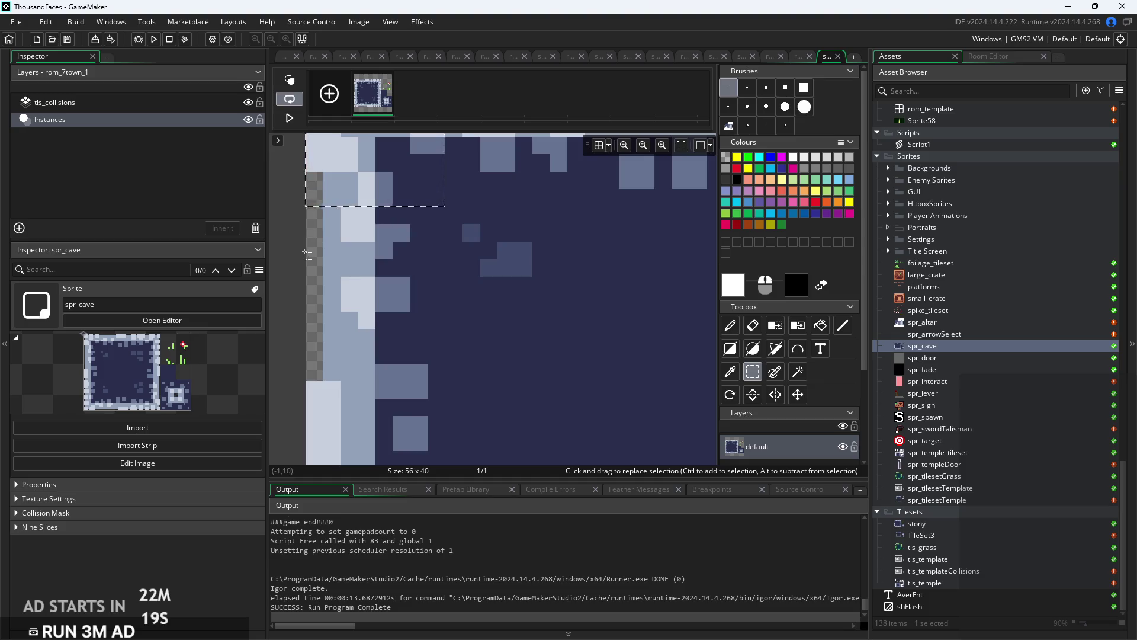
click(308, 251)
scroll(308, 251, down, 5)
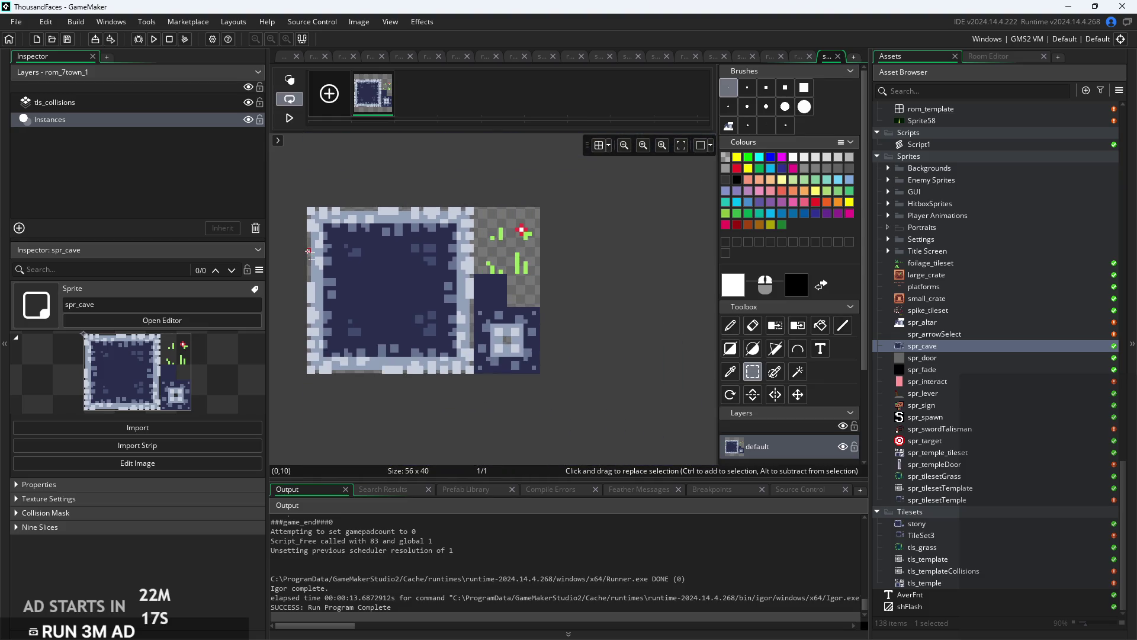
double_click(961, 476)
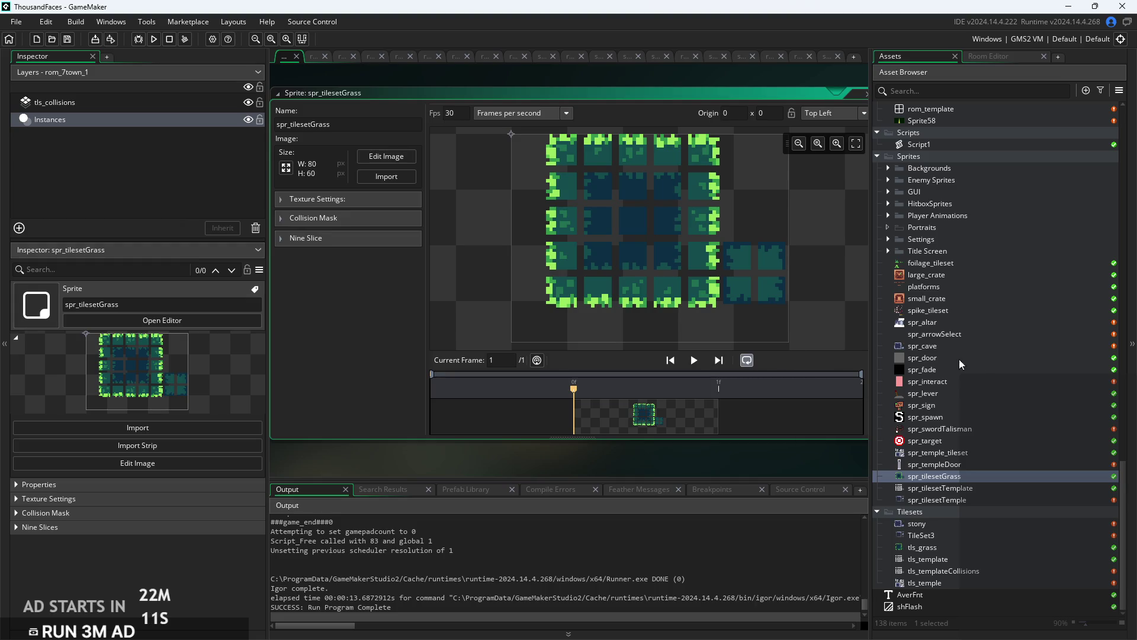
double_click(969, 346)
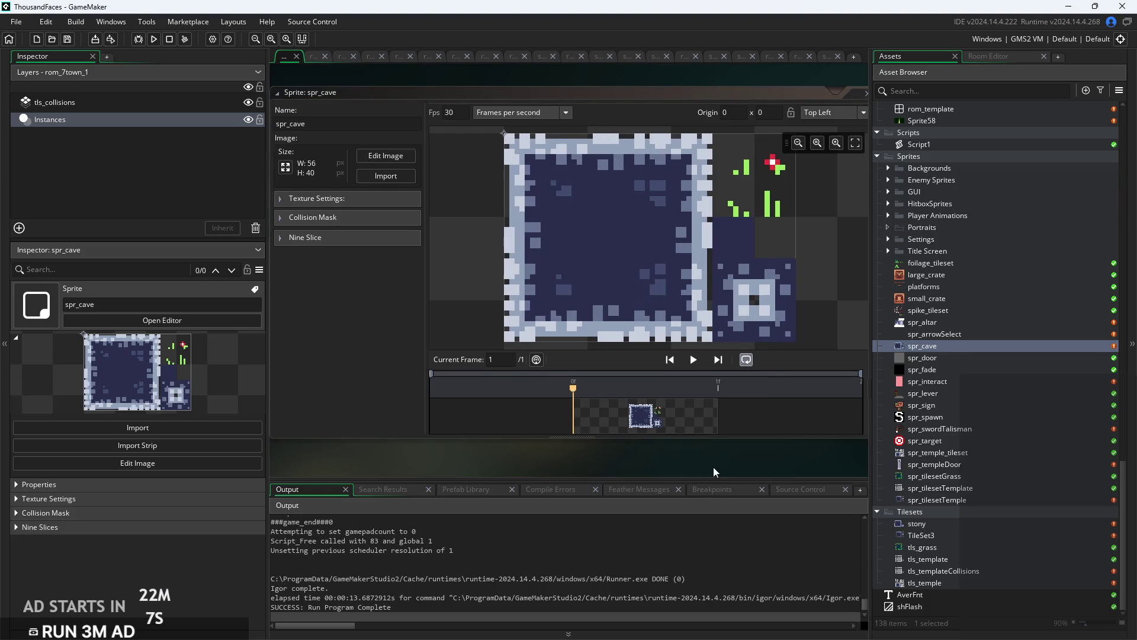
Reposition the spr_cave sprite window and return to obj_controller's Create code.
drag(734, 460, 728, 462)
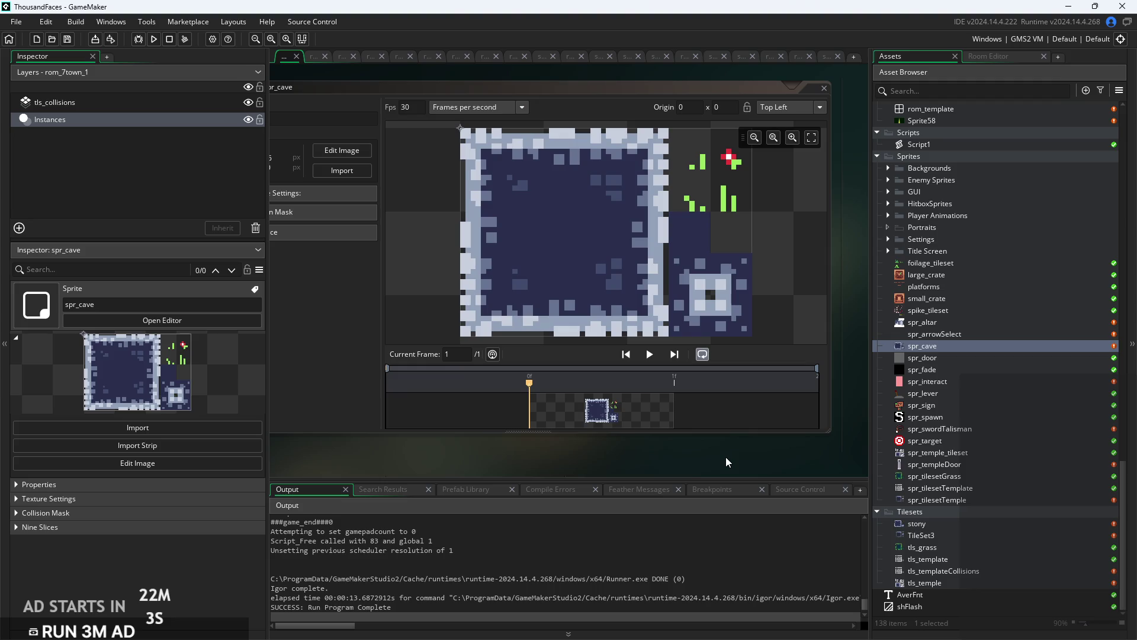
scroll(728, 462, down, 2)
scroll(912, 372, up, 8)
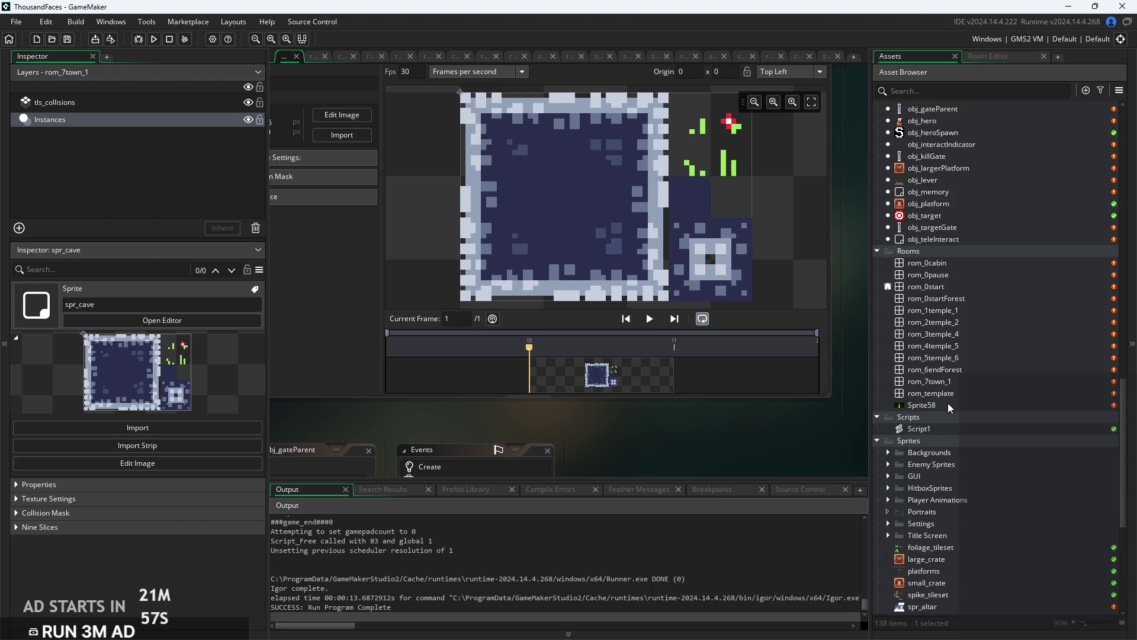
scroll(933, 267, up, 2)
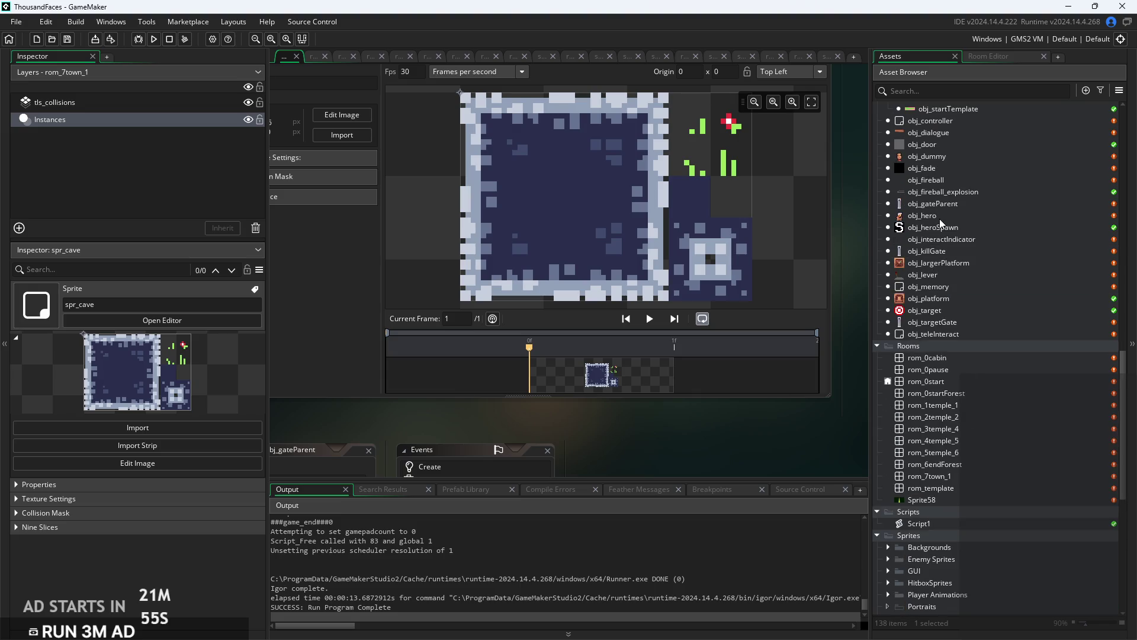
scroll(942, 237, up, 3)
double_click(948, 263)
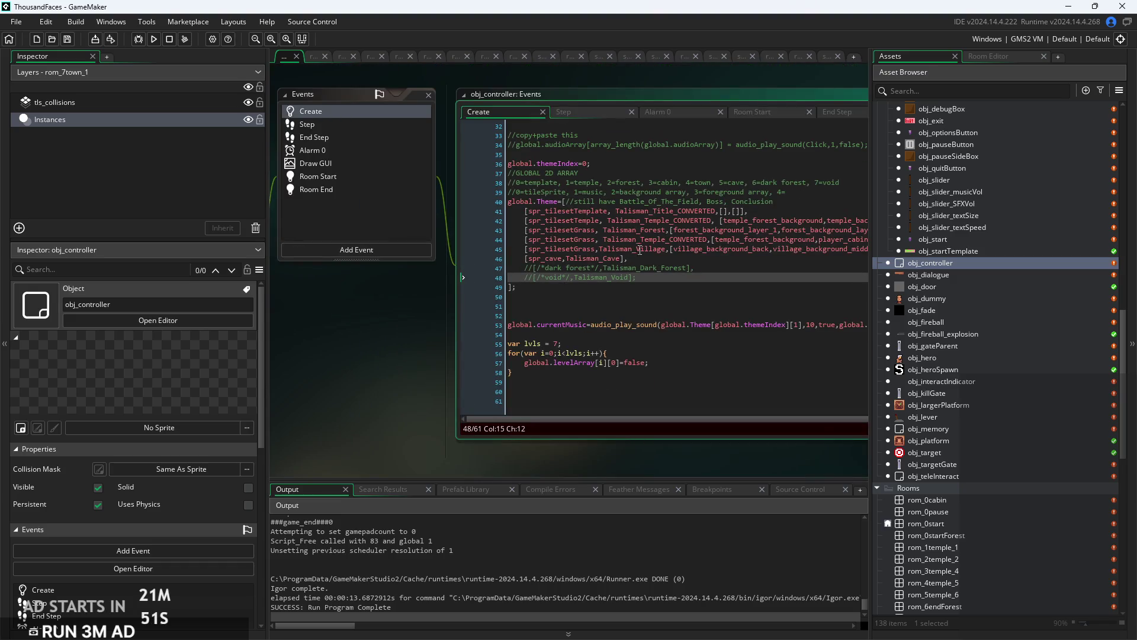
Comment out the cave theme line as //[spr_cave,Talisman_Cave].
click(526, 260)
text(//)
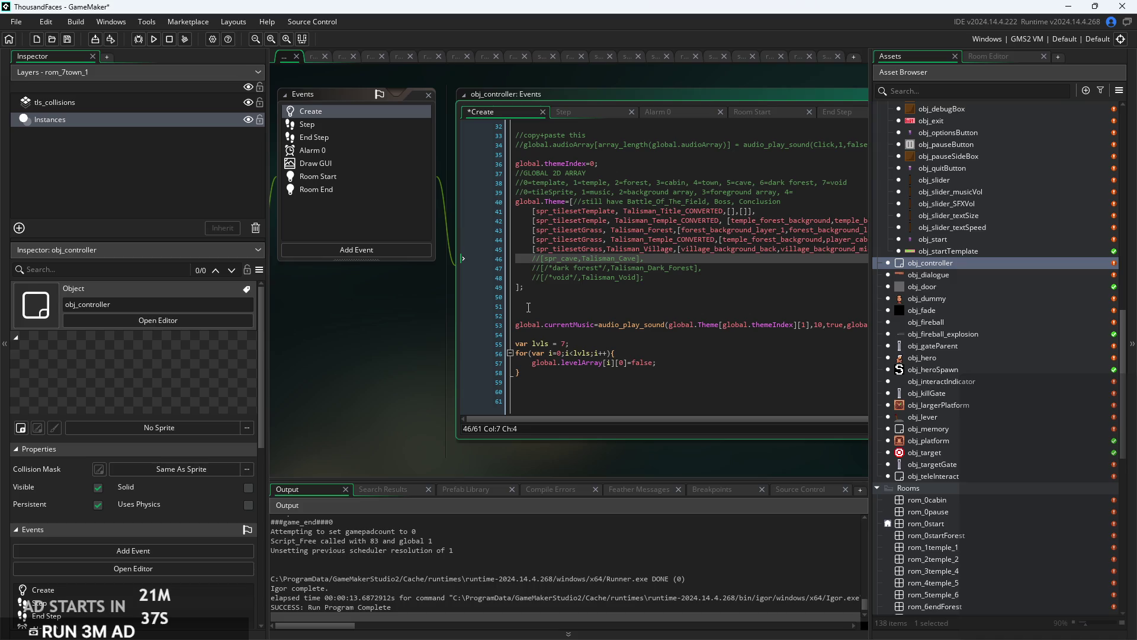
key(Down)
key(Down)
key(End)
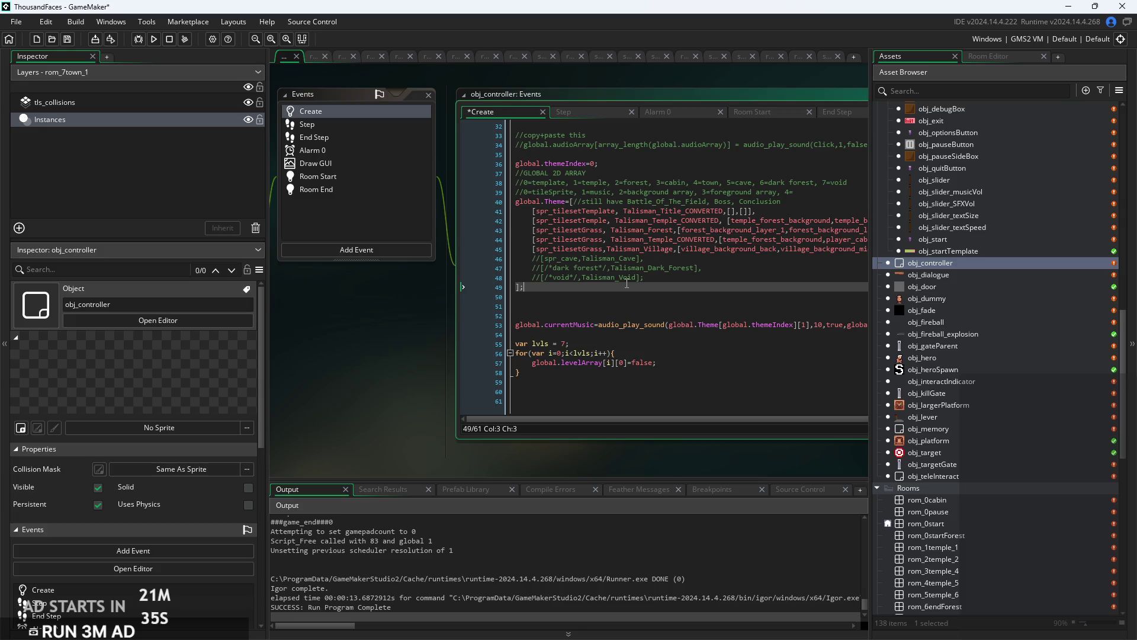
scroll(606, 290, up, 2)
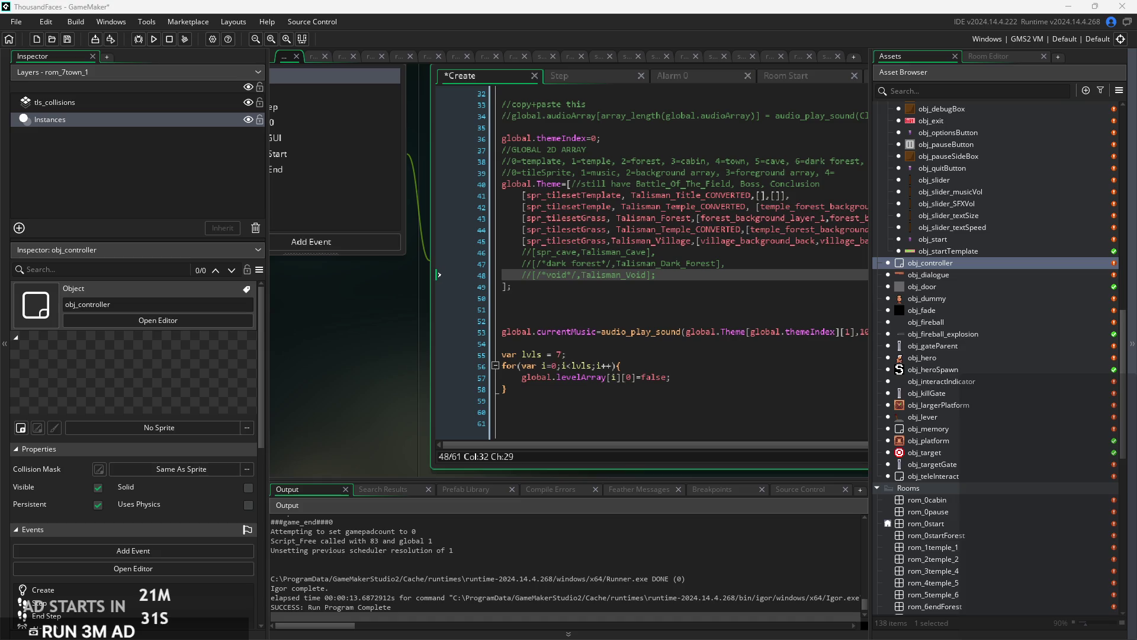
Scroll through the remaining Create code below the global.Theme array.
click(699, 263)
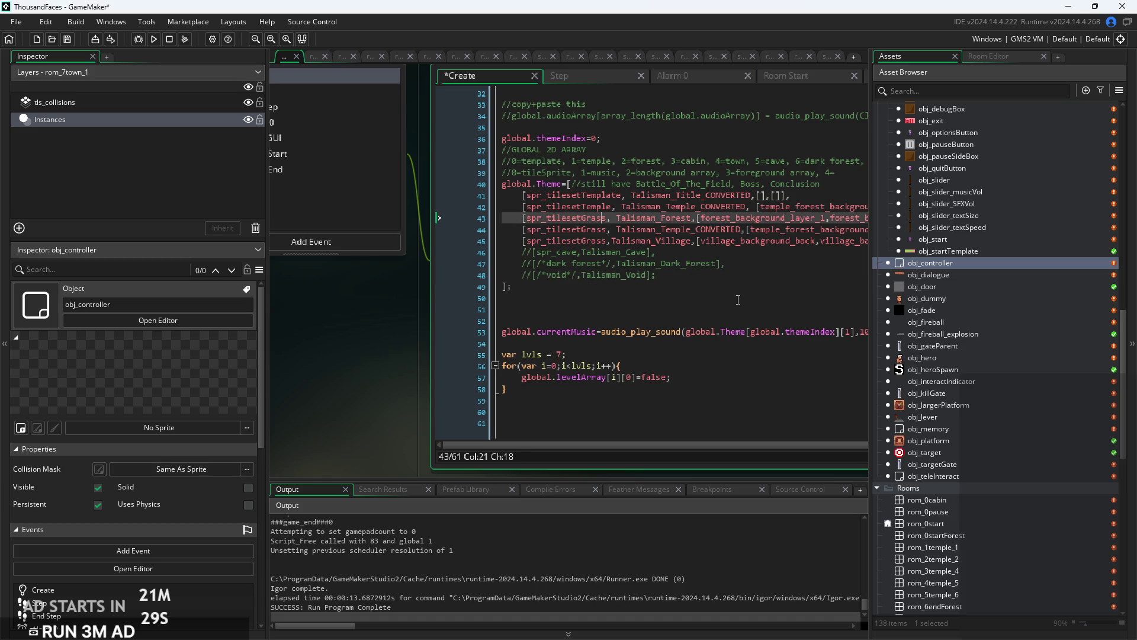
scroll(699, 263, down, 3)
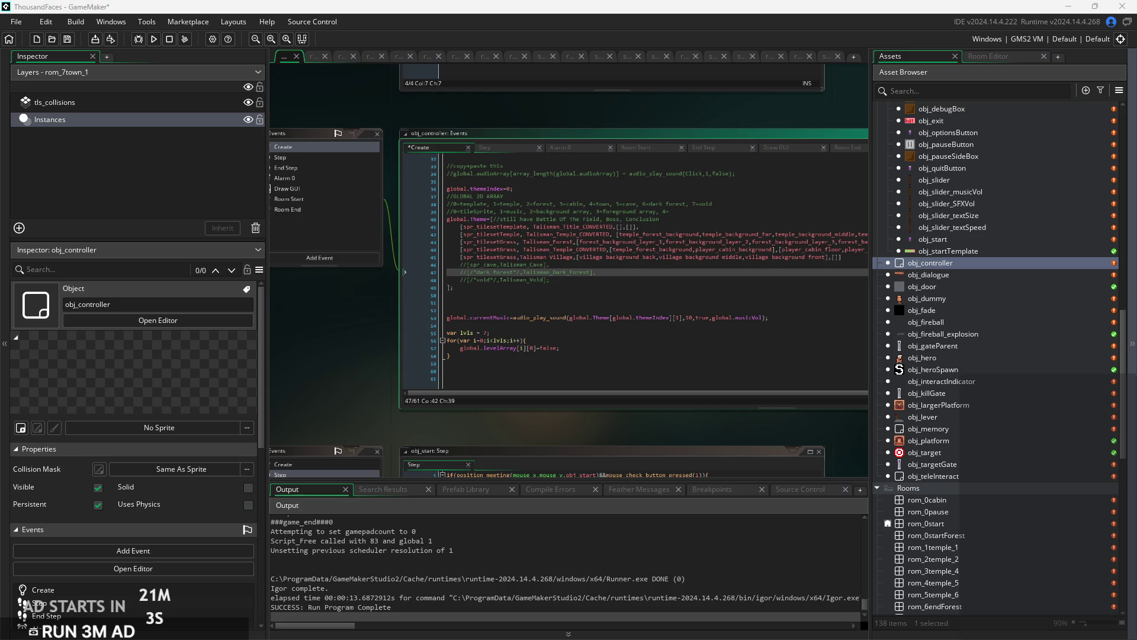
scroll(509, 368, up, 2)
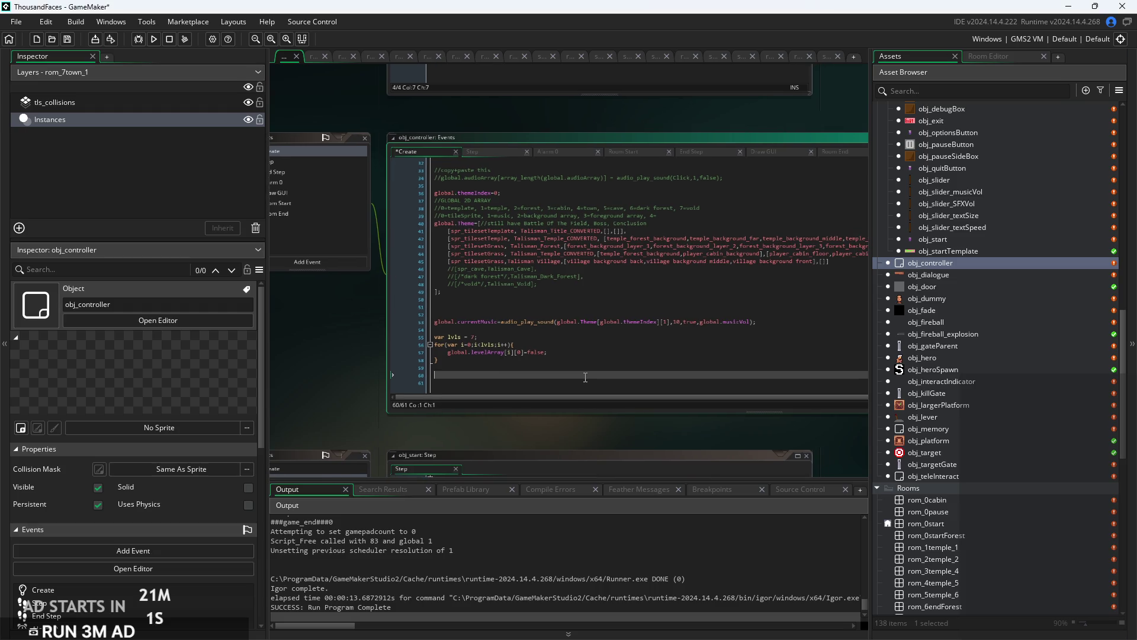
click(509, 374)
scroll(509, 365, up, 2)
scroll(510, 365, up, 2)
Review the lvls line and levelArray for loop, then select rom_7town_1 in the Asset Browser.
click(608, 336)
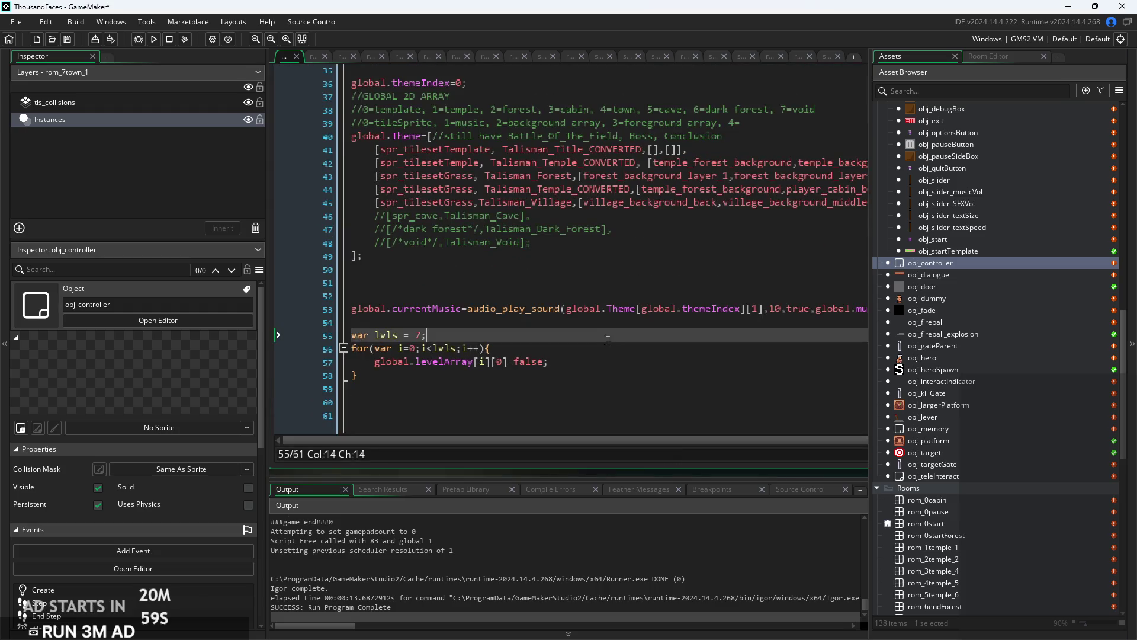
click(607, 348)
click(617, 359)
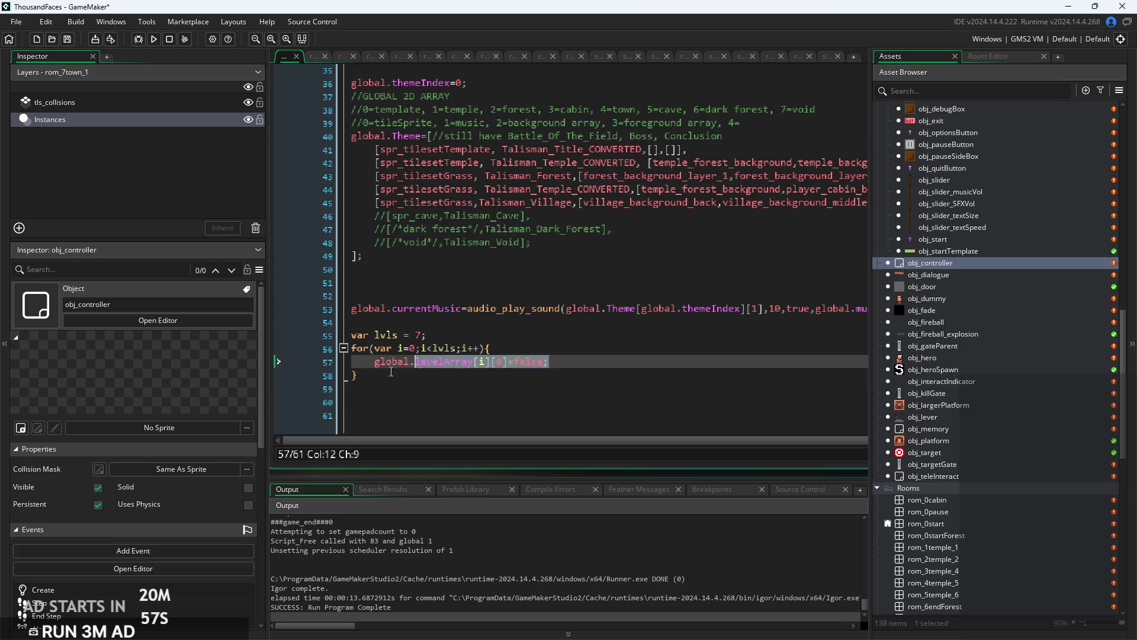
click(330, 369)
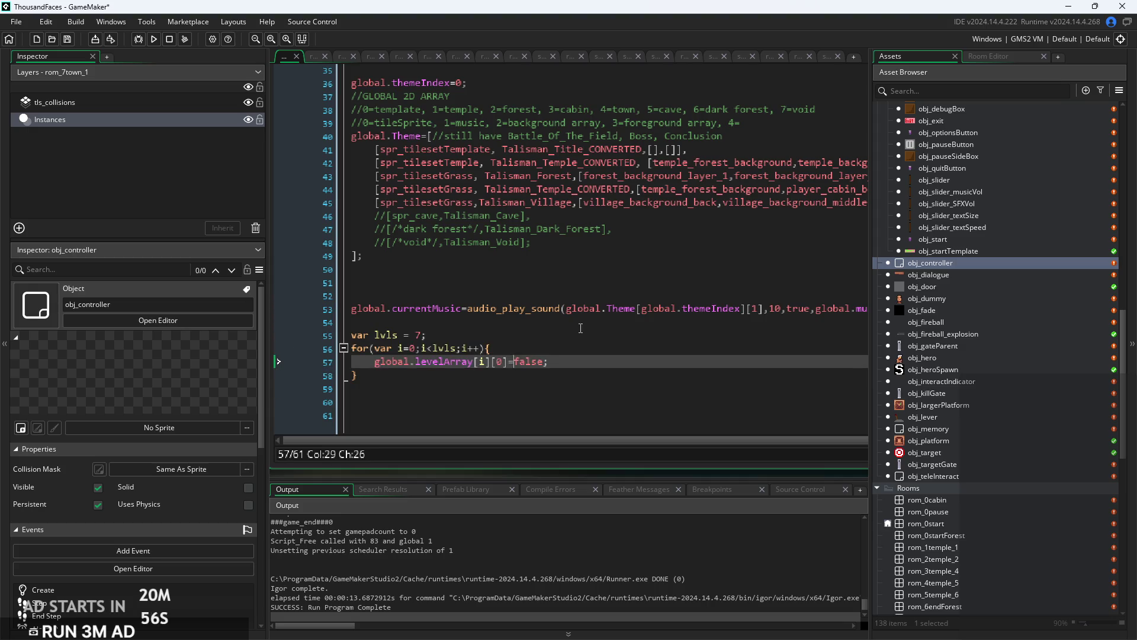
click(604, 328)
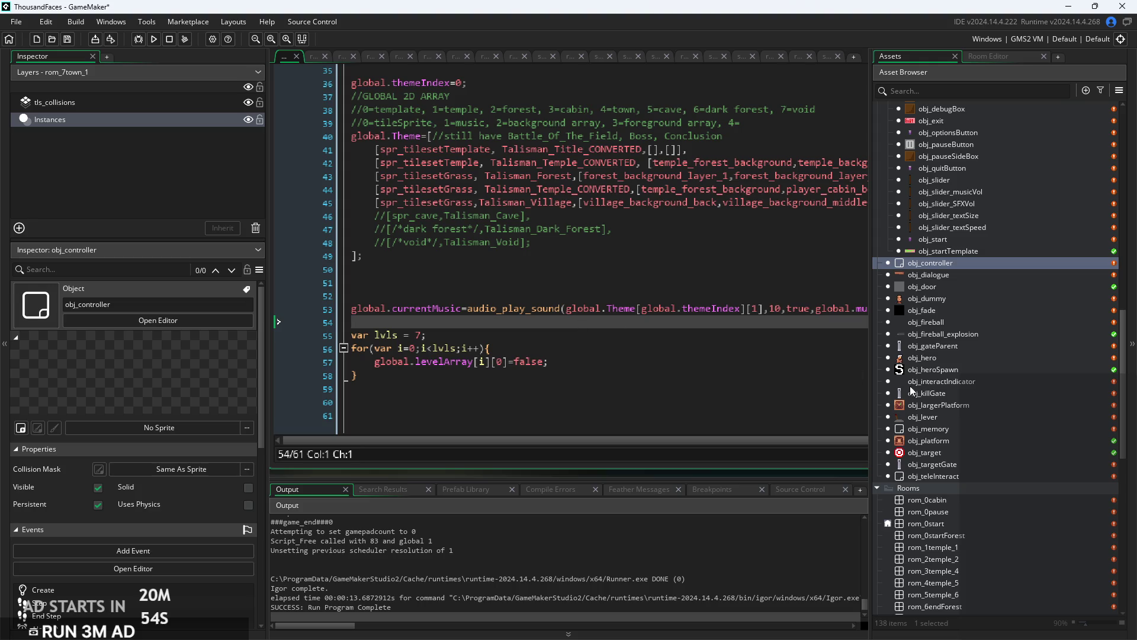
scroll(915, 414, down, 5)
click(950, 478)
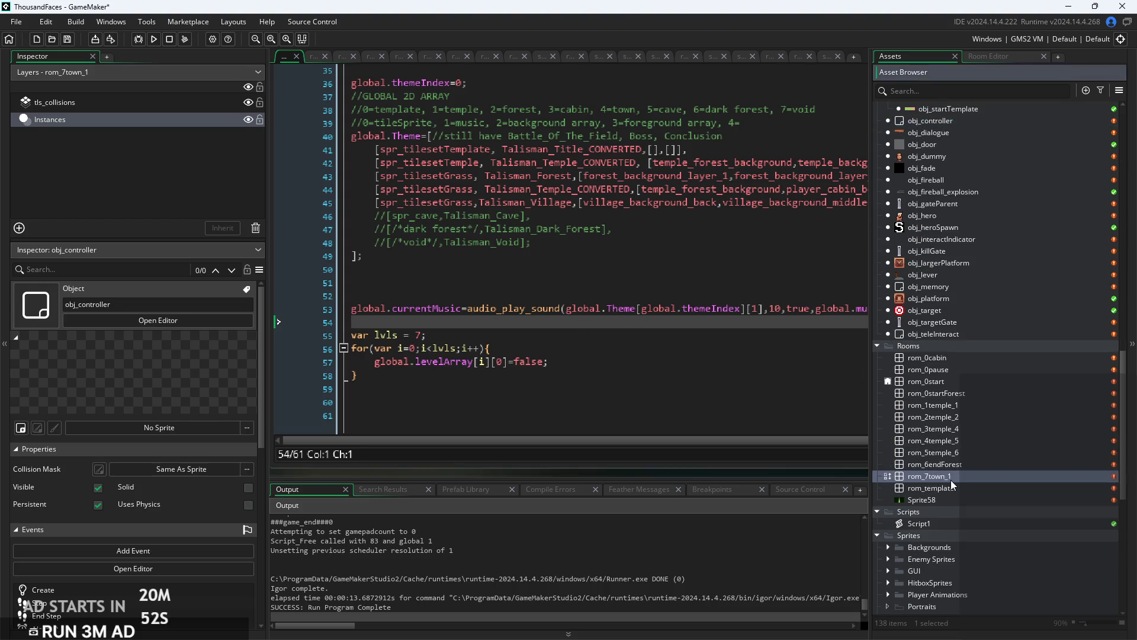
Open rom_7town_1 and select its tls_collisions layer to check the wall and floor collision tiles.
double_click(951, 479)
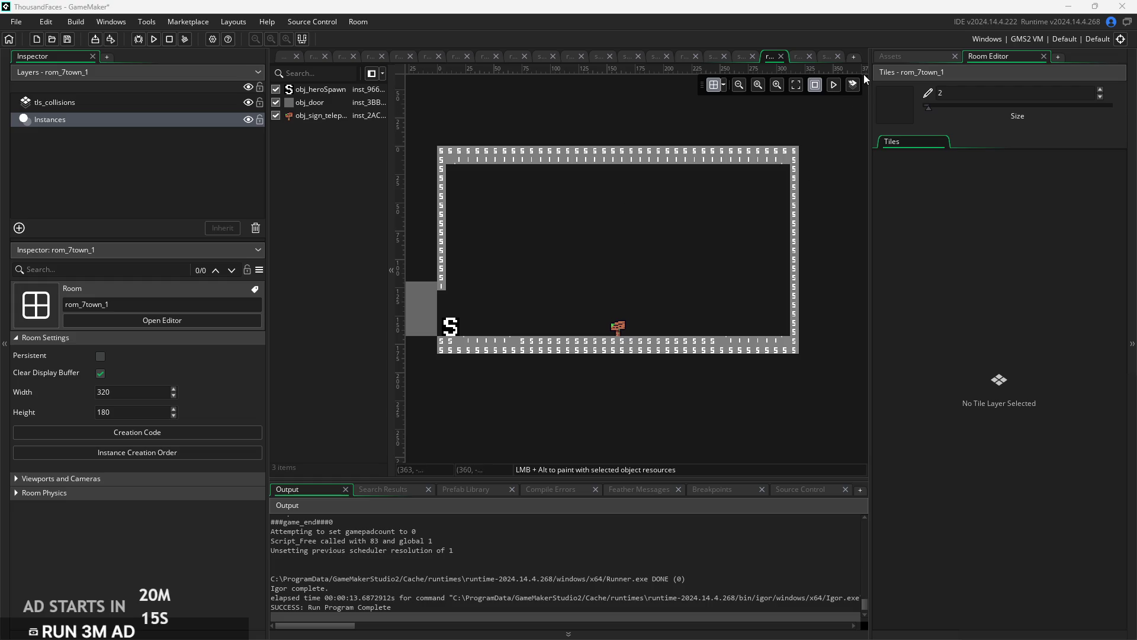
scroll(600, 239, down, 1)
scroll(602, 252, up, 2)
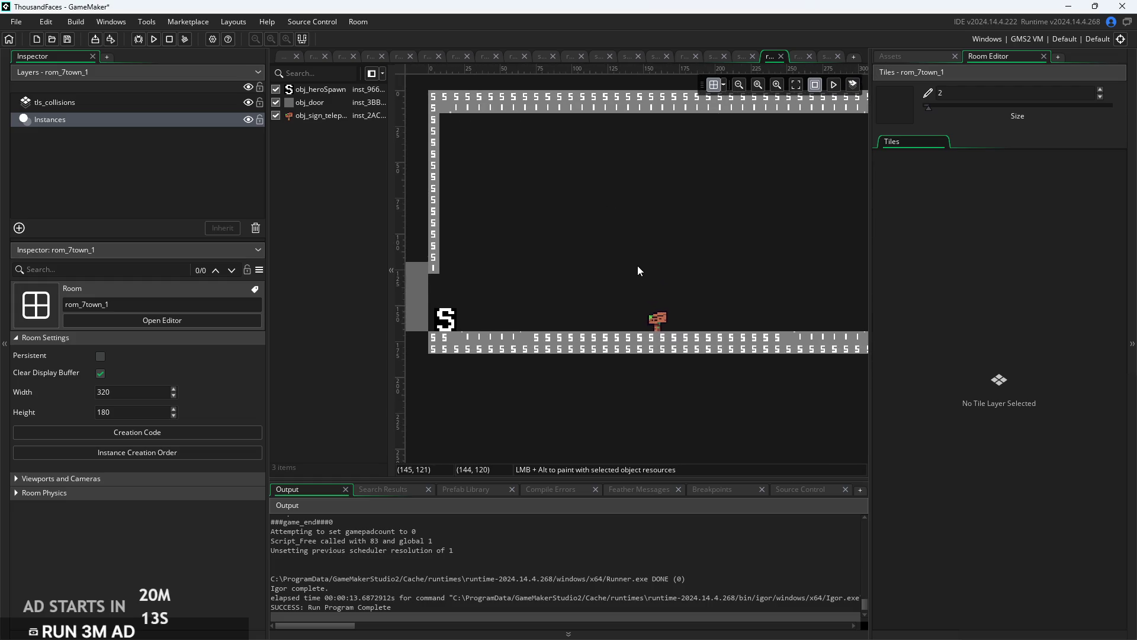
click(106, 178)
click(190, 102)
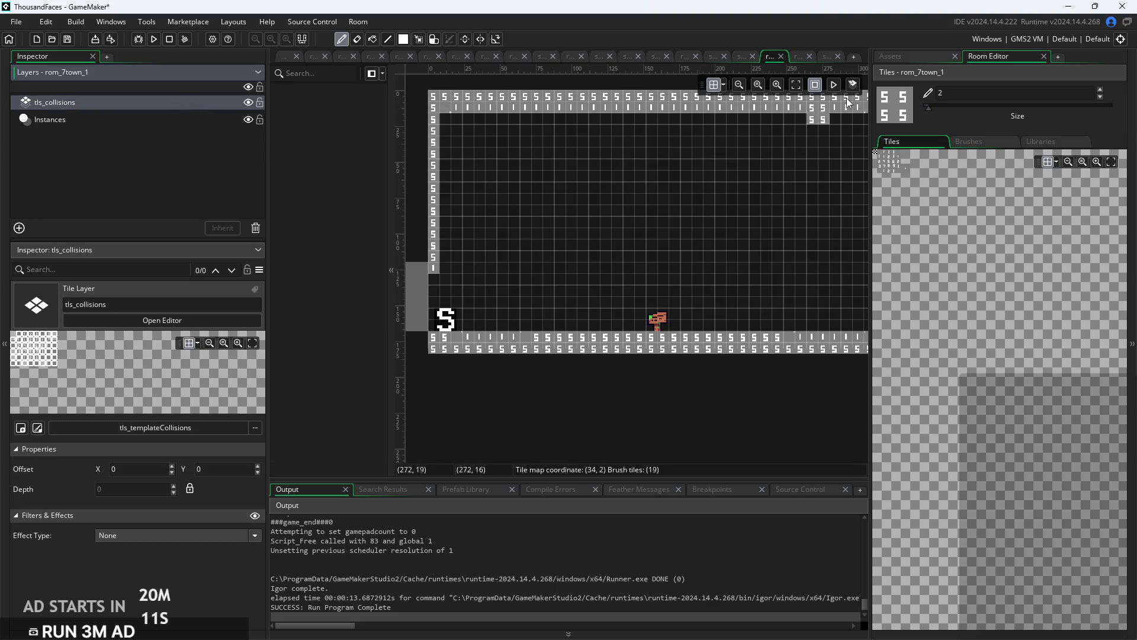
click(904, 55)
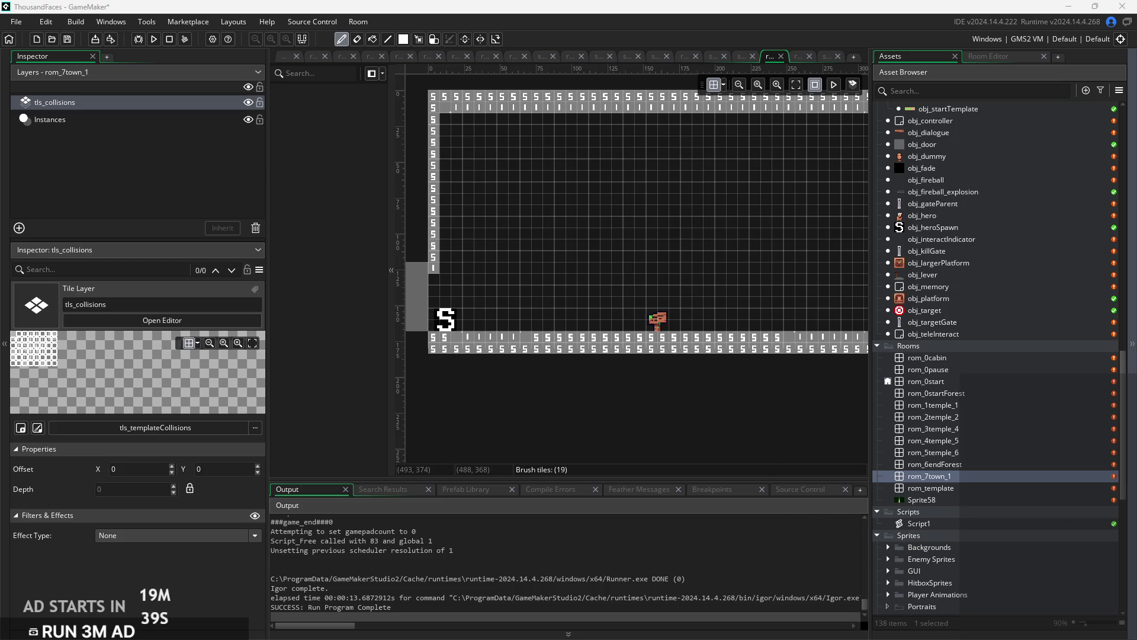
scroll(634, 426, down, 1)
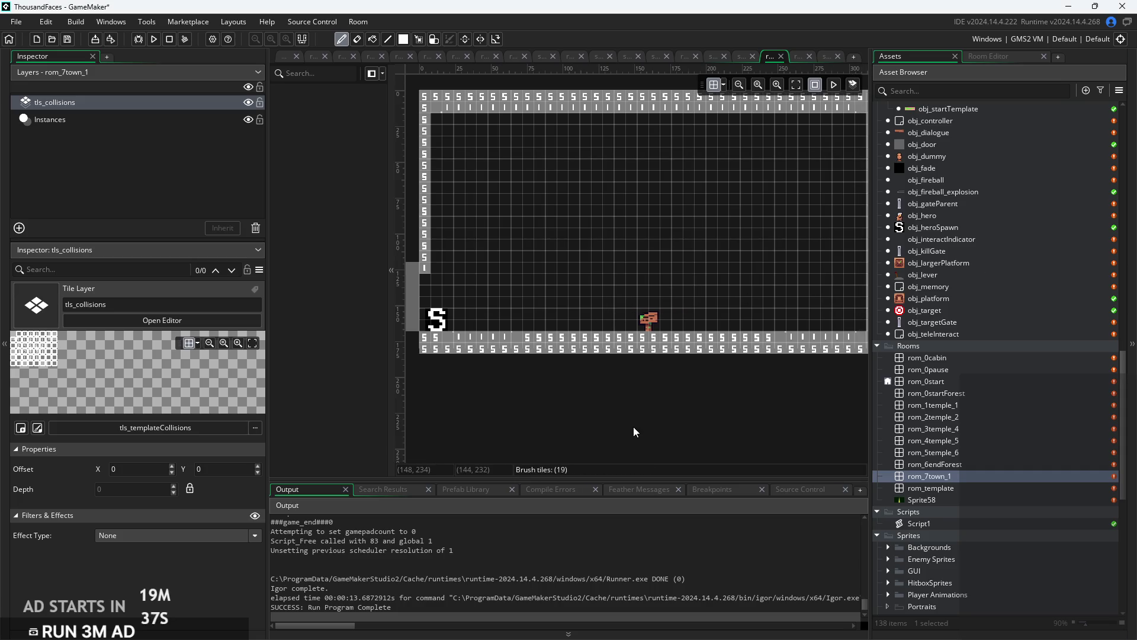
scroll(951, 314, down, 10)
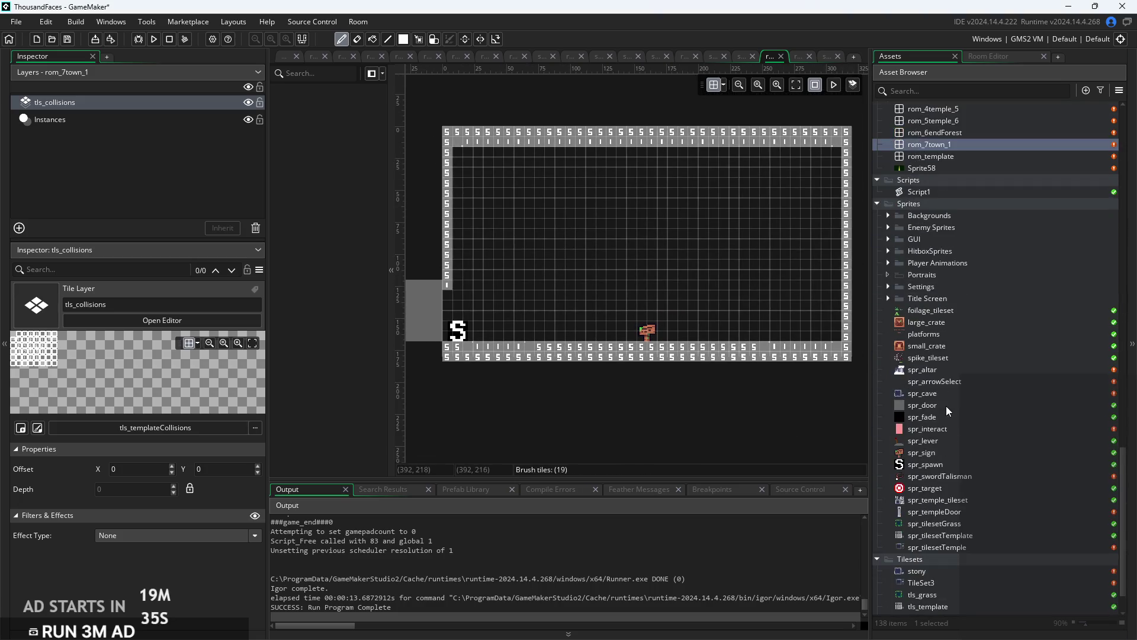
Bring up the sprite-adding actions, then preview vilage_house_2 and vilage_house_3.
right_click(956, 359)
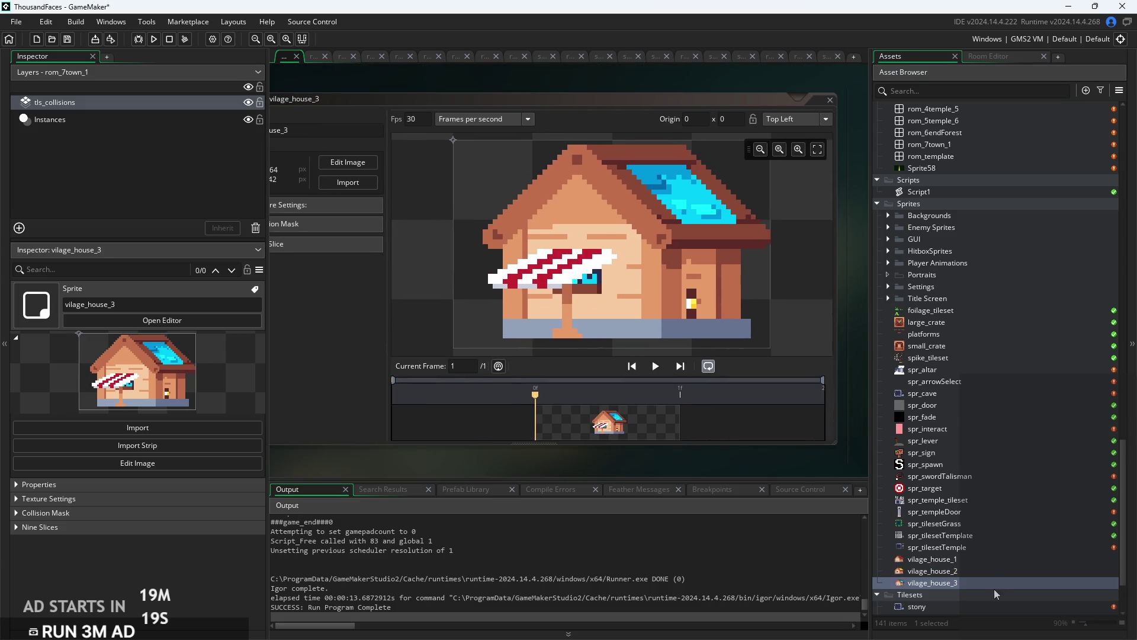
double_click(995, 570)
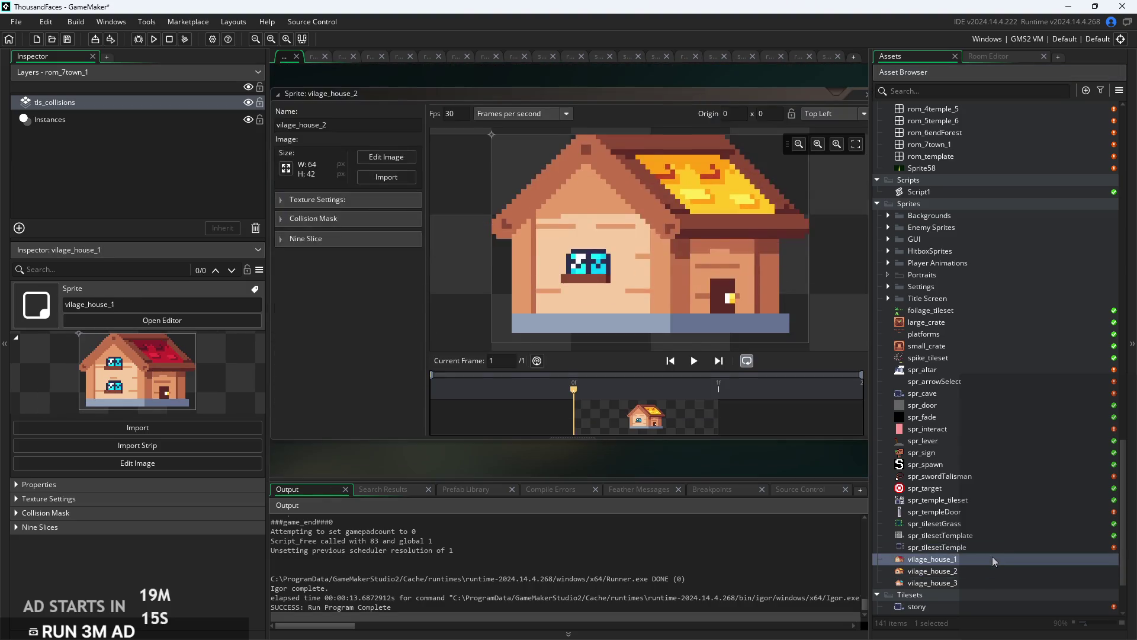
double_click(992, 580)
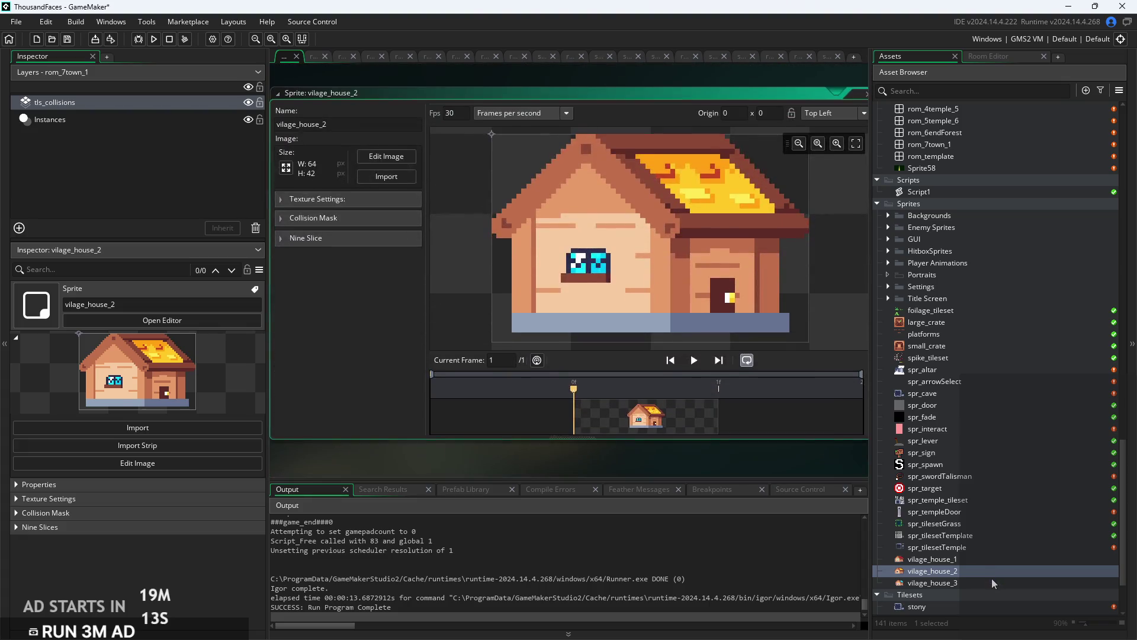
drag(758, 464, 695, 469)
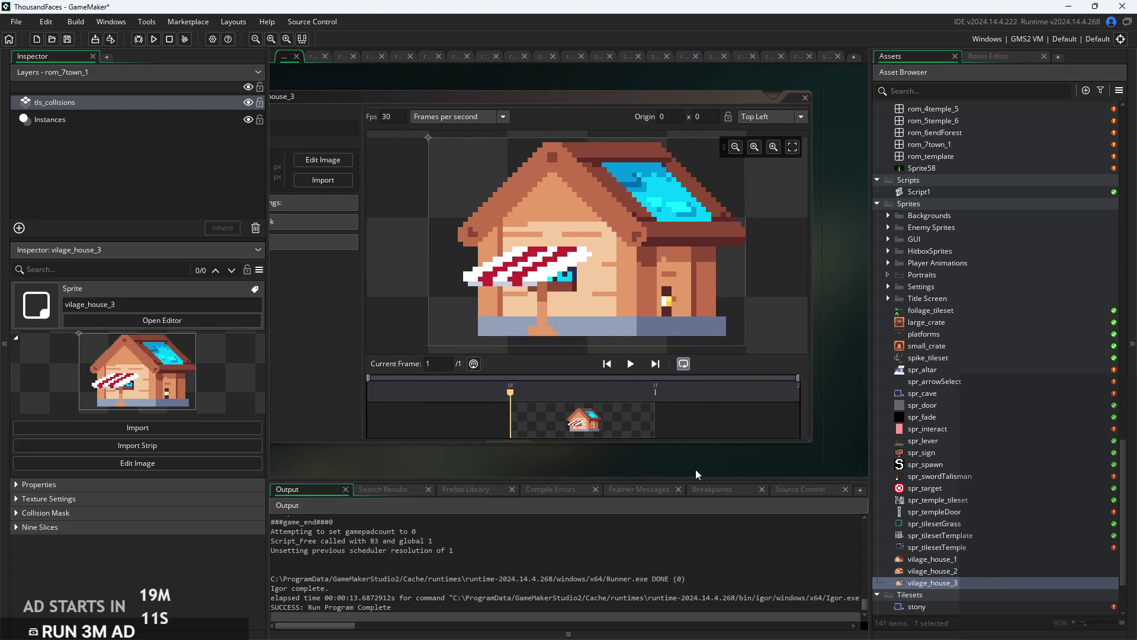
scroll(634, 192, up, 2)
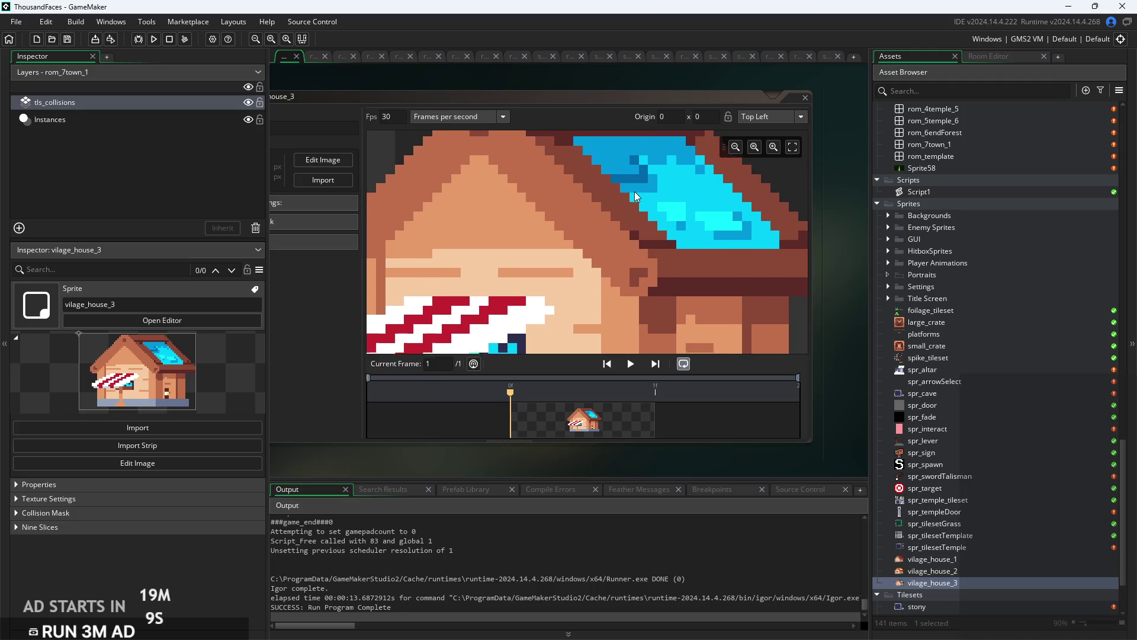
scroll(635, 190, down, 4)
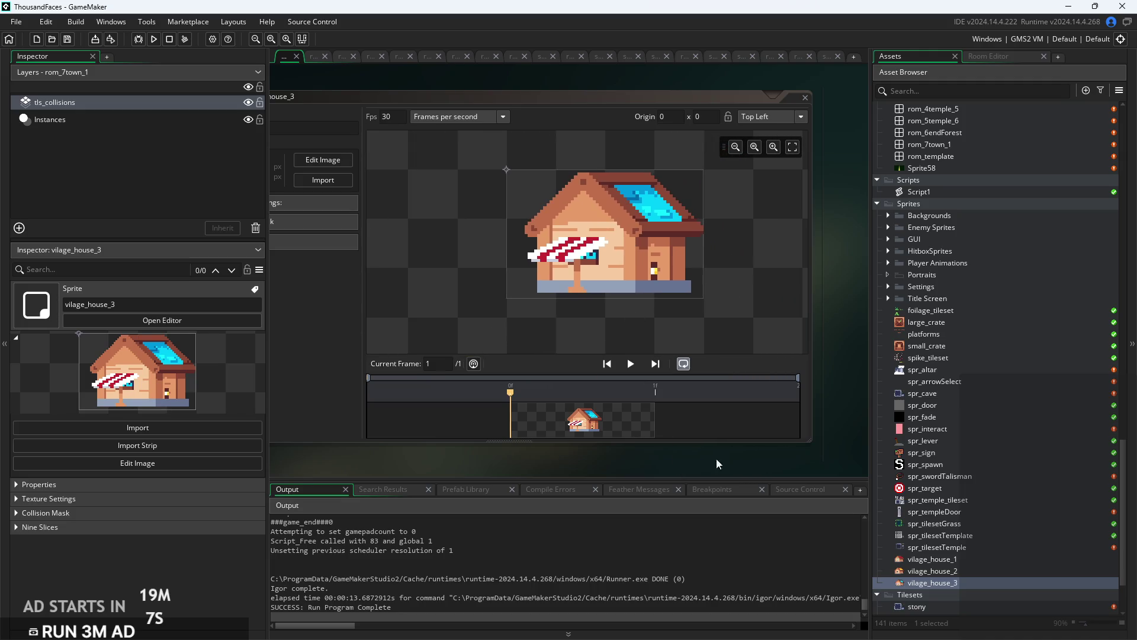
scroll(828, 368, up, 1)
scroll(989, 444, up, 5)
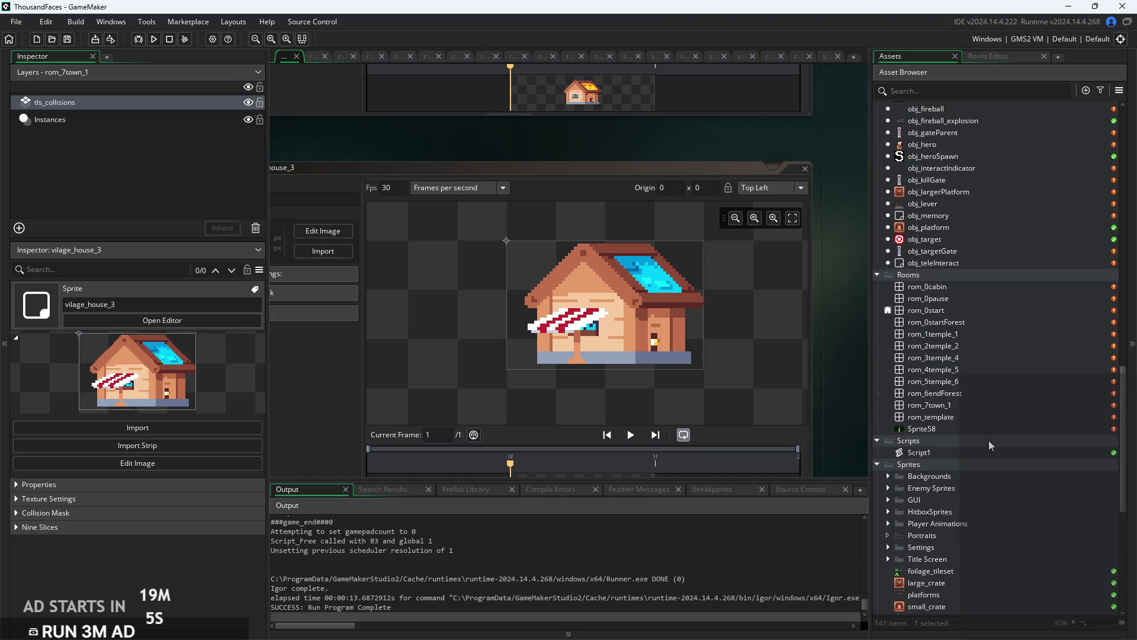
scroll(989, 439, down, 5)
Cycle through vilage_house_1, 2 and 3 in the Sprite Editor, ending on red-roofed vilage_house_1.
double_click(962, 546)
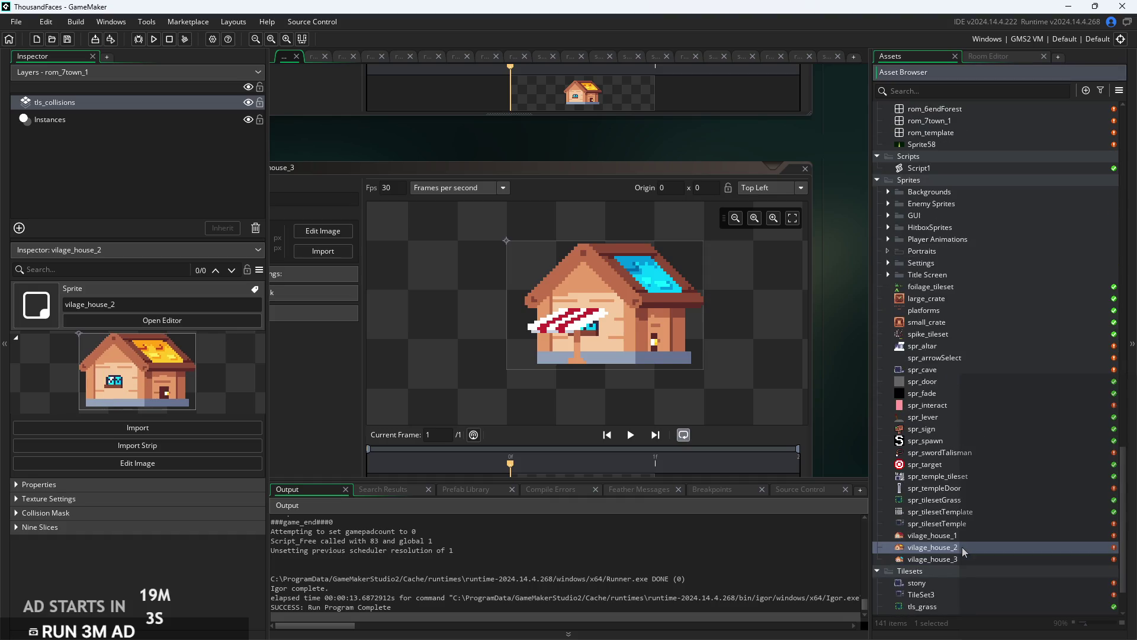
click(961, 541)
double_click(961, 539)
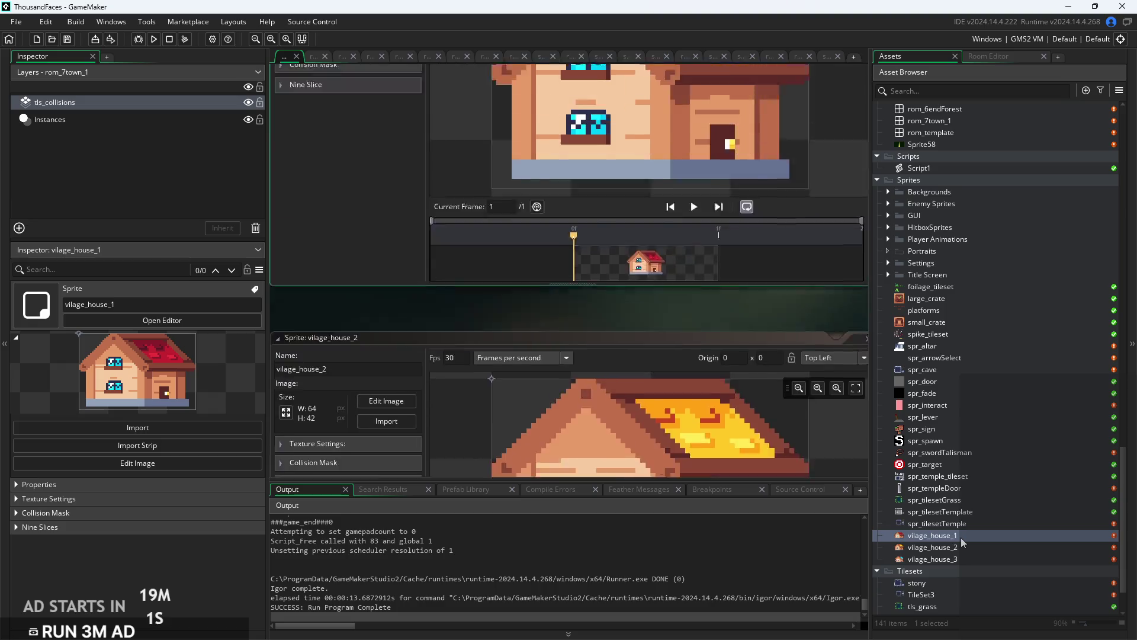
click(957, 558)
double_click(957, 559)
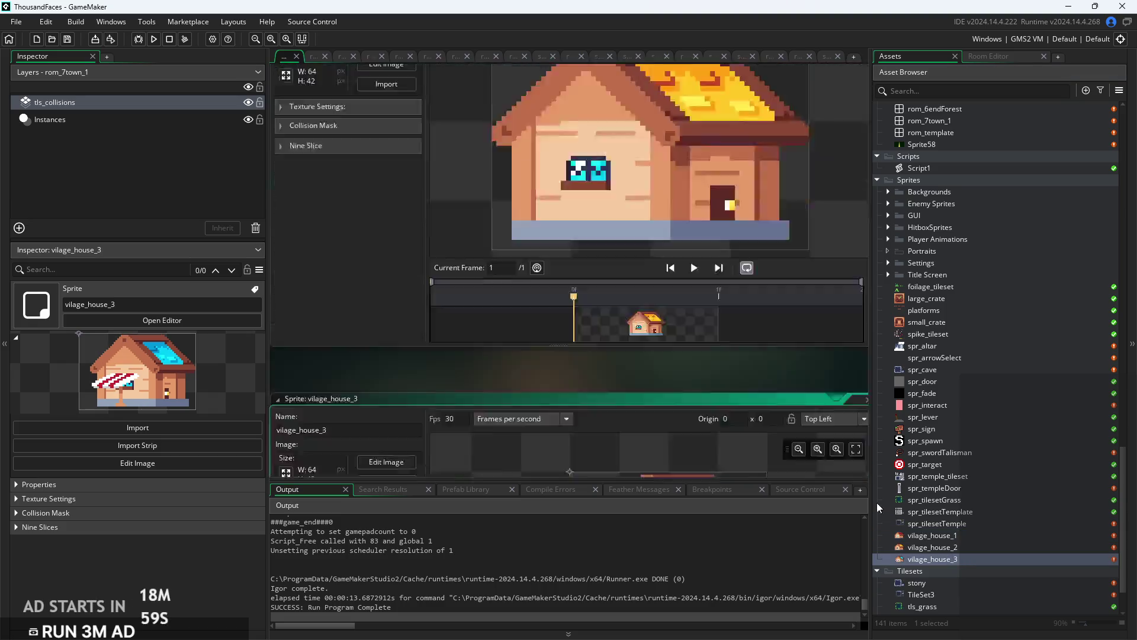
scroll(717, 300, up, 5)
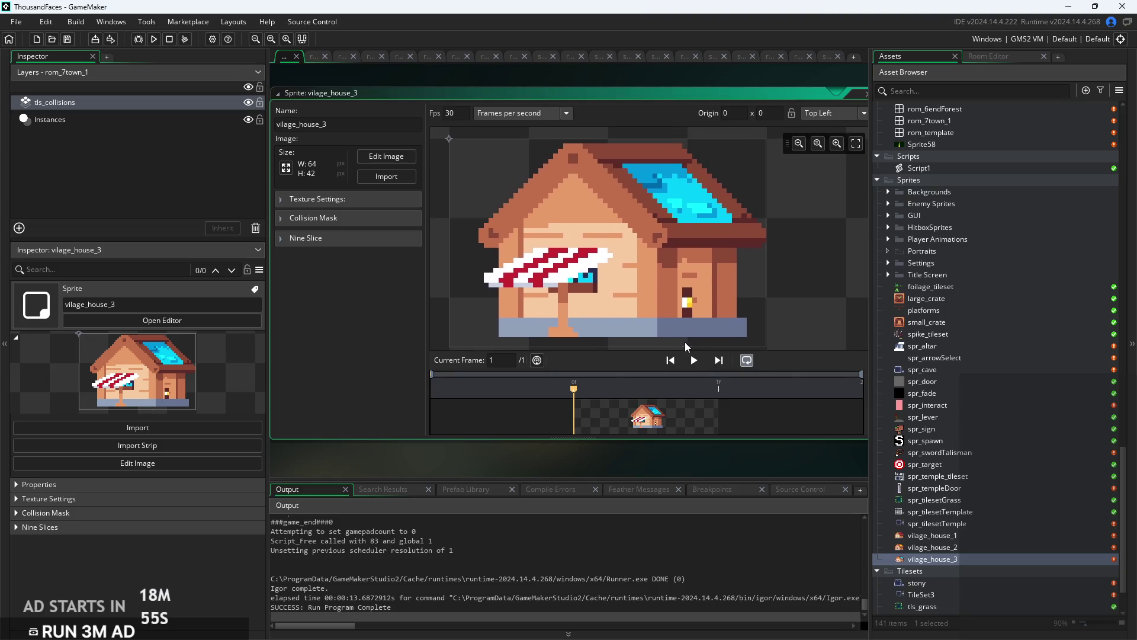
click(934, 547)
double_click(935, 549)
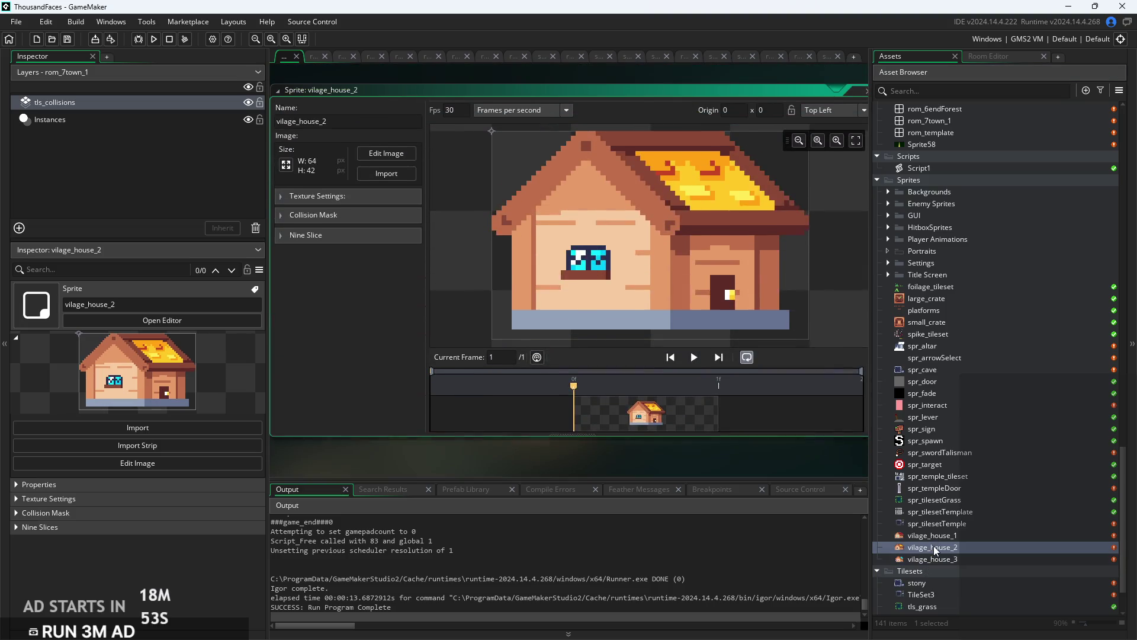
double_click(945, 536)
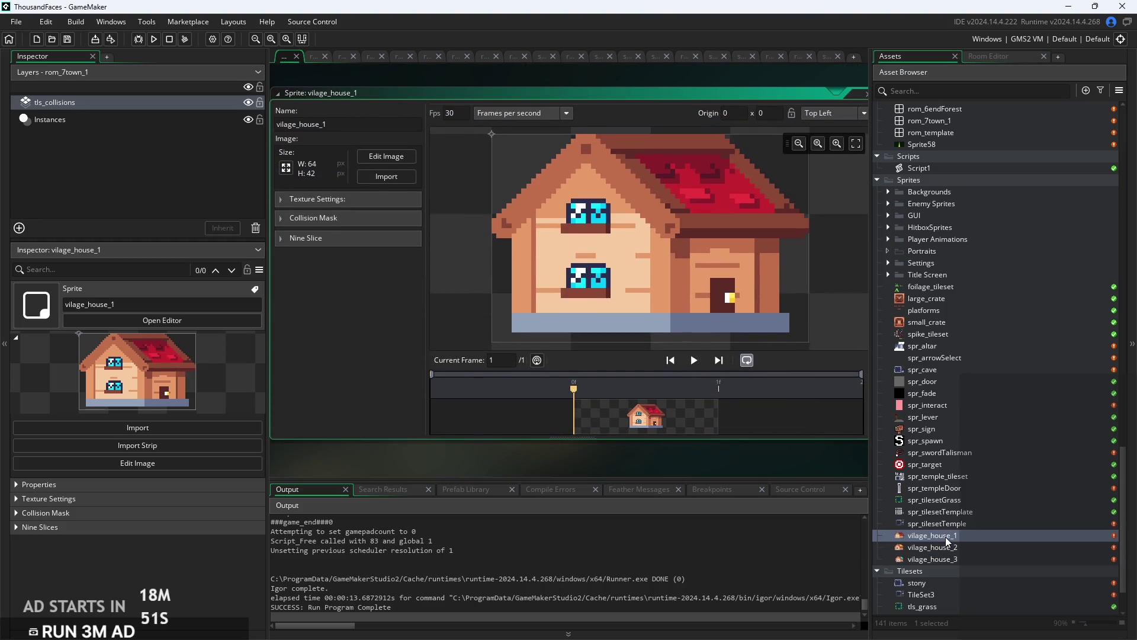
scroll(983, 492, up, 8)
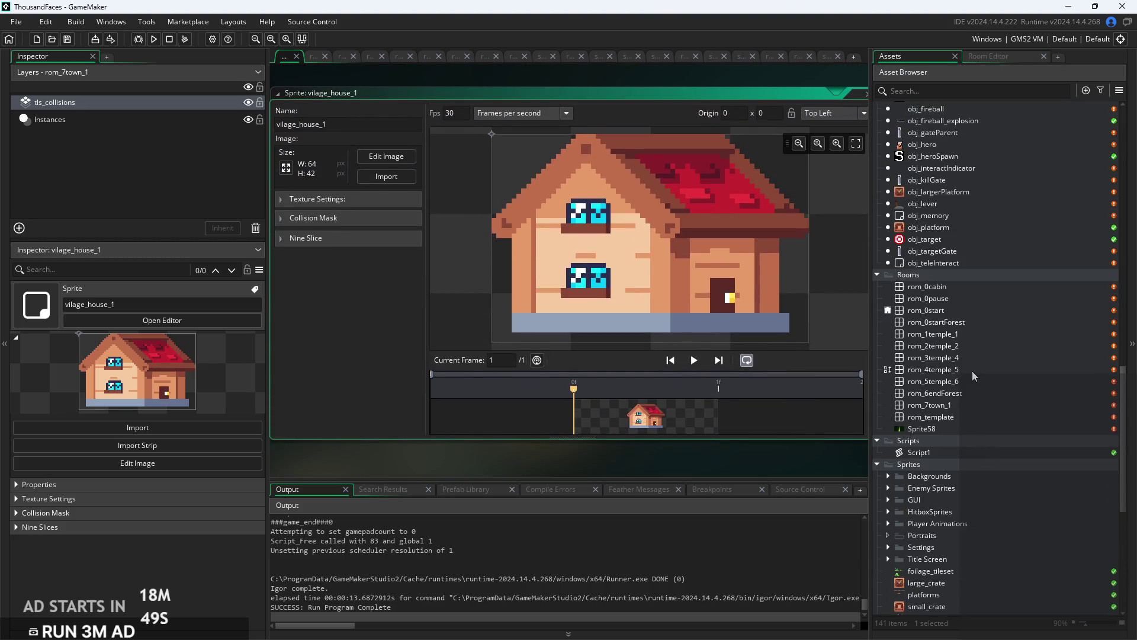
scroll(972, 371, up, 4)
right_click(965, 384)
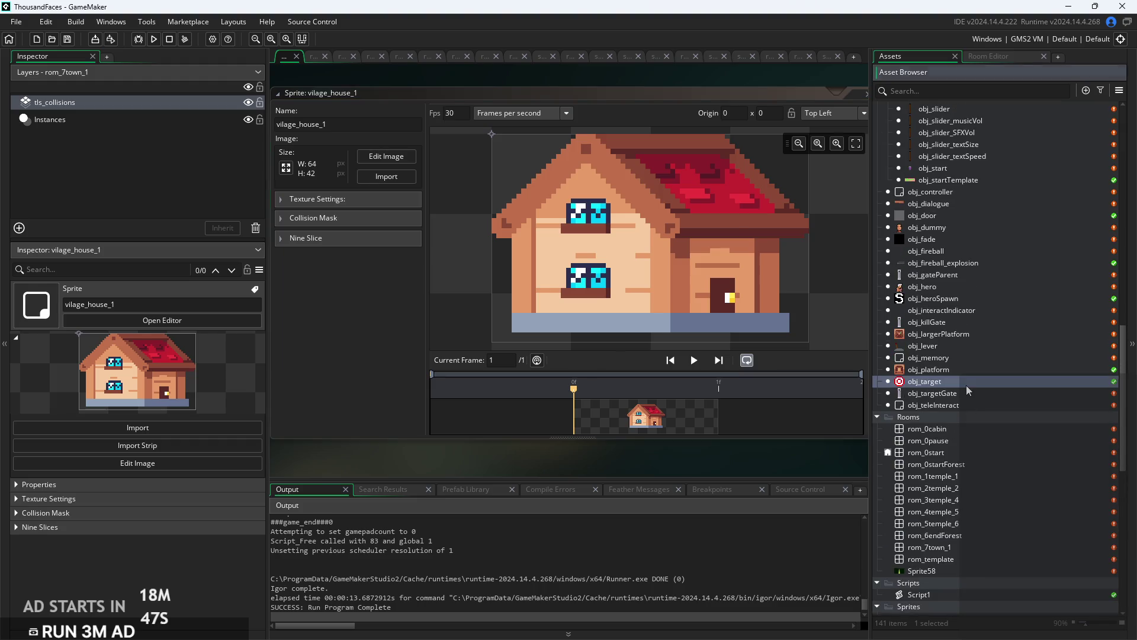
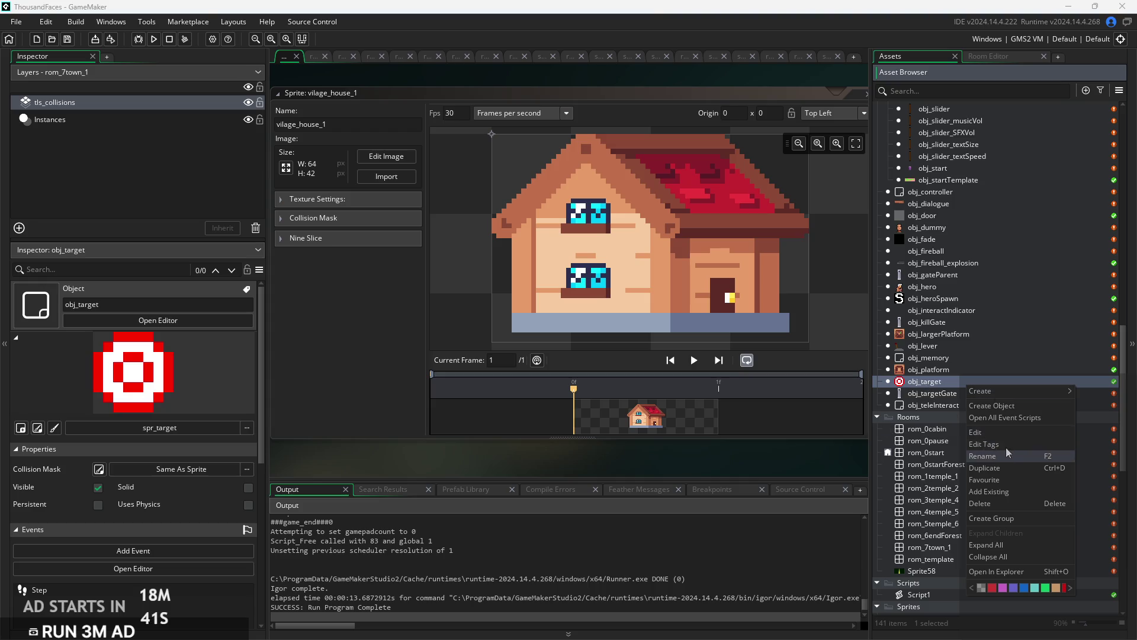
Create an object named obj_house, add a Create event, and select its default code.
click(1009, 407)
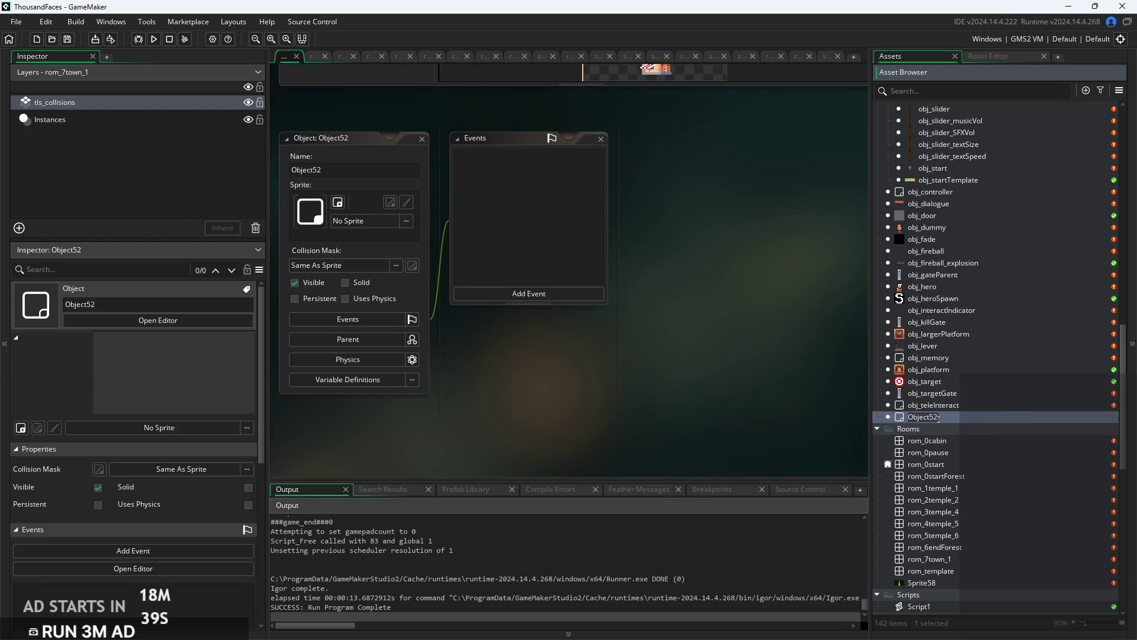
text(obj)
text(_house)
key(Return)
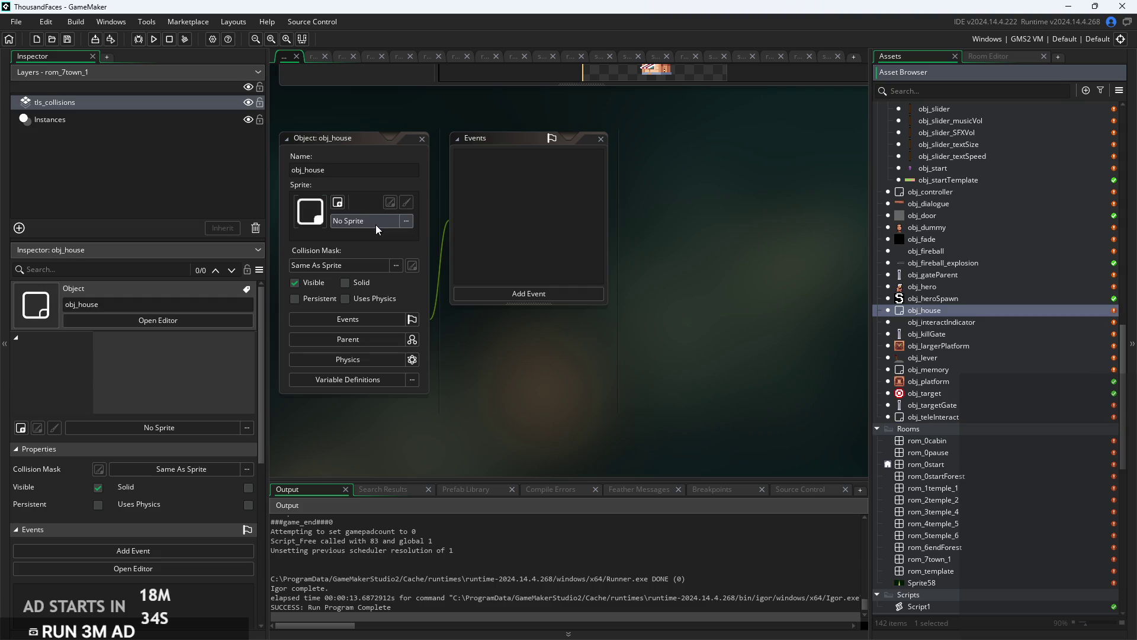
click(517, 294)
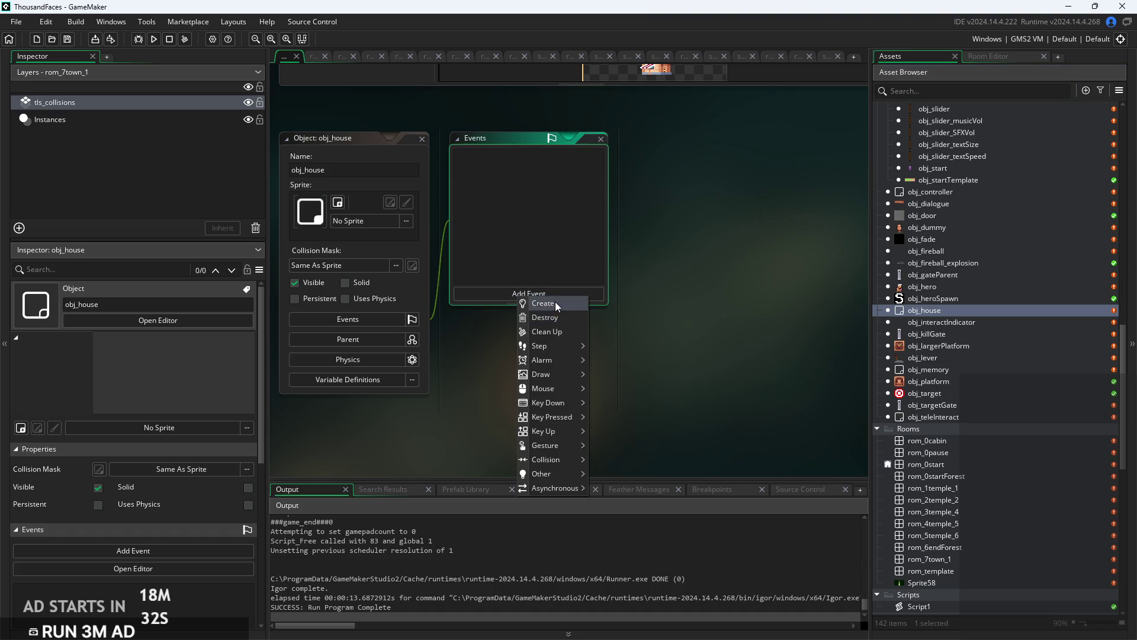
click(556, 313)
key(ctrl+a)
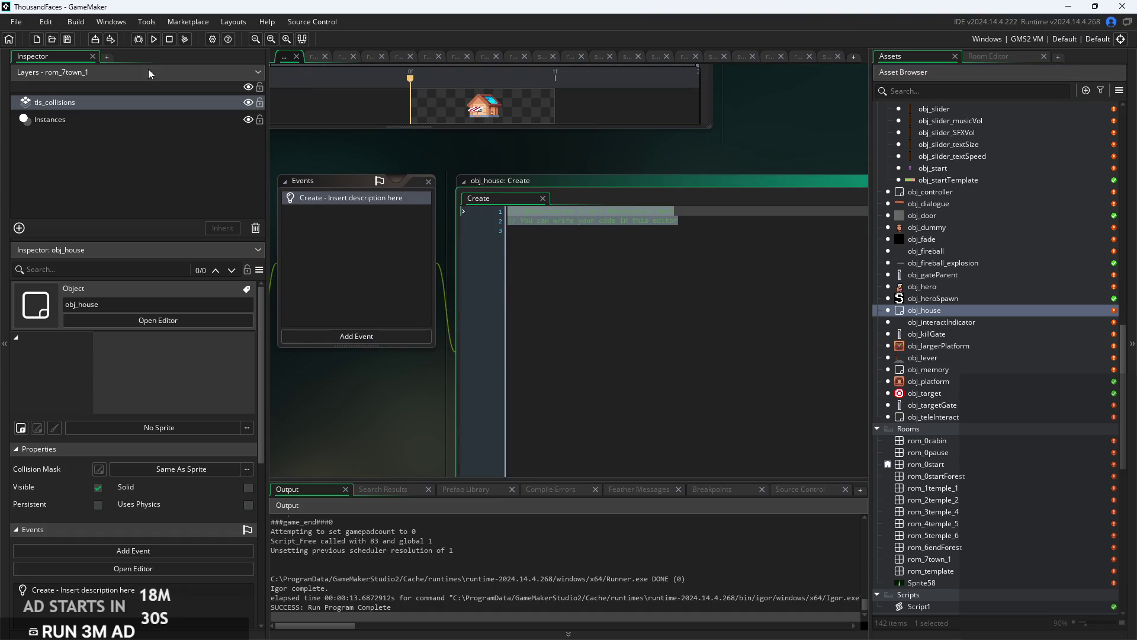
Write random(3) in the Create event, then change its argument to 1.
text(rand)
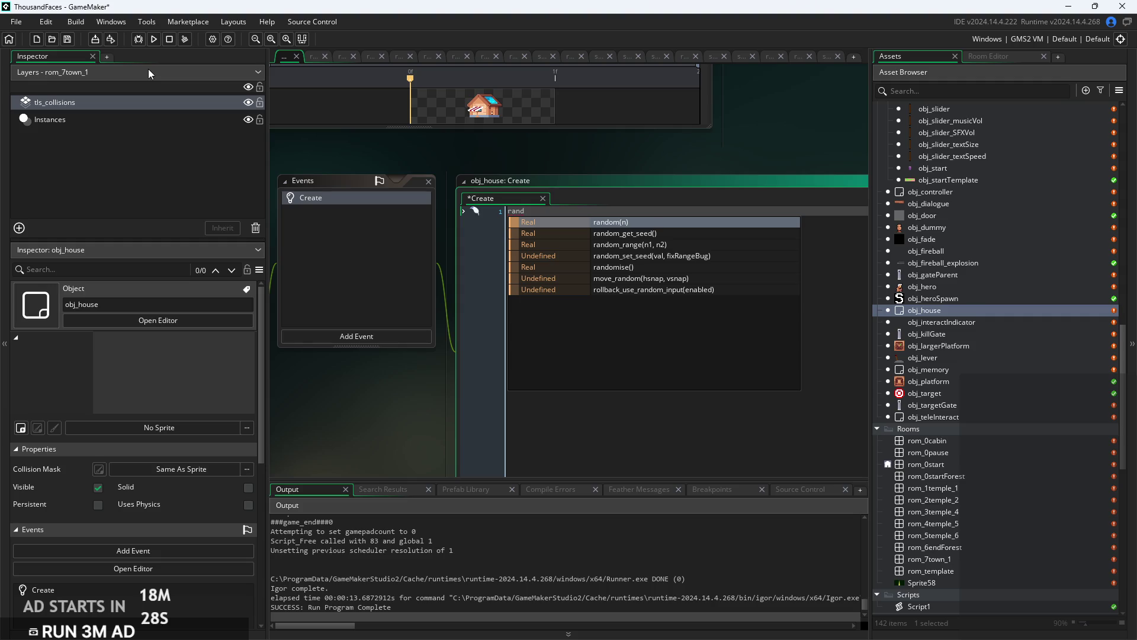
key(Down)
key(Down)
key(Down)
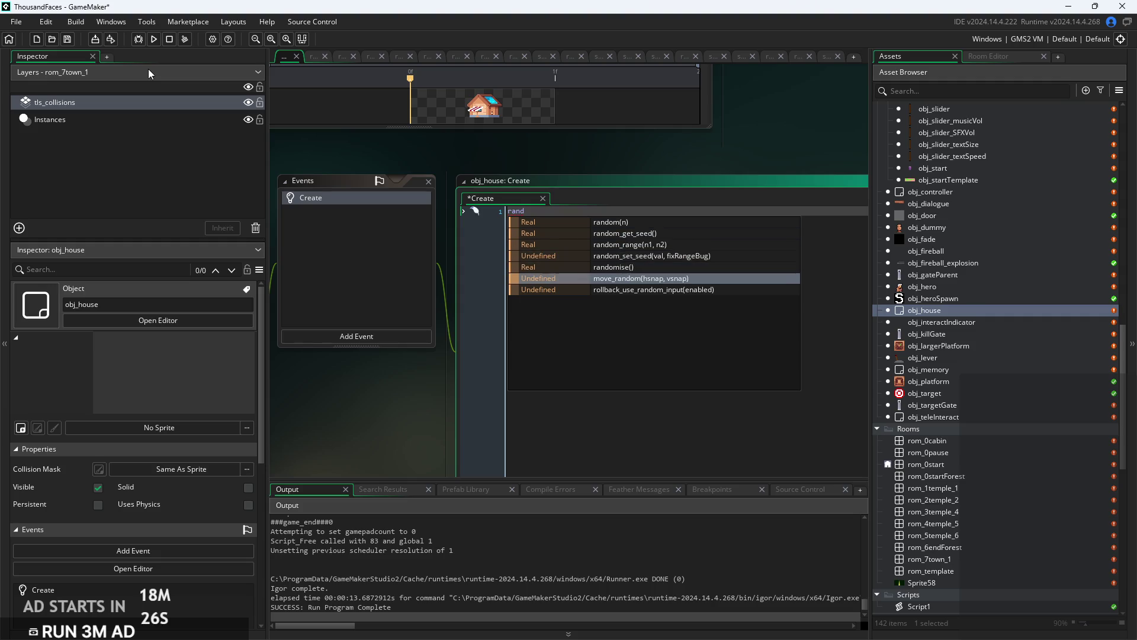
key(Down)
key(Up)
key(Up)
key(Up)
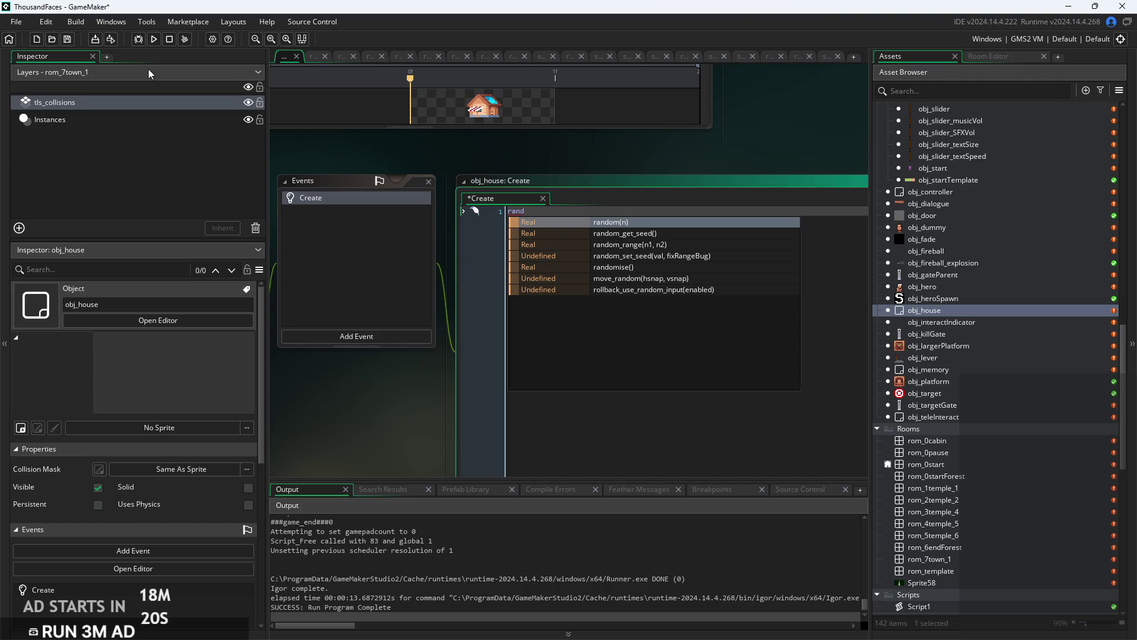
key(Return)
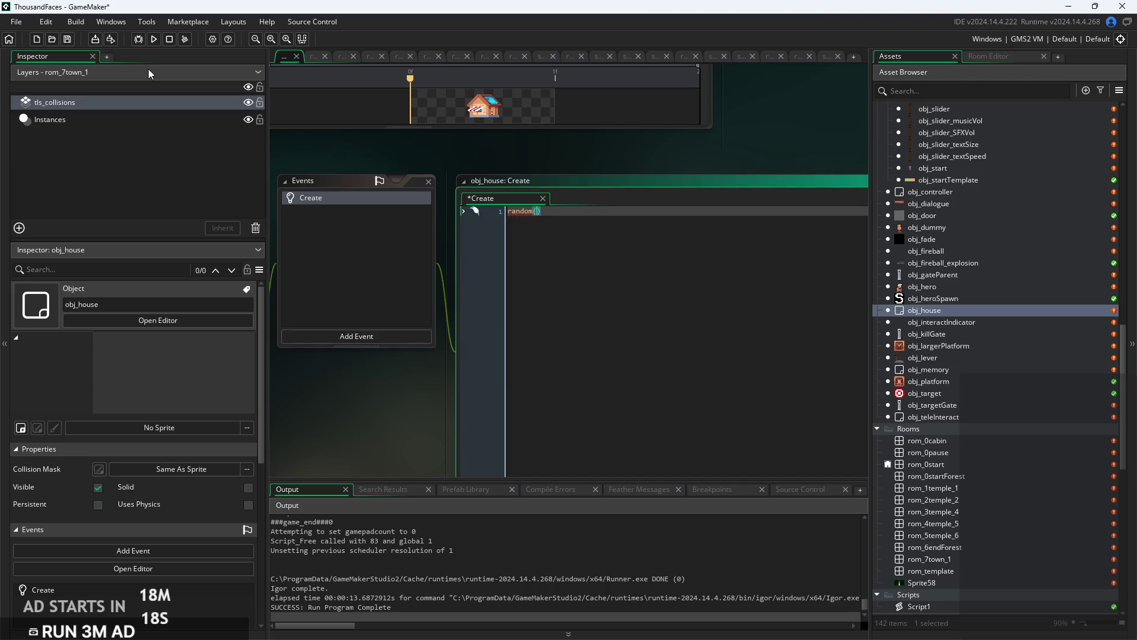
text(3)
ctrl+scroll(520, 218, up, 2)
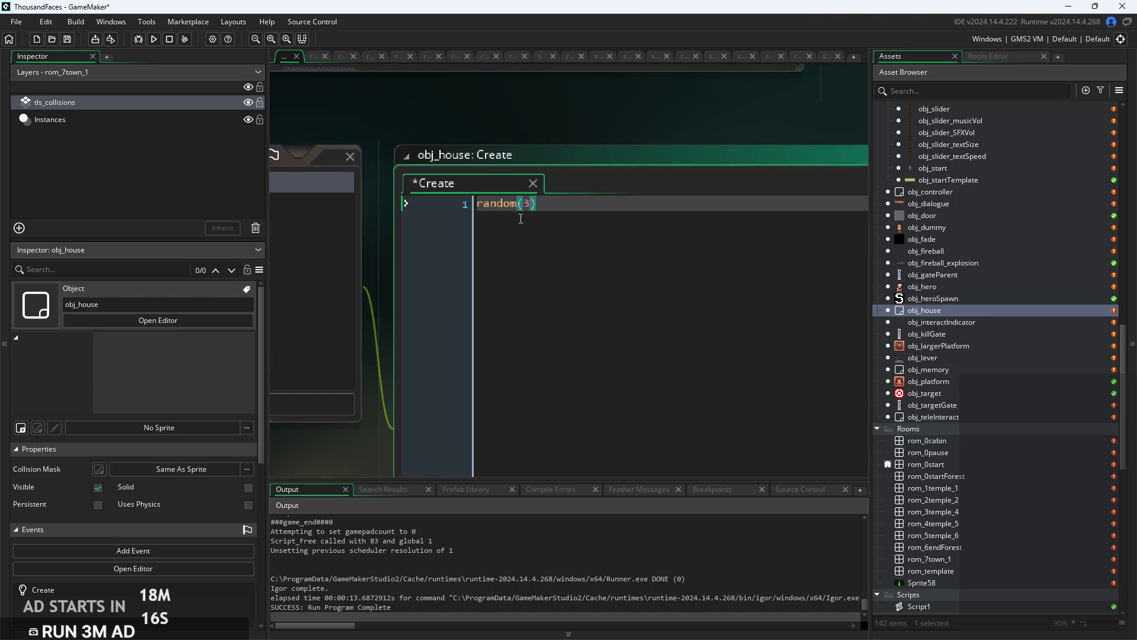
ctrl+scroll(491, 207, up, 2)
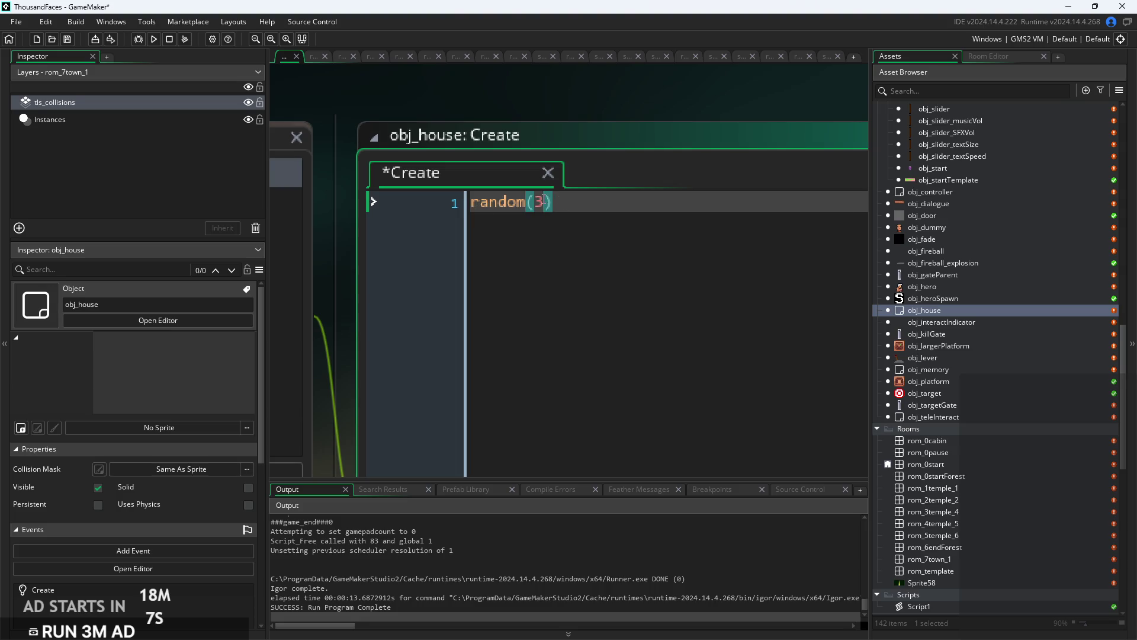
double_click(539, 201)
key(Right)
key(BackSpace)
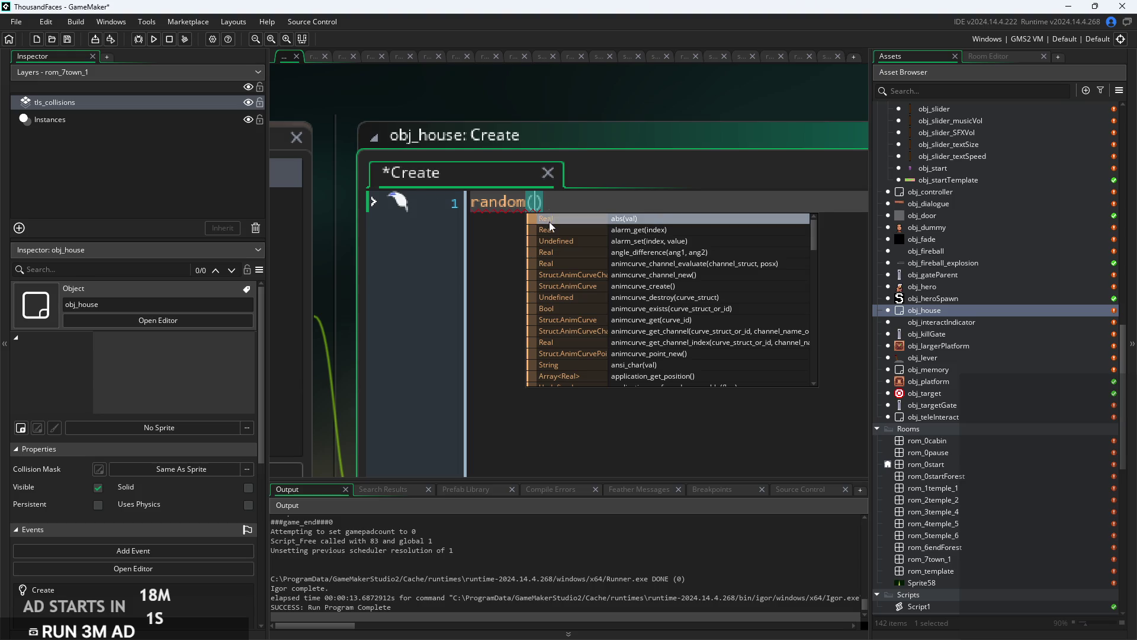
text(1)
Delete the random(1) call and start the line over with choose.
mouse_move(482, 208)
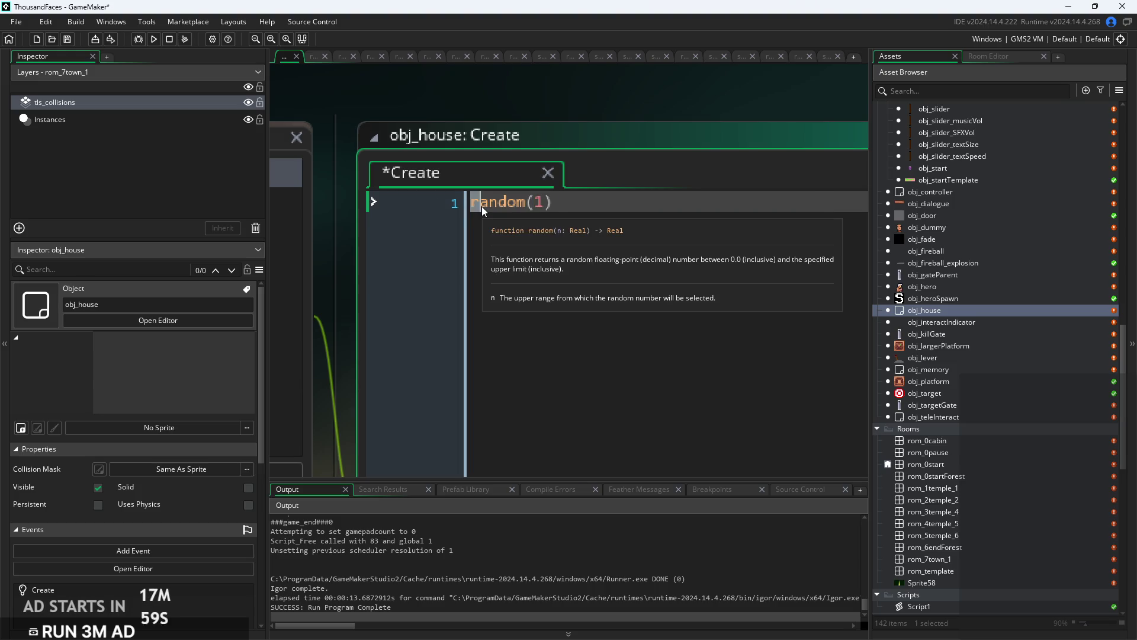
key(shift+End)
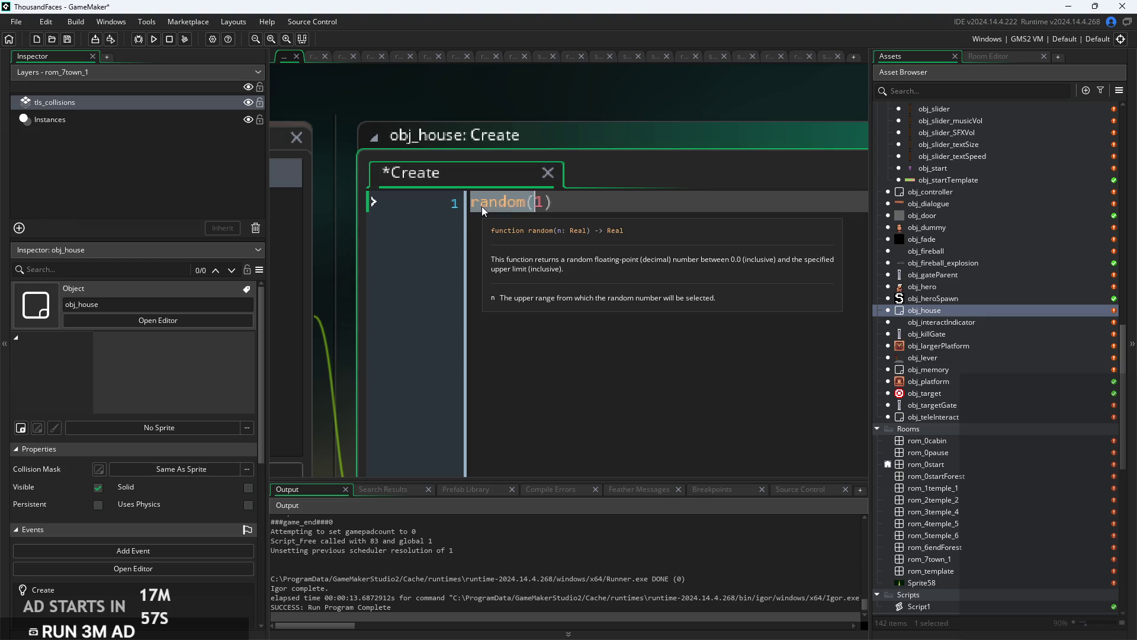
key(BackSpace)
text(random)
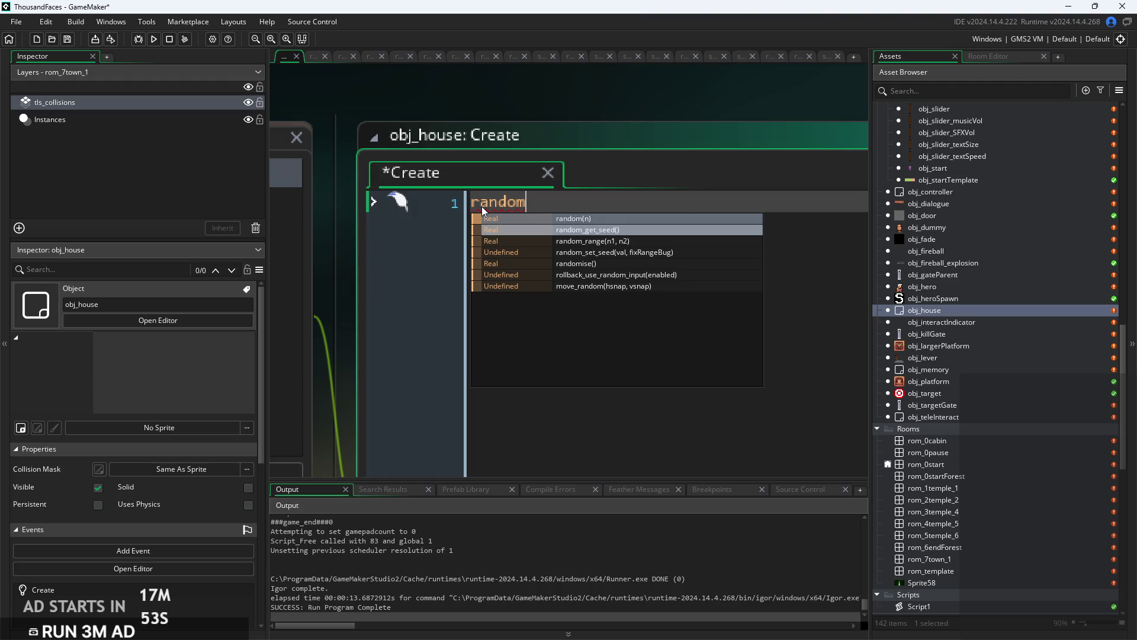
text(_)
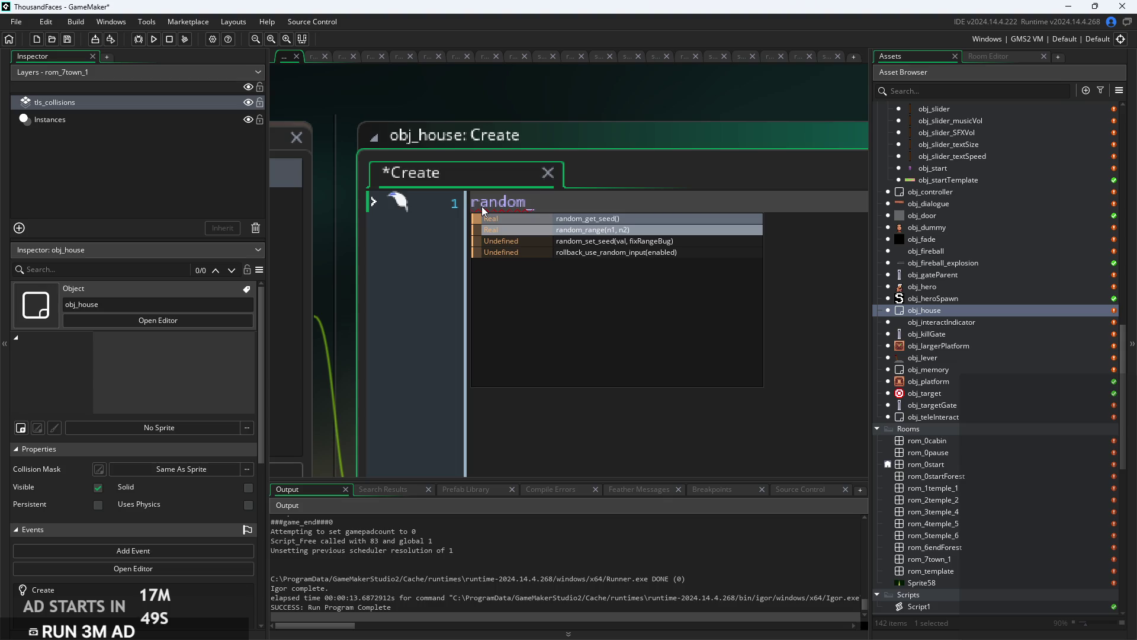
key(BackSpace)
key(BackSpace)
key(BackSpace)
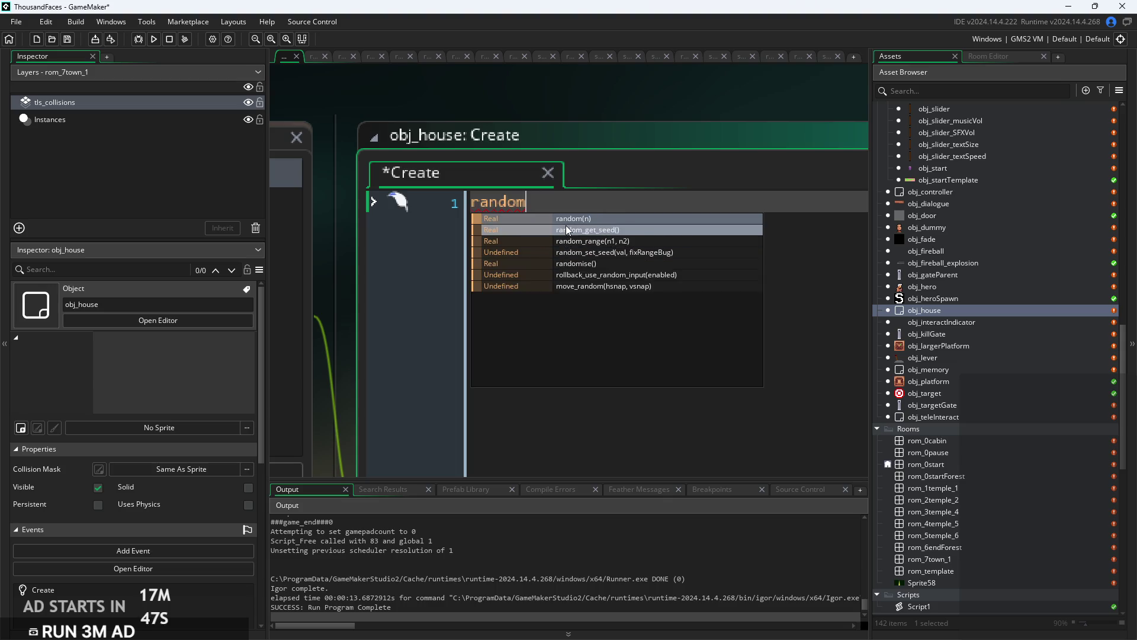
text(choose)
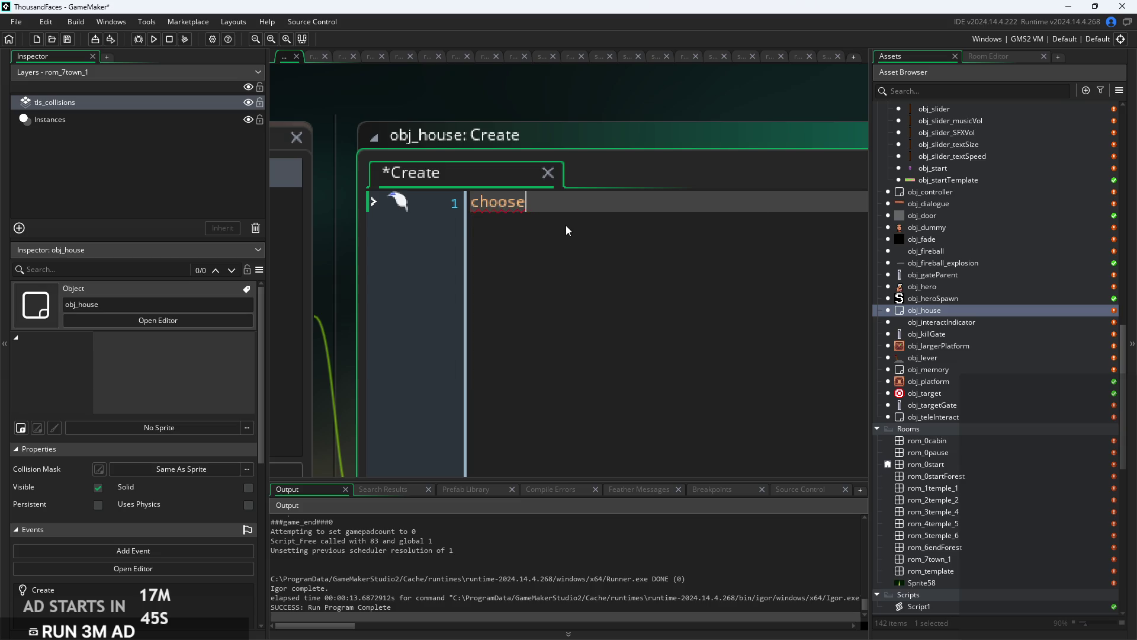
Complete the line as var s = choose(1,2,3) followed by a brace block.
text(()
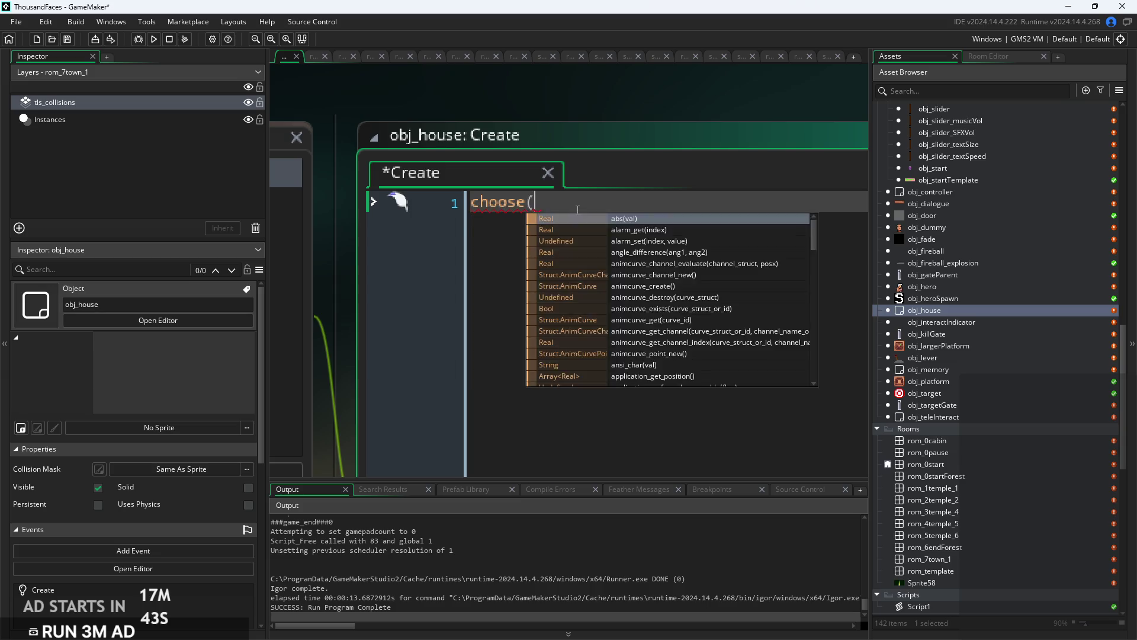
text(1,2,3){)
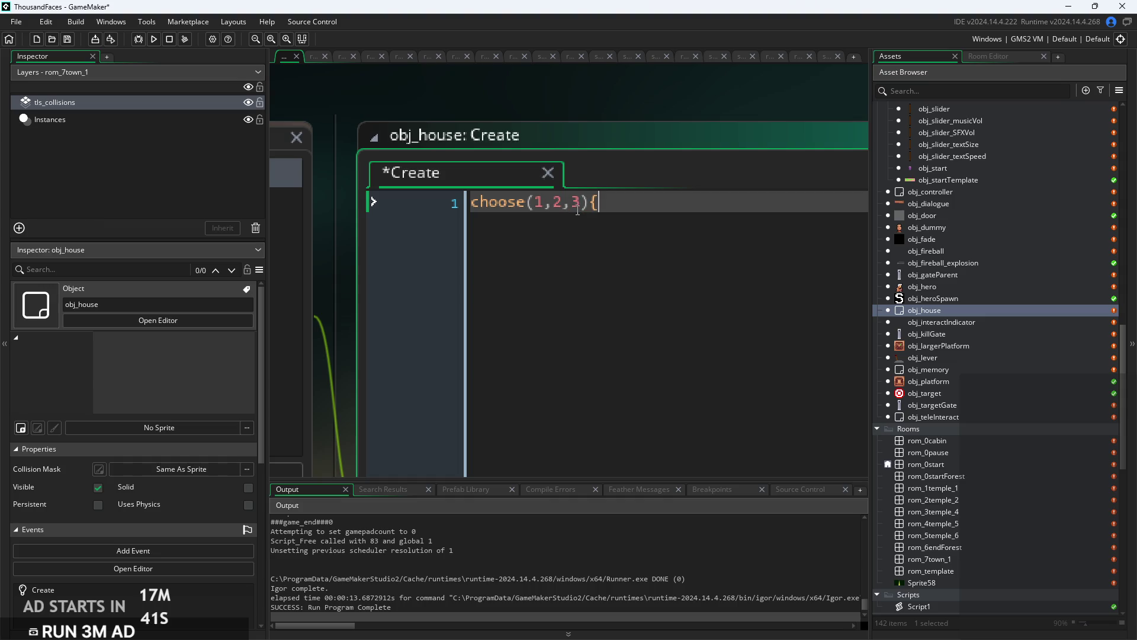
key(Return)
key(Return)
text(})
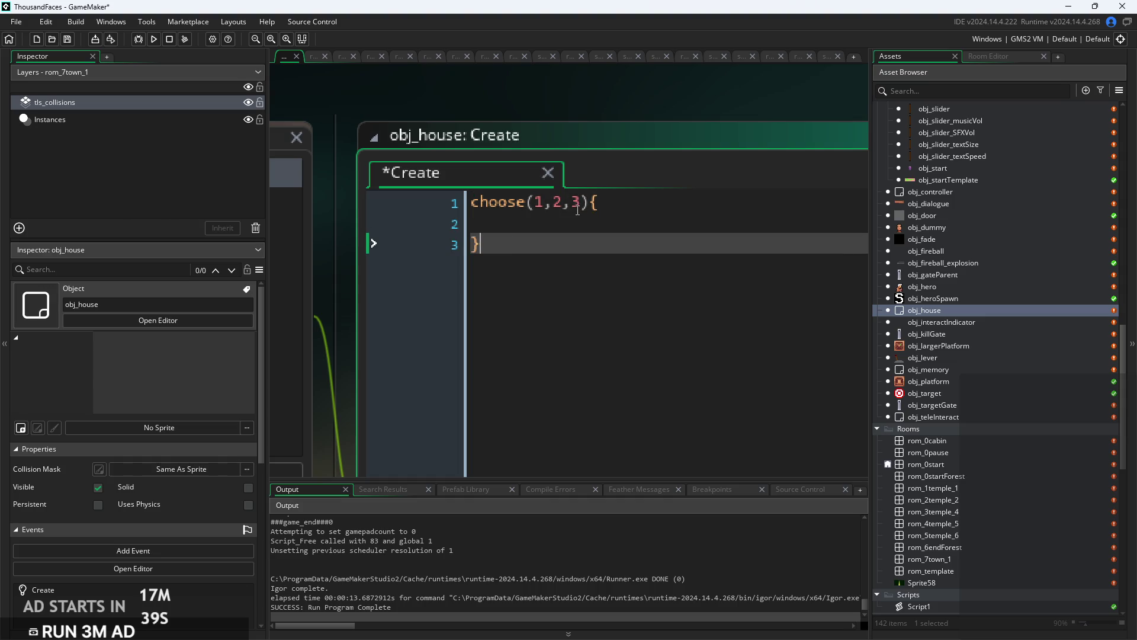
click(661, 215)
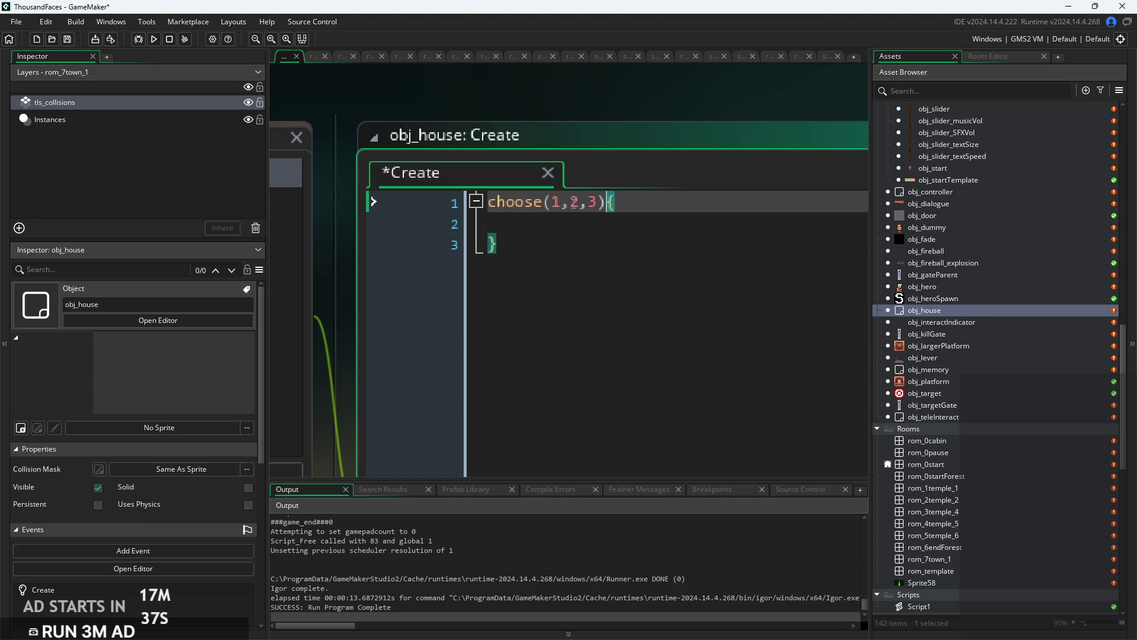
key(Home)
text(val)
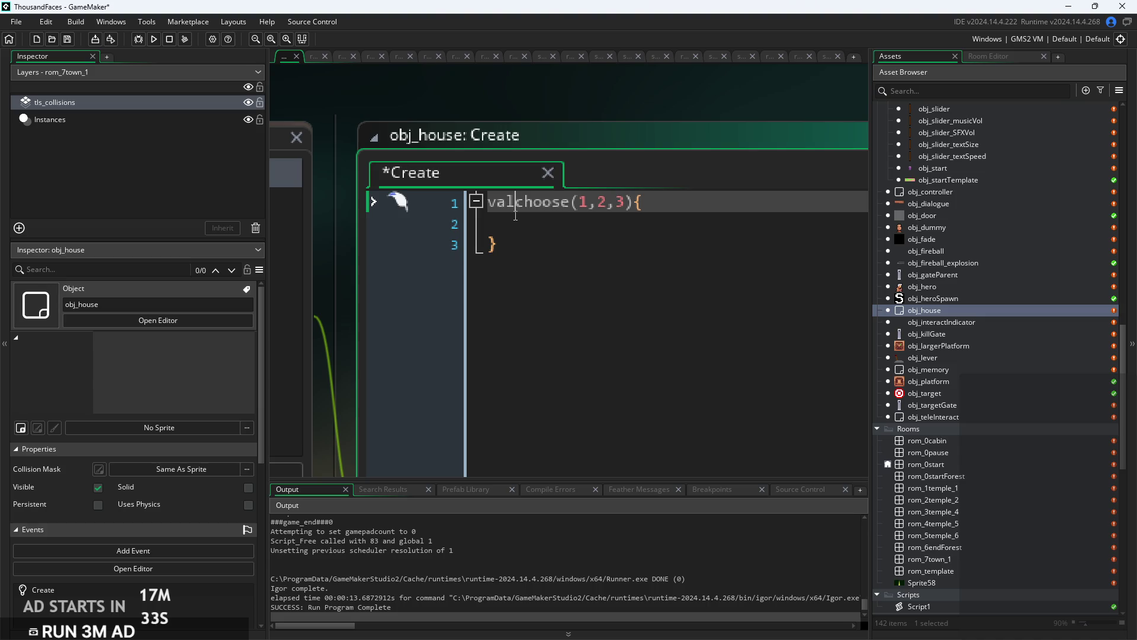
key(BackSpace)
text(r )
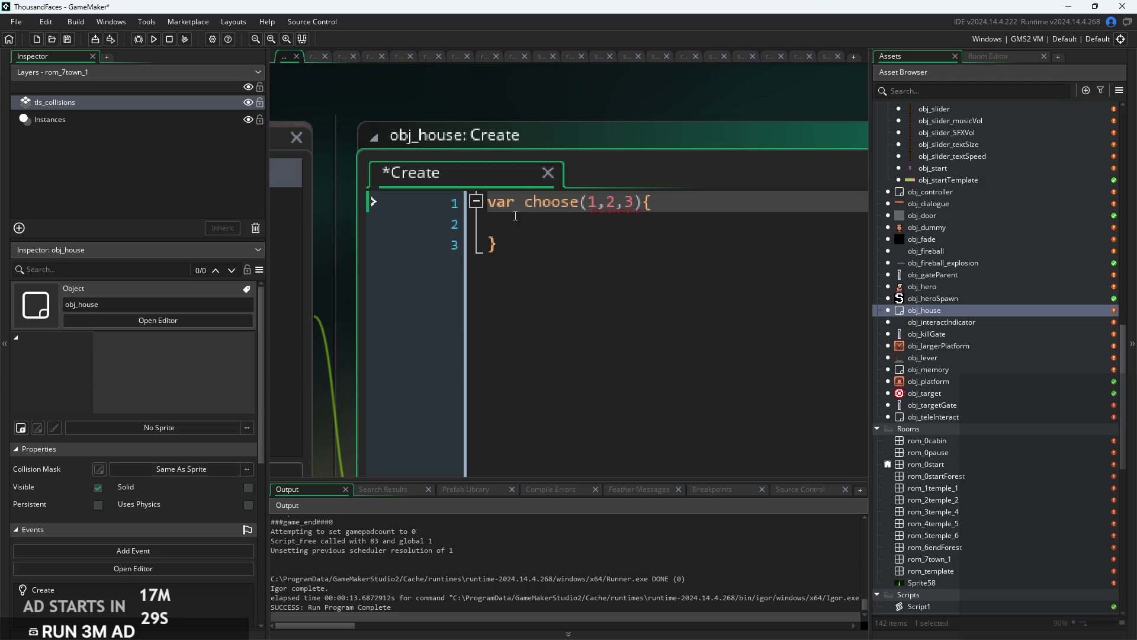
text(s =)
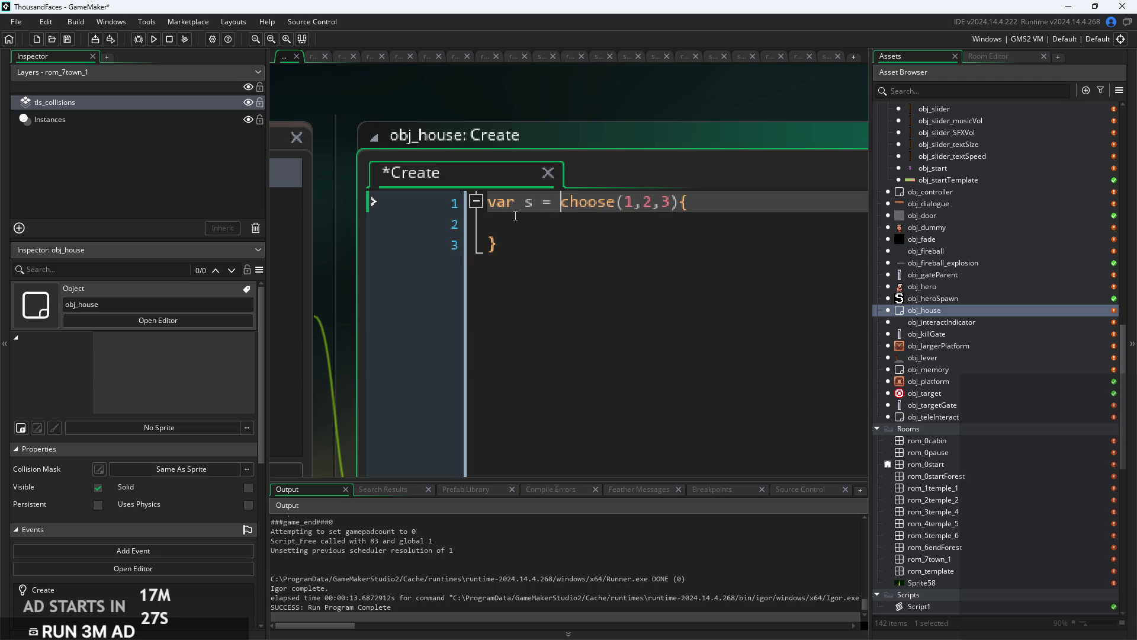
Remove the stray braces, end line 1 with a semicolon, and start a second line.
click(536, 250)
key(BackSpace)
key(BackSpace)
key(BackSpace)
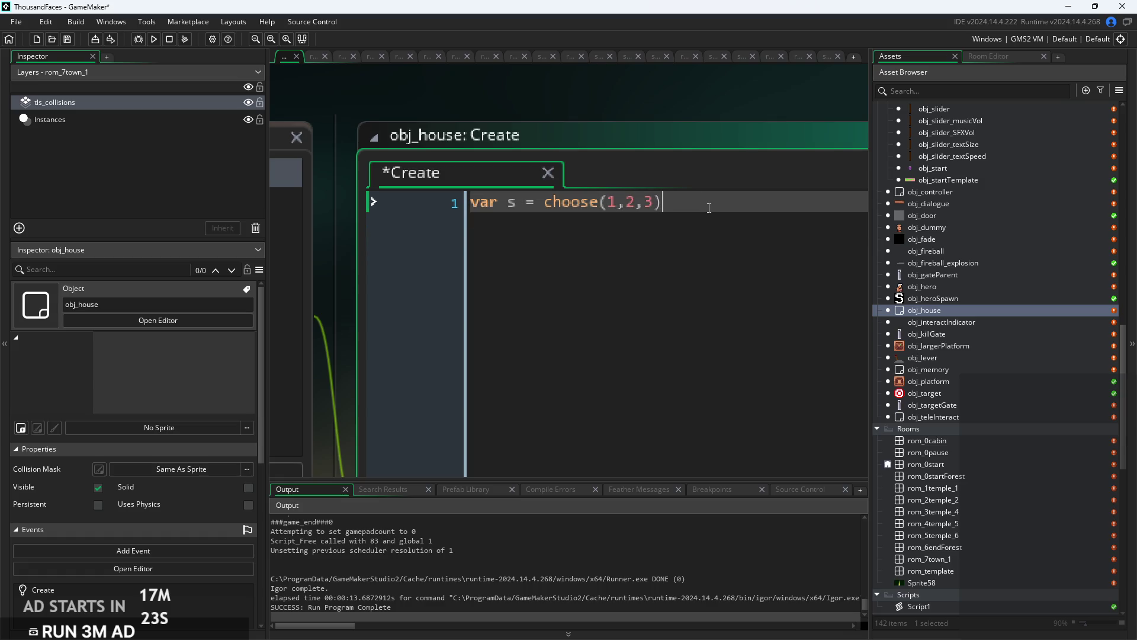
text(;)
scroll(652, 237, down, 1)
key(Left)
key(Left)
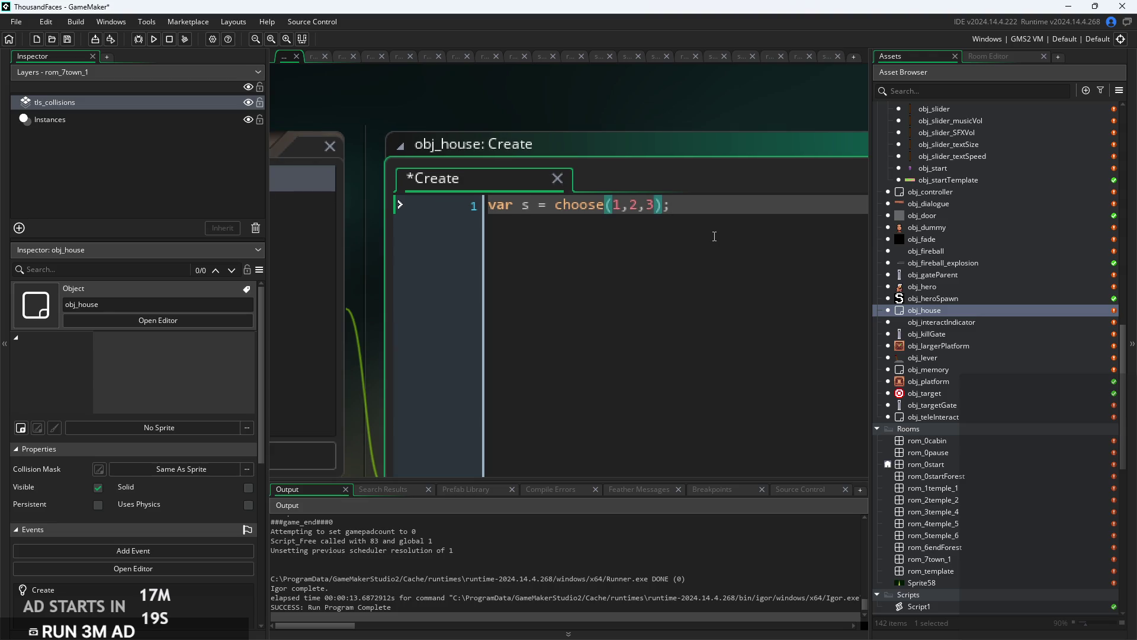
key(End)
key(Return)
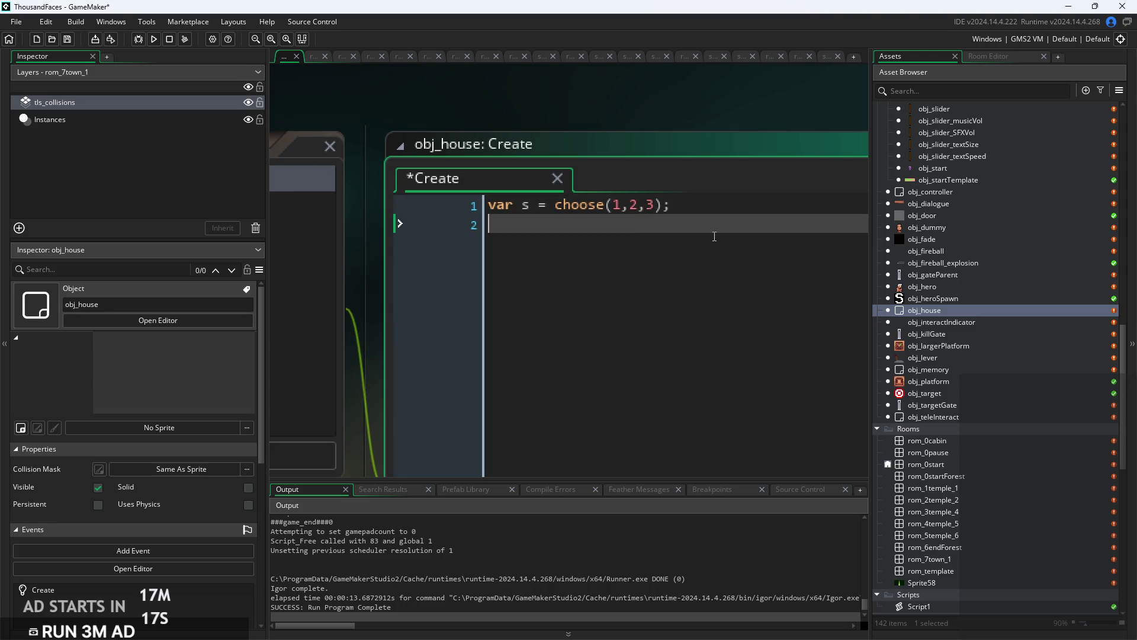
Write sprite_index="village_house_"+s; on line 2 of the Create event.
text(parse)
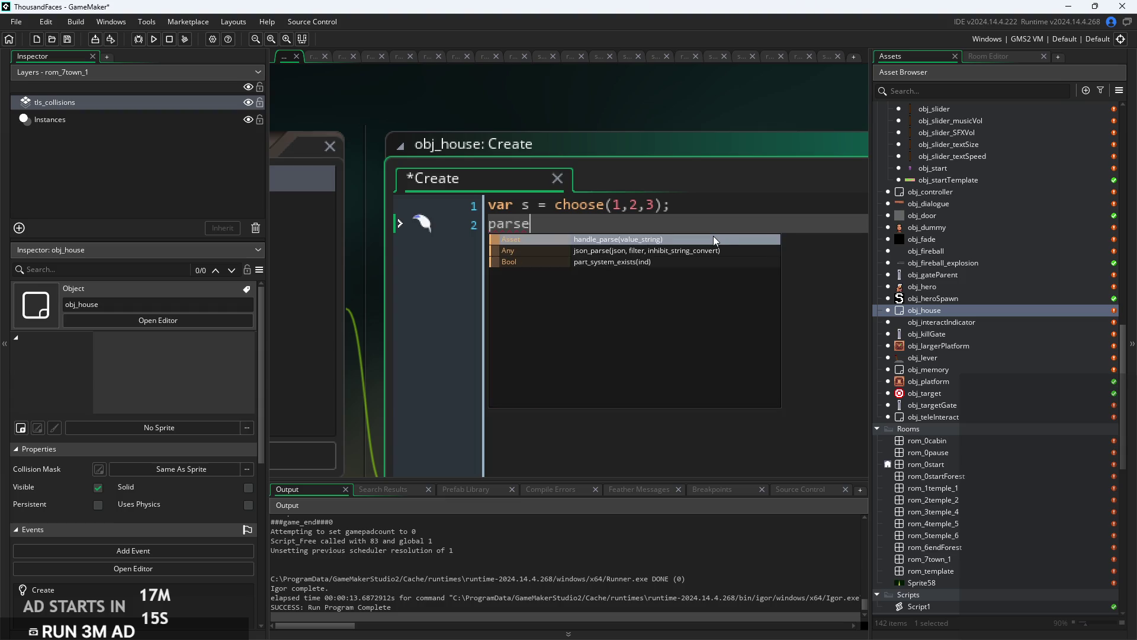
key(BackSpace)
key(BackSpace)
key(BackSpace)
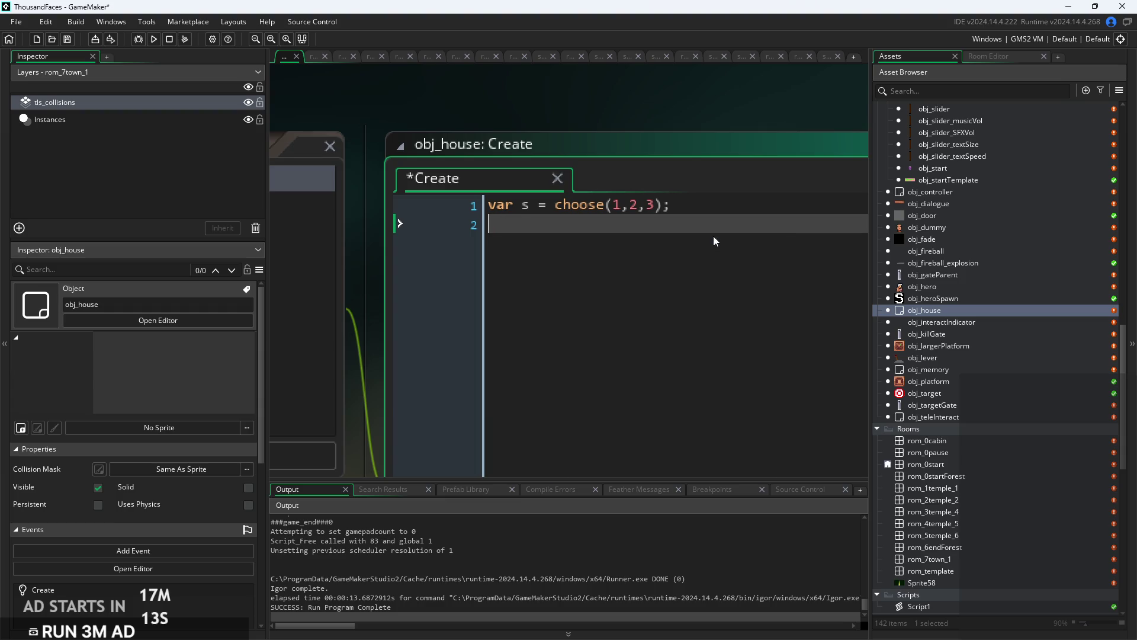
text(spri)
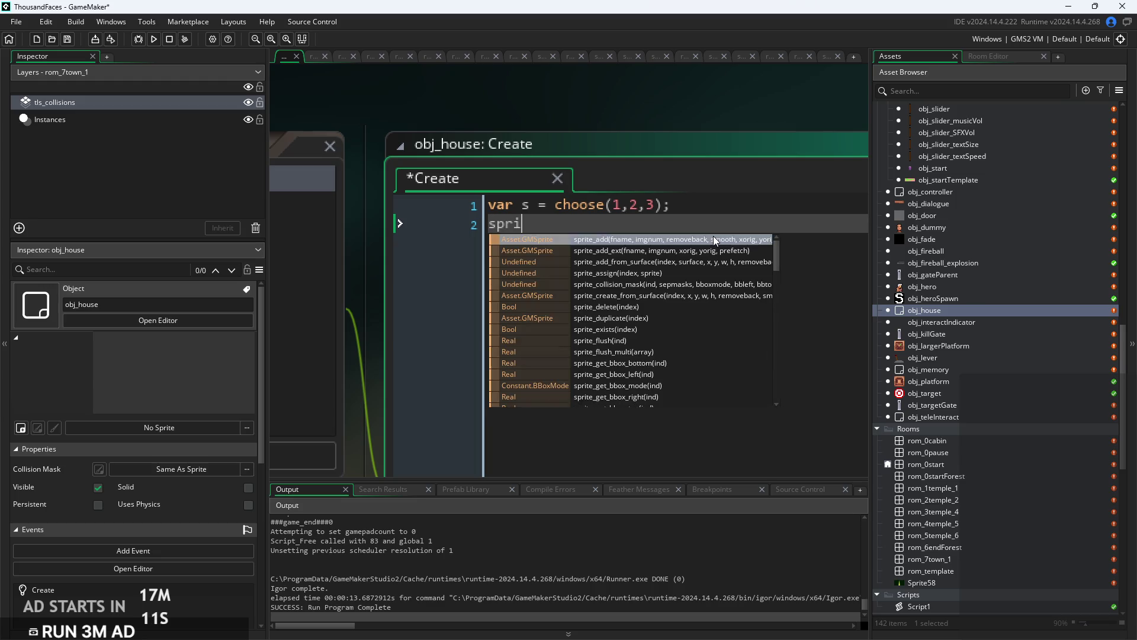
key(BackSpace)
key(BackSpace)
key(BackSpace)
text(imagep)
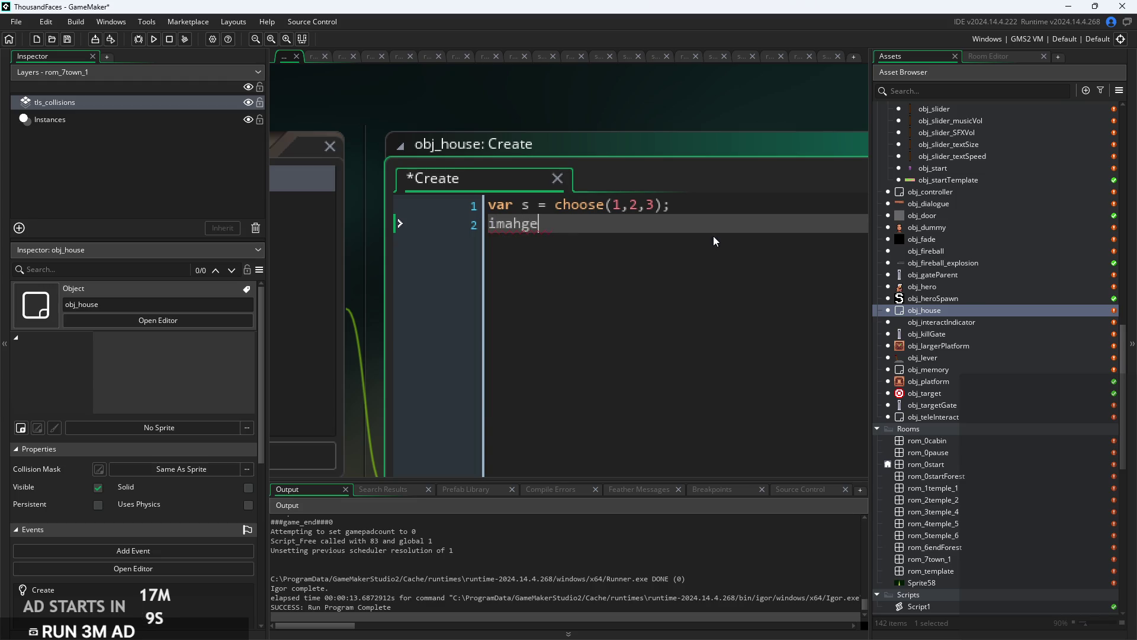
key(BackSpace)
key(BackSpace)
key(BackSpace)
text(ge_spri)
key(BackSpace)
key(BackSpace)
key(BackSpace)
key(BackSpace)
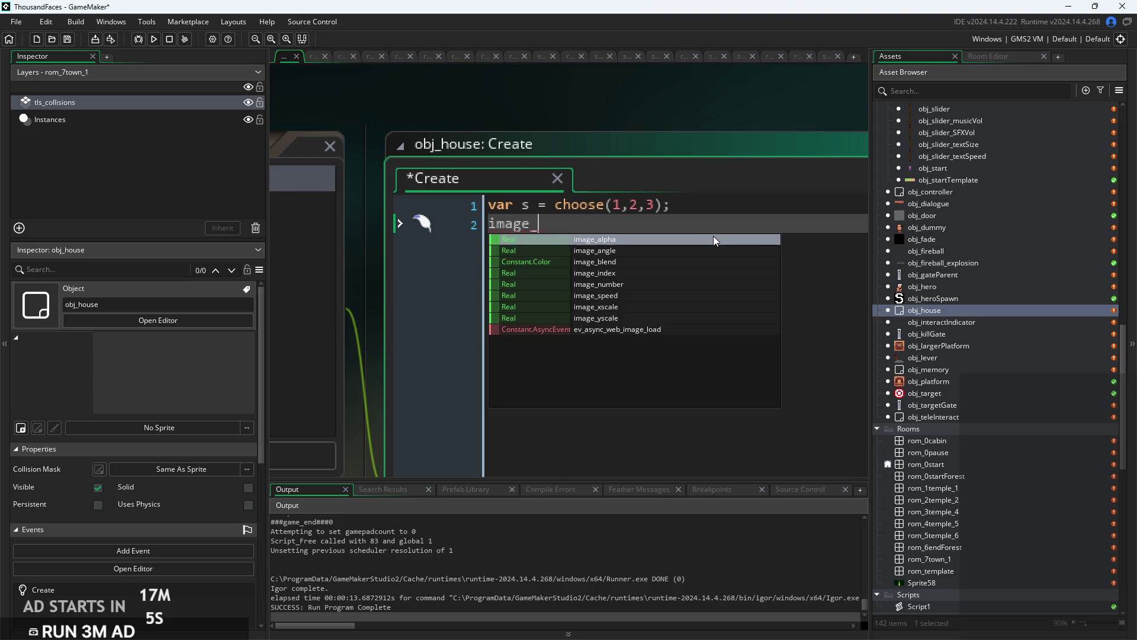
text(sprite_ind)
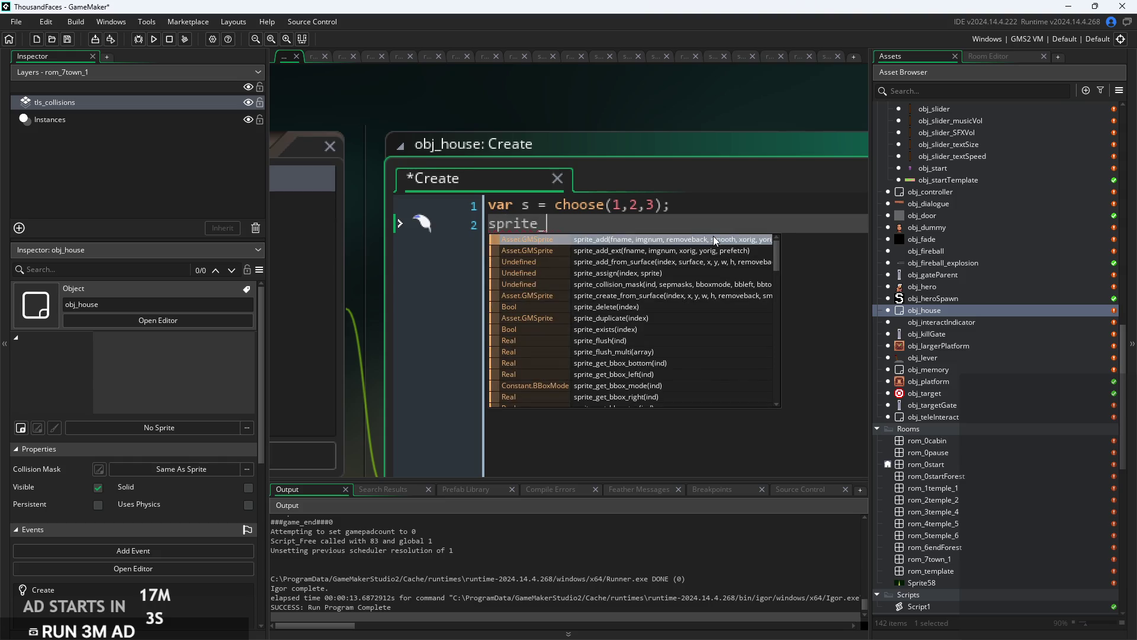
key(Return)
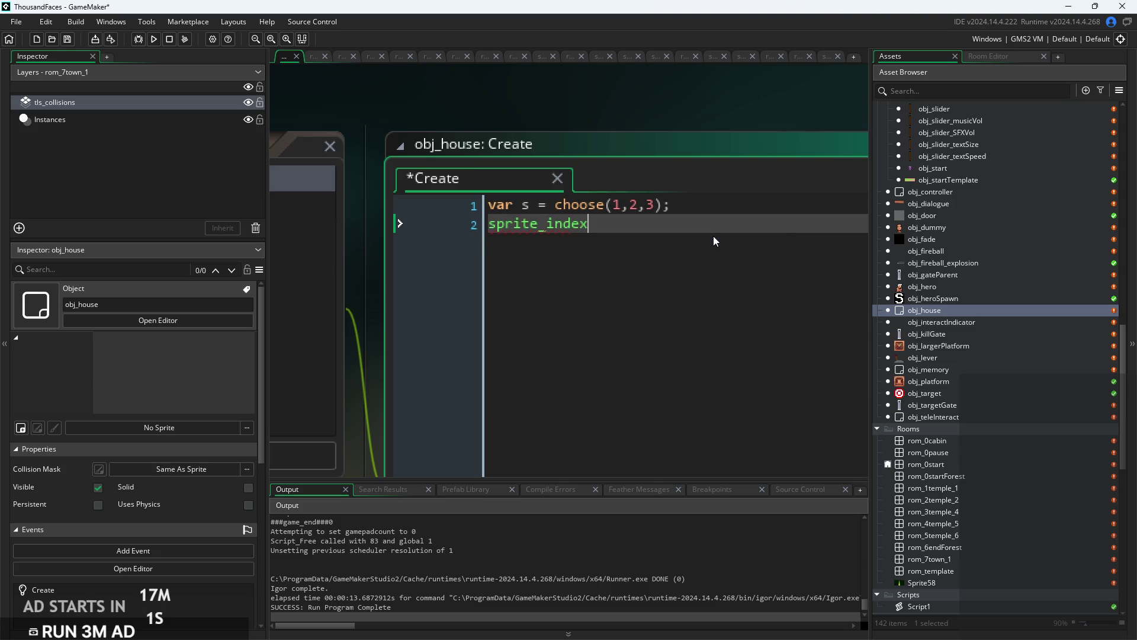
text(=)
text(")
text(villahe)
key(BackSpace)
key(BackSpace)
text(ge_)
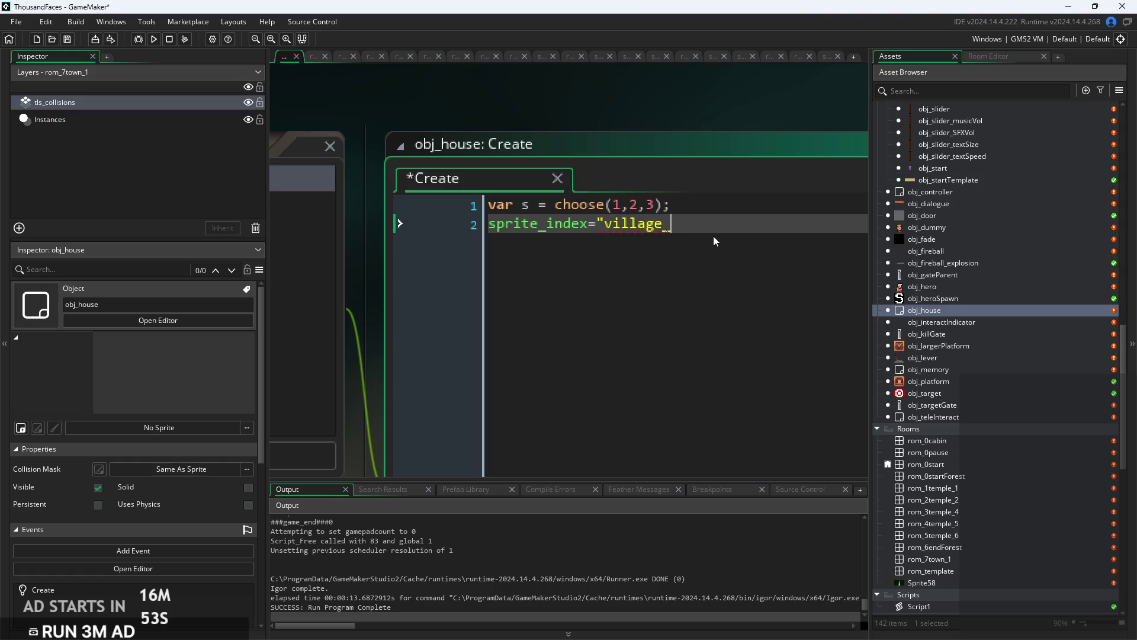
text(house_)
text(+s;)
key(BackSpace)
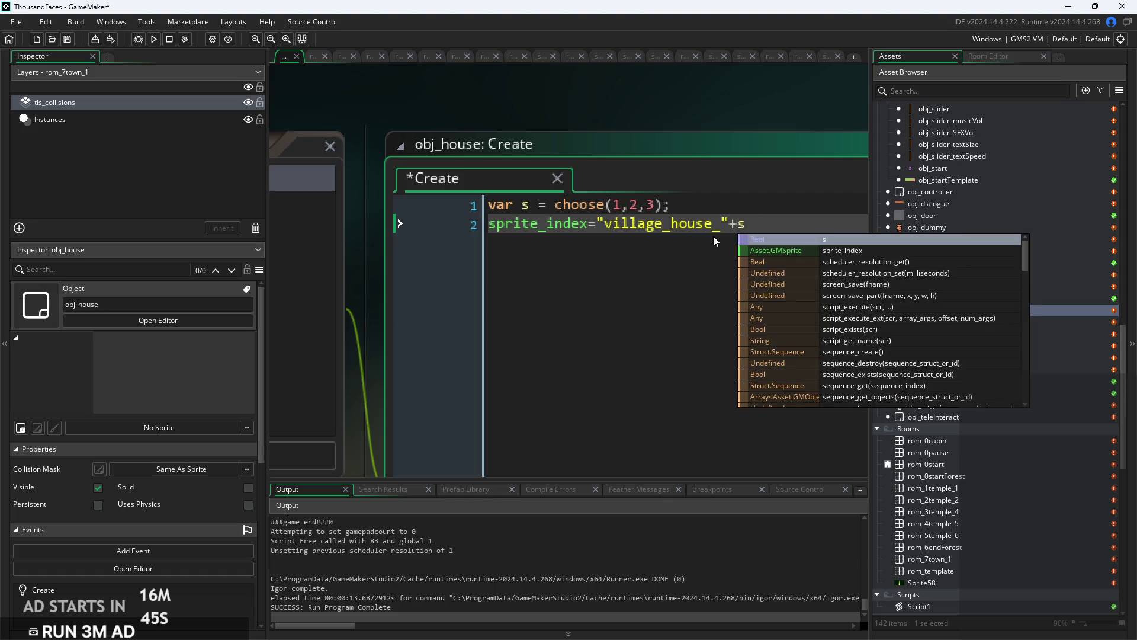
text(;)
Move choose(1,2,3) into the sprite line in place of s, delete the var line, and save.
scroll(999, 367, down, 10)
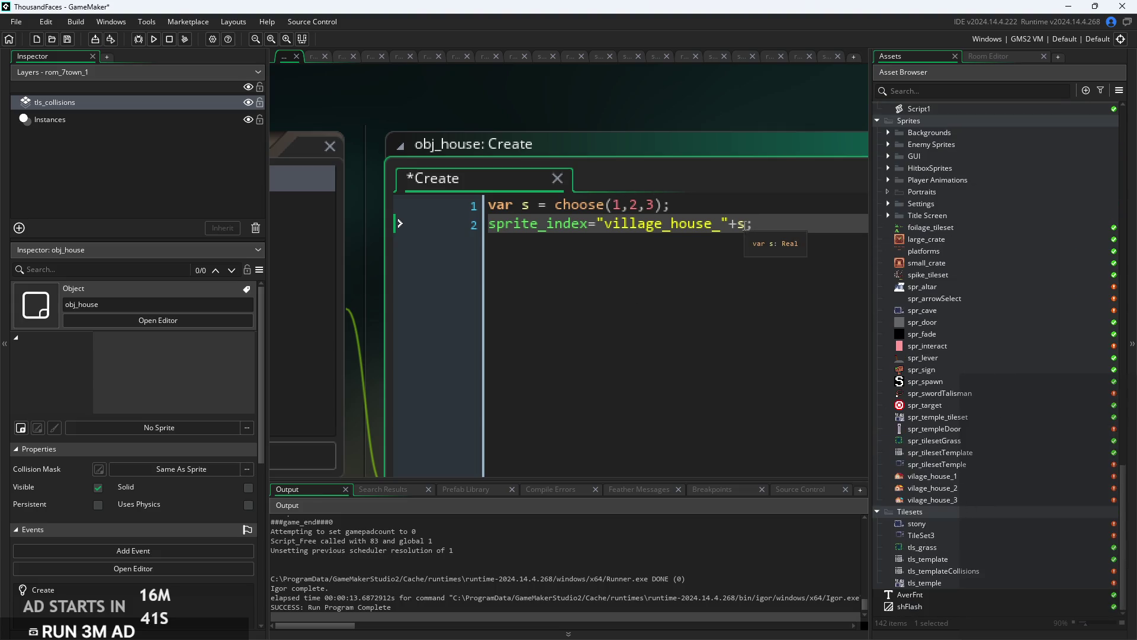
scroll(570, 227, down, 2)
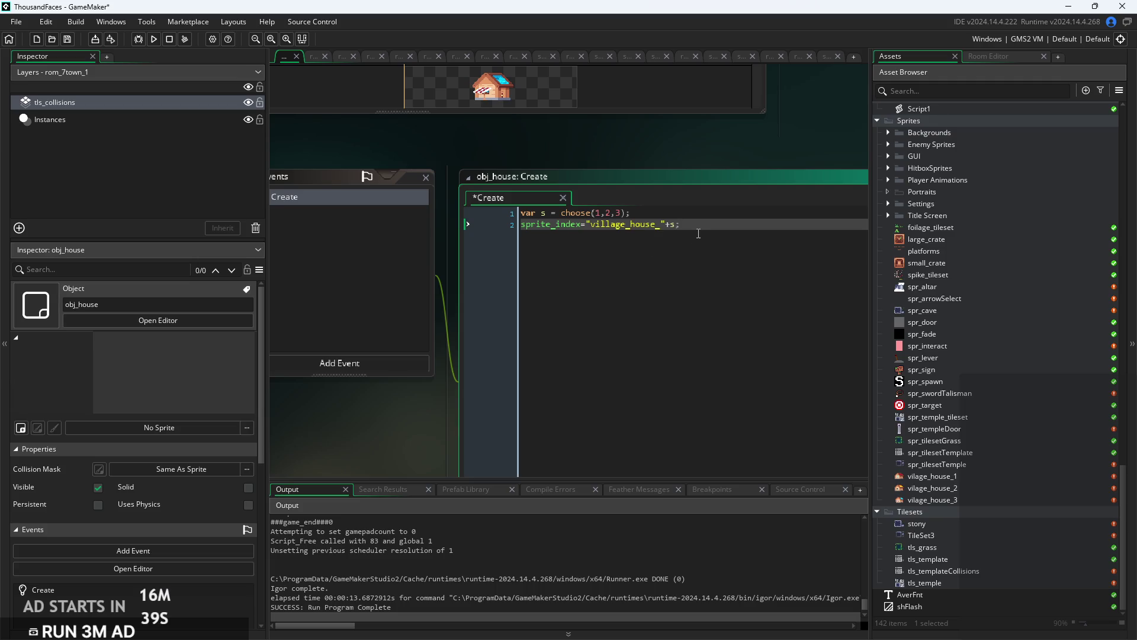
scroll(651, 231, up, 3)
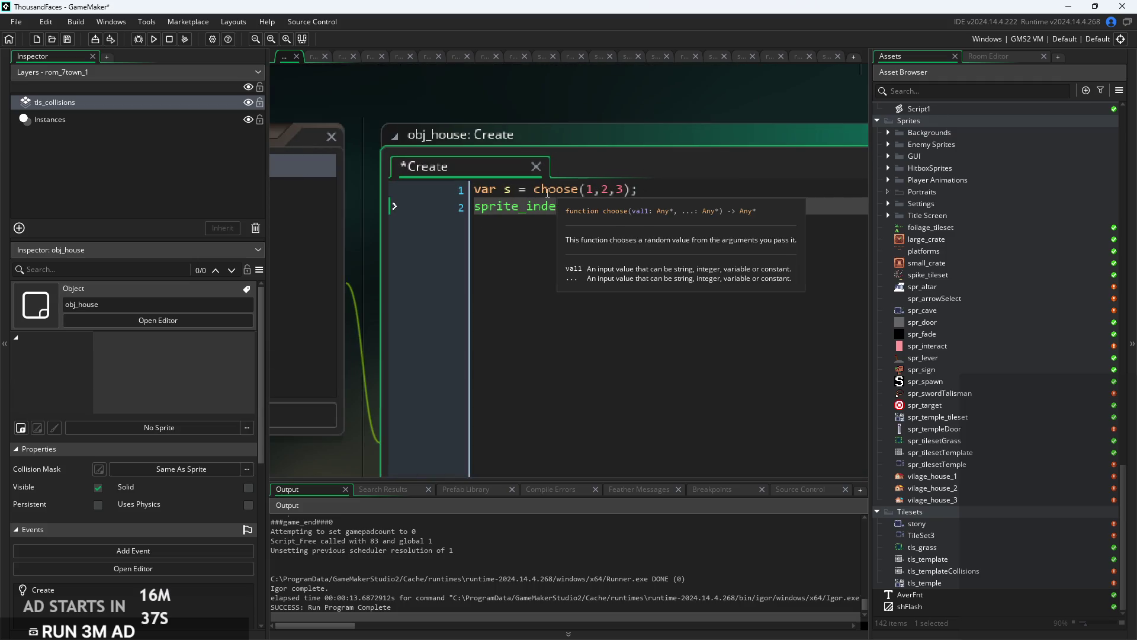
drag(533, 189, 630, 189)
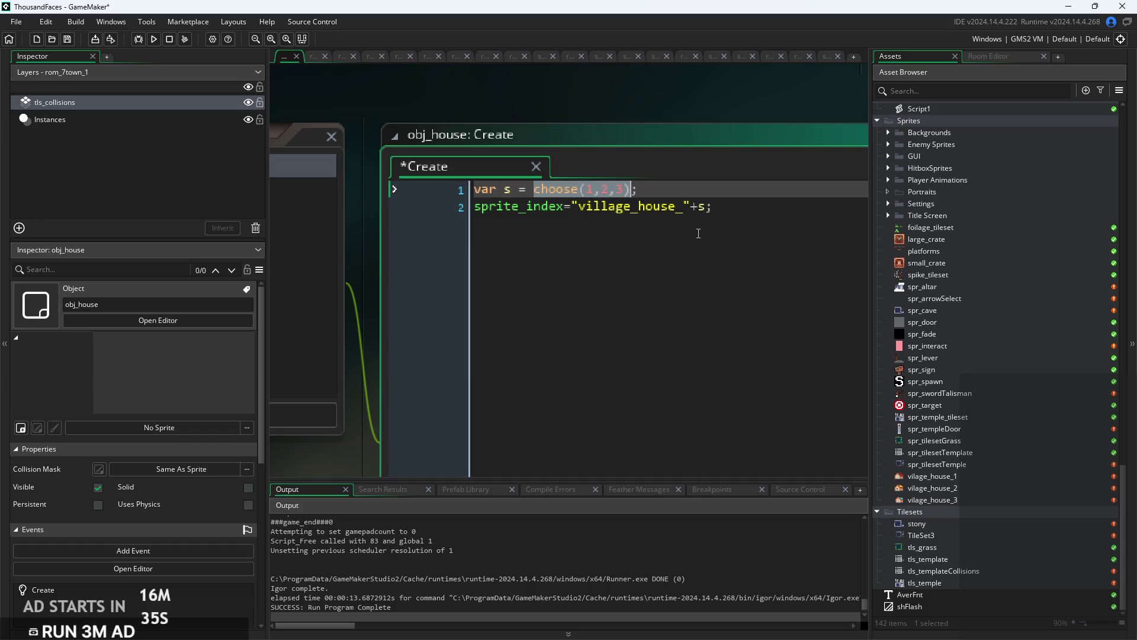
key(ctrl+x)
double_click(703, 206)
key(ctrl+v)
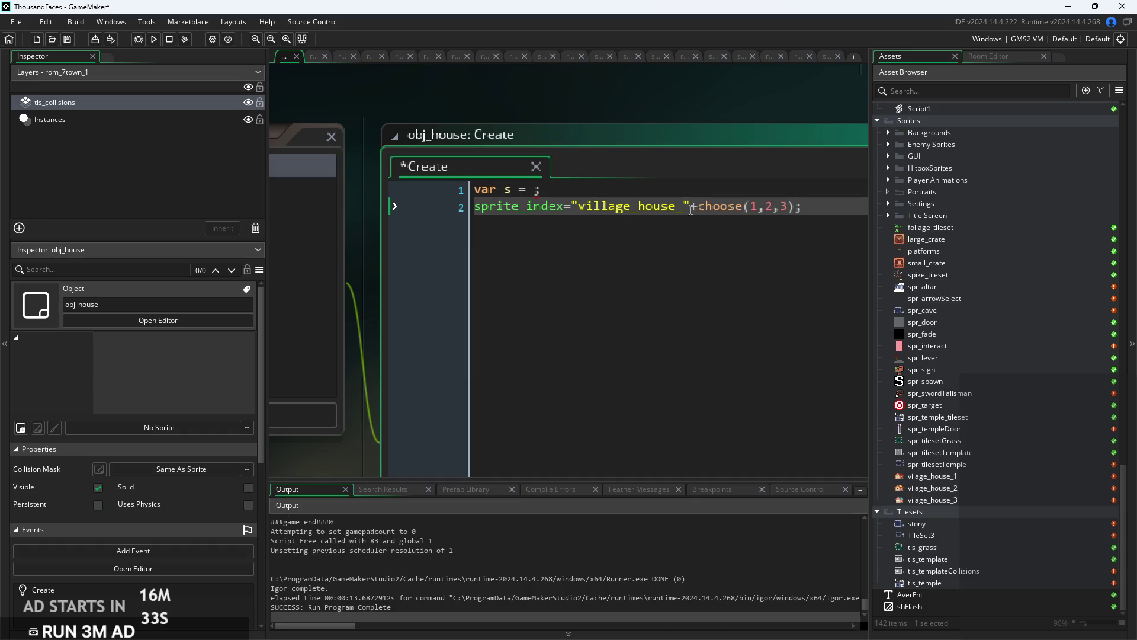
drag(542, 189, 422, 182)
key(BackSpace)
key(Delete)
key(ctrl+s)
Open obj_house's sprite picker and expand the sprites folder.
ctrl+scroll(816, 235, down, 2)
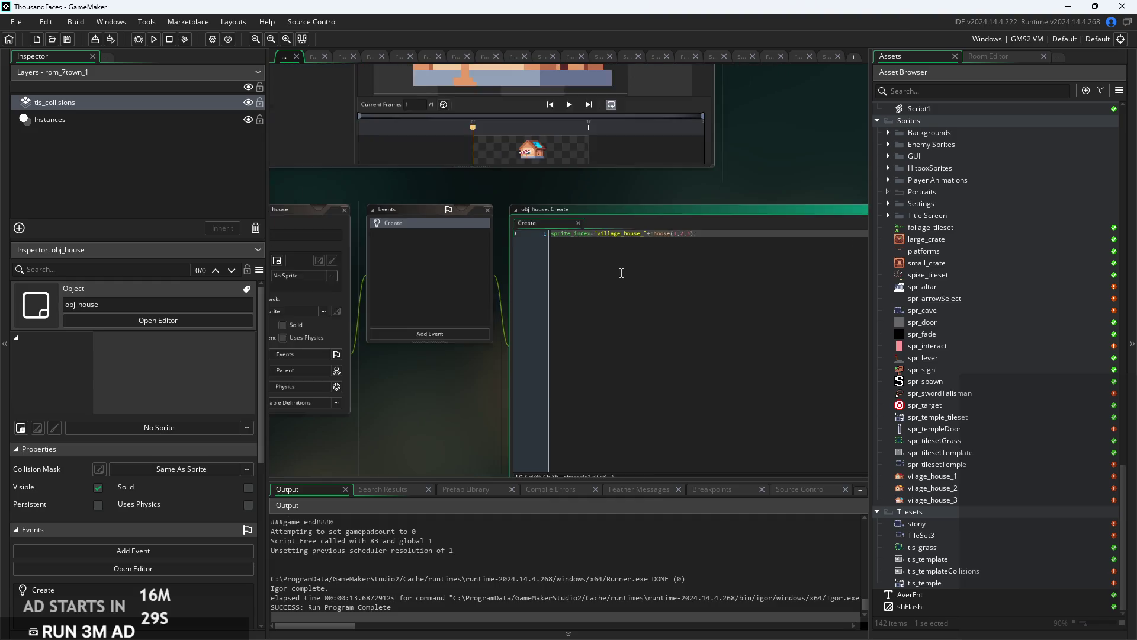
scroll(983, 375, up, 8)
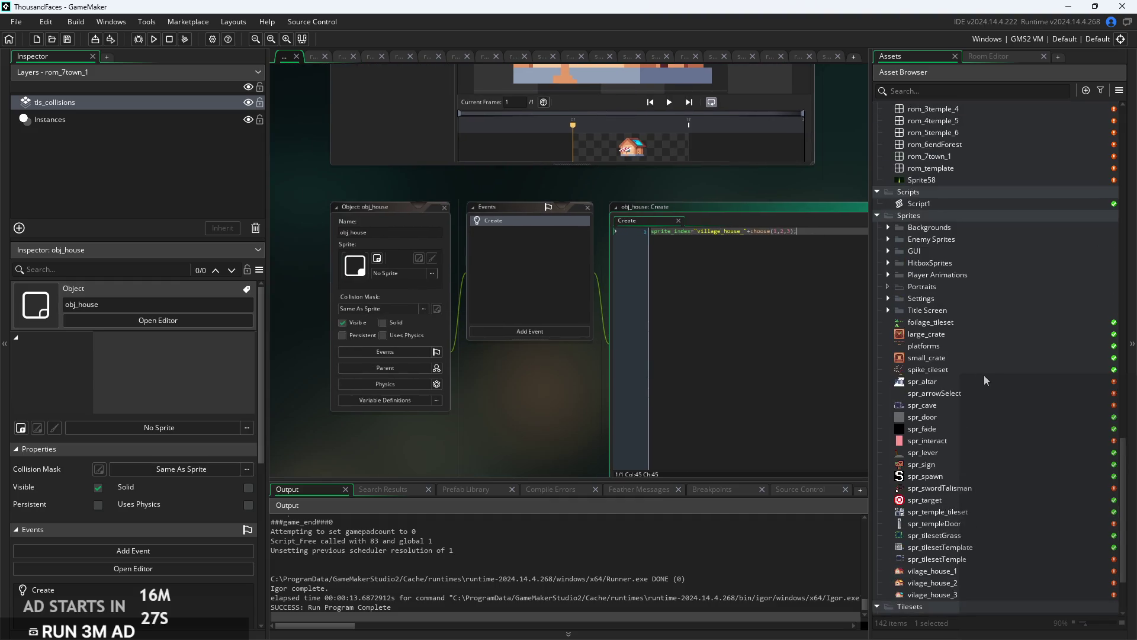
scroll(983, 374, down, 1)
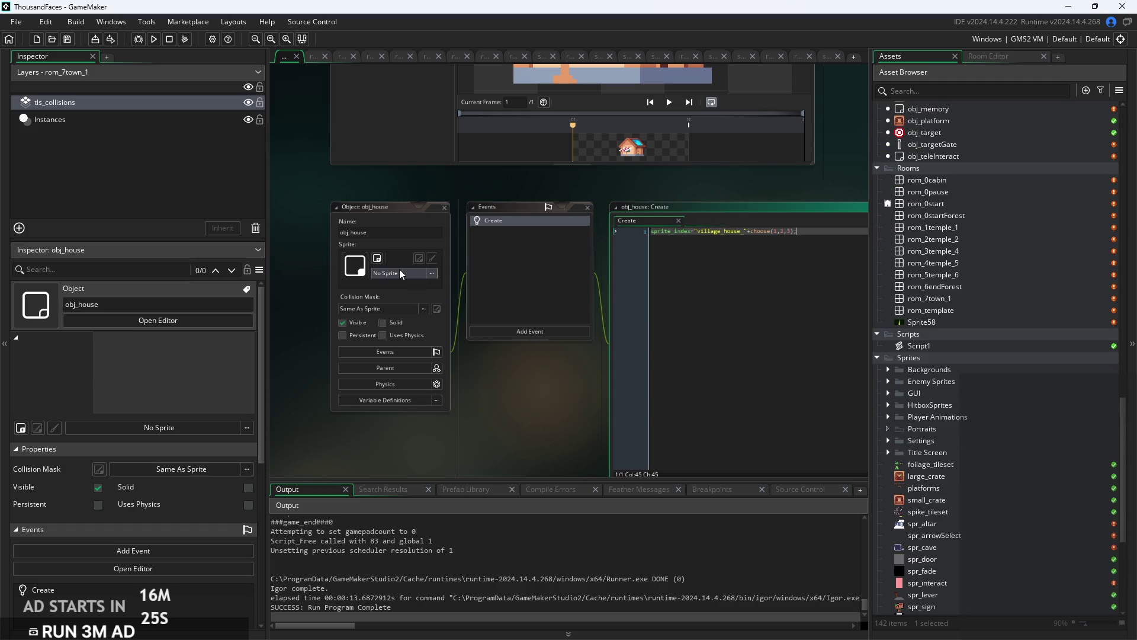
click(400, 273)
click(377, 336)
scroll(417, 367, down, 10)
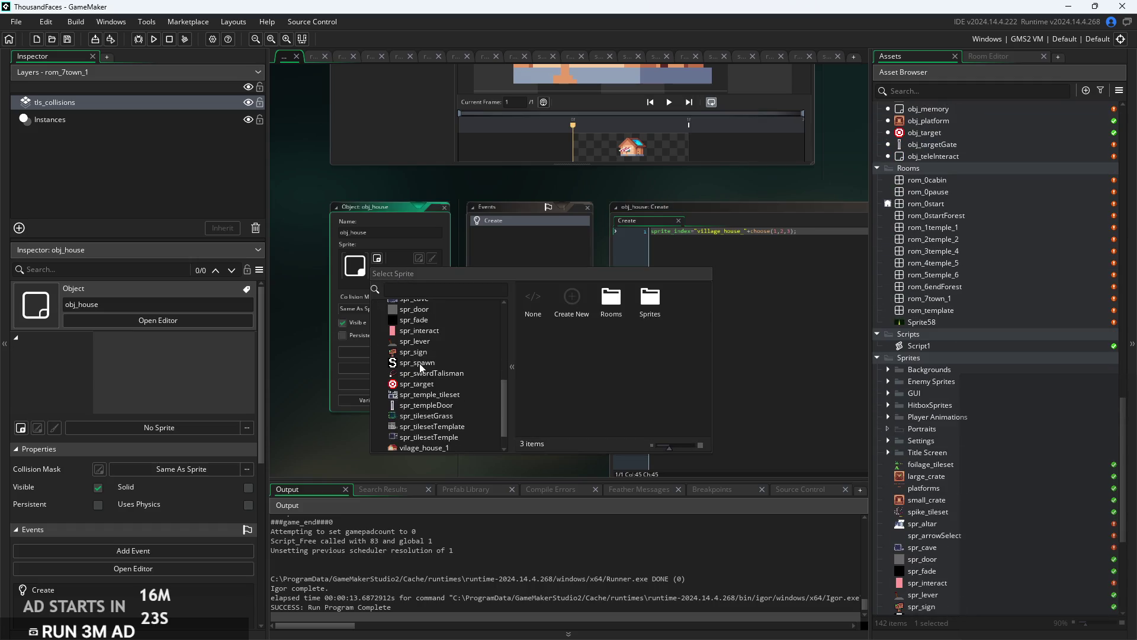
Set obj_house's sprite to vilage_house_1 and open rom_7town_1 on its Instances layer.
click(426, 427)
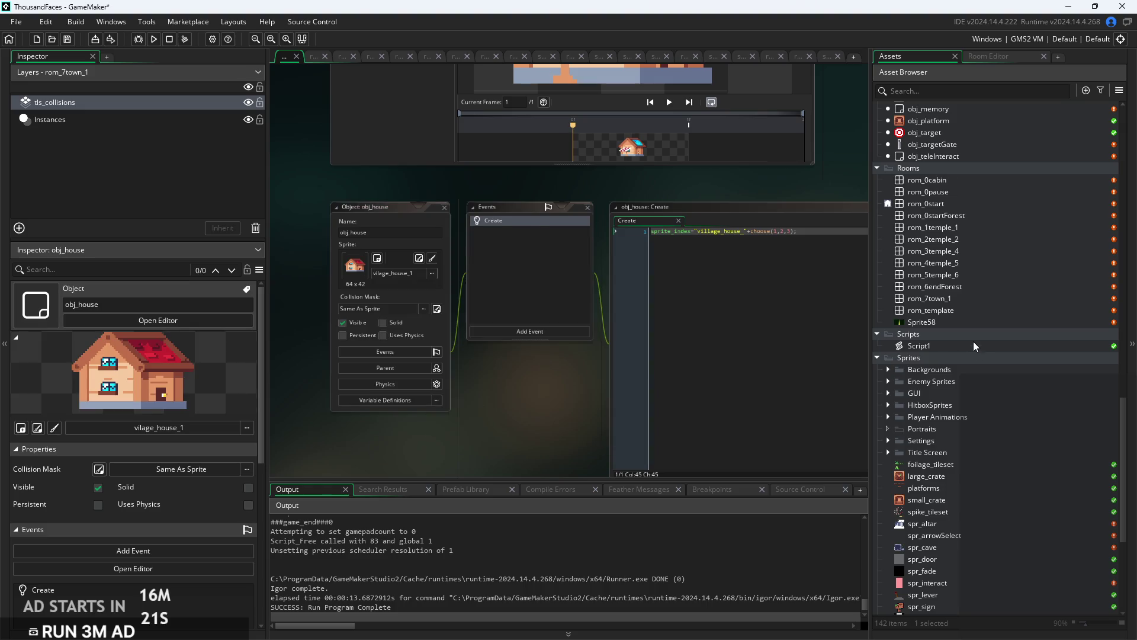
scroll(979, 355, up, 2)
scroll(970, 328, up, 3)
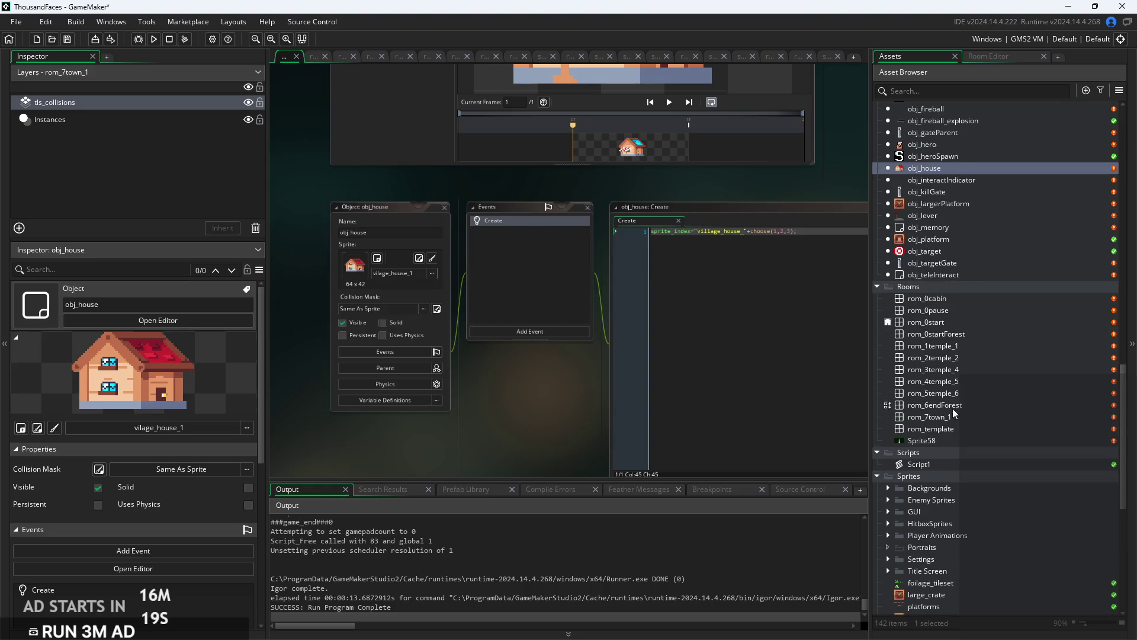
double_click(947, 416)
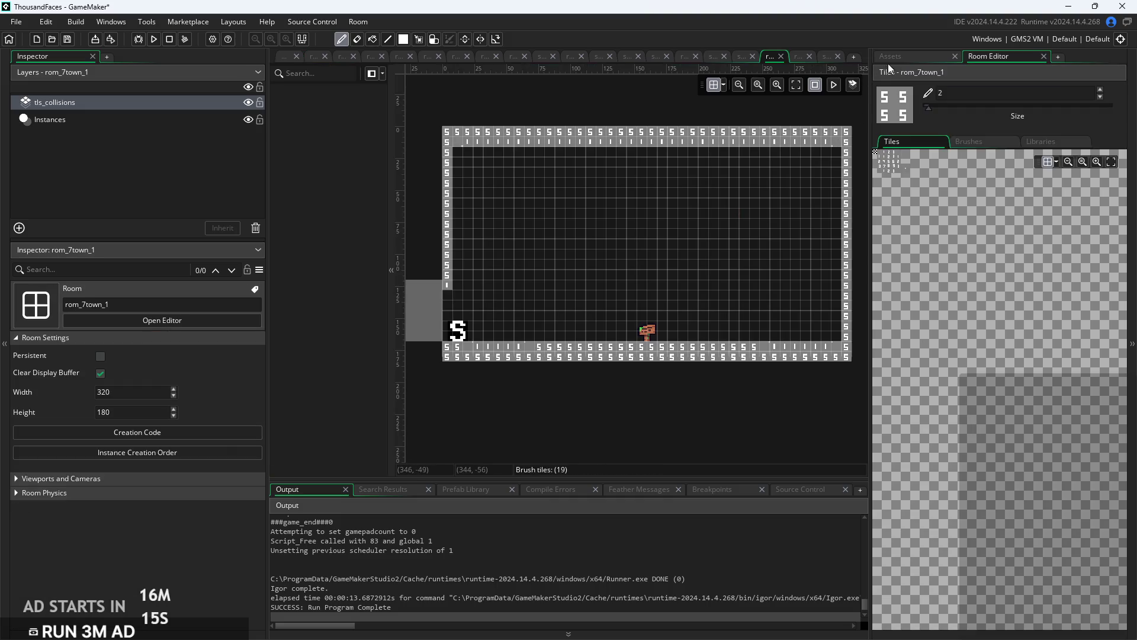
click(889, 59)
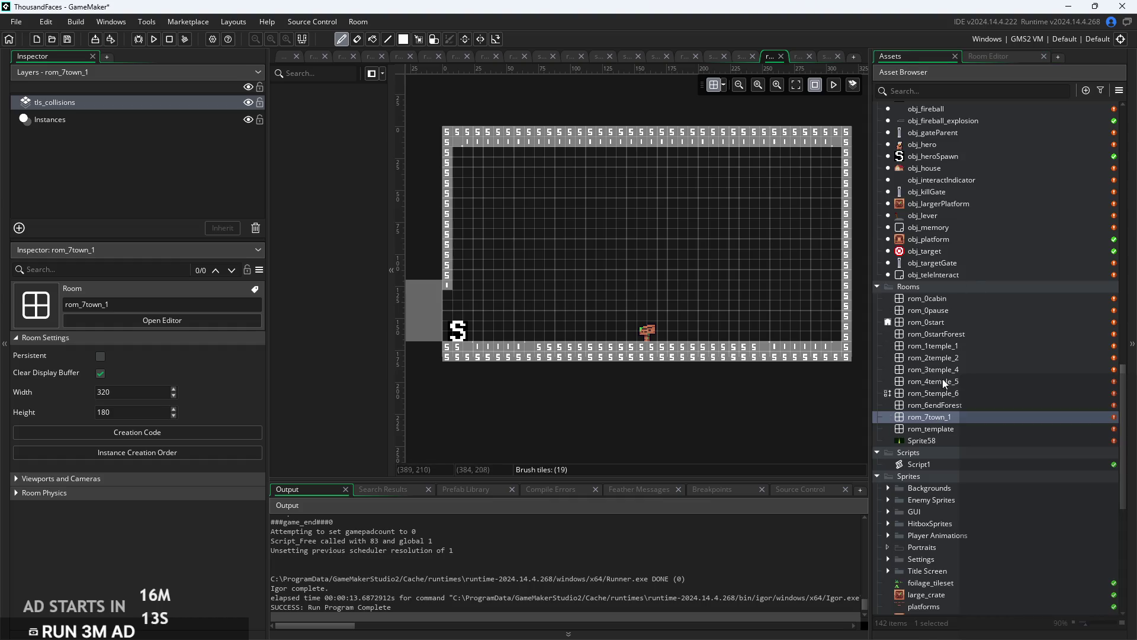
scroll(928, 369, up, 2)
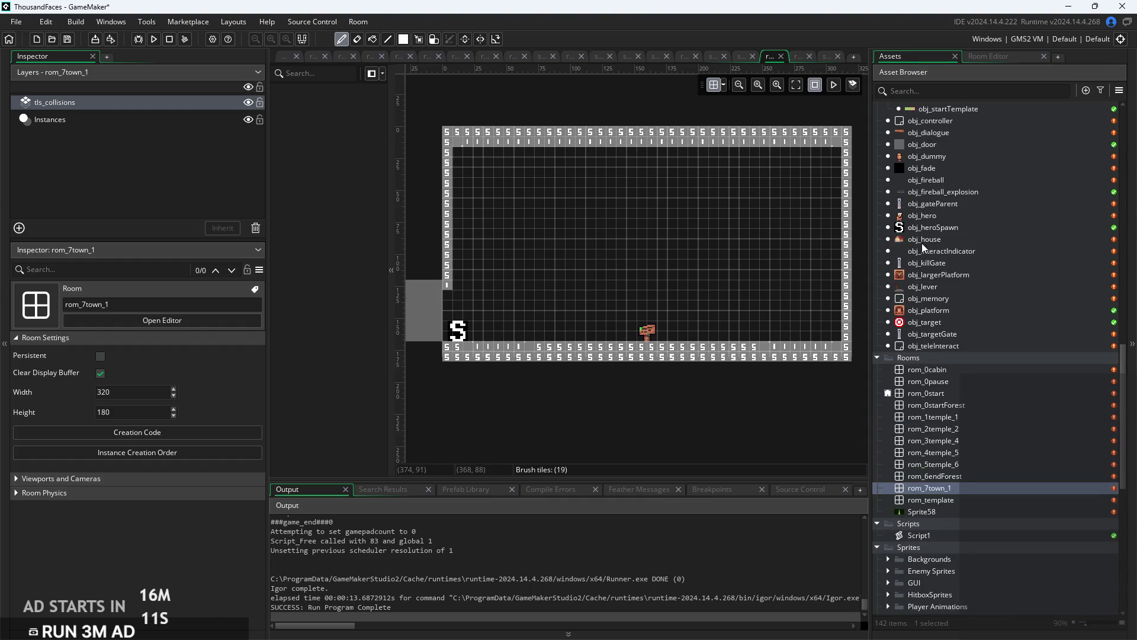
drag(923, 246, 522, 330)
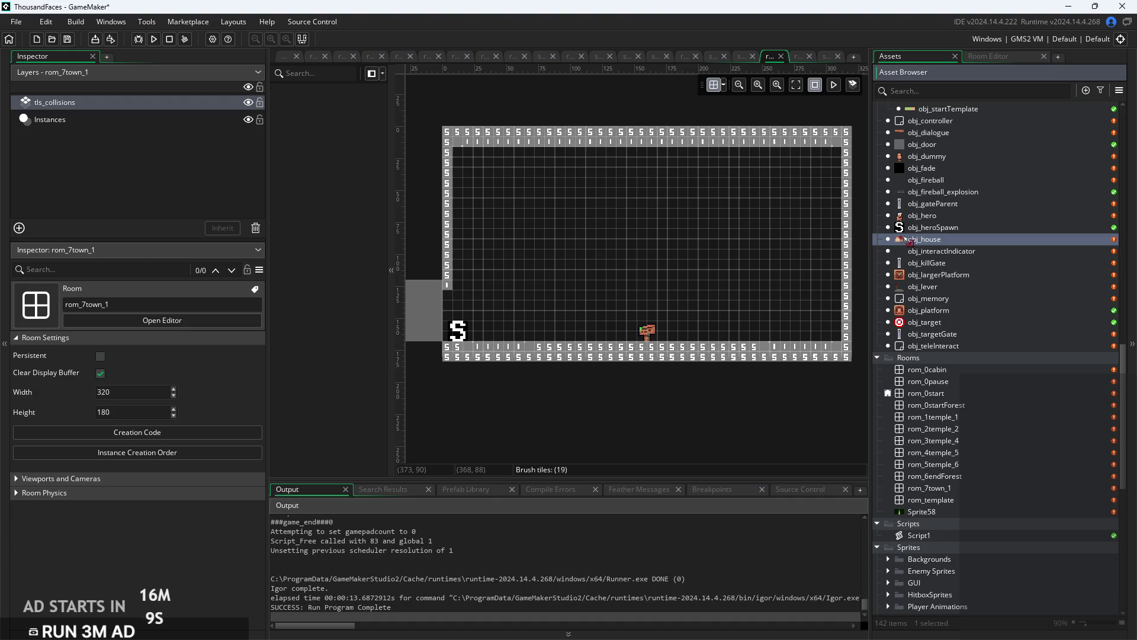
click(118, 119)
Place five obj_house houses in a row along the town ground, including 144,128 and 188,128.
drag(894, 243, 546, 317)
scroll(546, 317, up, 2)
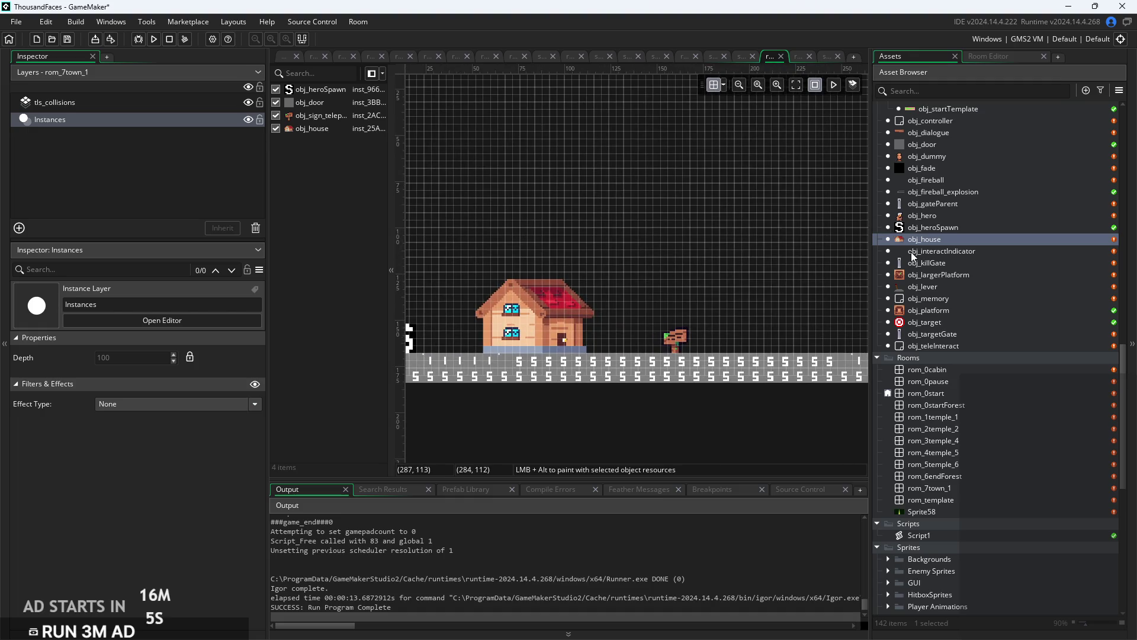
drag(912, 240, 697, 289)
mouse_move(919, 241)
mouse_down()
mouse_move(620, 287)
mouse_move(551, 284)
mouse_move(565, 283)
mouse_up()
drag(755, 304, 711, 304)
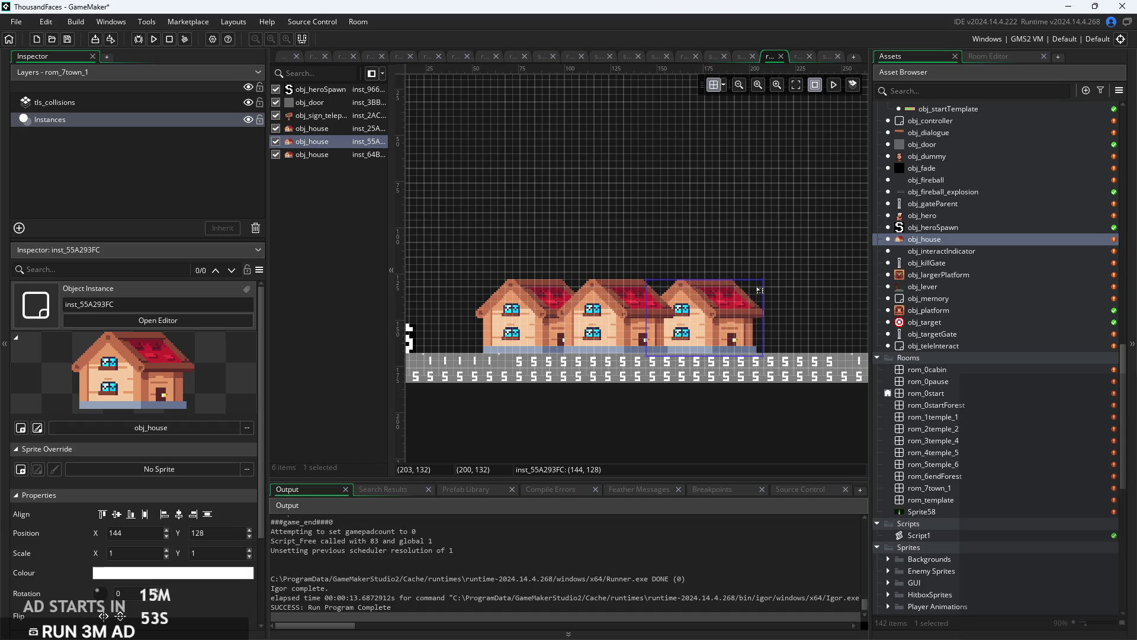
mouse_move(760, 289)
mouse_down()
mouse_move(814, 305)
mouse_move(799, 312)
mouse_up()
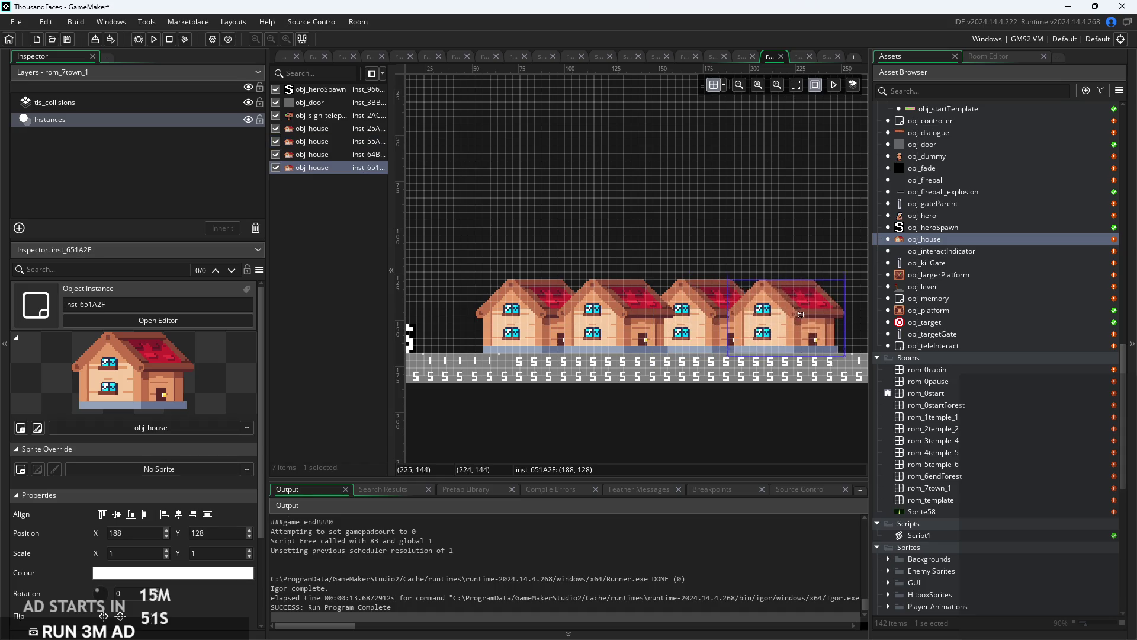
scroll(606, 234, right, 4)
mouse_move(662, 271)
mouse_down()
mouse_move(758, 285)
mouse_move(787, 304)
mouse_up()
scroll(666, 217, down, 1)
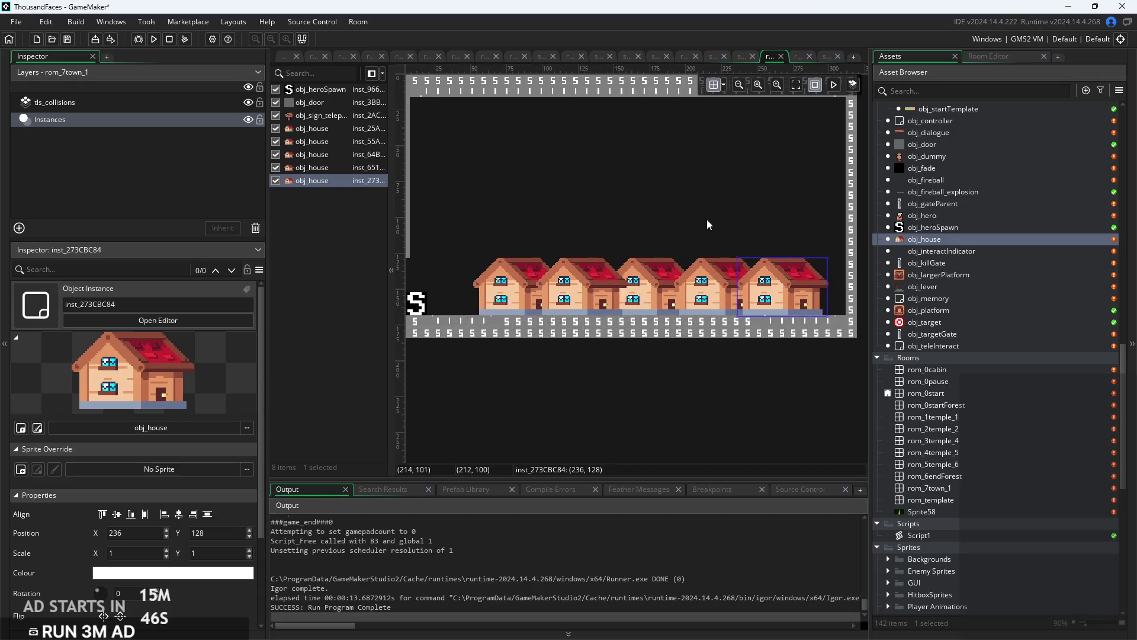
Run the game, walk the hero right toward town, and abort the crash from the code error.
click(154, 39)
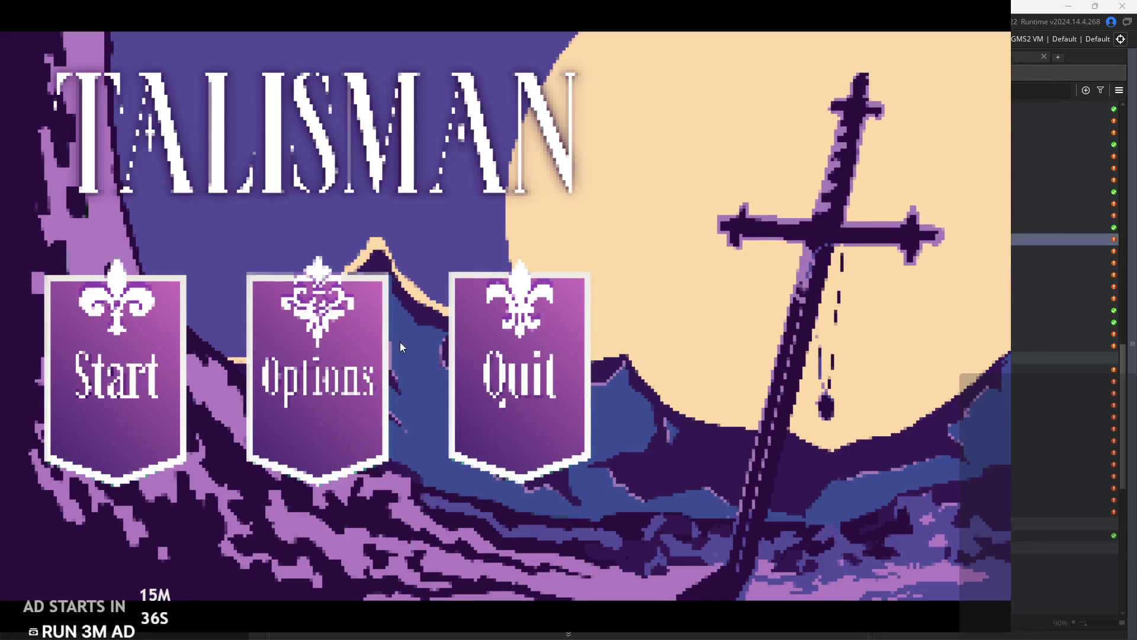
click(83, 368)
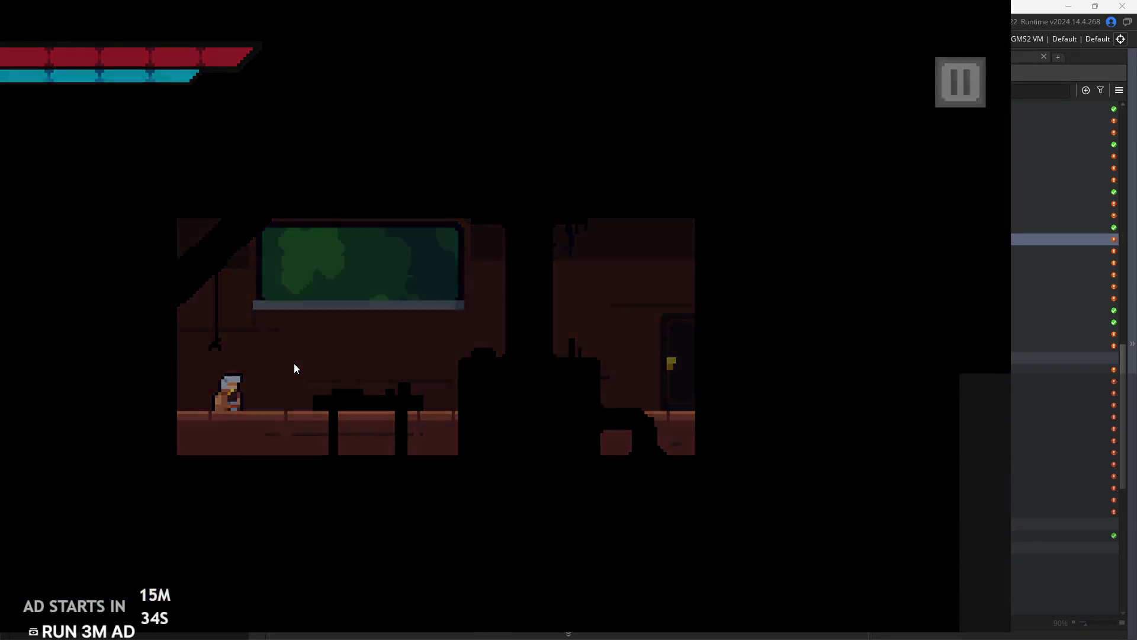
key(Right)
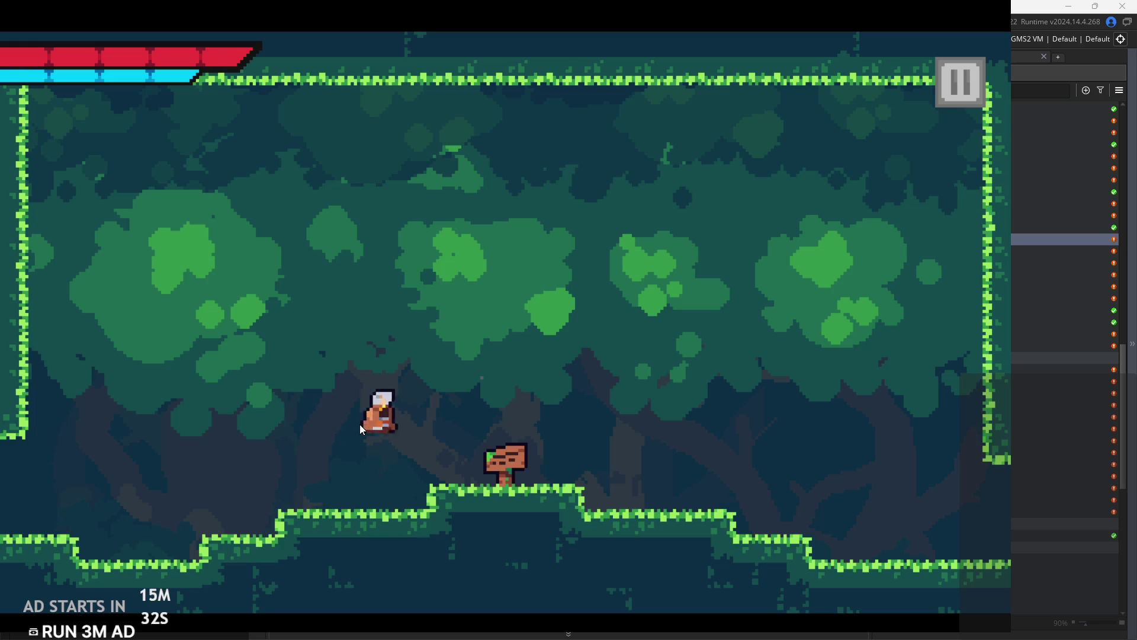
key(Right)
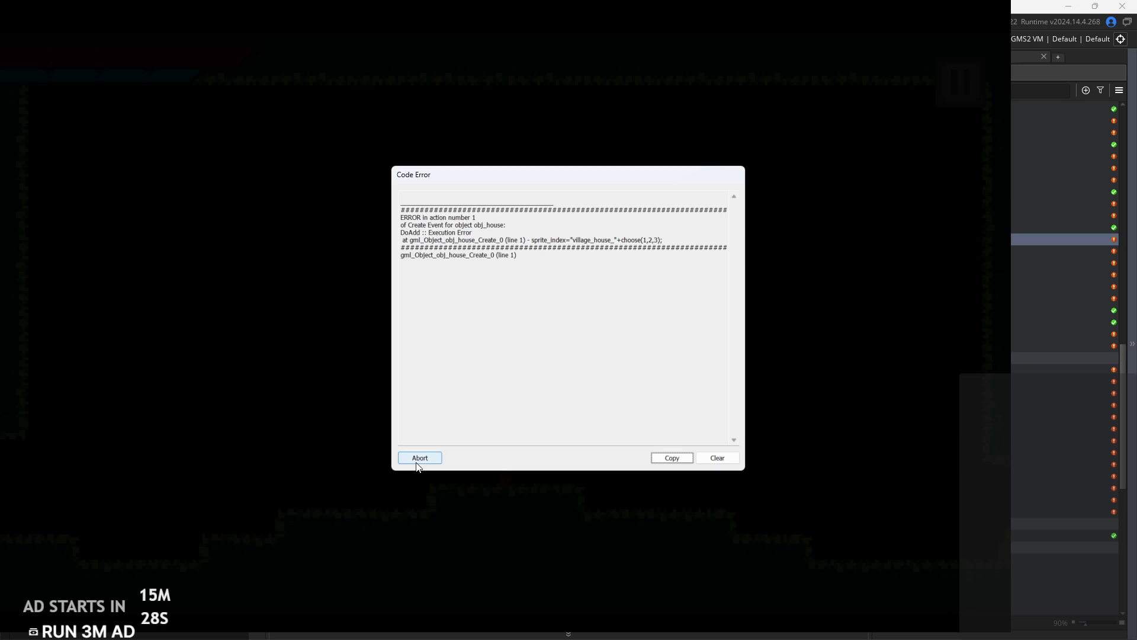
click(418, 459)
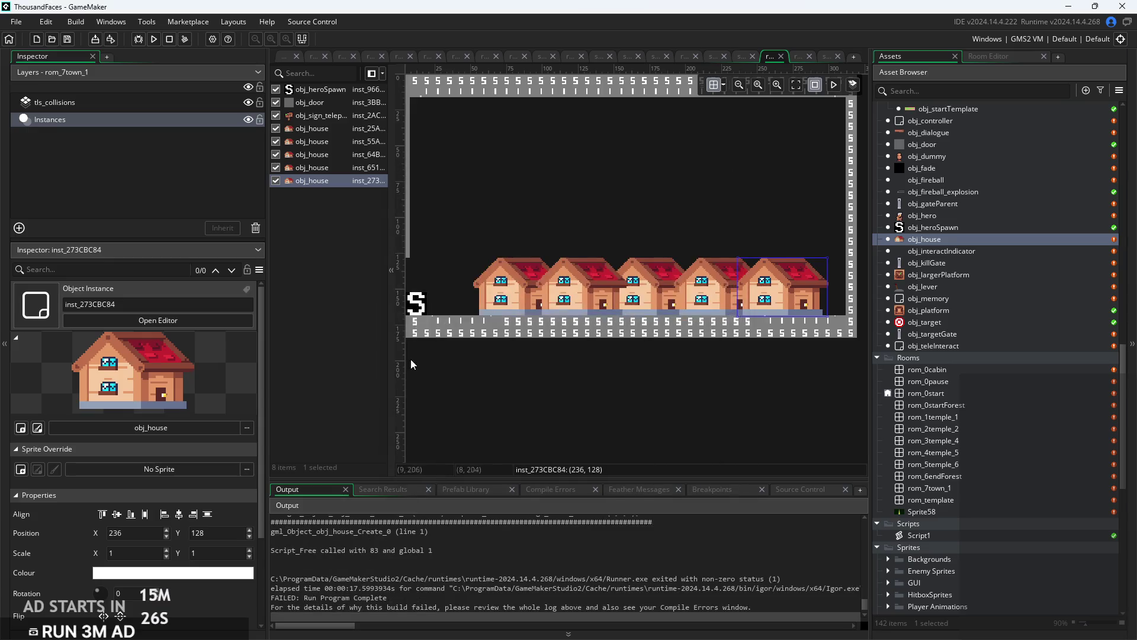
Wrap the sprite name expression in asset_get_index( ) on obj_house's Create line.
click(286, 56)
click(719, 231)
scroll(719, 231, up, 3)
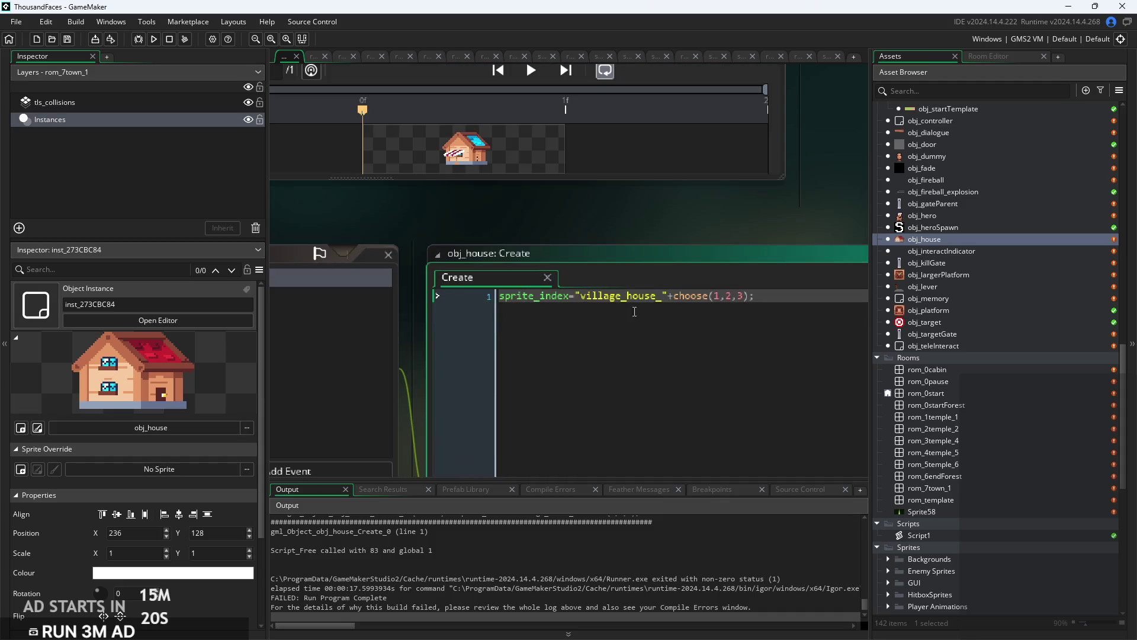
scroll(1068, 460, down, 10)
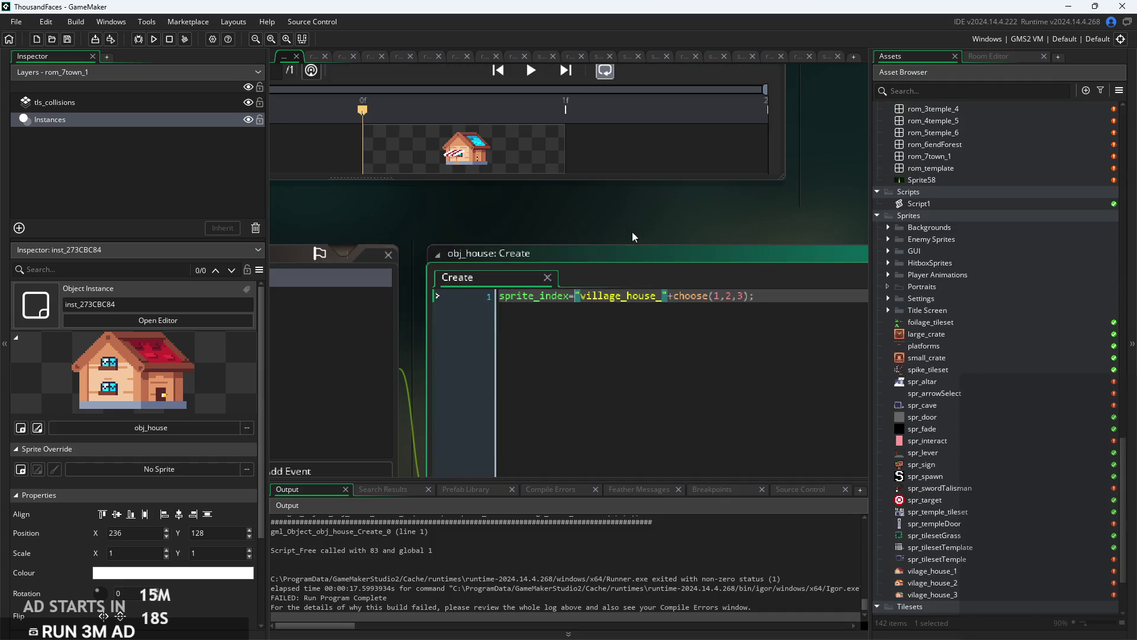
key(Return)
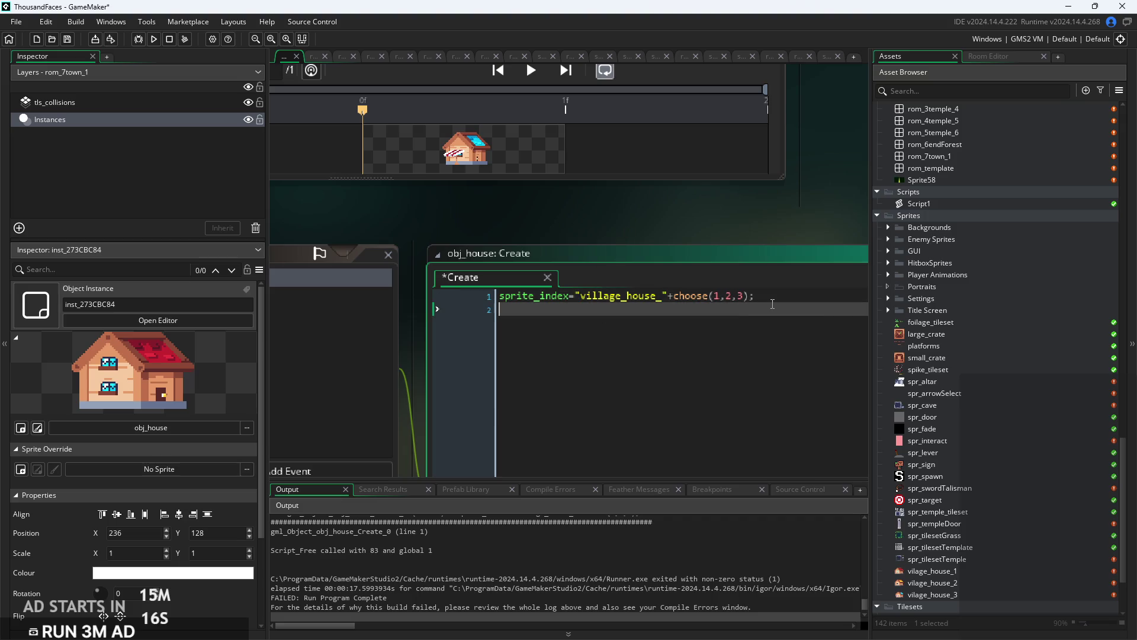
text(asset)
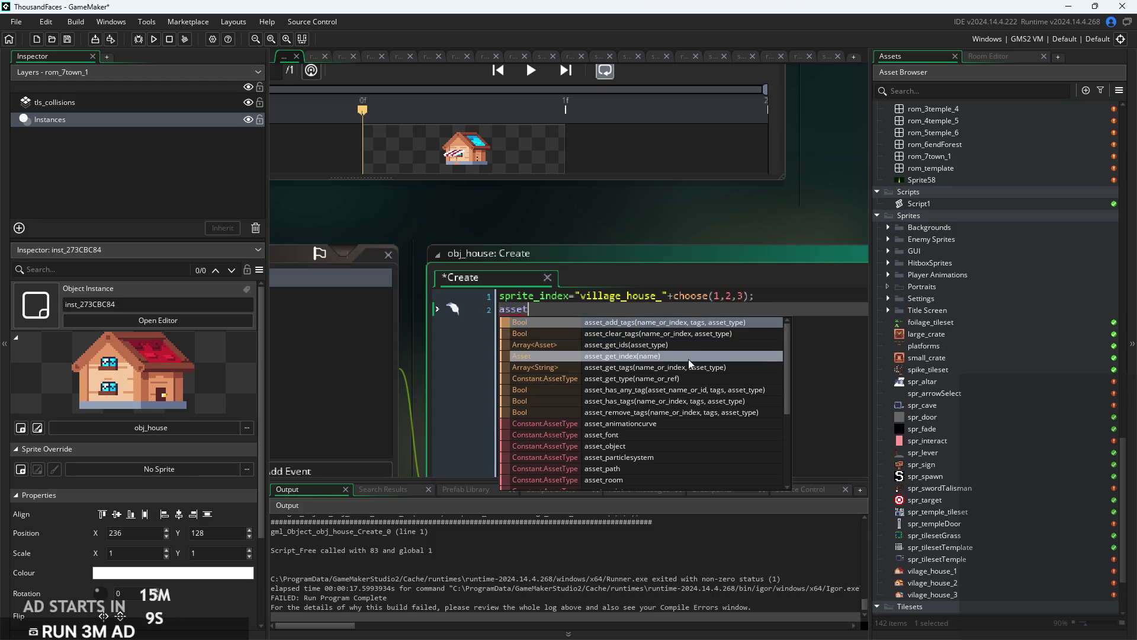
click(689, 358)
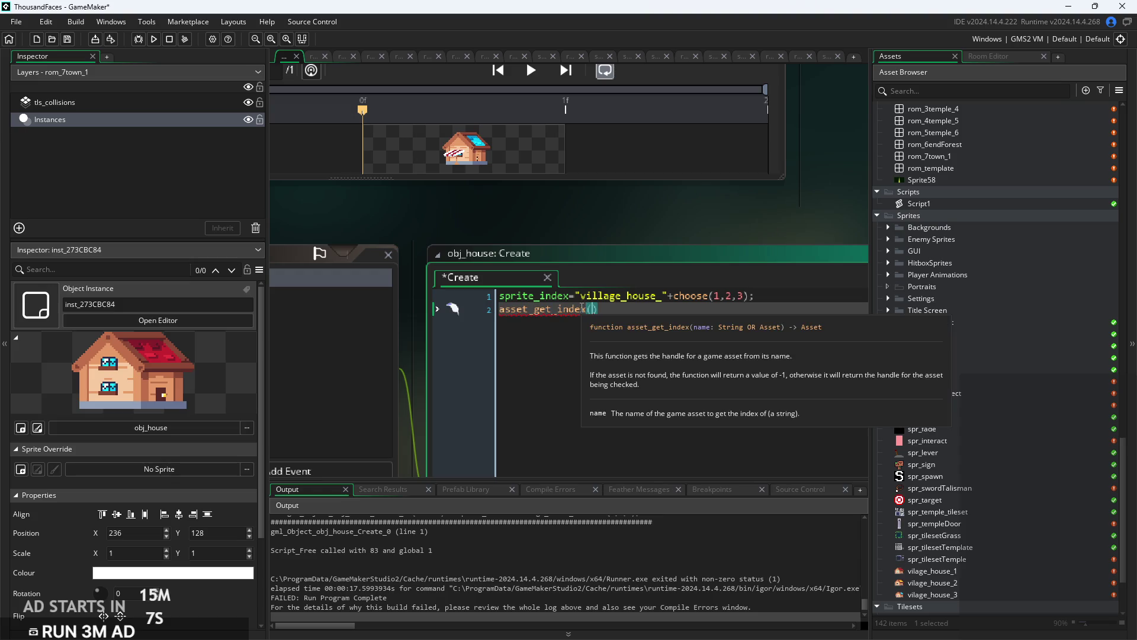
mouse_move(598, 308)
mouse_down()
mouse_move(501, 309)
mouse_move(487, 321)
mouse_move(574, 296)
mouse_up()
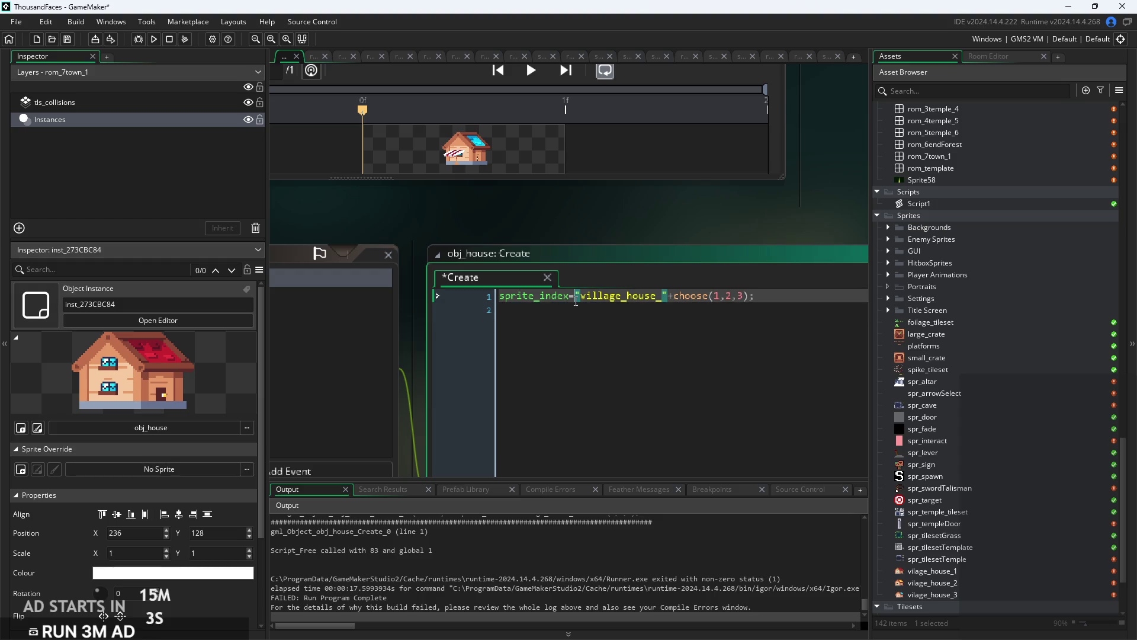
key(BackSpace)
click(843, 296)
text())
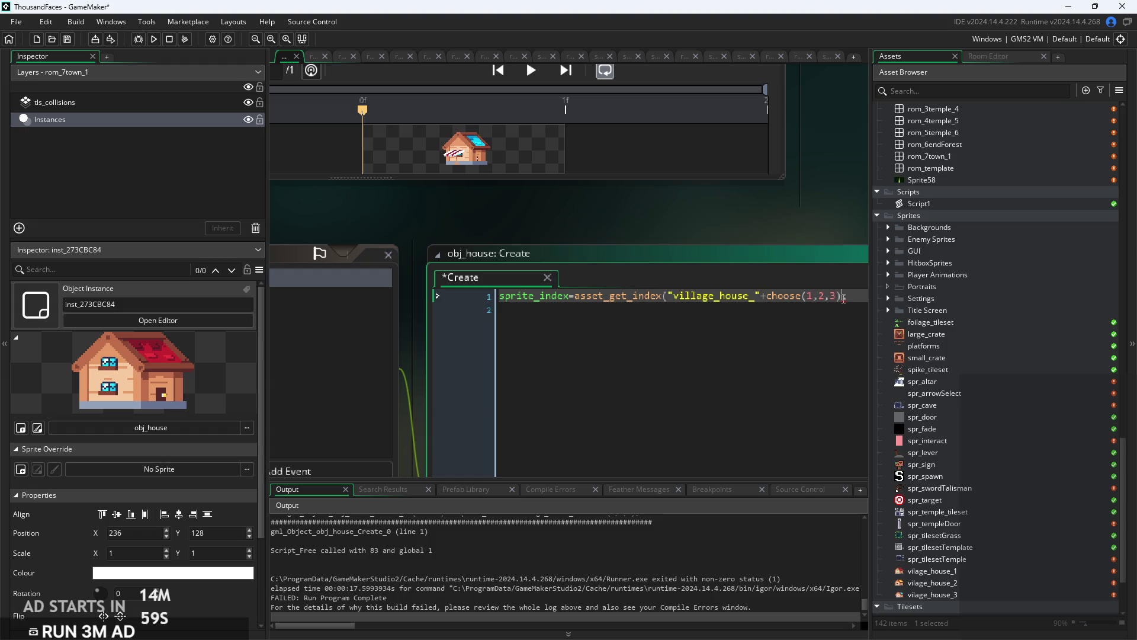
Wrap choose(1,2,3) in string( ), close the parentheses, and run the game.
click(767, 296)
text(string()
key(End)
text())
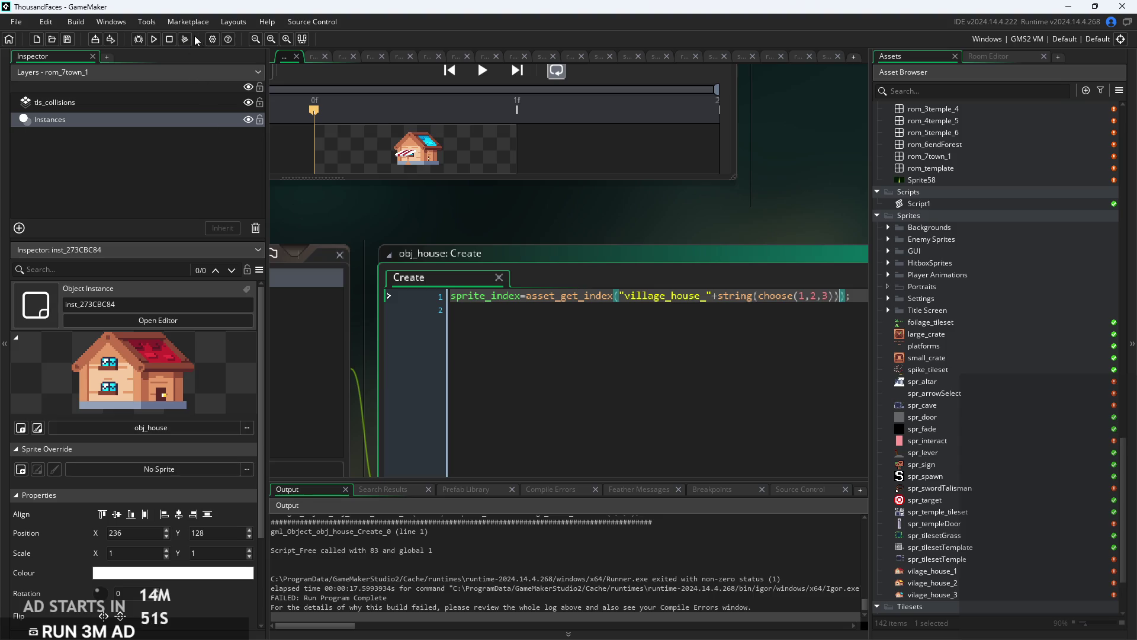
click(154, 39)
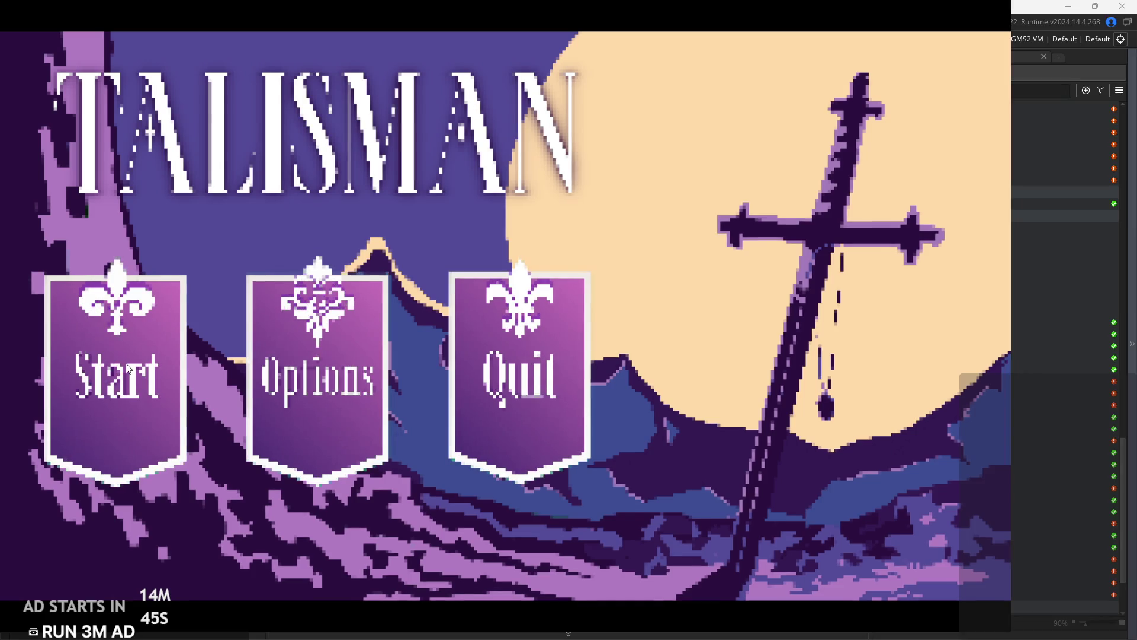
Start a new game, walk the hero from the cabin through the forest rooms, then close it.
click(138, 382)
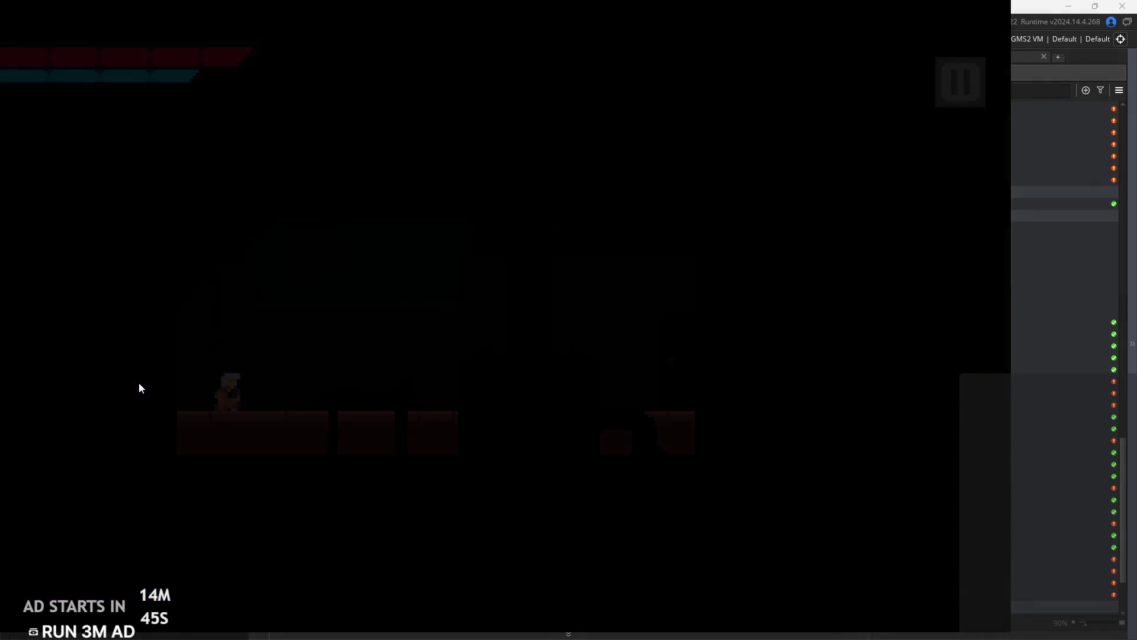
key(Right)
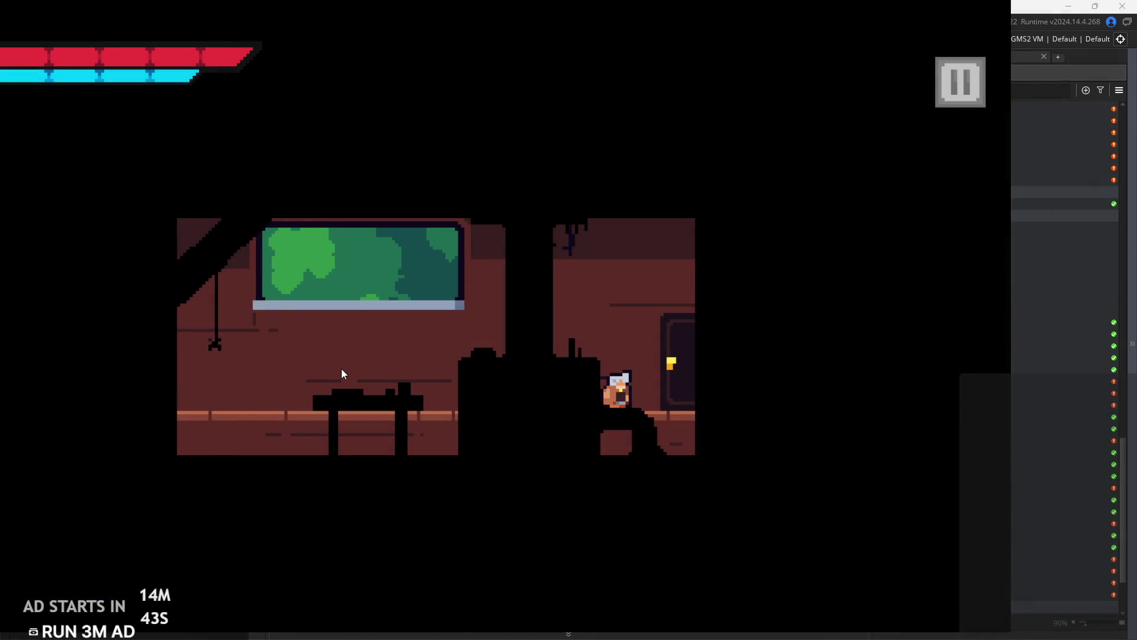
key(Right)
key(space)
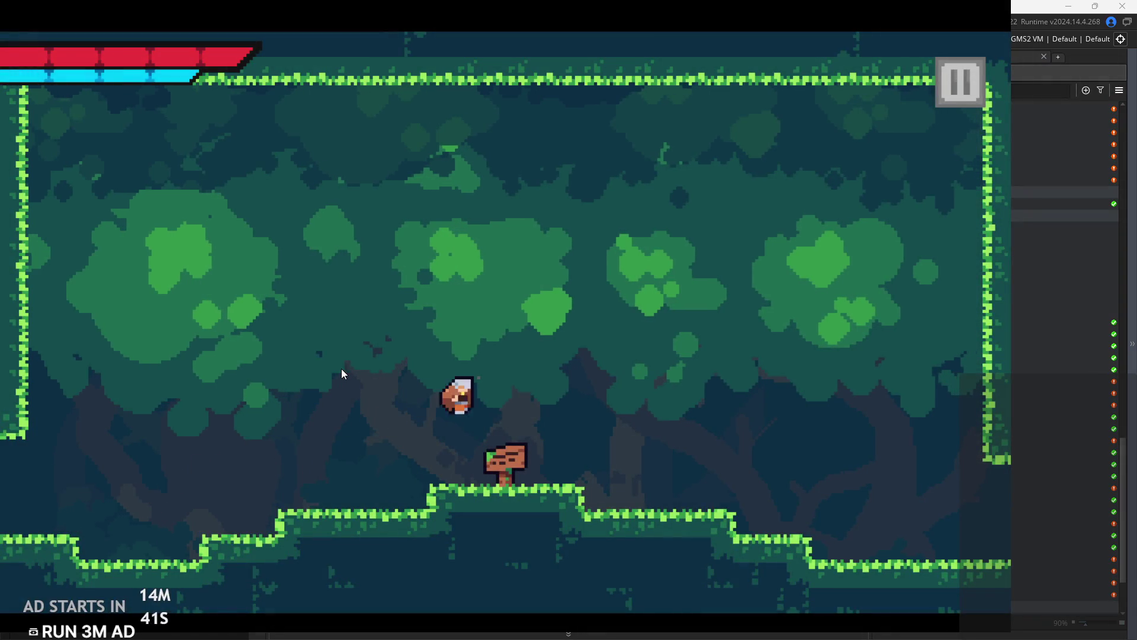
key(Right)
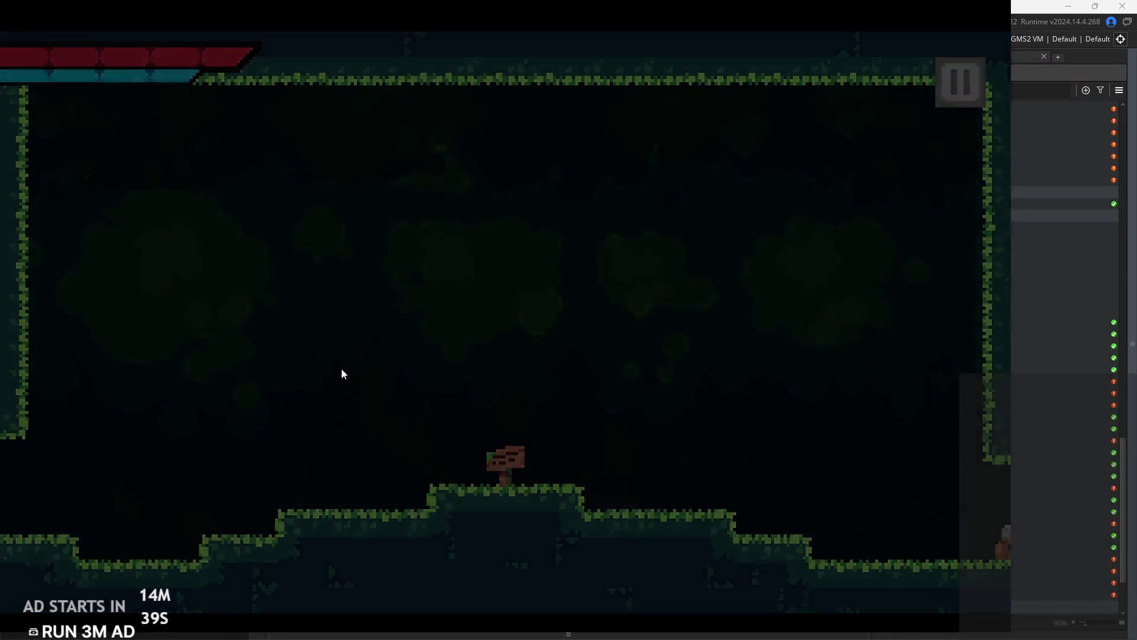
key(Right)
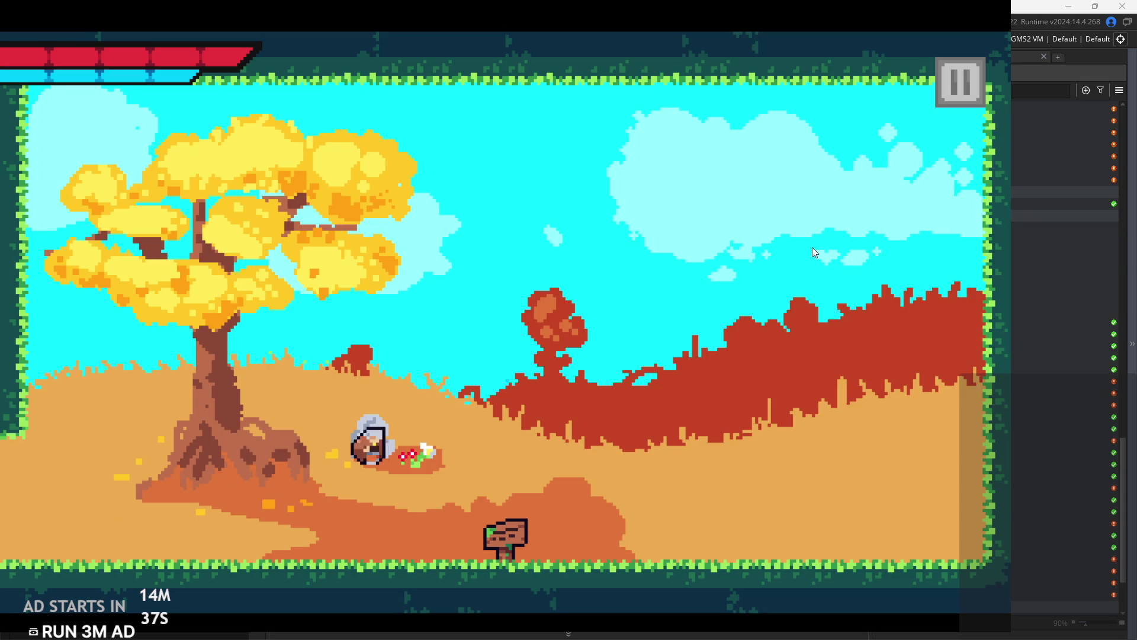
key(Right)
key(Left)
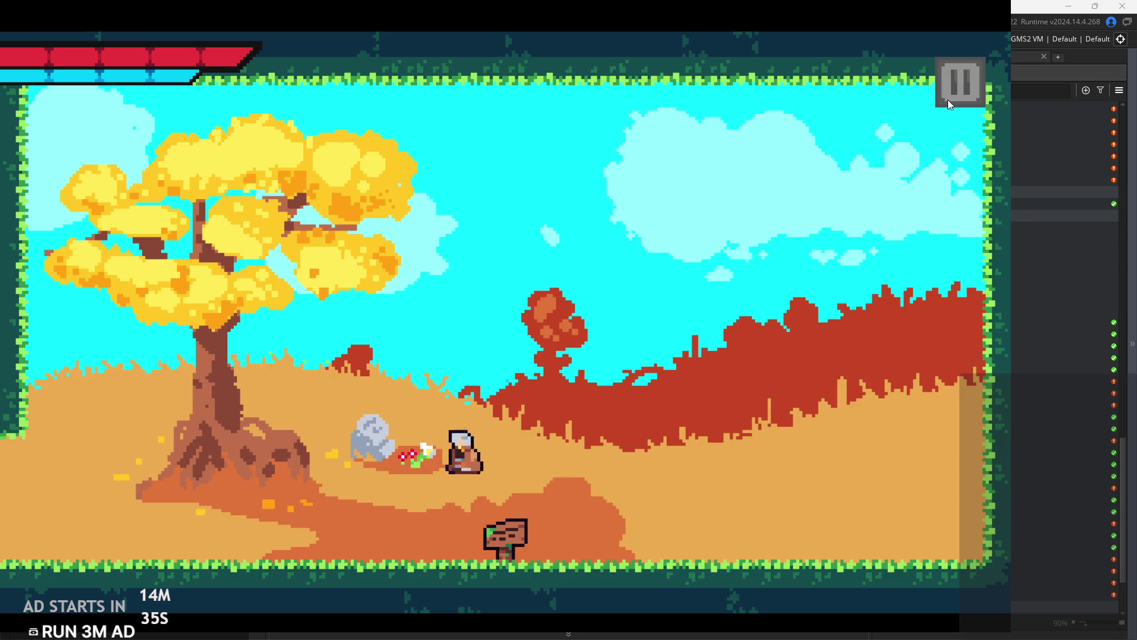
click(949, 101)
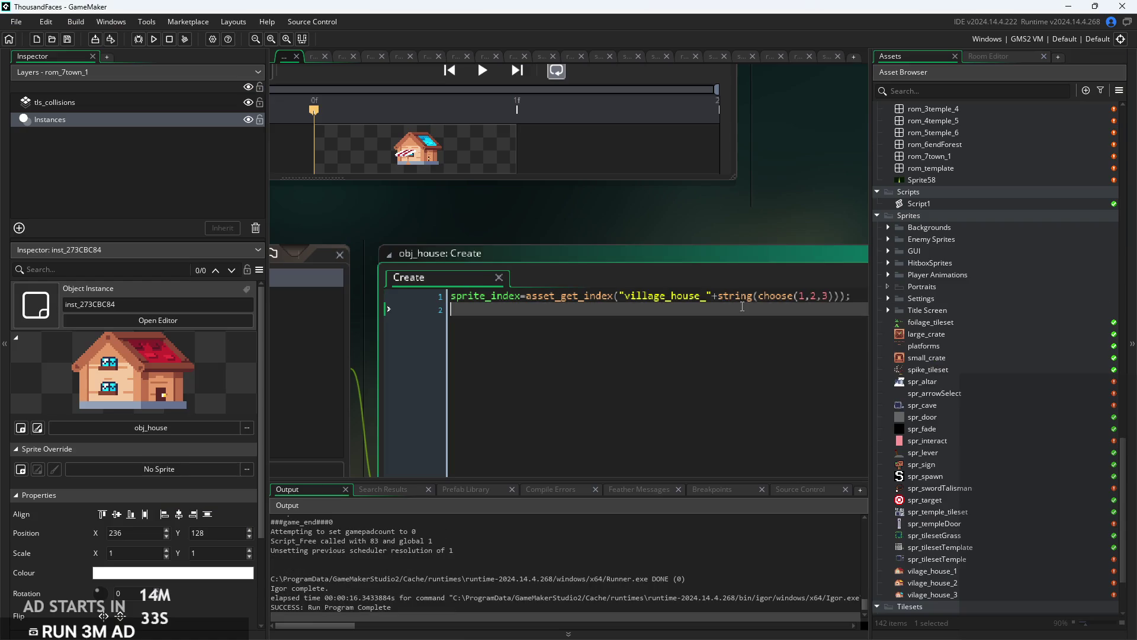
Rename the vilage_house_1 sprite to village_house_1.
scroll(607, 302, up, 3)
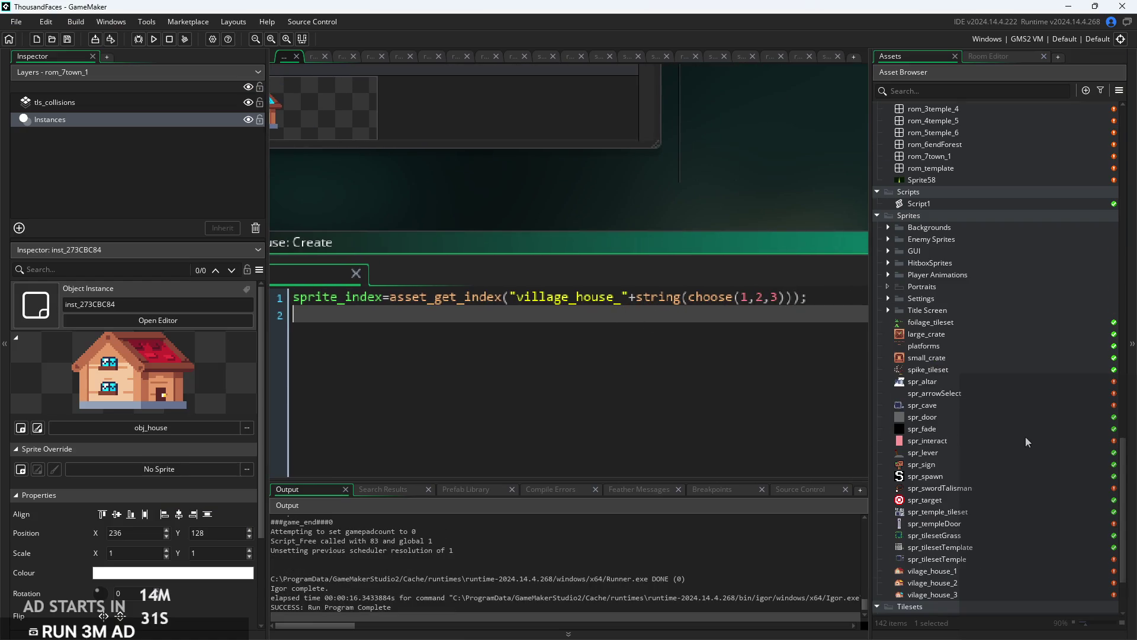
scroll(1011, 470, down, 3)
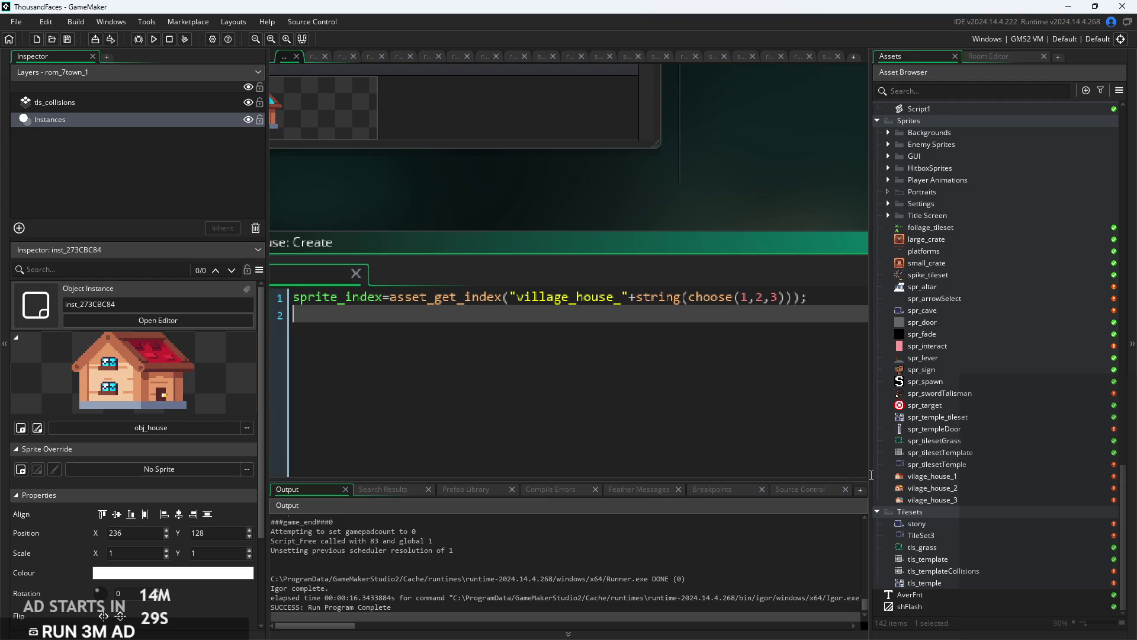
double_click(913, 478)
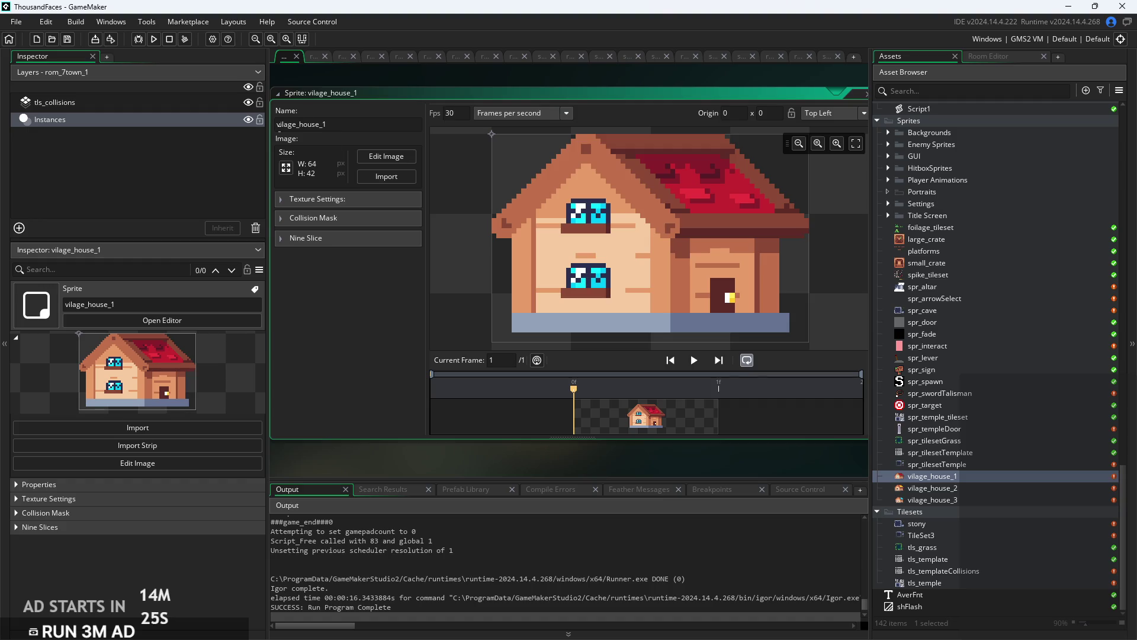
scroll(287, 125, up, 3)
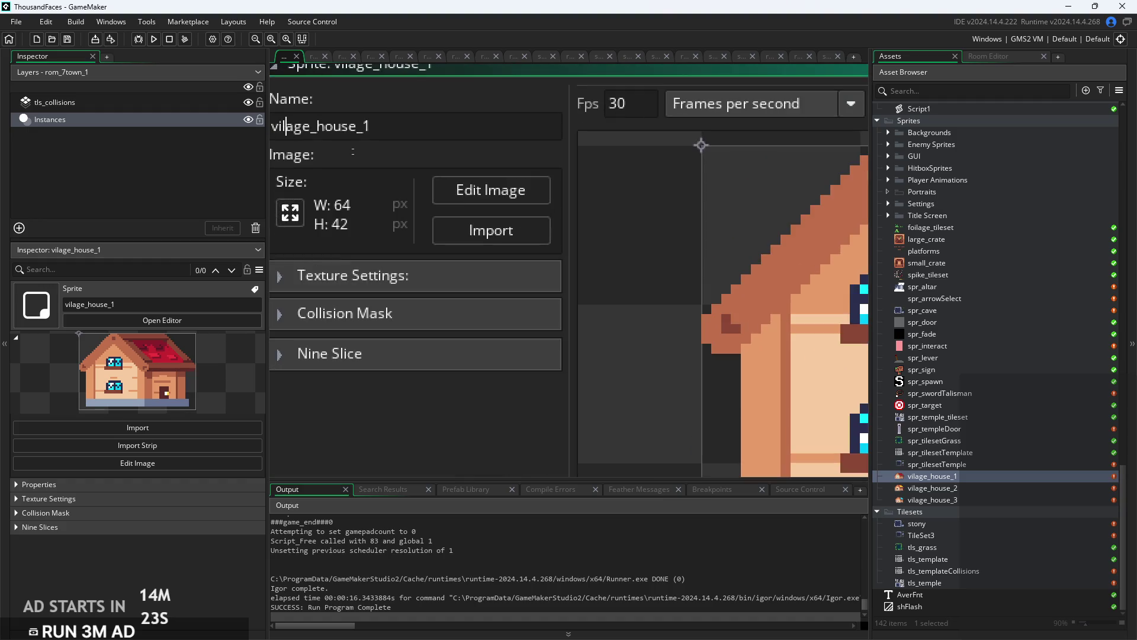
scroll(643, 384, down, 3)
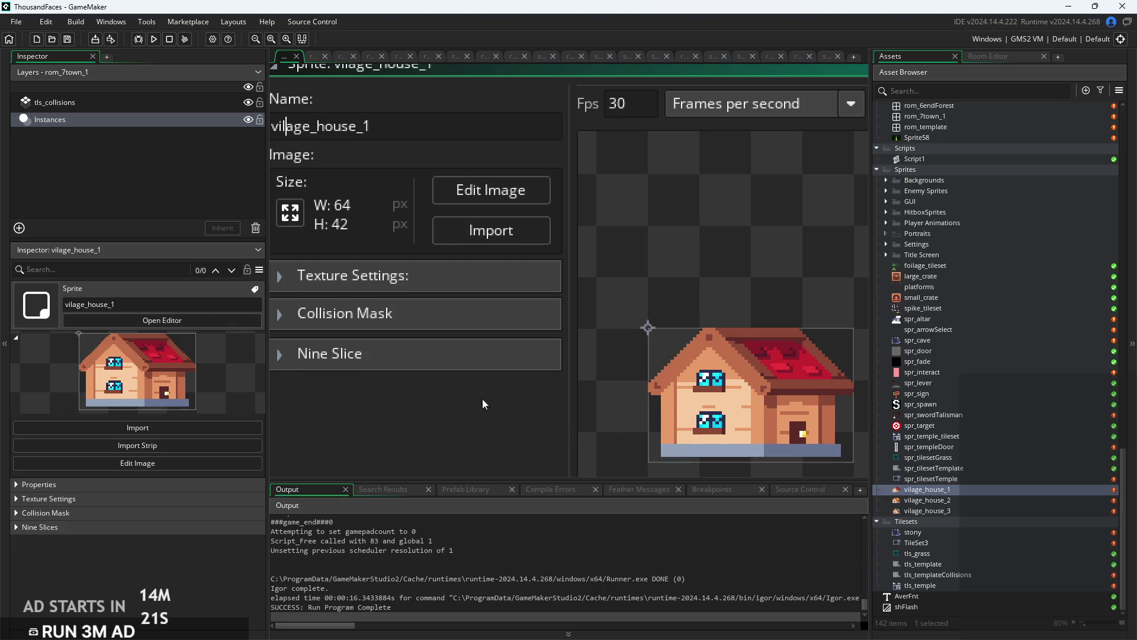
scroll(480, 379, down, 4)
scroll(946, 520, up, 3)
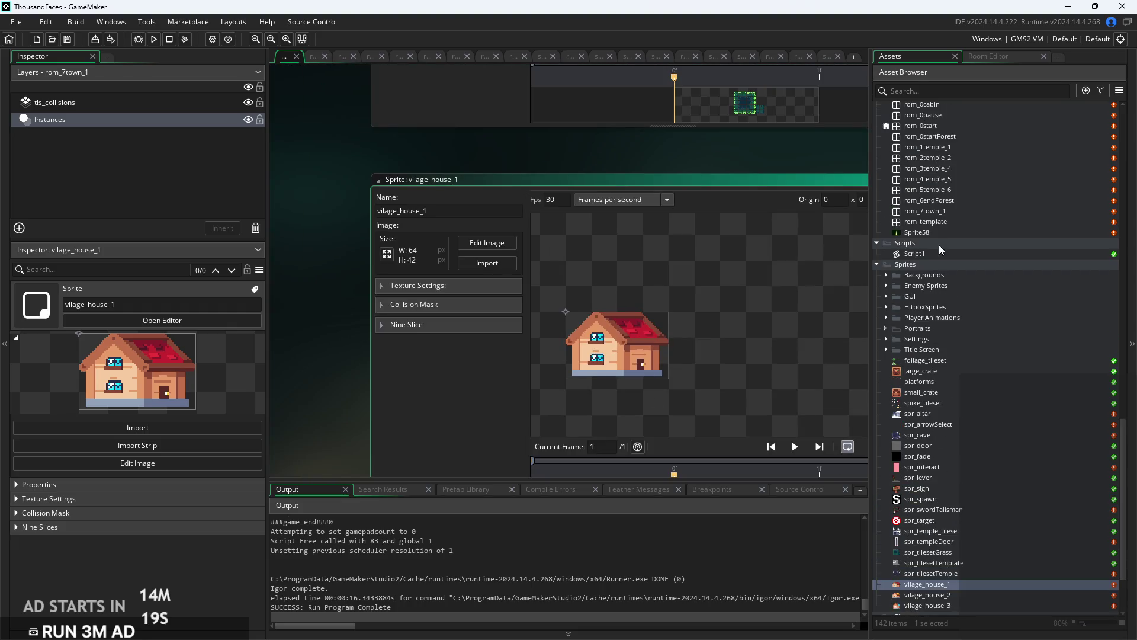
scroll(936, 247, up, 2)
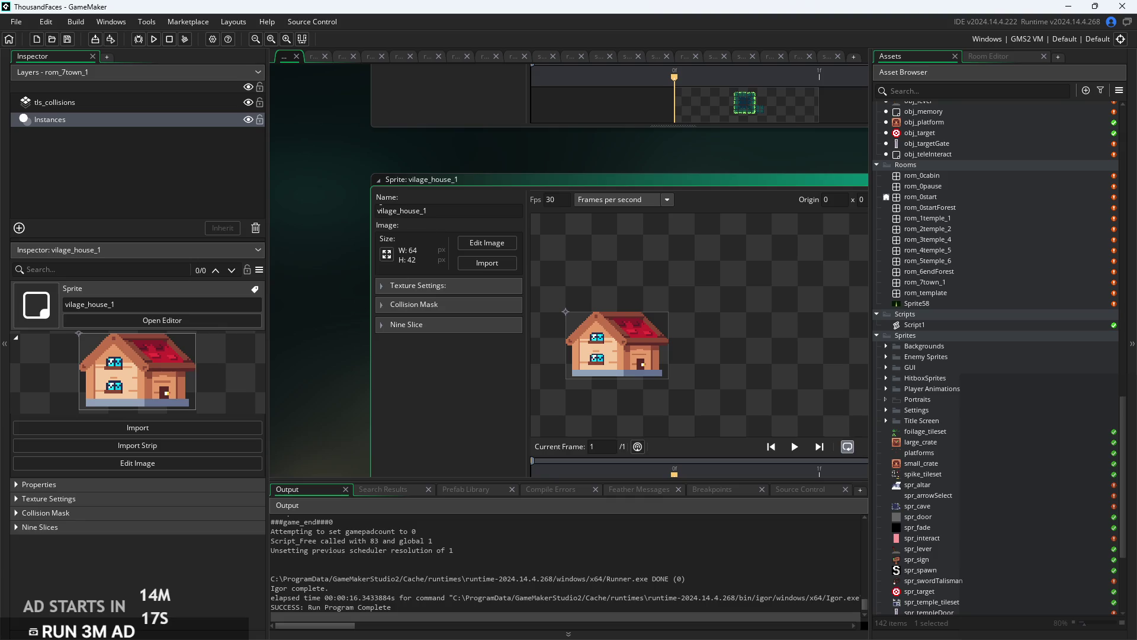
scroll(383, 207, up, 3)
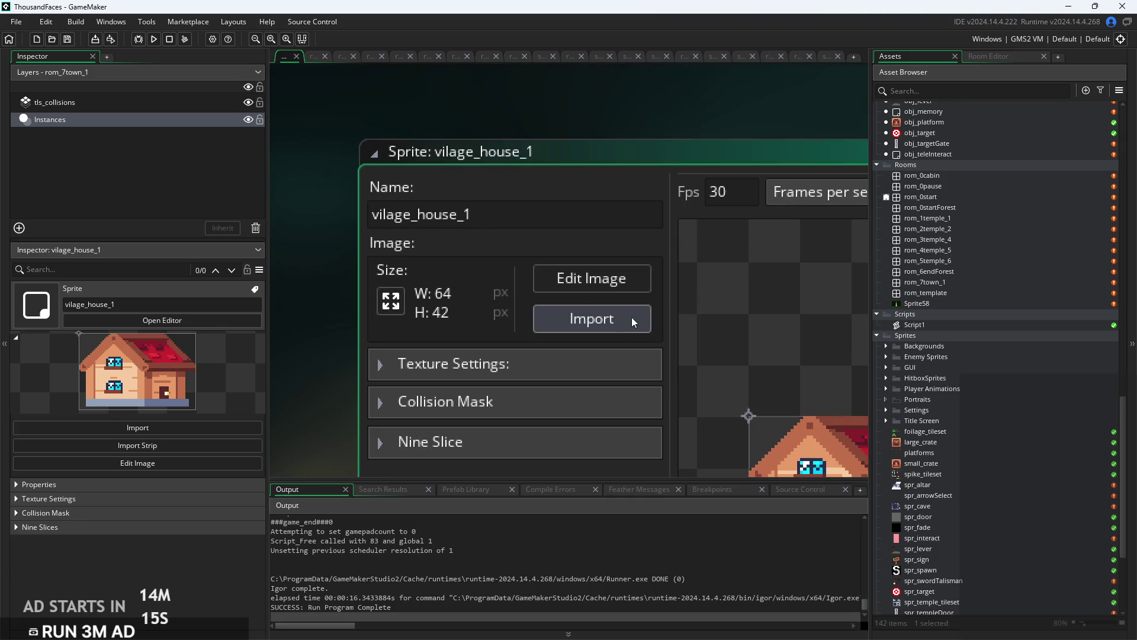
text(l)
Rename vilage_house_3 and vilage_house_2 to village_house_3 and village_house_2.
scroll(960, 415, down, 5)
double_click(971, 504)
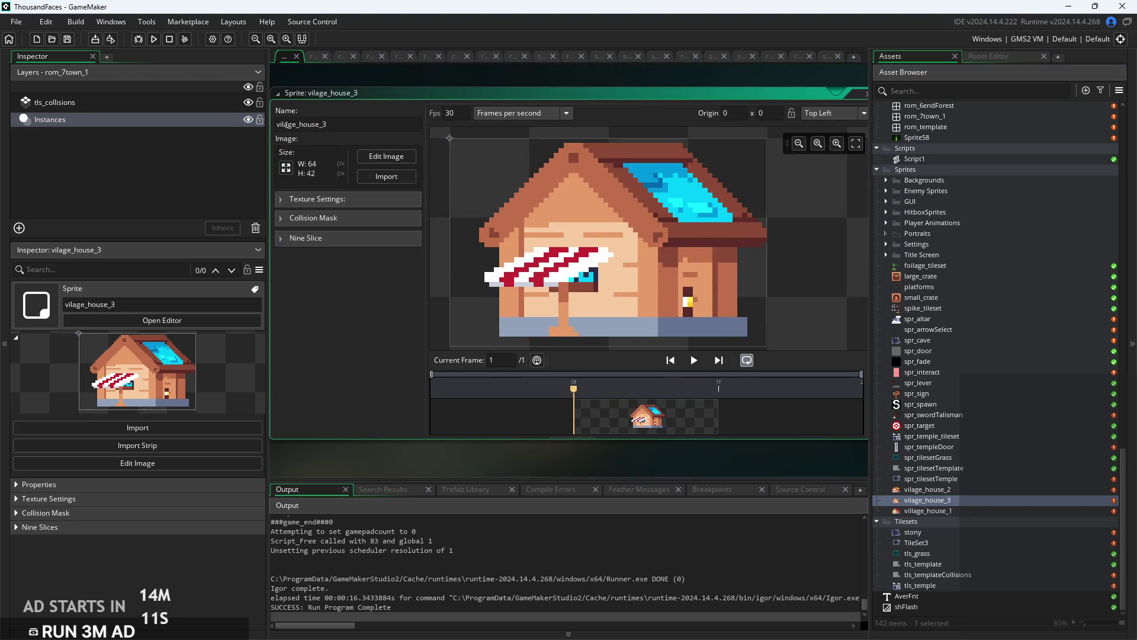
text(l)
double_click(949, 489)
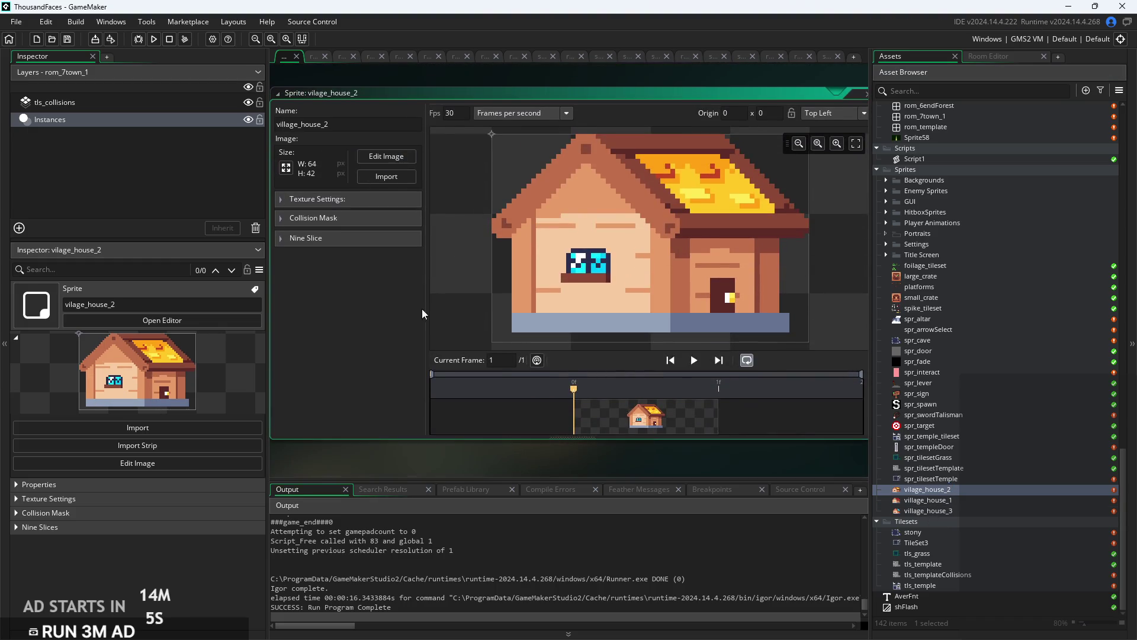
click(365, 321)
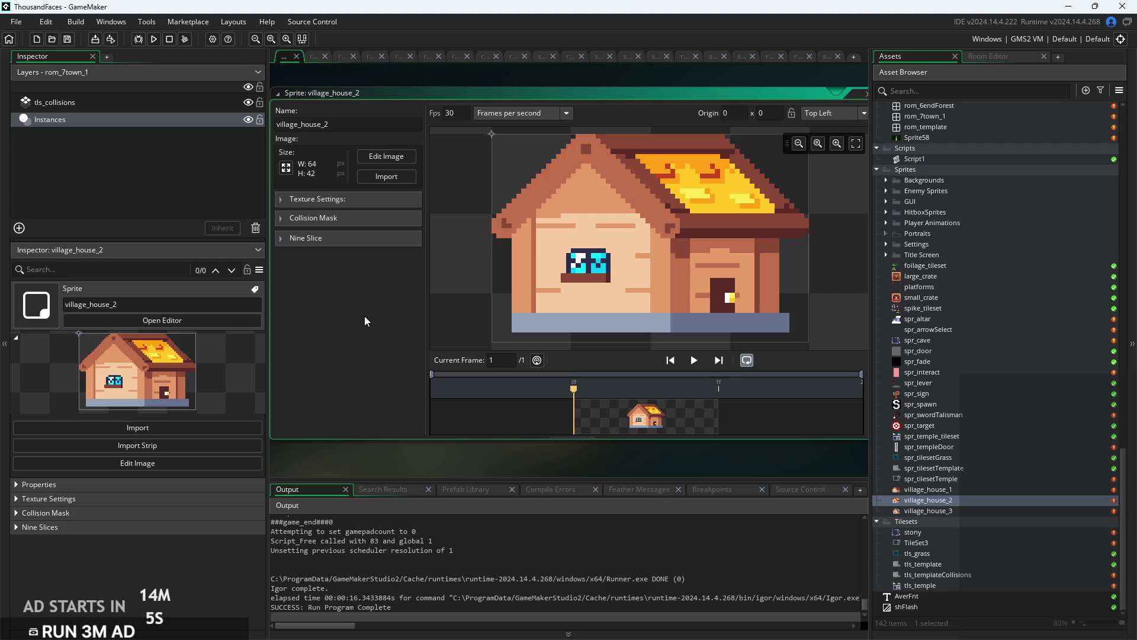
Playtest a new game, running and jumping the hero from the cabin through the forest into town, then exit.
click(154, 40)
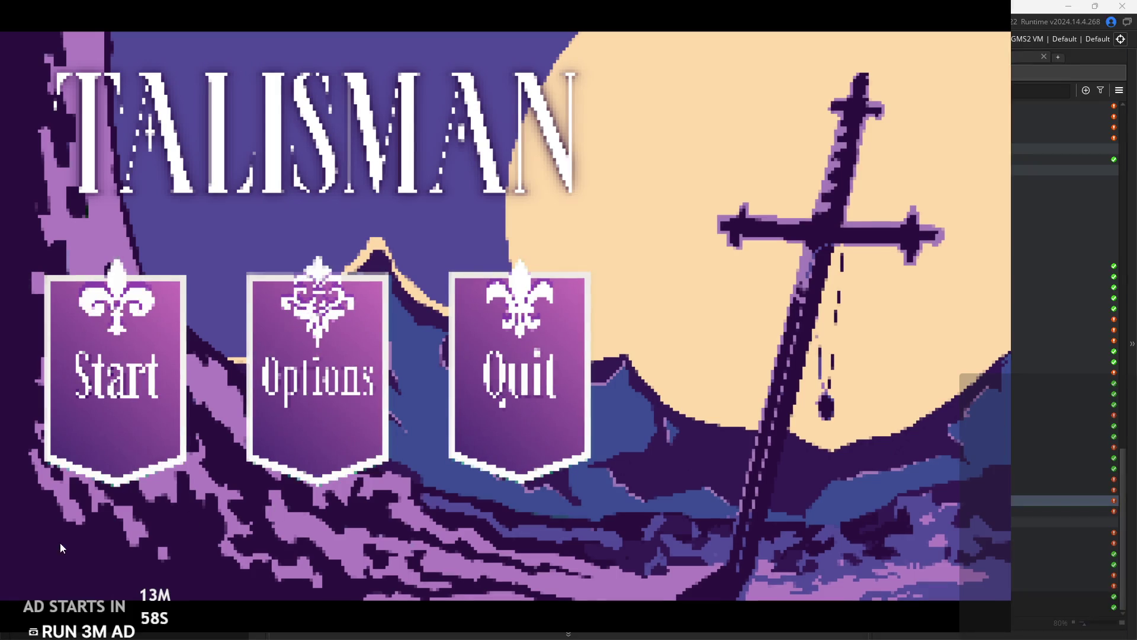
click(123, 410)
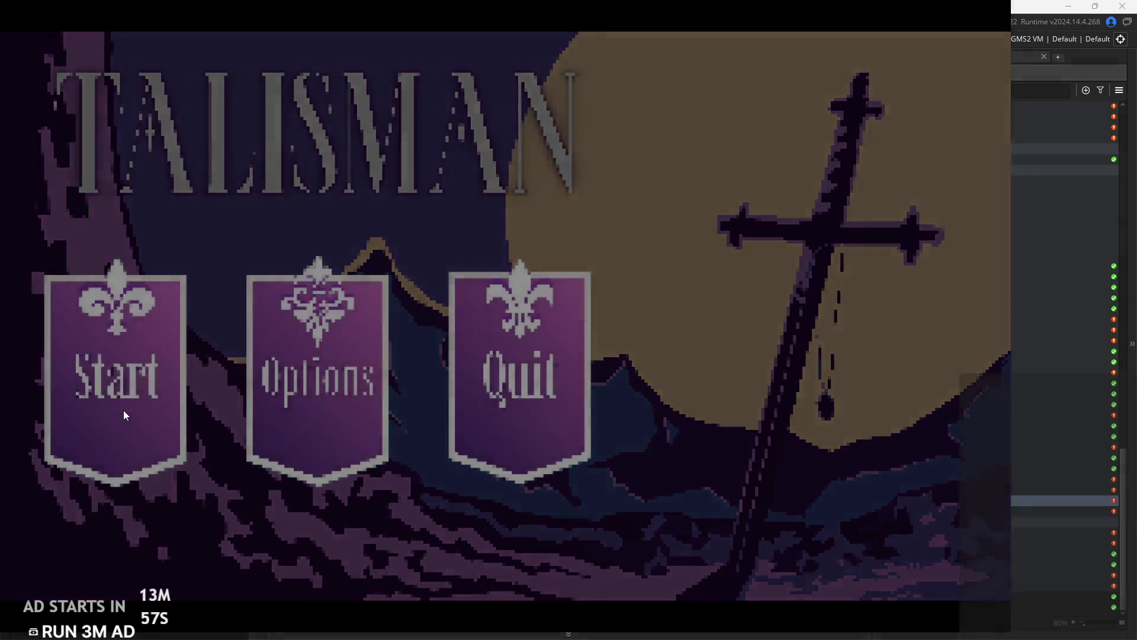
key(Right)
key(space)
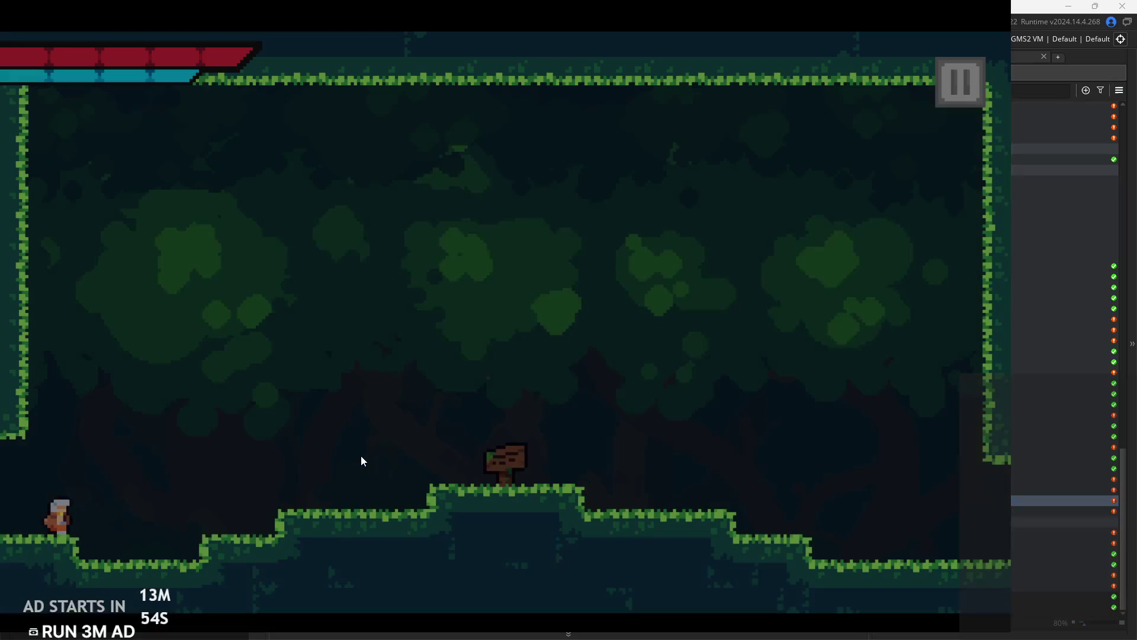
key(space)
key(space)
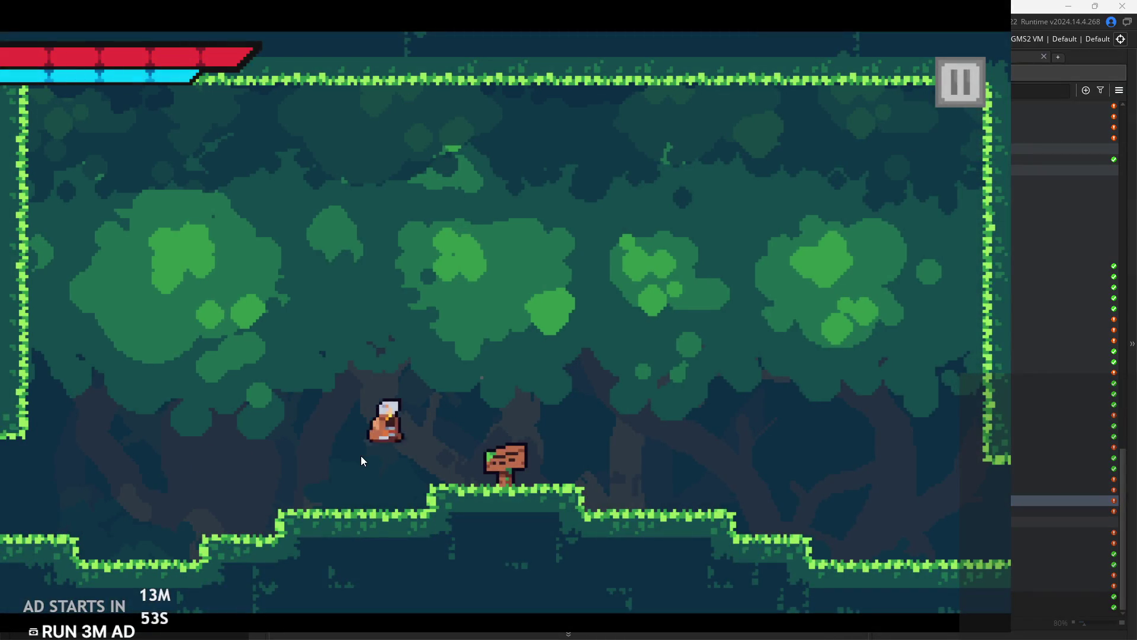
key(Right)
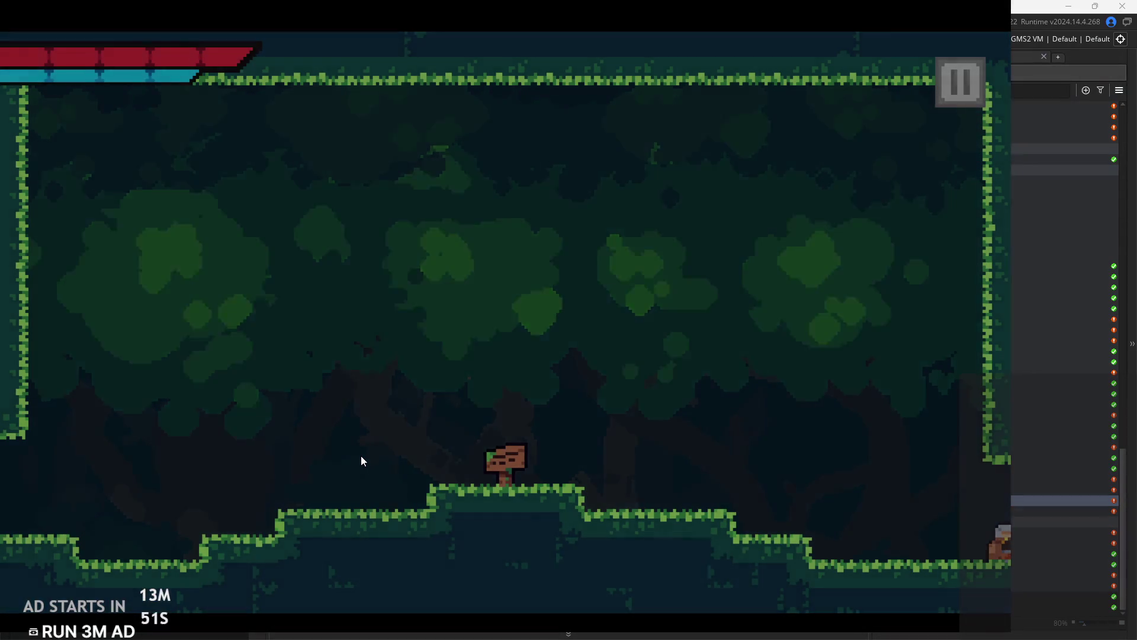
key(Right)
key(space)
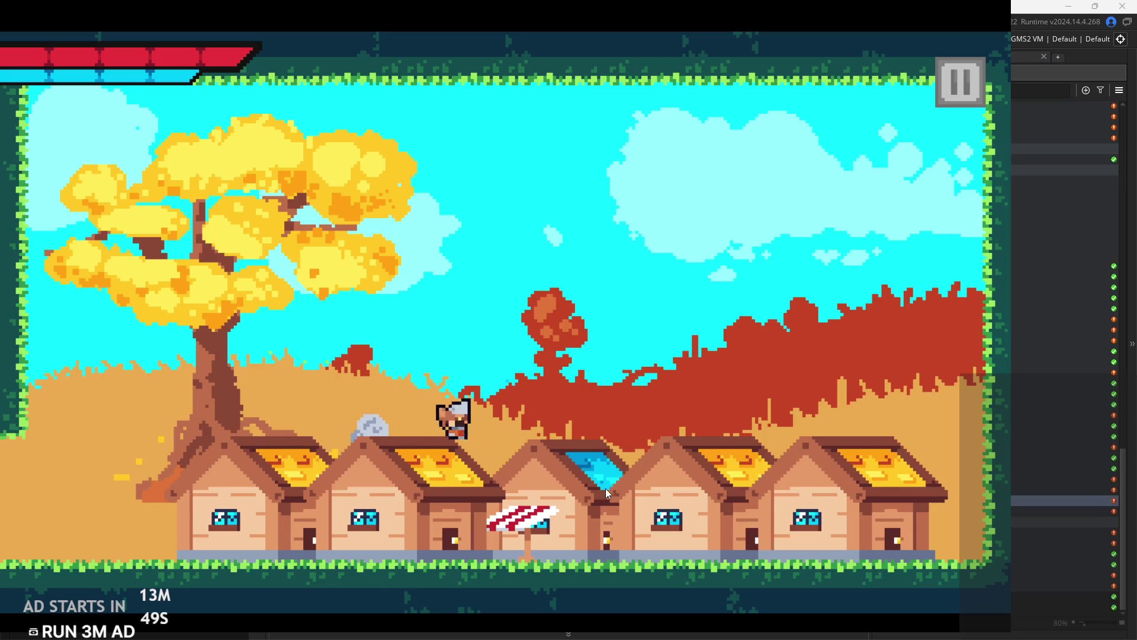
click(957, 82)
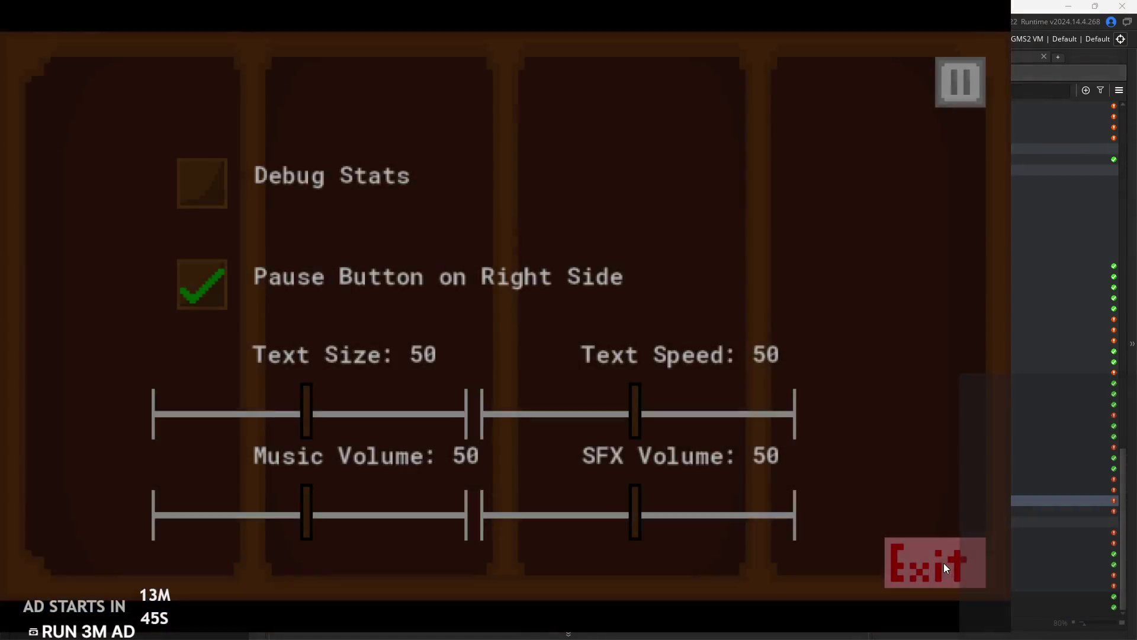
click(944, 564)
scroll(958, 353, up, 3)
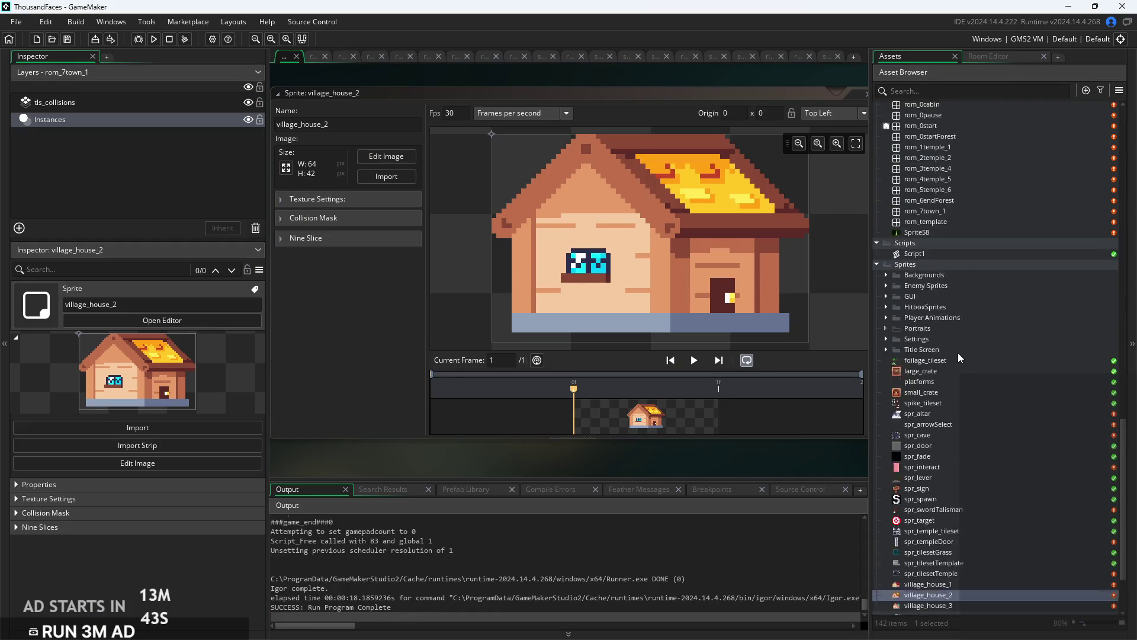
Run a fresh build, start from the title screen, run the hero through the forest into town, then exit.
click(153, 39)
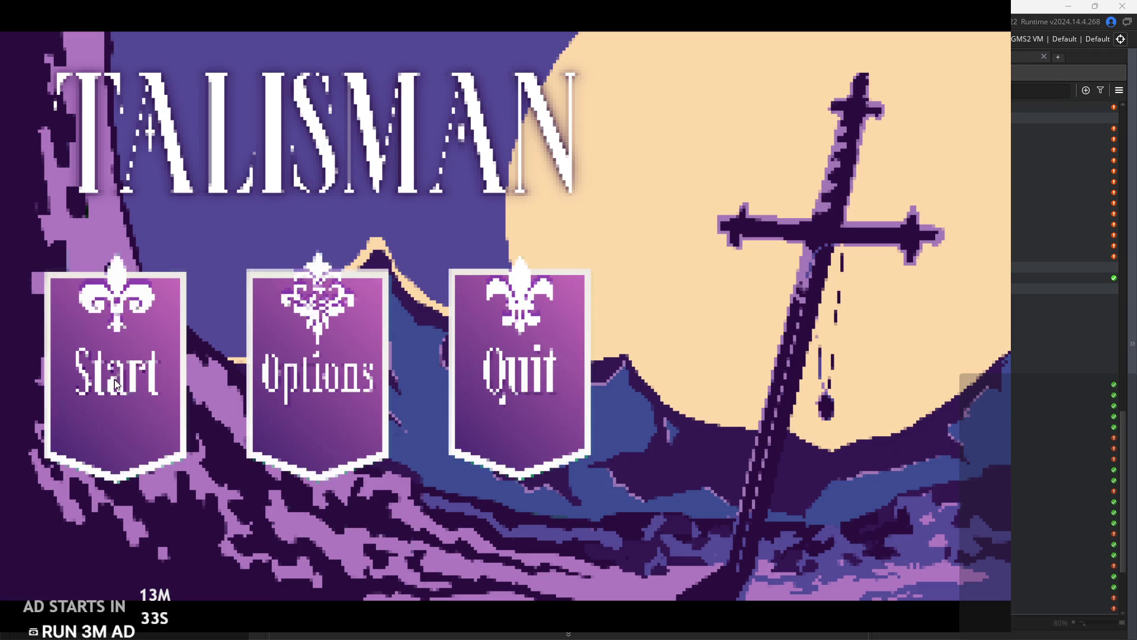
click(176, 290)
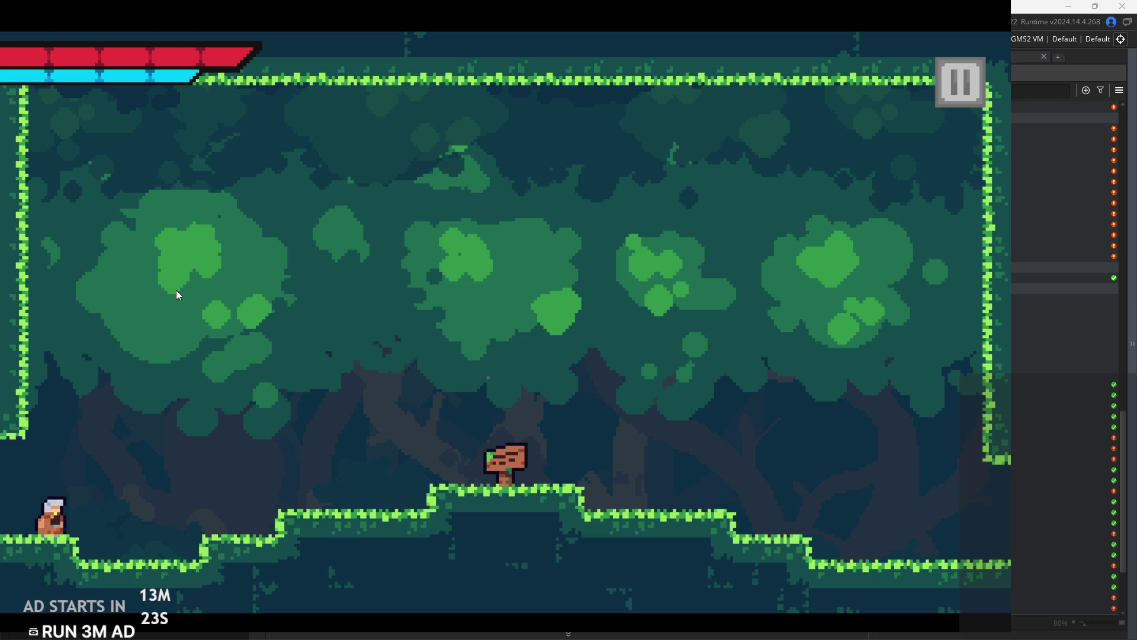
key(Right)
key(space)
key(space)
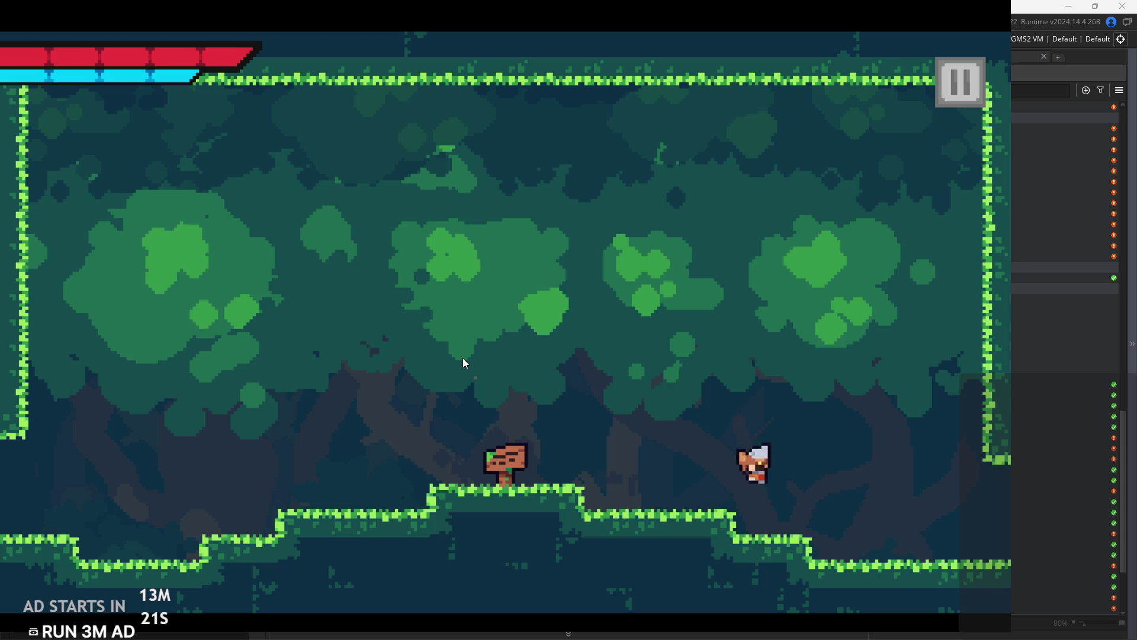
key(space)
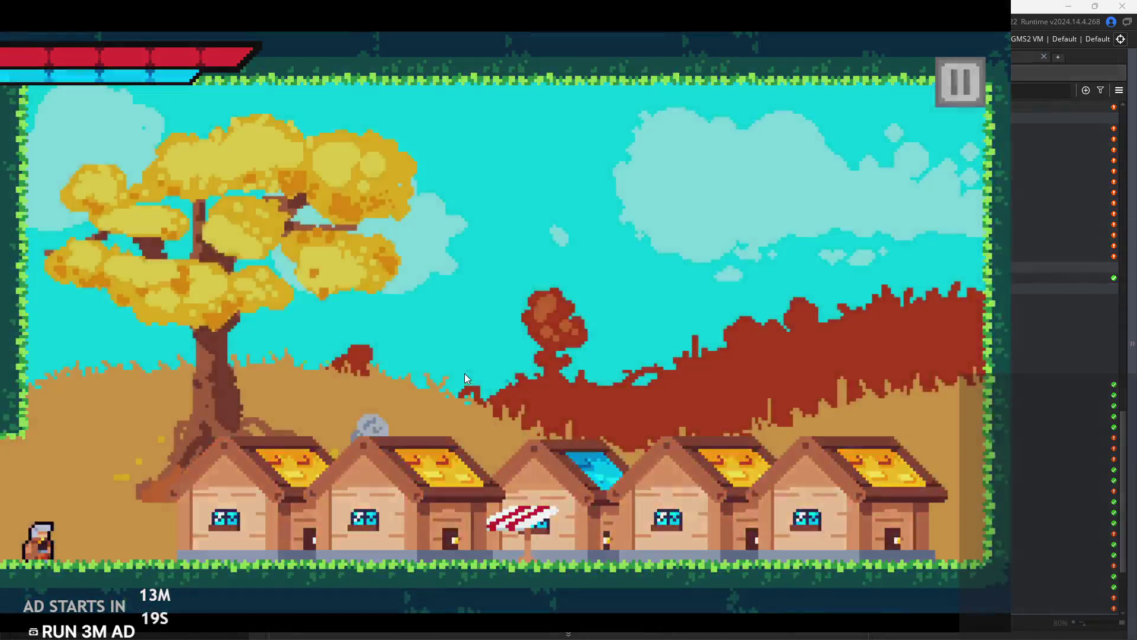
key(space)
key(Escape)
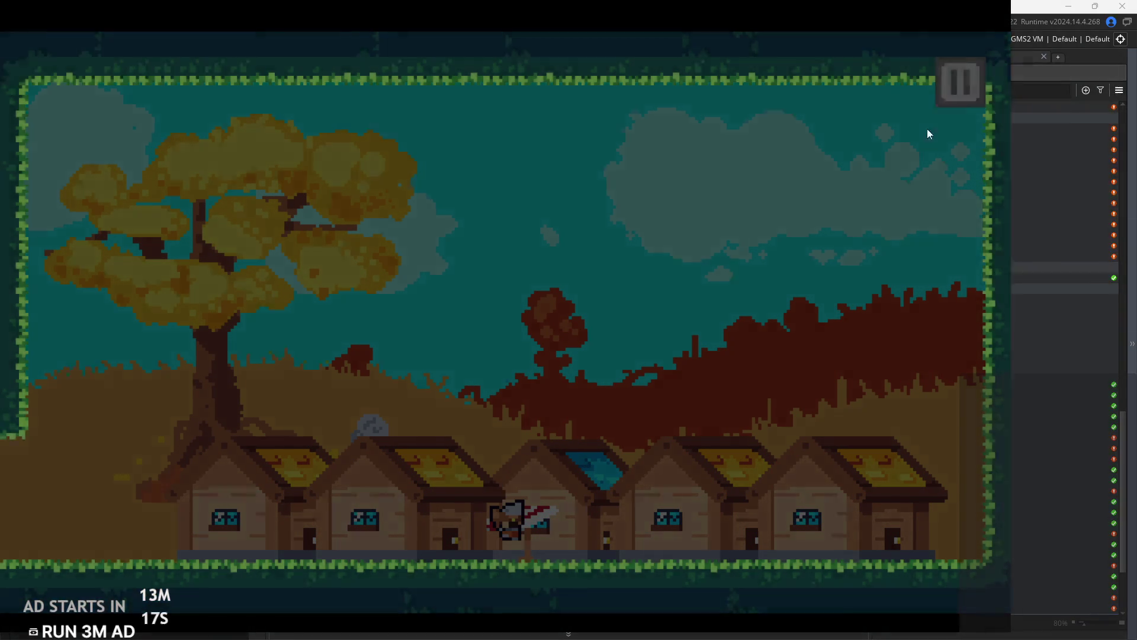
click(922, 550)
Browse the Asset Browser, inspecting the obj_startTemplate and obj_exit objects.
scroll(921, 459, up, 5)
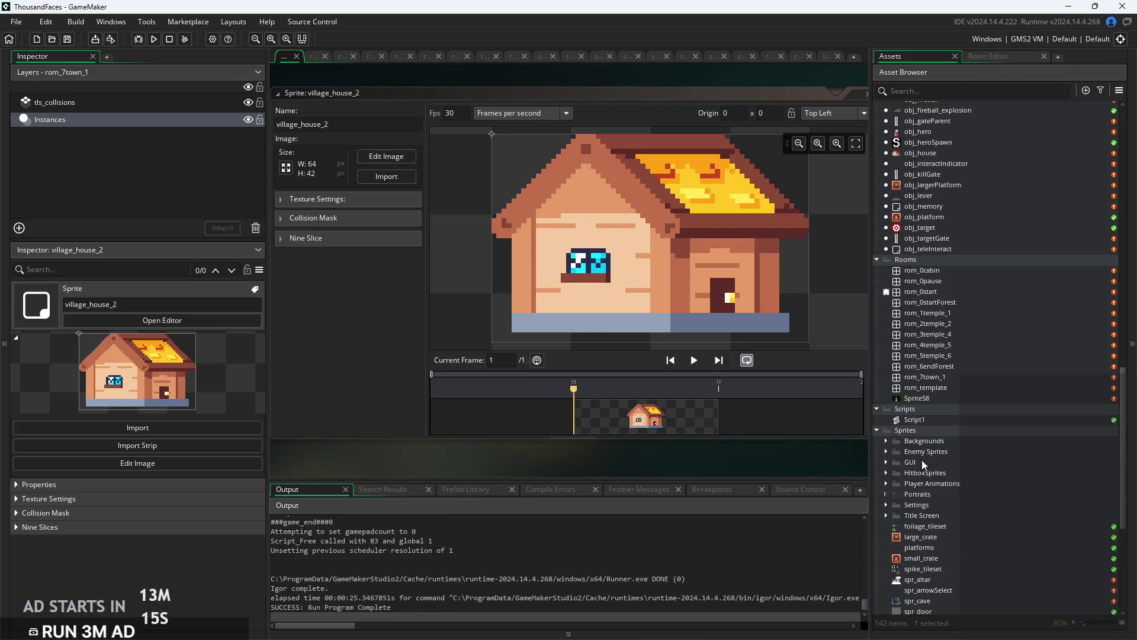
scroll(961, 360, up, 1)
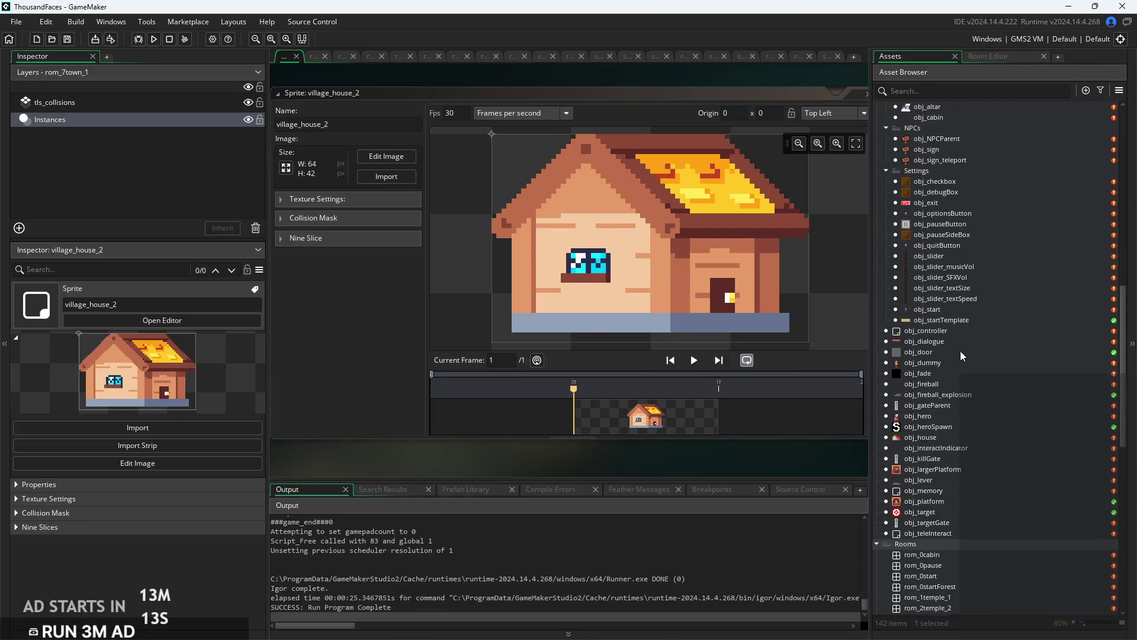
scroll(961, 350, up, 3)
click(968, 342)
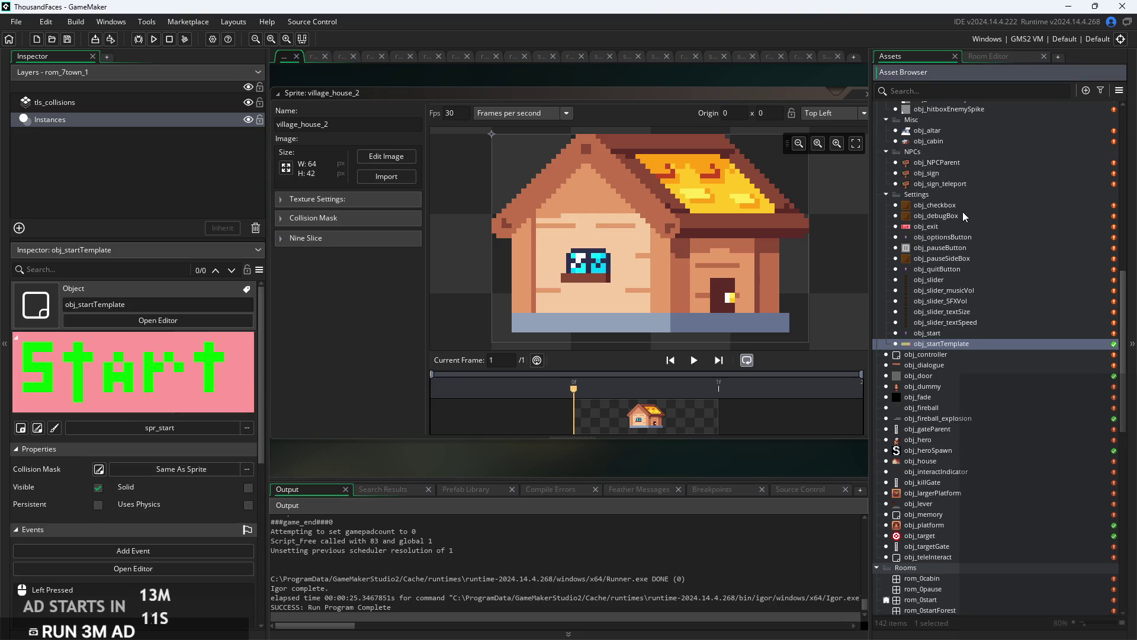
click(949, 228)
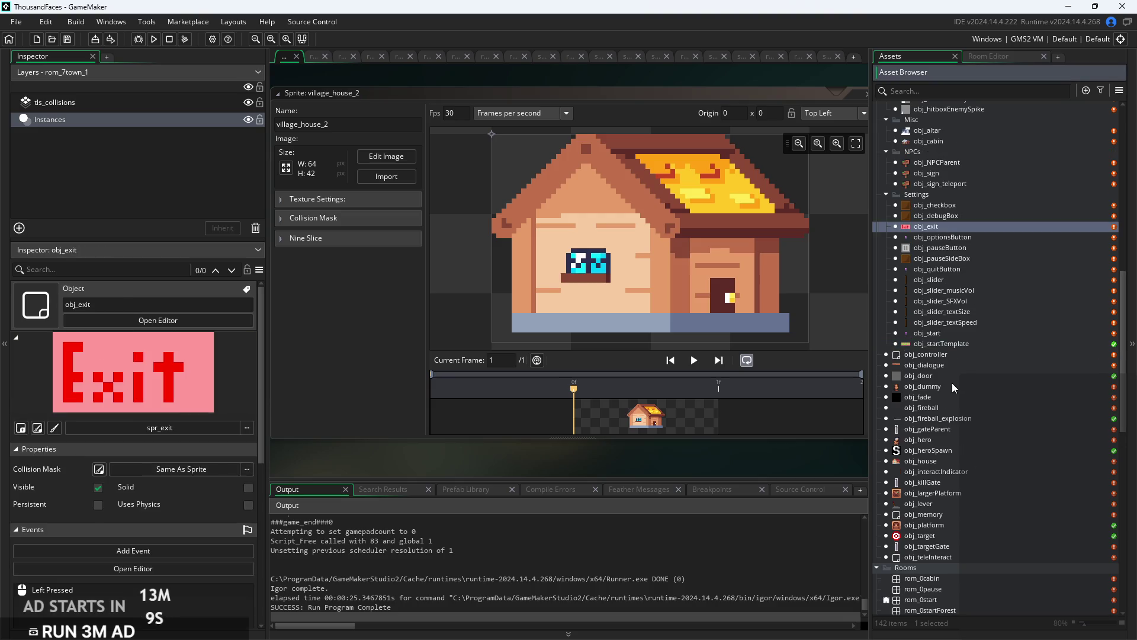
scroll(953, 285, up, 2)
scroll(950, 296, up, 1)
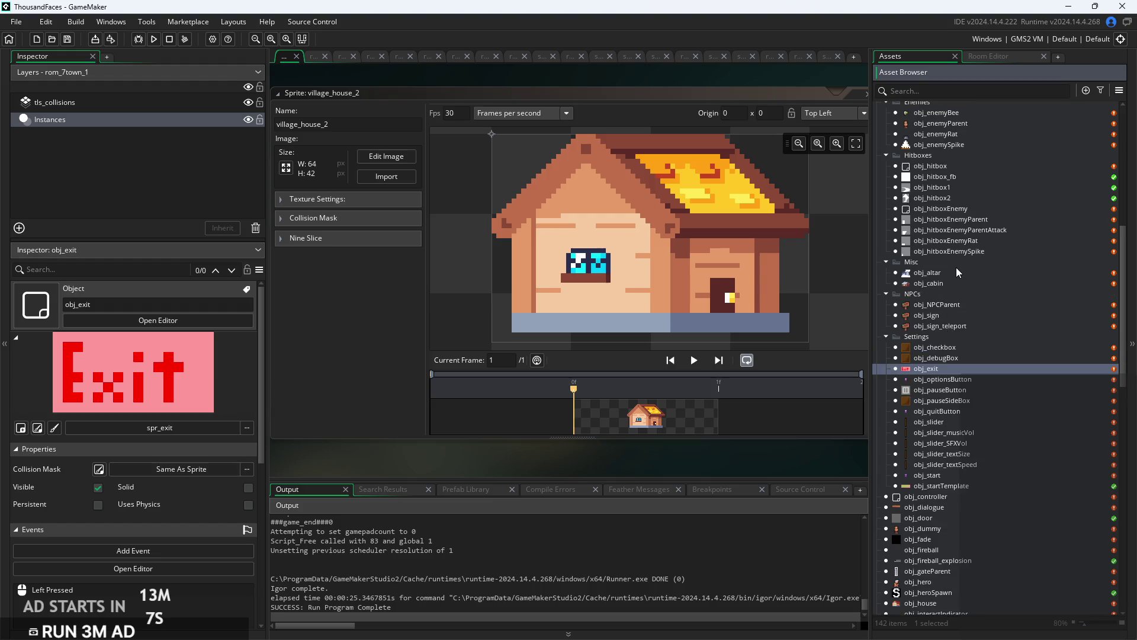
scroll(932, 564, down, 10)
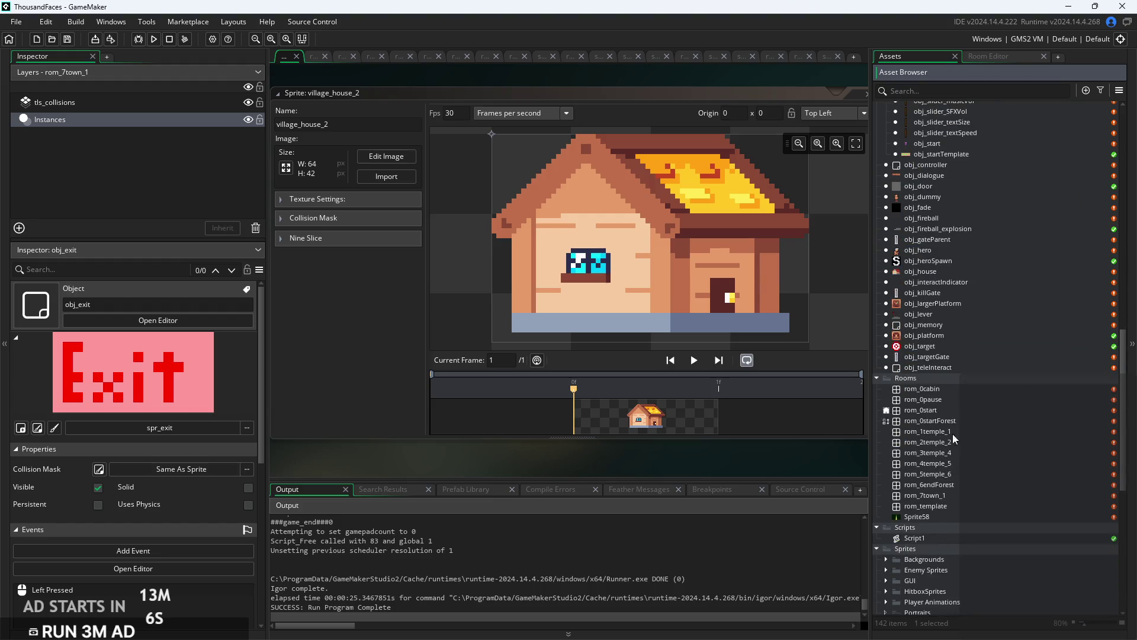
Open rom_7town_1 and shift its houses along the row, moving the rightmost to 244,128.
double_click(944, 496)
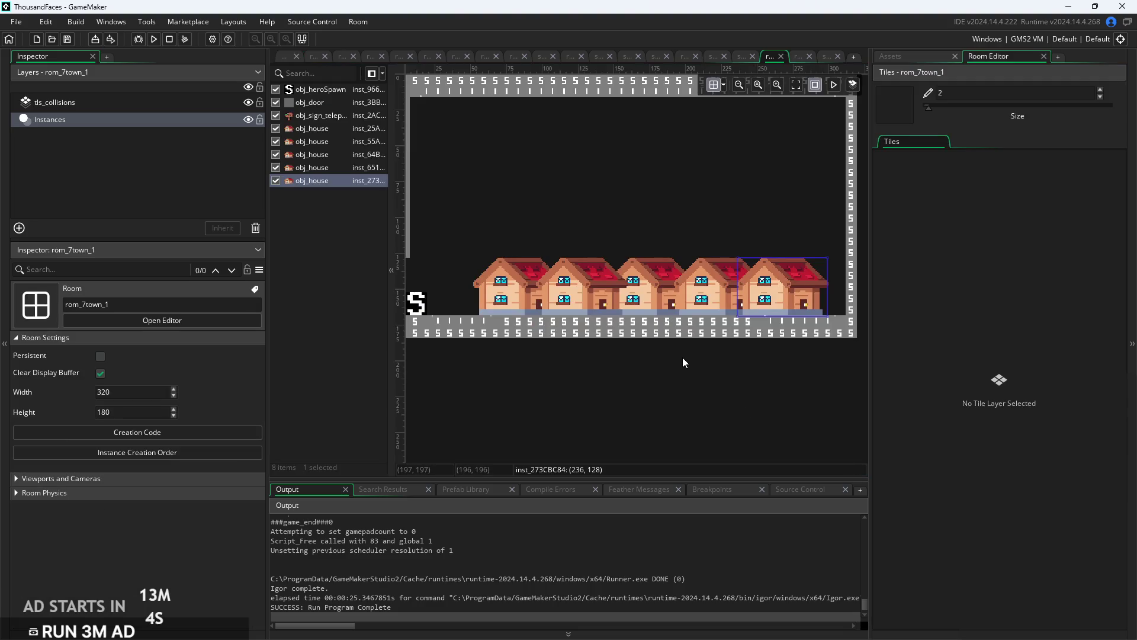
click(568, 299)
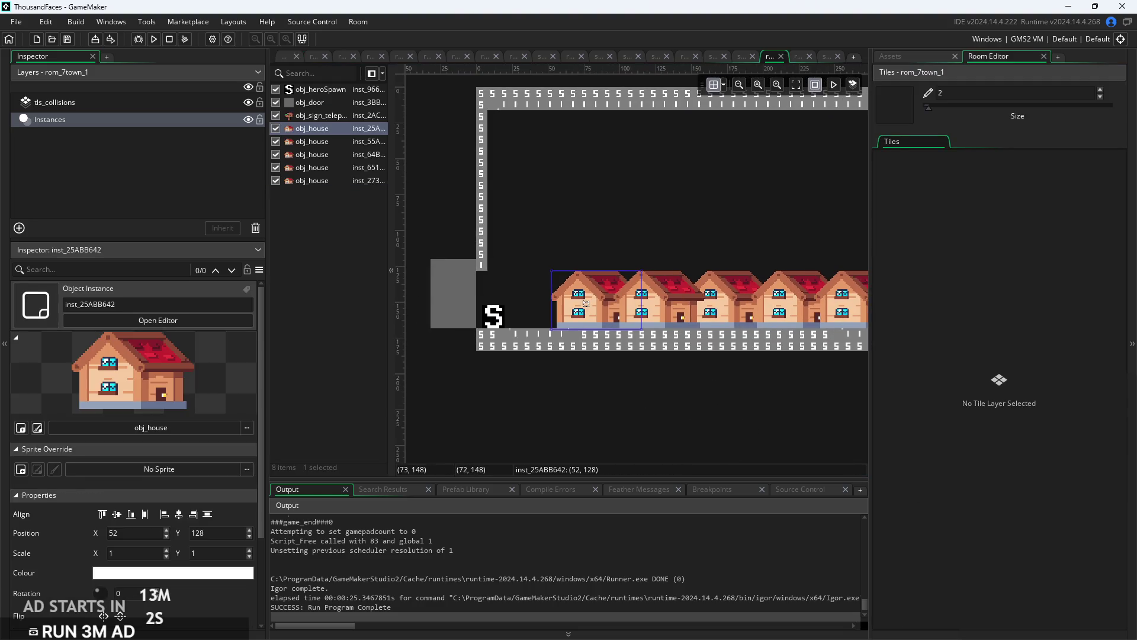
drag(680, 314, 656, 314)
drag(728, 313, 710, 314)
click(782, 308)
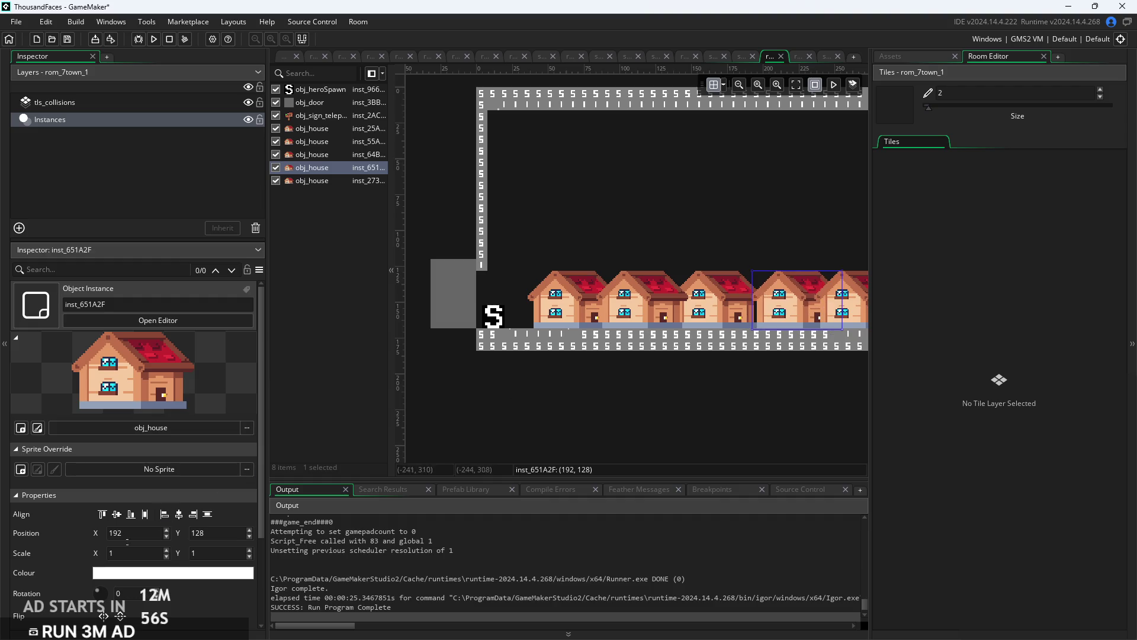
drag(776, 419, 601, 426)
mouse_move(654, 329)
mouse_down()
mouse_move(685, 308)
mouse_move(686, 318)
mouse_up()
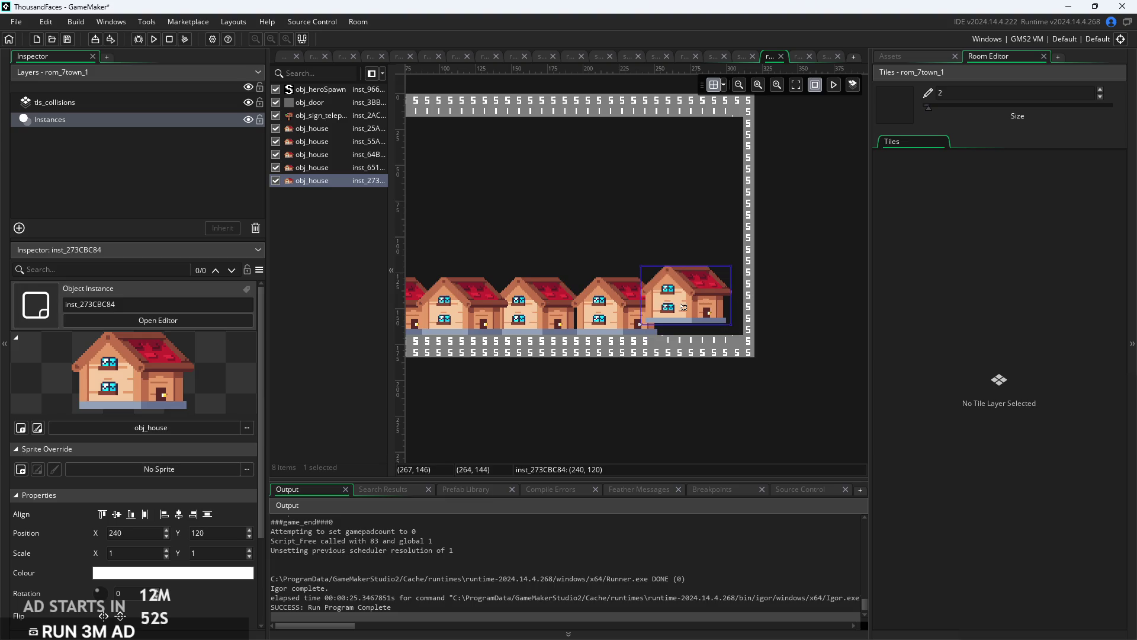
scroll(673, 407, up, 2)
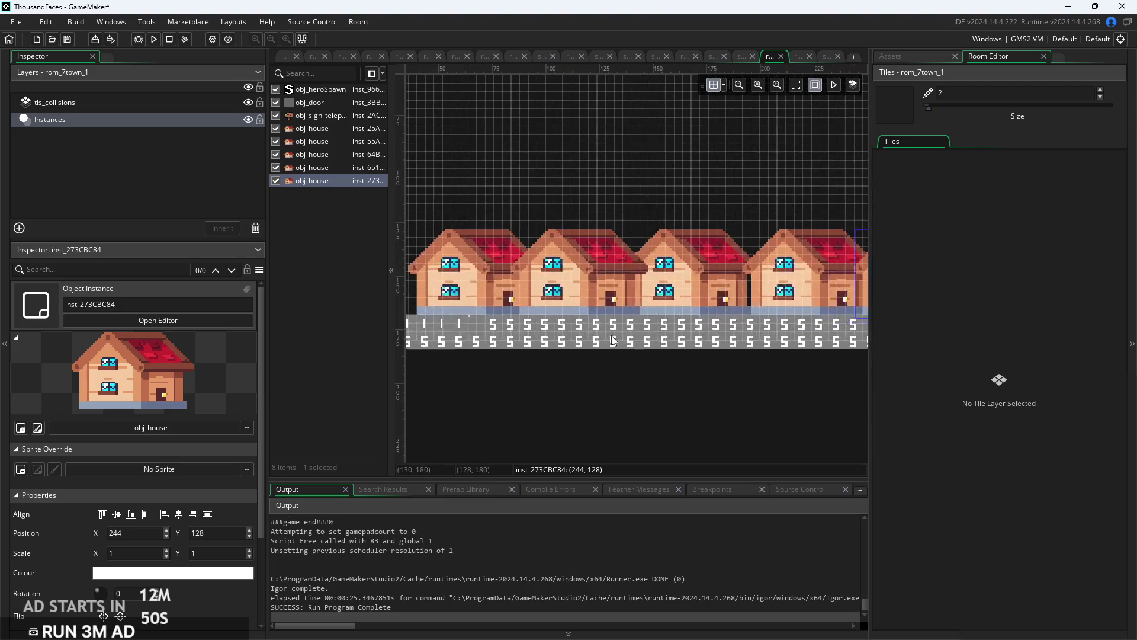
click(613, 327)
click(131, 103)
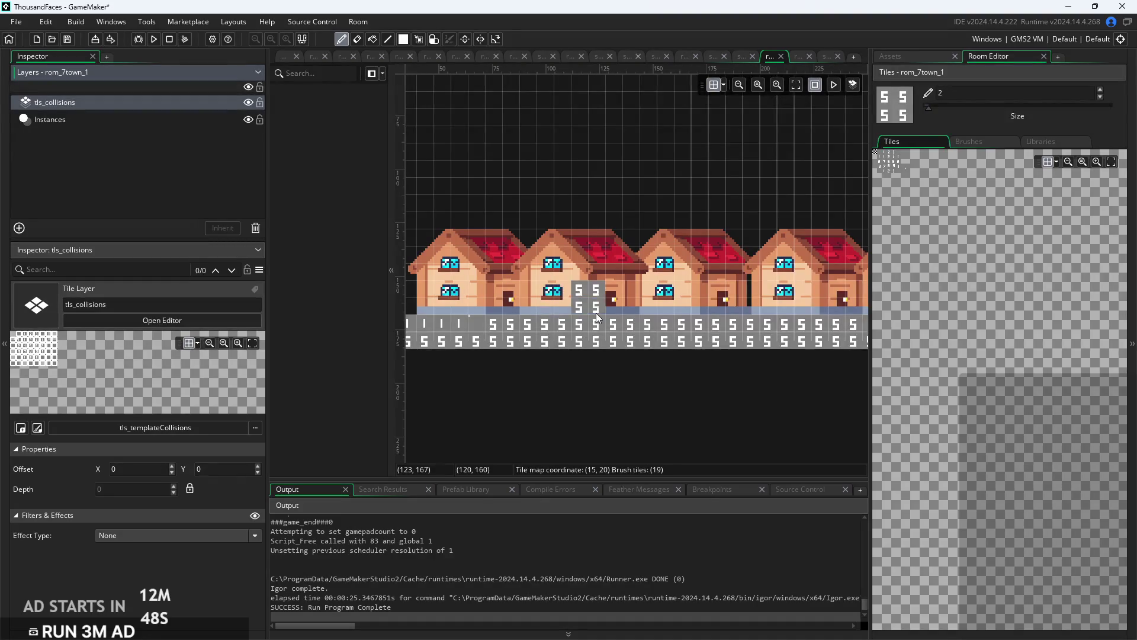
Paint collision tiles under the houses and move two houses to 108,120 and 152,124.
drag(577, 332, 785, 332)
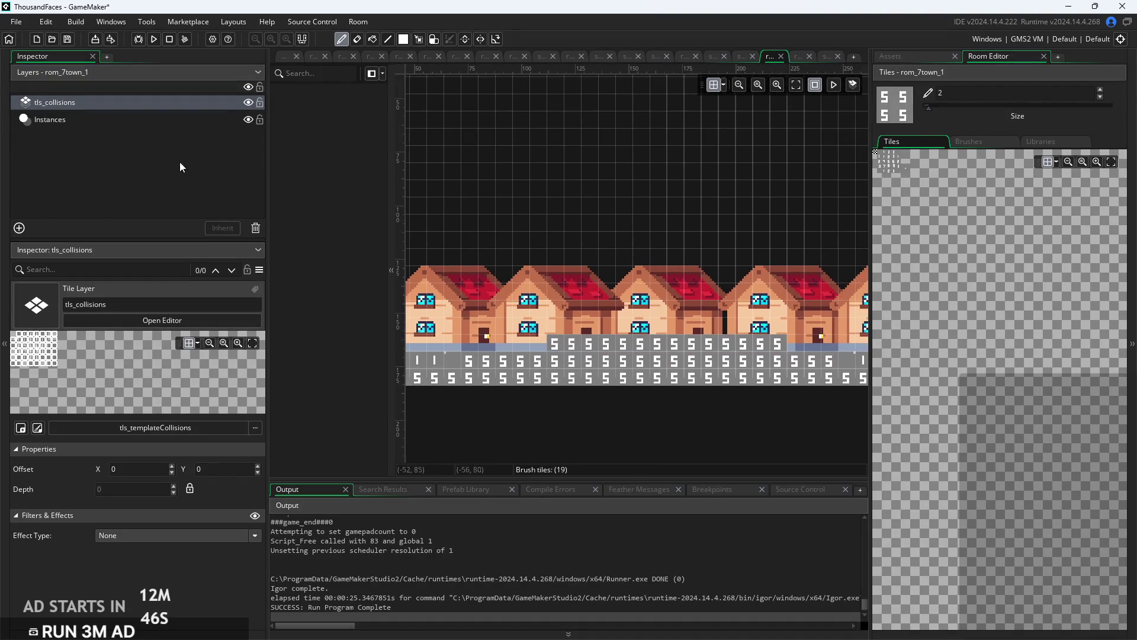
click(154, 122)
drag(525, 318, 609, 290)
mouse_move(680, 302)
mouse_down()
mouse_move(727, 305)
mouse_move(729, 291)
mouse_move(706, 293)
mouse_move(709, 306)
mouse_up()
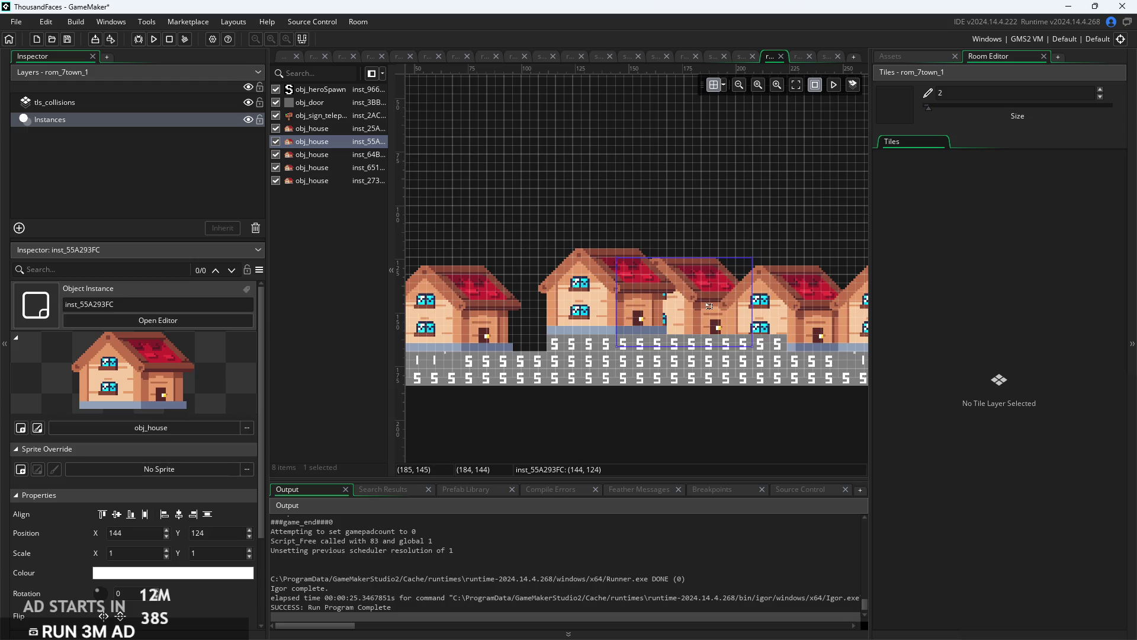
click(767, 320)
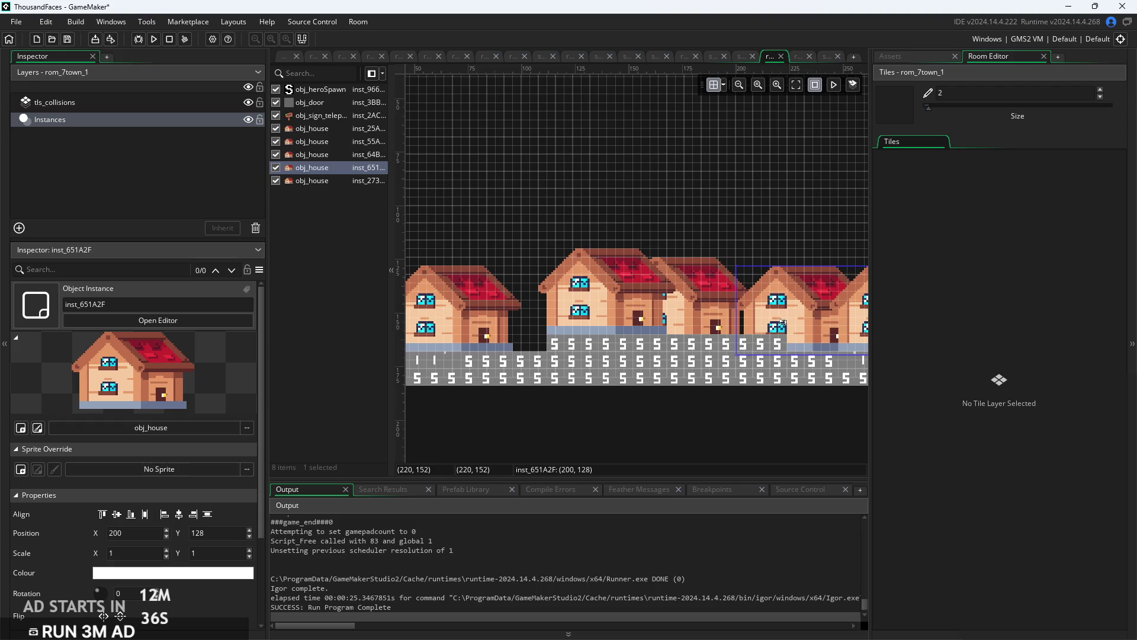
scroll(770, 414, right, 5)
click(702, 333)
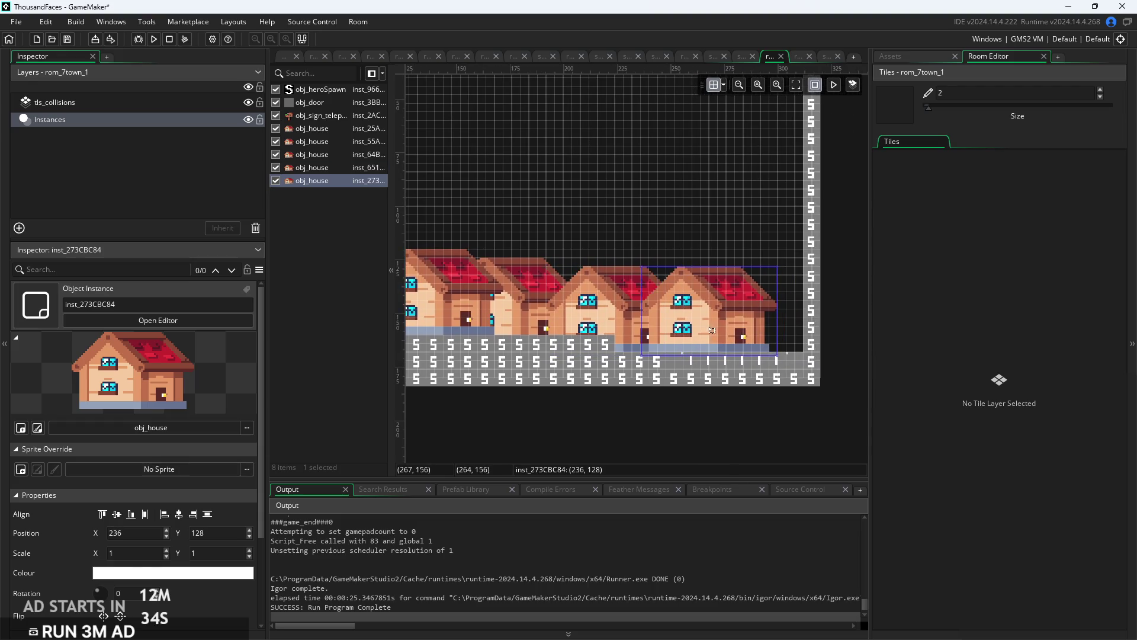
scroll(548, 449, left, 5)
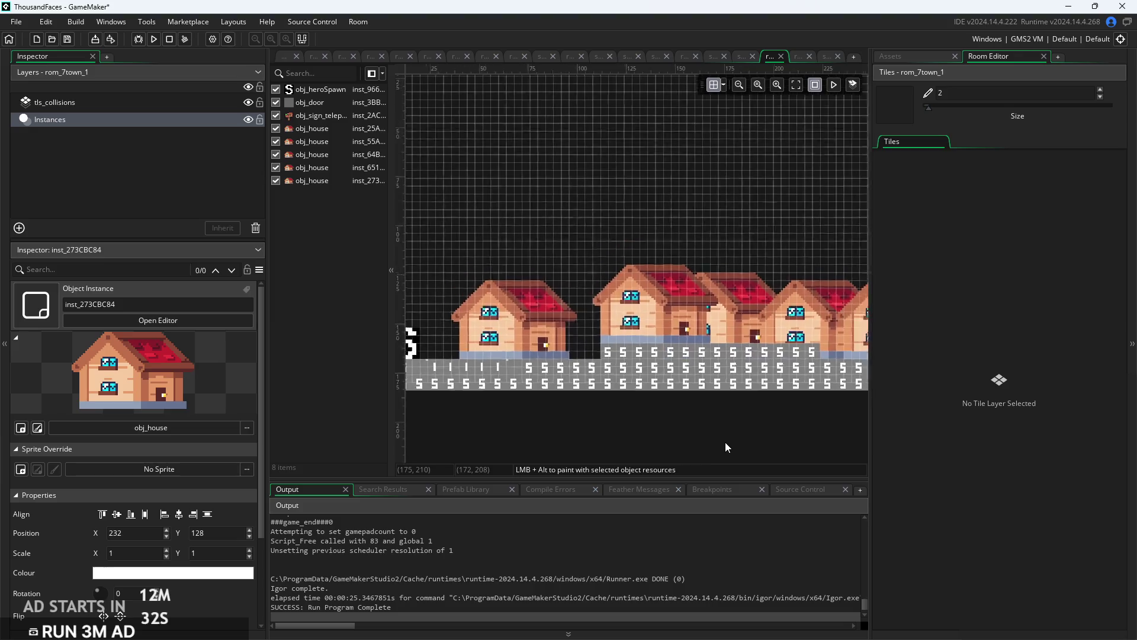
Duplicate the leftmost house as a sixth obj_house at 56,128, then launch a test build.
click(542, 336)
key(ctrl+v)
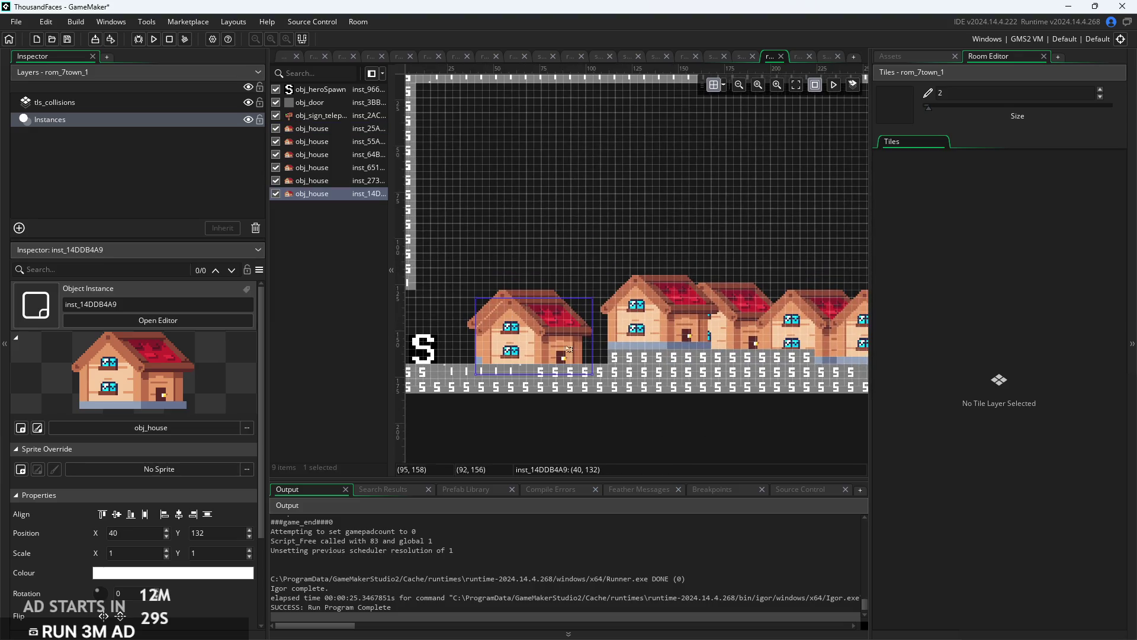
drag(574, 336, 559, 336)
click(628, 457)
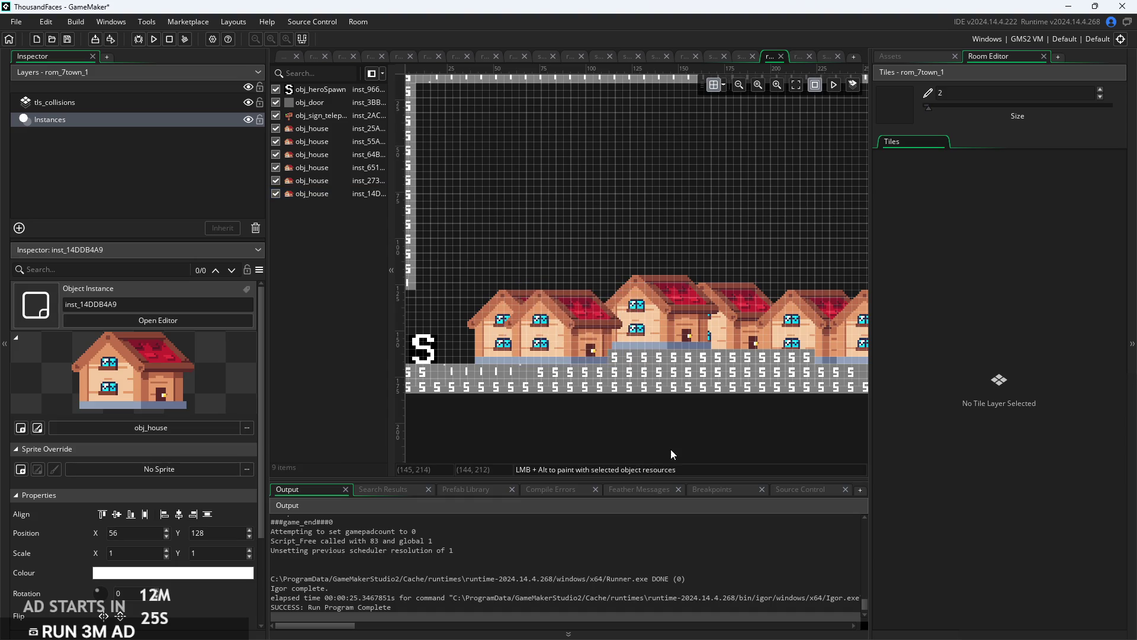
scroll(670, 449, down, 3)
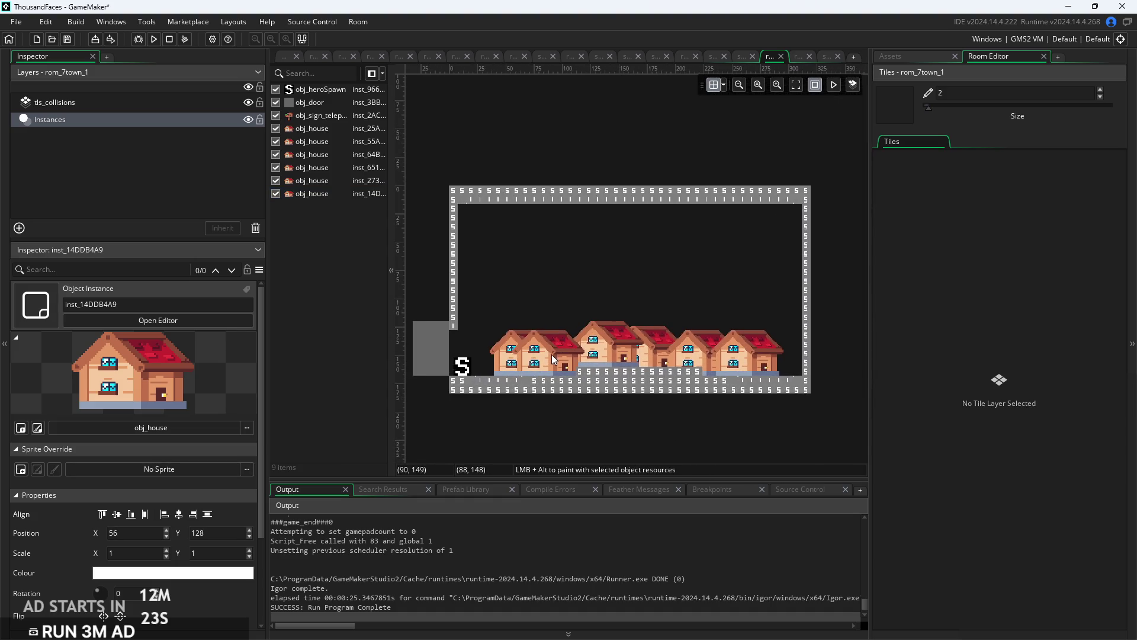
click(153, 39)
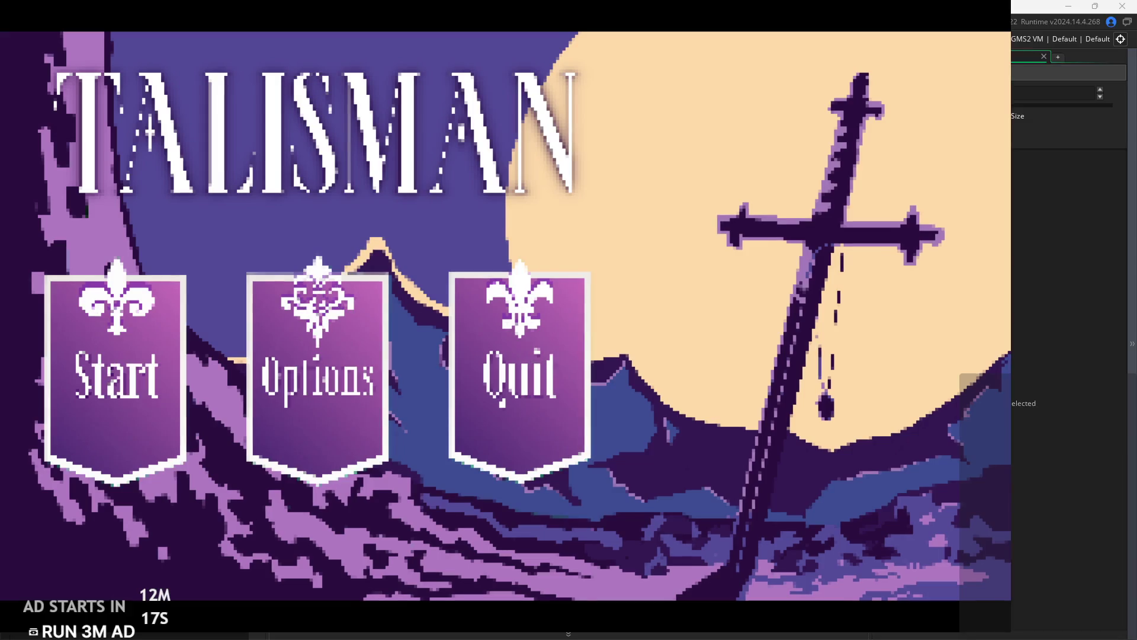
Start a new game, walk the hero through the forest and along the town houses, then close it.
click(184, 312)
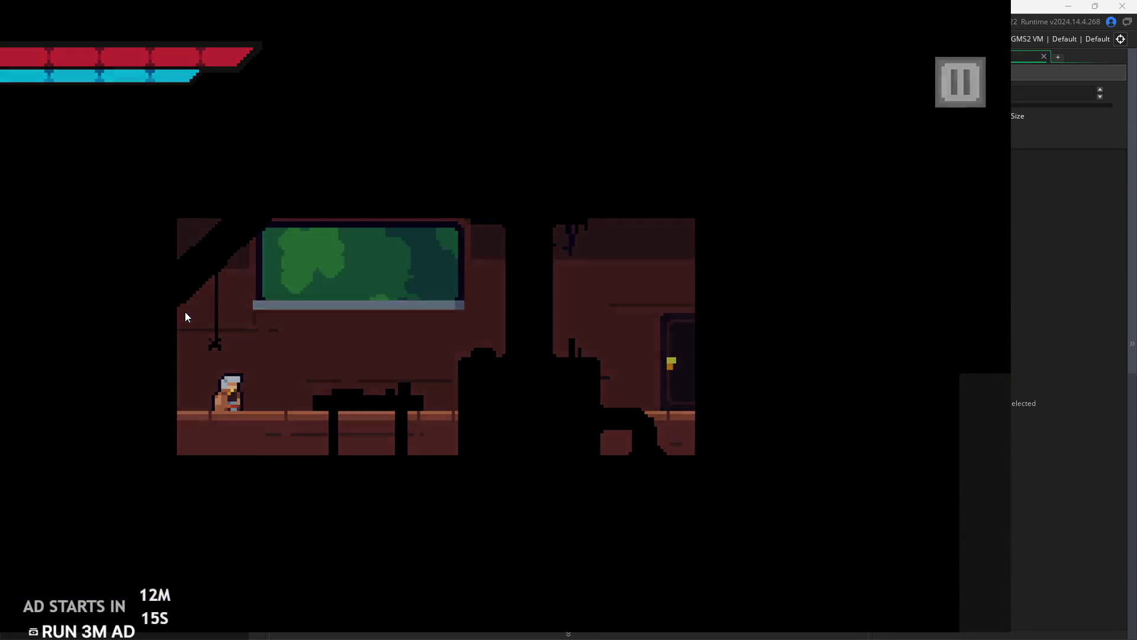
key(Right)
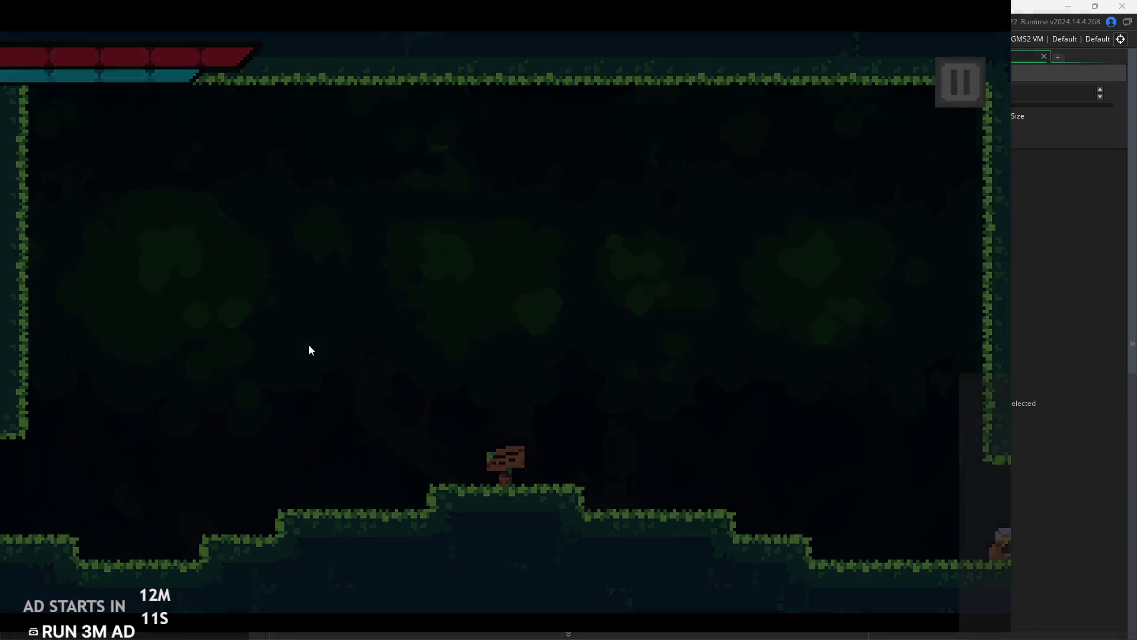
key(Right)
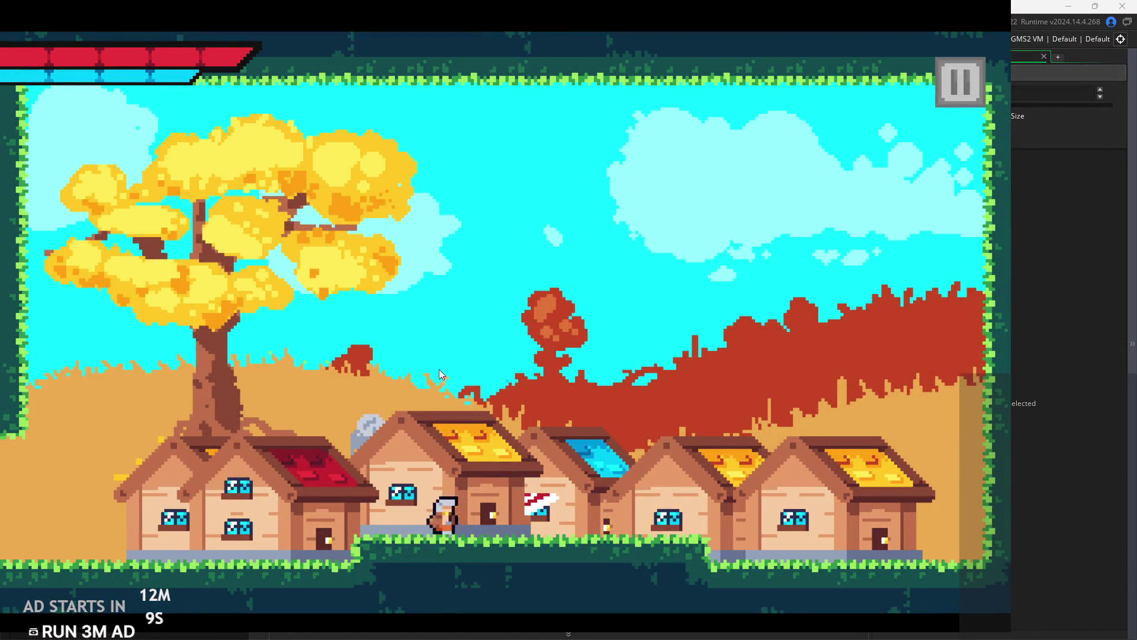
key(Left)
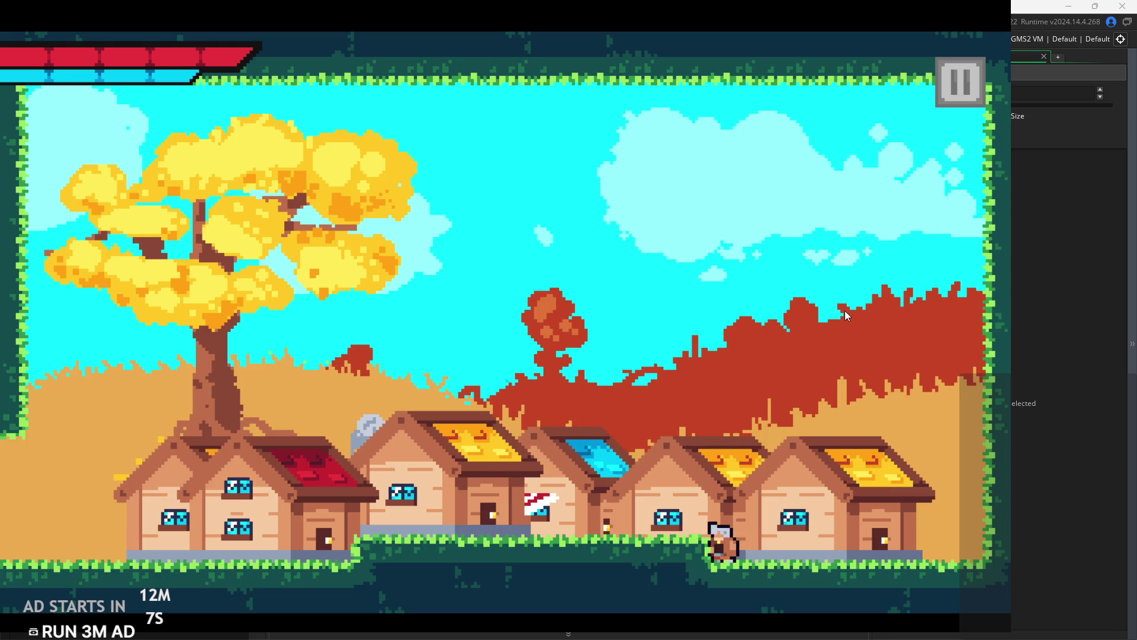
key(Left)
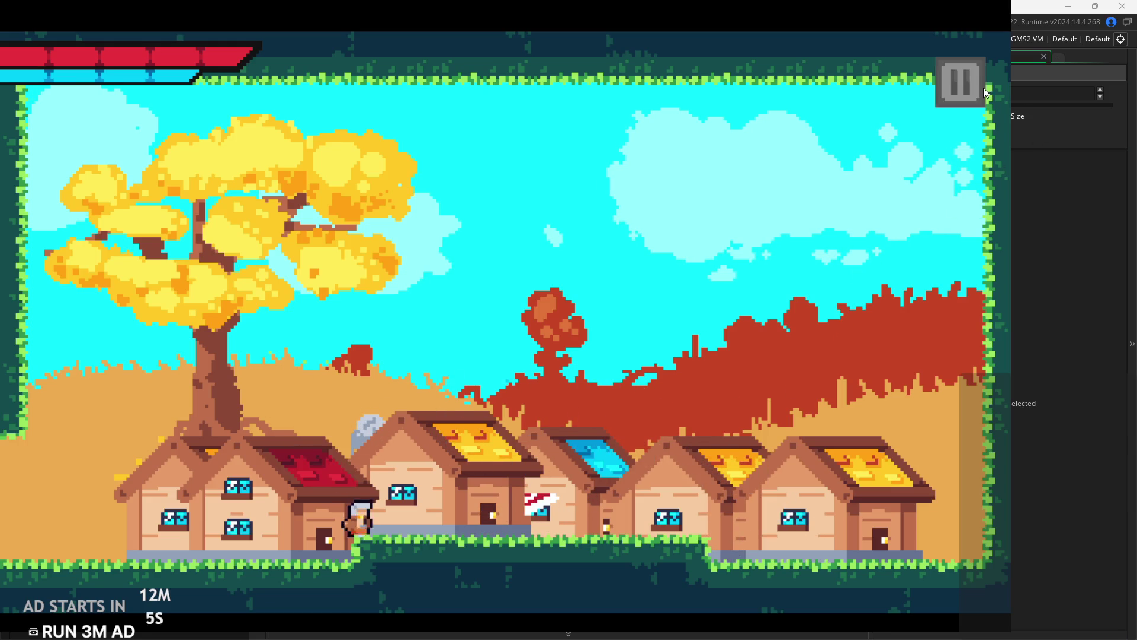
click(977, 84)
key(Escape)
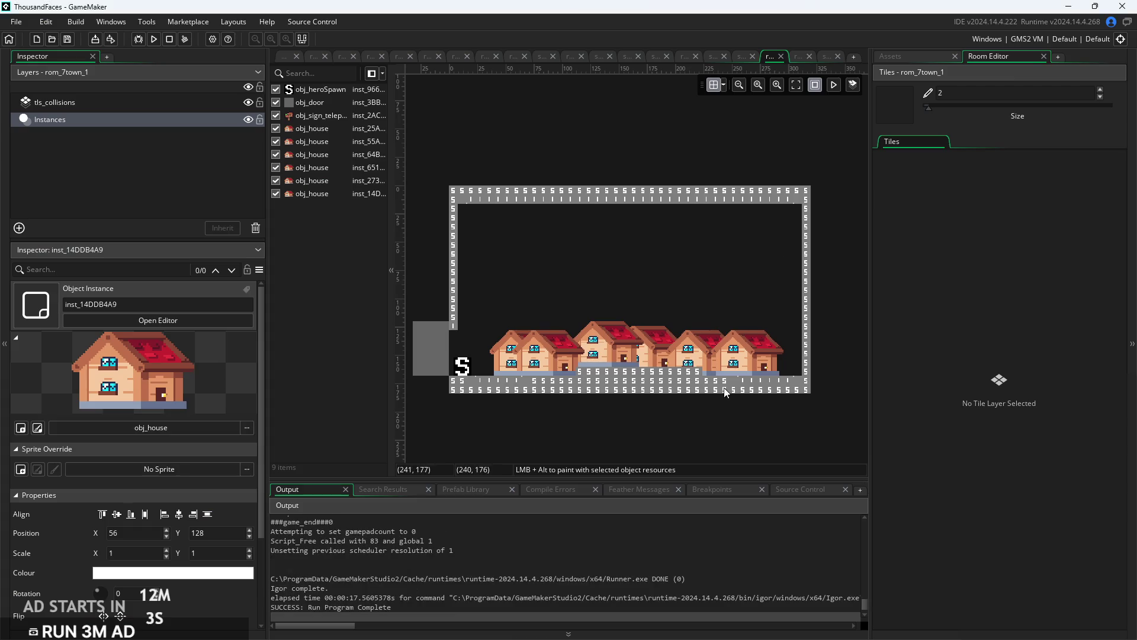
Delete one right-hand house and place a new obj_house from the asset list in its spot.
click(695, 355)
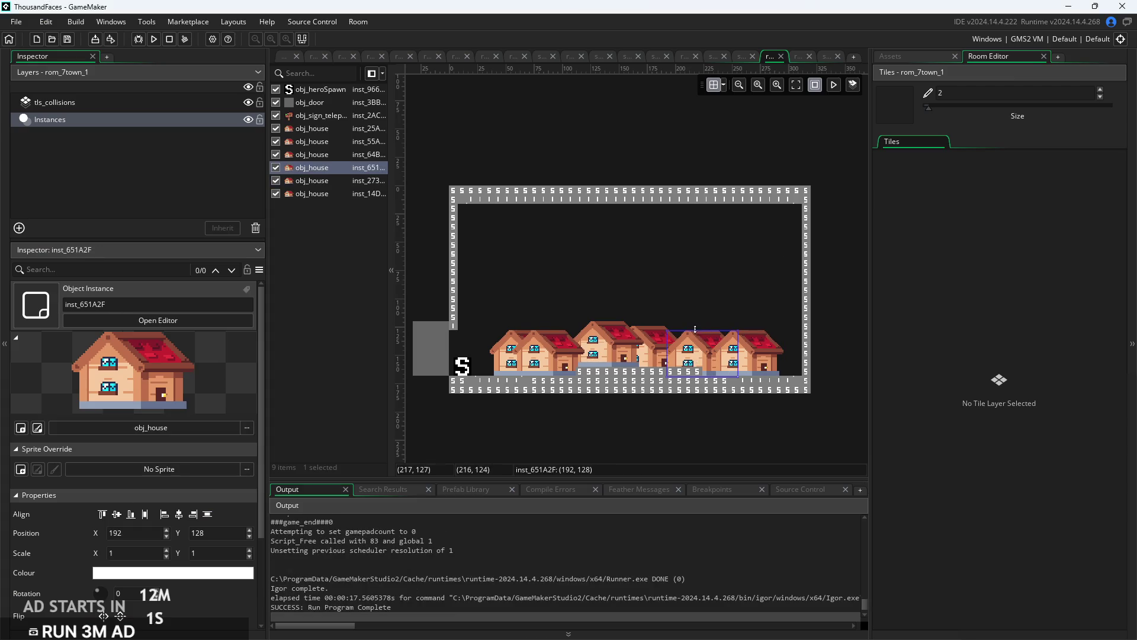
key(Delete)
click(902, 57)
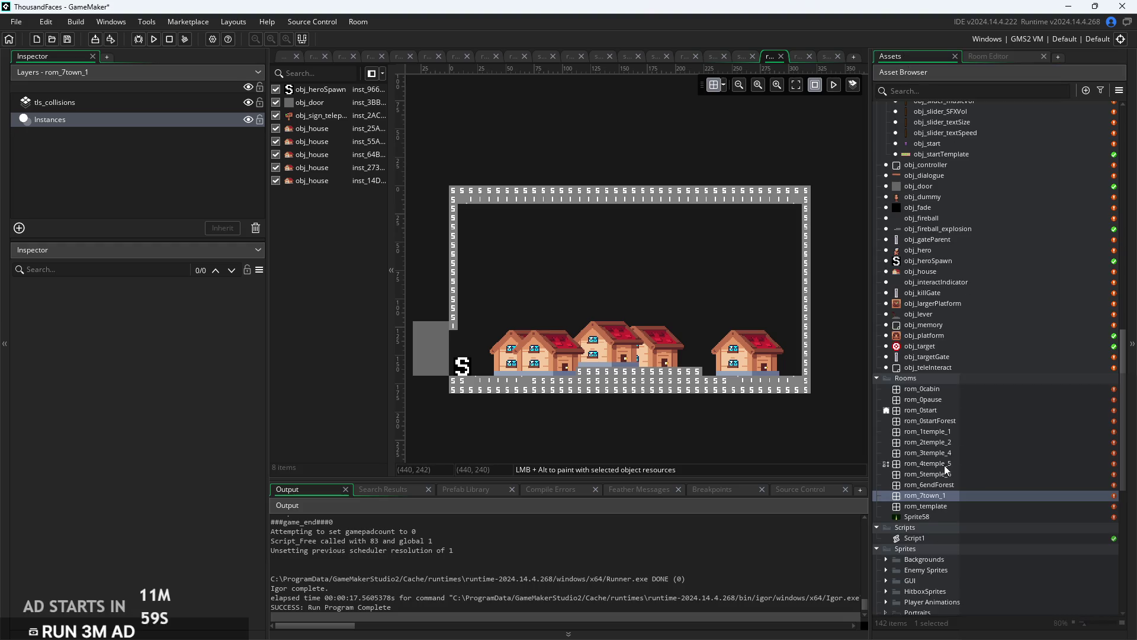
mouse_move(920, 271)
mouse_down()
mouse_move(817, 314)
mouse_move(668, 328)
mouse_move(700, 354)
mouse_move(743, 357)
mouse_move(696, 357)
mouse_move(743, 360)
mouse_up()
click(656, 432)
scroll(665, 420, up, 3)
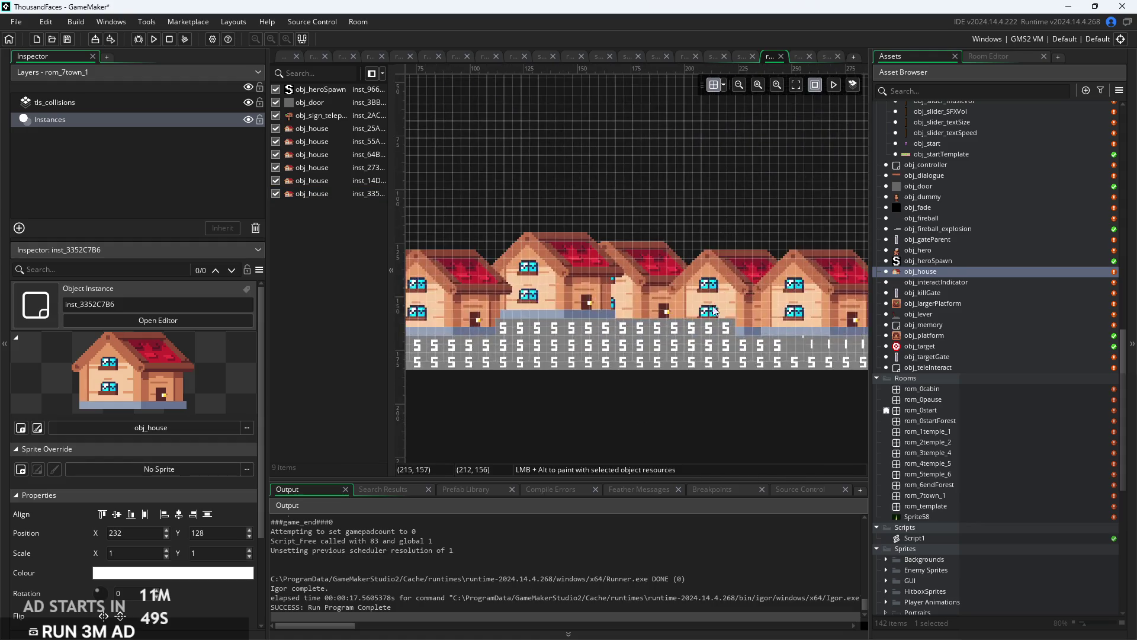
Rearrange the houses into a tighter row, raising the middle one and moving another to X 100.
click(693, 289)
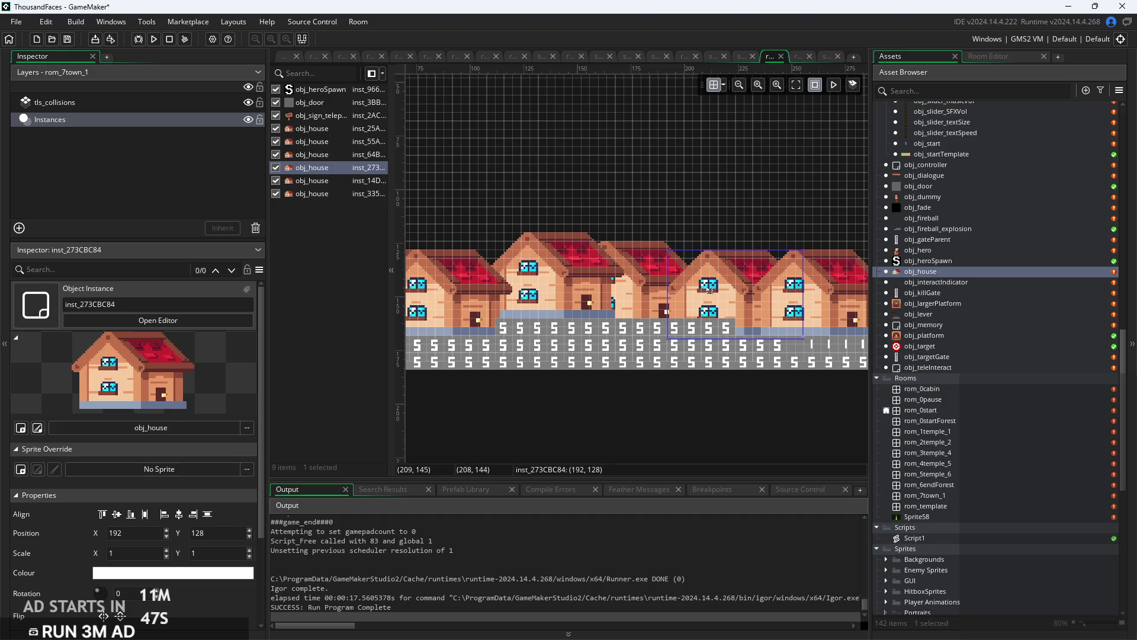
click(640, 293)
drag(640, 292, 640, 285)
click(688, 425)
scroll(684, 429, down, 2)
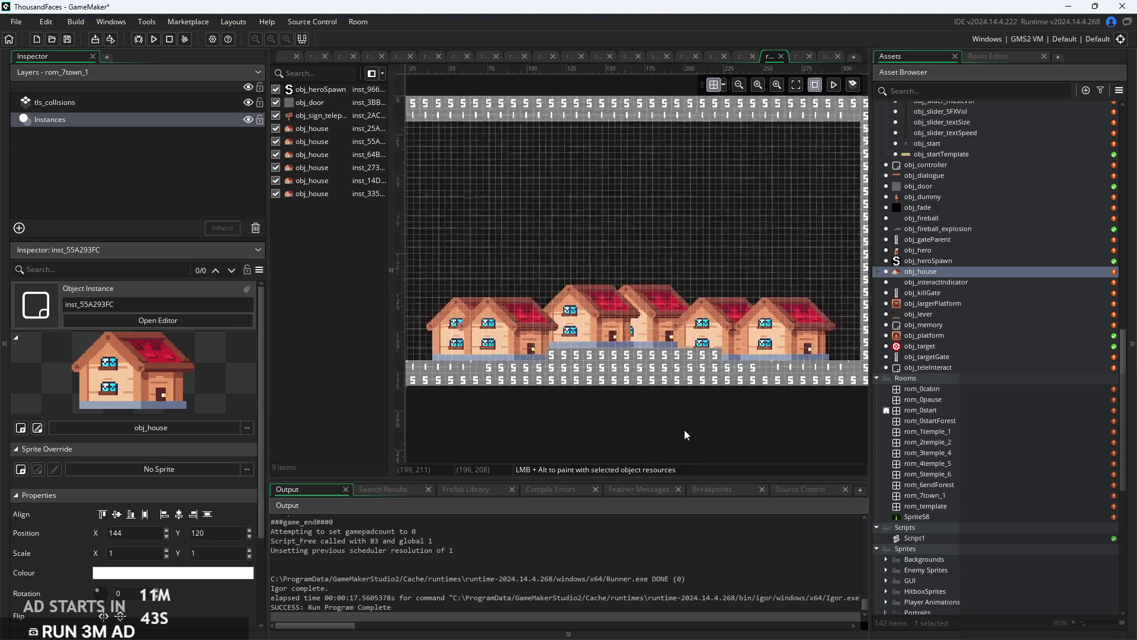
mouse_move(518, 342)
mouse_down()
mouse_move(501, 342)
mouse_move(597, 343)
mouse_up()
click(738, 425)
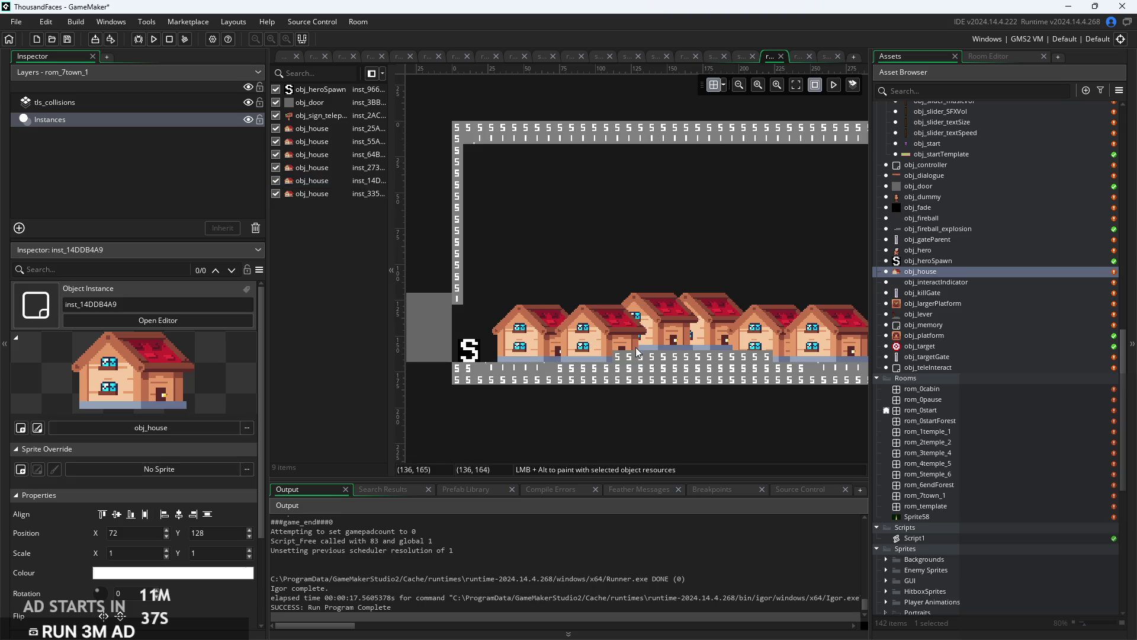
scroll(652, 420, up, 3)
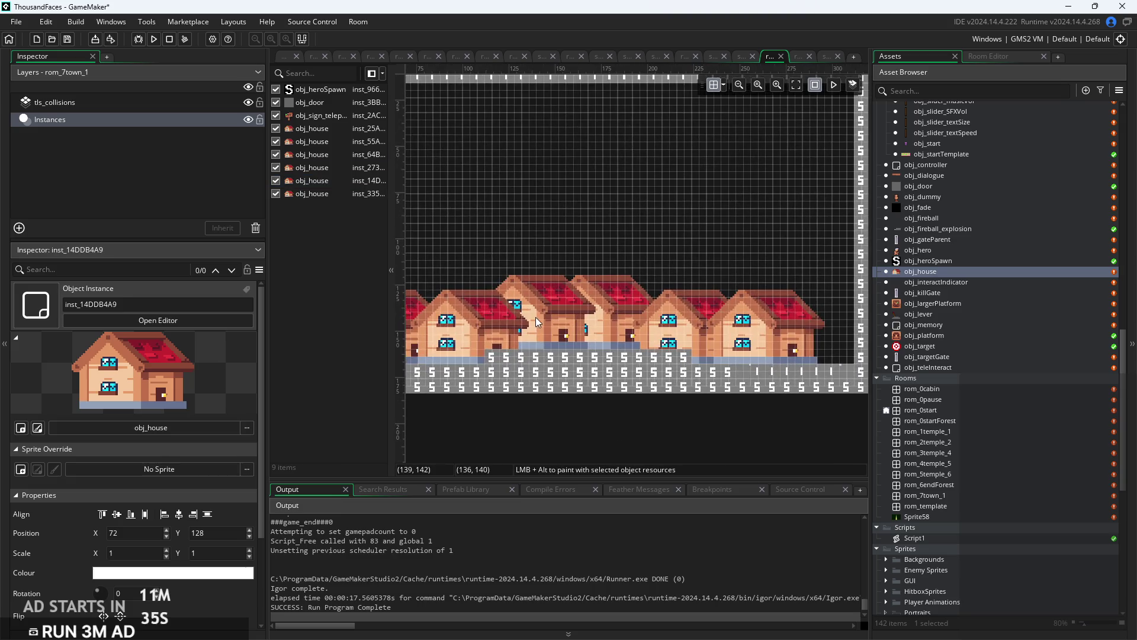
click(535, 317)
drag(469, 340, 561, 328)
drag(492, 325, 425, 340)
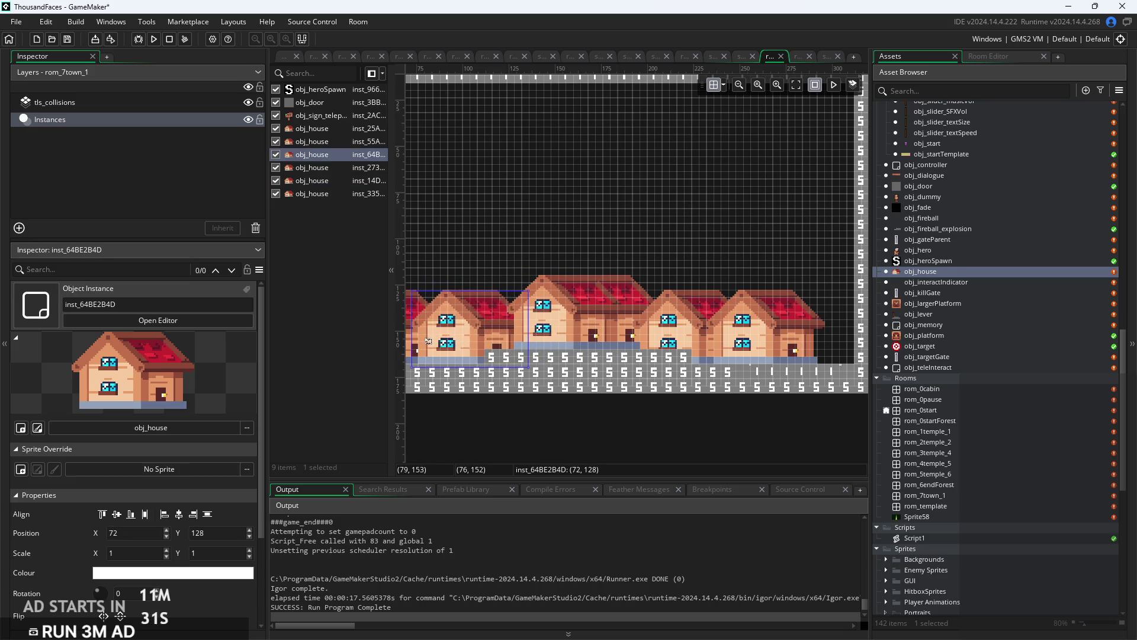
mouse_move(583, 332)
mouse_down()
mouse_move(538, 332)
mouse_move(657, 324)
mouse_up()
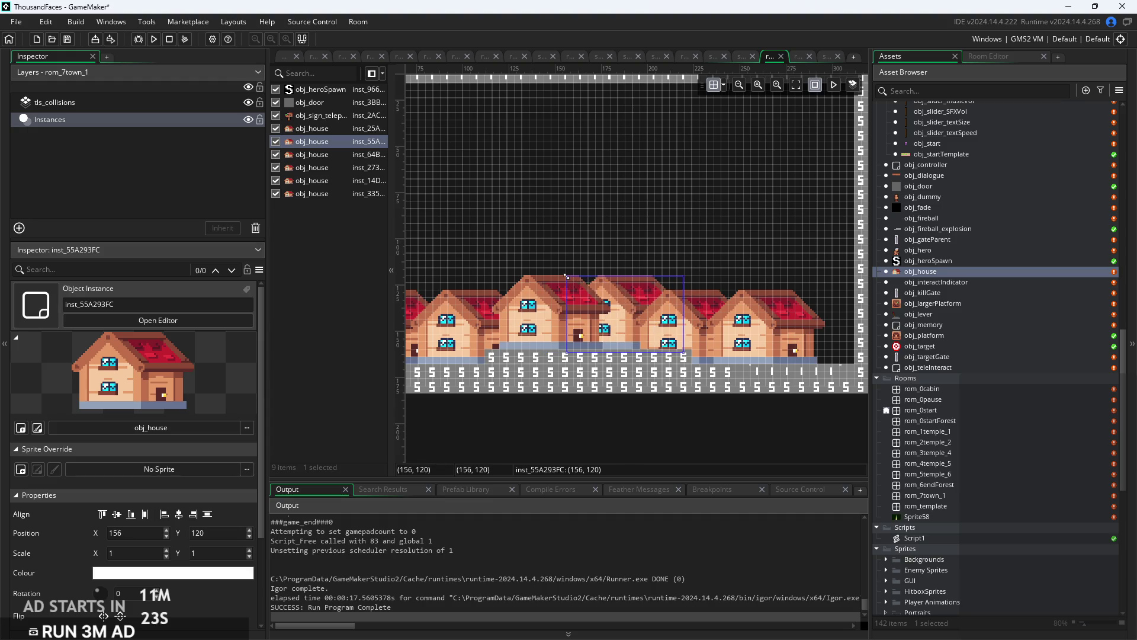
Undo an accidental resize, scale the middle house to 0.9, and move it to 160,124.
drag(566, 276, 576, 278)
key(ctrl+z)
key(ctrl+z)
click(129, 552)
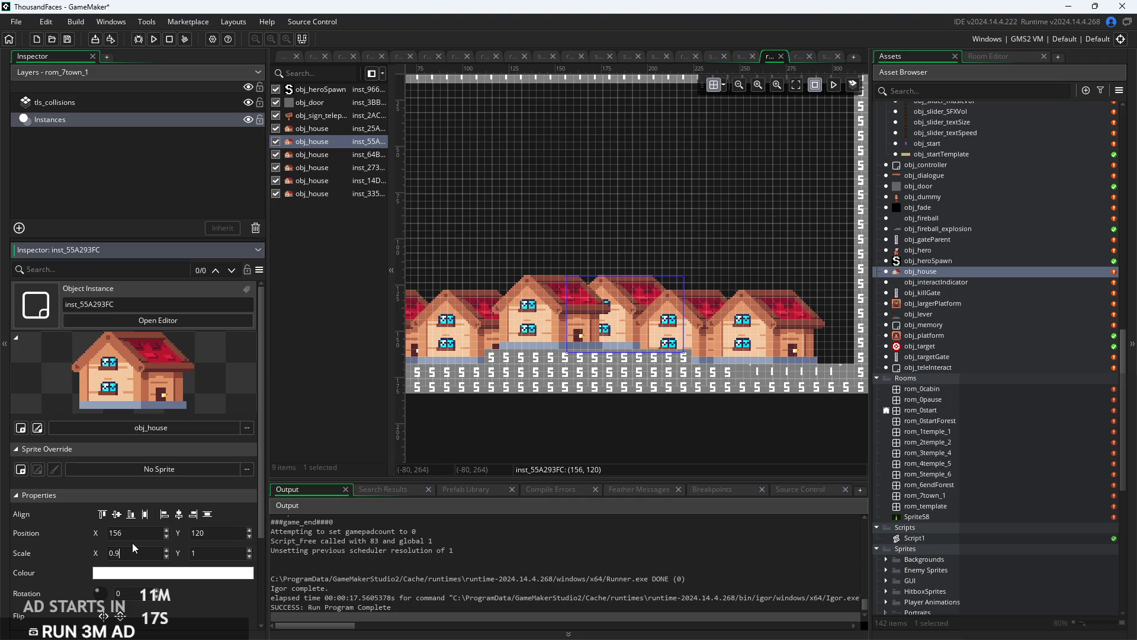
click(210, 554)
text(0.9)
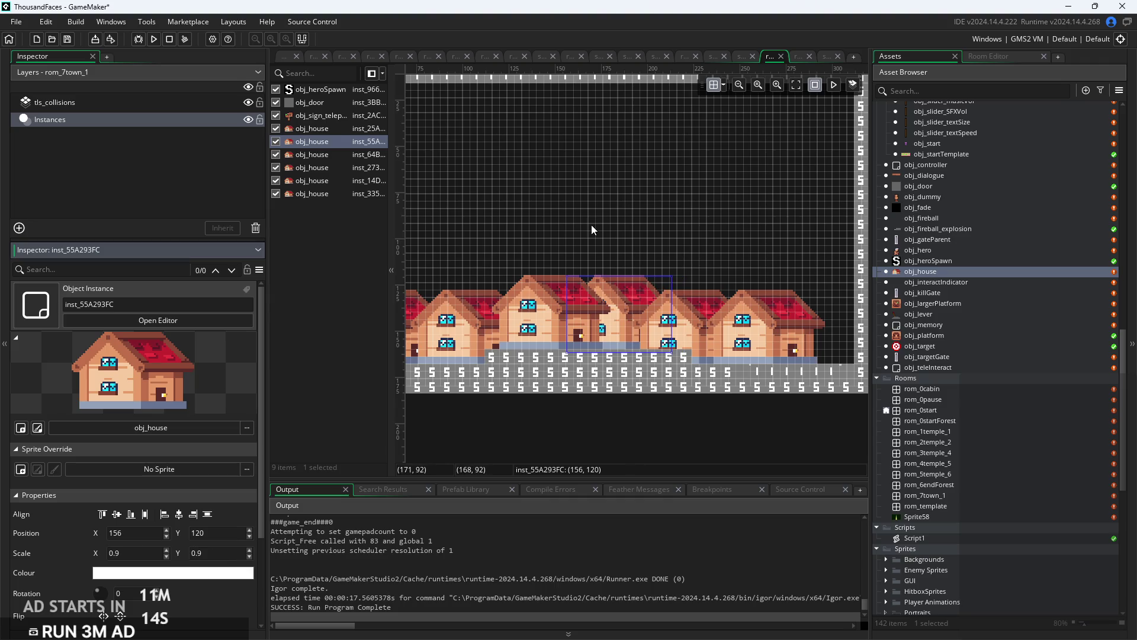
click(593, 230)
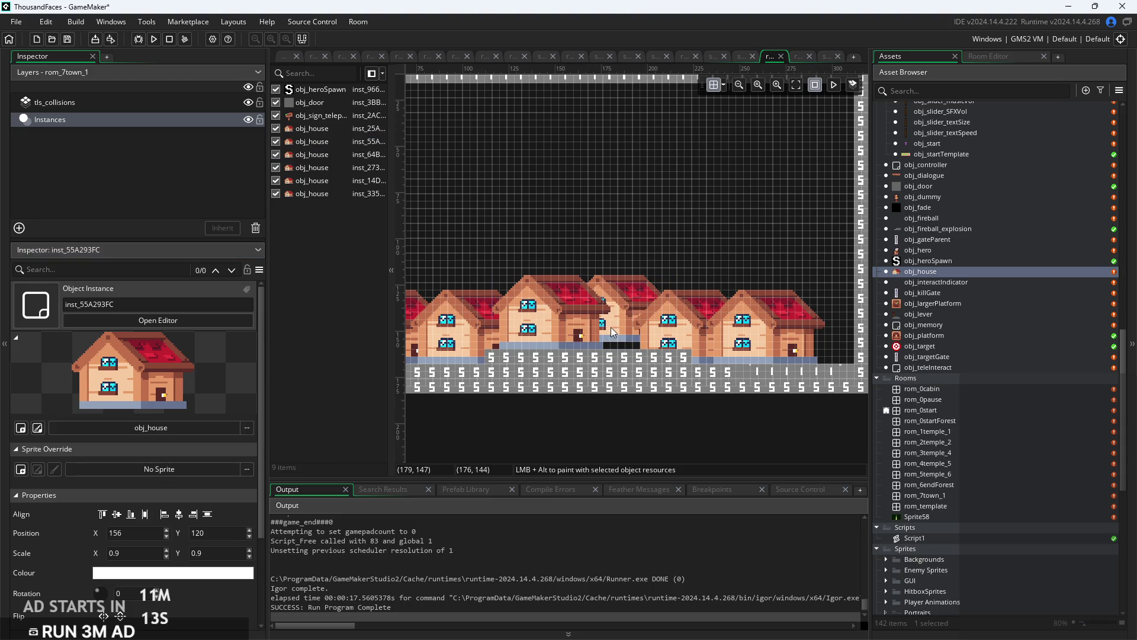
click(633, 321)
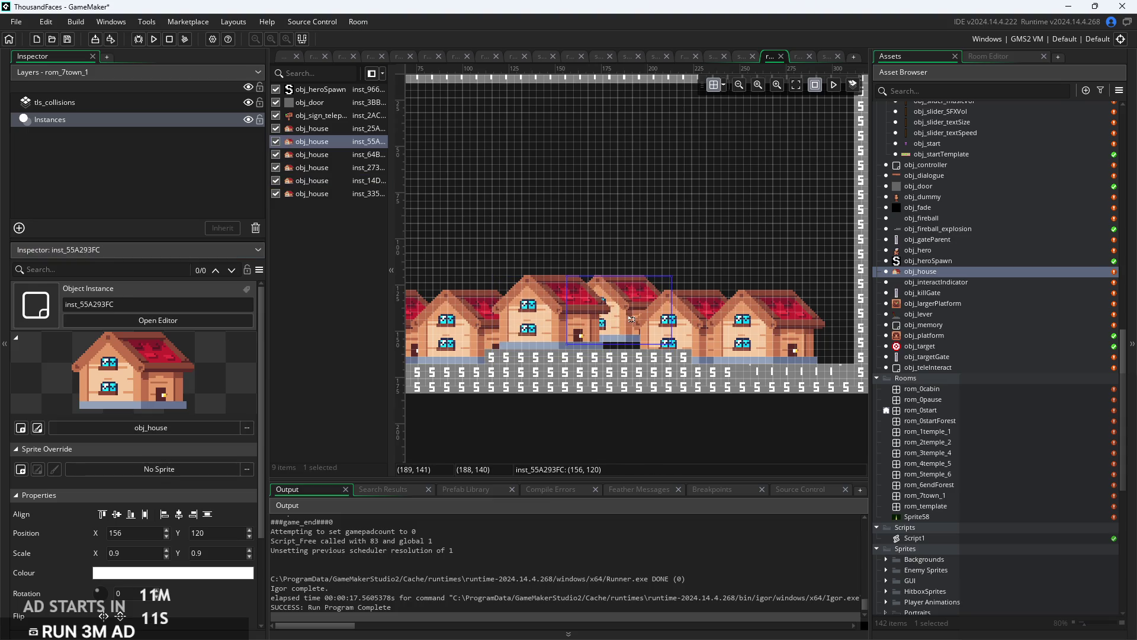
drag(631, 319, 637, 326)
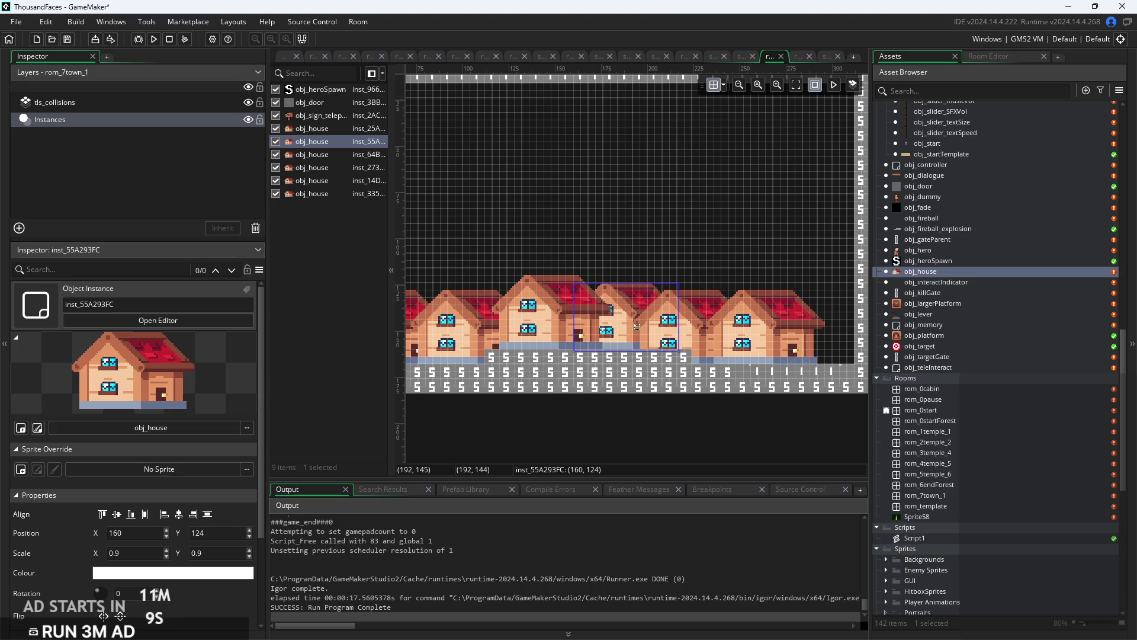
Select the leftmost house and begin changing its horizontal scale to 0.8.
scroll(751, 445, up, 3)
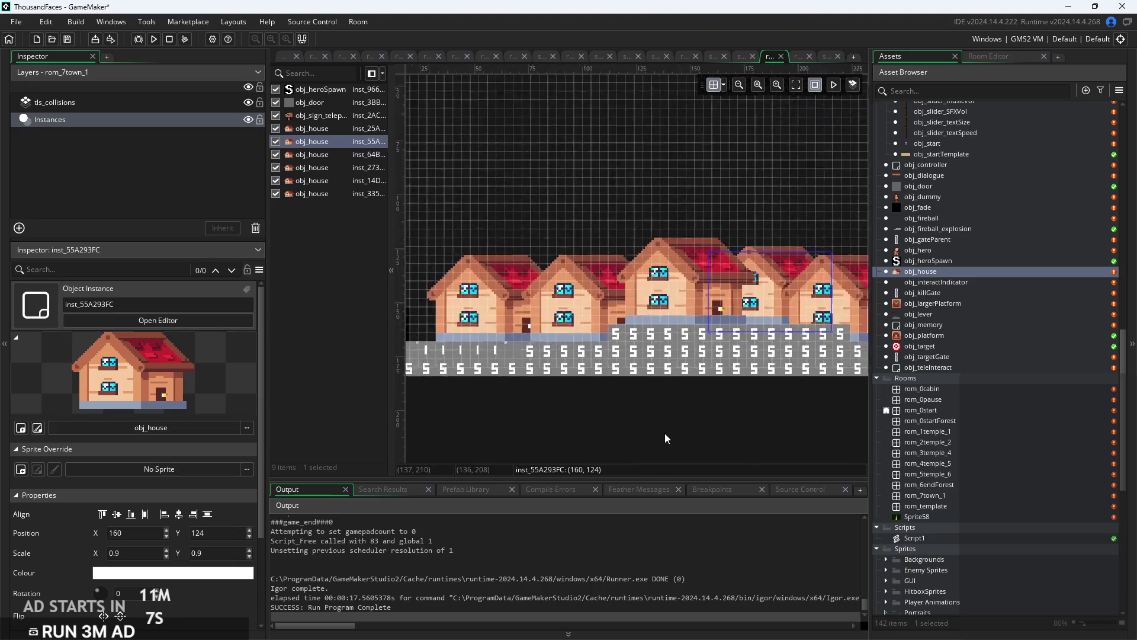
click(554, 268)
click(485, 293)
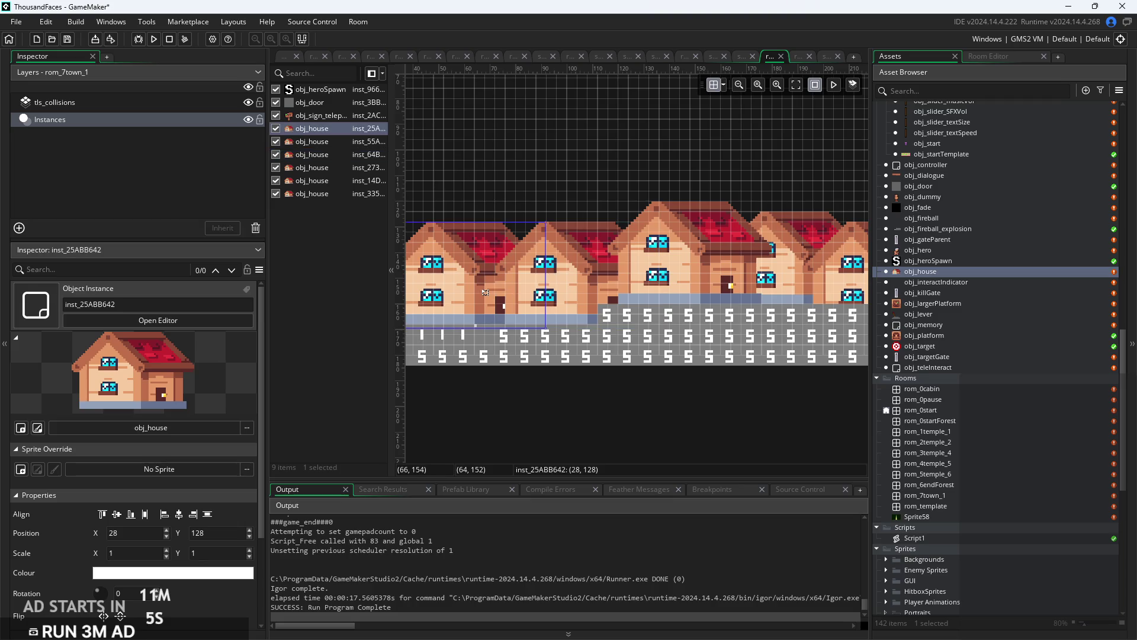
key(BackSpace)
Give the leftmost house a 0.8 scale and move it down and right.
text(0.8)
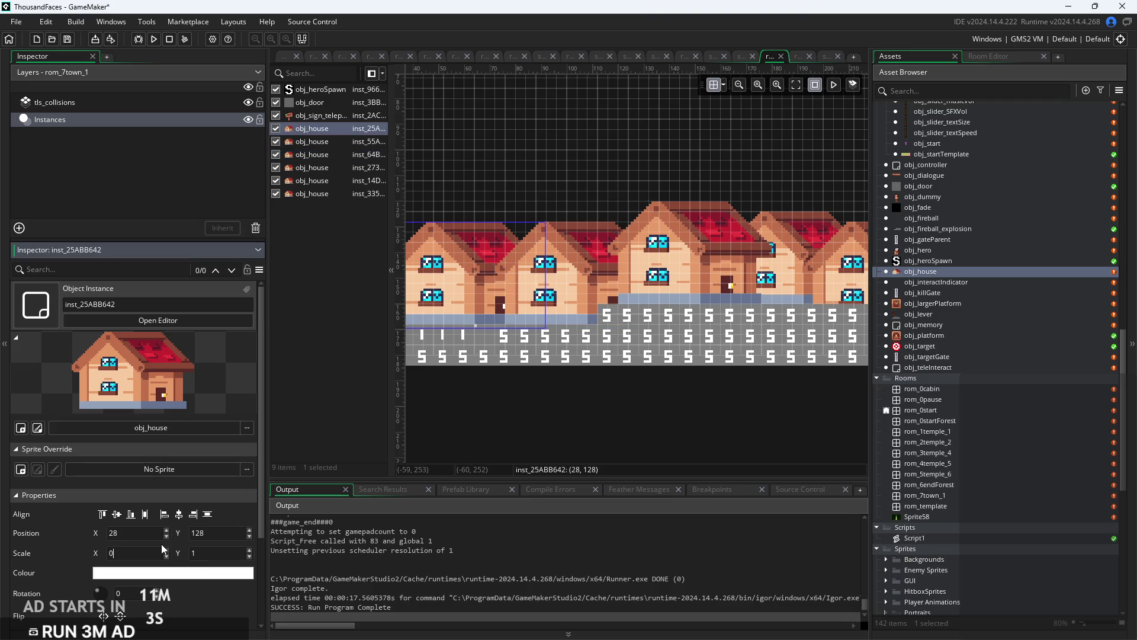
click(190, 553)
text(0.8)
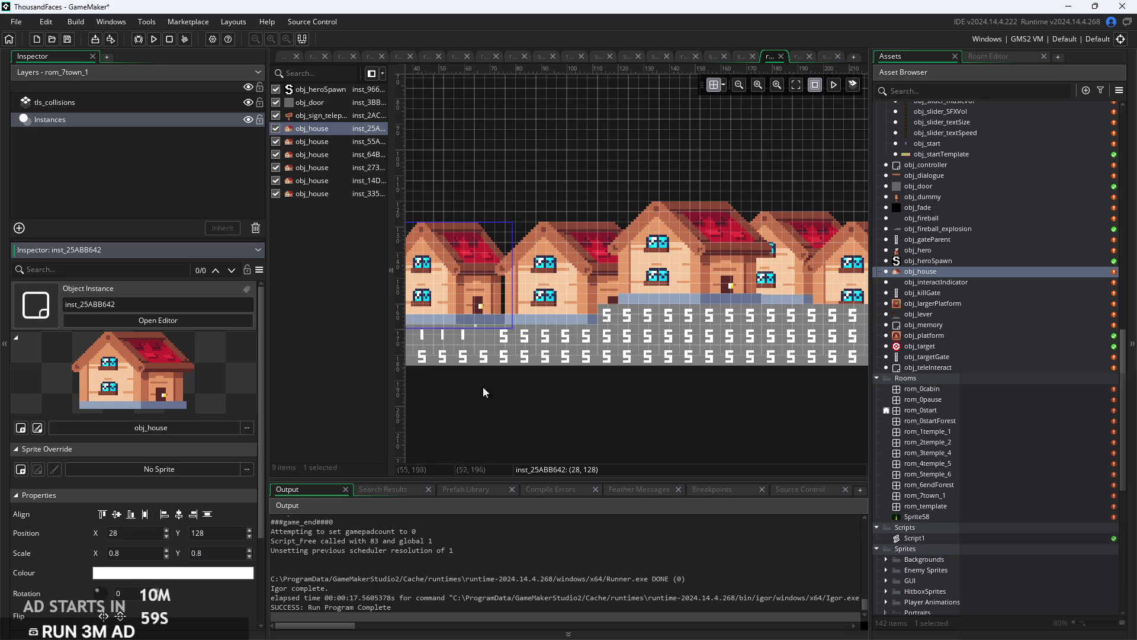
key(Return)
drag(453, 276, 498, 299)
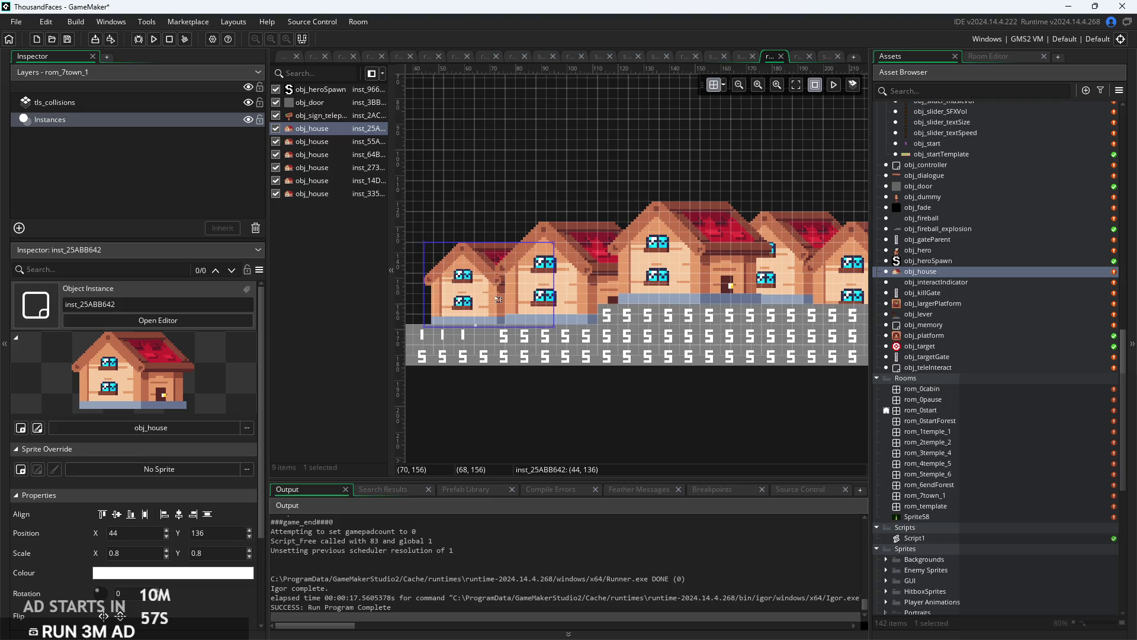
Scale the overlapping second house to 0.9 horizontally and lower it onto the floor.
click(529, 287)
click(132, 552)
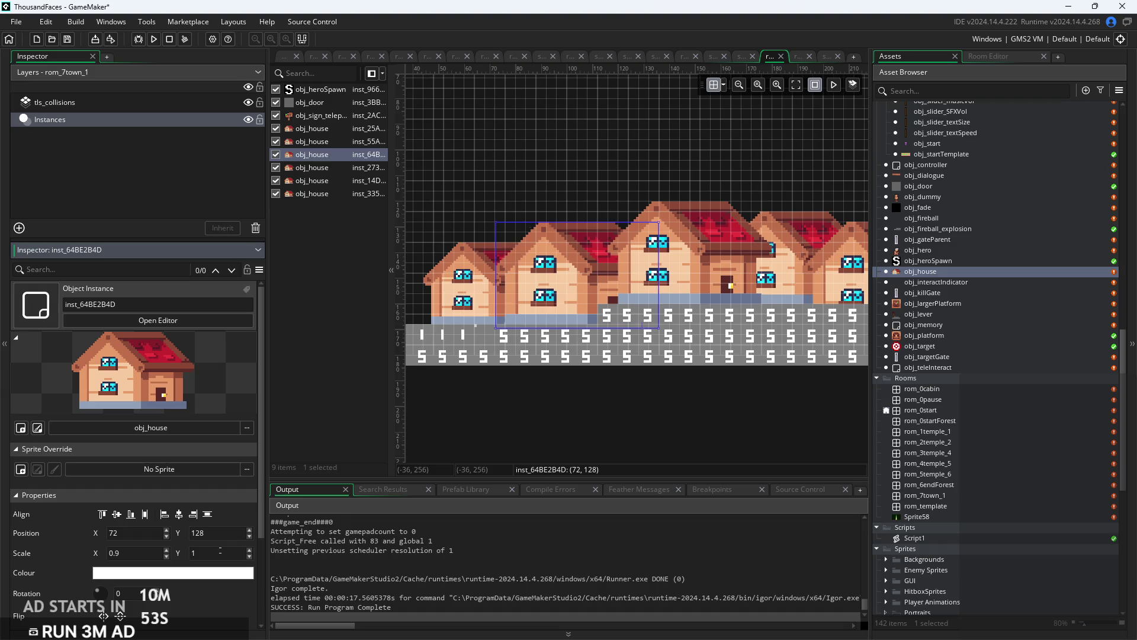
click(191, 553)
text(0.9)
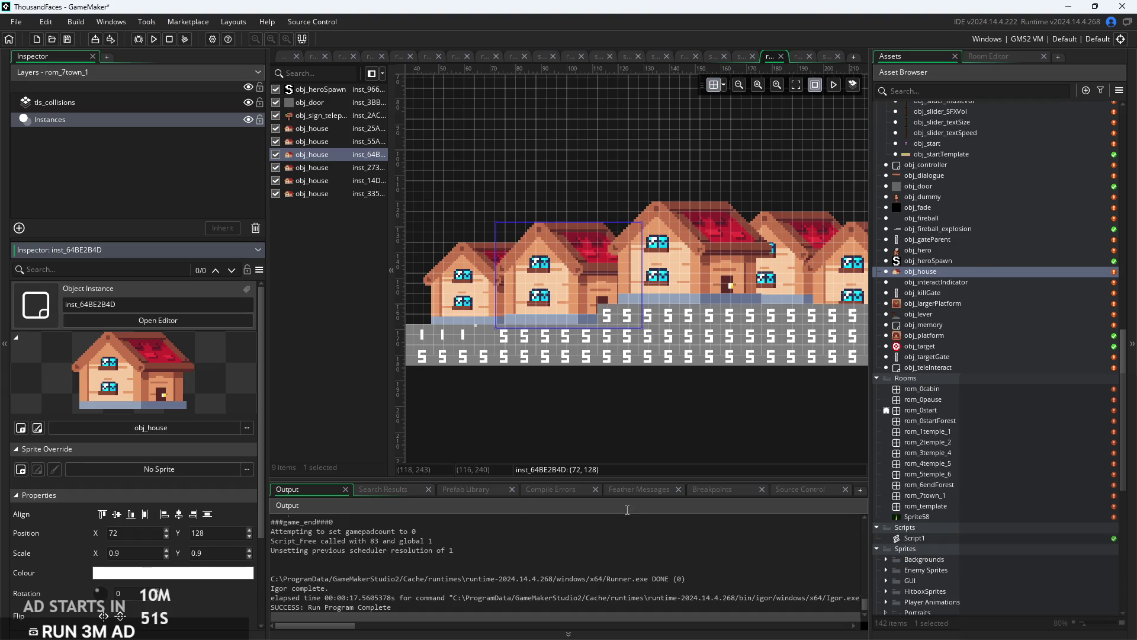
drag(560, 300, 566, 311)
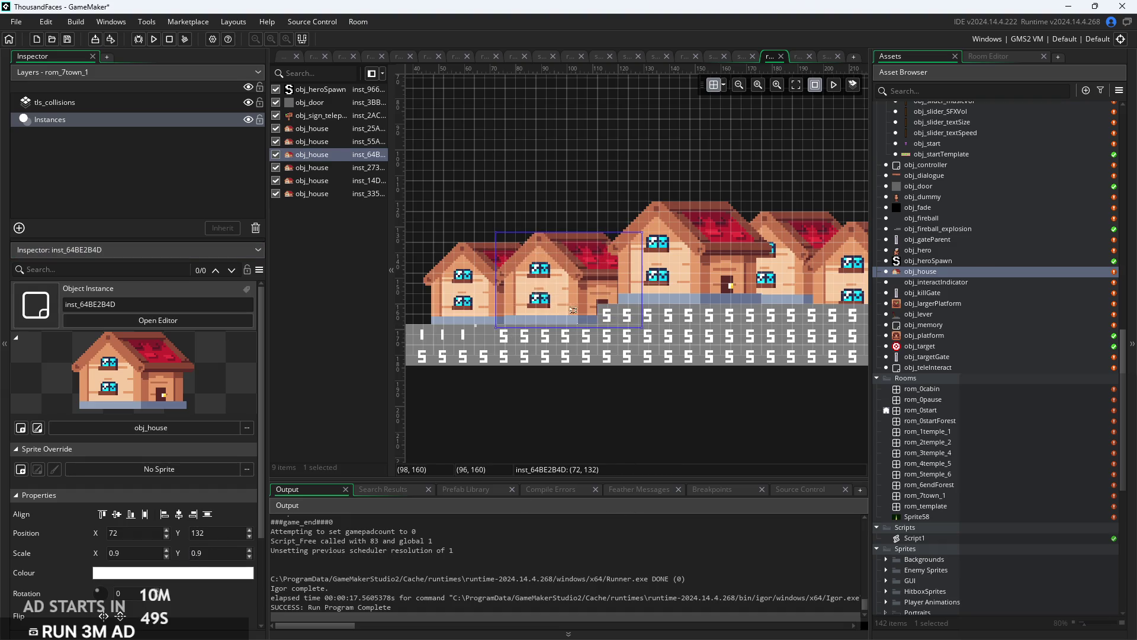
click(673, 452)
scroll(563, 421, down, 3)
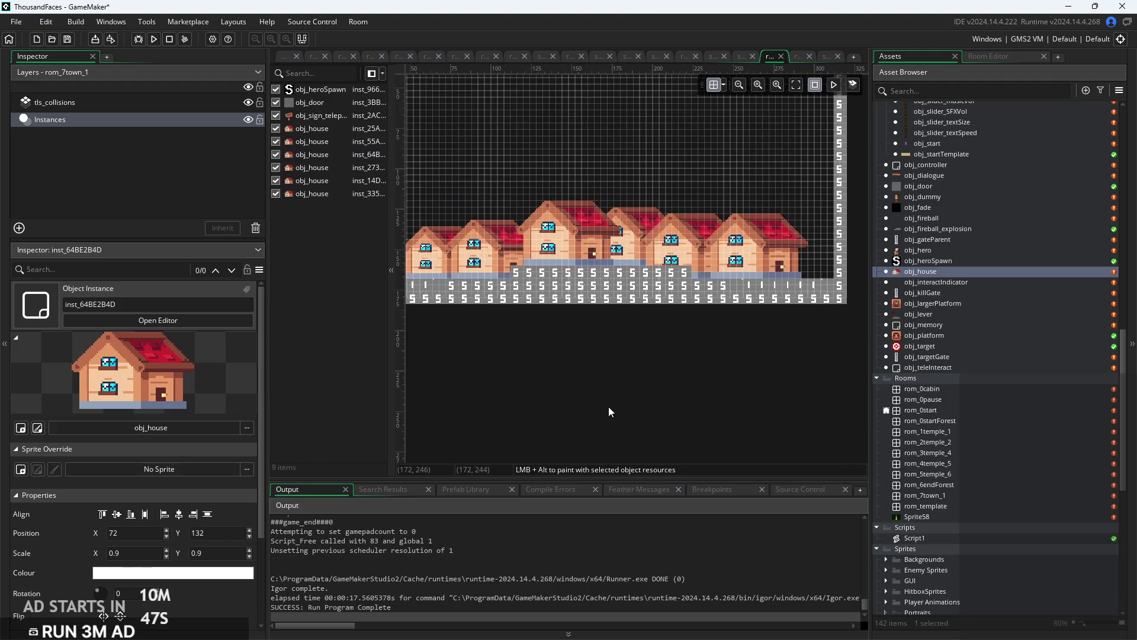
scroll(609, 407, up, 3)
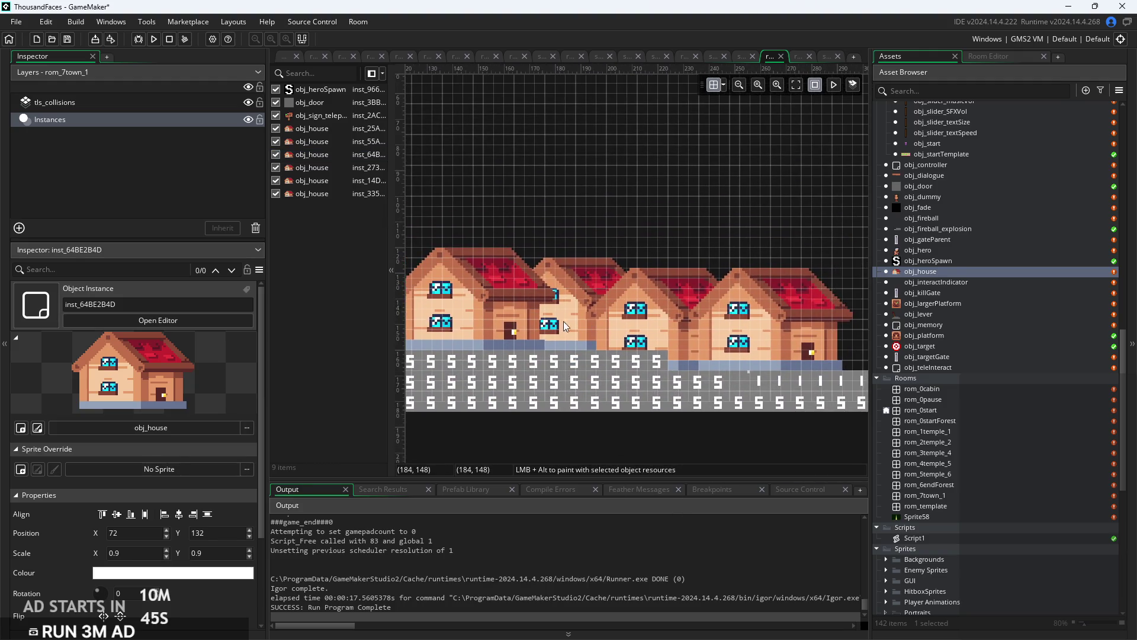
Rescale the second house to 0.8 in the Inspector.
click(563, 322)
click(154, 554)
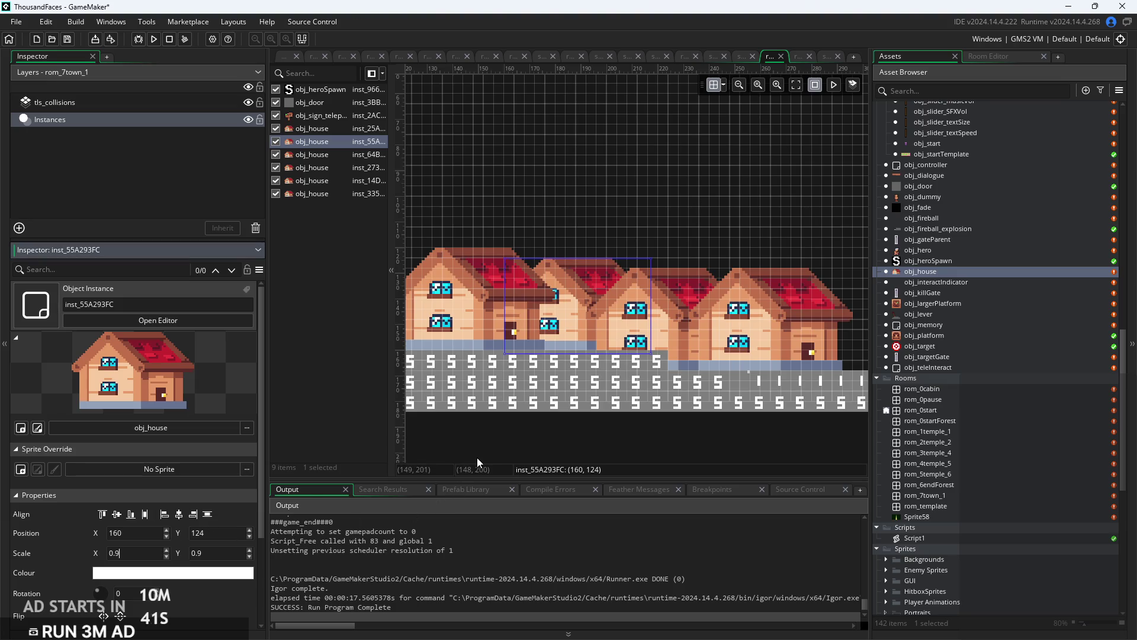
key(BackSpace)
text(8)
click(214, 554)
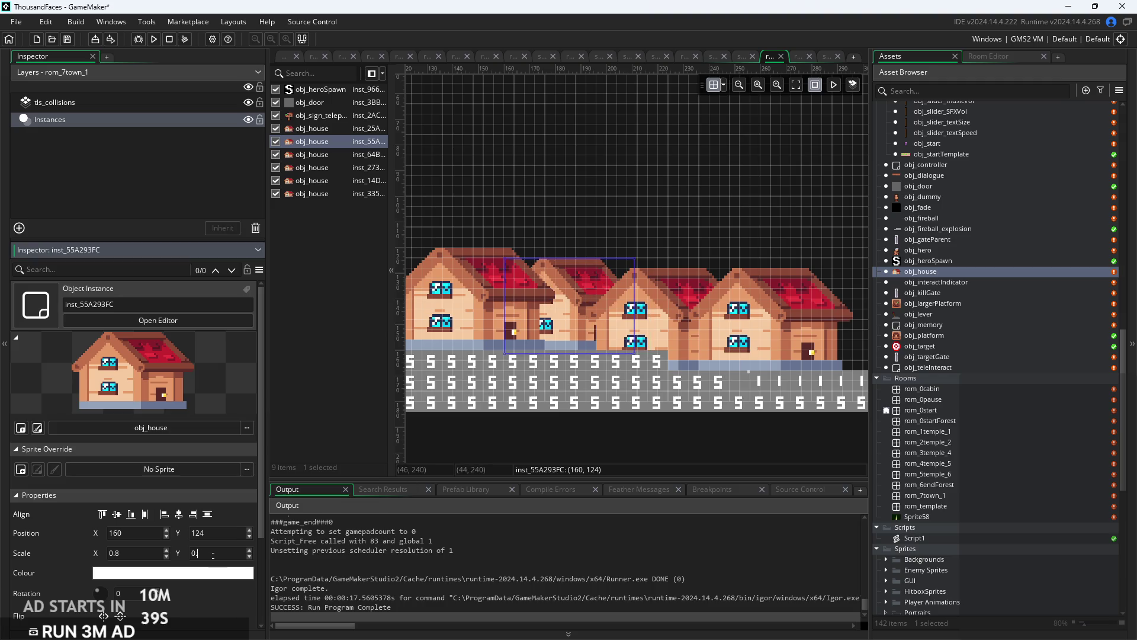
text(.8)
Adjust the middle house's X and Y scale and shift it slightly in the row.
click(652, 331)
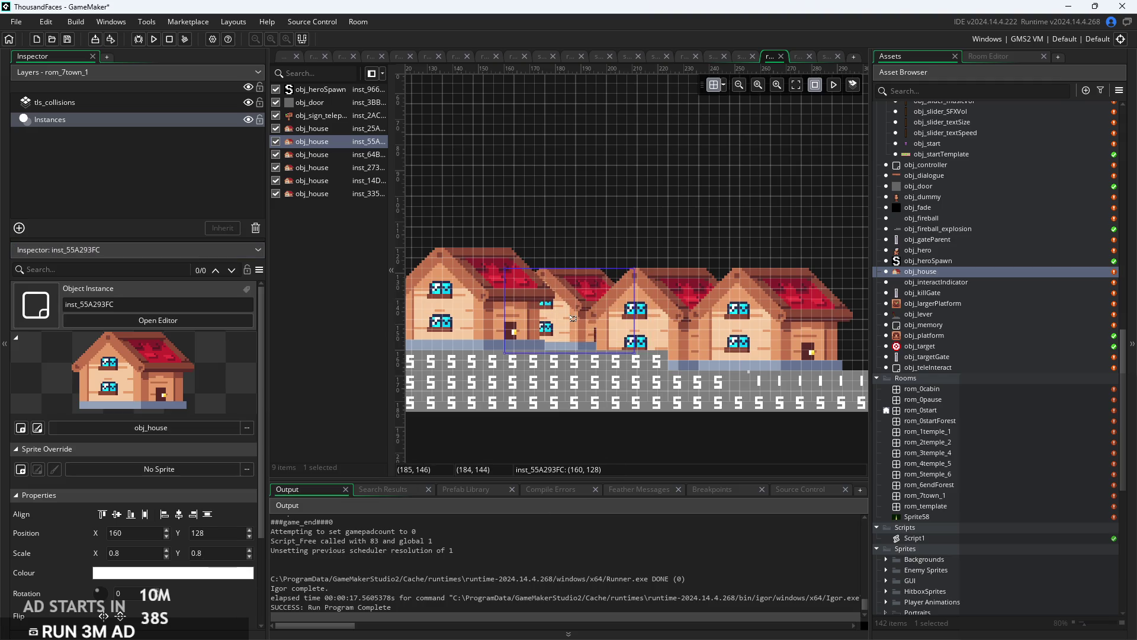
click(150, 556)
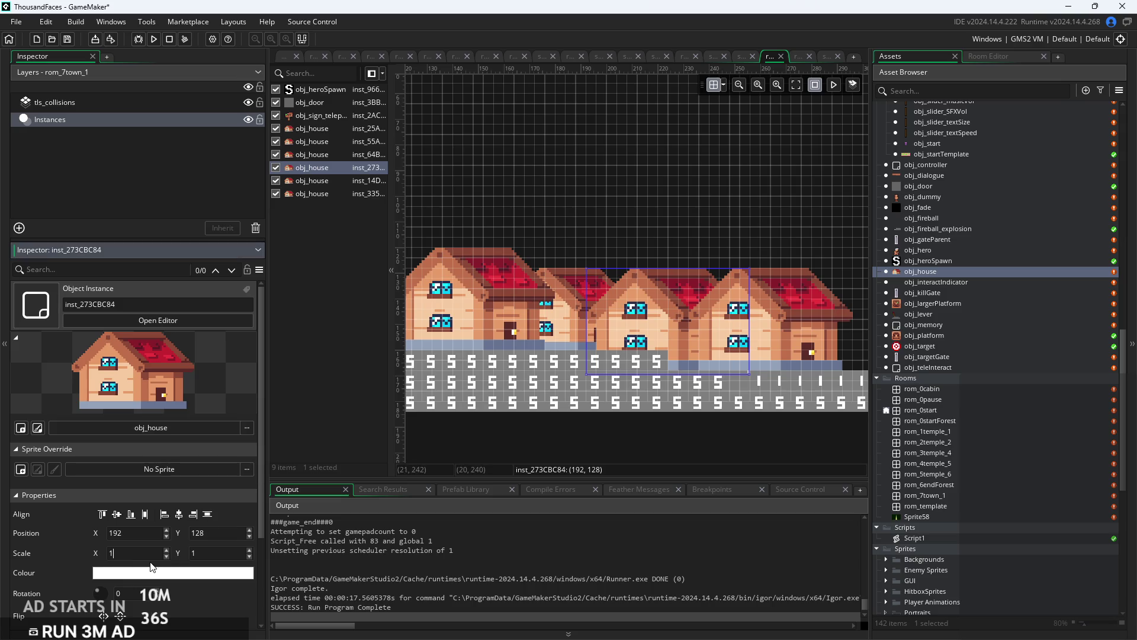
click(208, 553)
text(0.9)
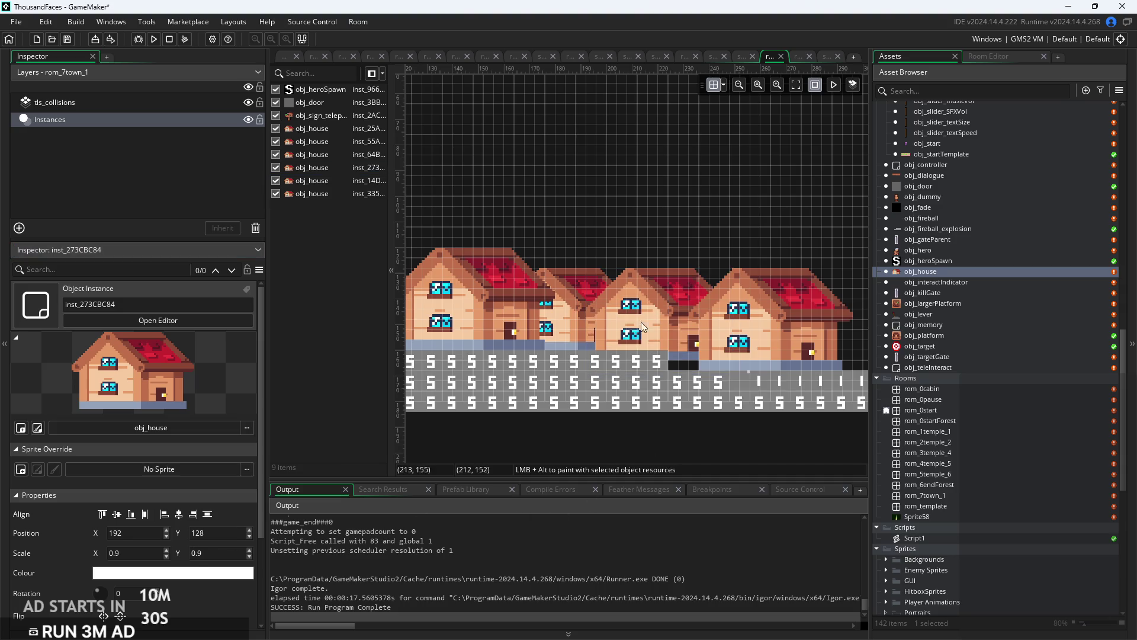
mouse_move(640, 321)
mouse_down()
mouse_move(642, 342)
mouse_move(659, 303)
mouse_up()
click(681, 447)
click(647, 454)
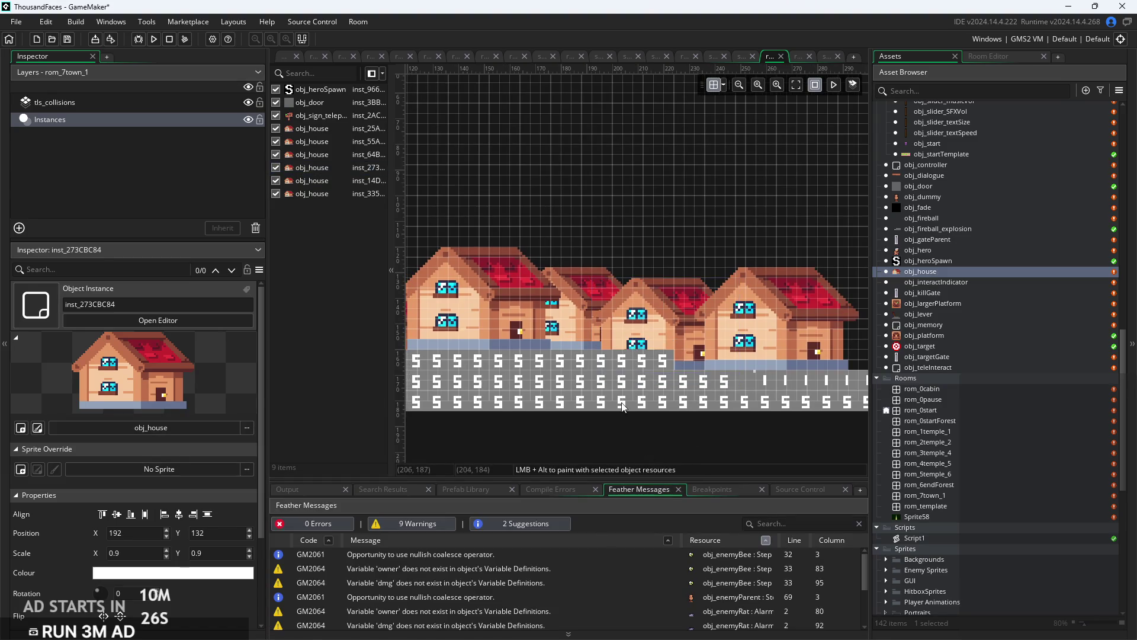
click(582, 336)
click(629, 430)
Lower the second house to Y 132, check its instance properties, then build and start the game.
scroll(762, 391, down, 5)
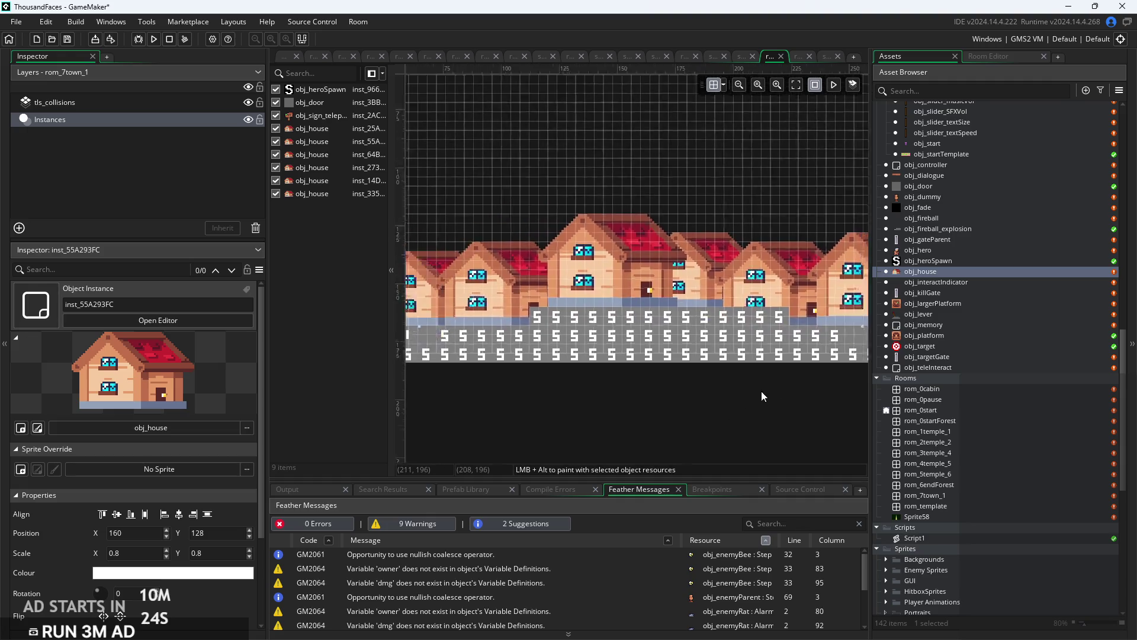
drag(761, 391, 718, 428)
drag(683, 350, 685, 359)
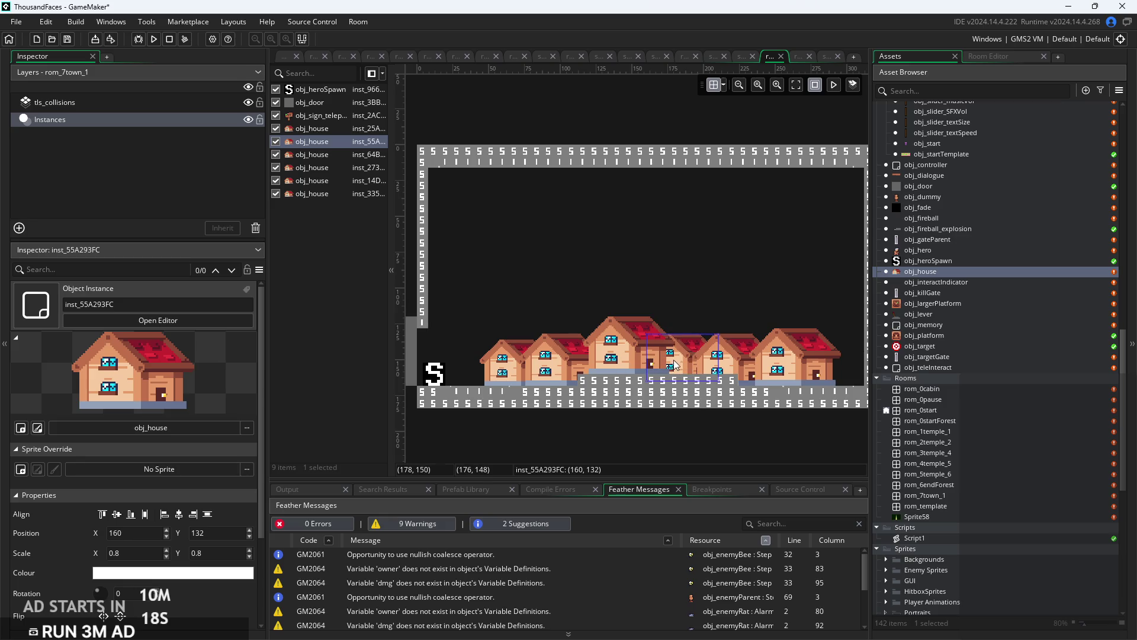
click(676, 360)
click(674, 362)
double_click(675, 355)
click(652, 443)
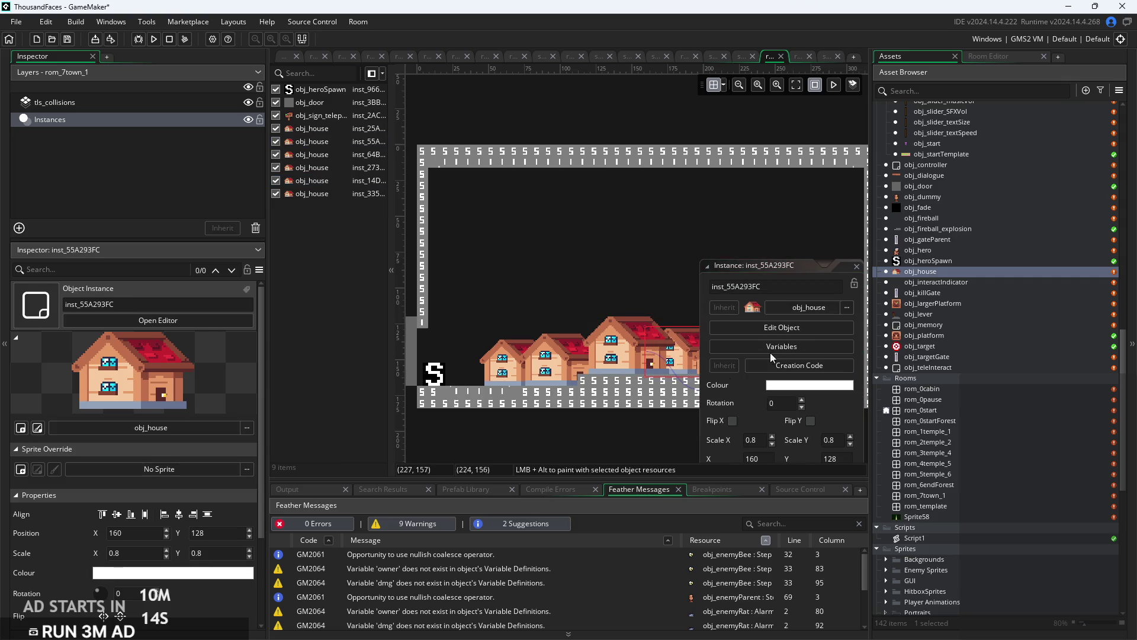
click(856, 266)
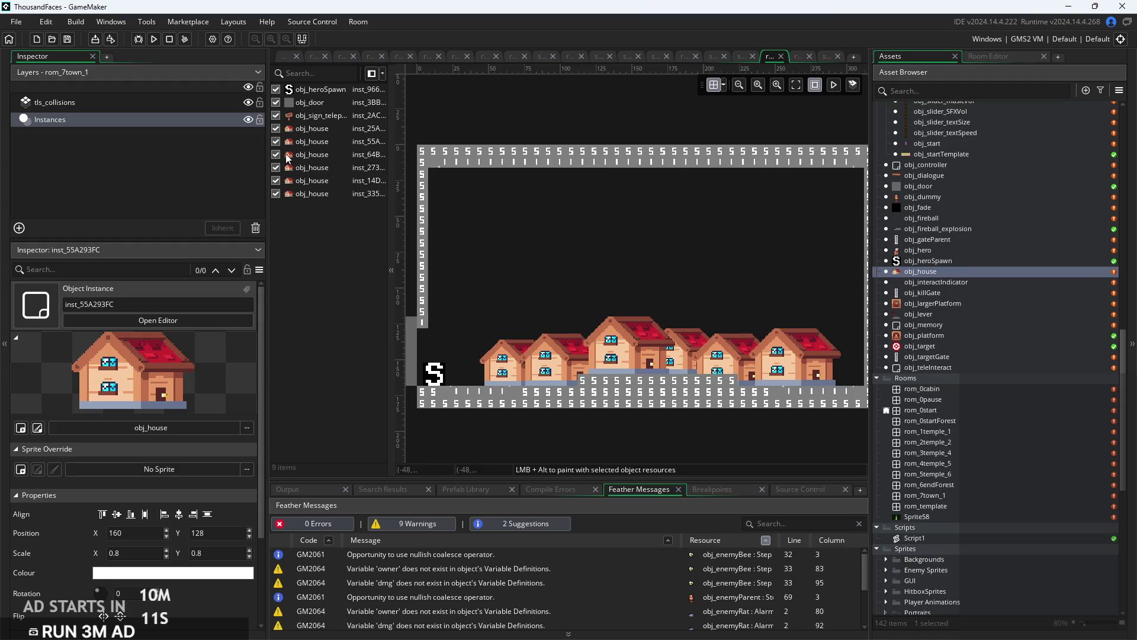
click(154, 39)
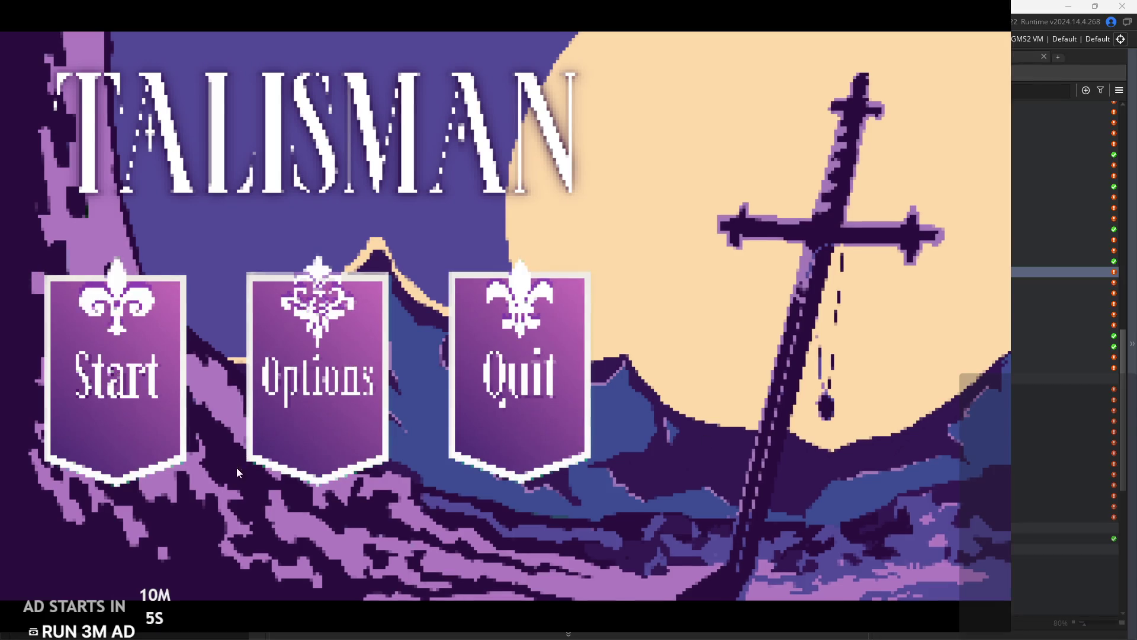
click(171, 447)
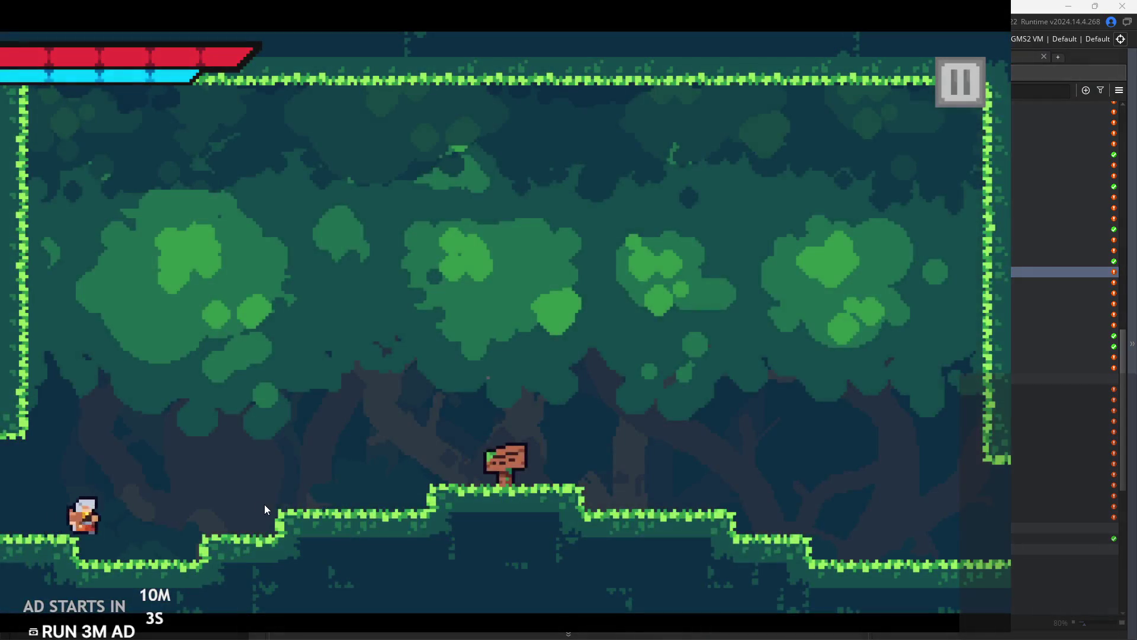
Run the hero from the forest into the village, jumping around the red-roofed house, then exit the game.
key(Right)
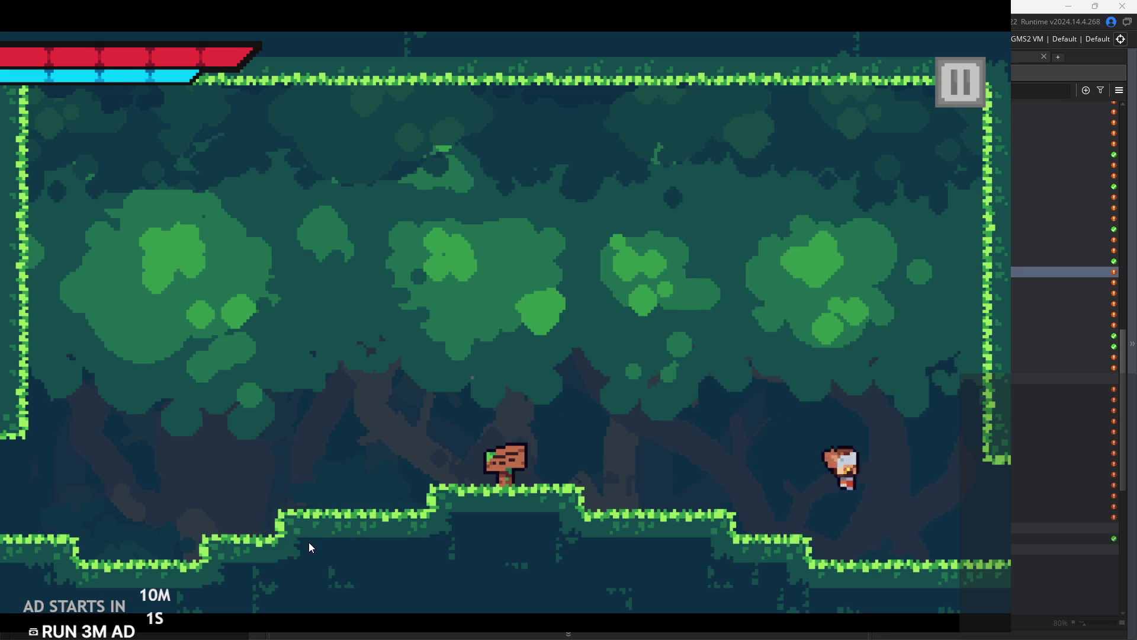
key(Right)
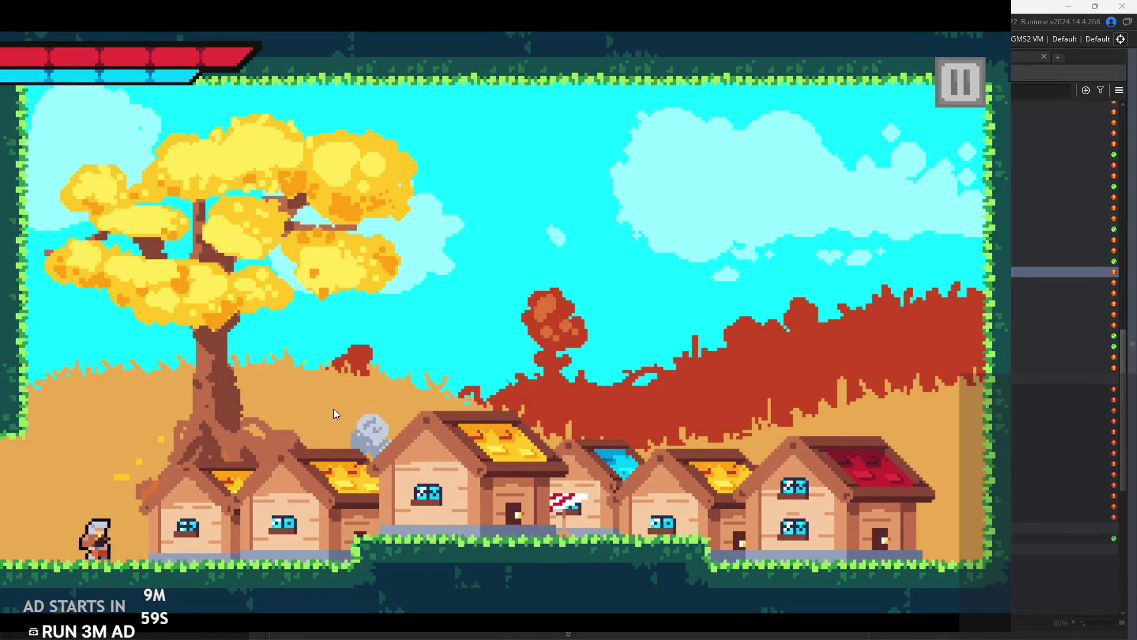
key(space)
key(Right)
key(space)
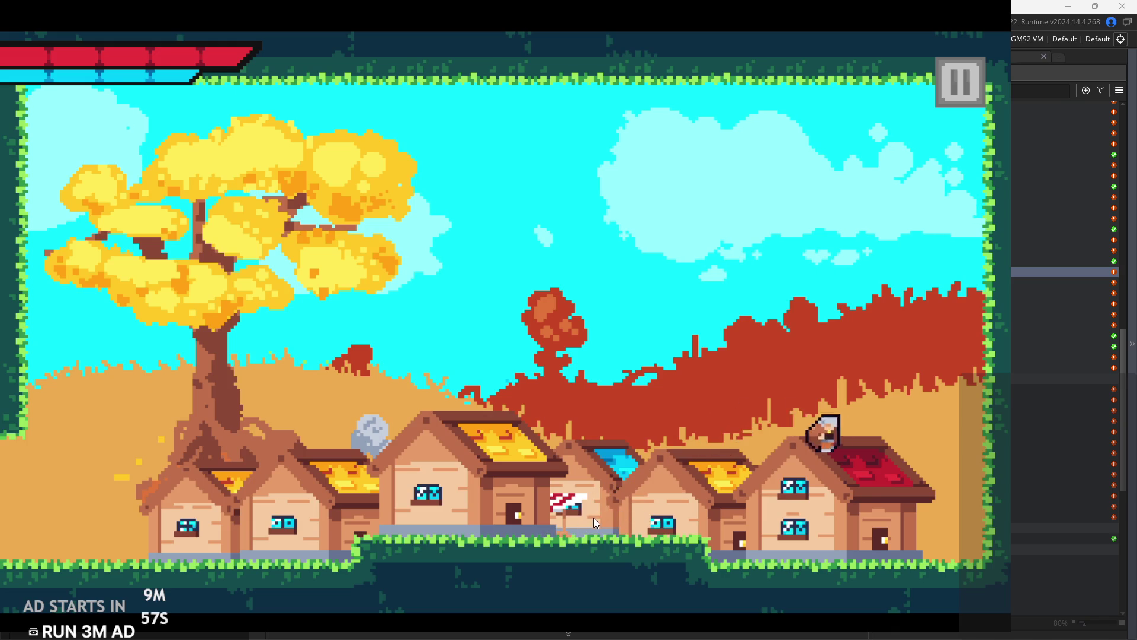
key(Left)
key(space)
click(960, 95)
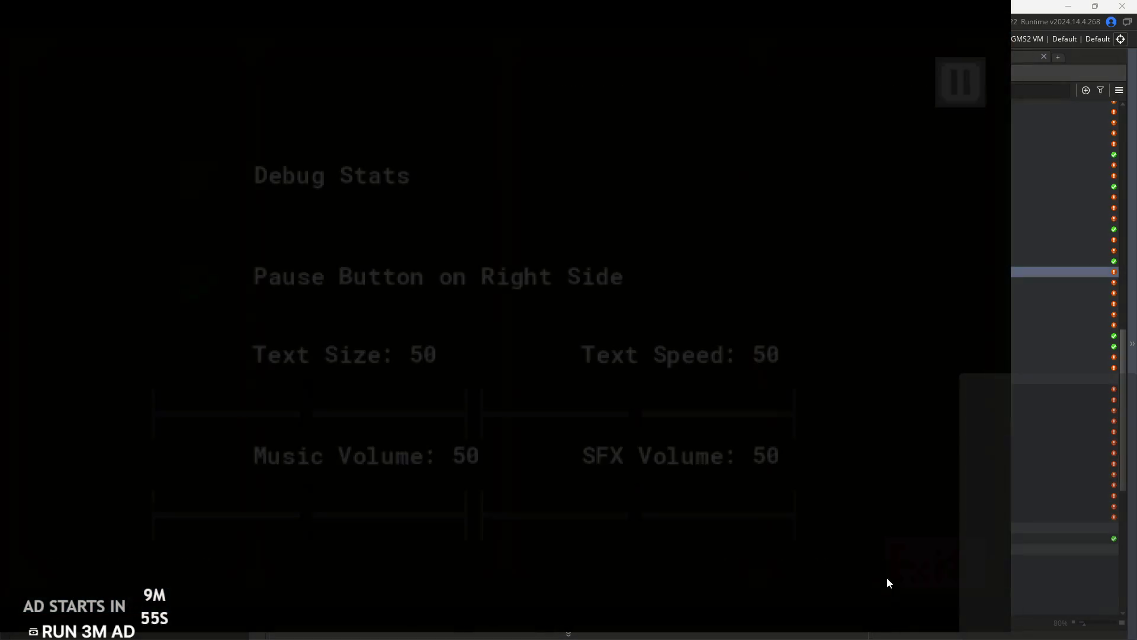
click(887, 577)
click(558, 369)
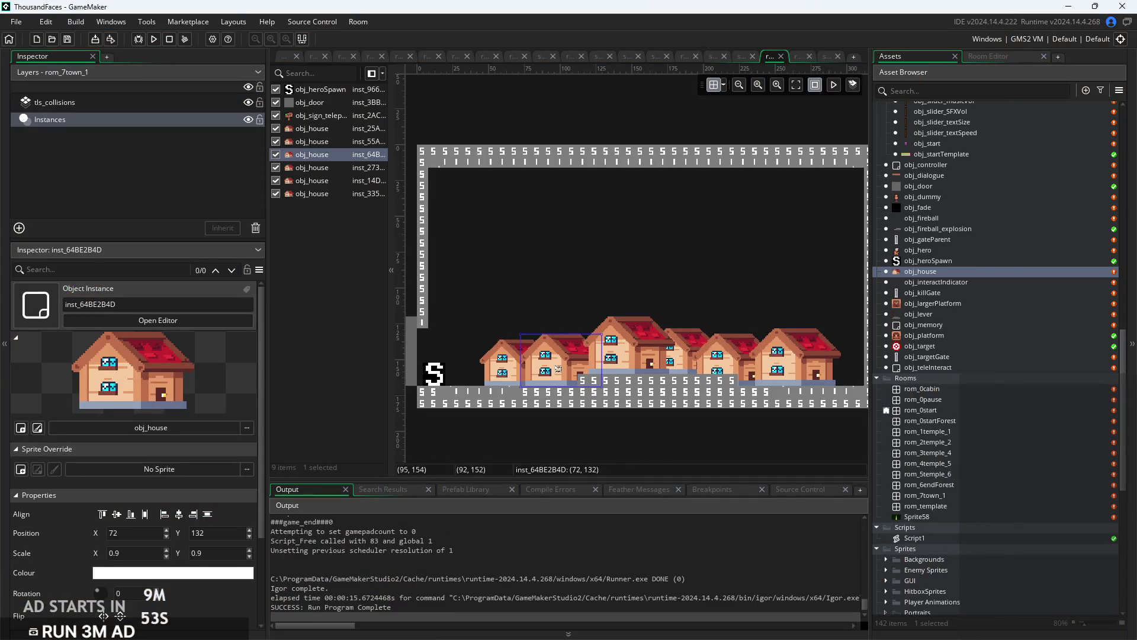
Check a house's instance properties, view the village_house_2 sprite, and launch a new test build.
double_click(558, 369)
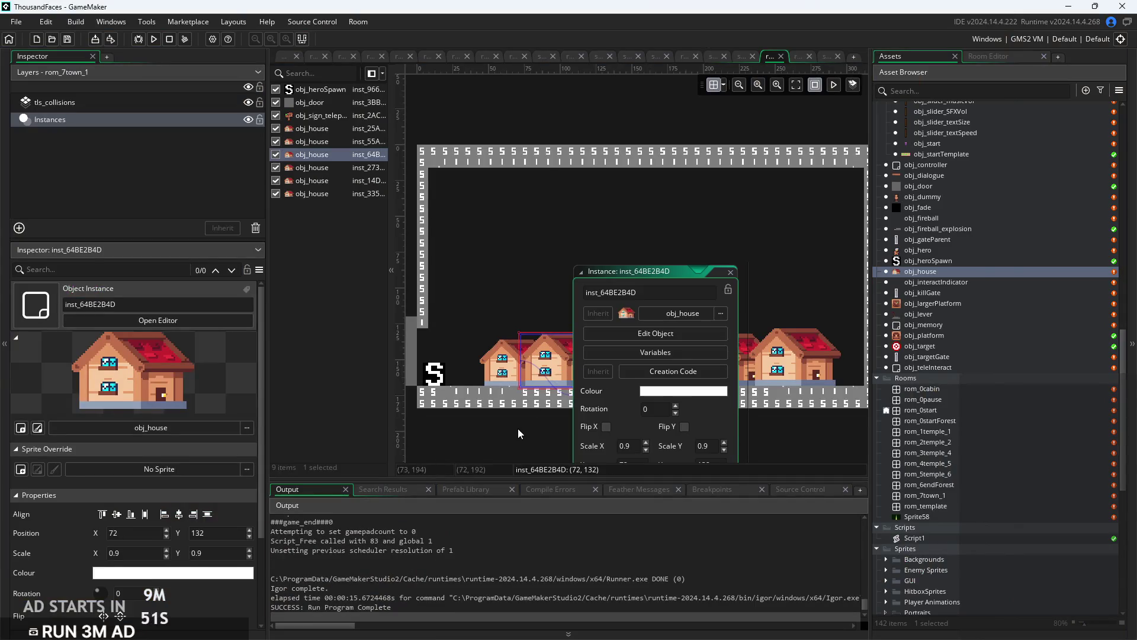
scroll(517, 431, down, 2)
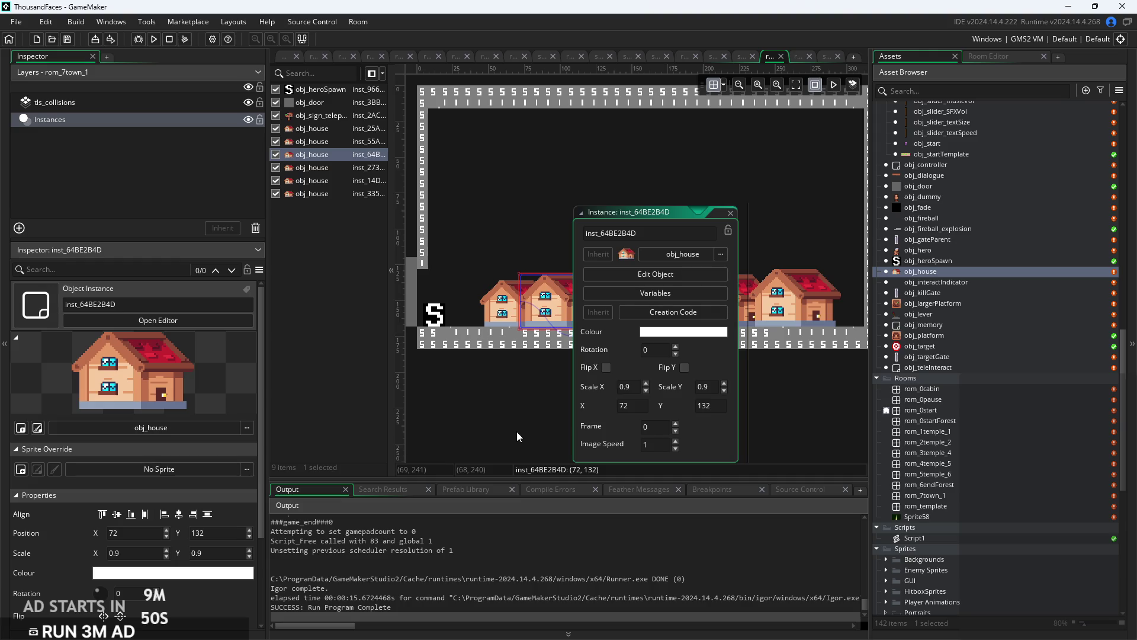
click(732, 212)
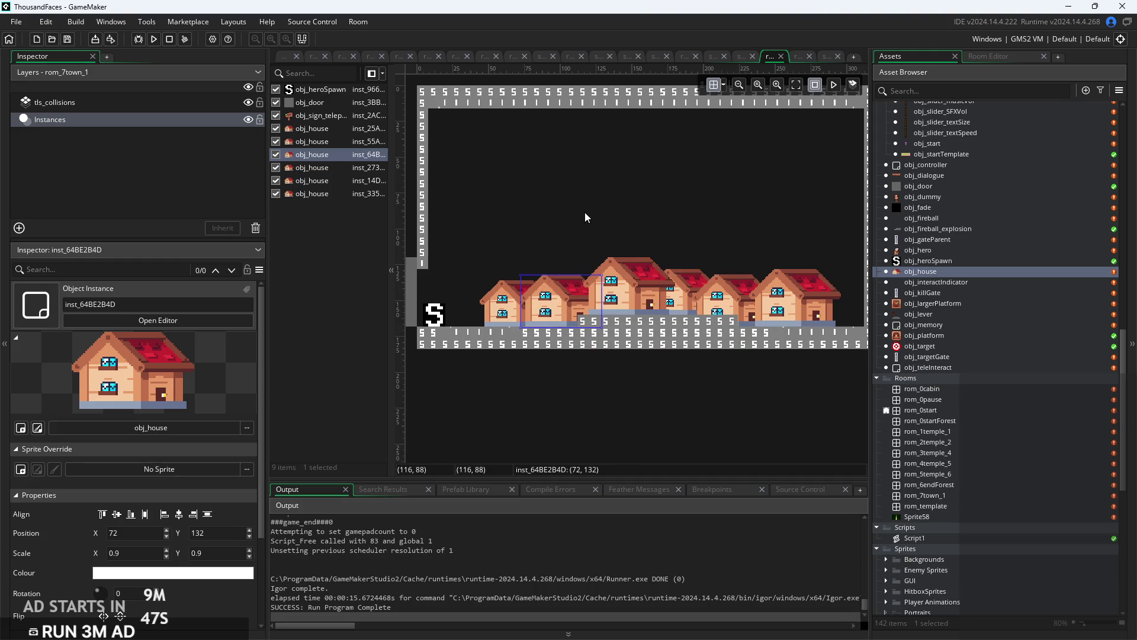
click(290, 55)
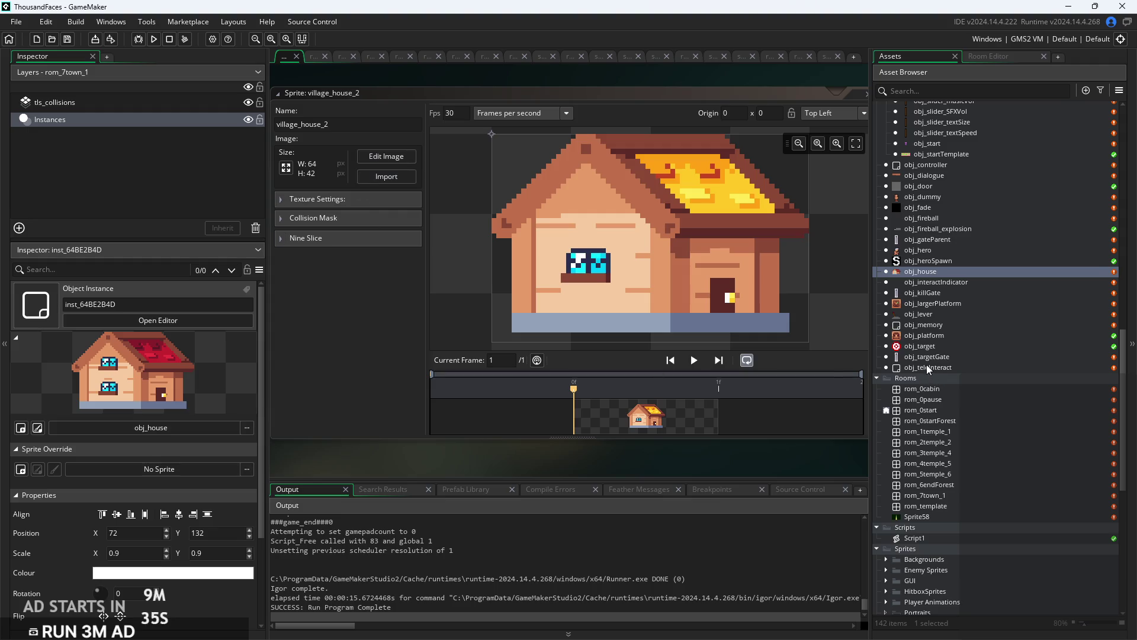
click(153, 38)
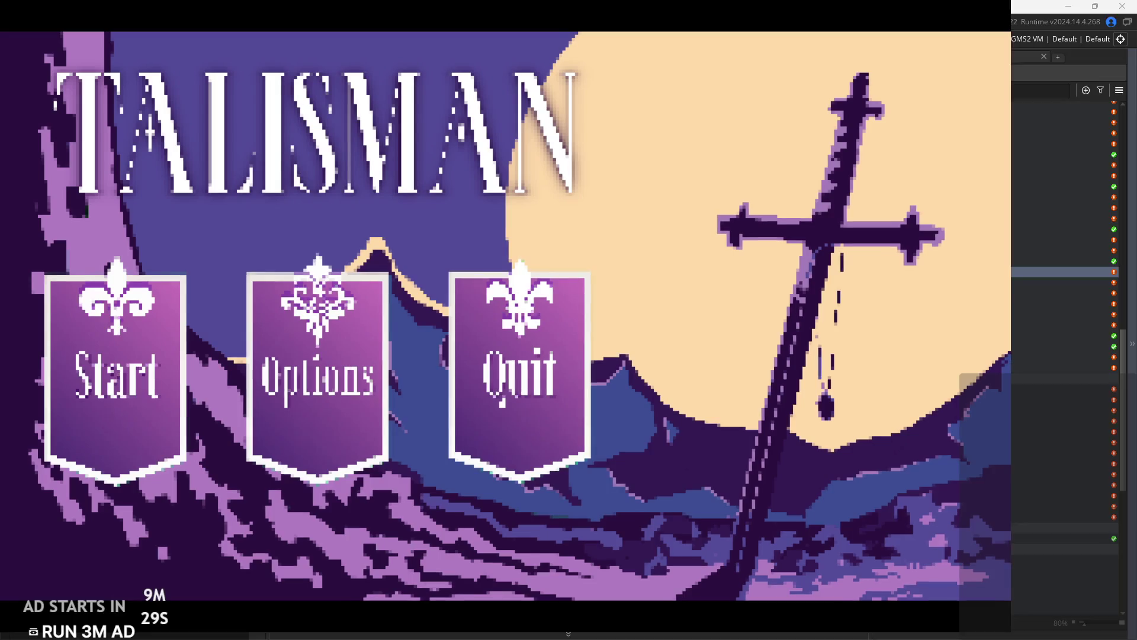
Play the build into the village, exit to the editor, and open the rom_6endForest room.
click(113, 428)
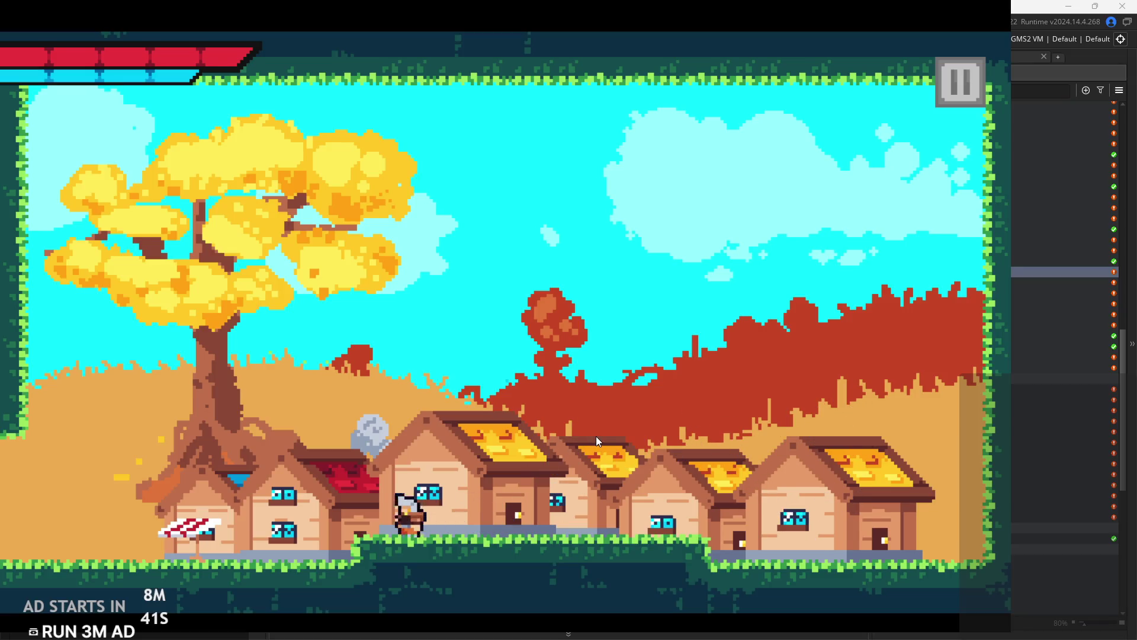
click(969, 75)
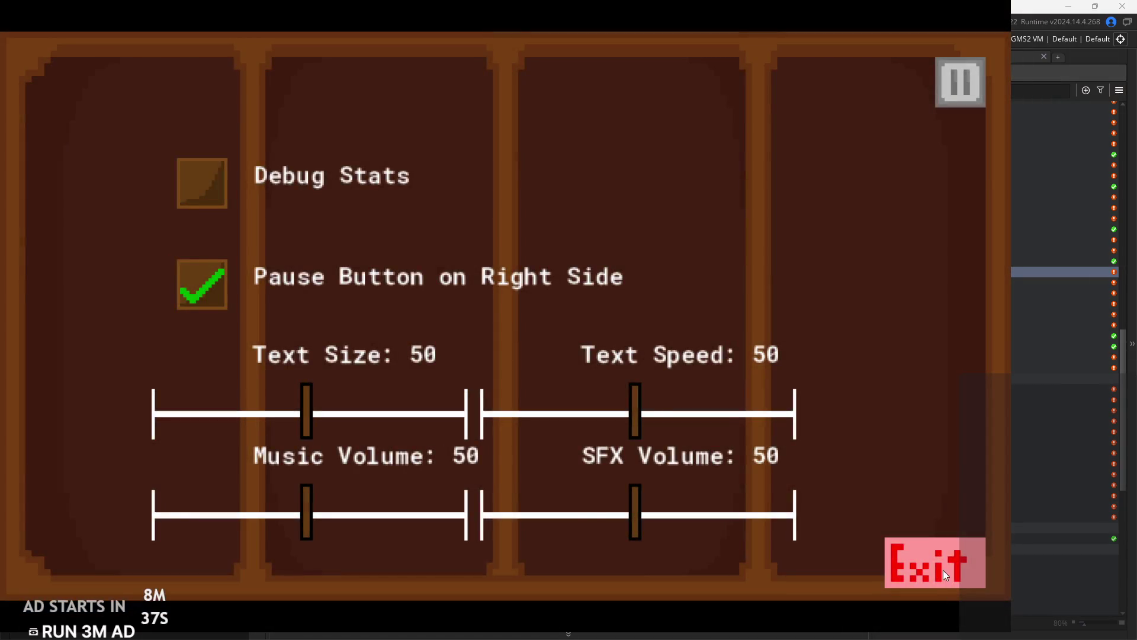
click(943, 569)
double_click(950, 485)
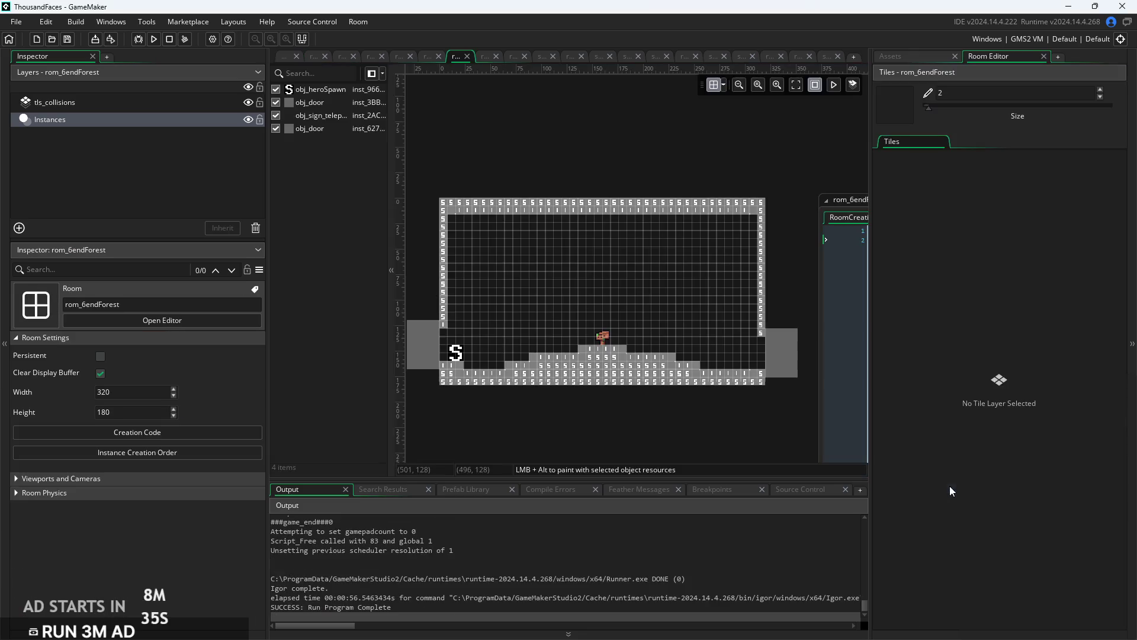
On the Instances layer, place a new obj_heroSpawn and move it to the bottom-right floor at 304,160.
scroll(673, 429, down, 2)
scroll(492, 321, down, 3)
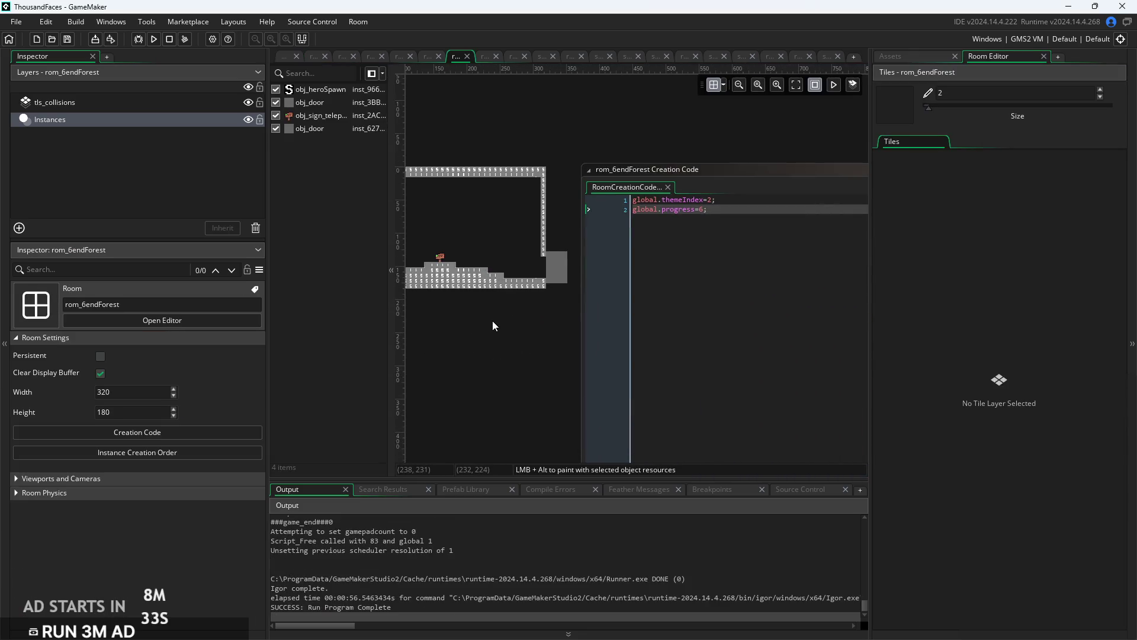
scroll(492, 321, up, 5)
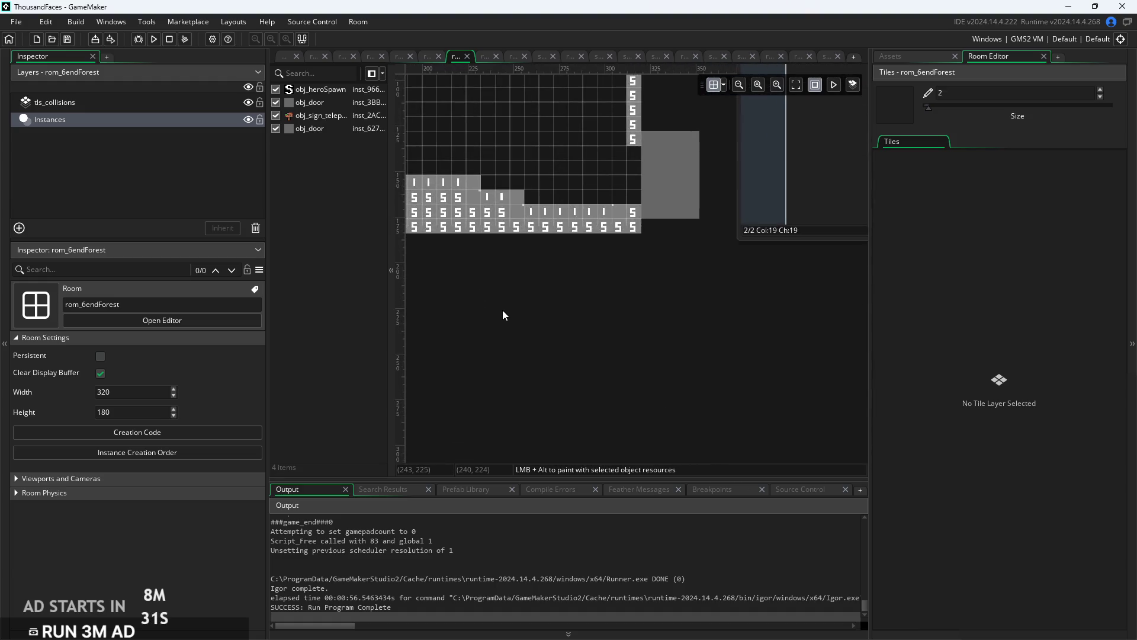
click(198, 144)
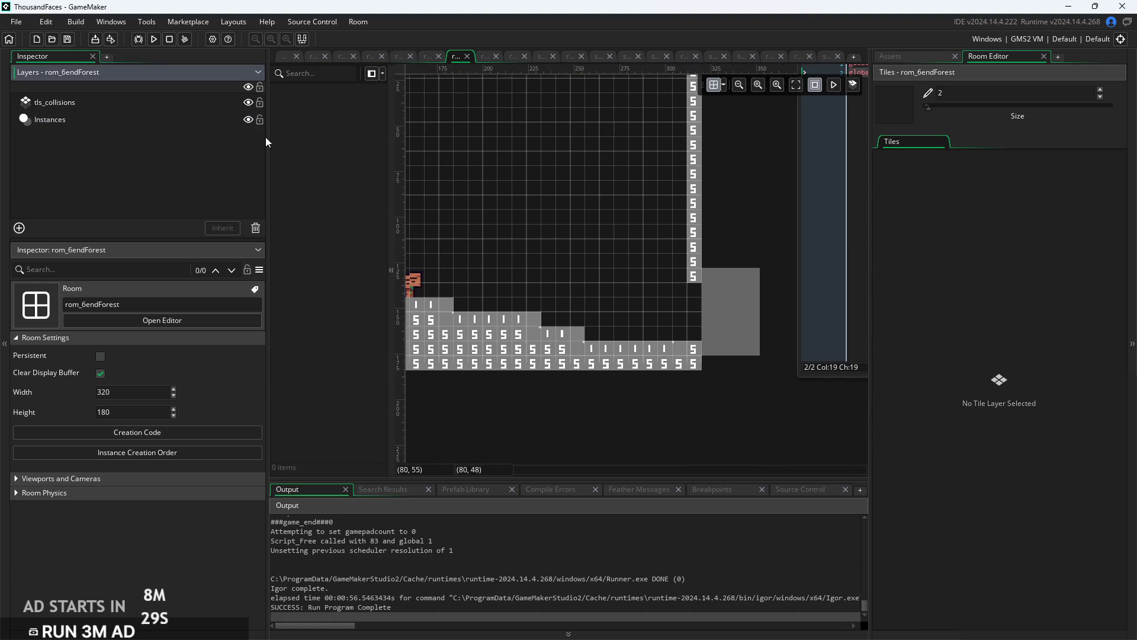
scroll(663, 220, left, 5)
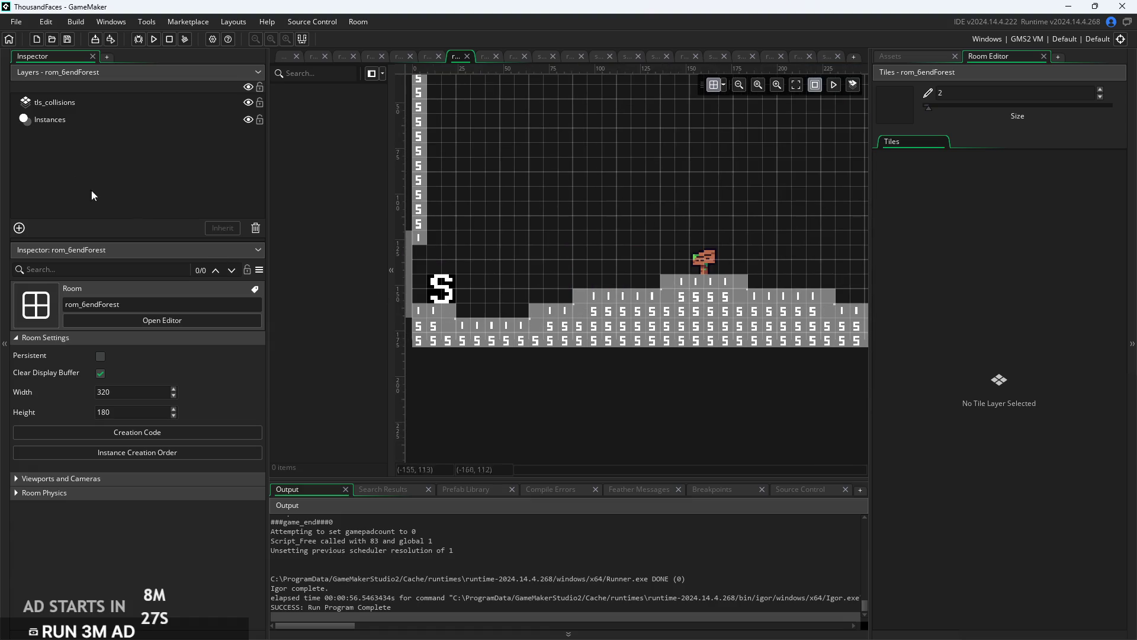
click(59, 133)
click(119, 125)
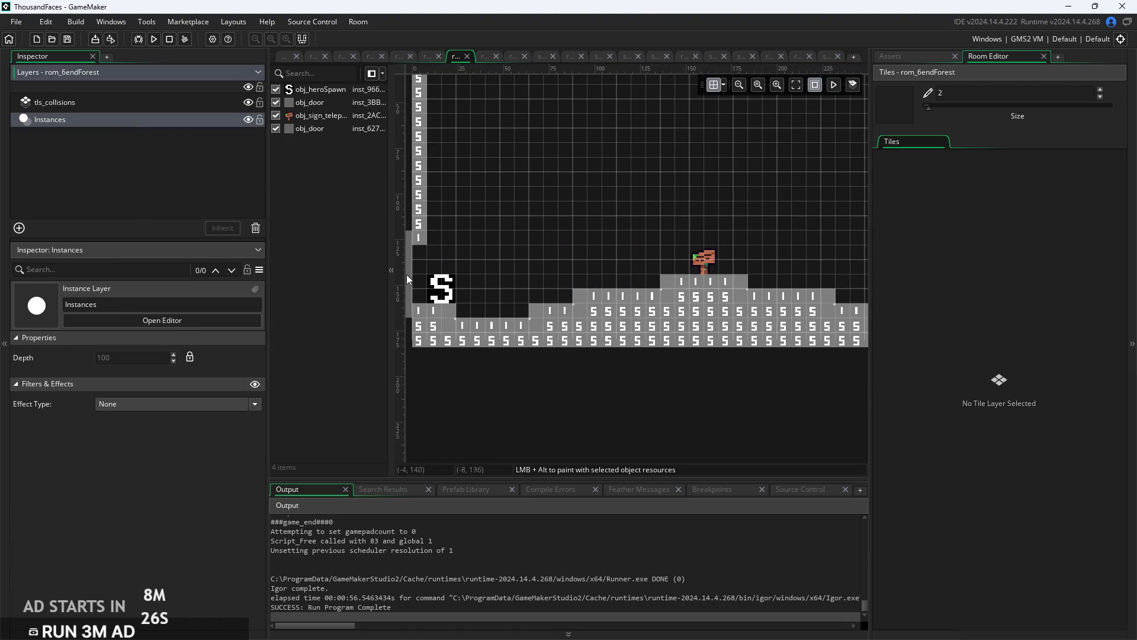
alt+click(448, 288)
drag(458, 309, 746, 417)
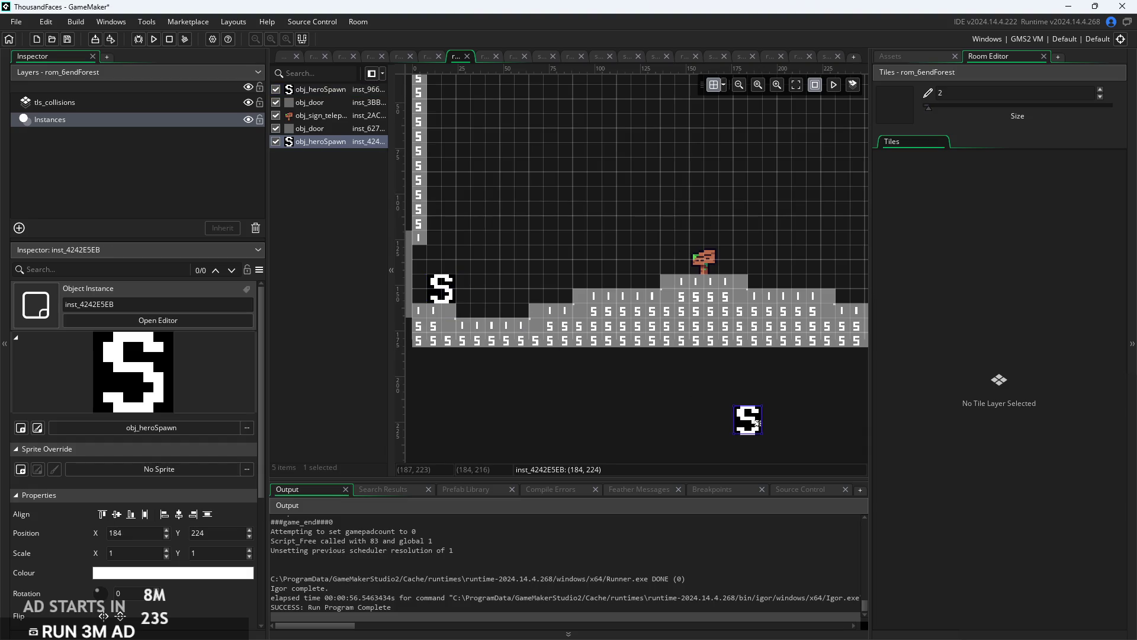
scroll(622, 423, down, 3)
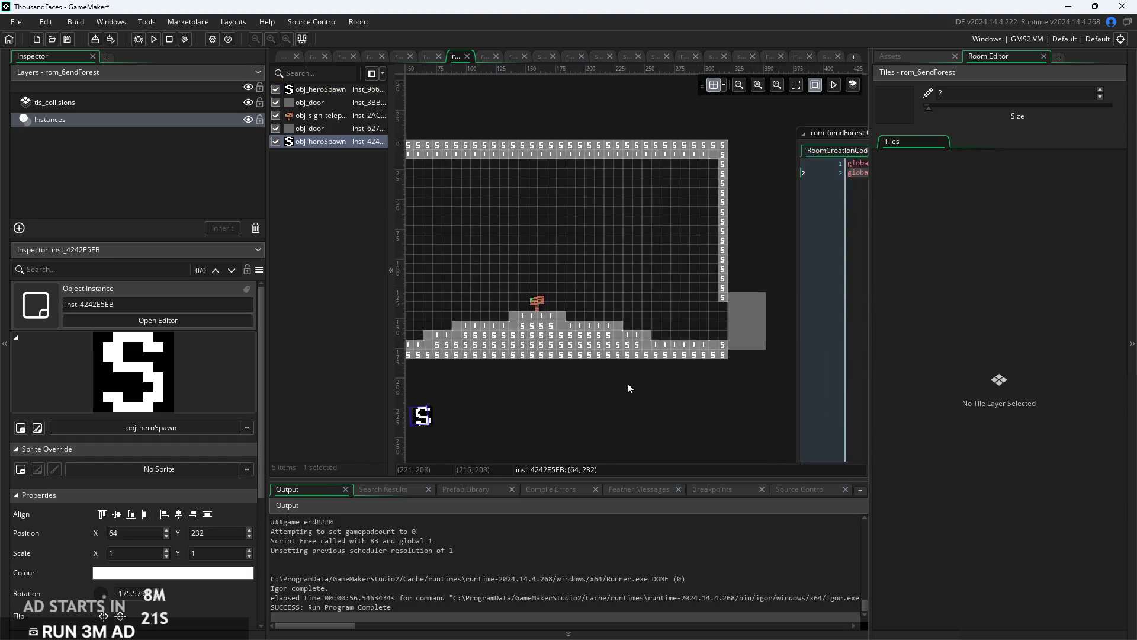
mouse_move(498, 404)
mouse_down()
mouse_move(659, 336)
mouse_move(740, 332)
mouse_up()
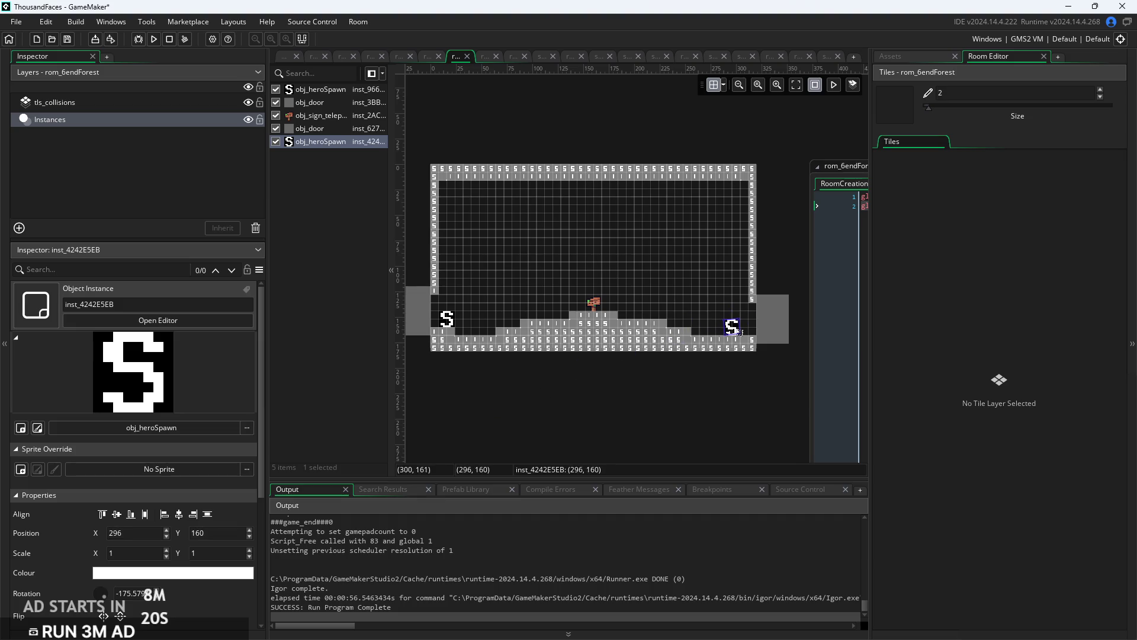
scroll(740, 356, up, 5)
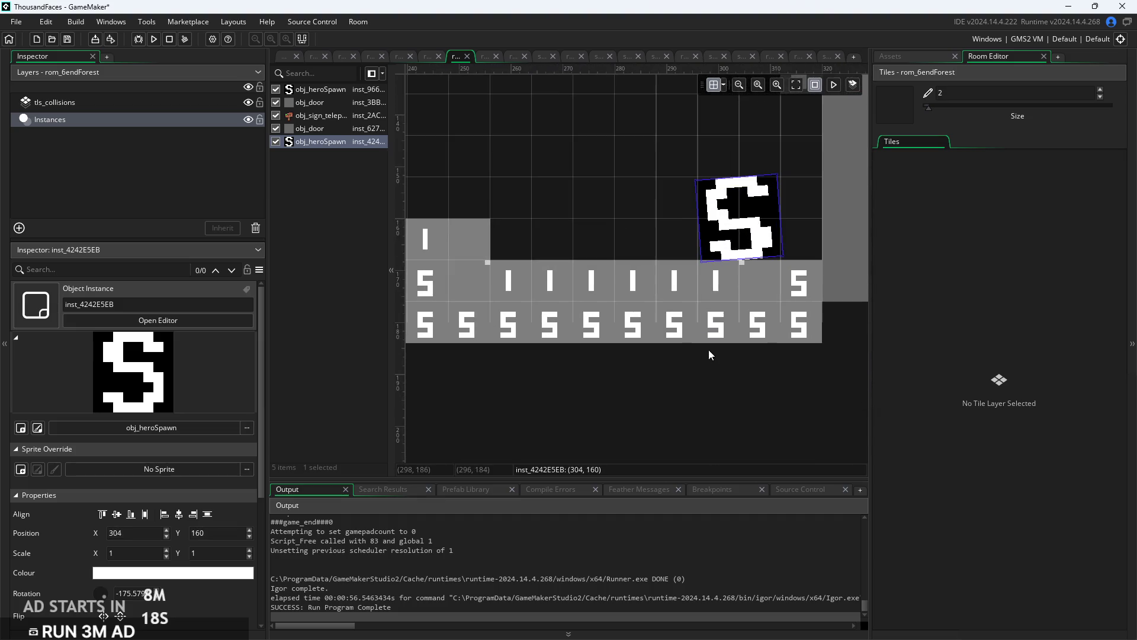
Set the new hero spawn's Rotation to 180 degrees.
click(150, 593)
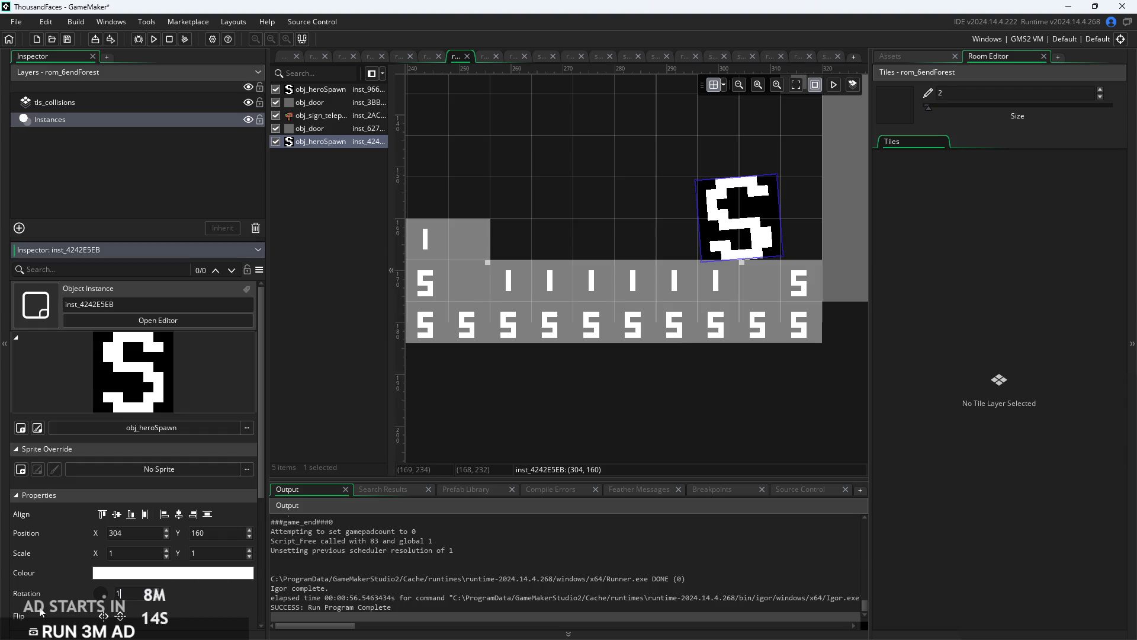
text(80)
key(Return)
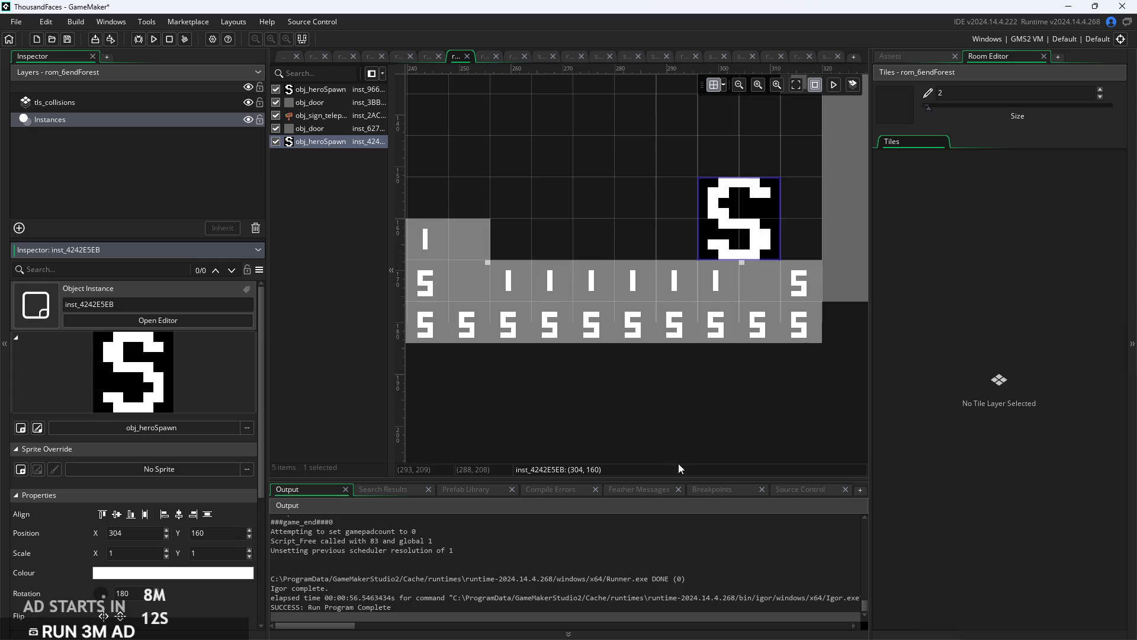
click(652, 430)
Compare the original hero spawn's settings with the new spawn's property list.
scroll(680, 393, left, 10)
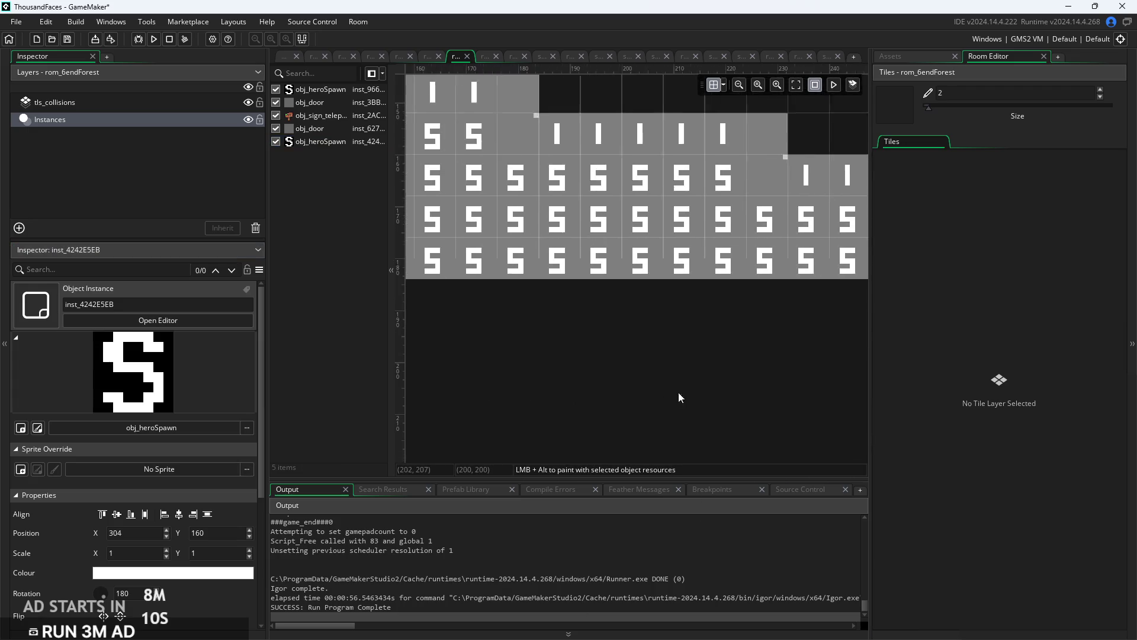
click(425, 234)
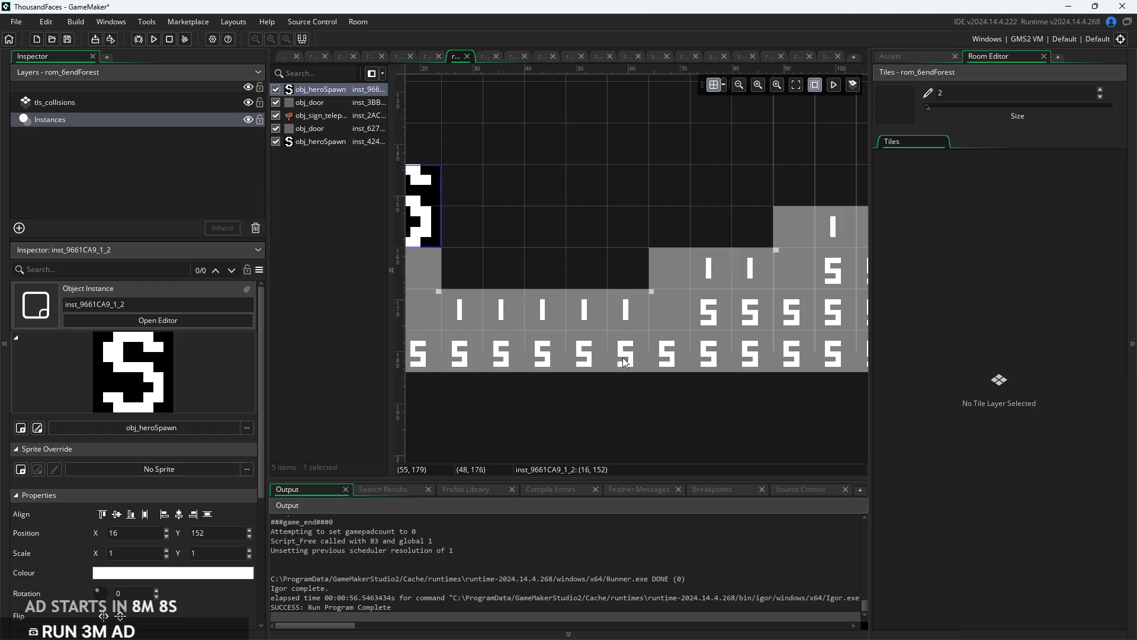
click(638, 395)
scroll(592, 356, right, 10)
scroll(408, 342, down, 2)
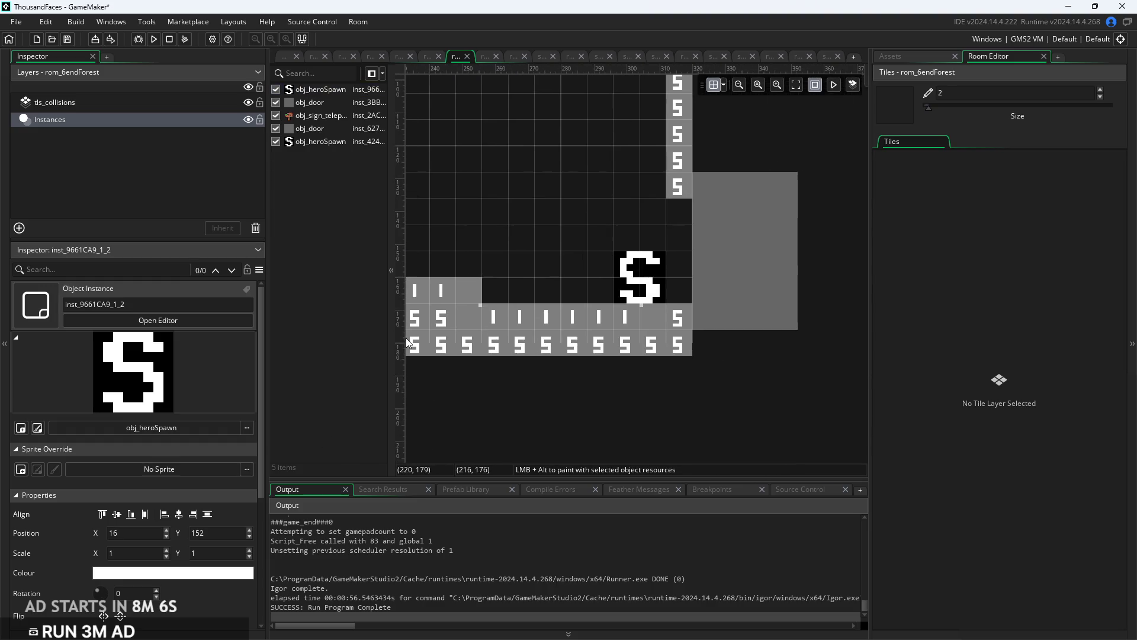
click(640, 277)
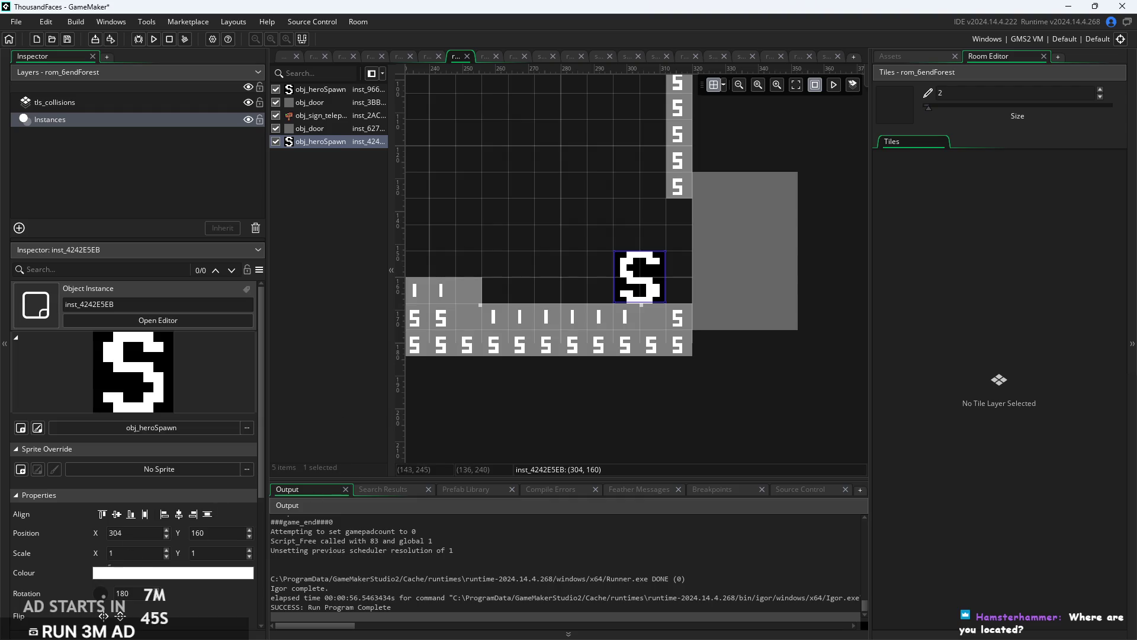
scroll(184, 595, down, 3)
click(184, 595)
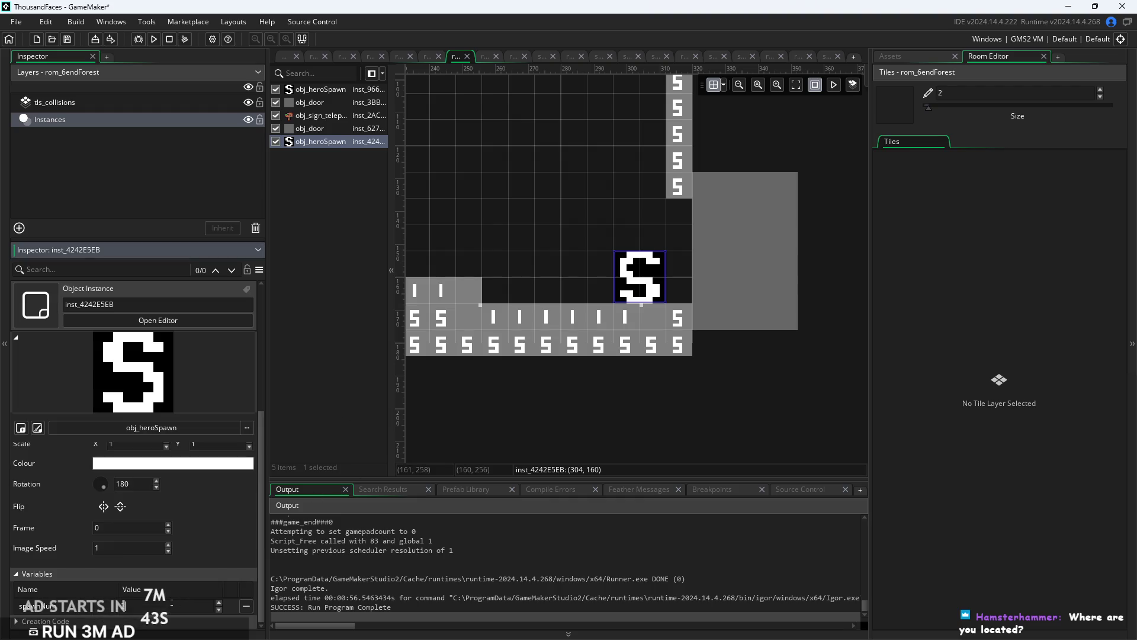
click(538, 450)
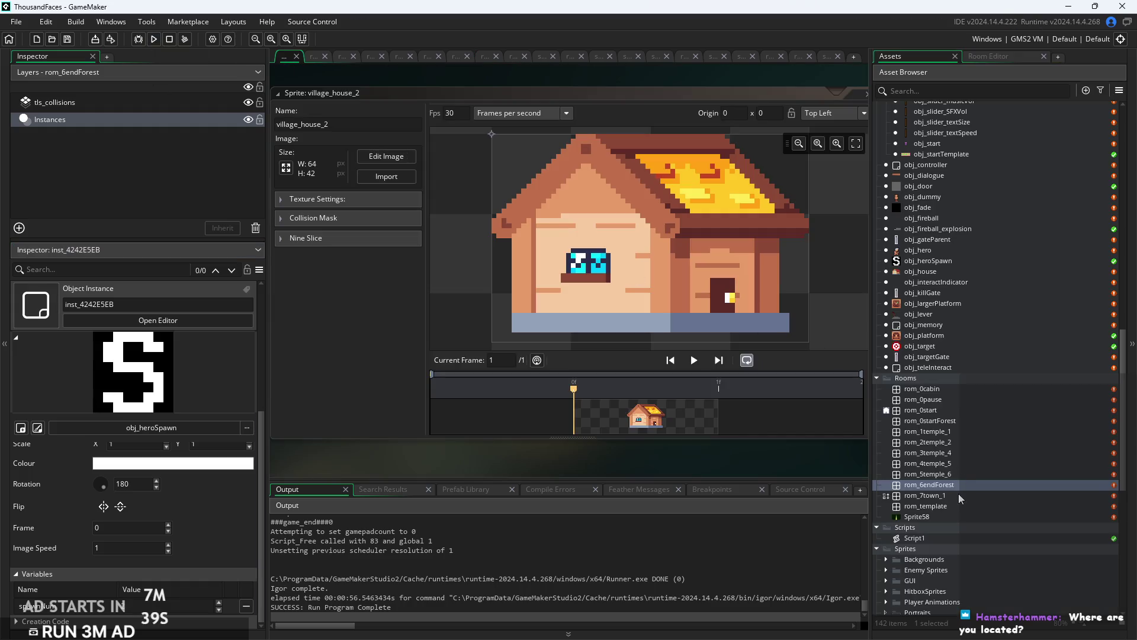
Open rom_7town_1 in the Room Editor and zoom around its row of obj_house buildings.
double_click(958, 496)
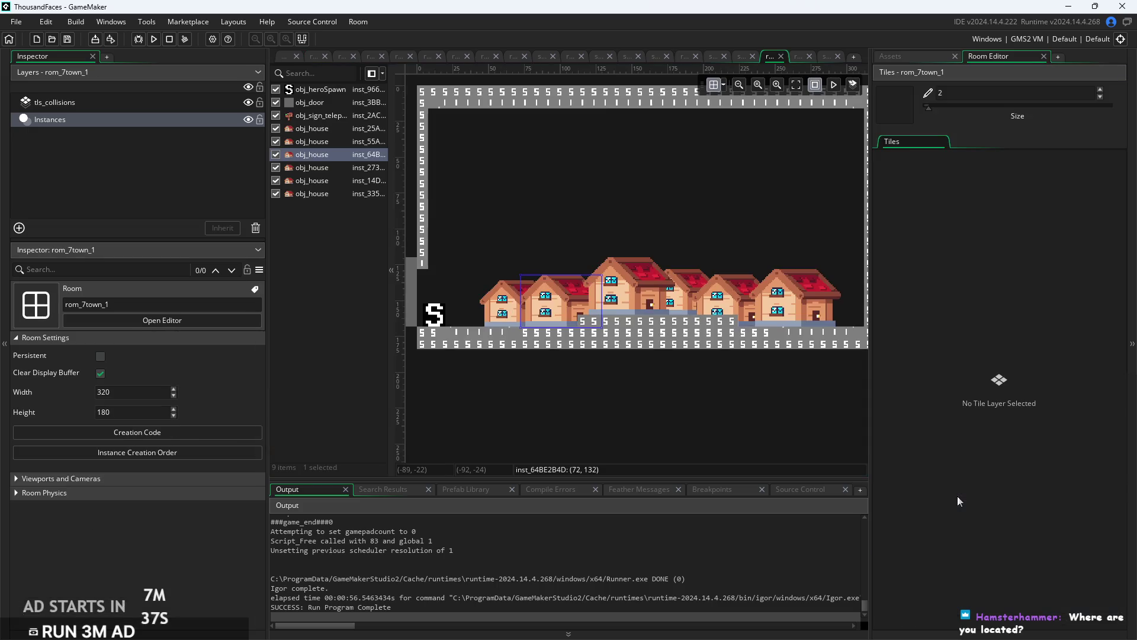
scroll(680, 389, down, 2)
click(601, 215)
scroll(571, 228, down, 2)
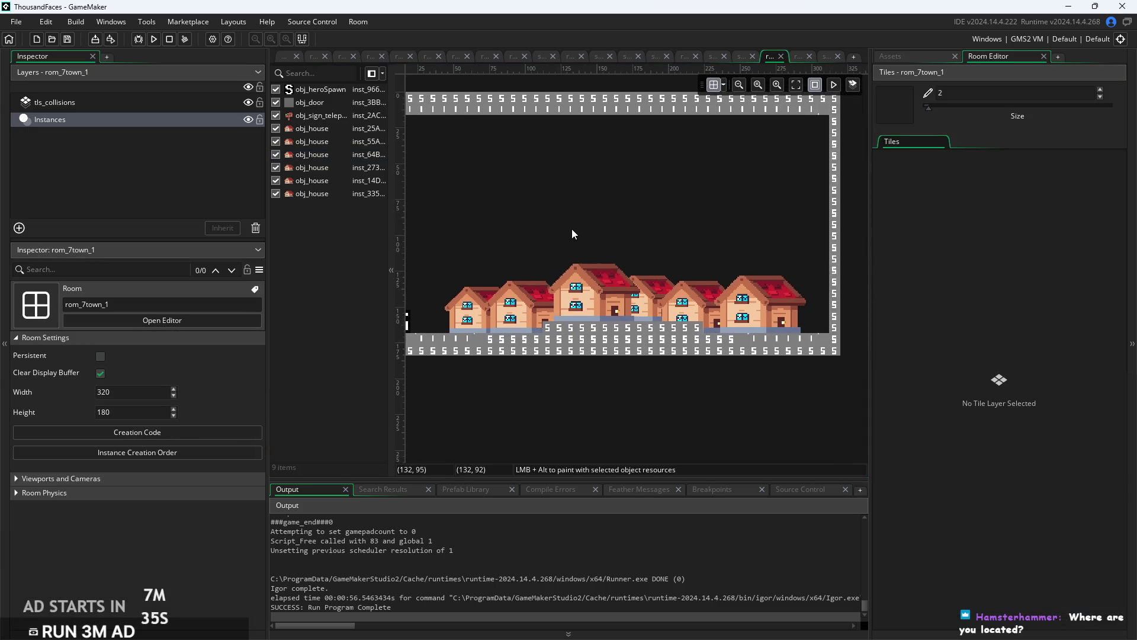
scroll(572, 233, up, 3)
scroll(572, 233, down, 2)
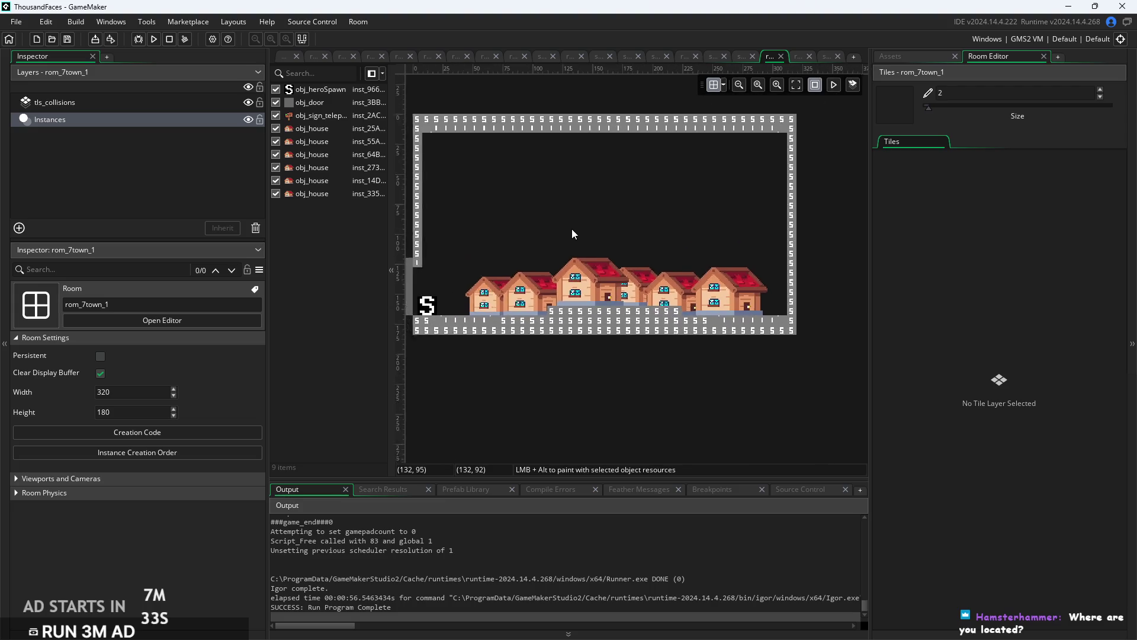
scroll(572, 234, up, 2)
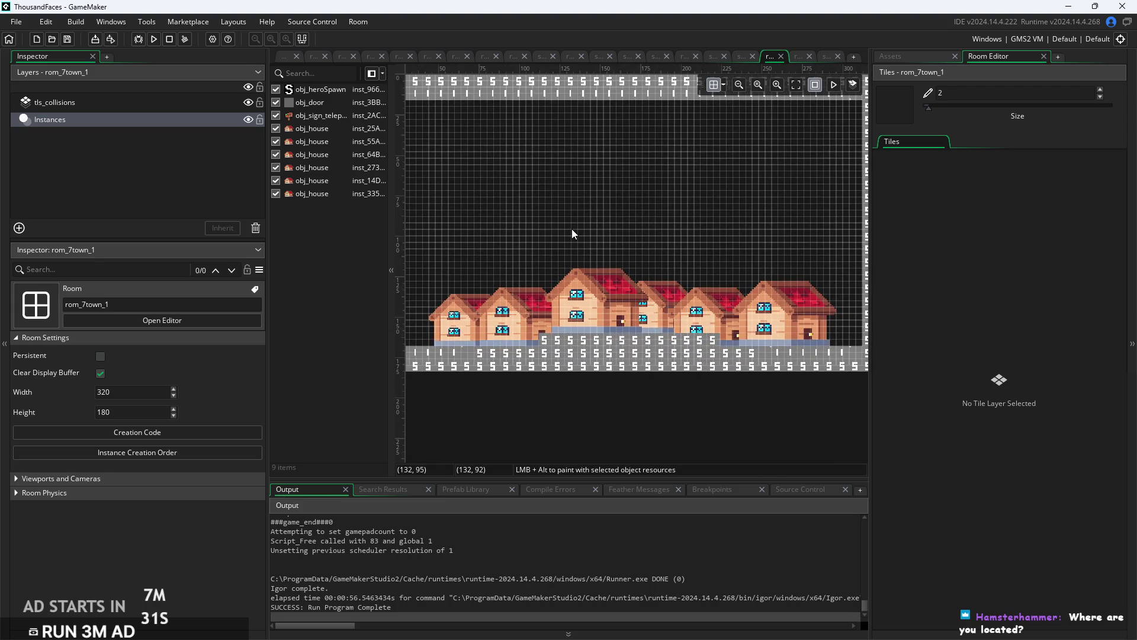
scroll(572, 225, up, 1)
scroll(573, 222, down, 1)
scroll(573, 222, up, 1)
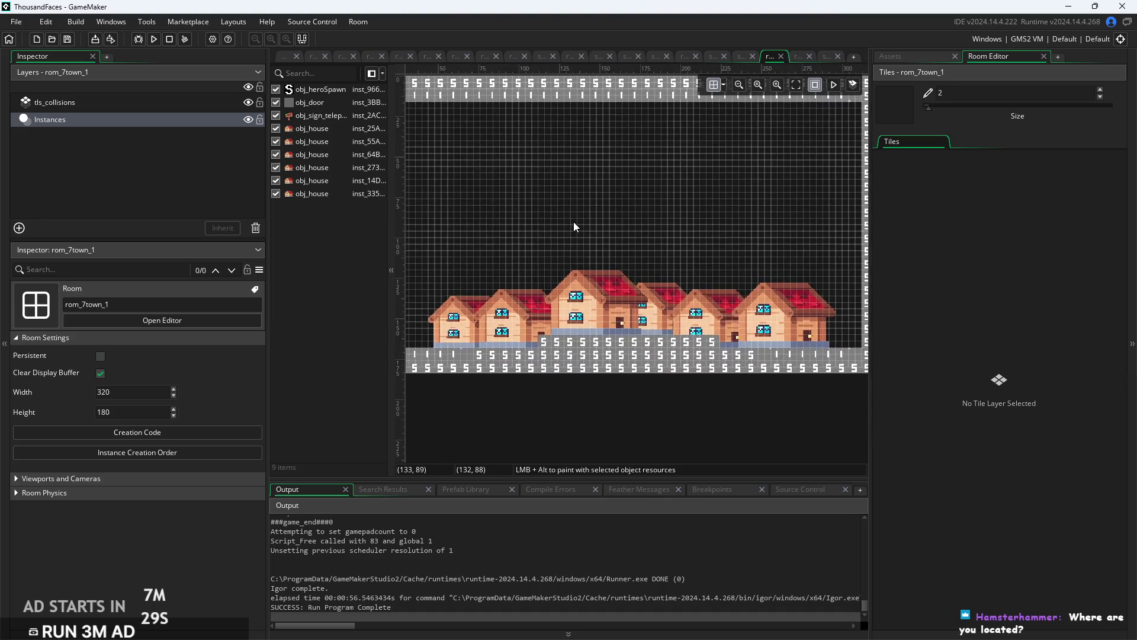
scroll(574, 221, up, 1)
scroll(626, 215, down, 1)
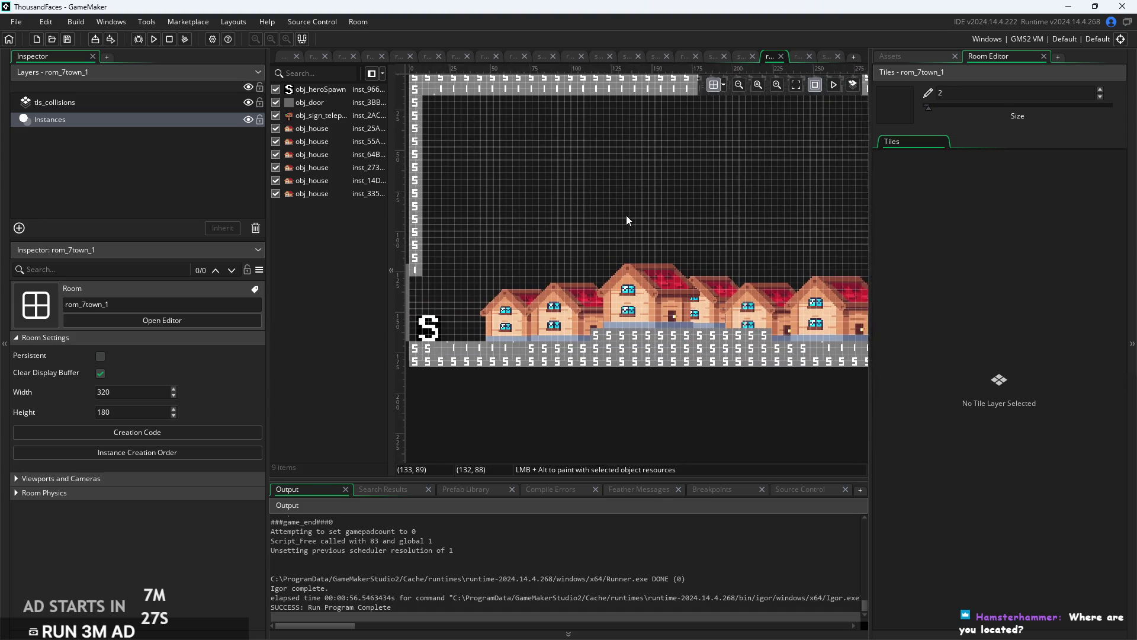
scroll(466, 303, up, 1)
scroll(475, 287, down, 1)
scroll(606, 241, down, 2)
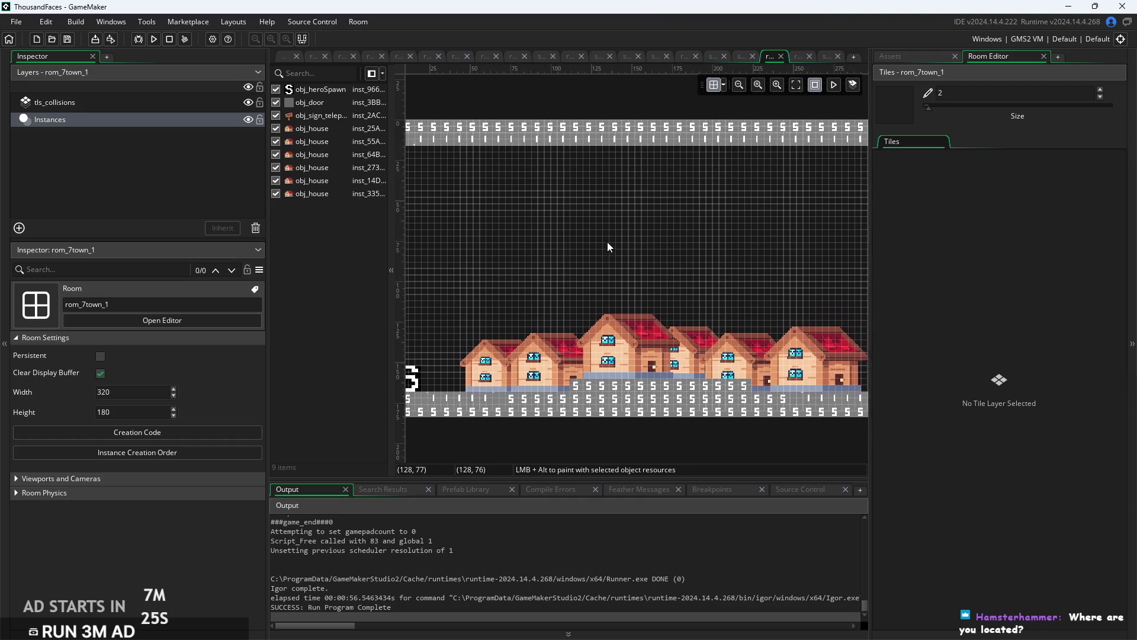
scroll(590, 246, up, 1)
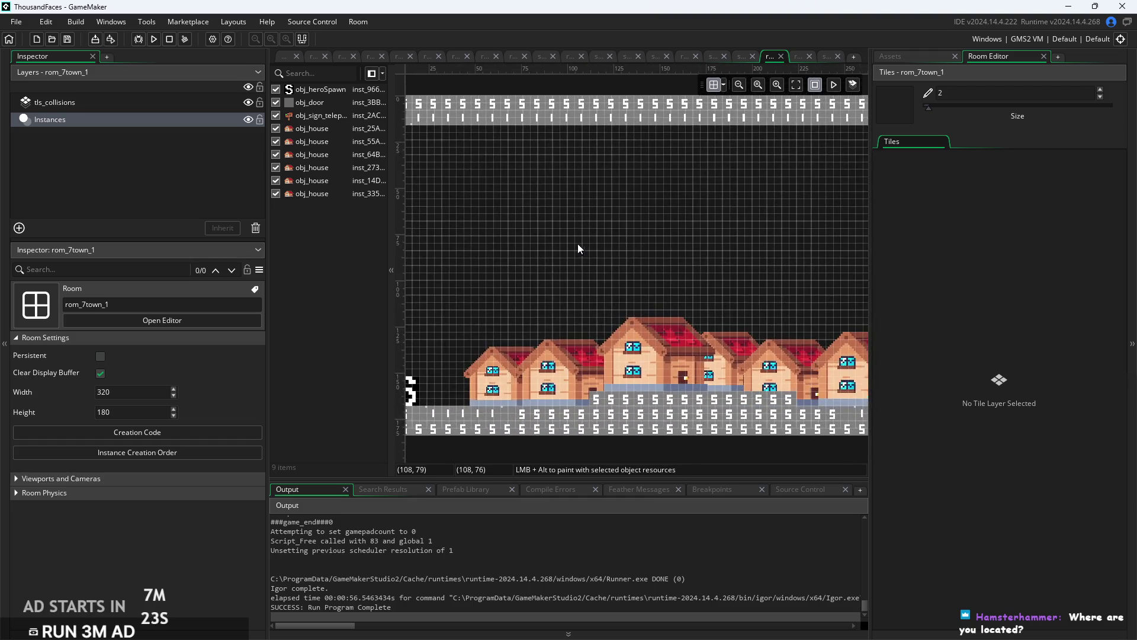
scroll(557, 237, up, 1)
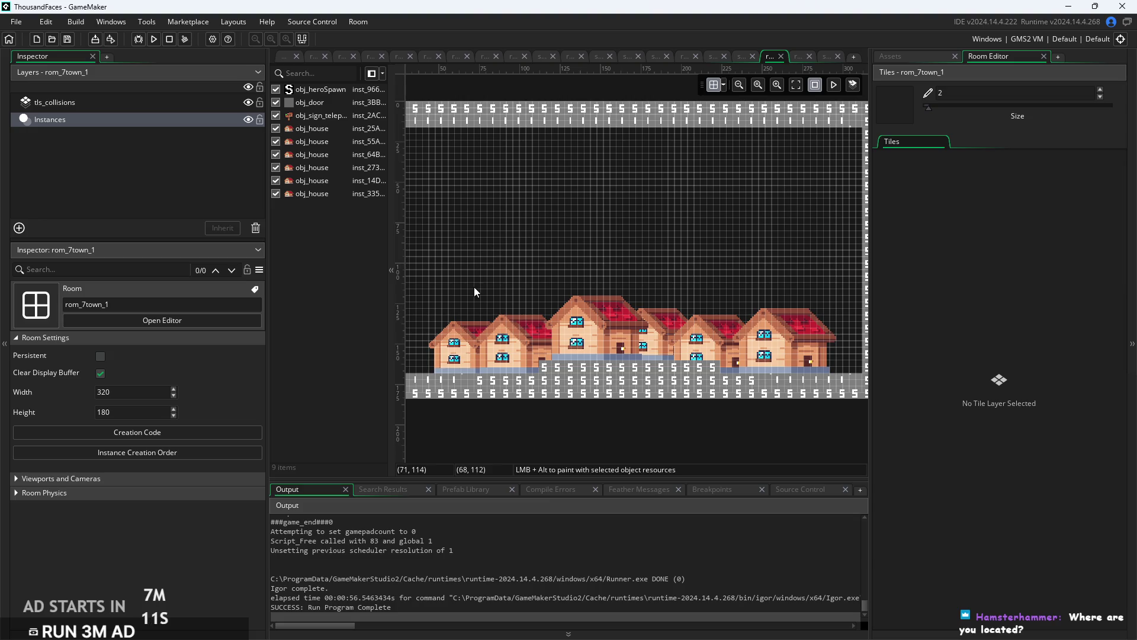
scroll(664, 234, left, 4)
Move the leftmost obj_house in rom_7town_1 left to X 28.
click(555, 383)
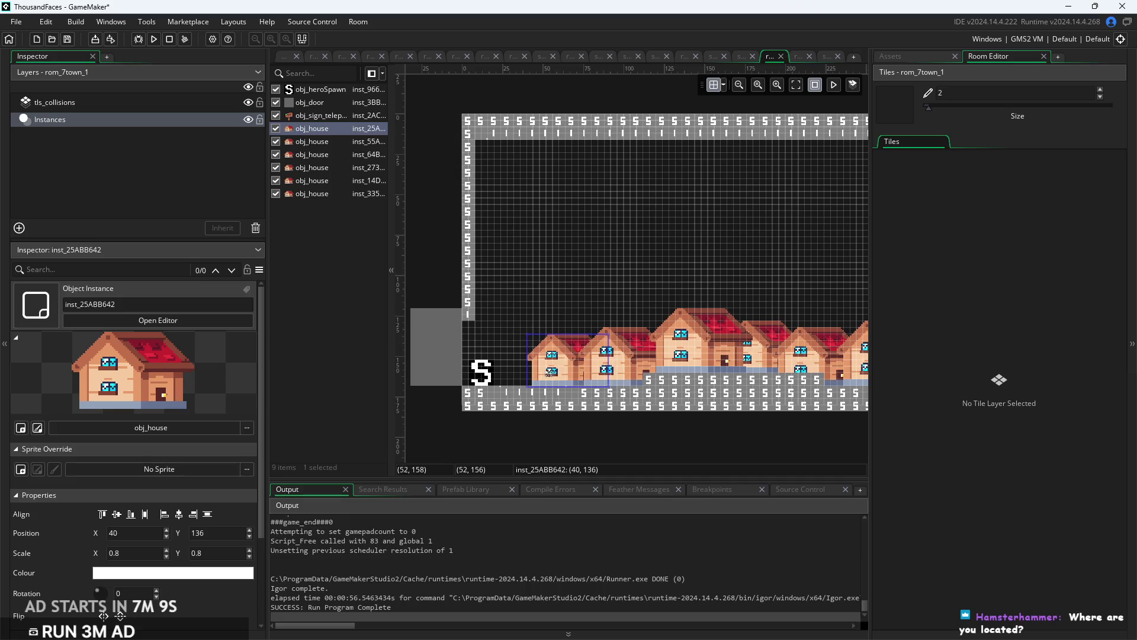
drag(549, 372, 530, 374)
click(664, 429)
mouse_move(665, 429)
mouse_down()
mouse_move(561, 431)
mouse_move(647, 404)
mouse_move(552, 403)
mouse_up()
scroll(593, 408, down, 1)
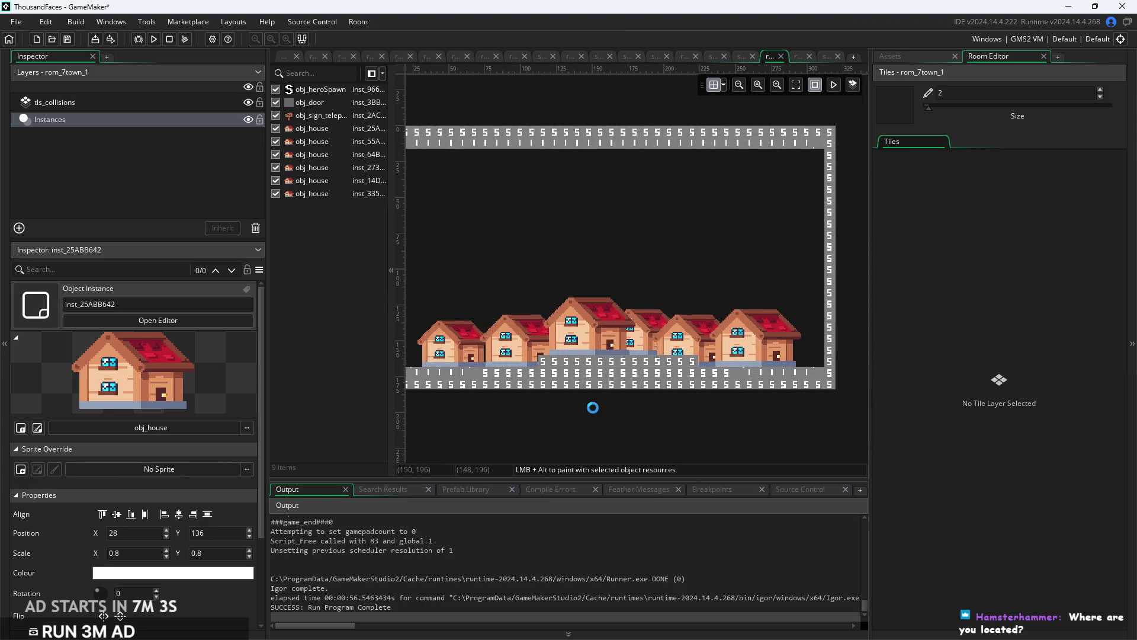
Switch to the village_house_2 sprite editor.
click(284, 61)
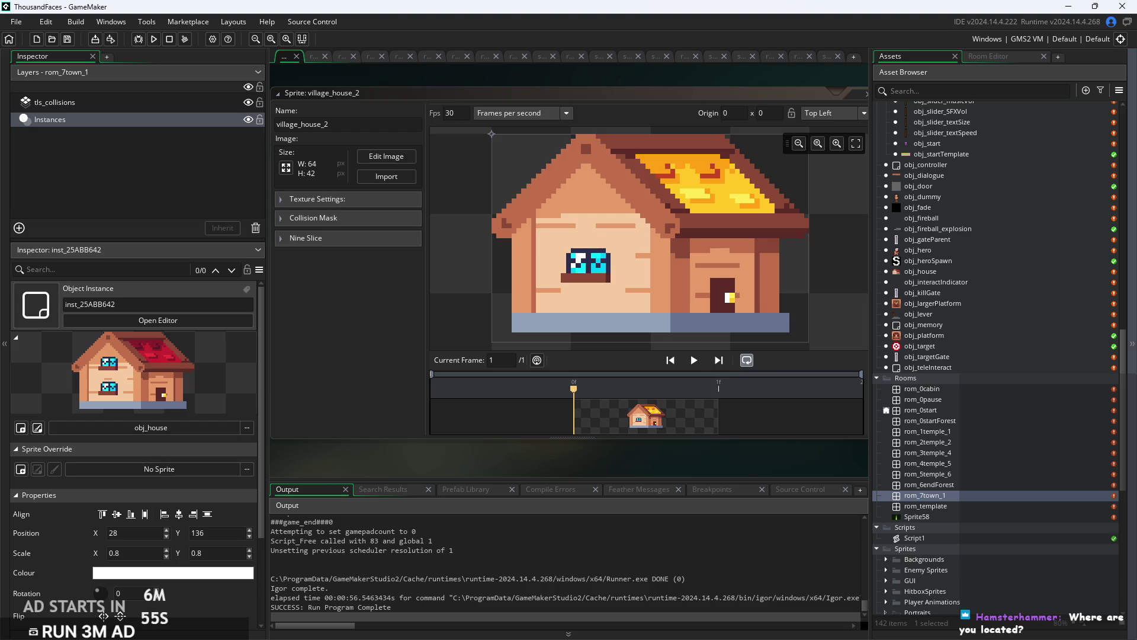
scroll(548, 468, down, 3)
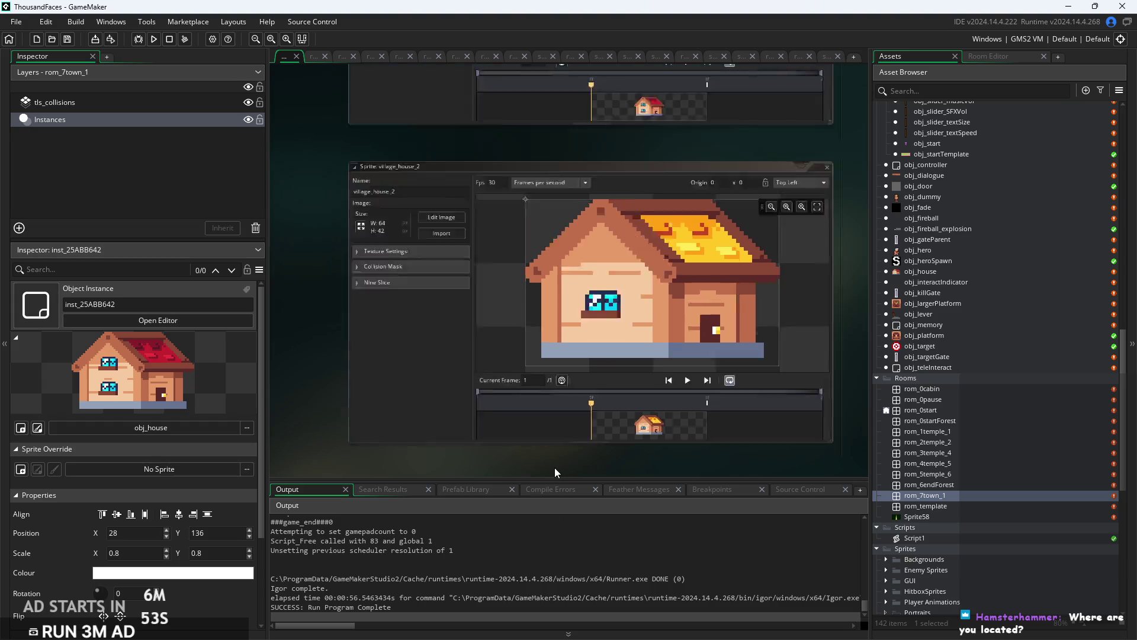
scroll(360, 400, up, 2)
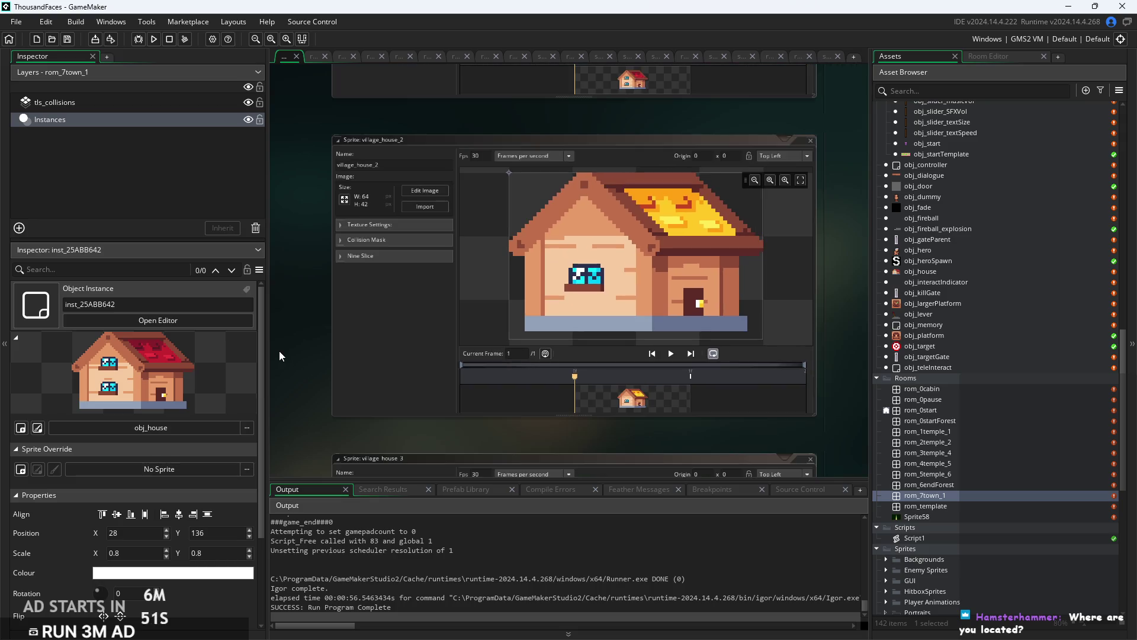
Build and start the game, run right to the signpost and dismiss its dialog.
click(153, 39)
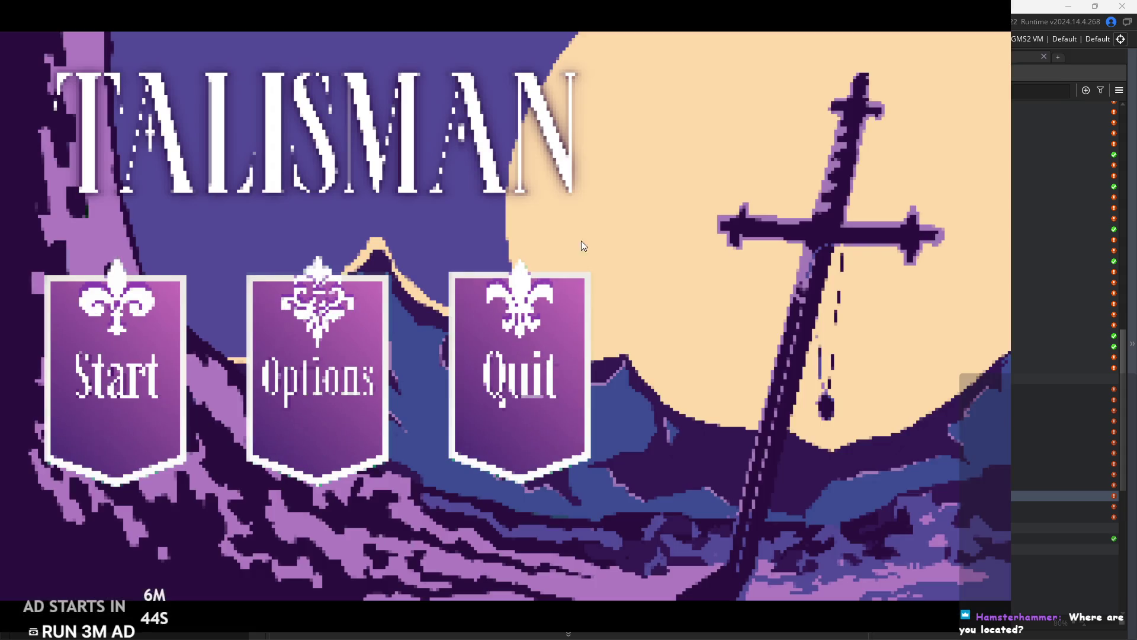
click(148, 381)
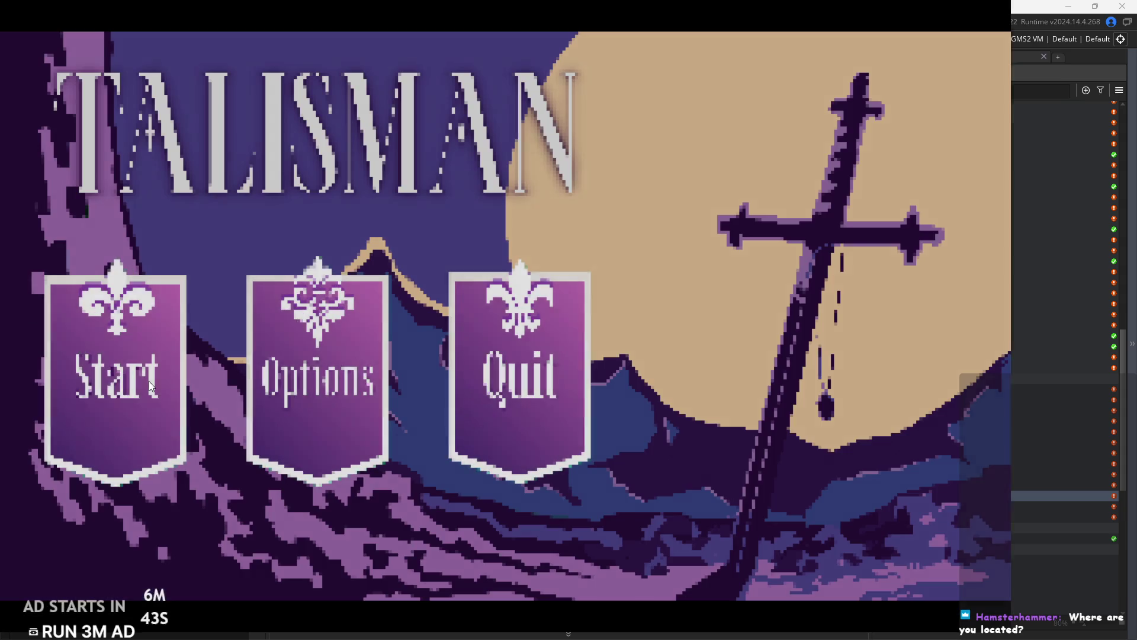
key(d)
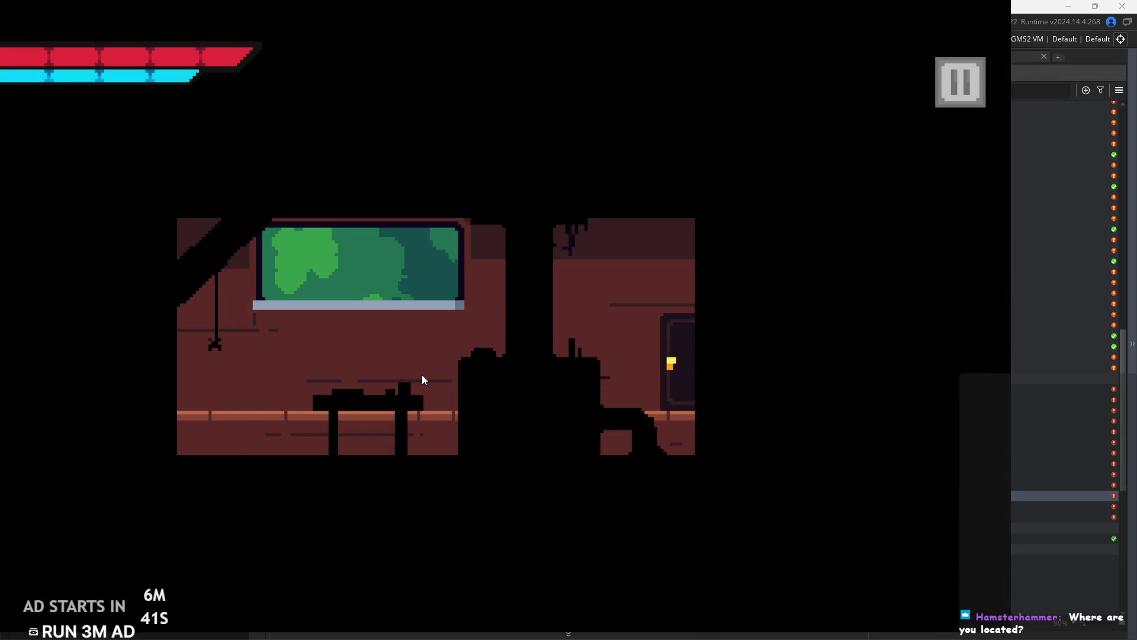
key(d)
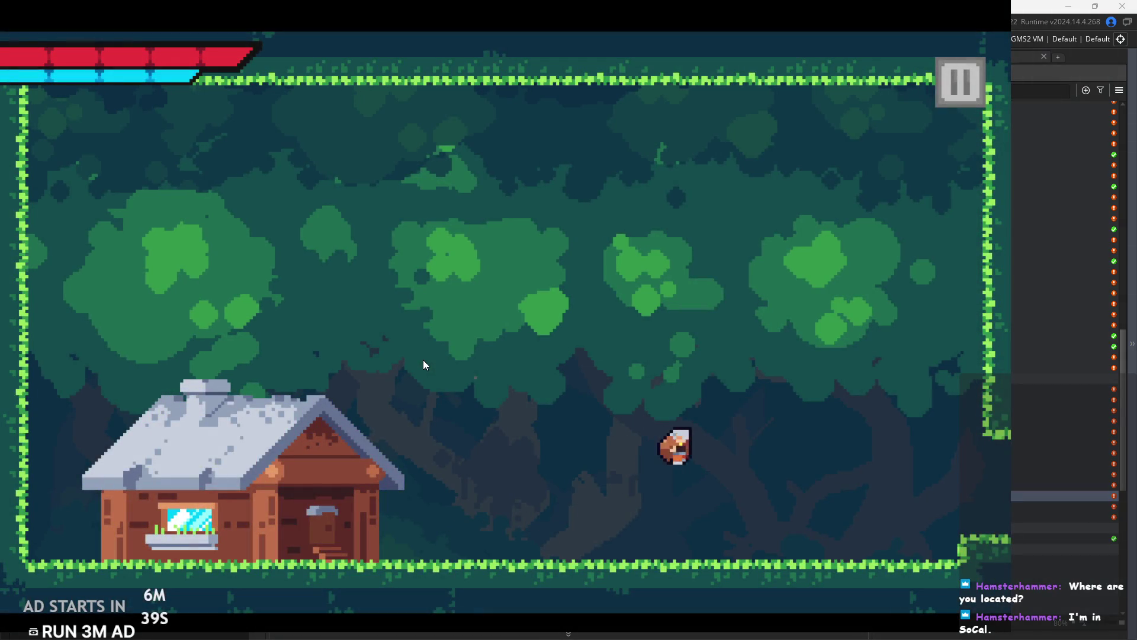
key(d)
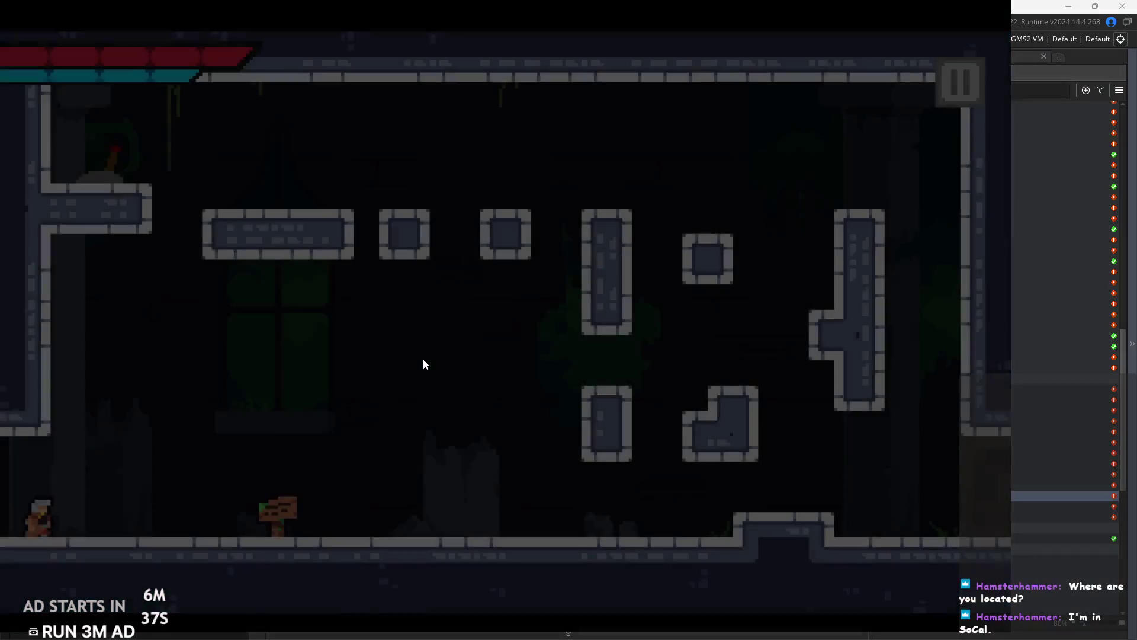
key(d)
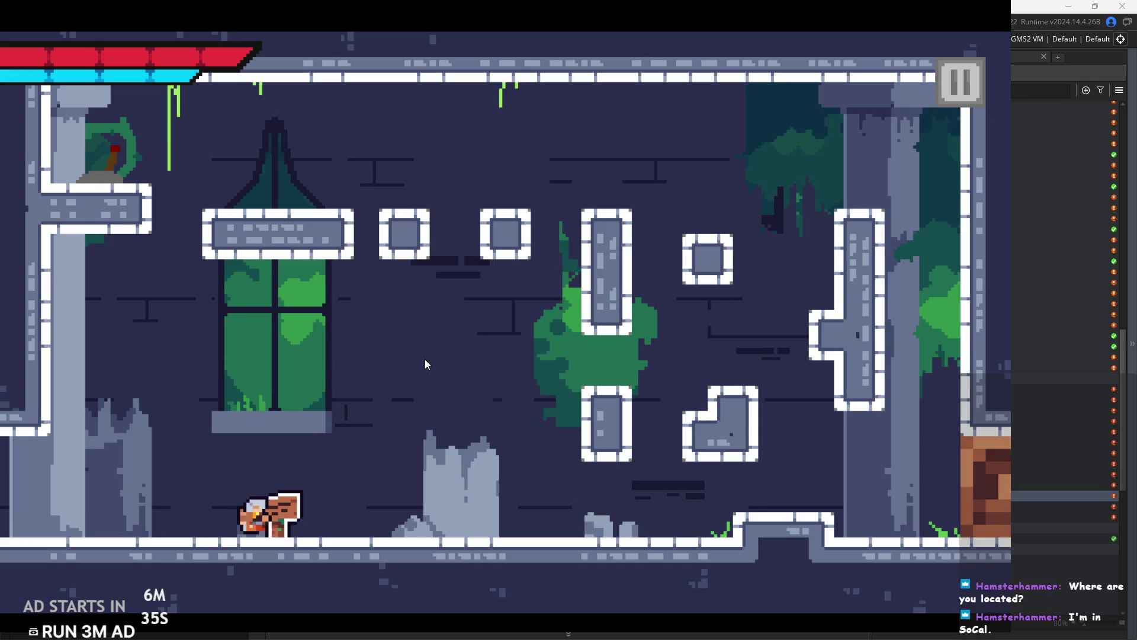
click(367, 181)
click(379, 174)
Cross the castle room via the T-shaped wall and upper-left ledge, then run right past enemies.
key(d)
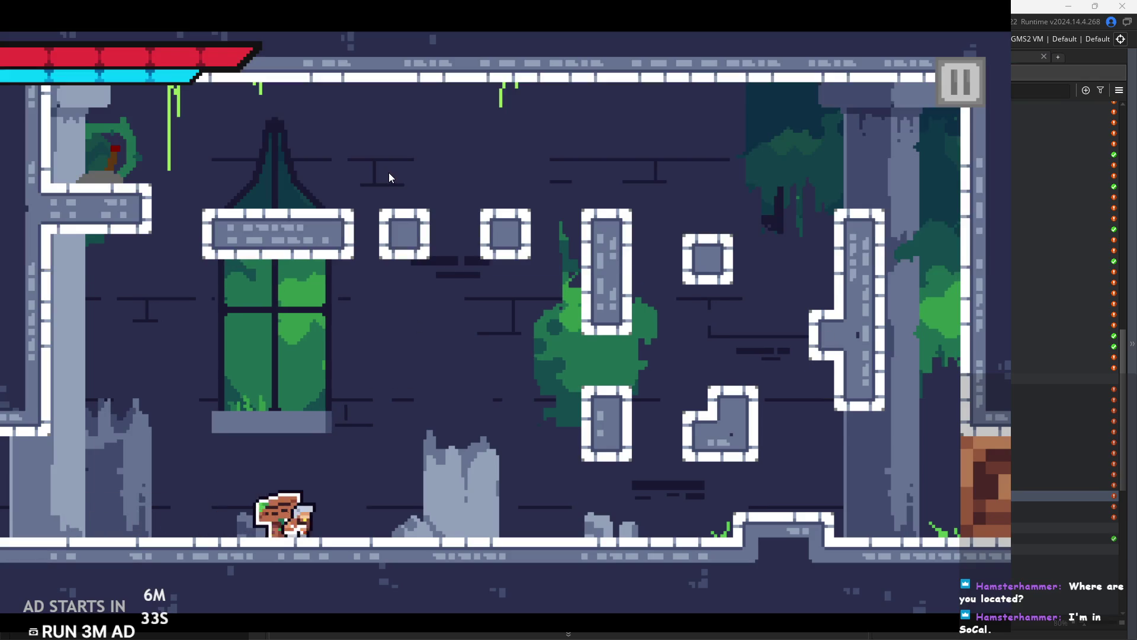
key(d)
key(space)
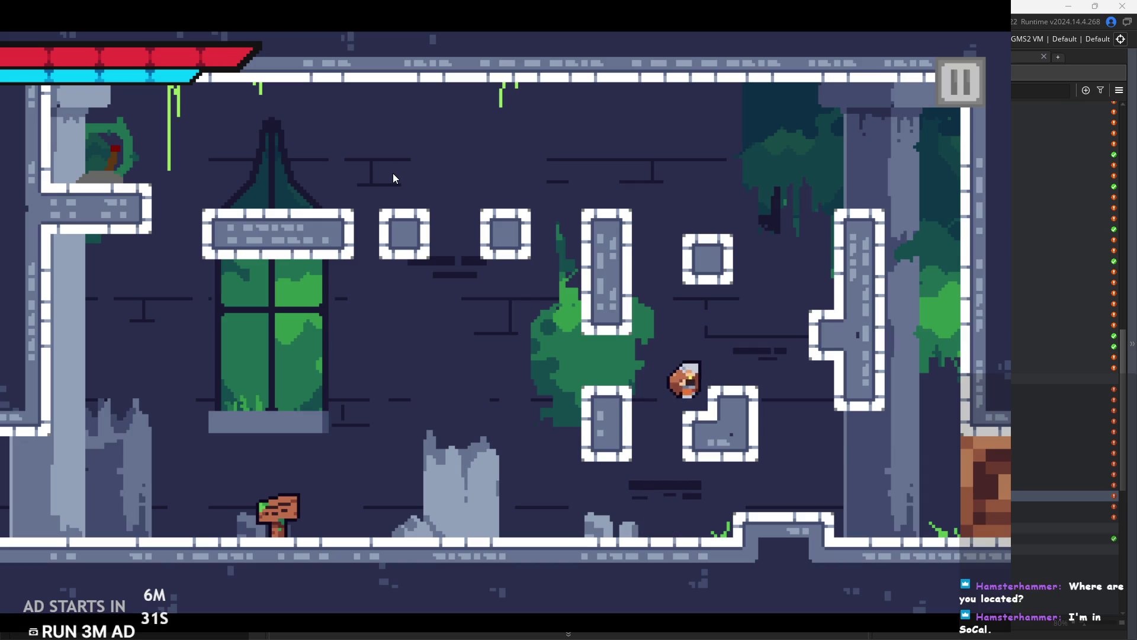
key(space)
key(a)
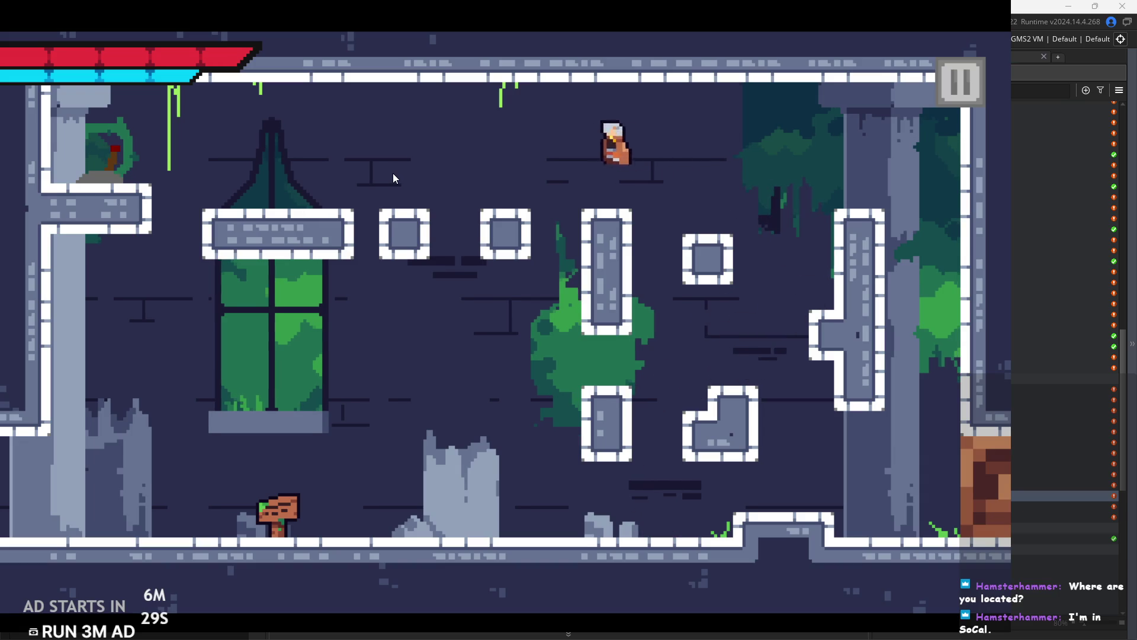
key(d)
key(space)
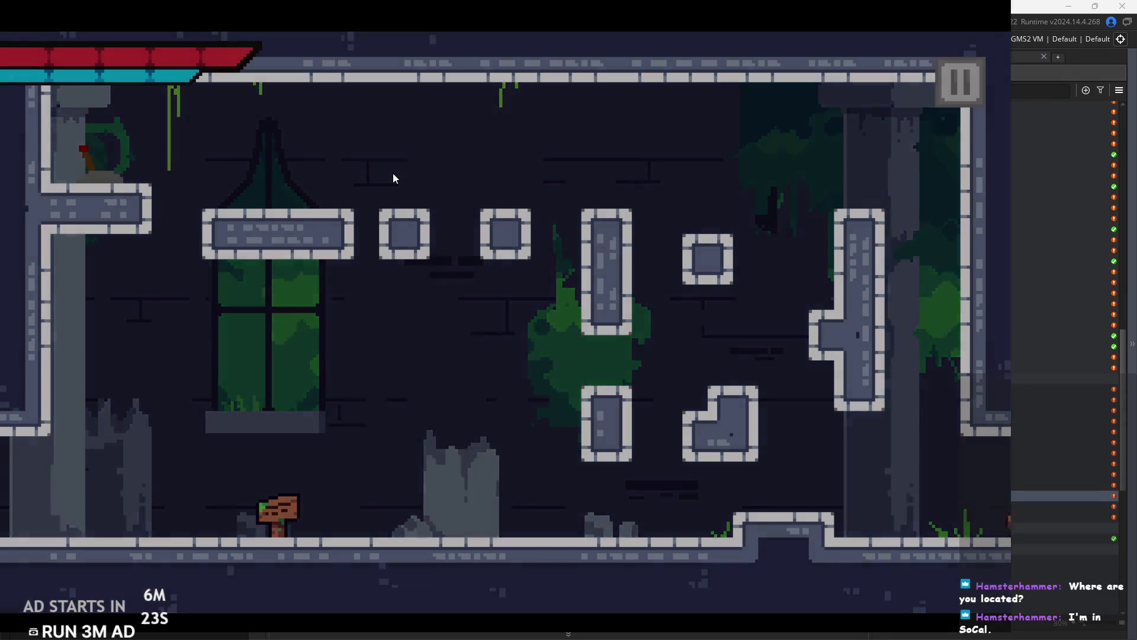
key(d)
key(space)
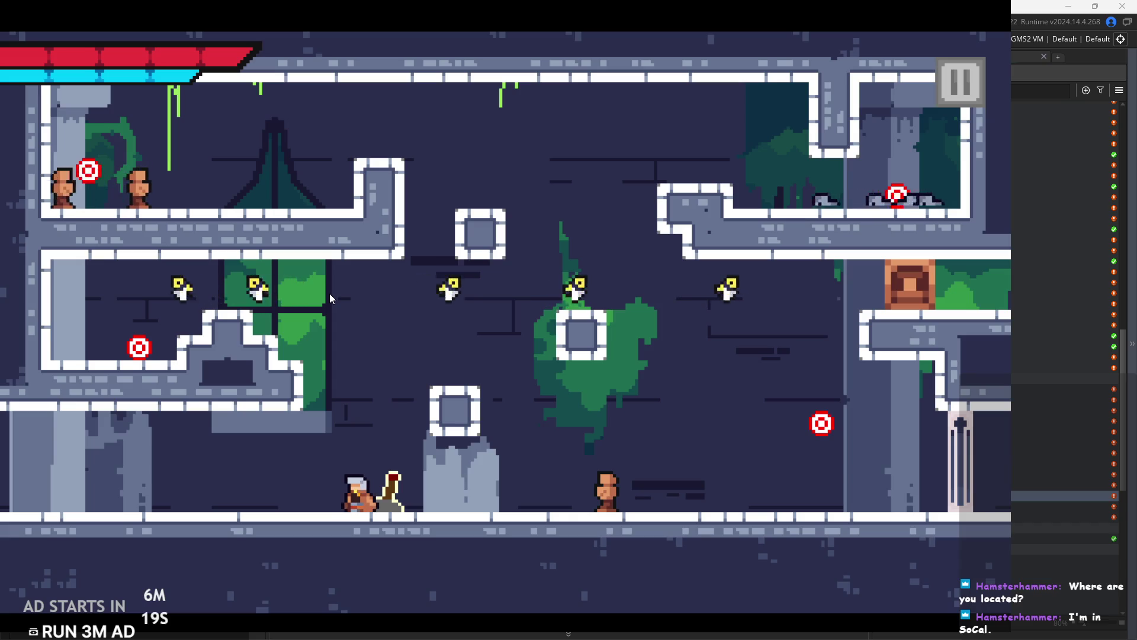
Run and jump through the new forest room into the sunny village, onto a right-hand rooftop.
key(d)
key(space)
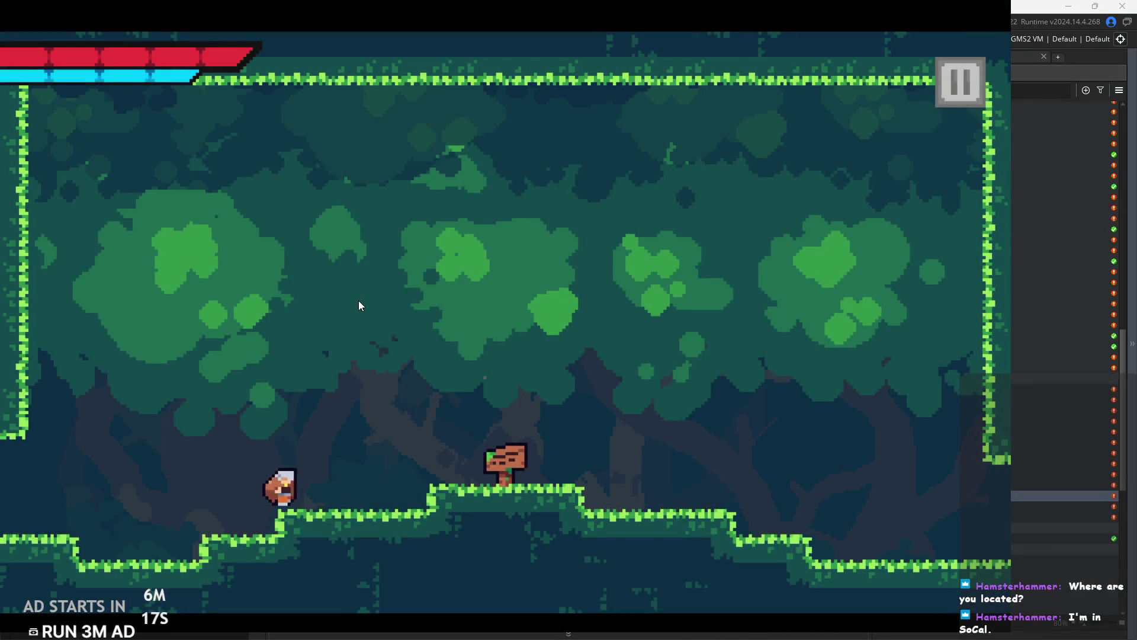
key(space)
key(d)
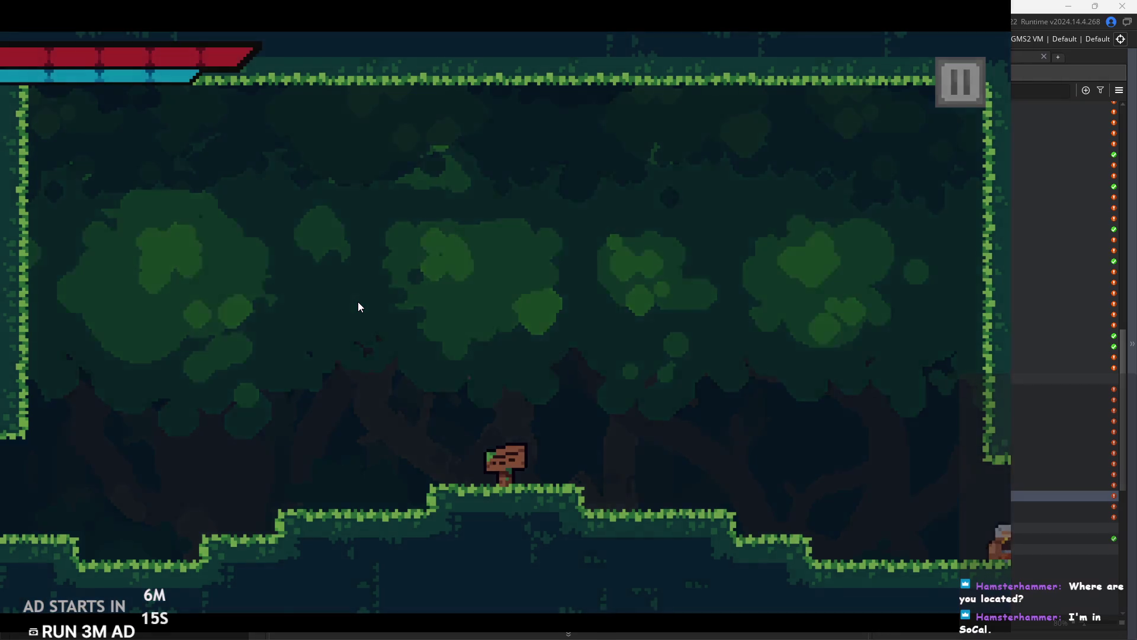
key(d)
key(space)
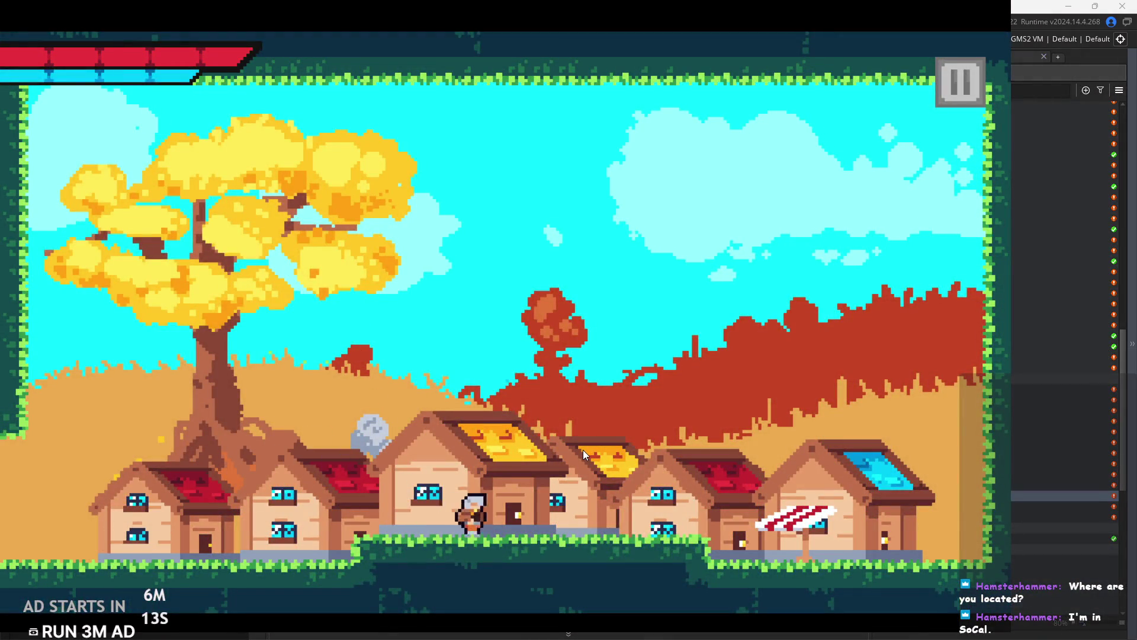
key(space)
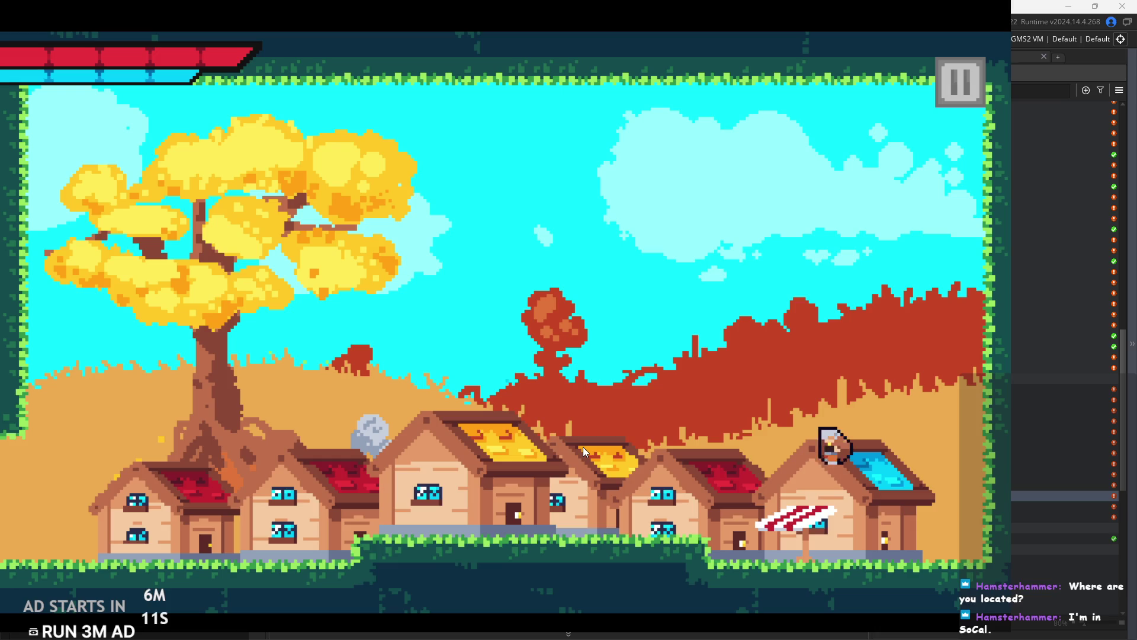
Jump around the striped awning and central roof, running back and forth across the village.
key(a)
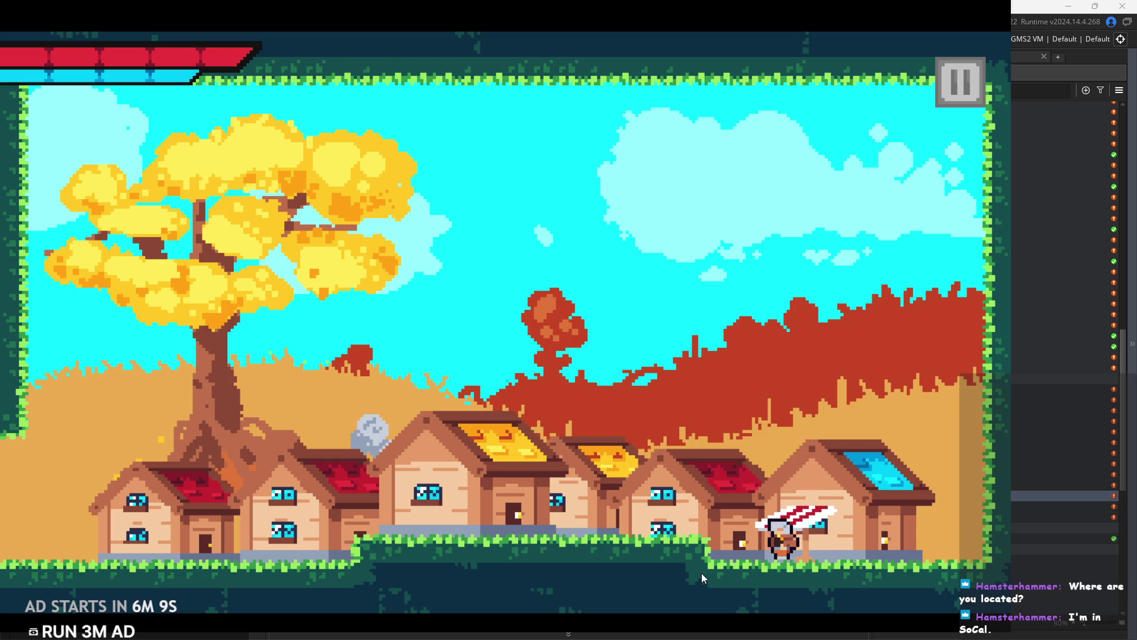
key(a)
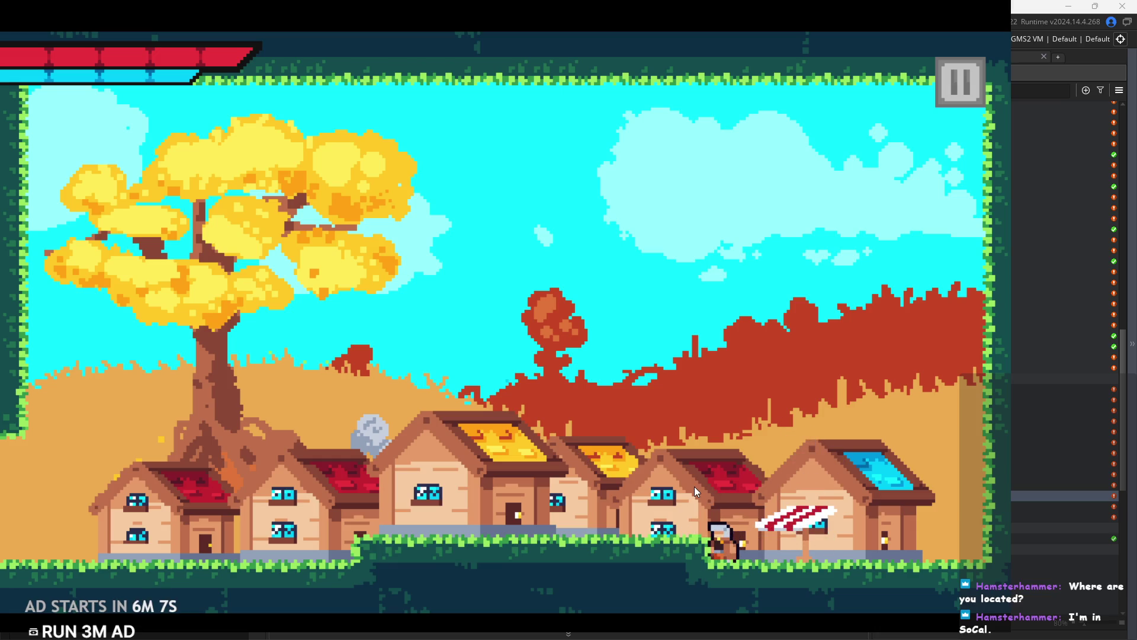
key(space)
key(space)
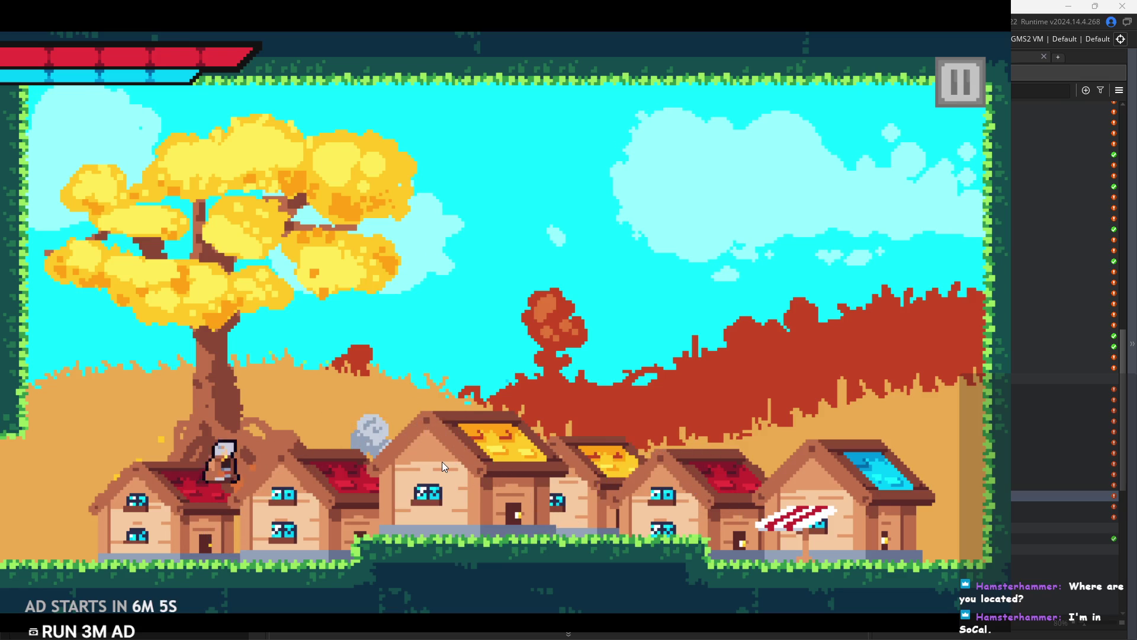
key(d)
key(space)
key(a)
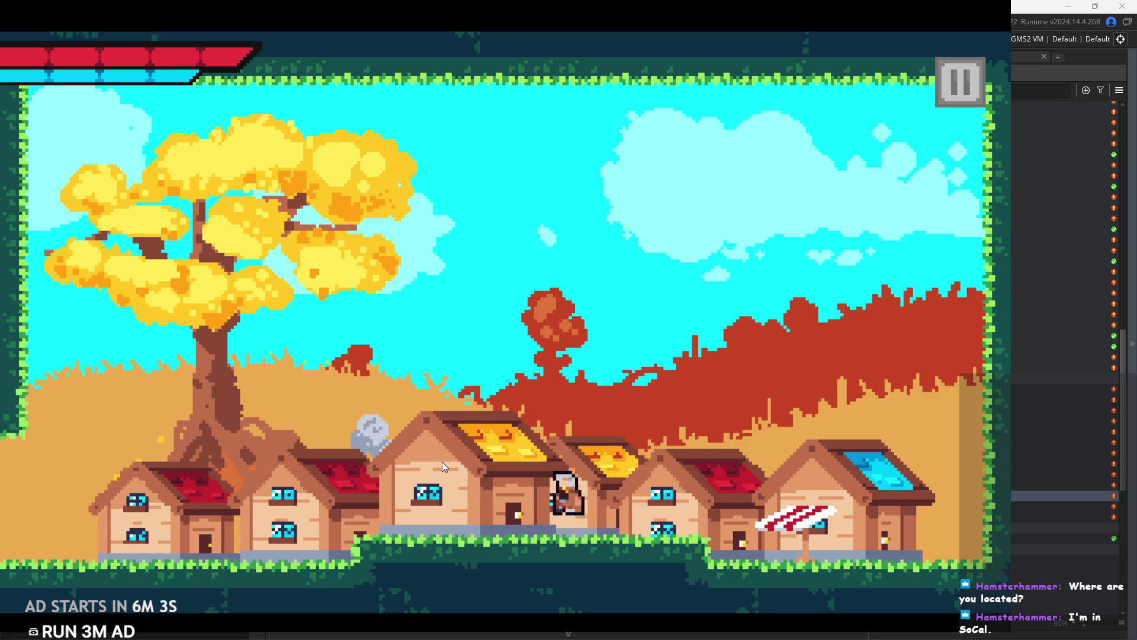
key(space)
key(d)
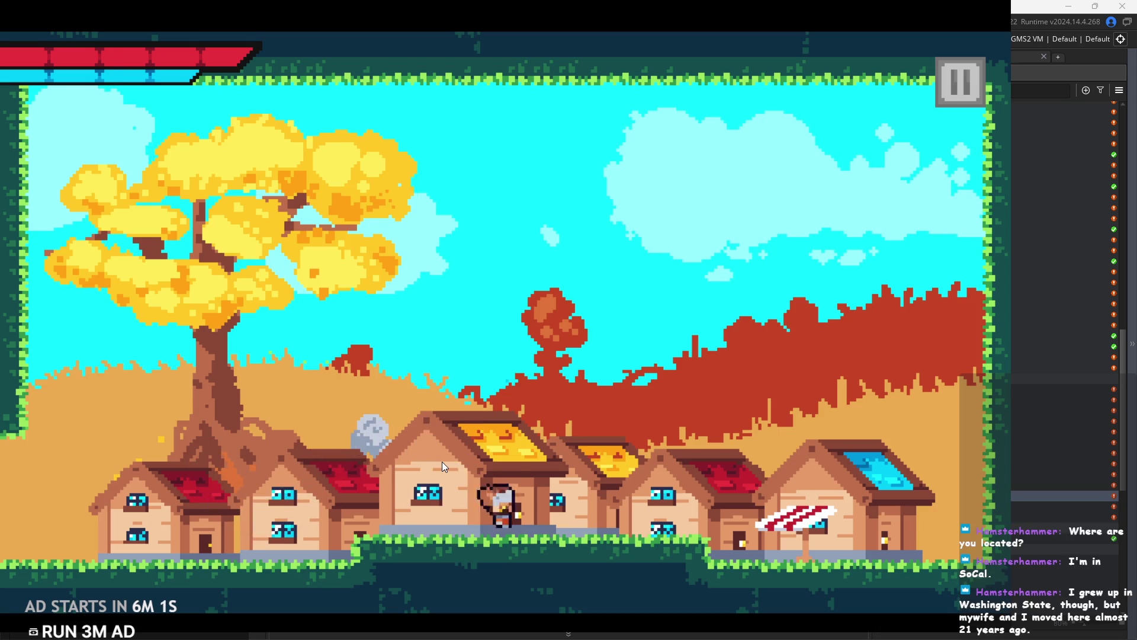
key(space)
key(a)
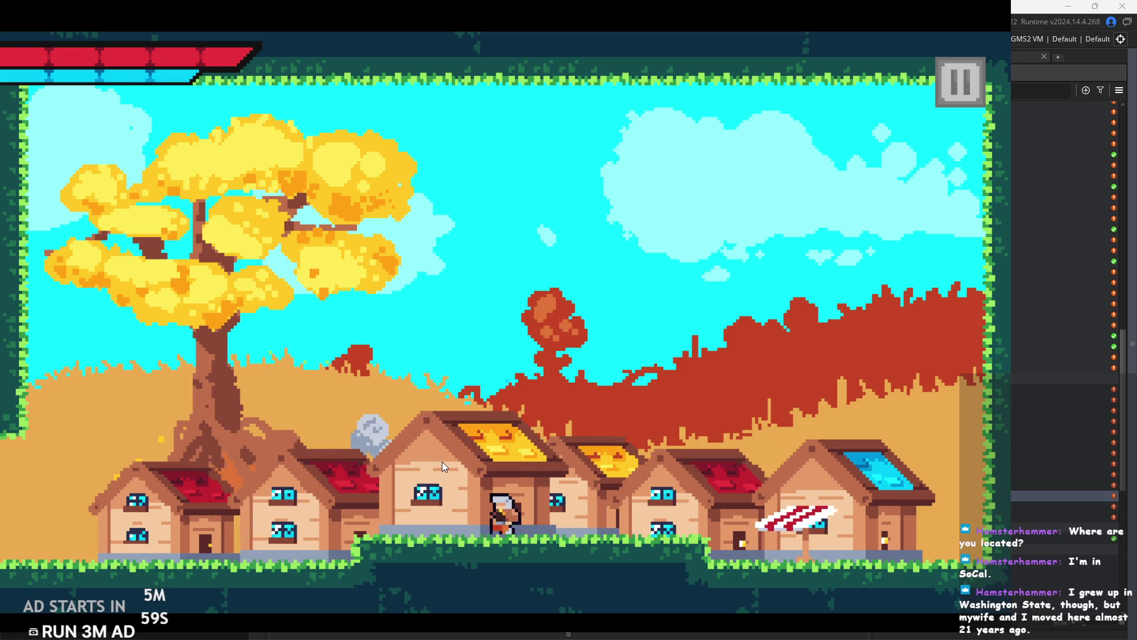
key(d)
key(space)
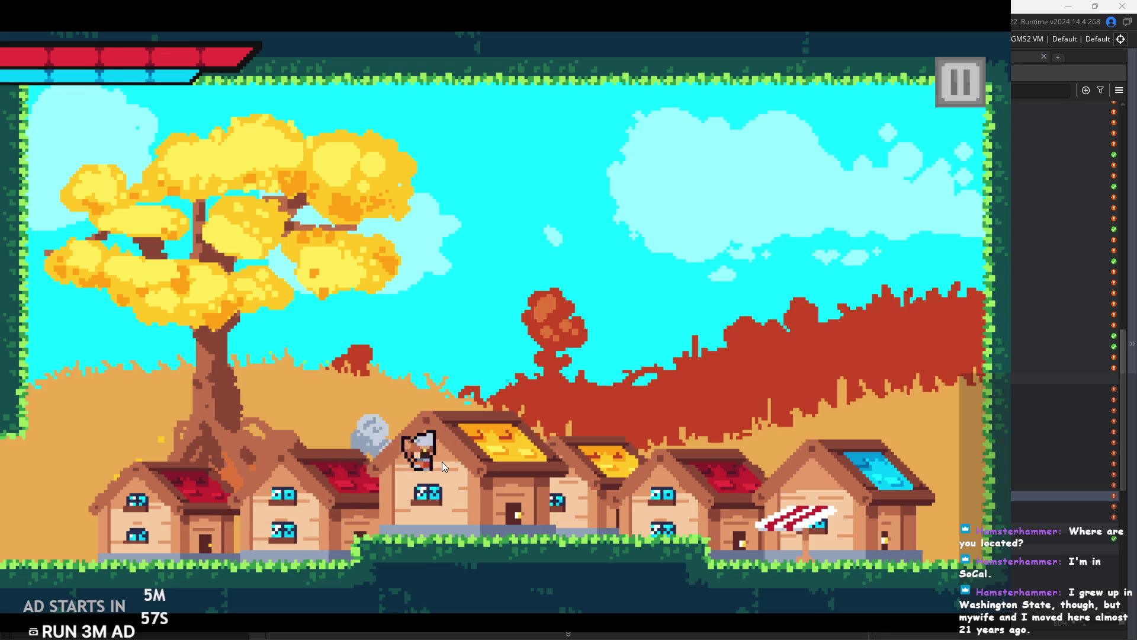
key(d)
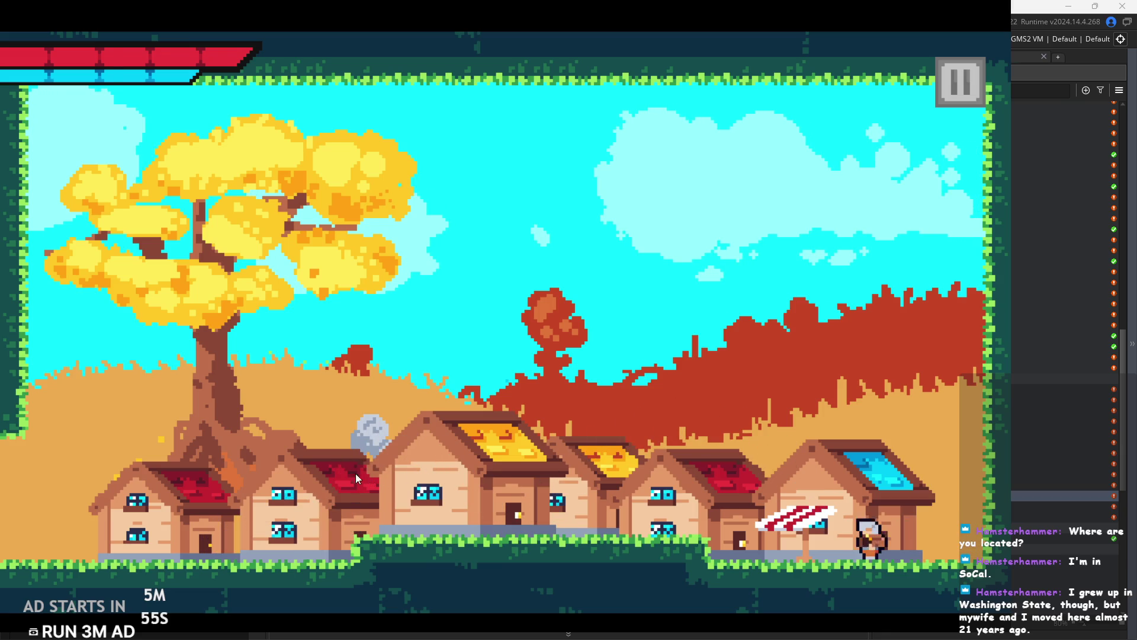
key(a)
key(space)
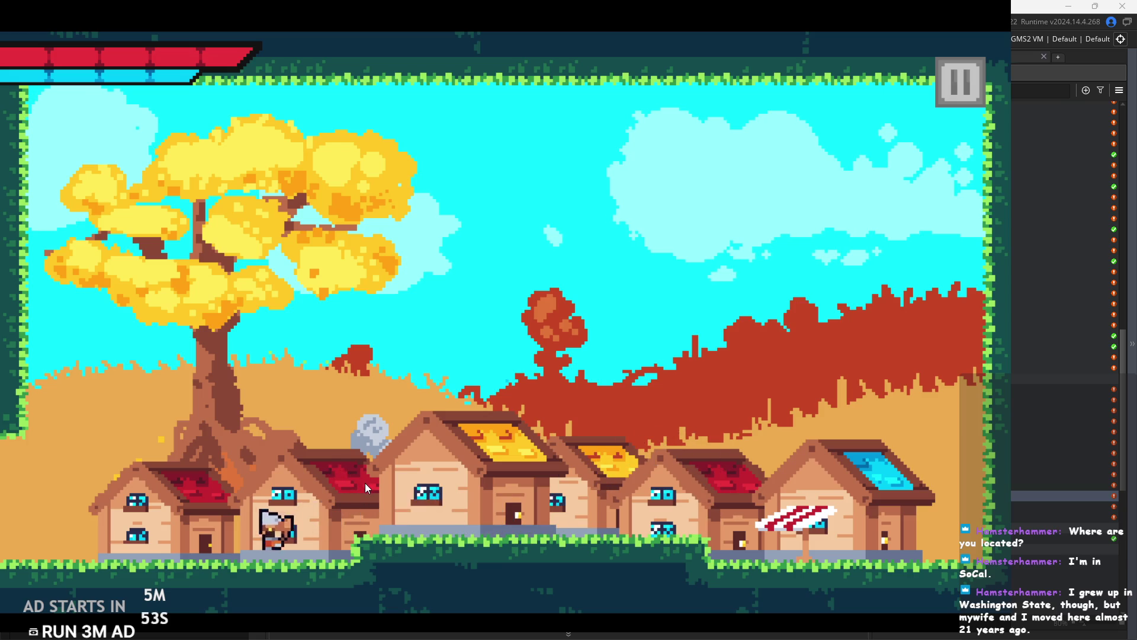
key(d)
key(space)
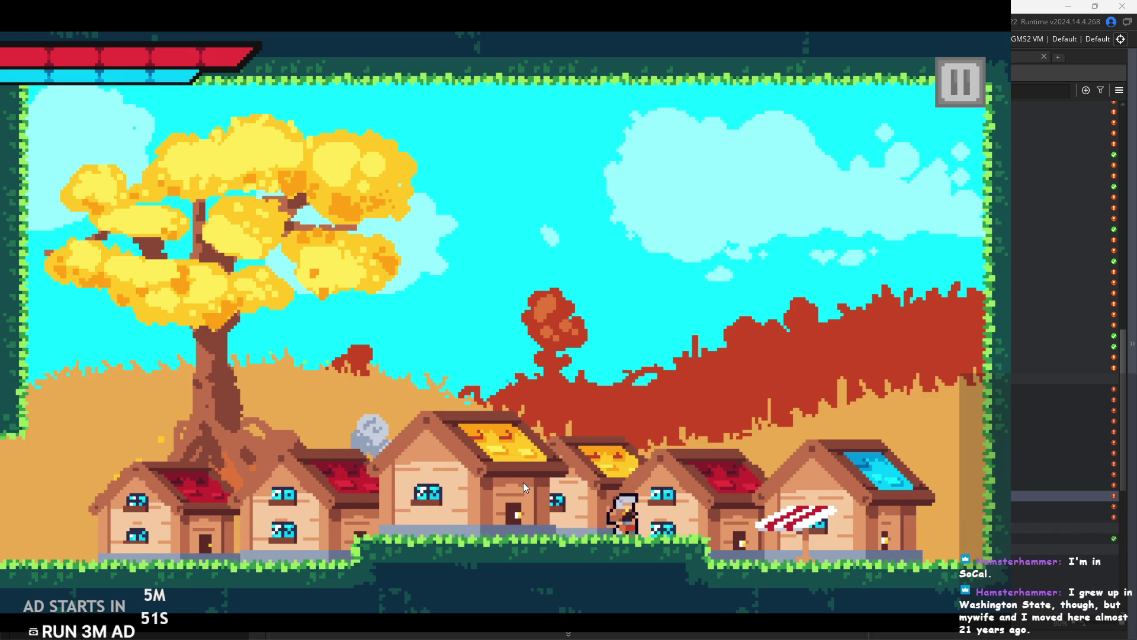
key(d)
key(a)
key(space)
key(d)
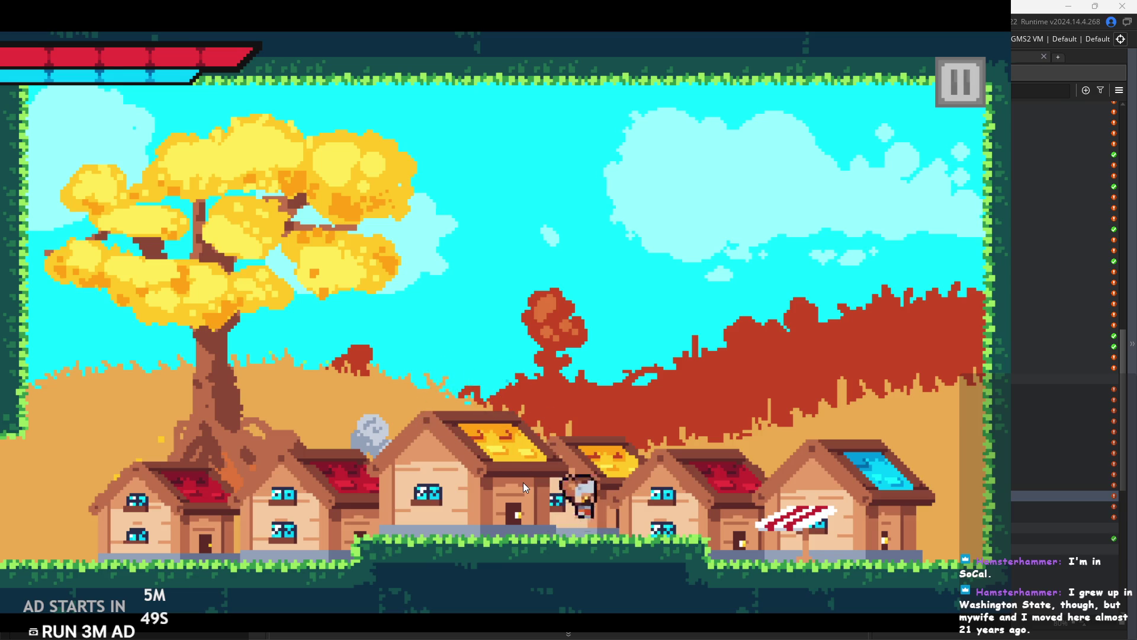
key(space)
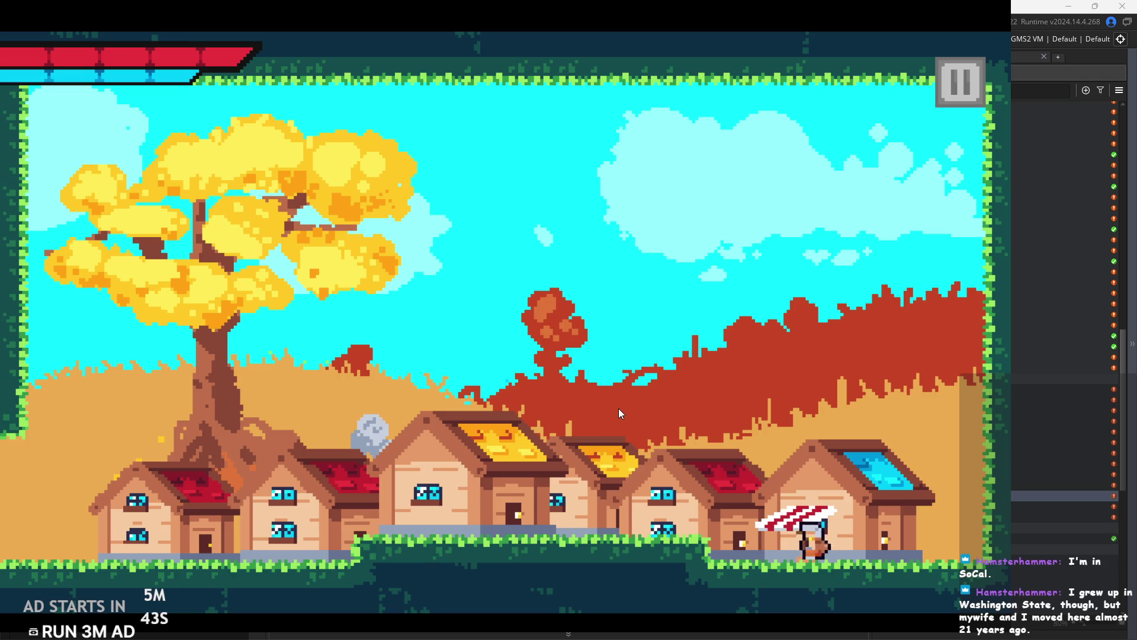
Keep hopping the hero left and right over the town's houses, reaching its far left side.
key(a)
key(space)
key(space)
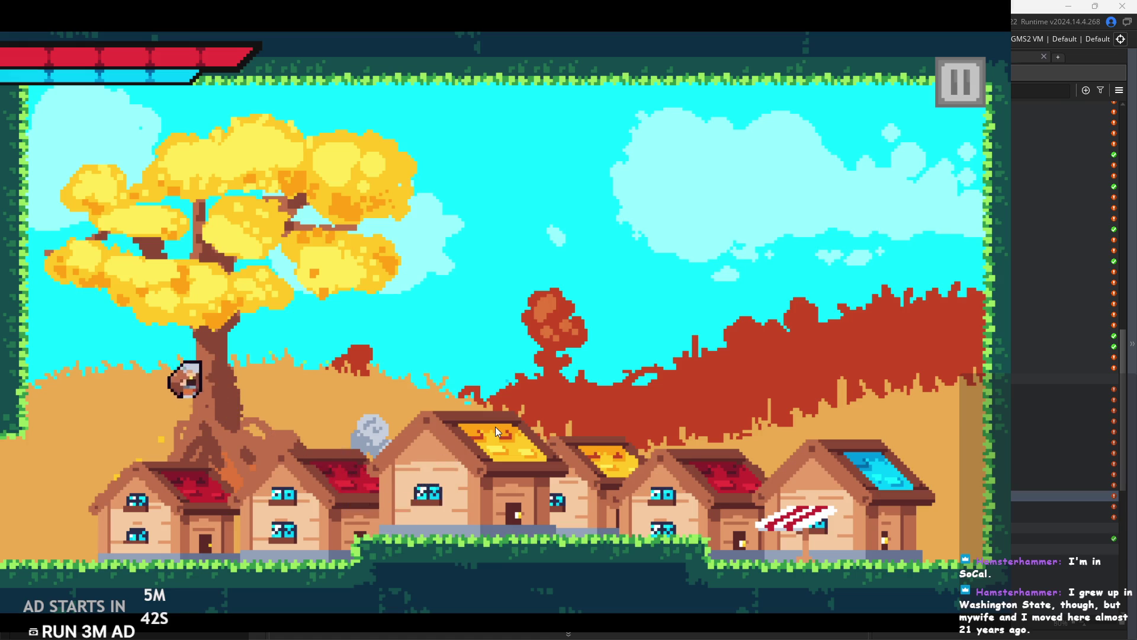
key(d)
key(space)
key(space)
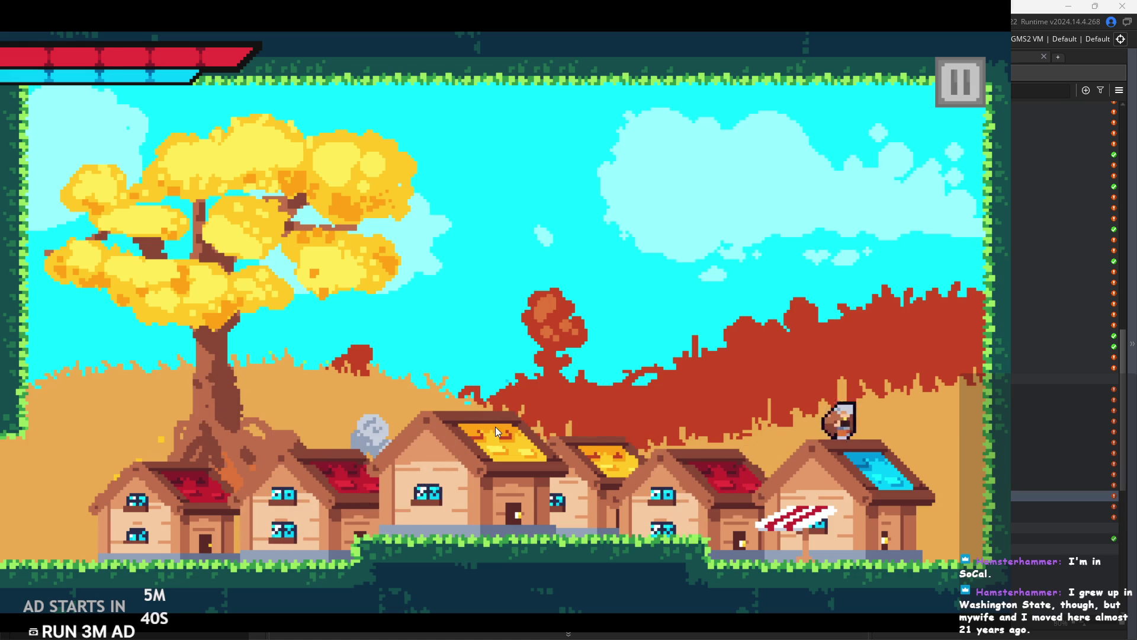
key(space)
key(a)
key(space)
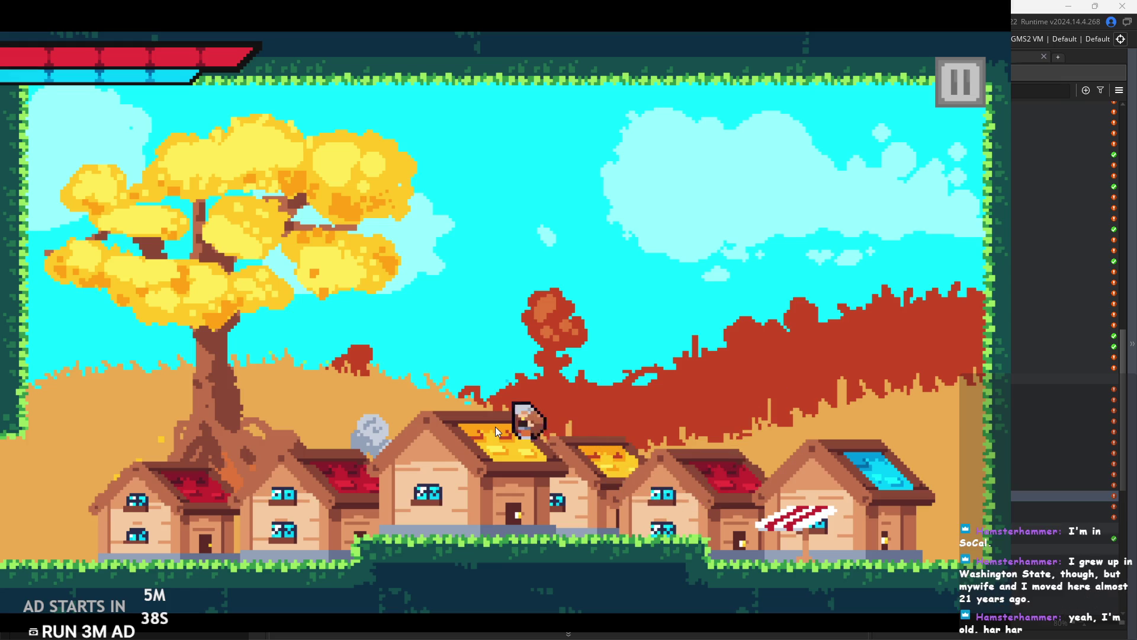
key(d)
key(space)
key(space)
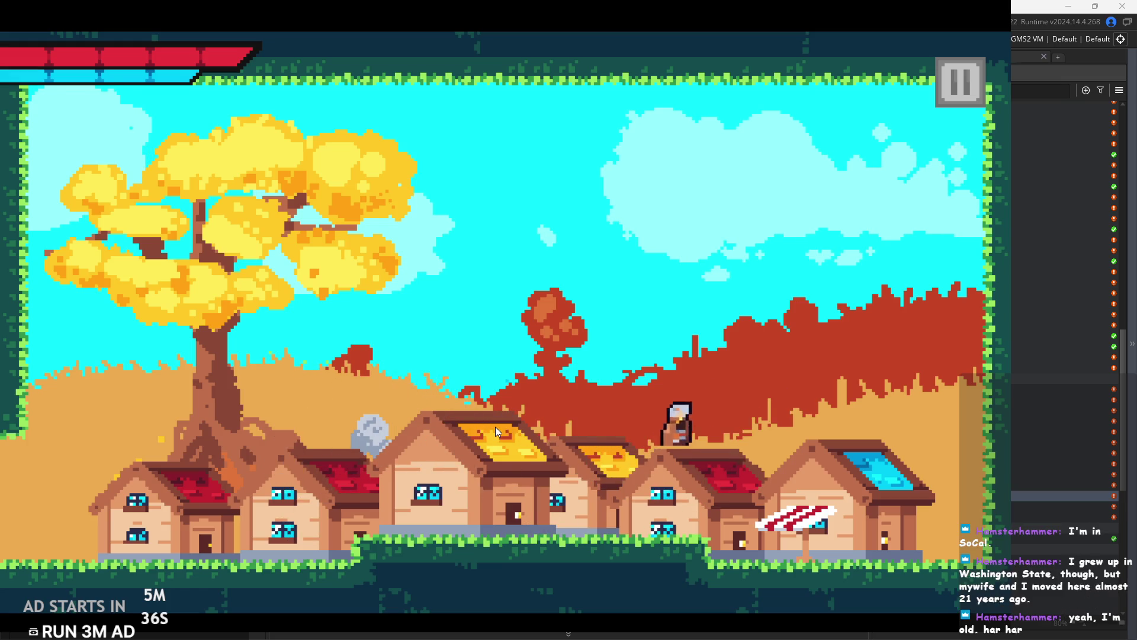
key(space)
key(a)
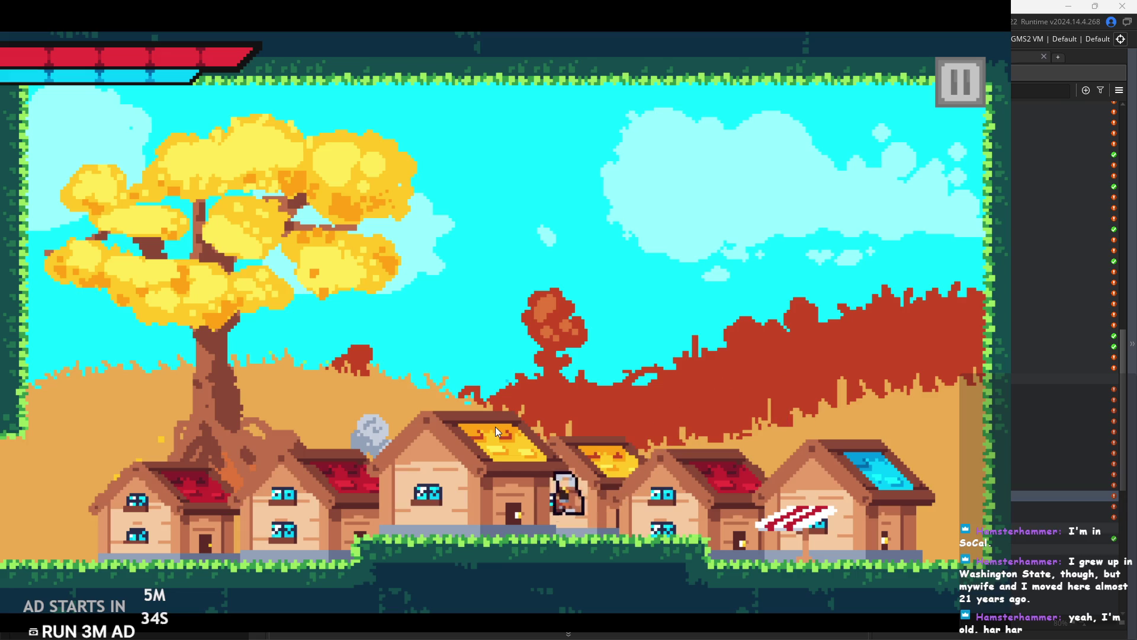
key(space)
key(d)
key(space)
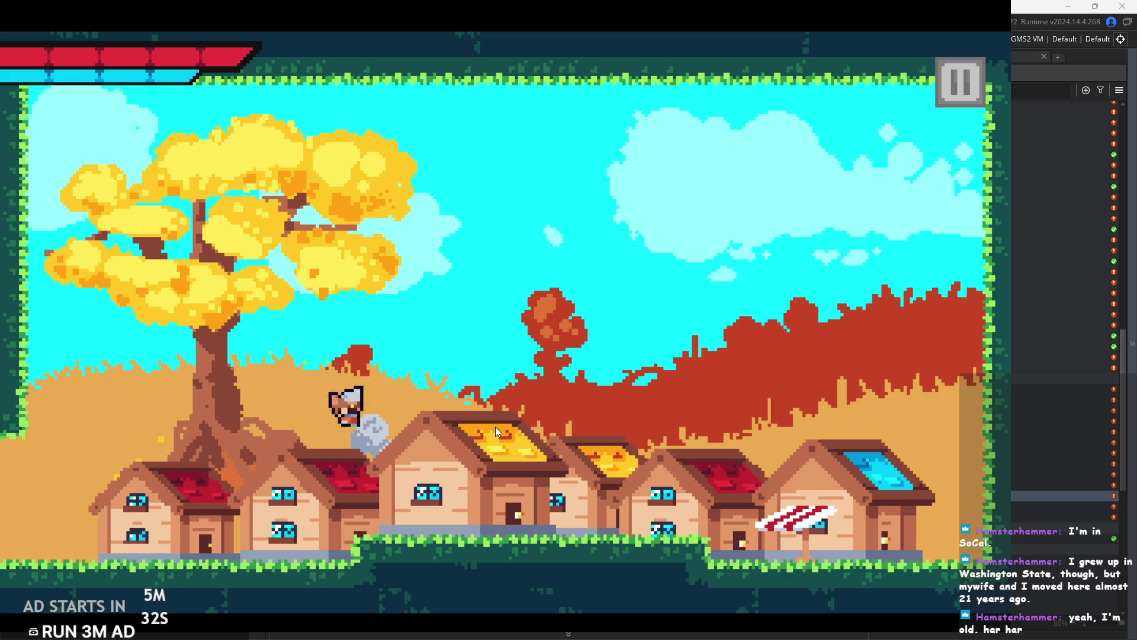
key(space)
key(space)
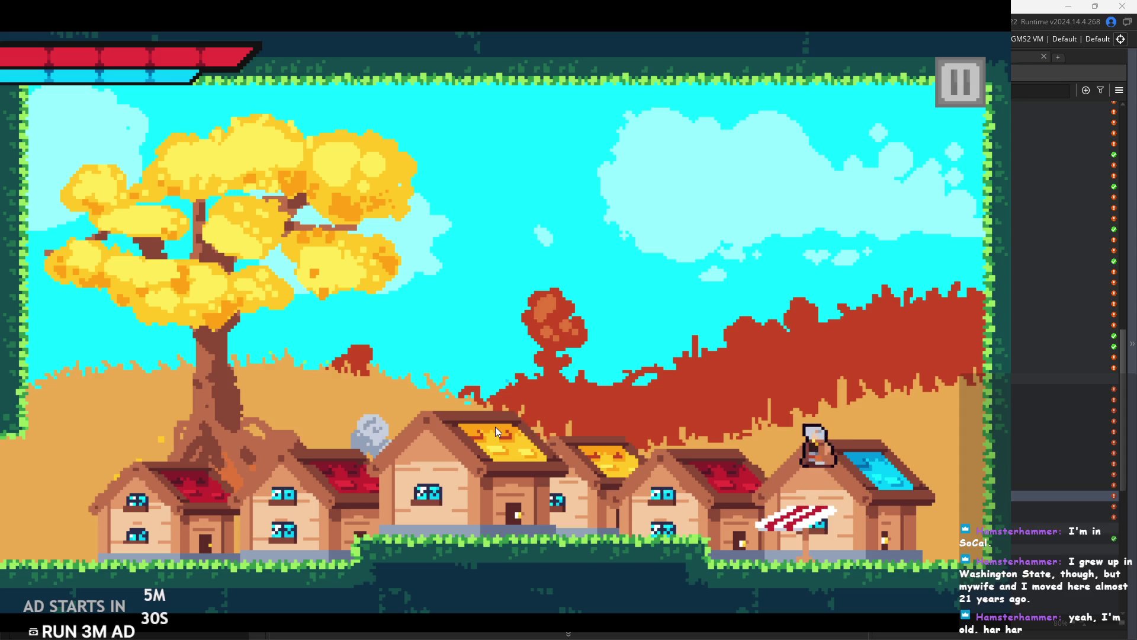
key(a)
key(space)
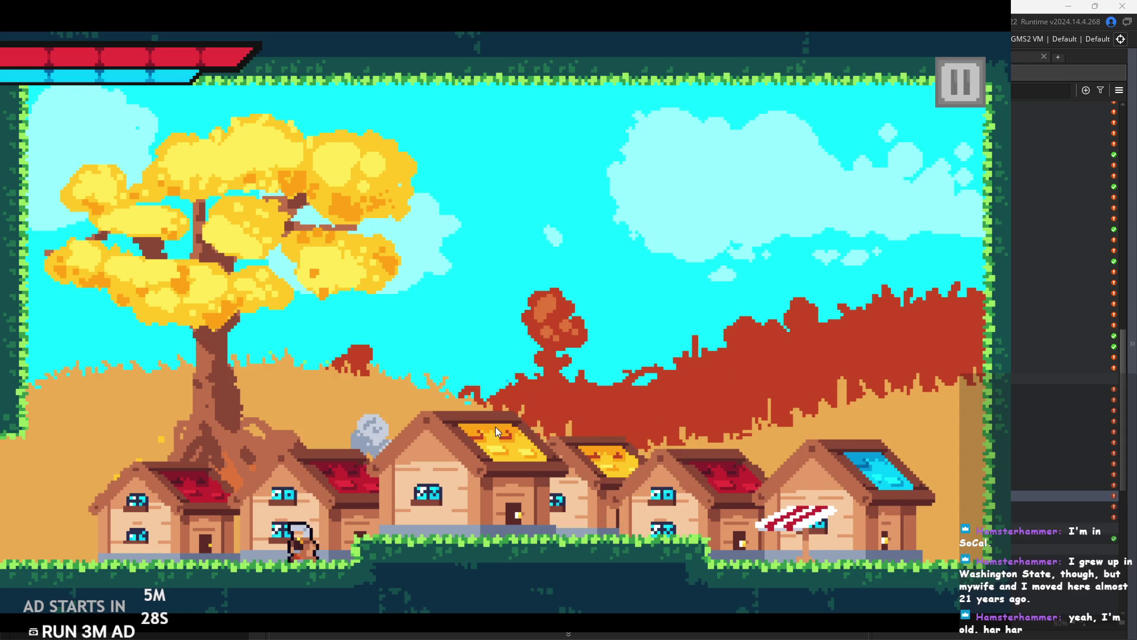
key(space)
key(d)
key(space)
key(d)
key(space)
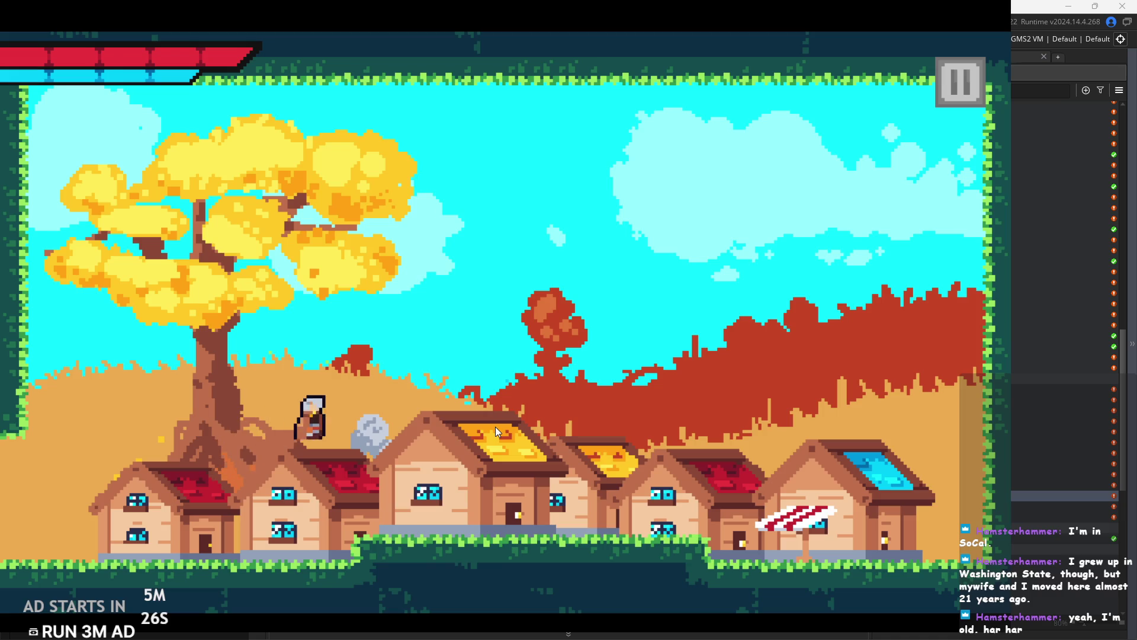
key(space)
key(d)
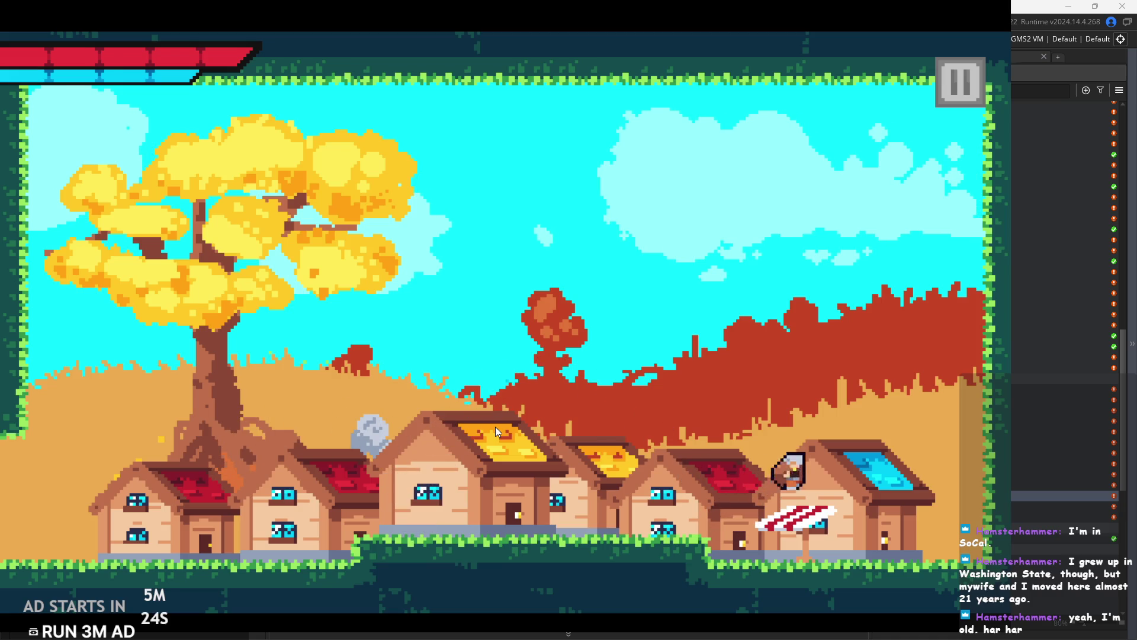
key(a)
key(space)
key(a)
key(space)
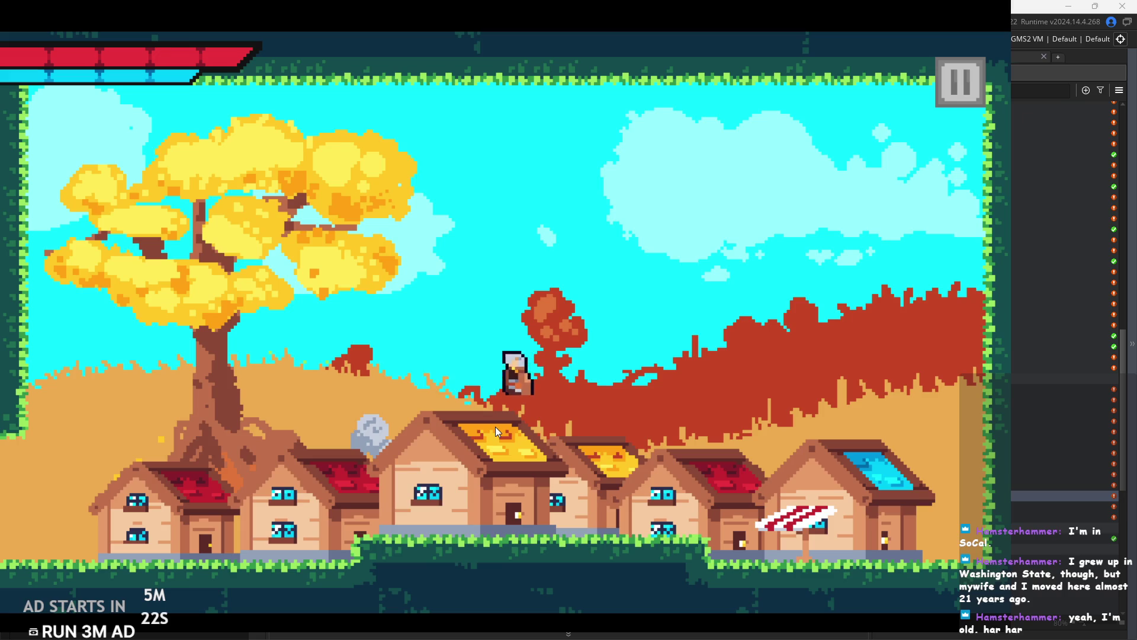
key(space)
key(d)
key(space)
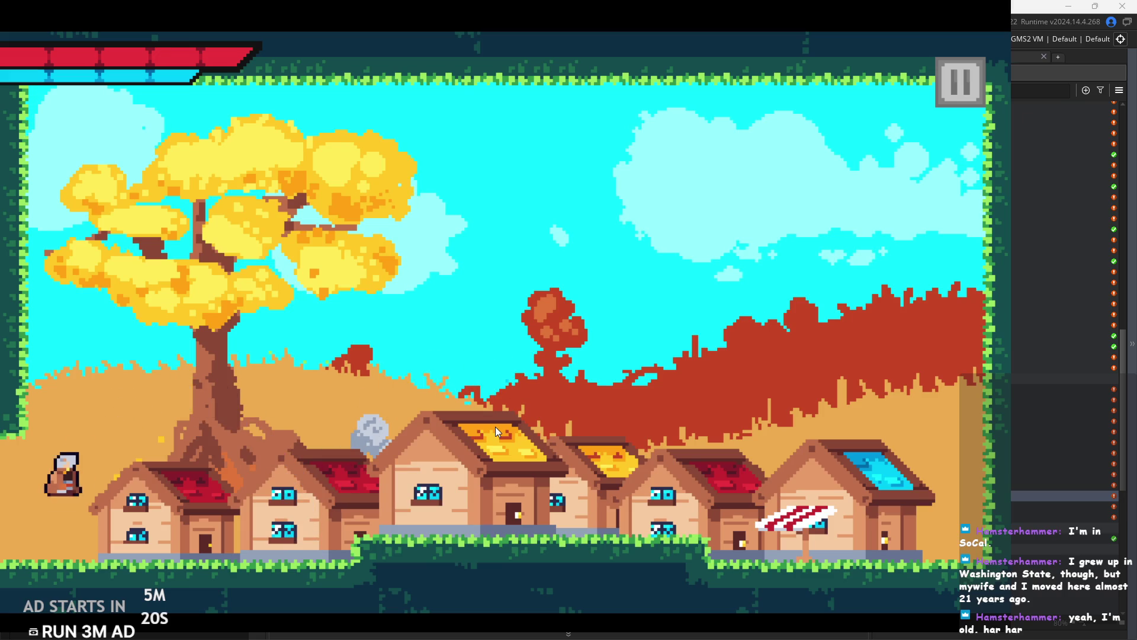
key(space)
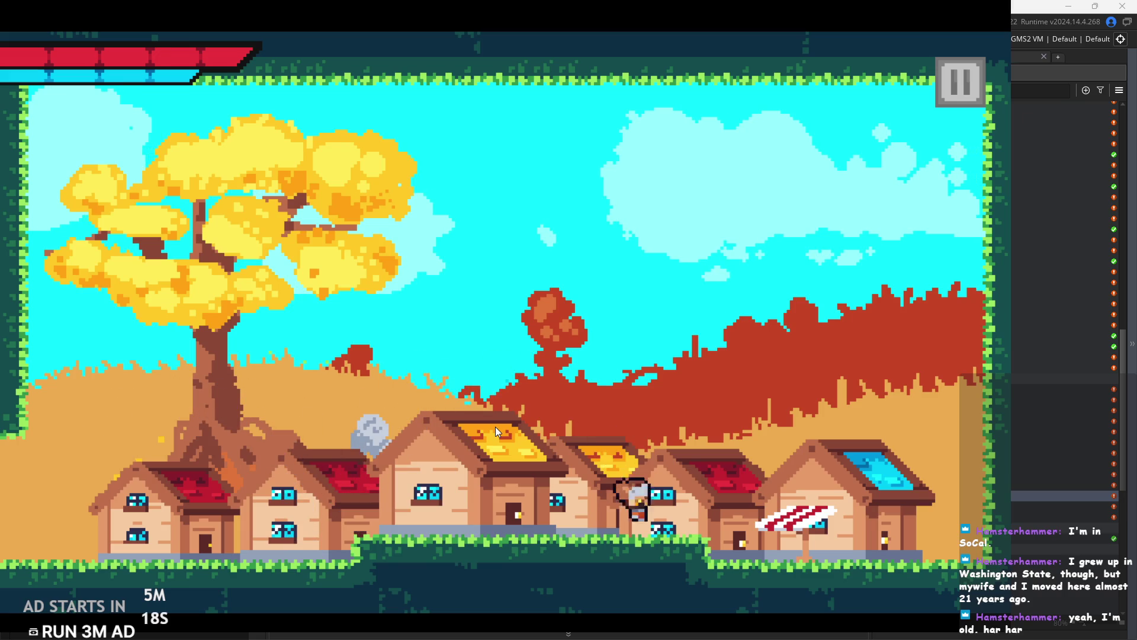
Run to the town's right edge, then hop back left across the rooftops via the awning.
key(space)
key(a)
key(space)
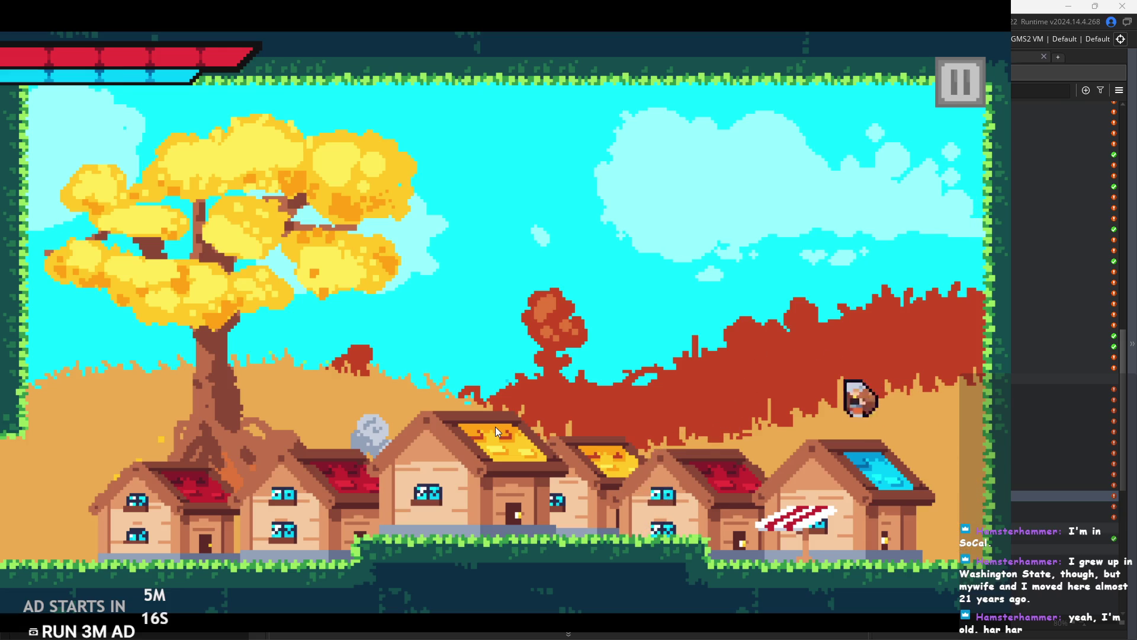
key(space)
key(d)
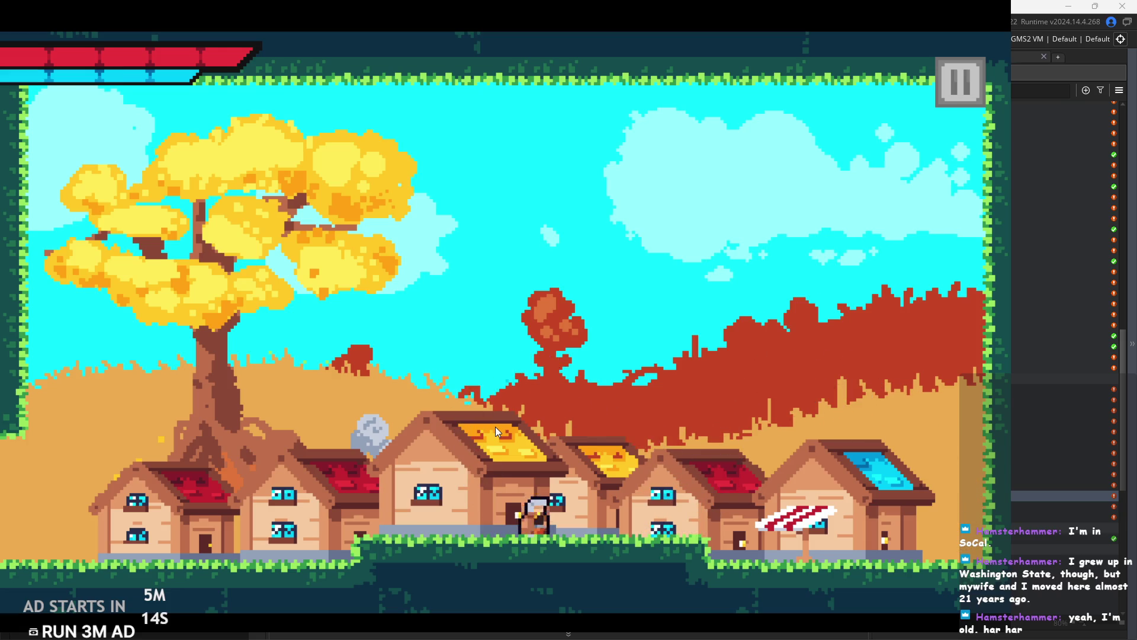
key(a)
key(space)
key(a)
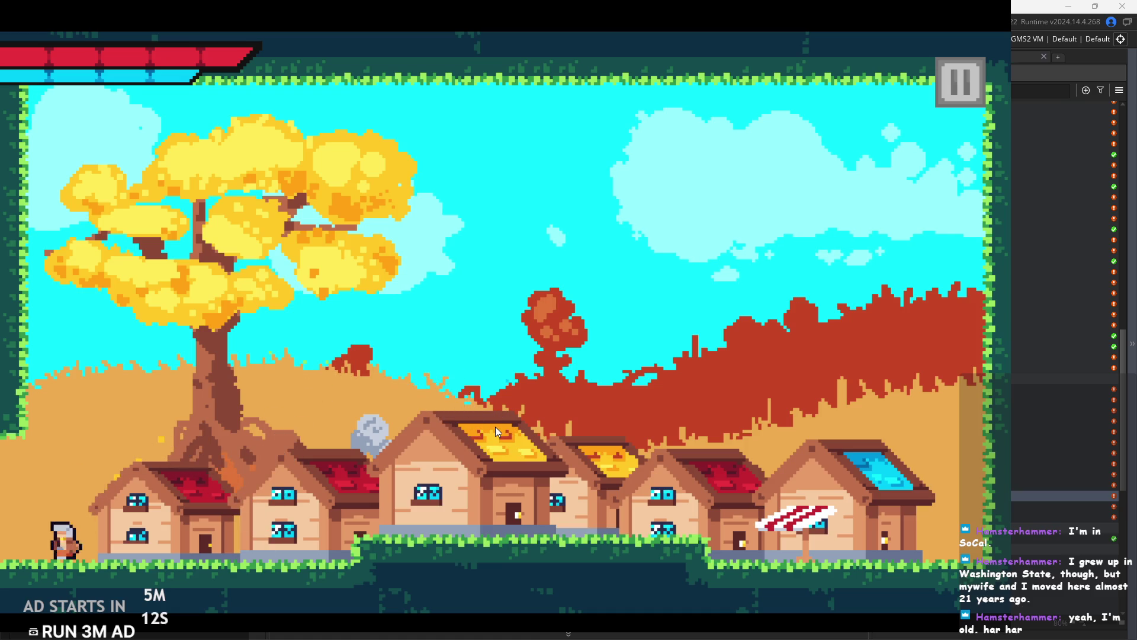
key(d)
key(space)
key(space)
key(d)
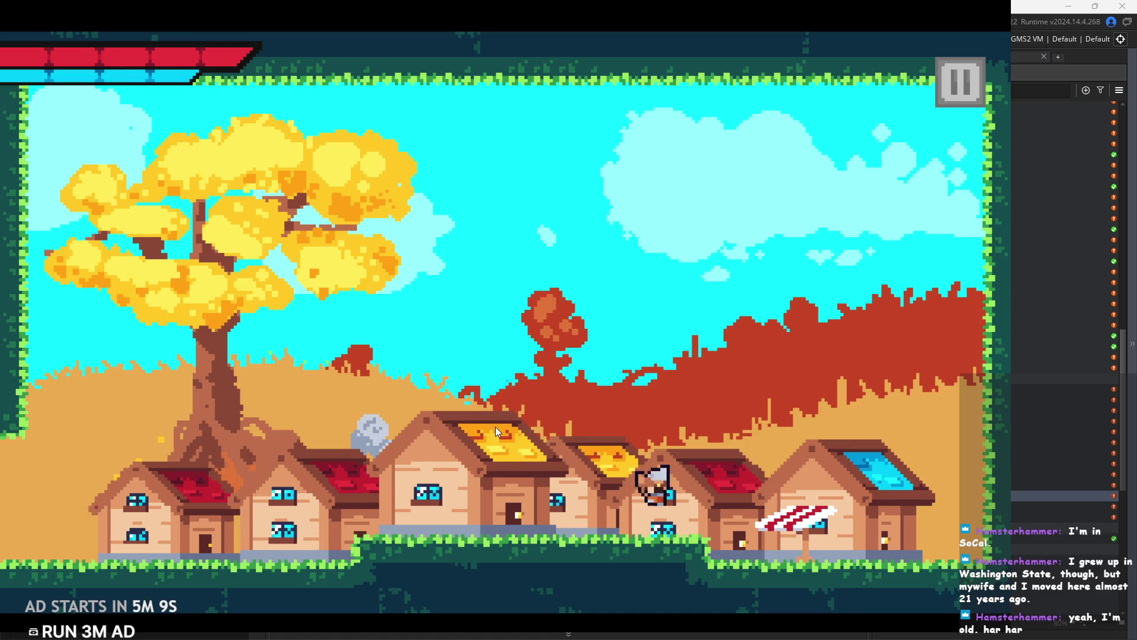
key(space)
key(a)
key(space)
key(a)
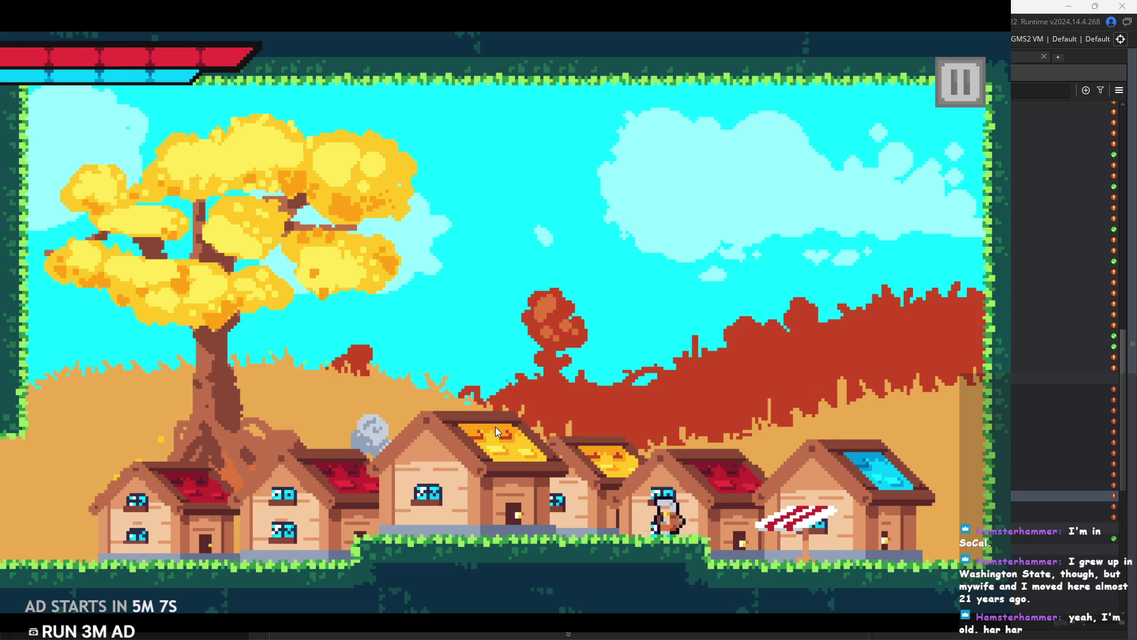
key(space)
key(space)
key(d)
key(space)
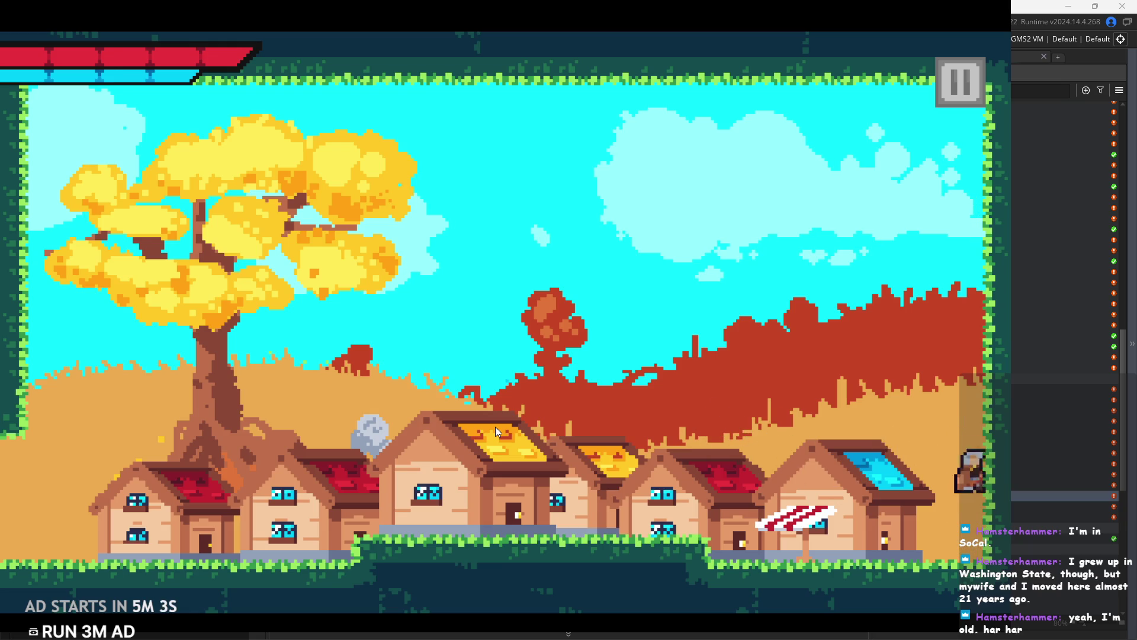
key(a)
key(space)
key(space)
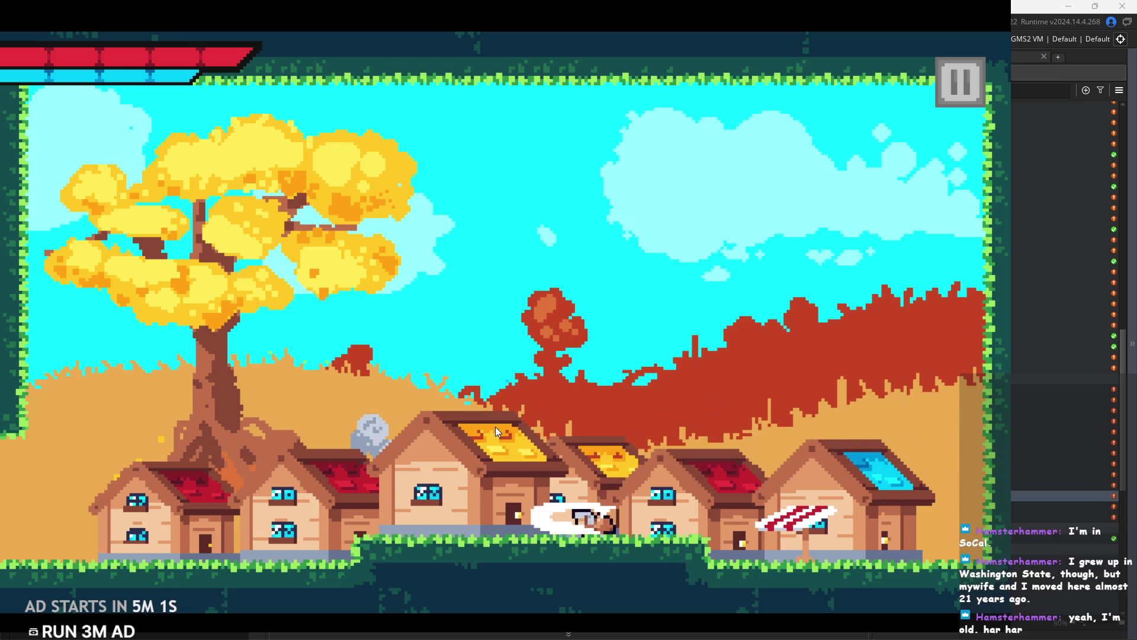
key(d)
key(space)
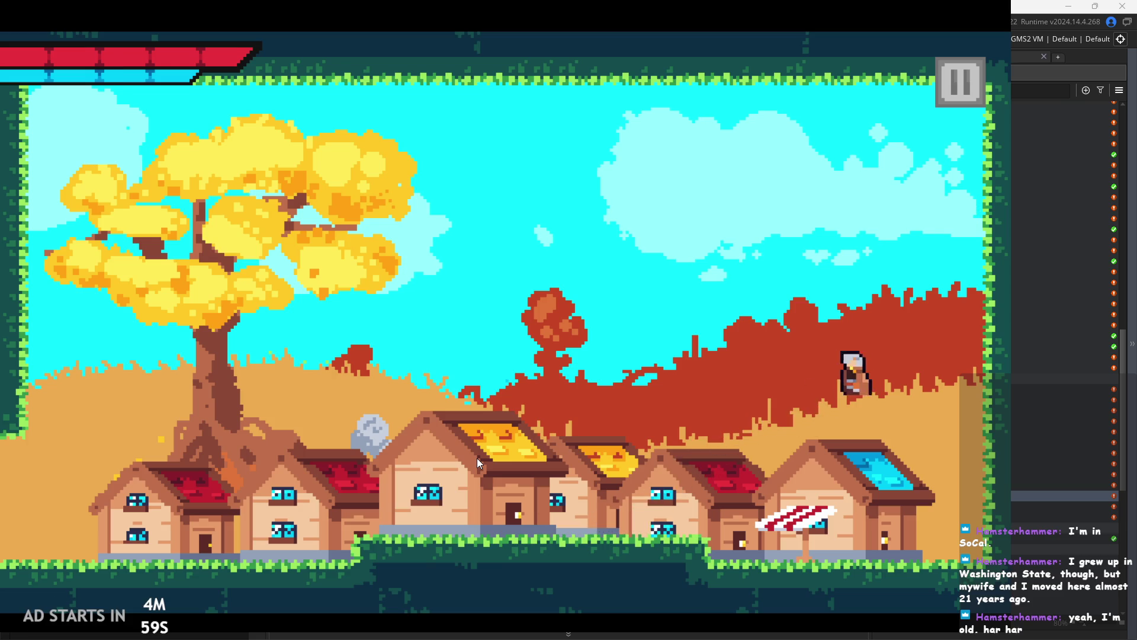
key(a)
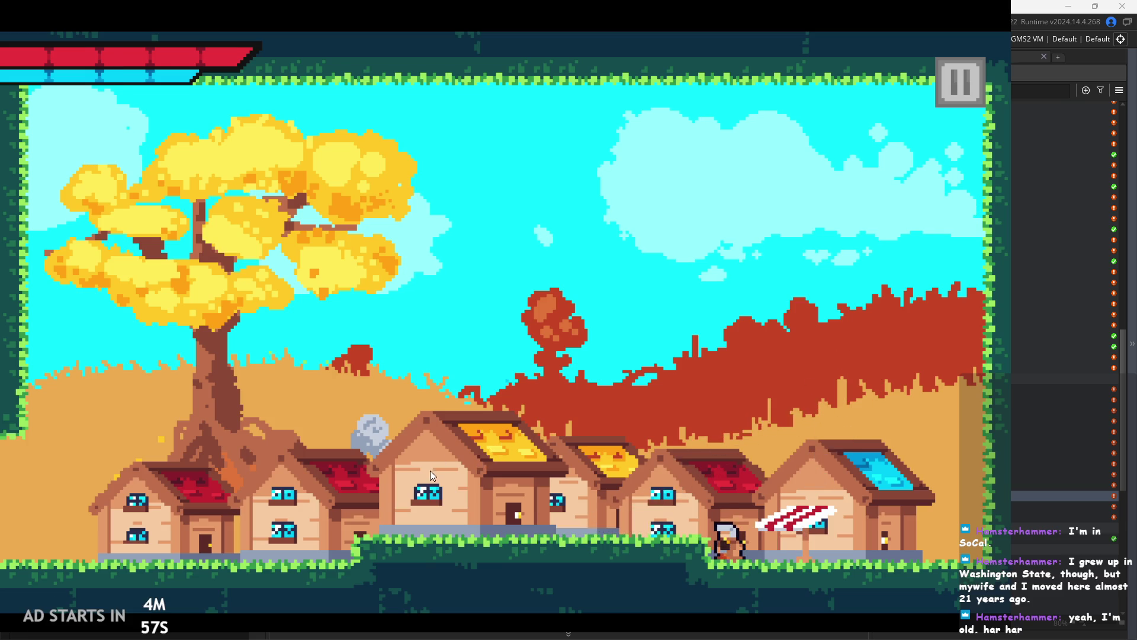
key(space)
key(space)
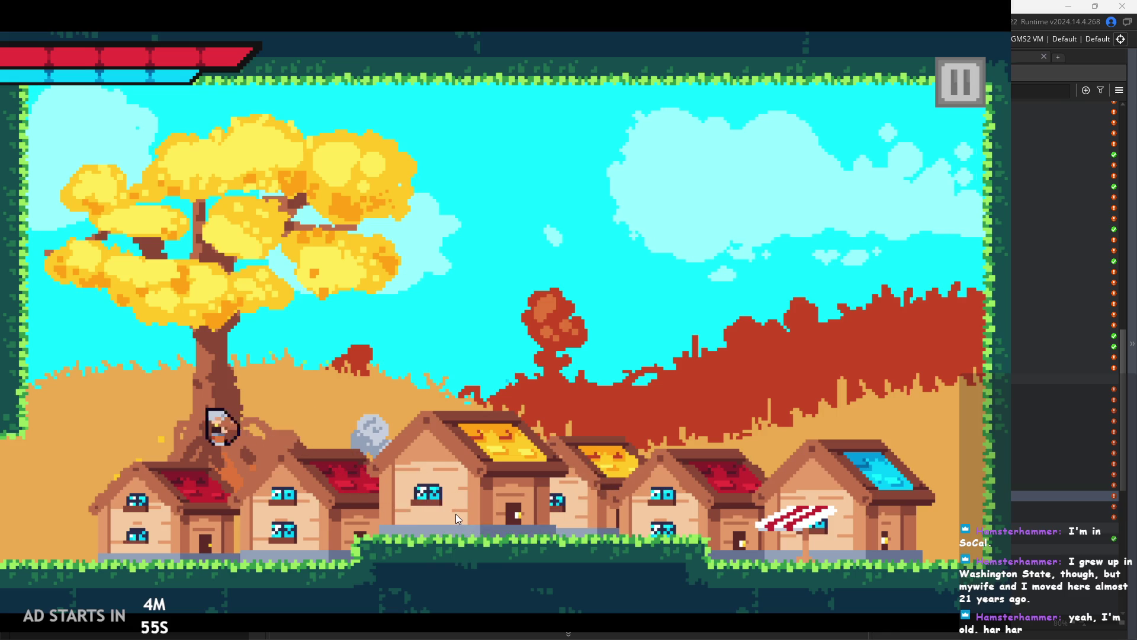
Leave the town westward and read the forest signpost, "The Town of Ira is Due East.".
key(a)
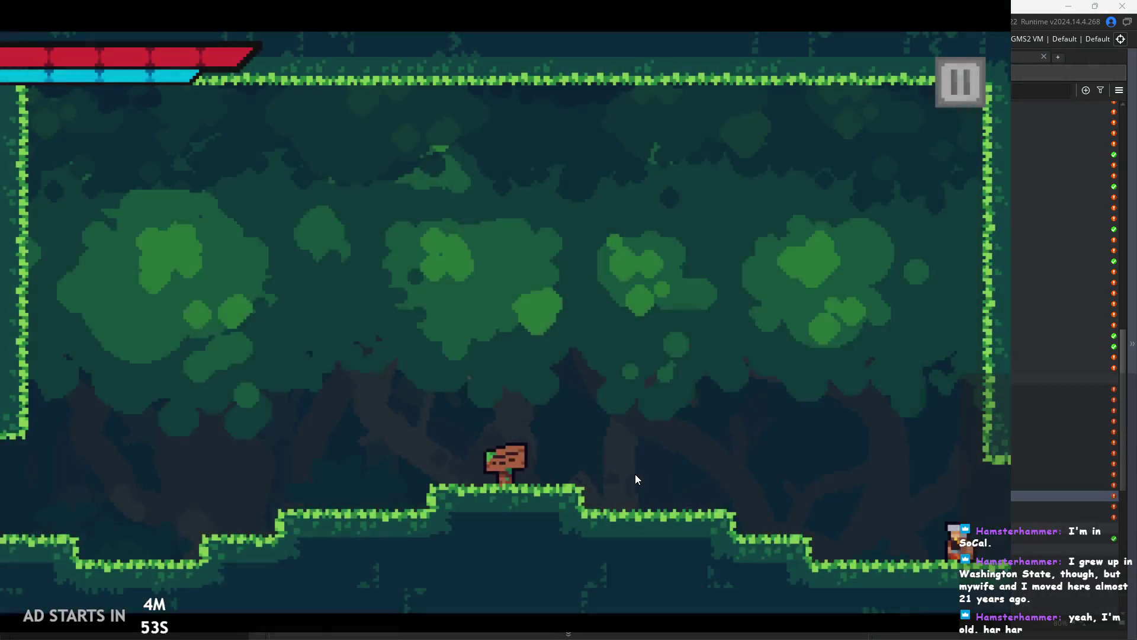
key(a)
key(space)
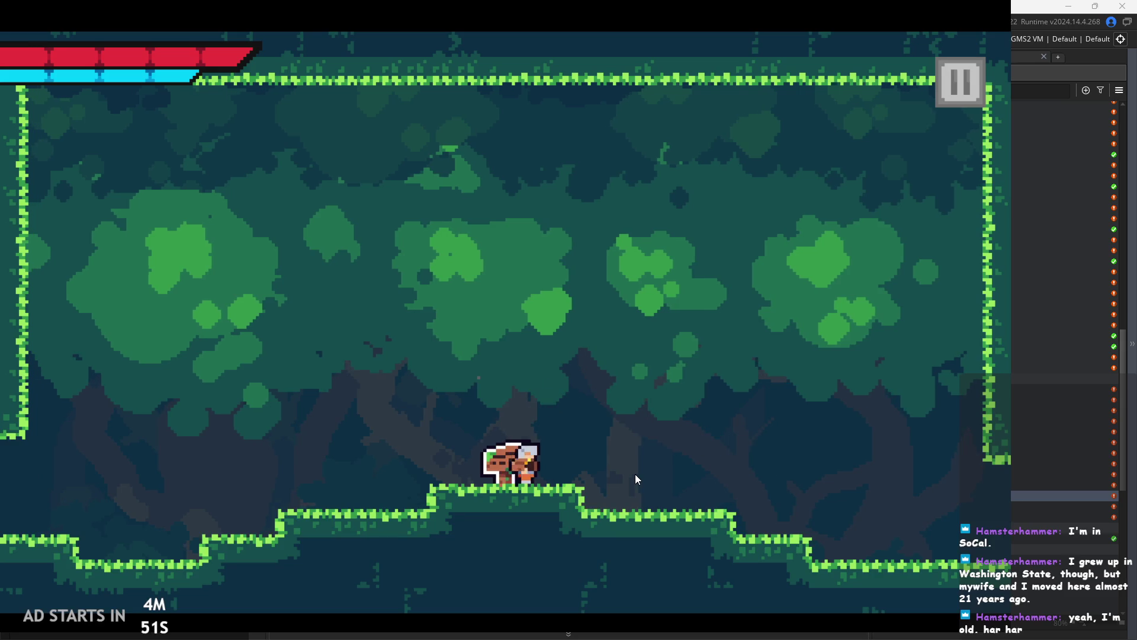
key(w)
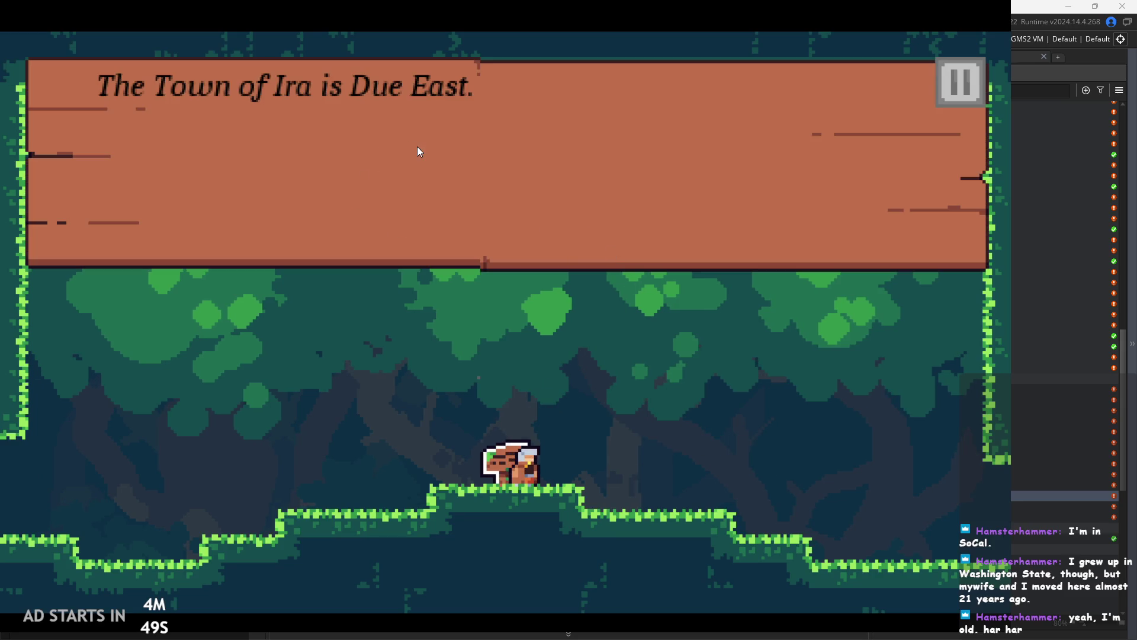
key(d)
key(space)
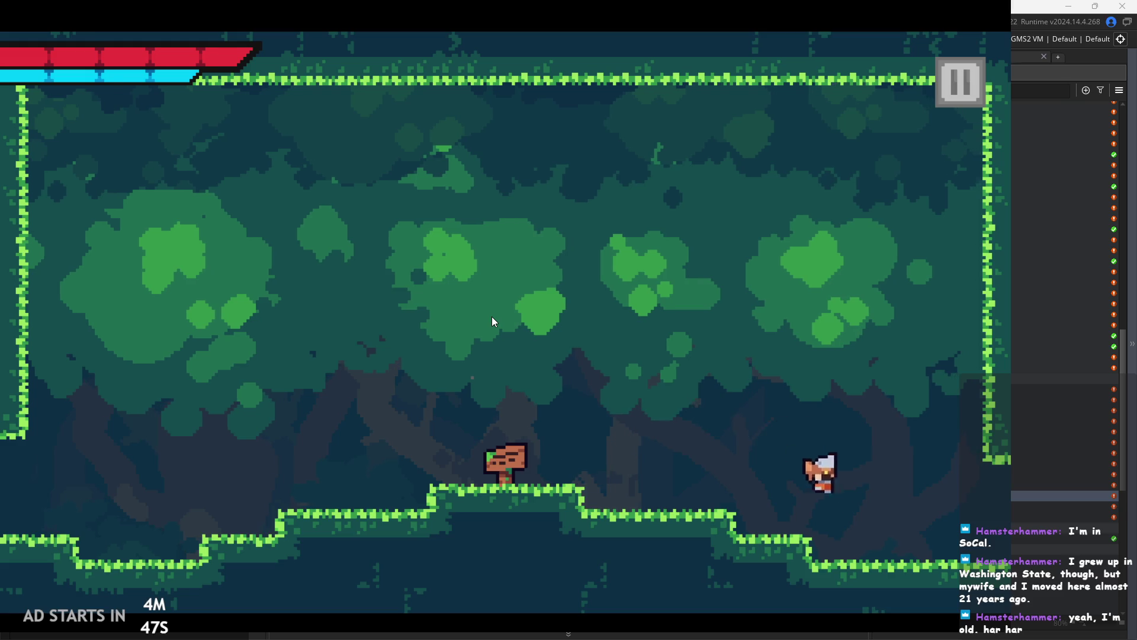
Run east out of the forest into the town and drop from the red roof to the ground.
key(d)
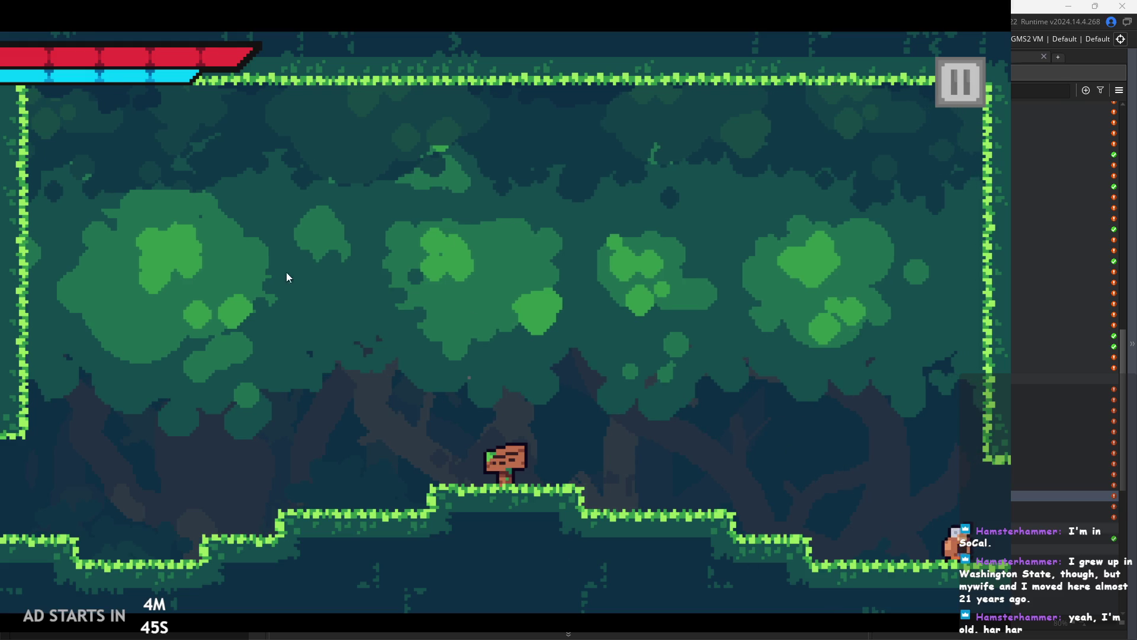
key(d)
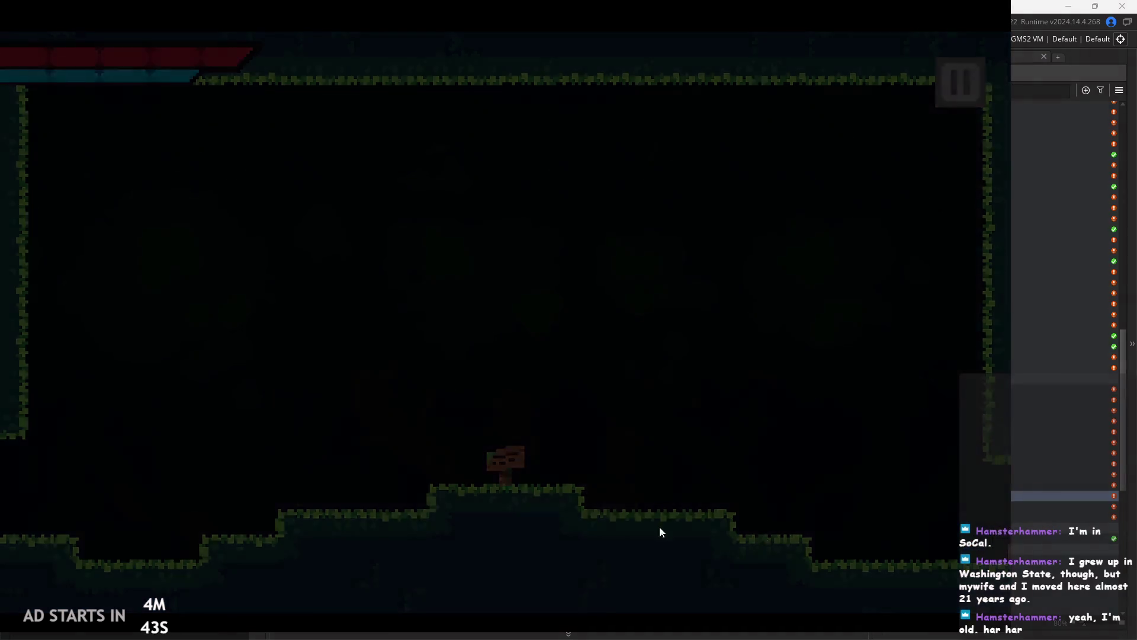
key(d)
key(space)
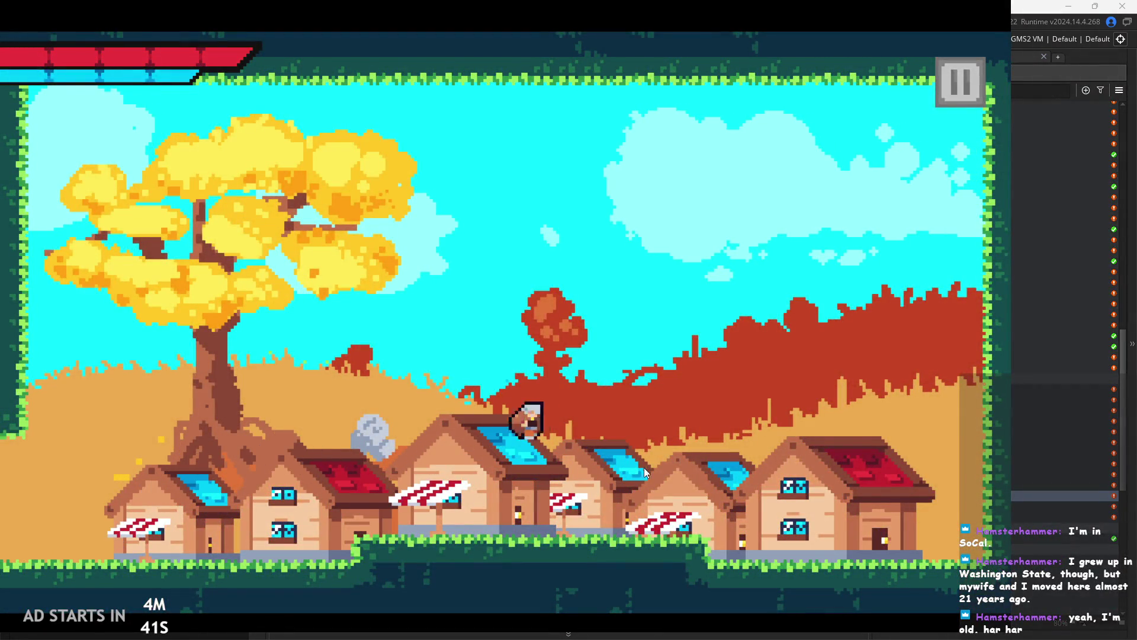
key(a)
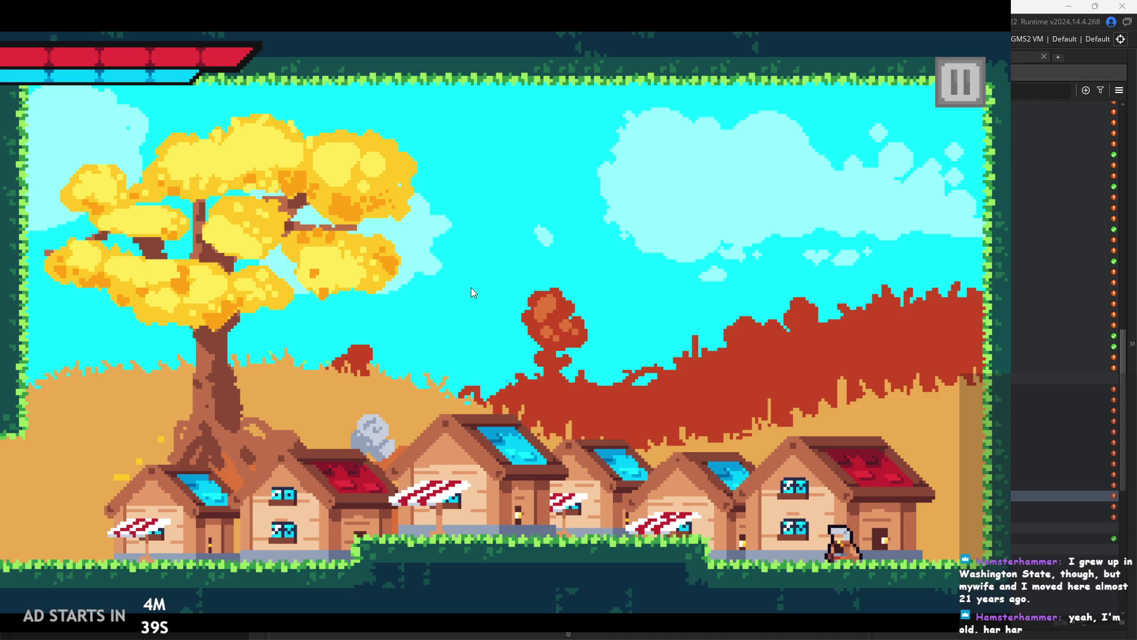
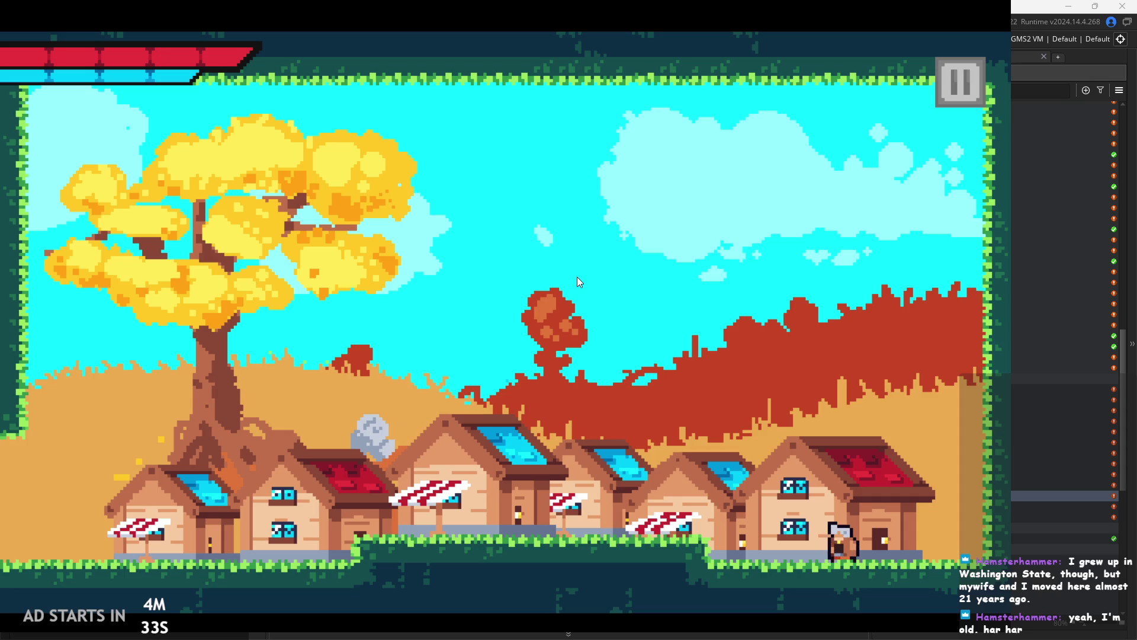
Run and jump the character left and right across the village rooftops and awnings.
key(a)
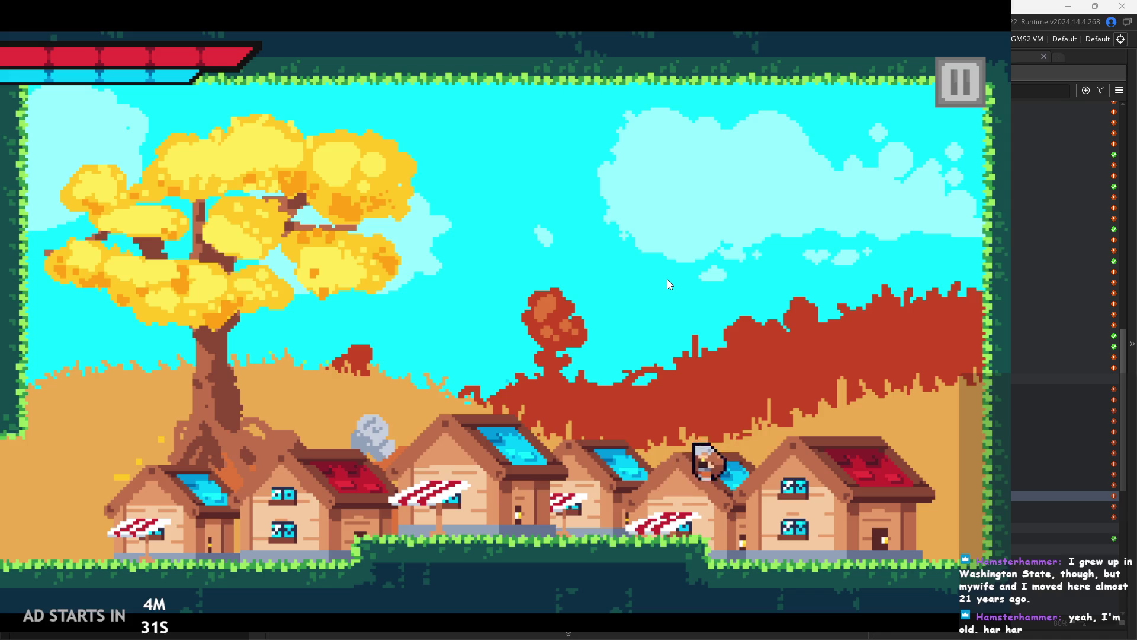
key(space)
key(d)
key(a)
key(space)
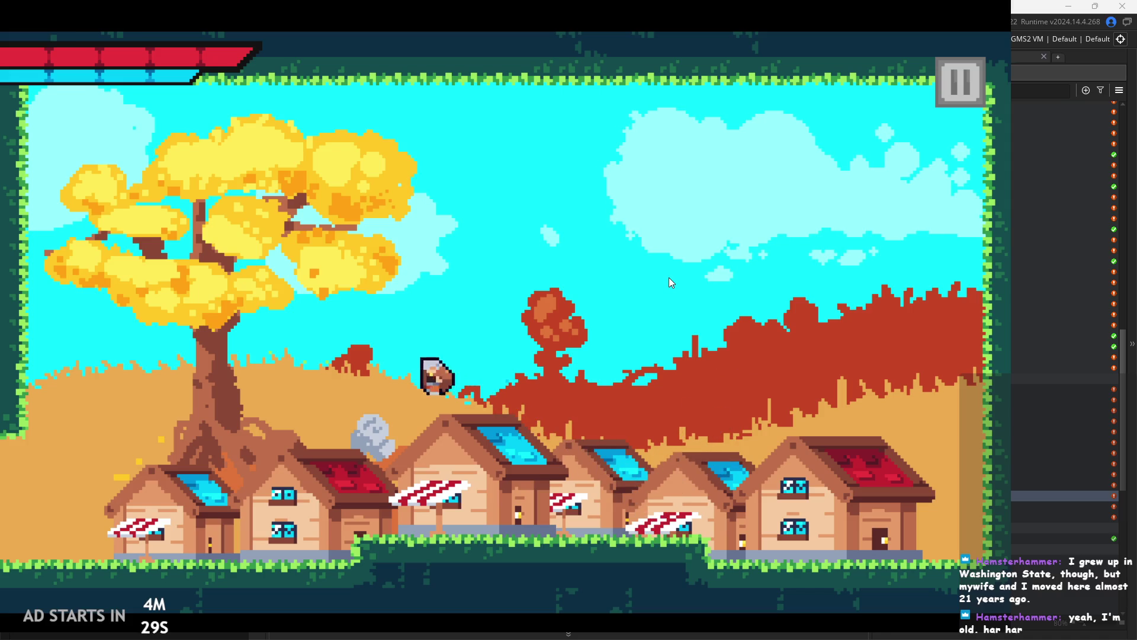
key(d)
key(space)
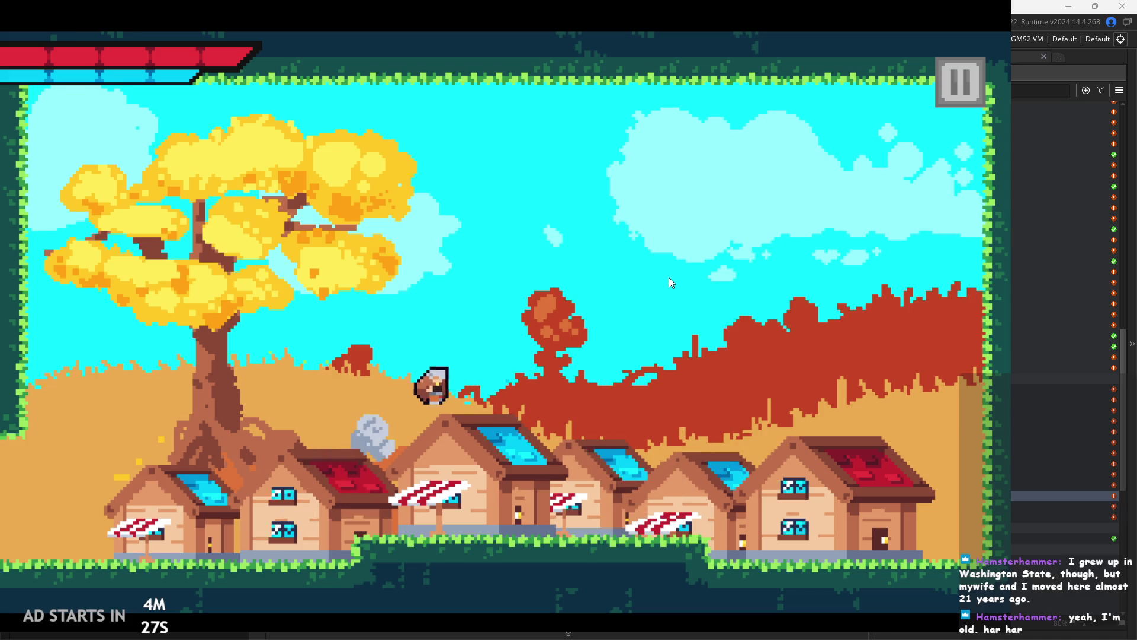
key(space)
key(a)
key(space)
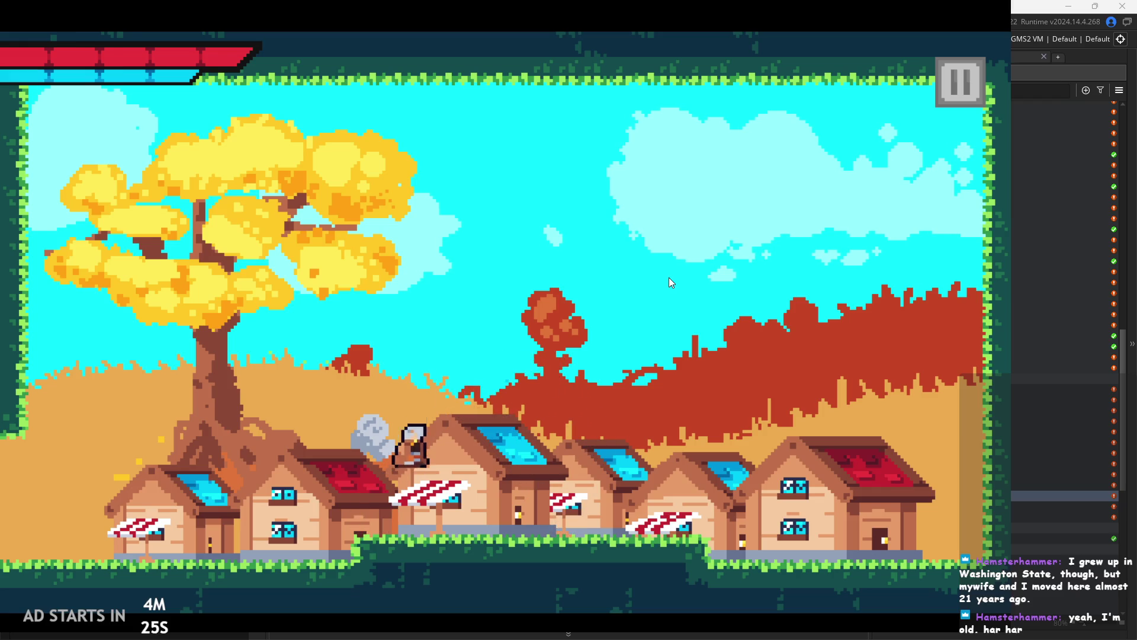
key(d)
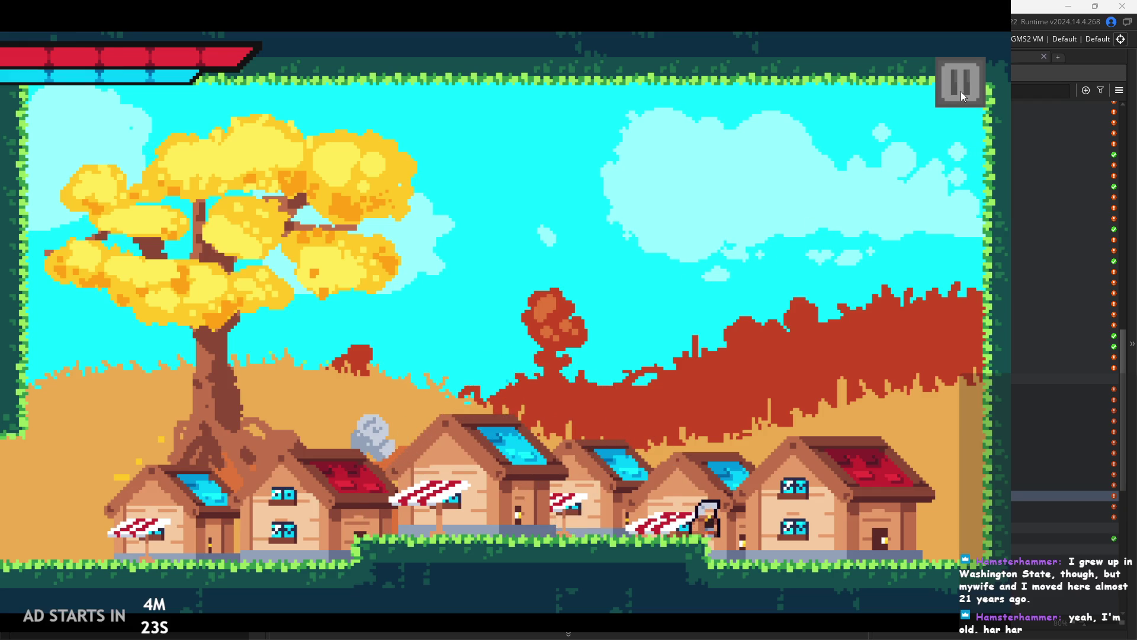
Pause the game, exit to the editor, and bring up room rom_7town_1.
click(961, 91)
click(920, 568)
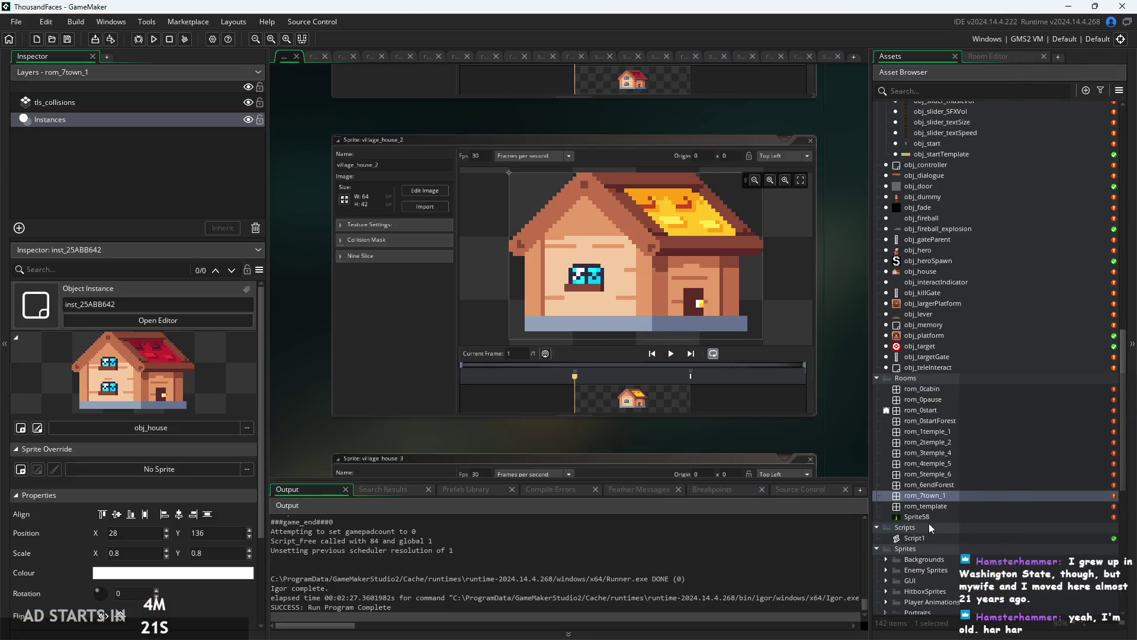
click(953, 496)
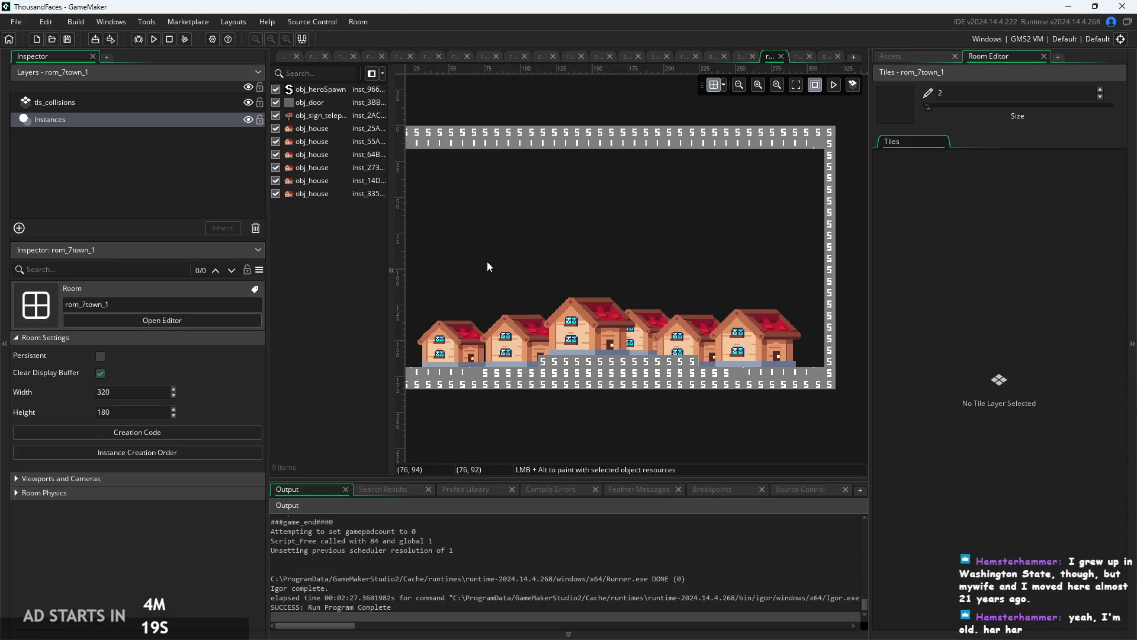
On tls_collisions, erase the left-edge column and top two rows of collision tiles.
scroll(487, 261, down, 2)
click(100, 105)
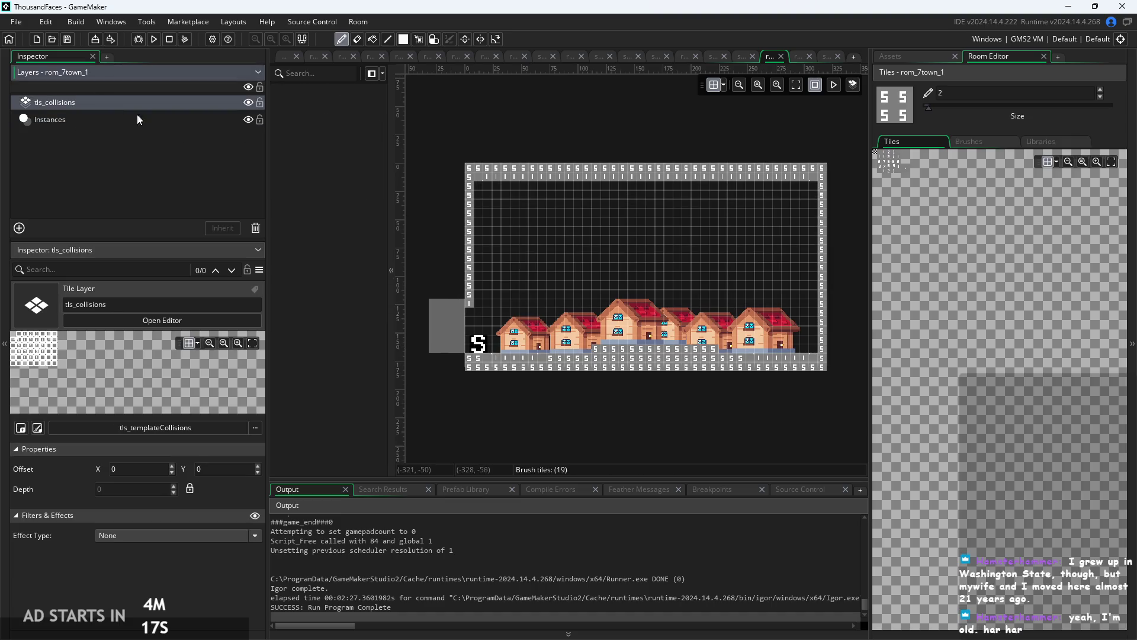
drag(469, 305, 472, 186)
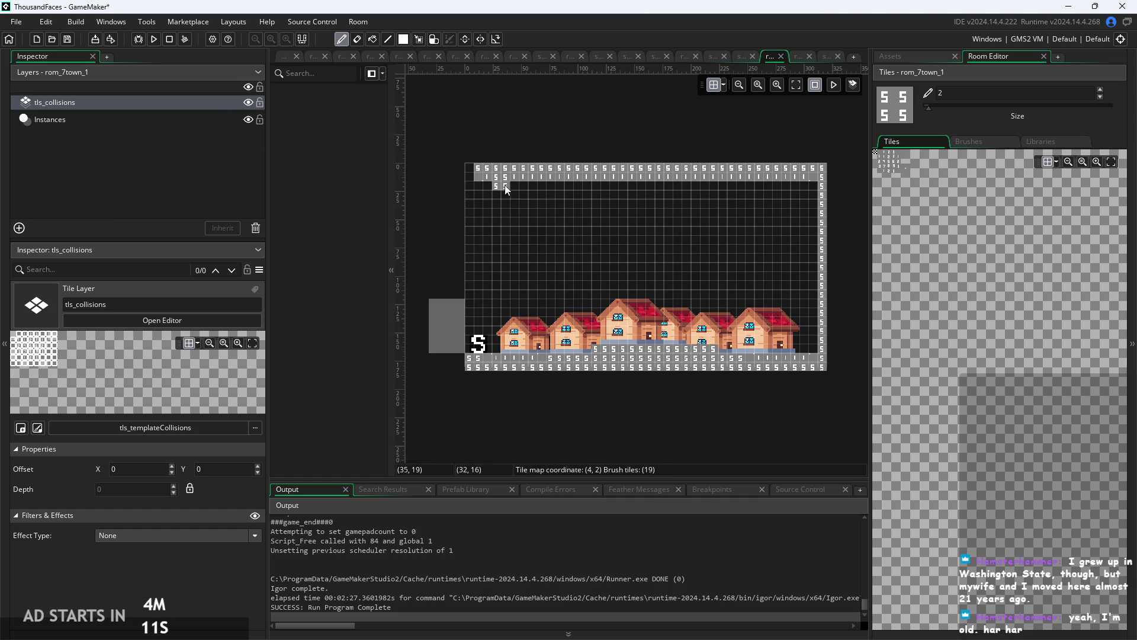
mouse_move(478, 173)
mouse_down()
mouse_move(829, 173)
mouse_move(826, 322)
mouse_move(837, 326)
mouse_up()
scroll(845, 325, up, 1)
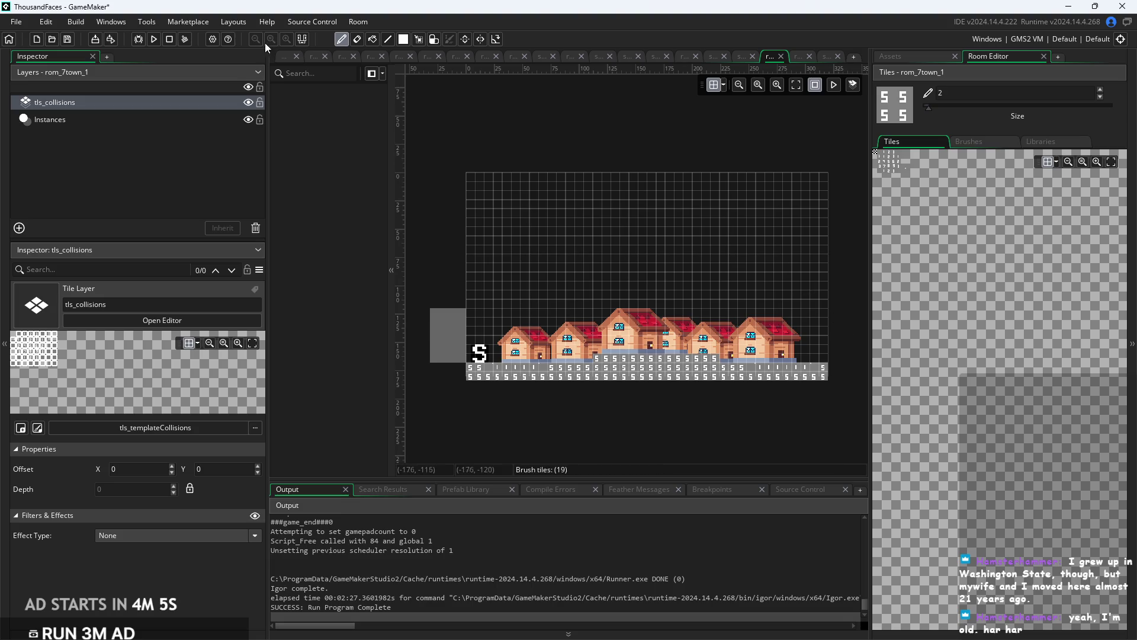
click(282, 55)
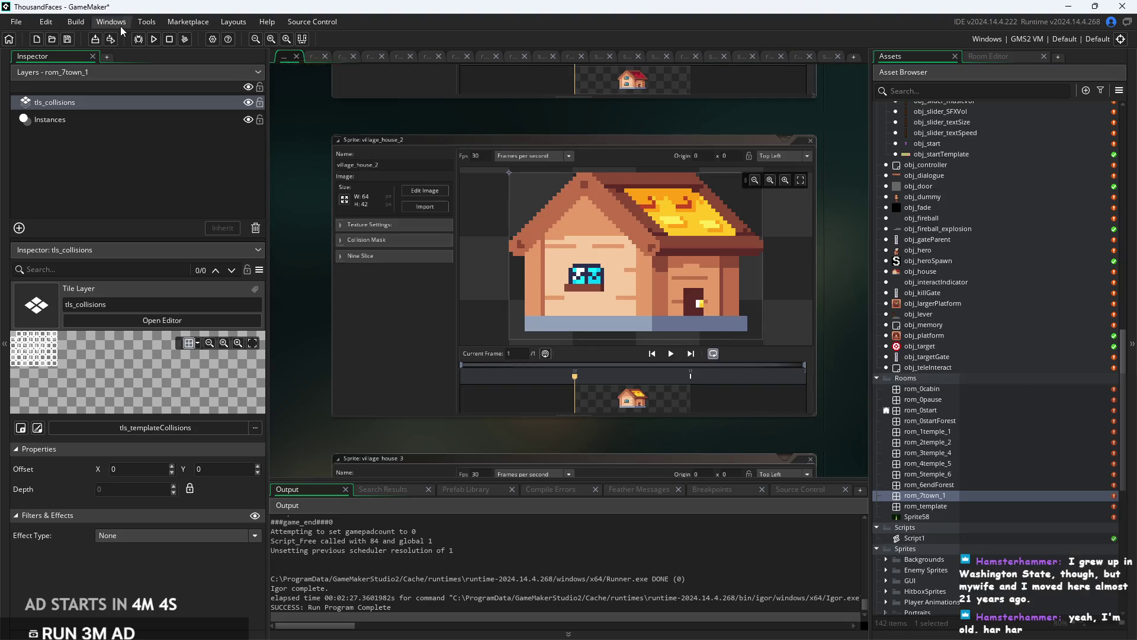
Save and run the game, then play from the cabin through the forest into the autumn village.
click(152, 43)
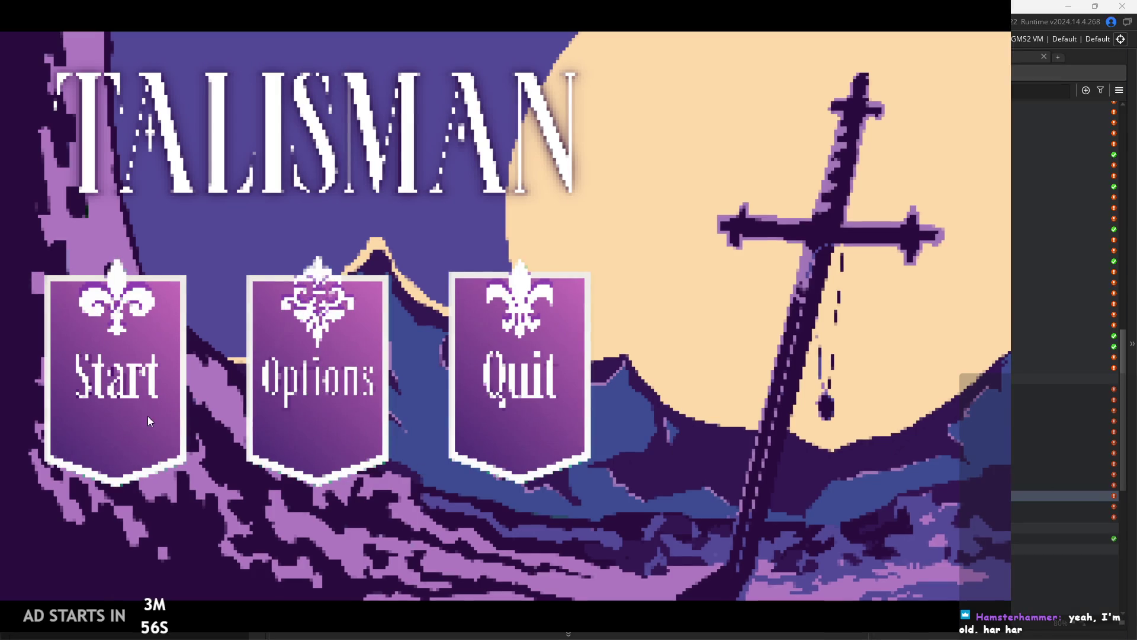
click(74, 375)
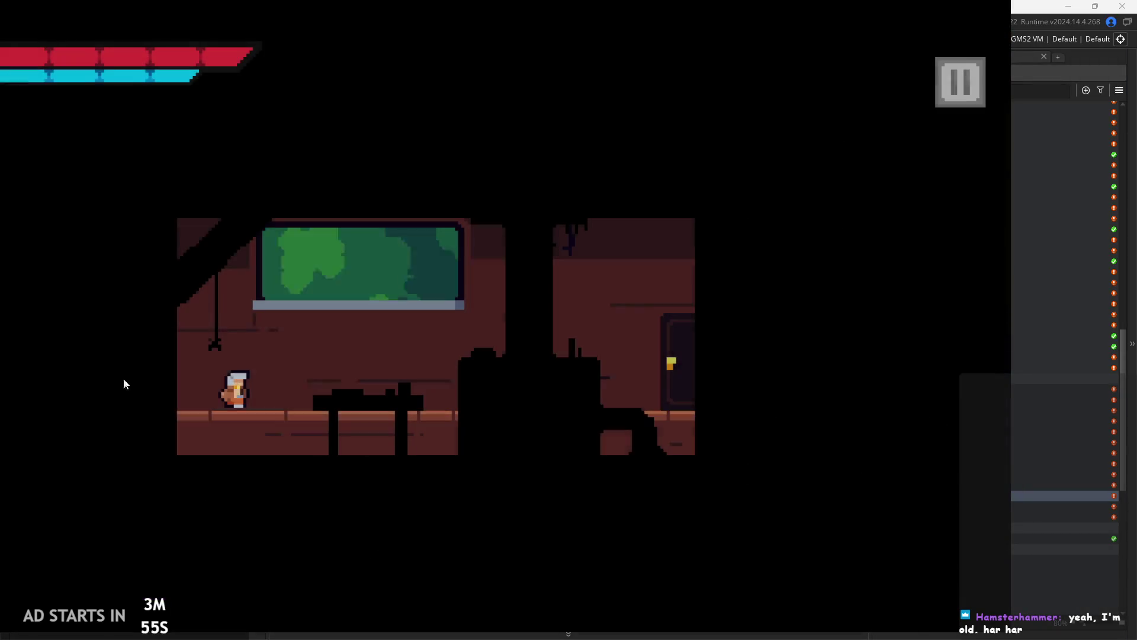
key(Right)
key(space)
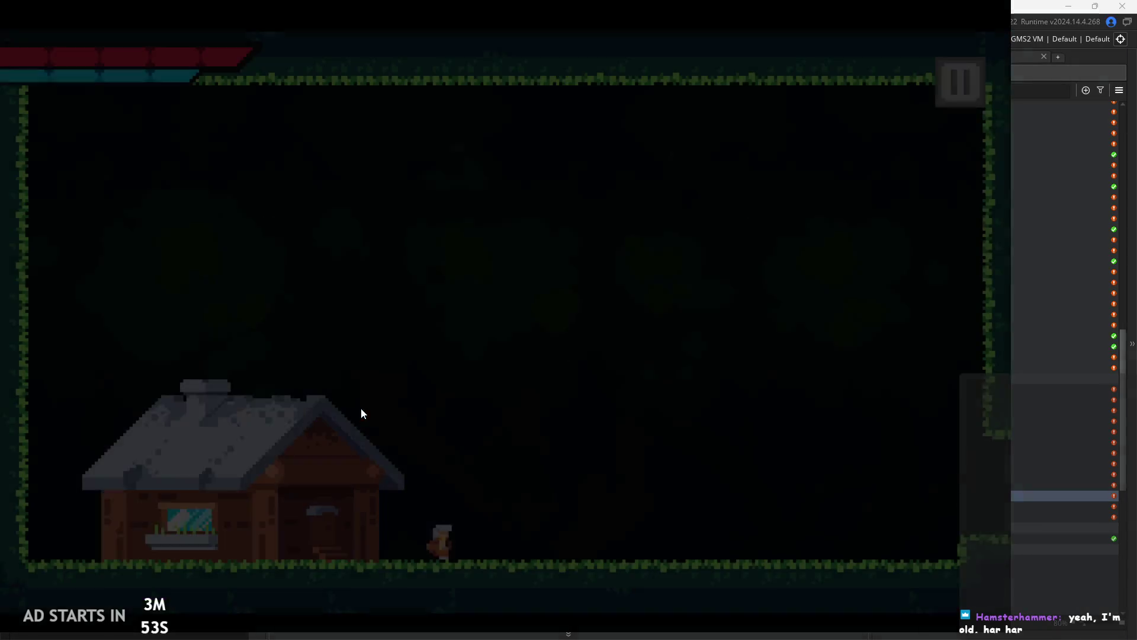
key(Right)
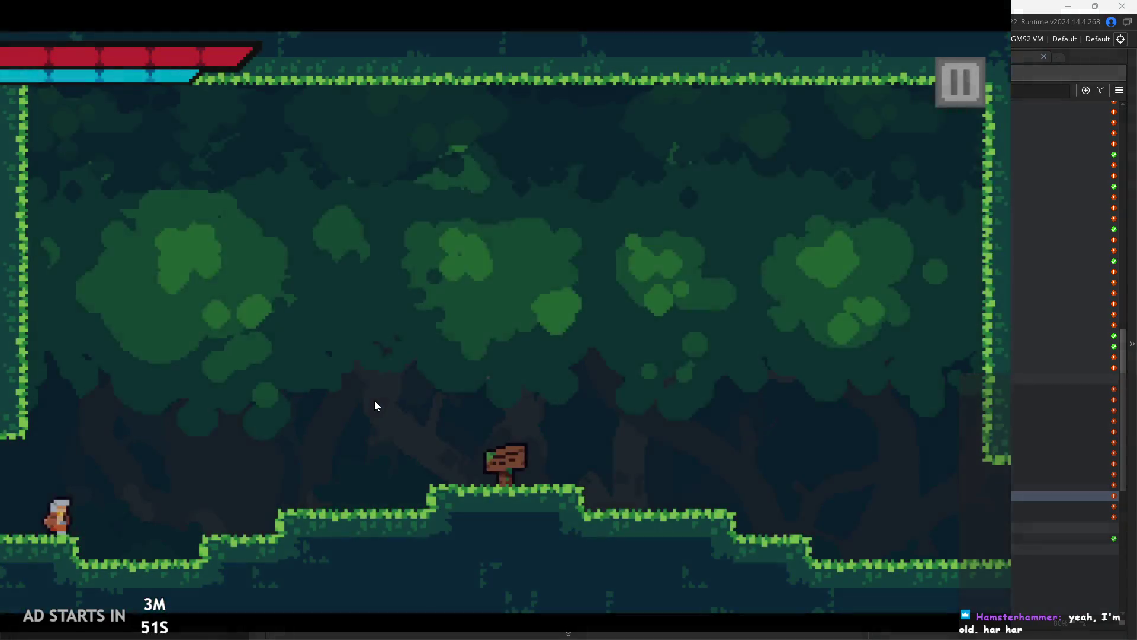
key(space)
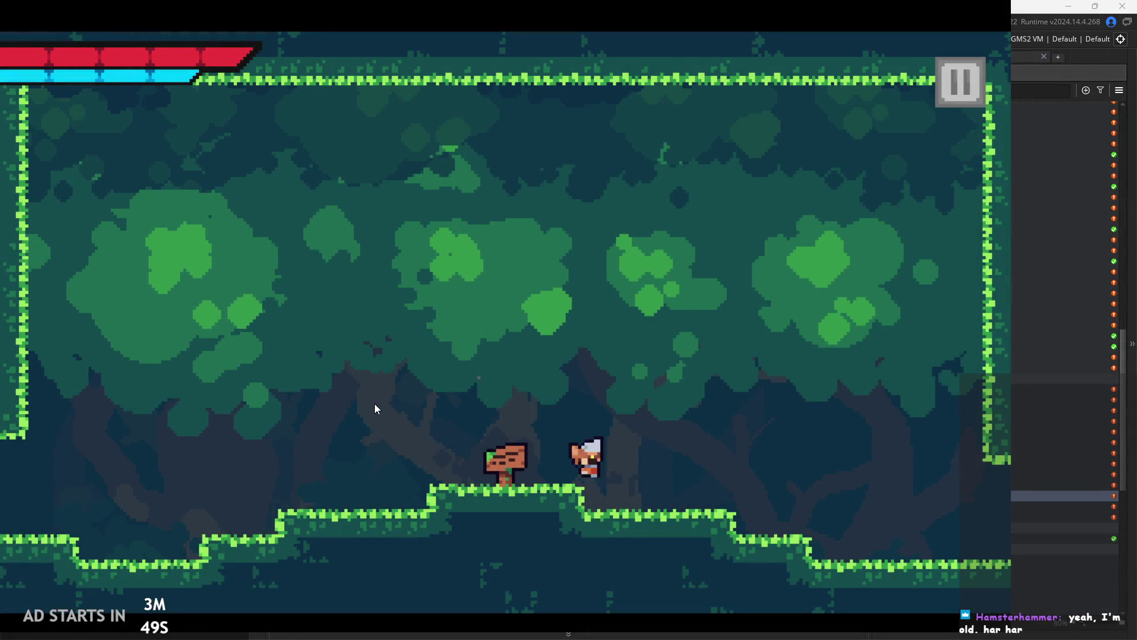
key(Right)
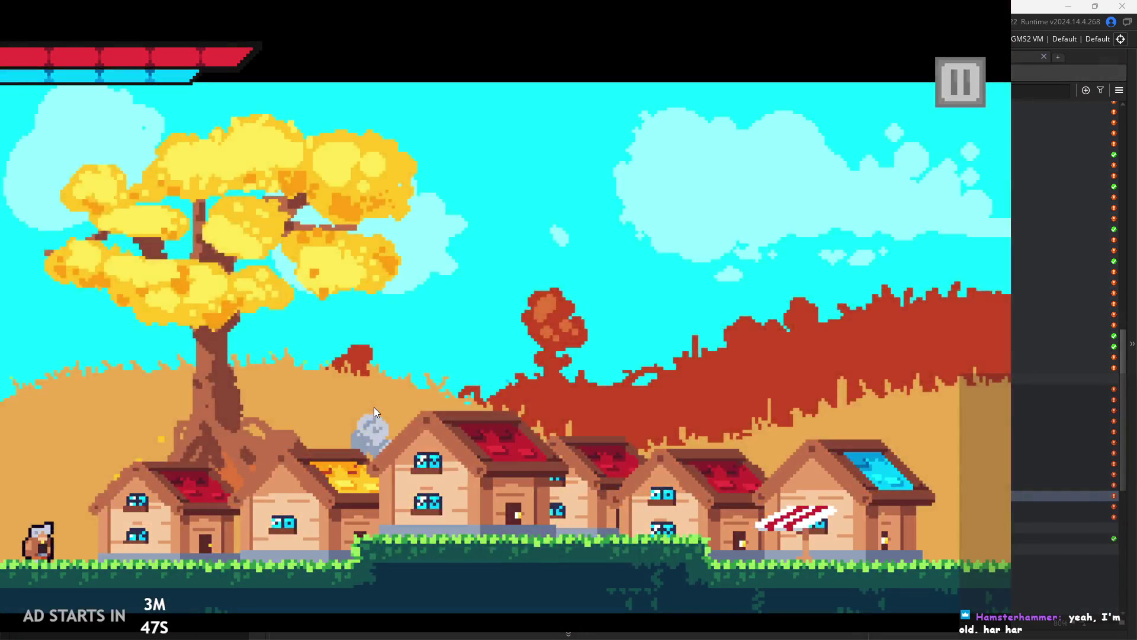
Test jumping across the village and onto house roofs, then pause and exit the game.
key(Right)
key(space)
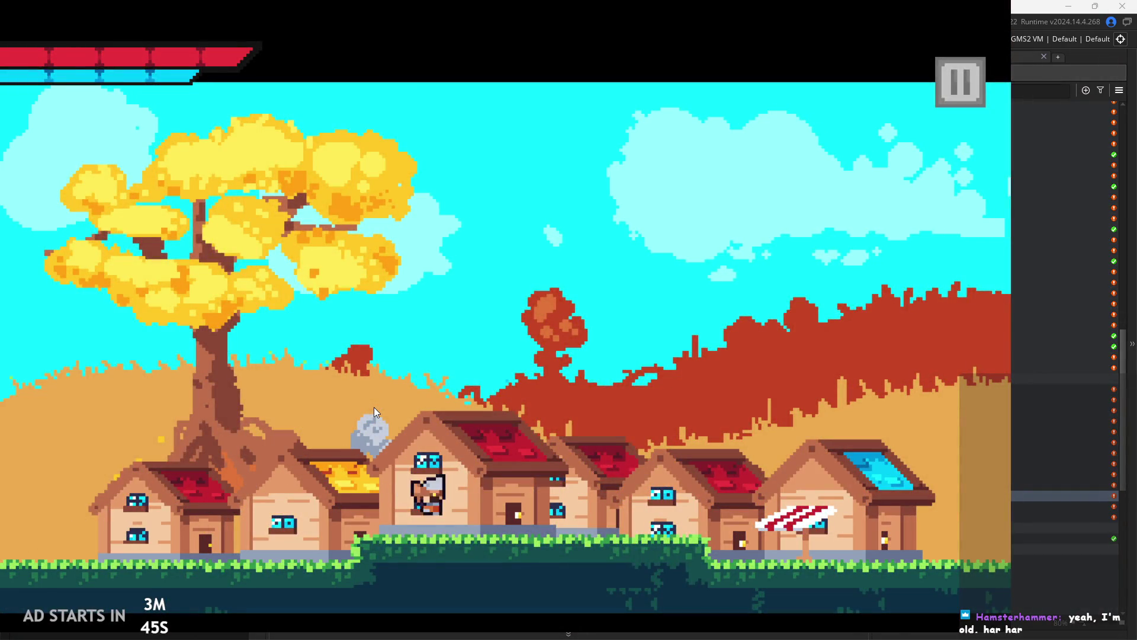
key(Right)
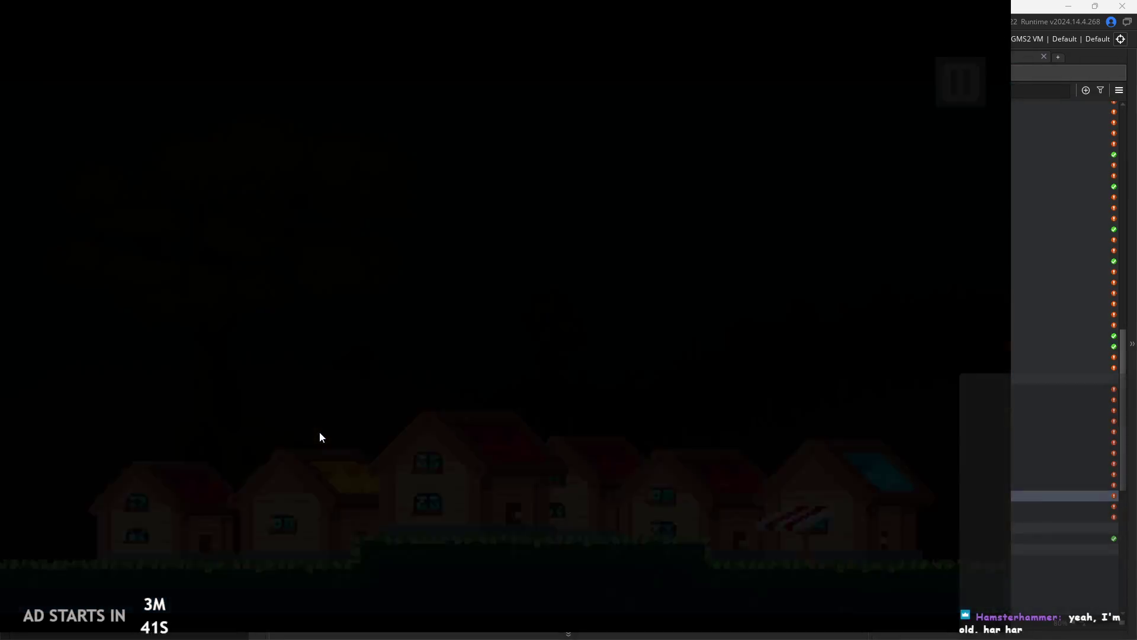
key(Right)
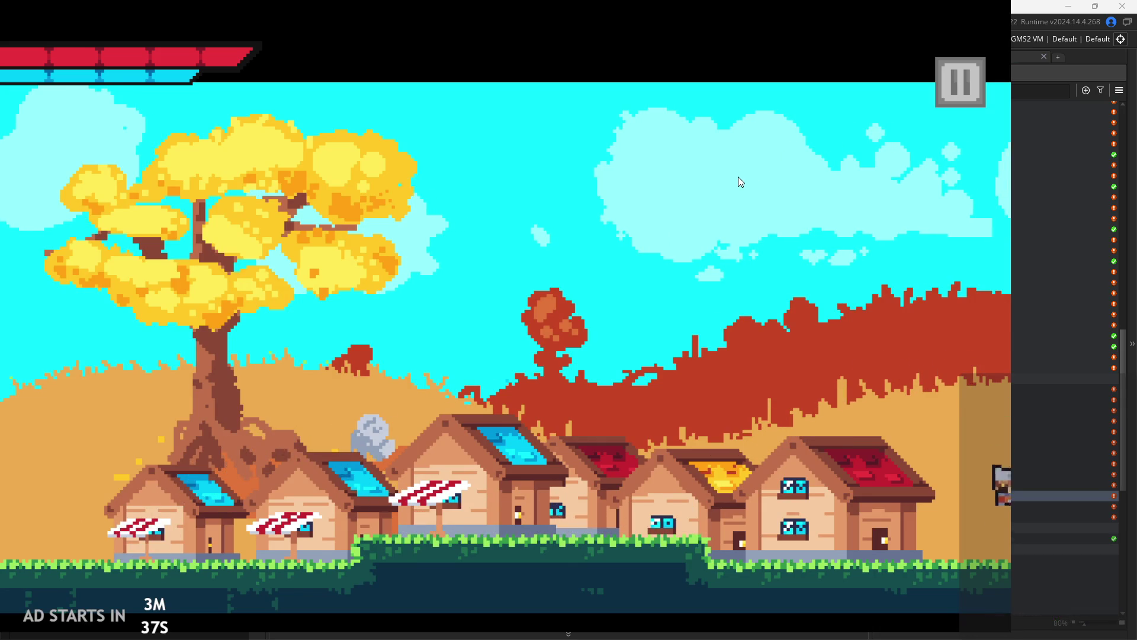
key(Left)
key(Right)
key(space)
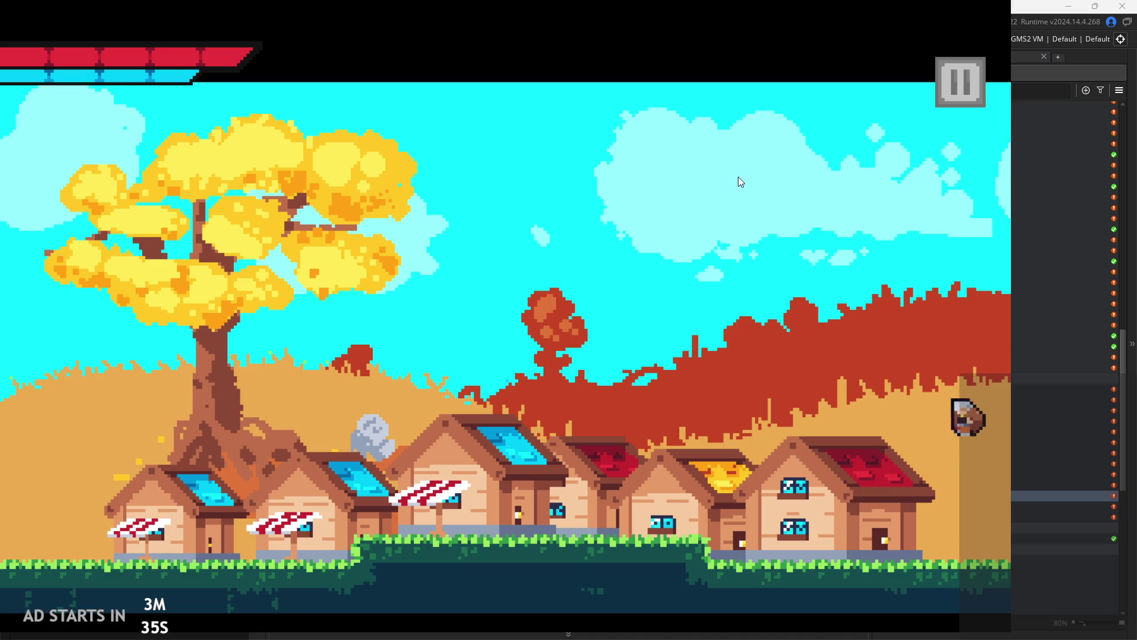
key(Left)
key(space)
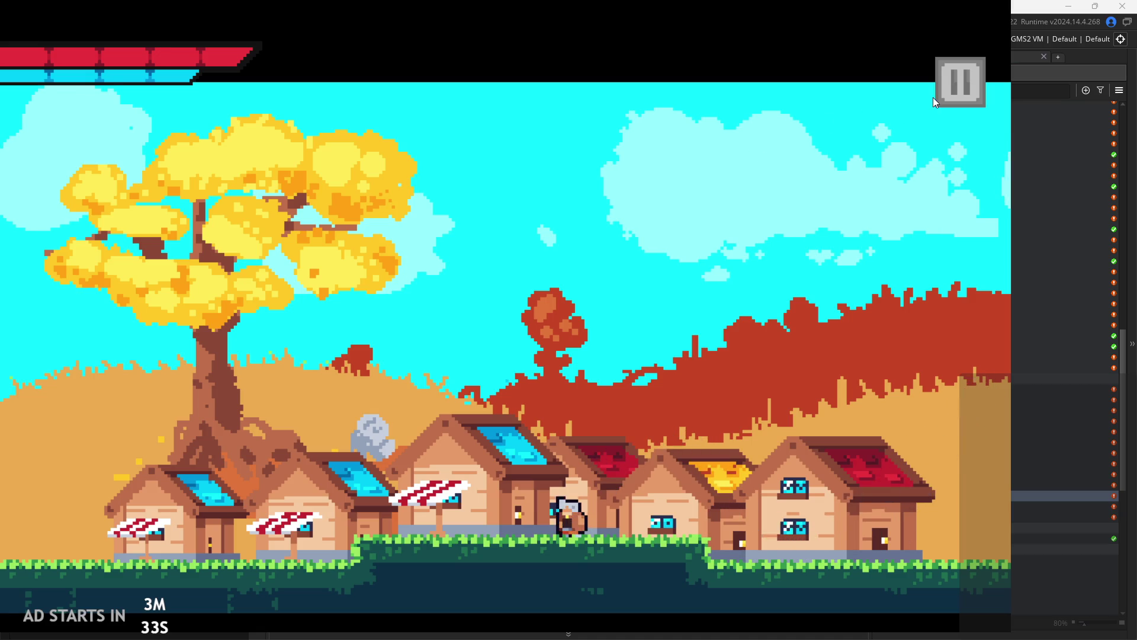
click(935, 97)
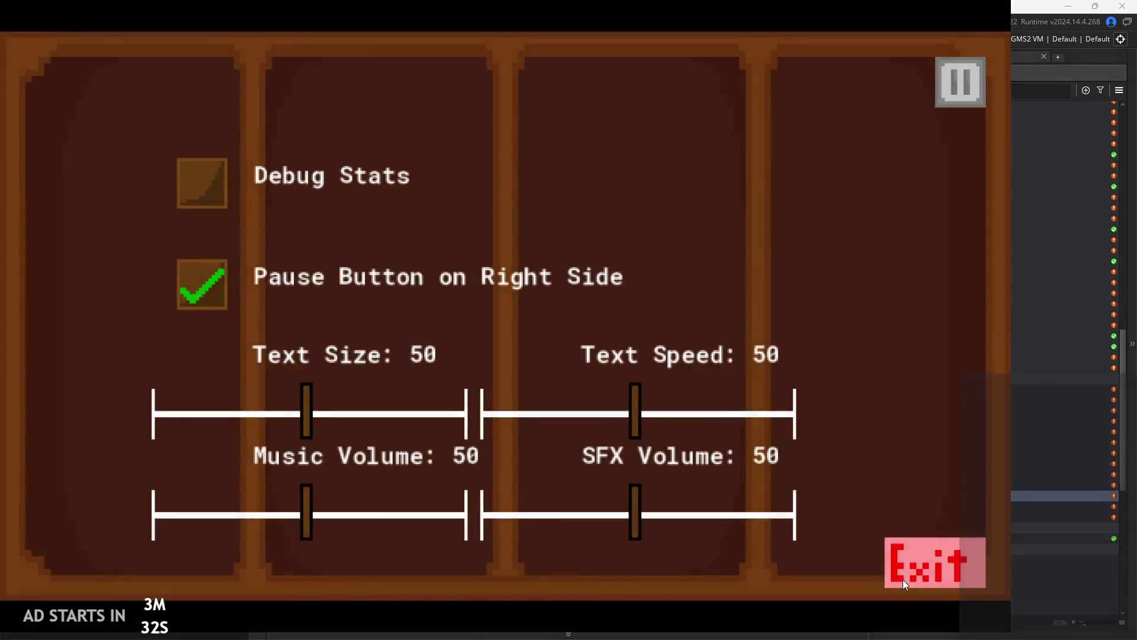
click(903, 576)
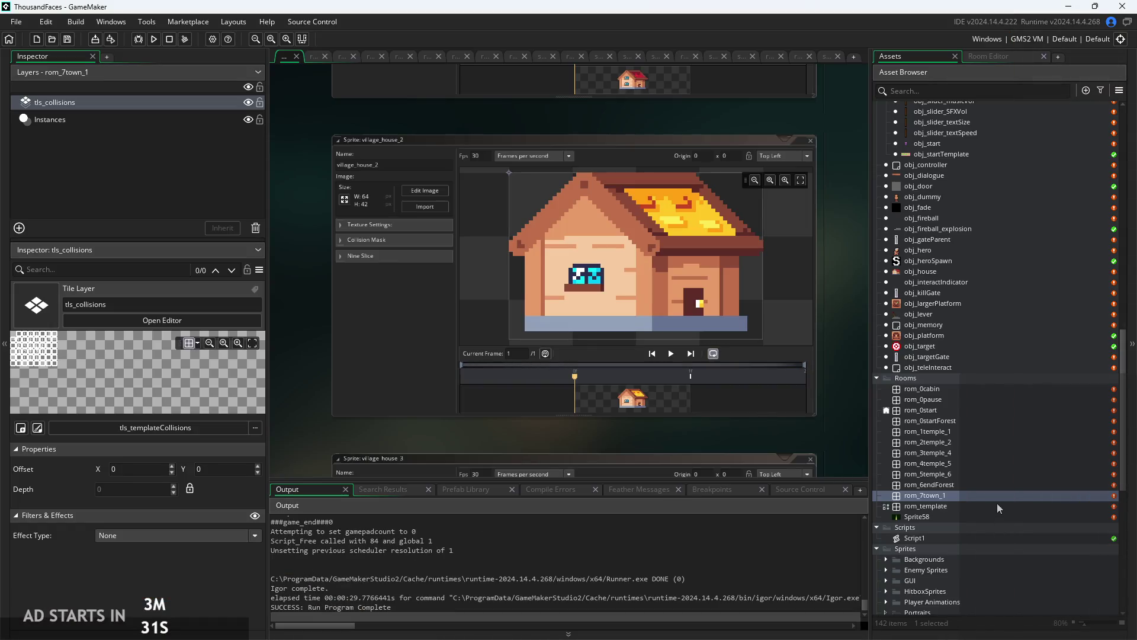
Reopen rom_7town_1 and select its Instances layer showing the six obj_house instances.
double_click(966, 497)
scroll(706, 420, up, 3)
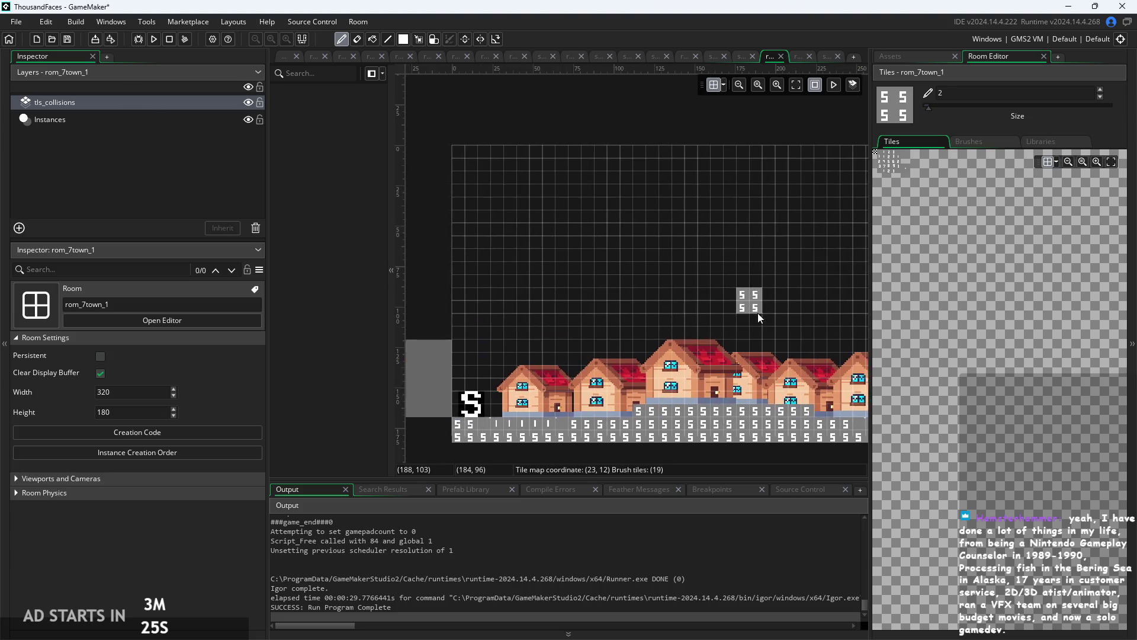
scroll(758, 313, left, 3)
click(145, 120)
scroll(421, 244, right, 5)
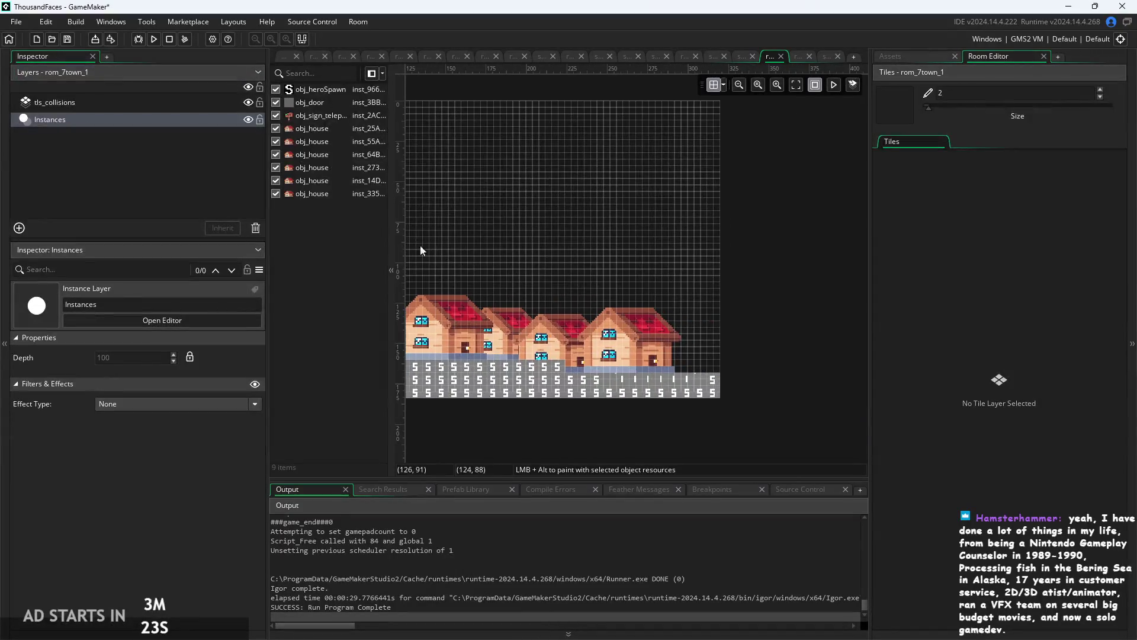
Duplicate a house instance with Ctrl+D, undoing an accidental rotation and move.
click(613, 353)
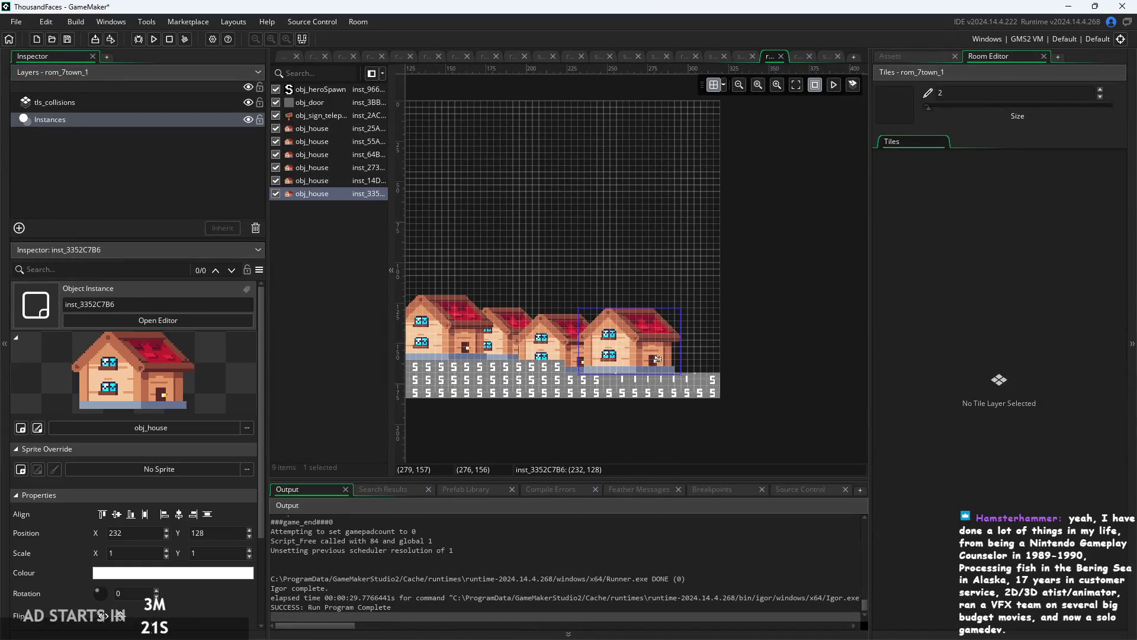
key(ctrl+d)
mouse_move(615, 349)
mouse_down()
mouse_move(664, 333)
mouse_move(559, 339)
mouse_up()
drag(634, 354, 660, 361)
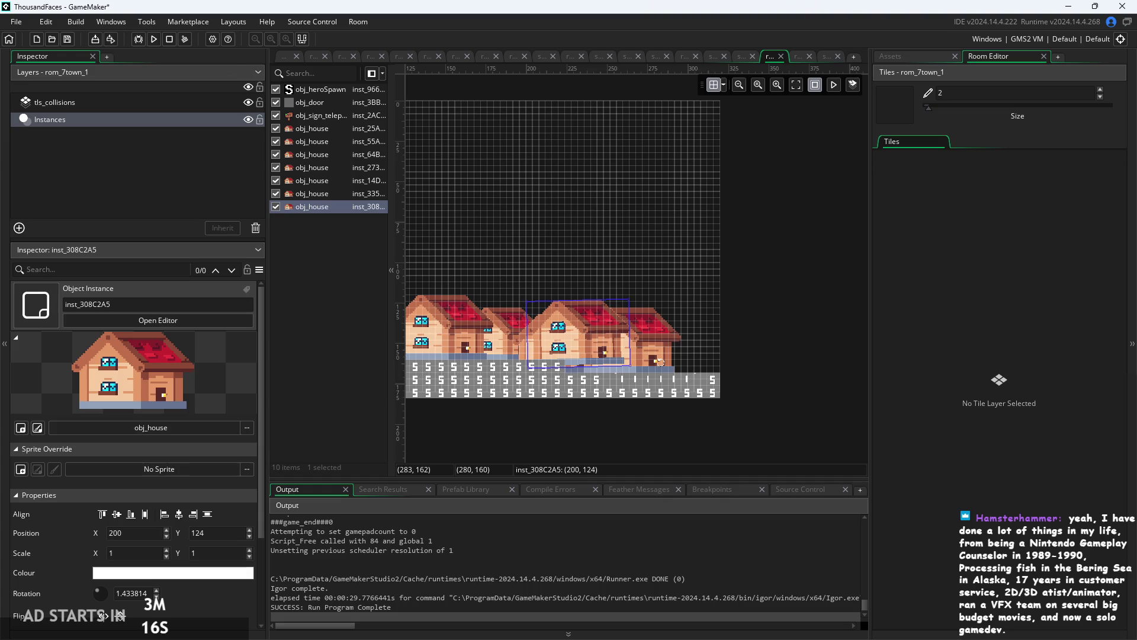
key(ctrl+z)
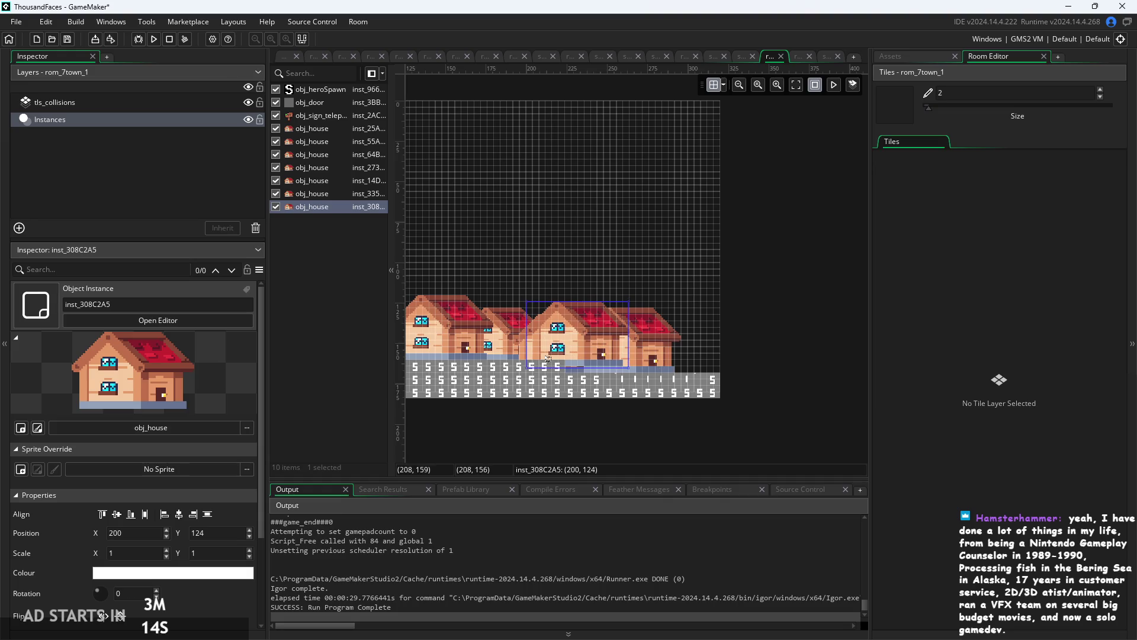
key(ctrl+z)
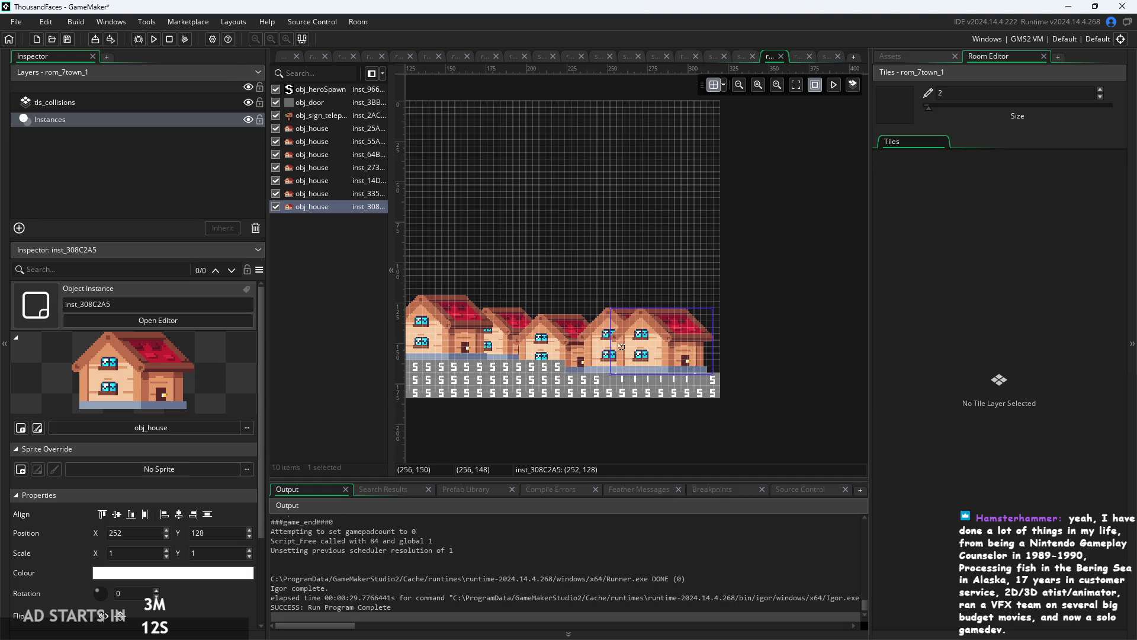
Rearrange the houses, sliding the last one to position 248, 128, and begin editing its Scale X.
mouse_move(621, 347)
mouse_down()
mouse_move(524, 348)
mouse_move(694, 358)
mouse_up()
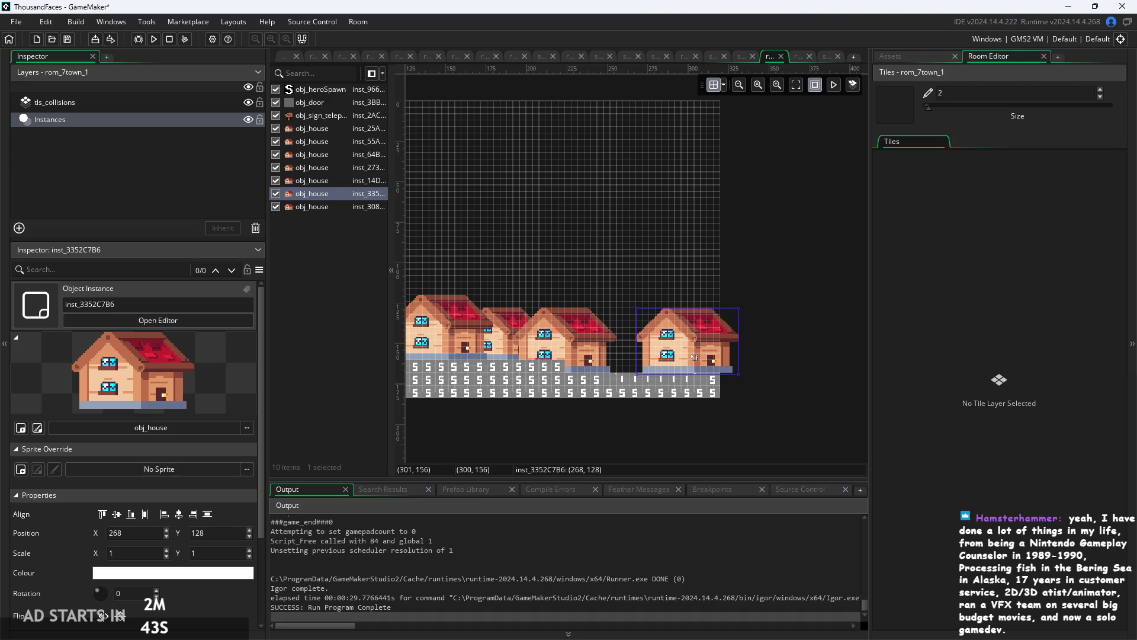
mouse_move(680, 359)
mouse_down()
mouse_move(613, 357)
mouse_move(652, 357)
mouse_up()
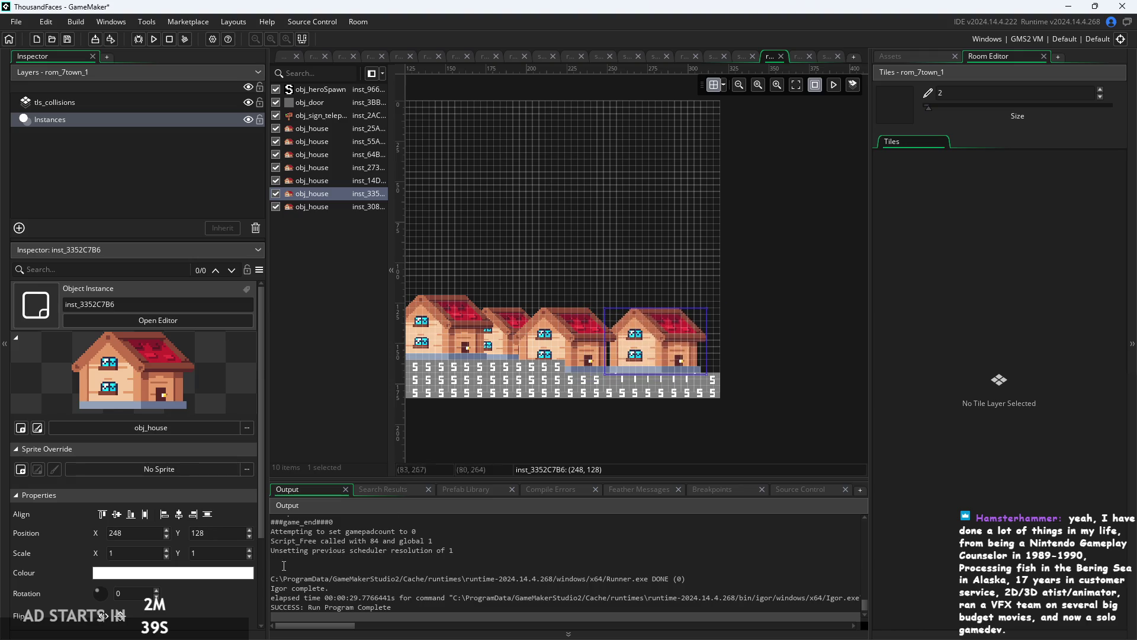
click(149, 553)
text(0.9)
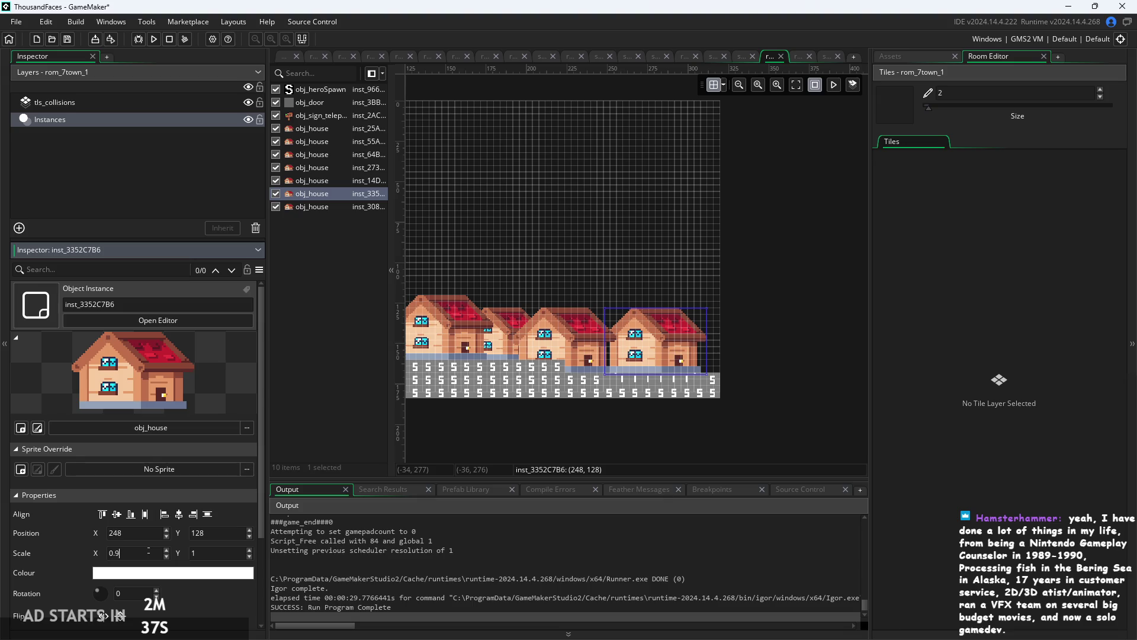
Apply 0.9 X scale, then move the right house to X 260 and its neighbour to X 220.
click(205, 550)
text(0.9)
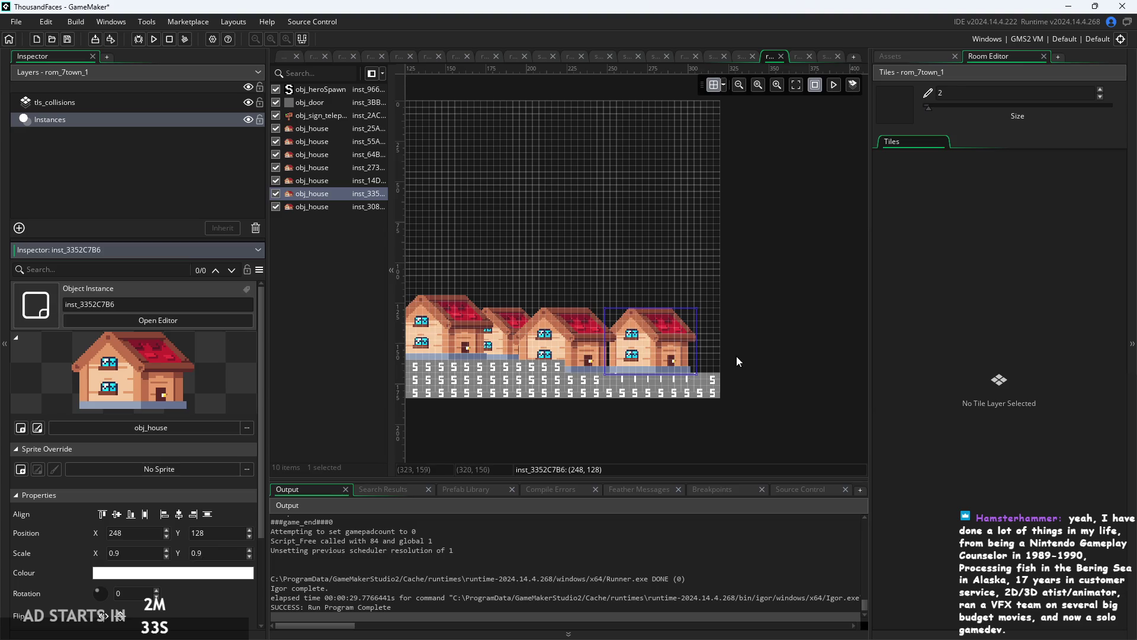
scroll(746, 375, up, 5)
drag(564, 351, 614, 350)
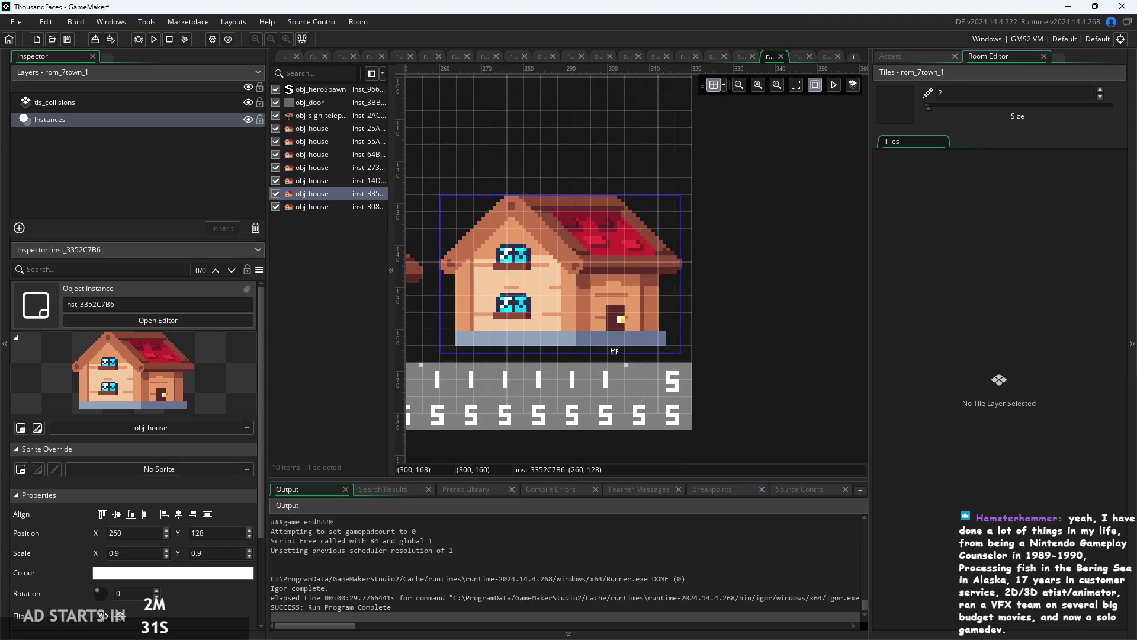
click(643, 413)
scroll(643, 413, down, 3)
click(516, 357)
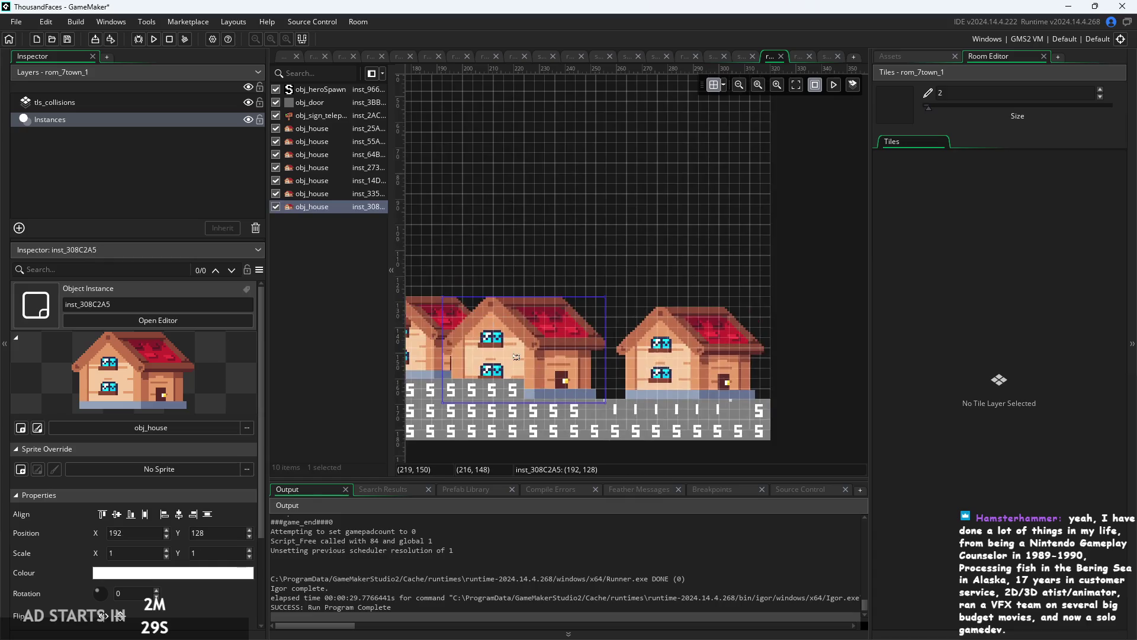
drag(516, 357, 594, 363)
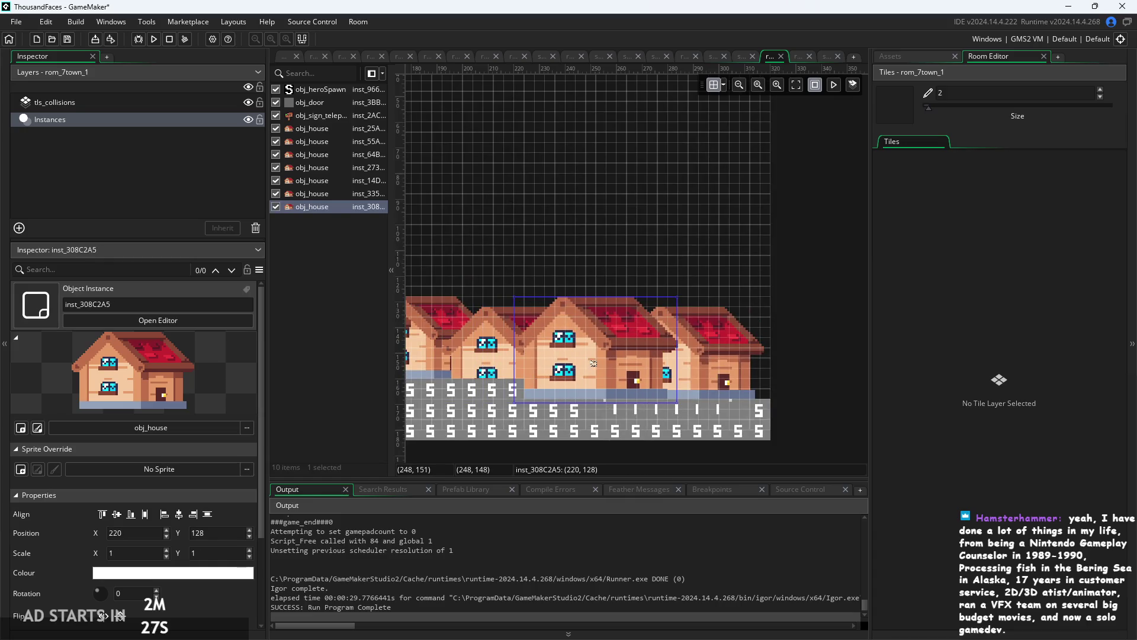
Shift the rightmost house to X 272 and the middle house to X 232.
click(714, 368)
click(843, 493)
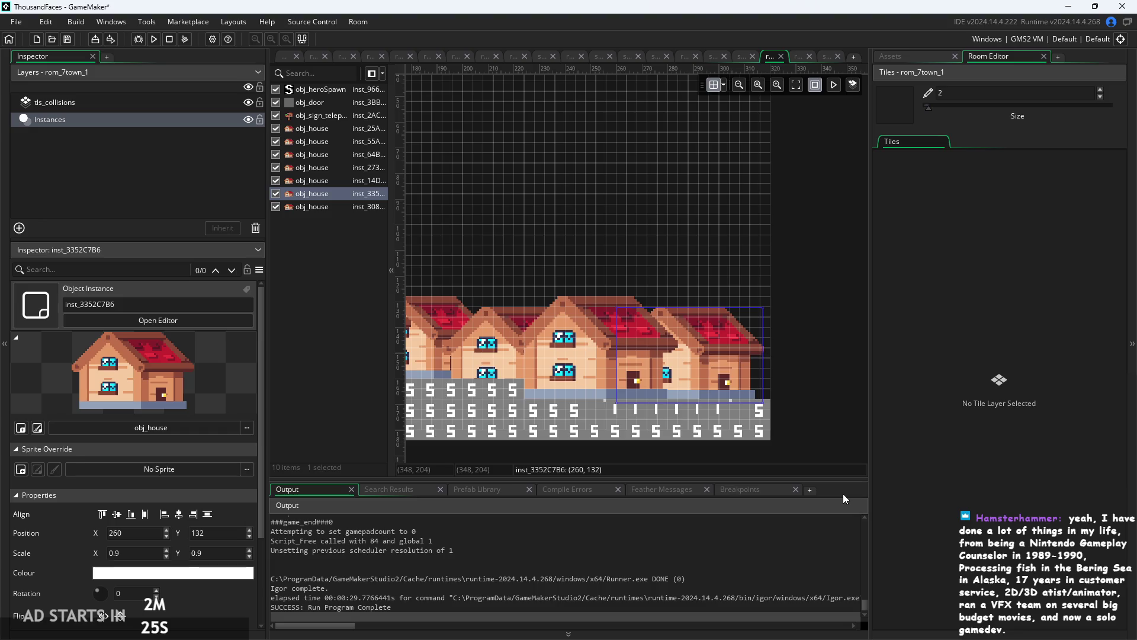
scroll(806, 456, left, 2)
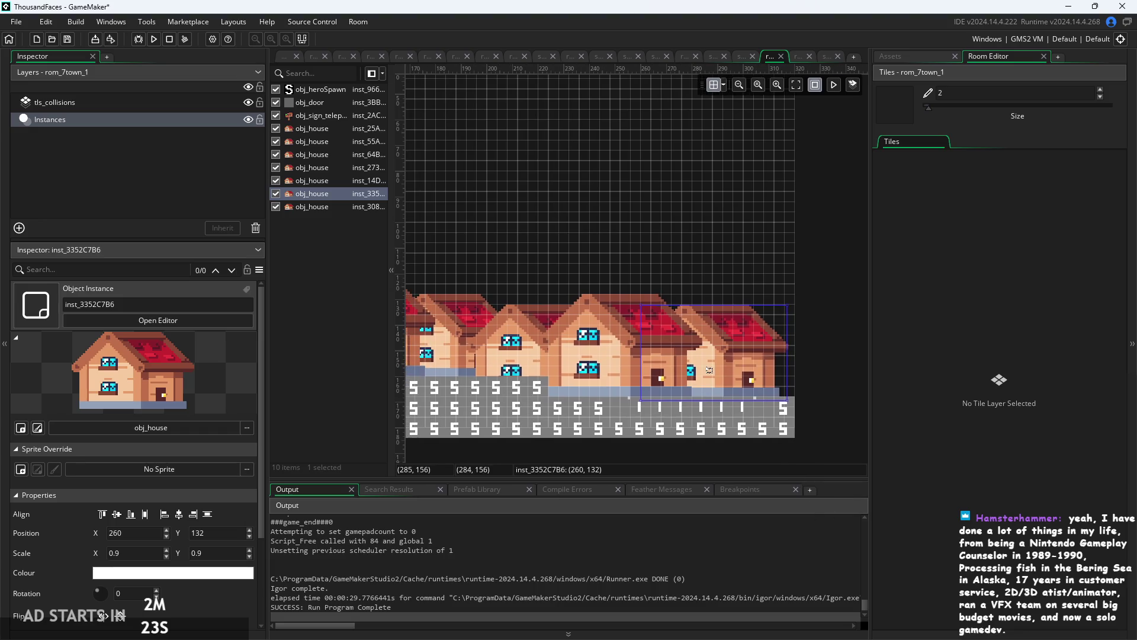
drag(713, 365, 744, 365)
drag(638, 349, 664, 351)
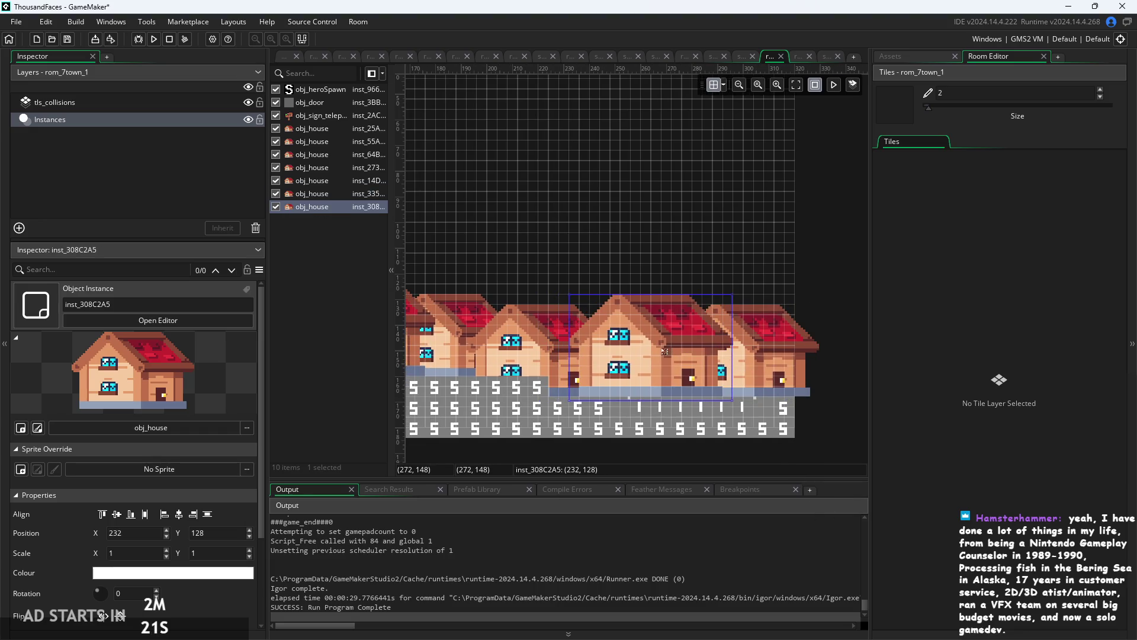
click(752, 364)
Scale the rightmost house to 0.8 on X and Y and lower it to 272, 136.
click(127, 552)
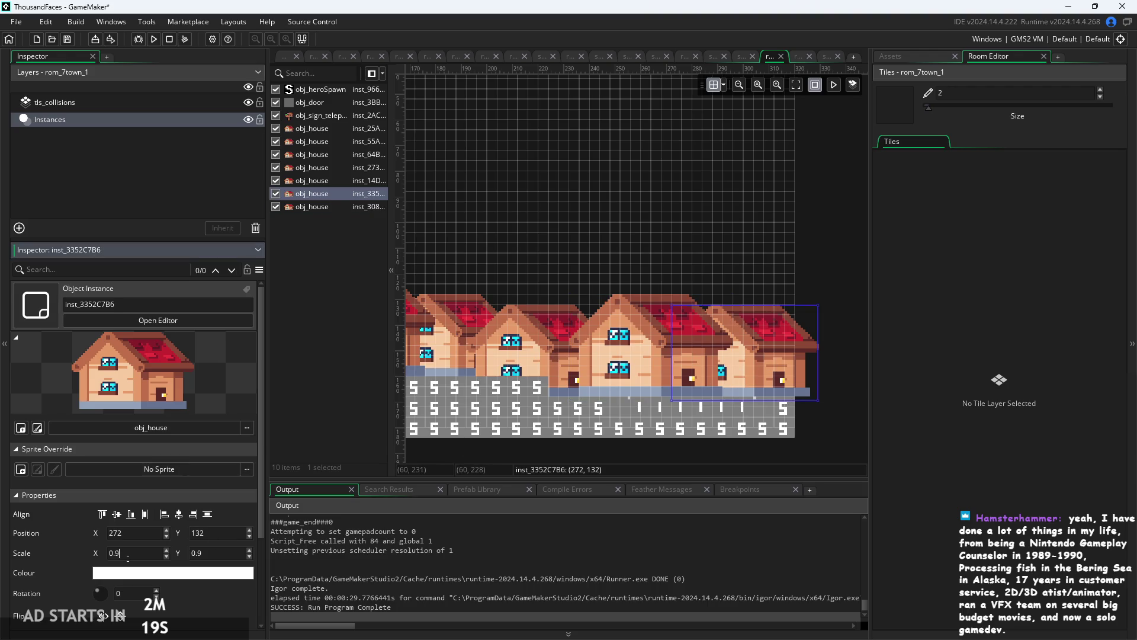
click(218, 552)
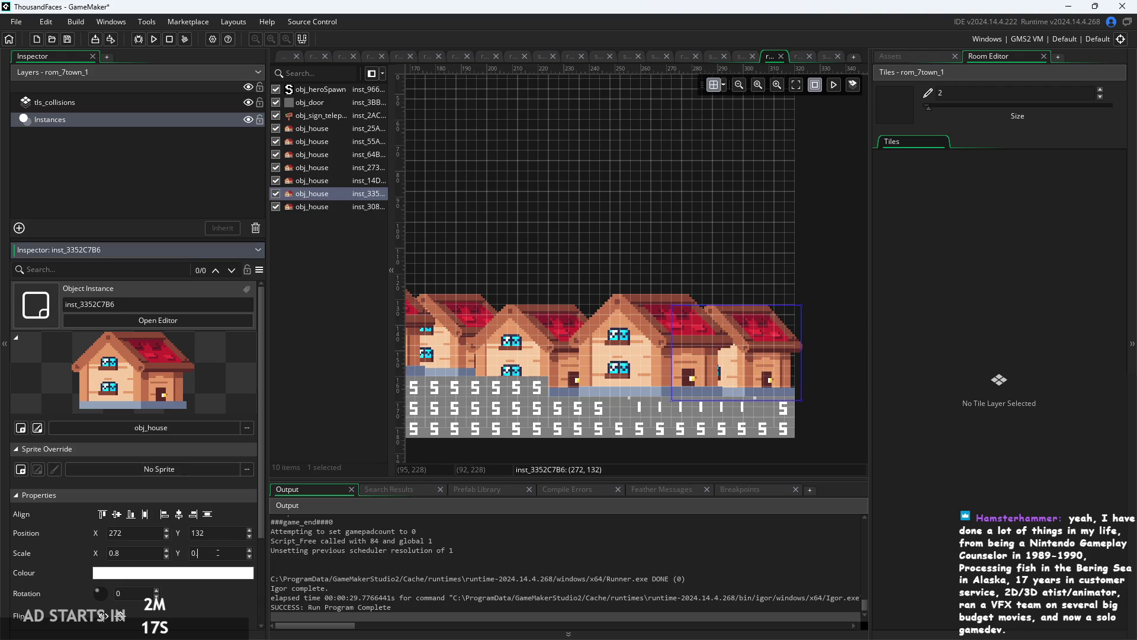
text(.8)
click(705, 471)
drag(763, 357, 774, 367)
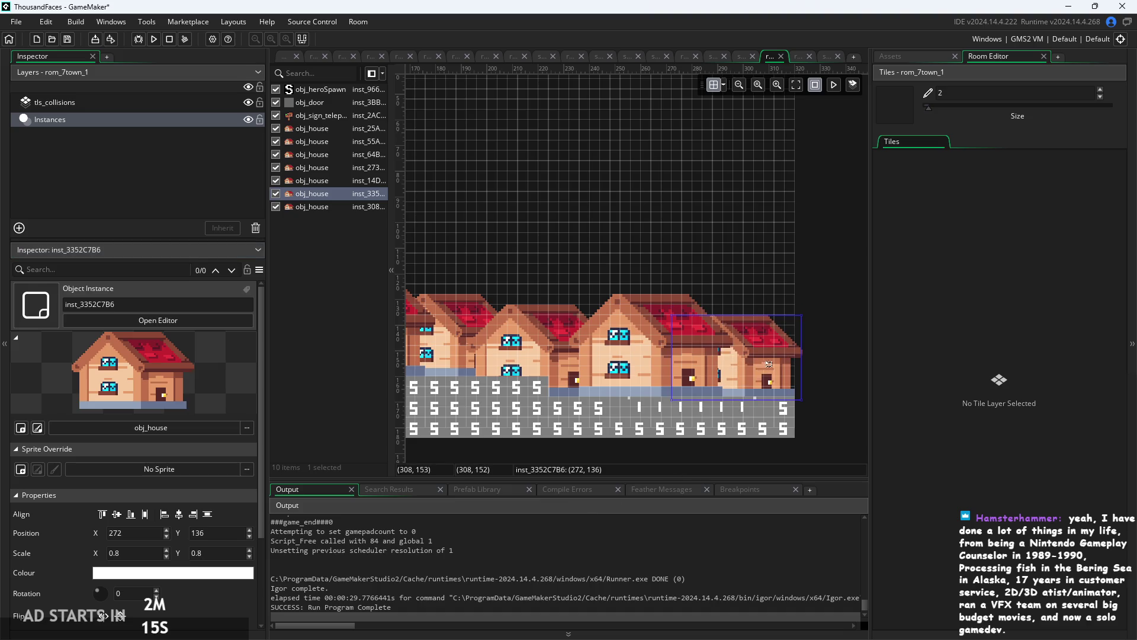
click(784, 439)
scroll(784, 440, down, 3)
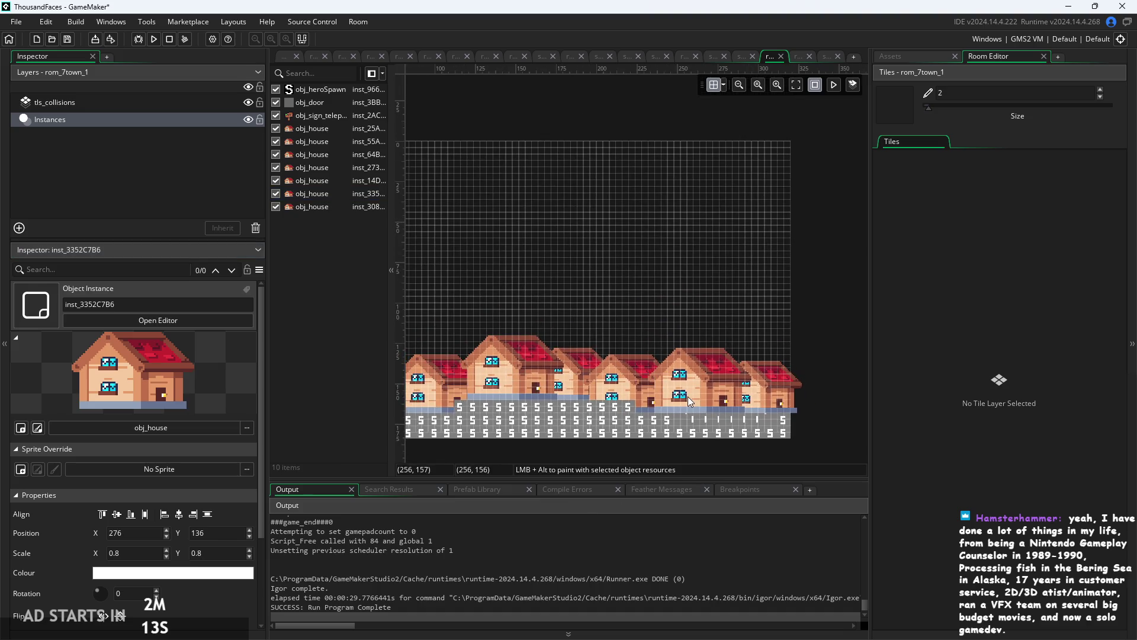
Inspect the neighbouring houses' properties, checking the scale of the house at 160, 128.
click(703, 394)
click(641, 396)
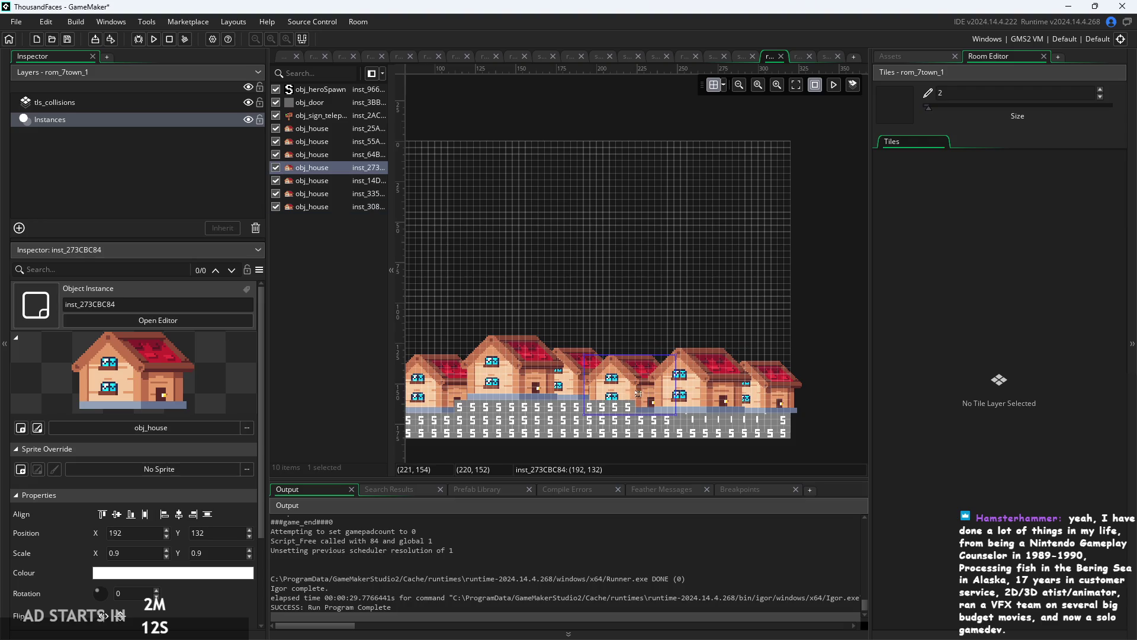
click(561, 376)
click(578, 383)
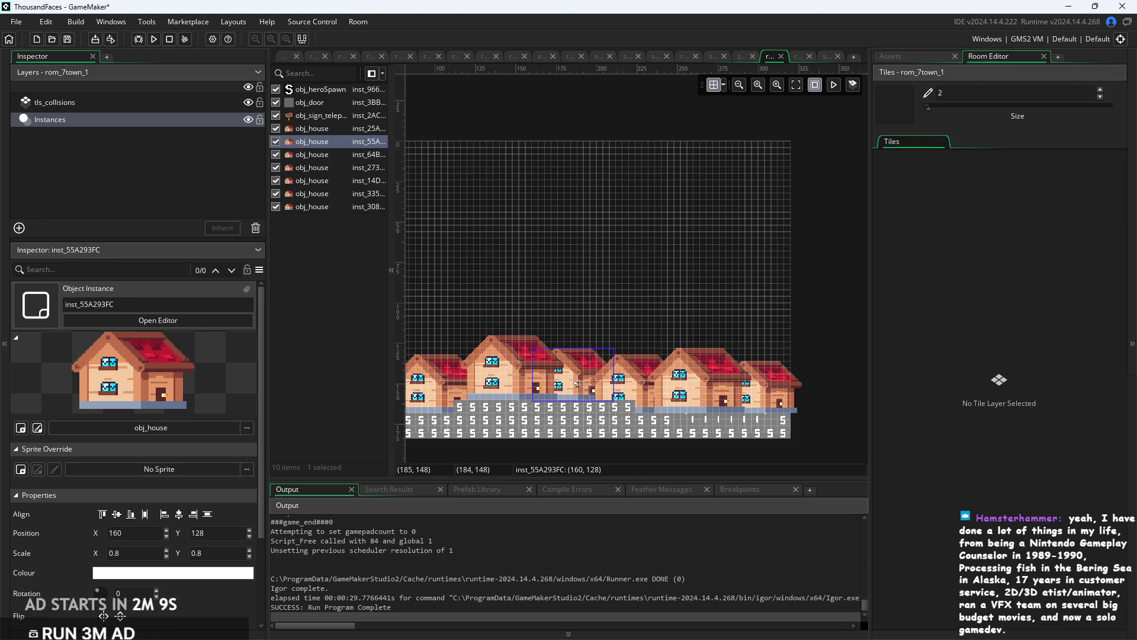
scroll(581, 453, down, 2)
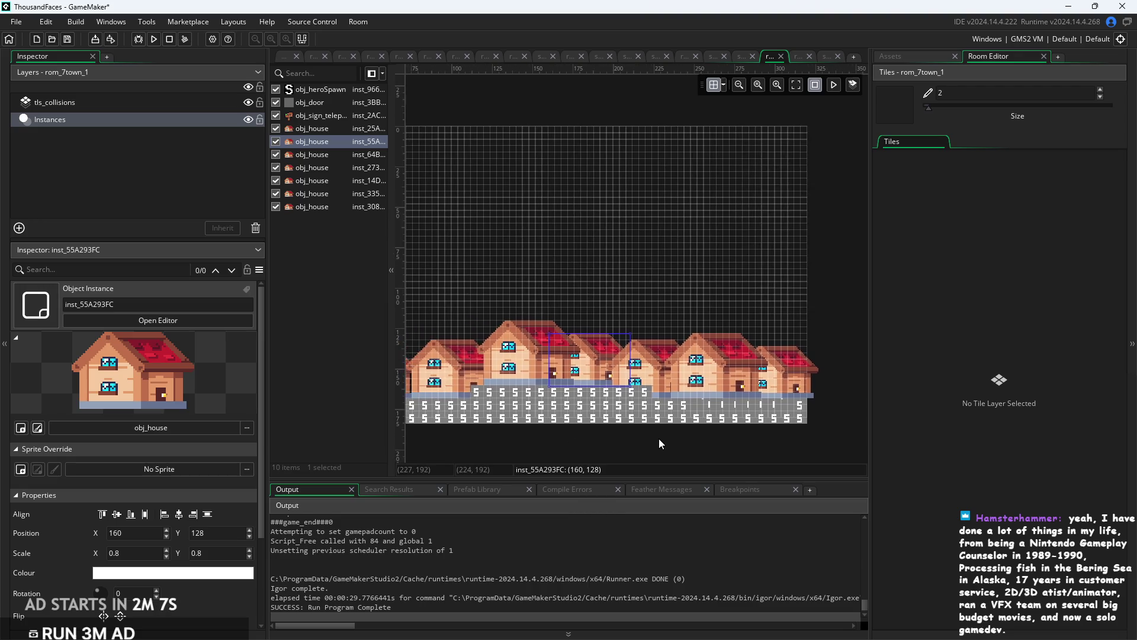
click(631, 323)
Zoom and pan around the room canvas to review the row of houses.
scroll(623, 382, up, 2)
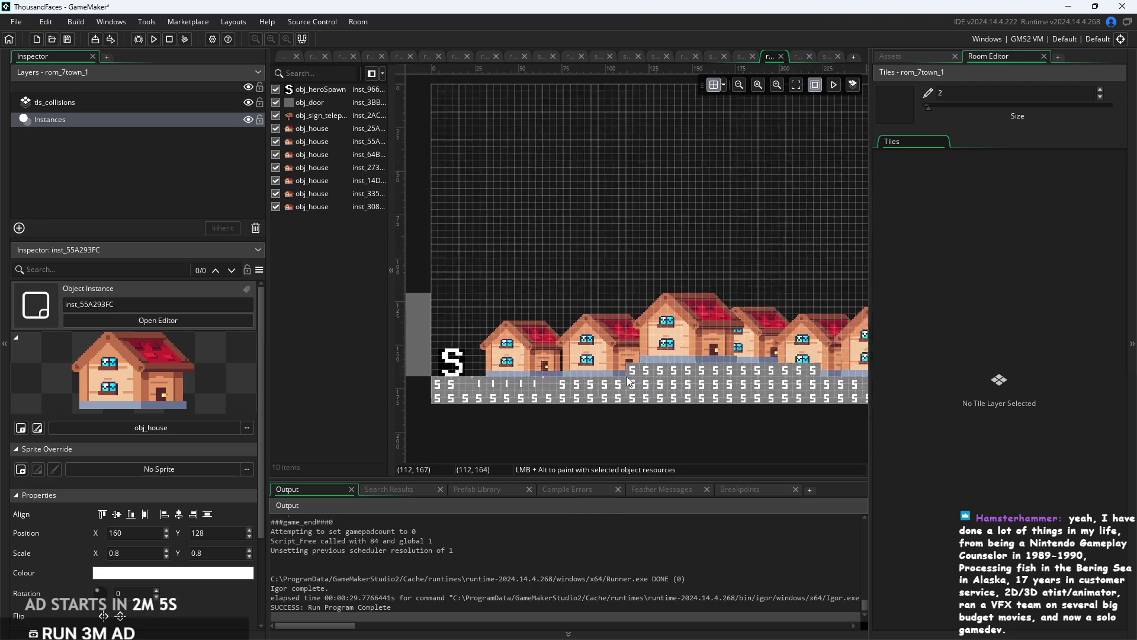
scroll(685, 302, up, 3)
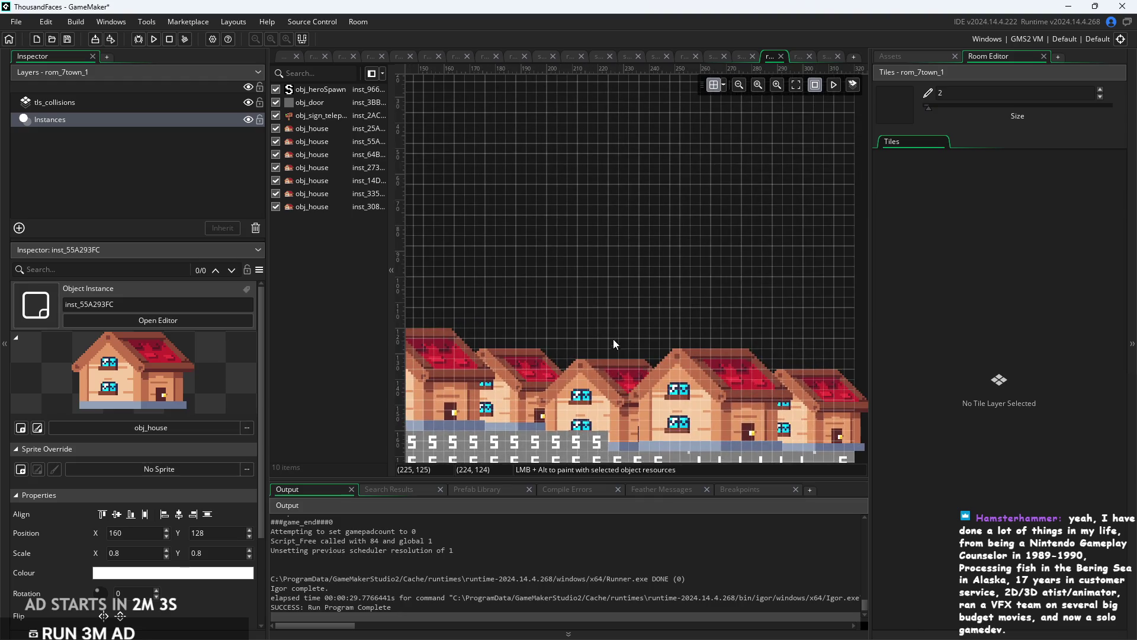
scroll(637, 287, down, 3)
scroll(762, 293, up, 2)
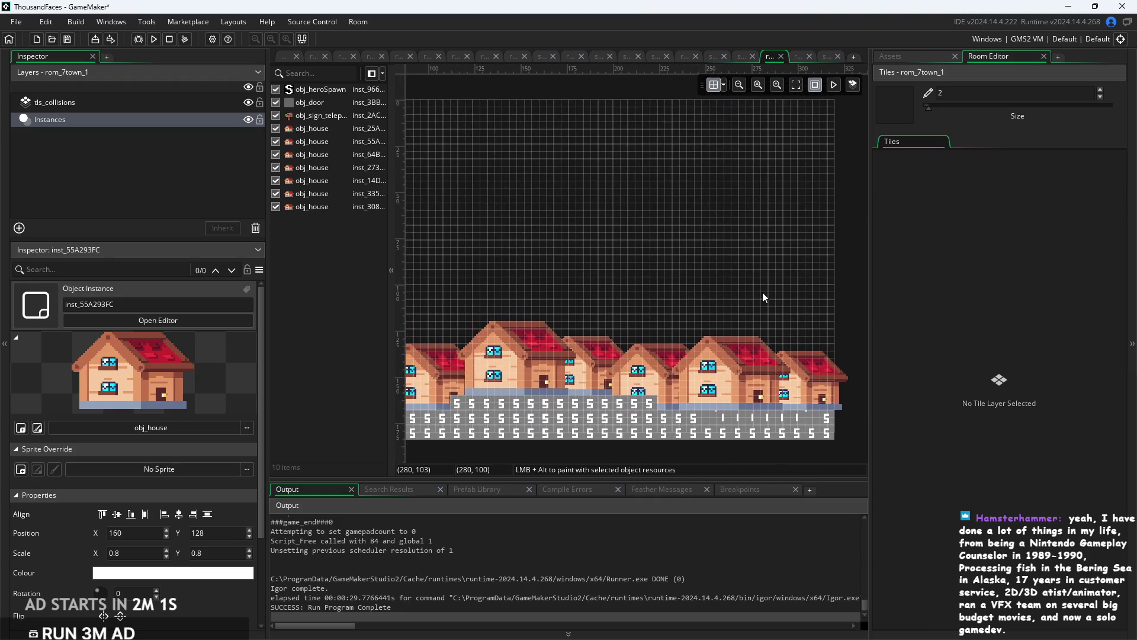
scroll(762, 293, up, 2)
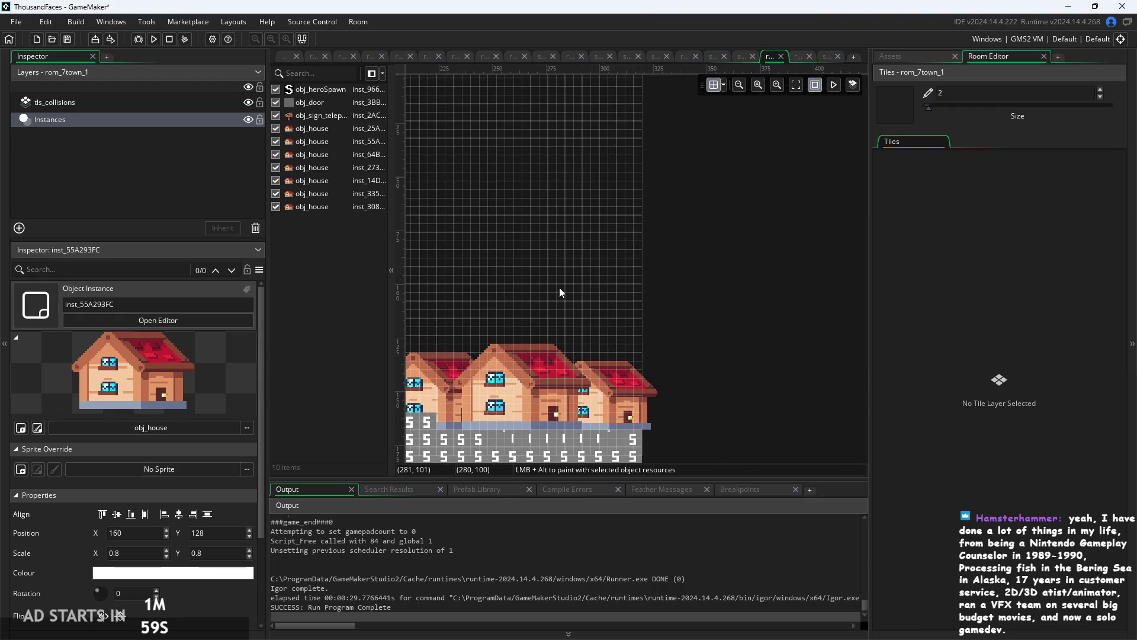
drag(498, 247, 646, 307)
scroll(762, 293, down, 2)
scroll(634, 267, up, 2)
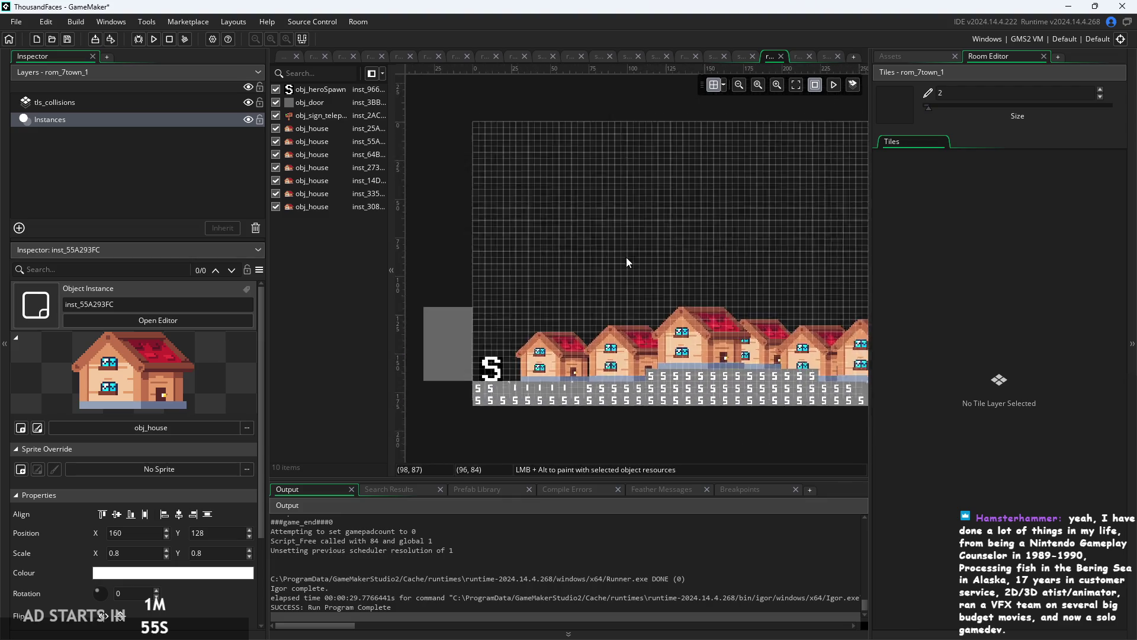
scroll(803, 258, down, 2)
scroll(462, 266, up, 2)
Nudge the leftmost 0.8-scale house to position 32, 136.
click(688, 383)
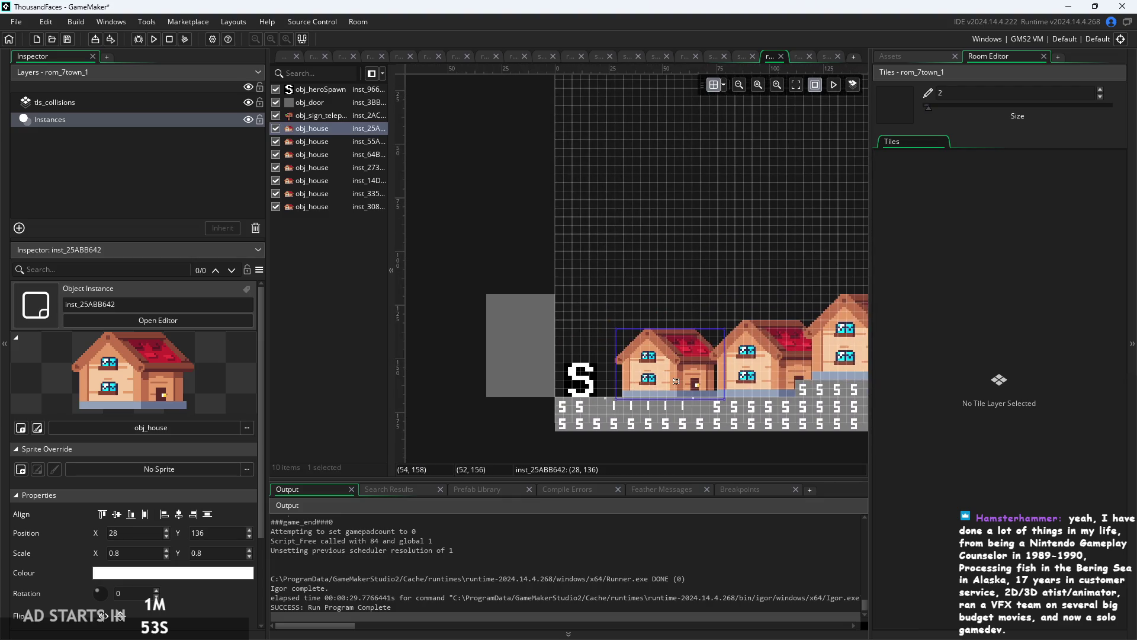
click(738, 434)
scroll(686, 409, down, 3)
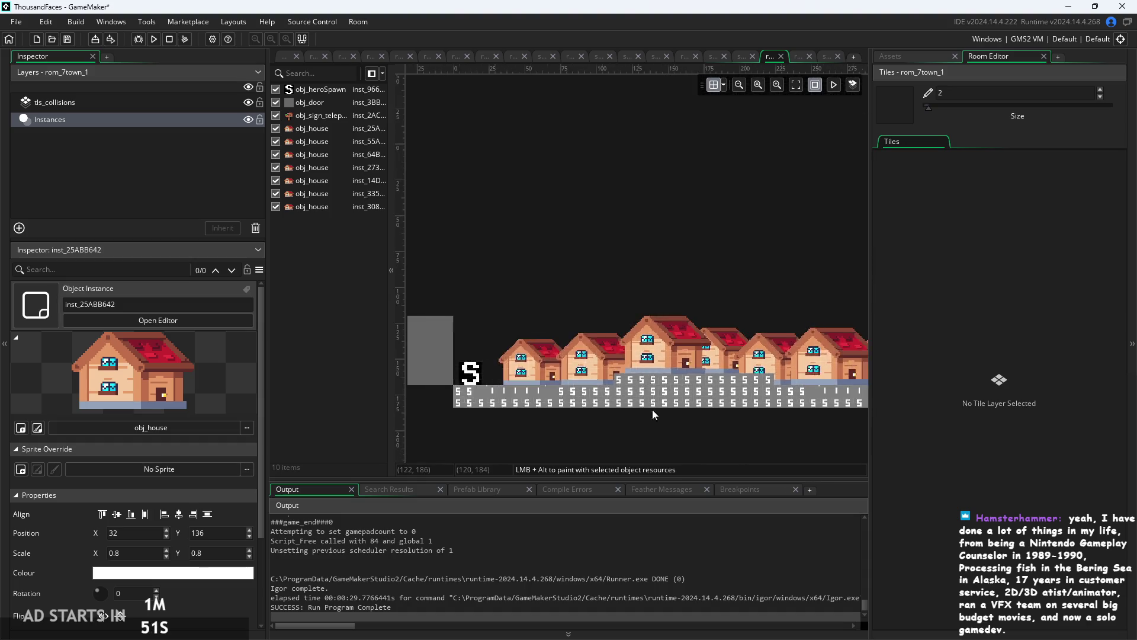
scroll(652, 409, up, 1)
scroll(588, 401, down, 1)
scroll(589, 401, down, 1)
scroll(614, 418, up, 1)
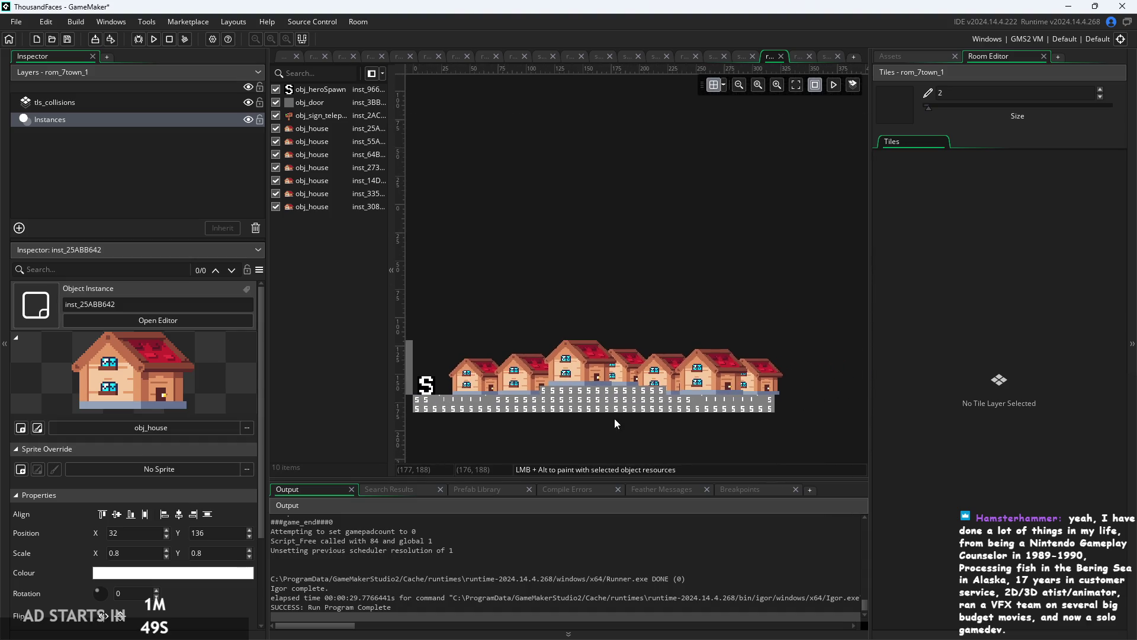
scroll(589, 414, down, 1)
scroll(589, 414, up, 1)
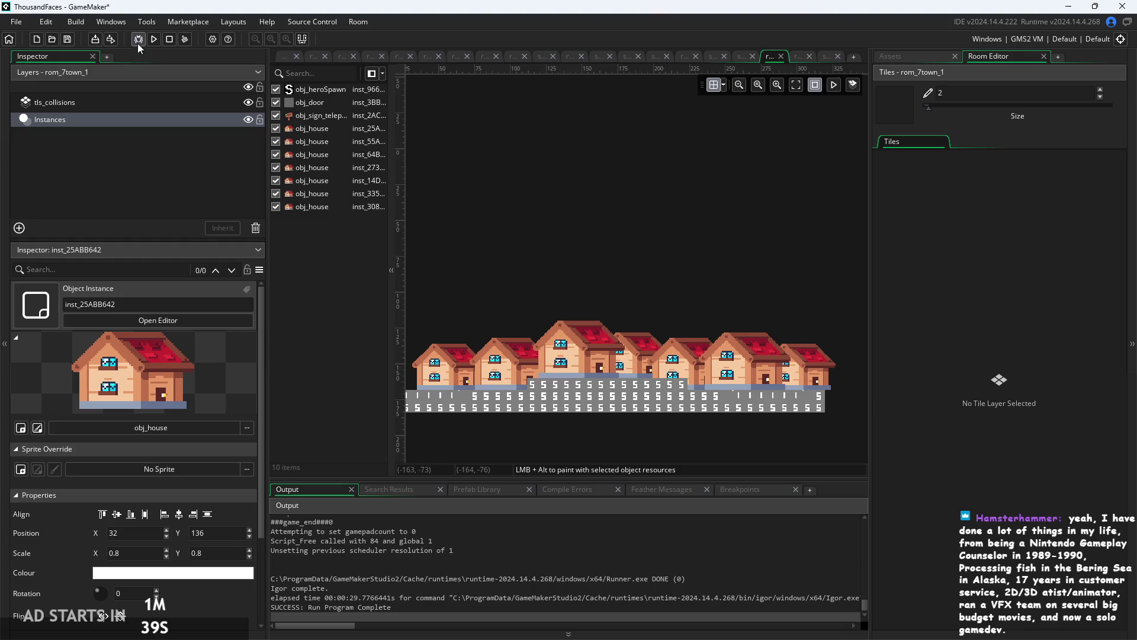
Build and run the game, start from the title screen, and walk out into the forest room.
click(154, 39)
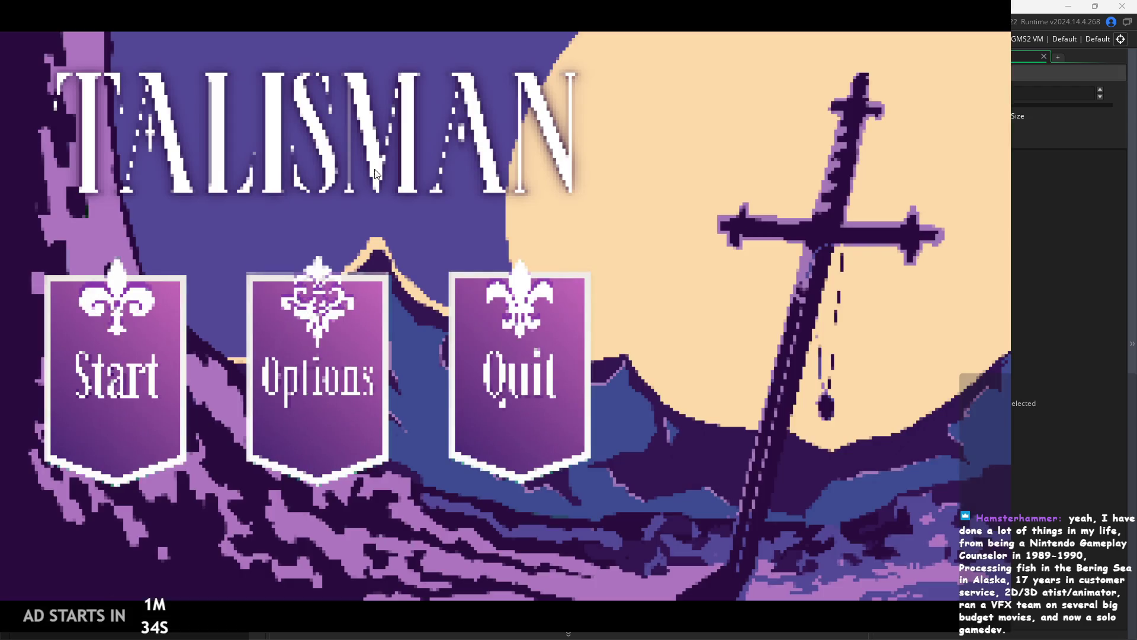
click(98, 318)
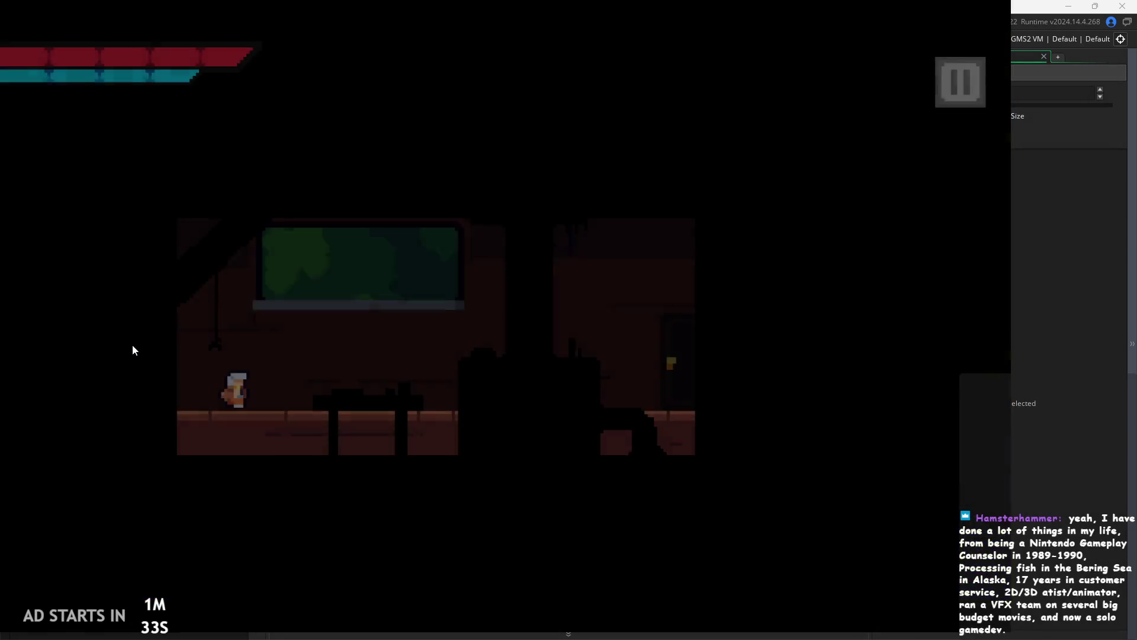
key(Right)
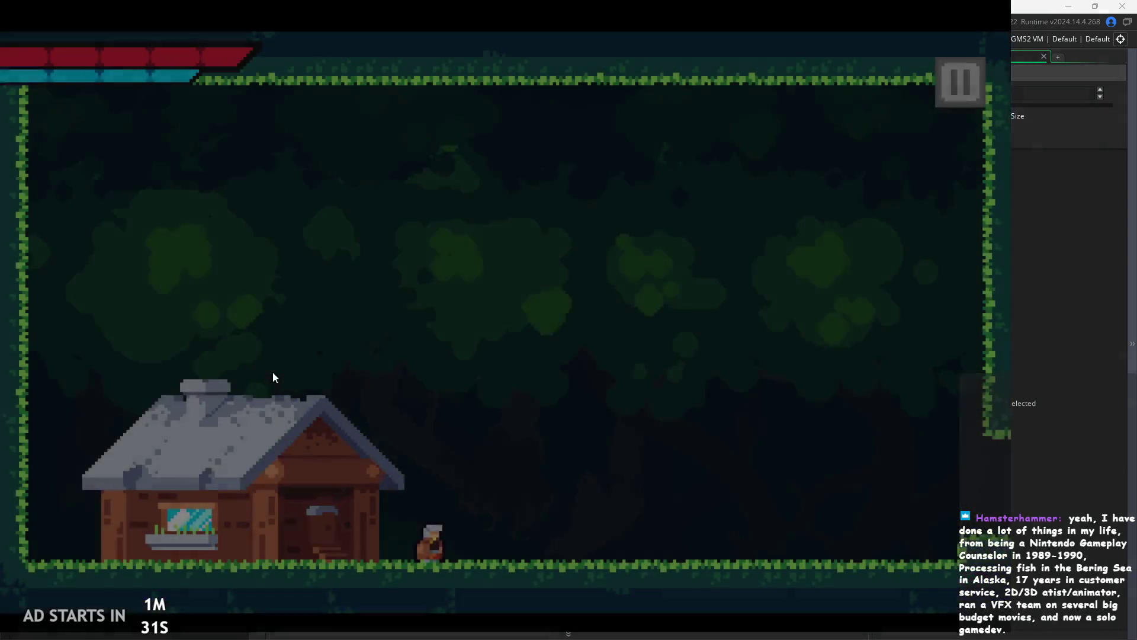
key(Right)
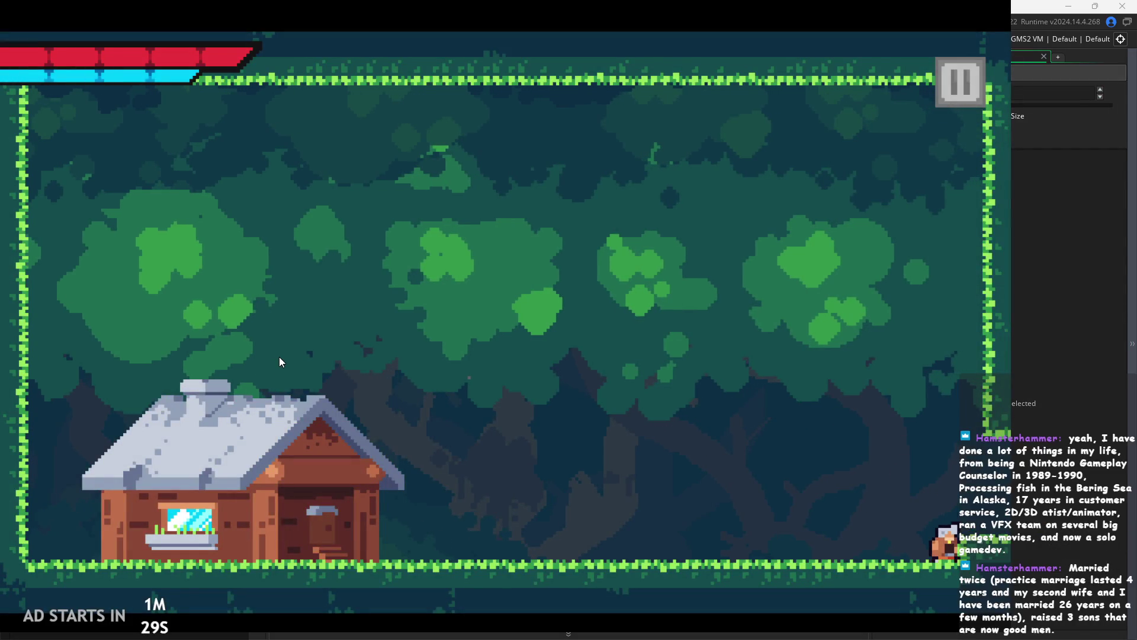
key(Left)
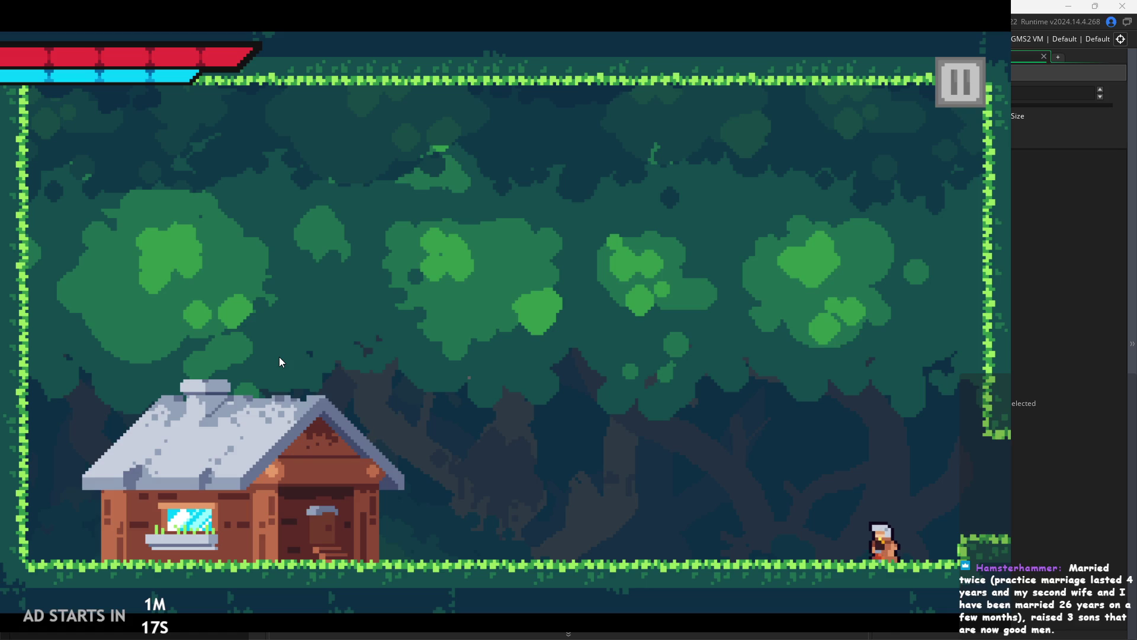
Cross the forest room, reading the signpost, and walk east into the new town room.
key(Right)
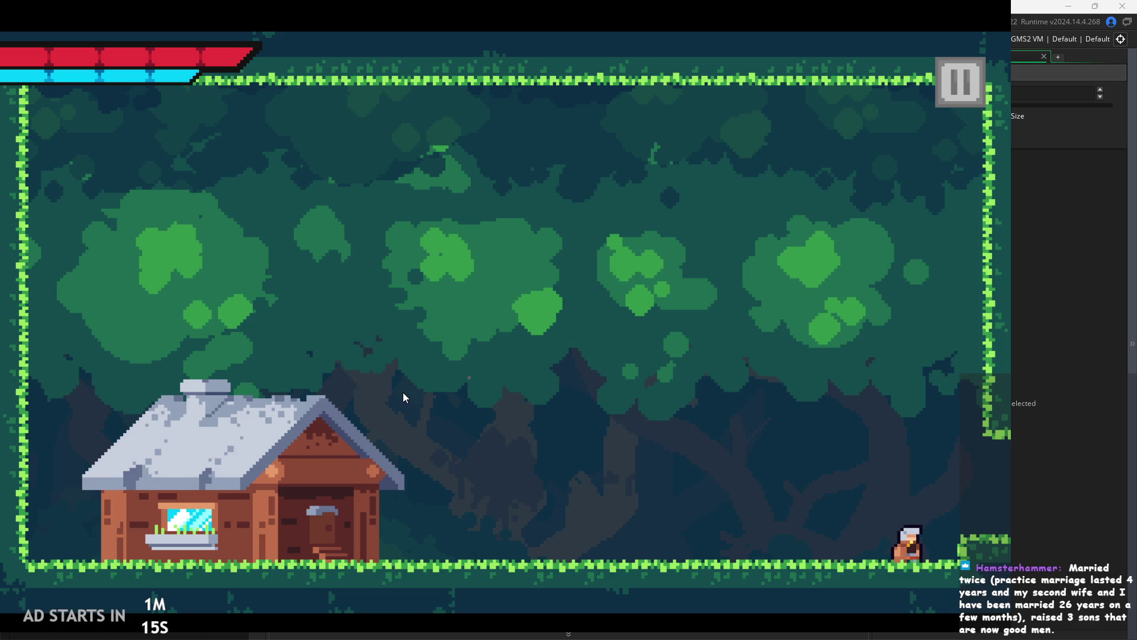
key(Right)
key(space)
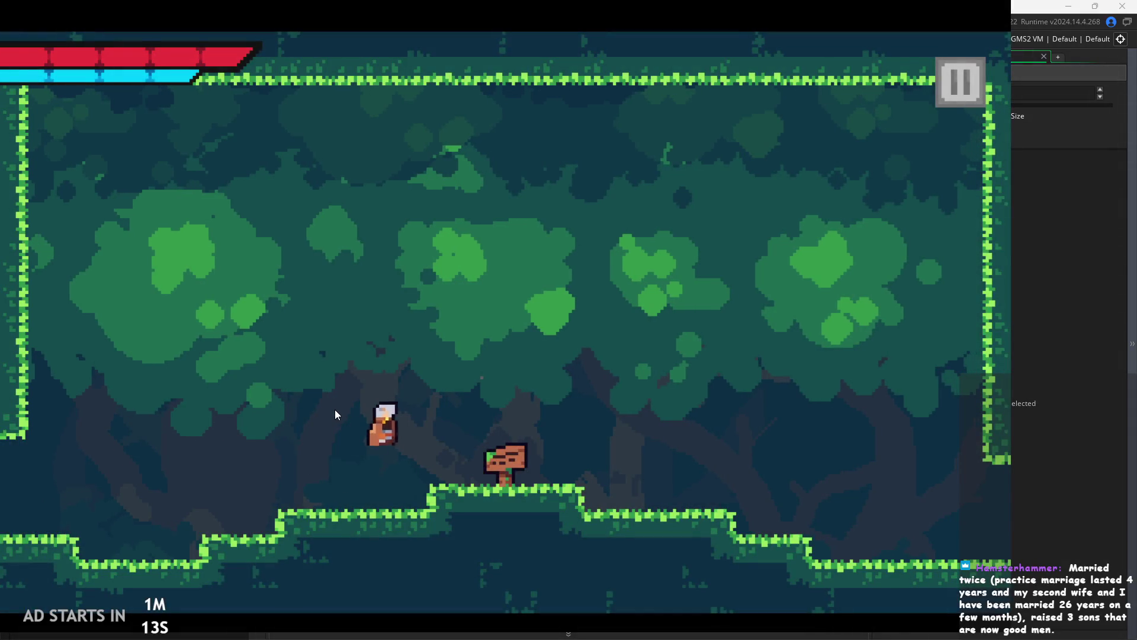
key(Up)
key(Up)
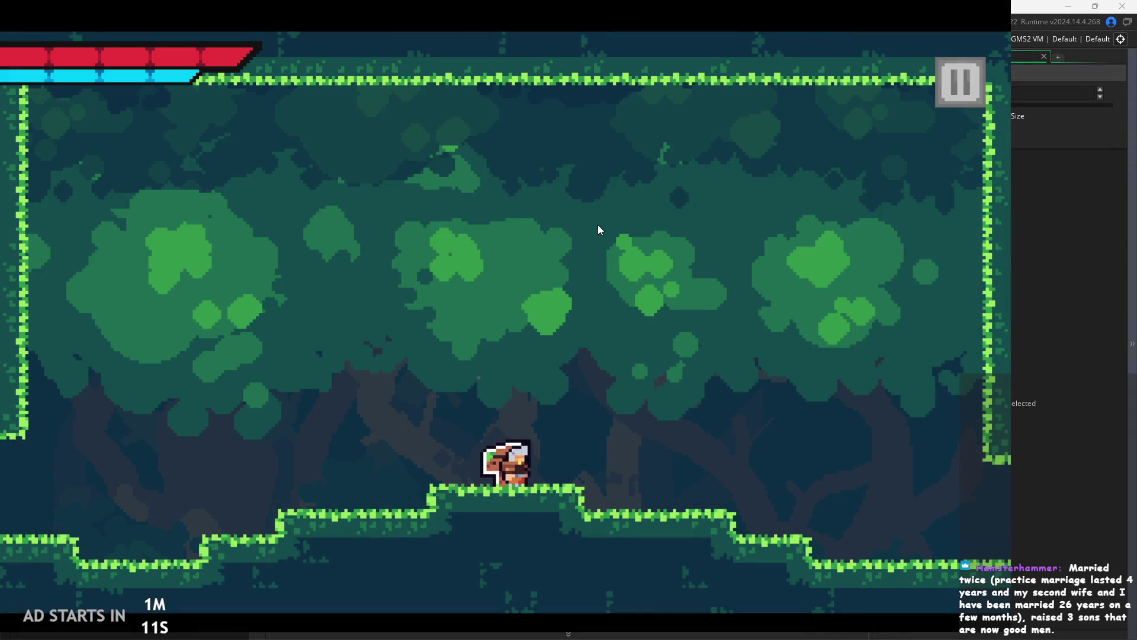
key(Right)
key(space)
key(Right)
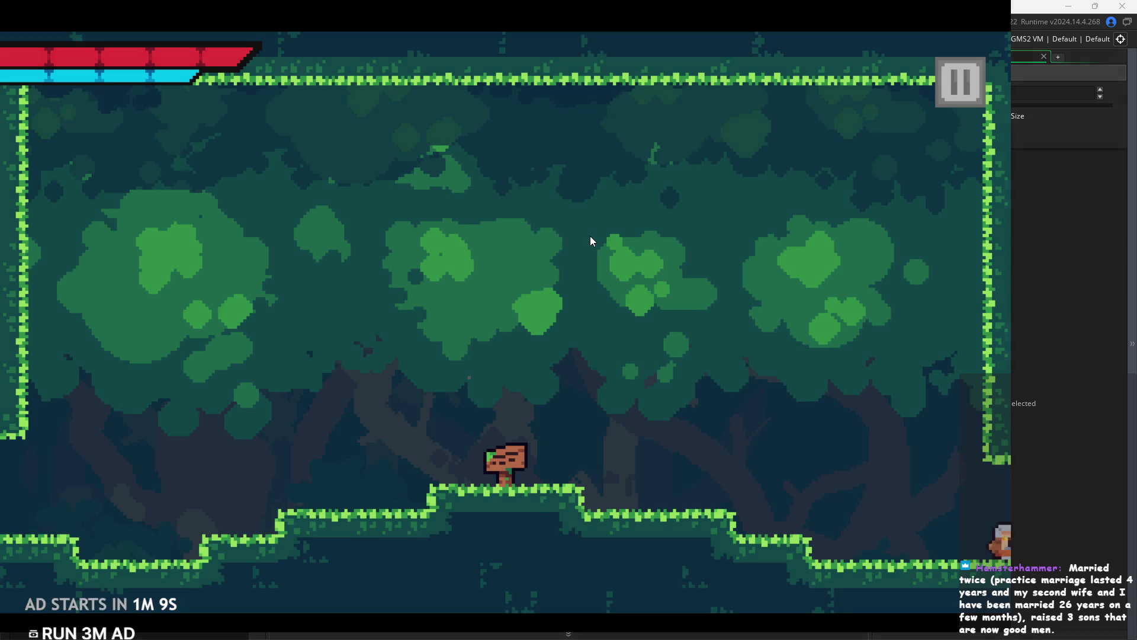
key(Right)
key(space)
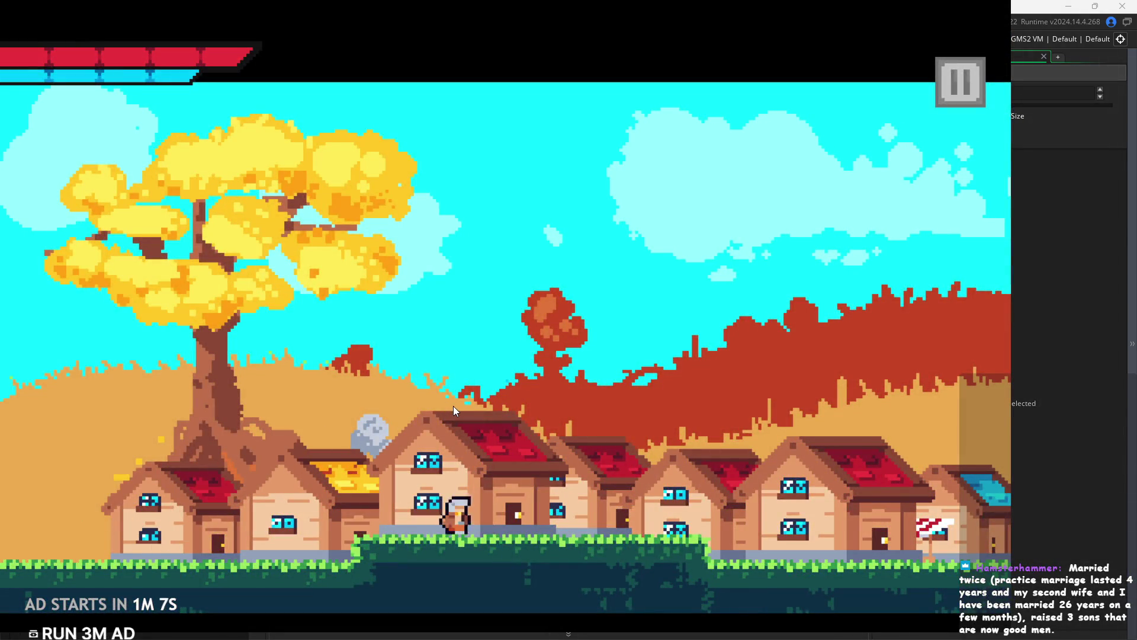
Walk and jump around the town, landing on a house roof before returning to the ground.
key(Left)
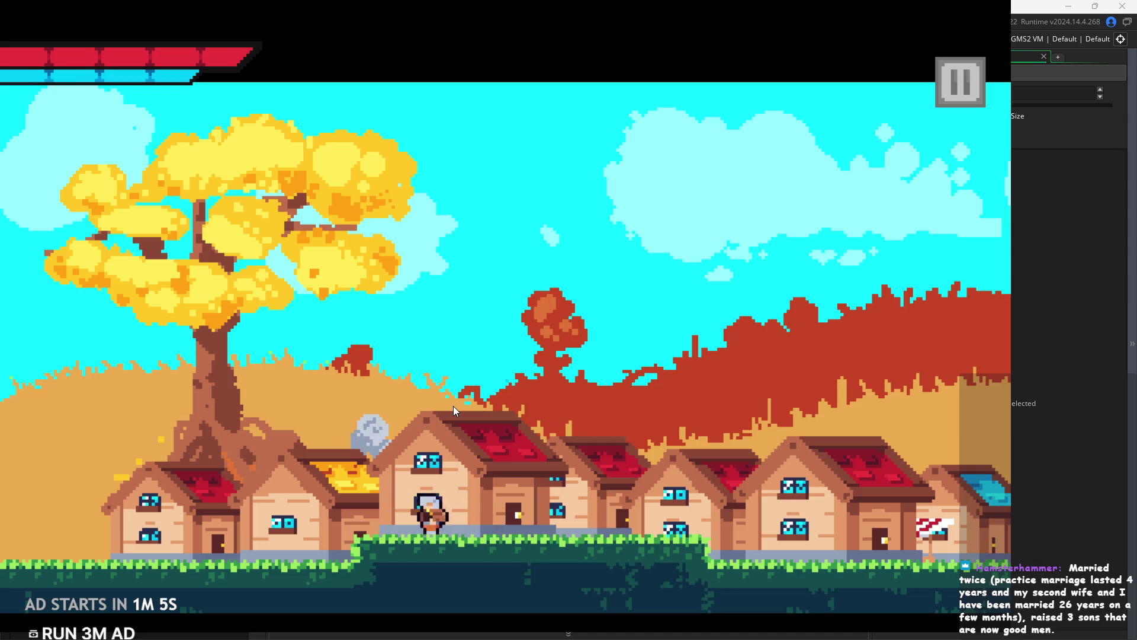
key(space)
key(Right)
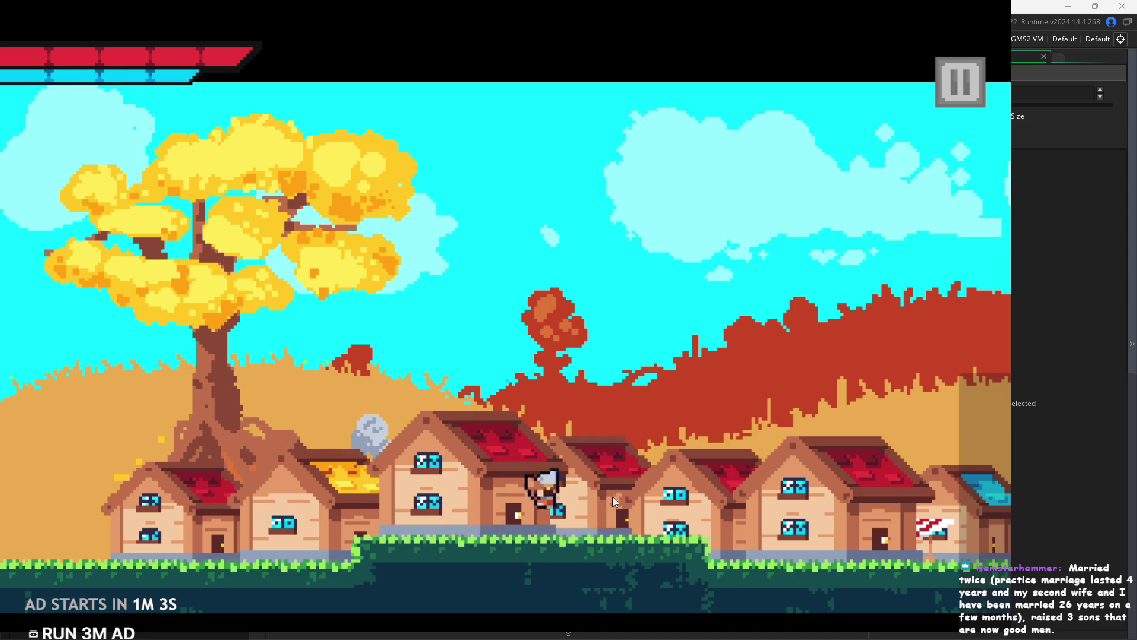
key(space)
key(Left)
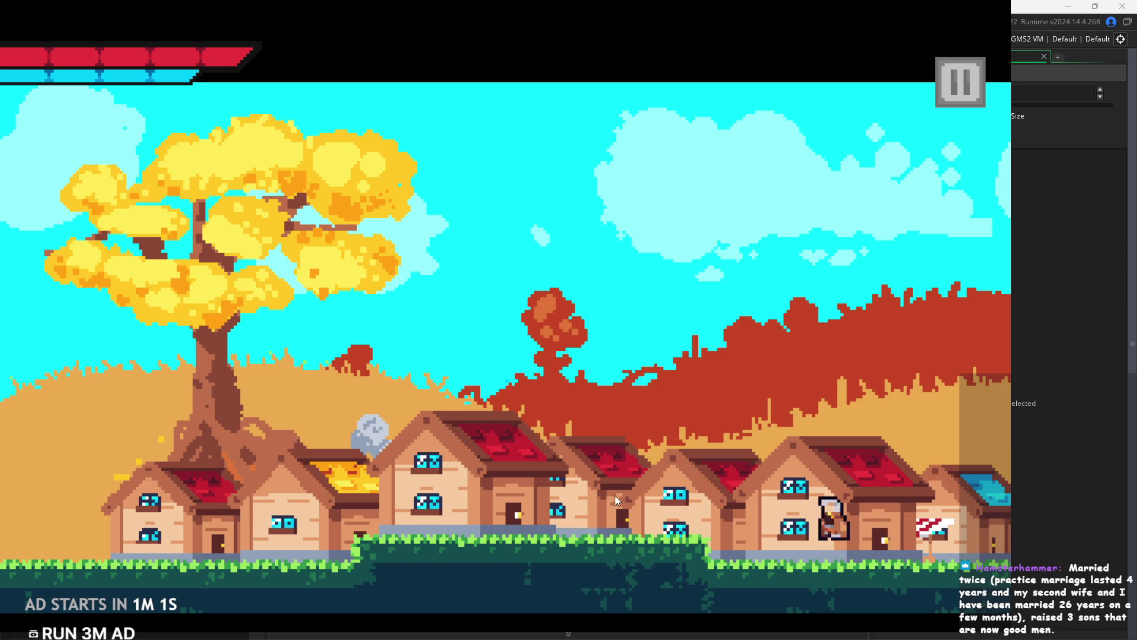
key(space)
key(Left)
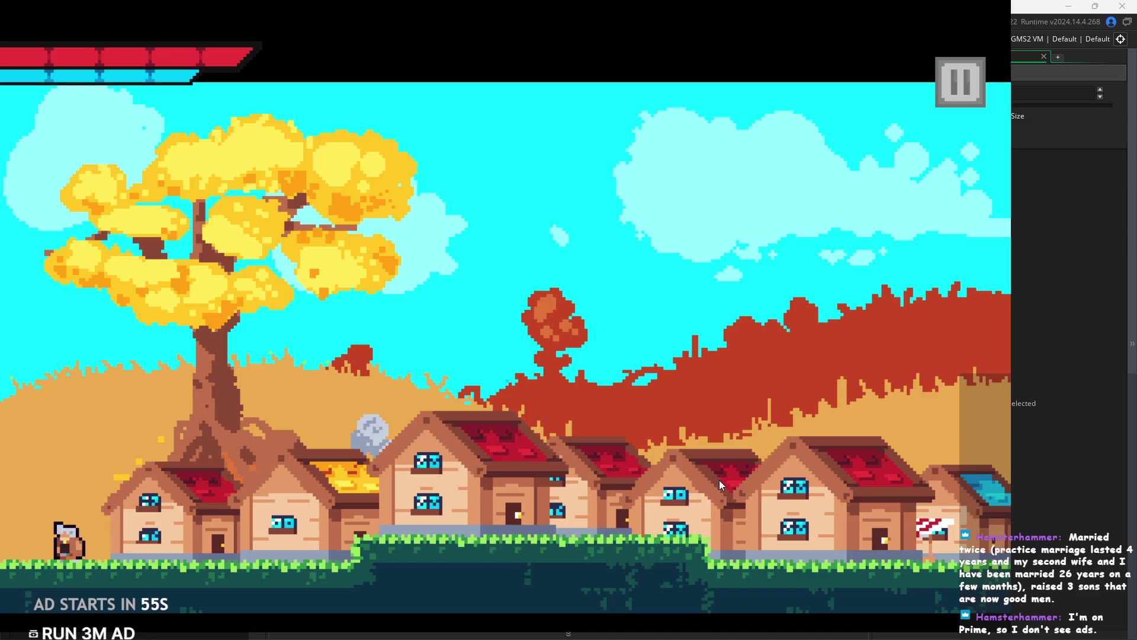
key(Left)
key(Left)
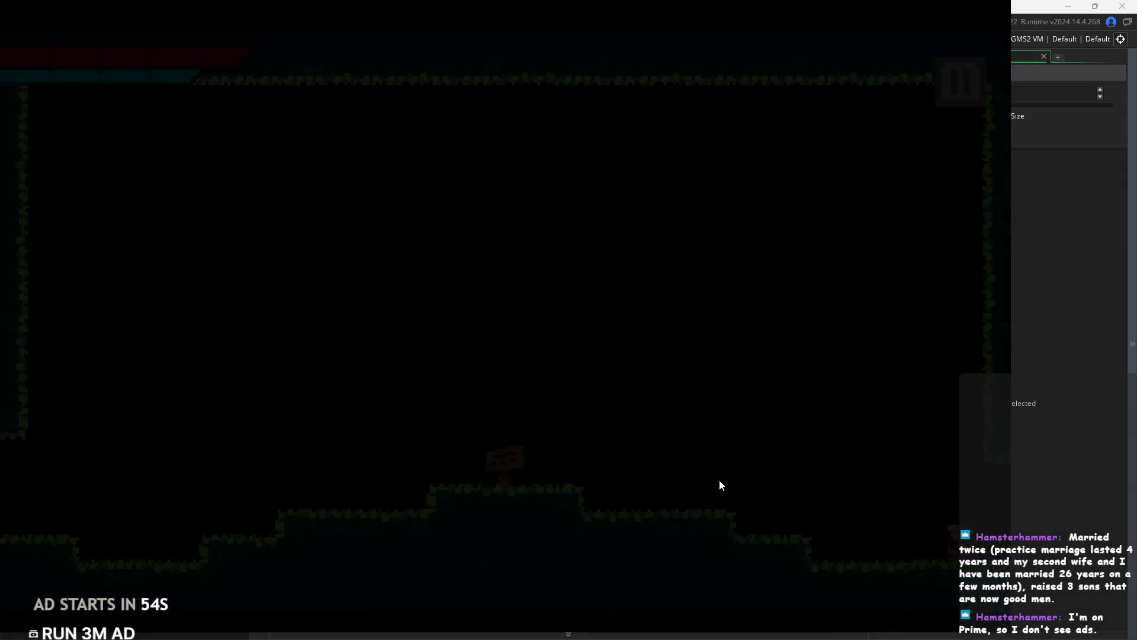
Test the character's attack, then walk into the forest room and back to town.
key(Right)
key(x)
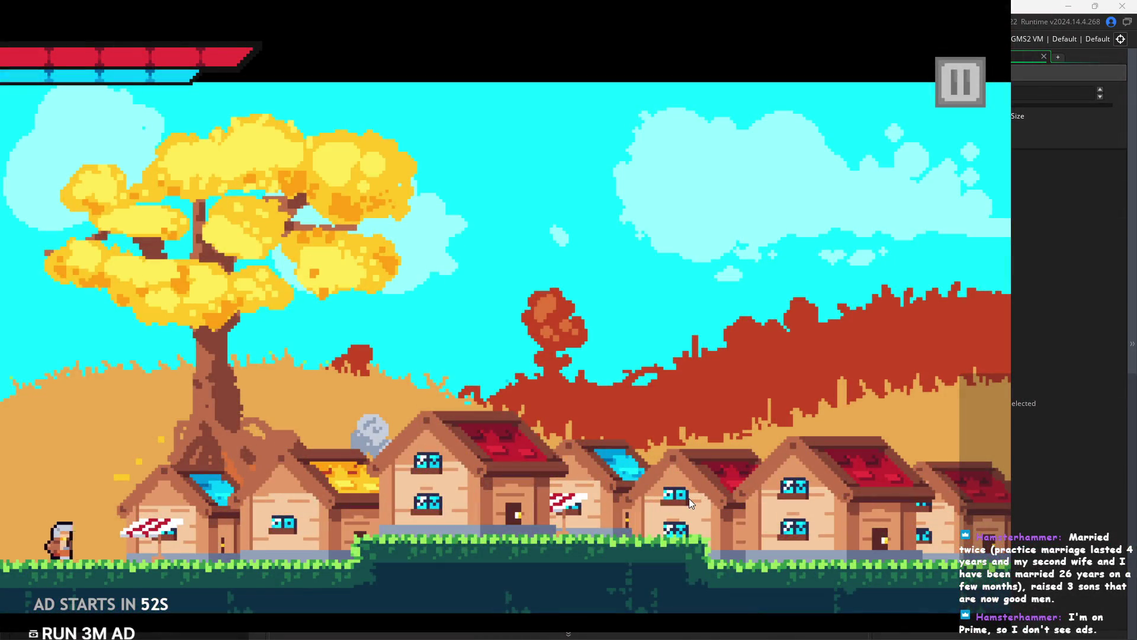
key(Left)
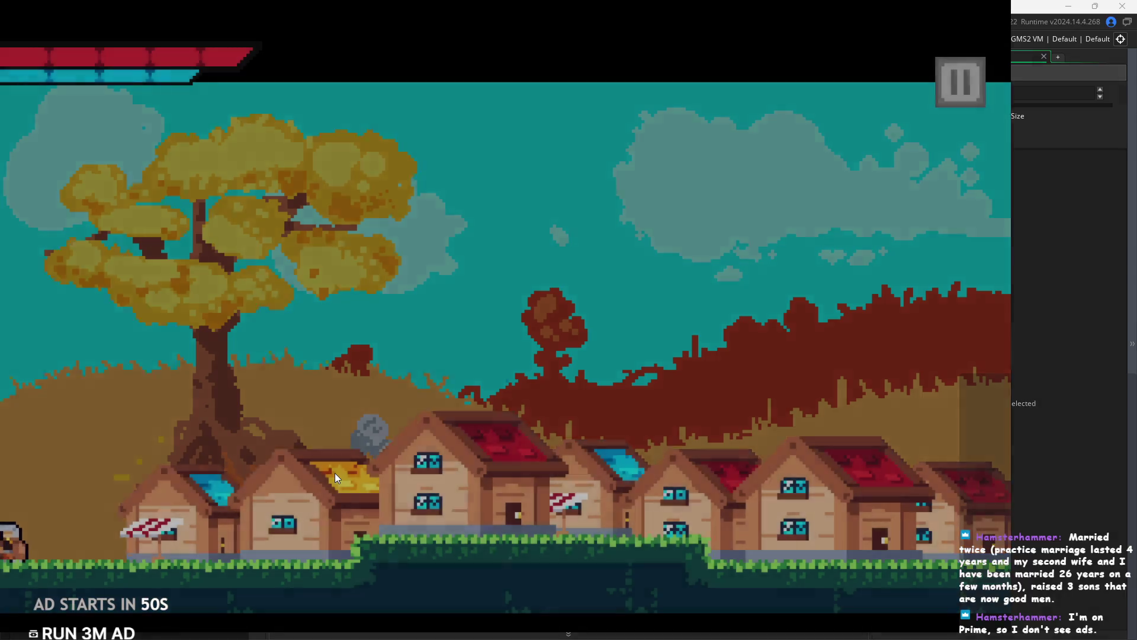
key(Right)
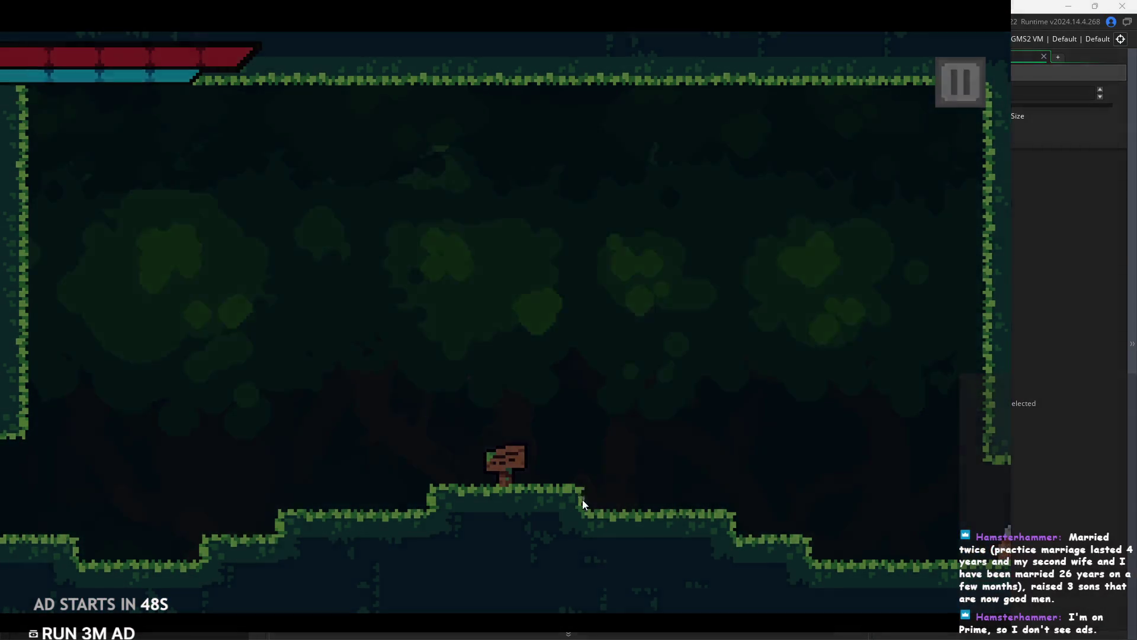
Run back and forth across the village, jumping over the rooftops.
key(z)
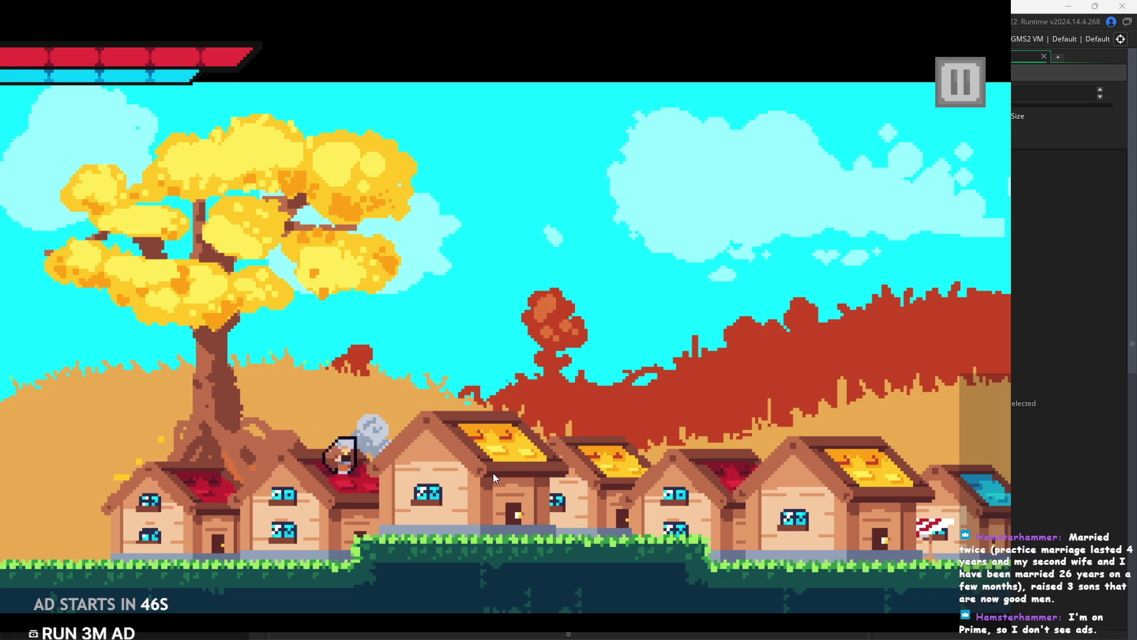
key(z)
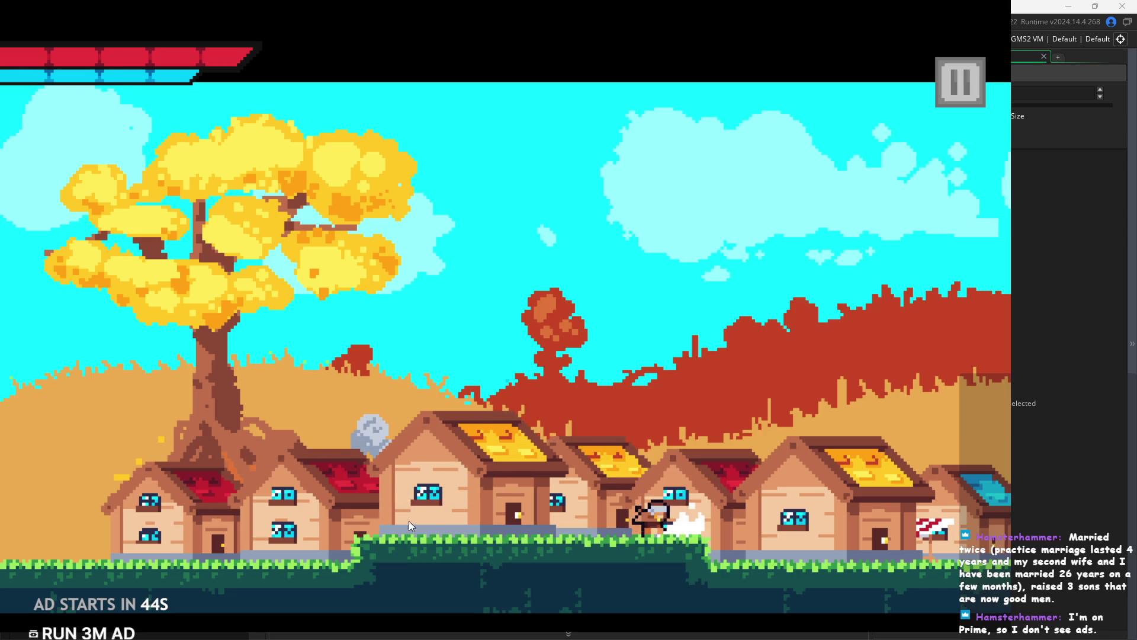
key(Left)
key(z)
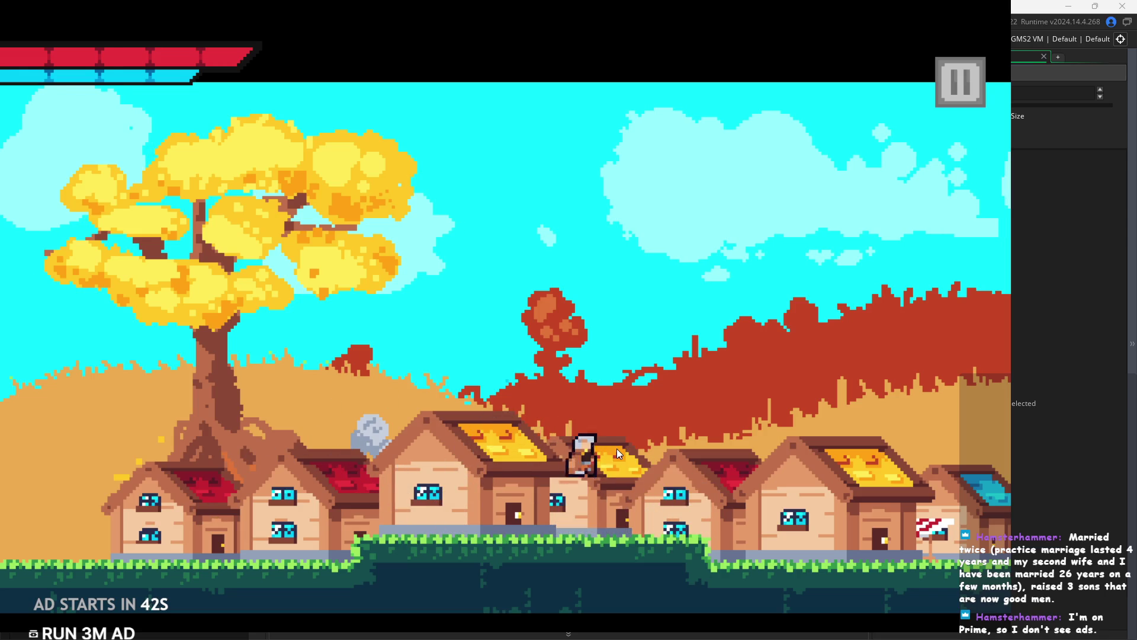
key(Left)
key(z)
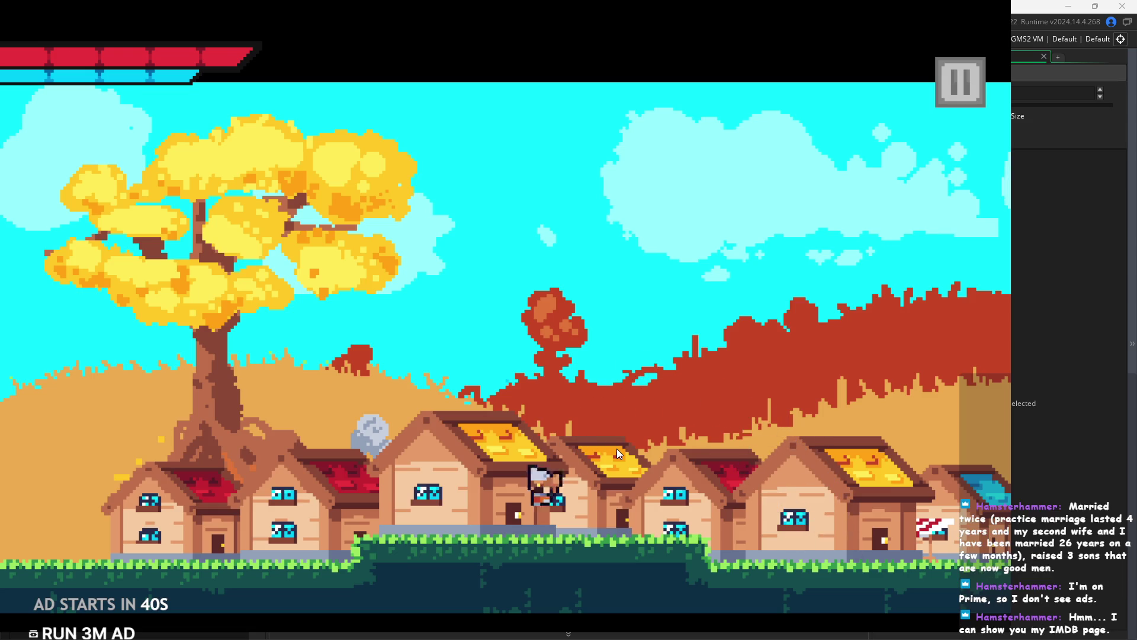
key(z)
key(Right)
key(z)
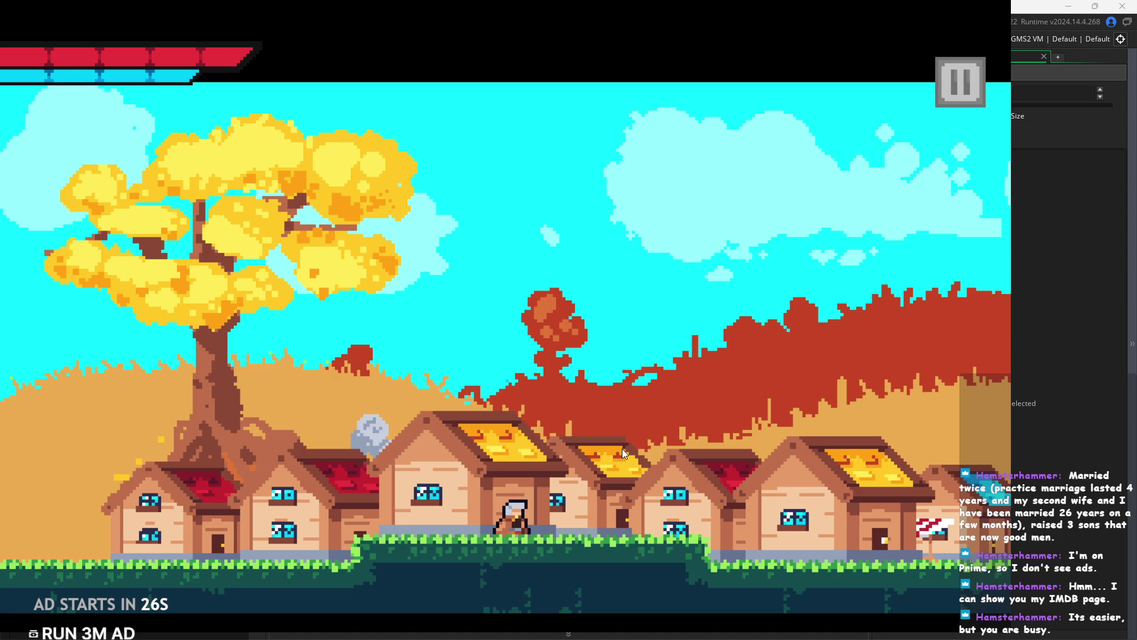
Jump onto the central house's roof, walk to its door, then pause and exit the game.
key(space)
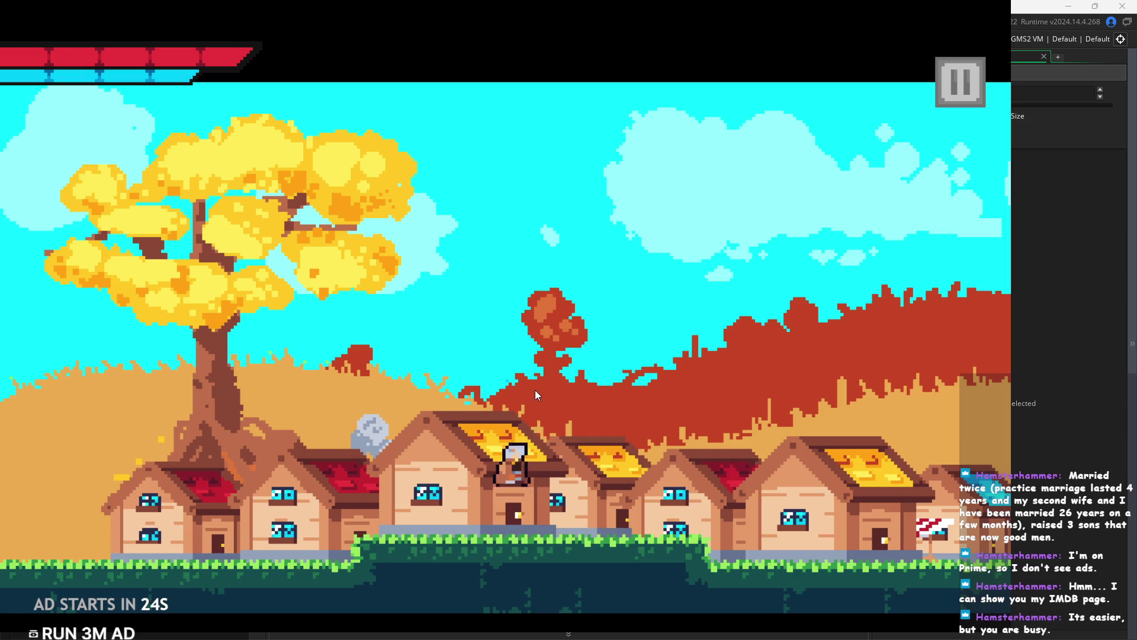
key(Right)
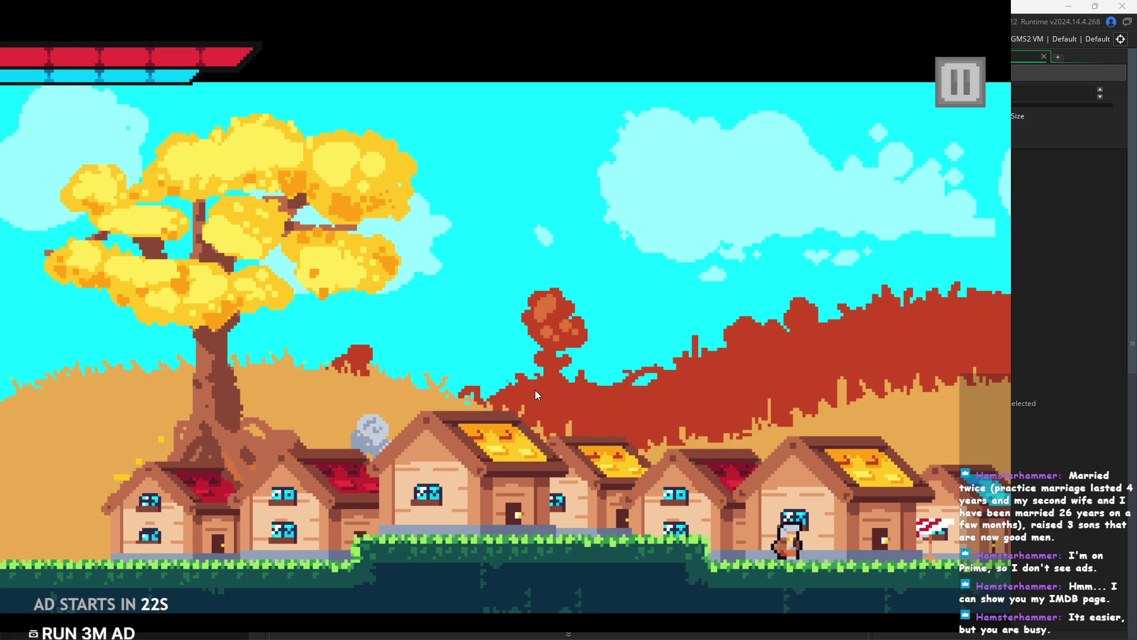
key(space)
key(Left)
key(Left)
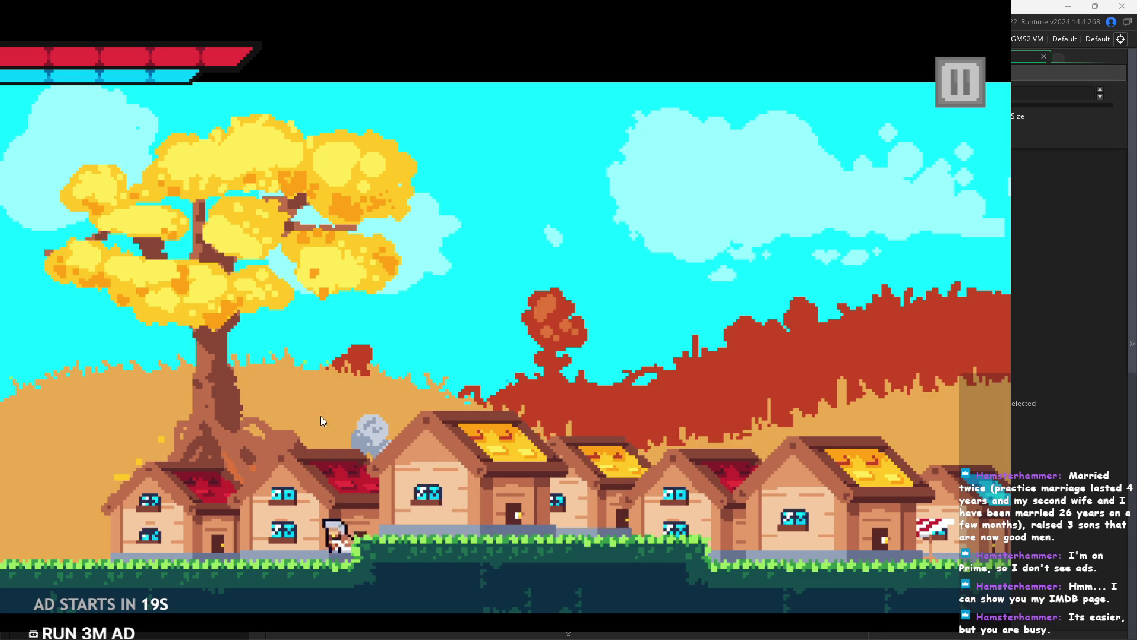
key(space)
key(Right)
key(Right)
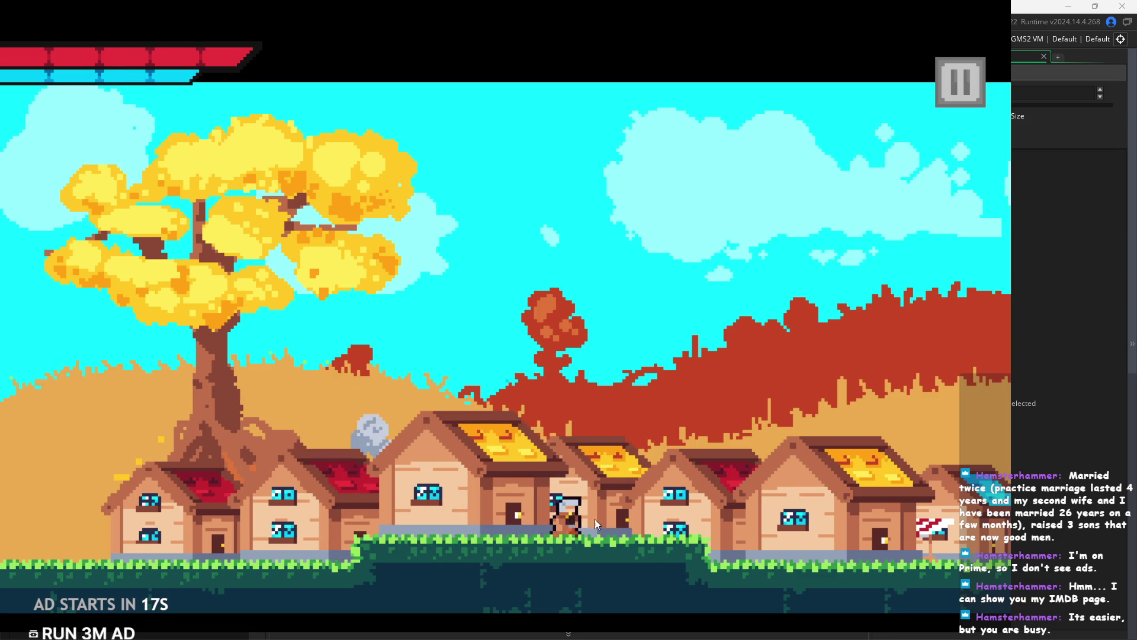
key(Left)
key(space)
key(Right)
key(Right)
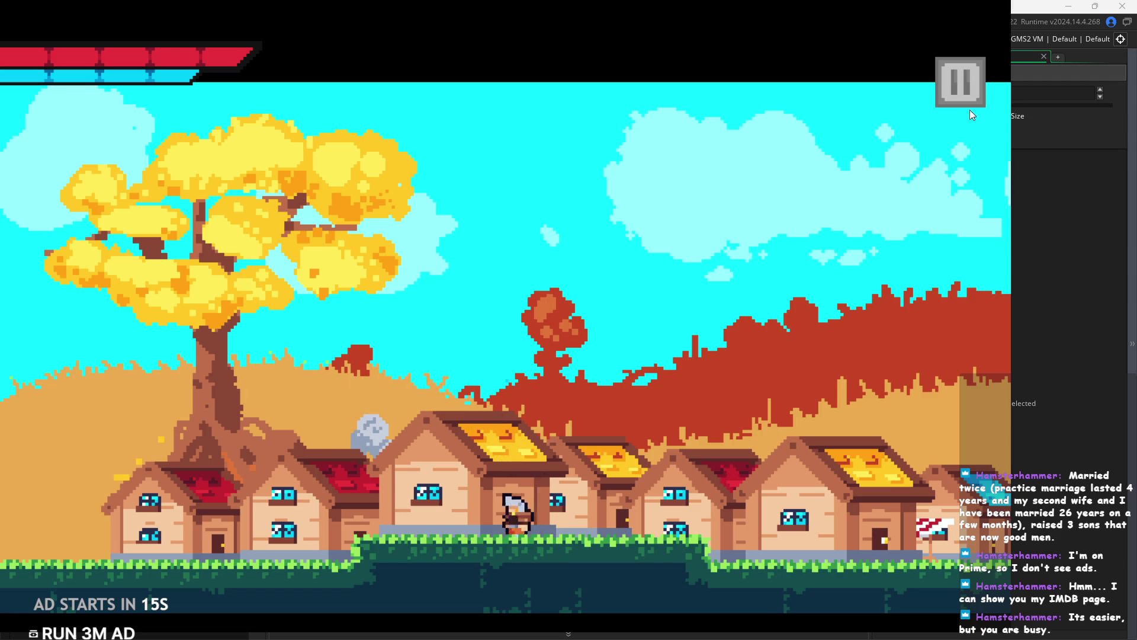
key(Left)
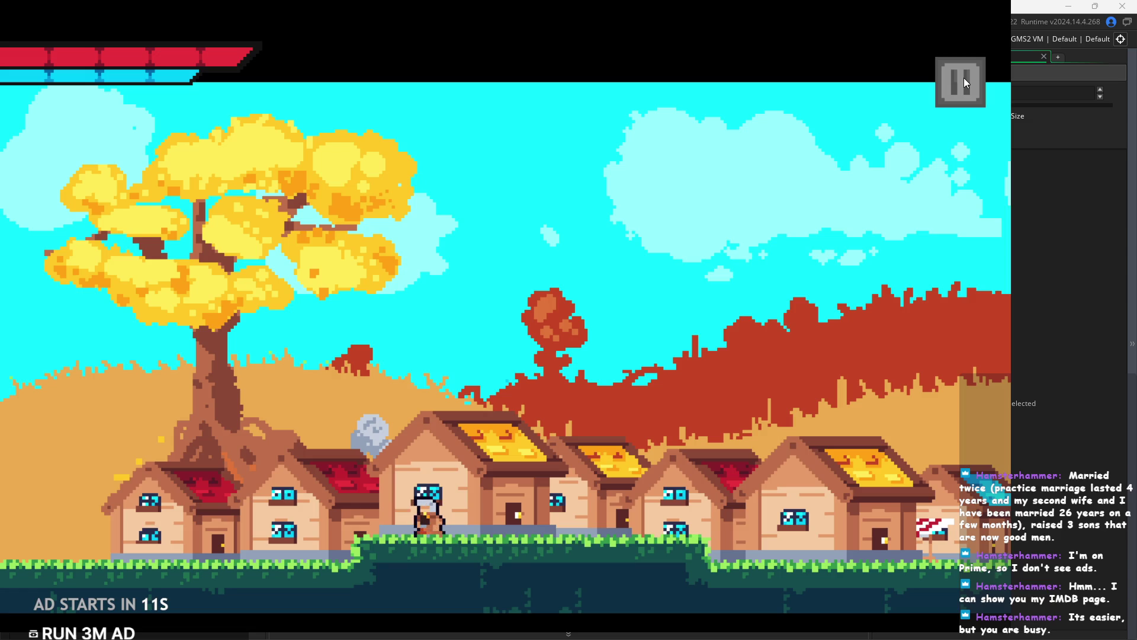
click(964, 81)
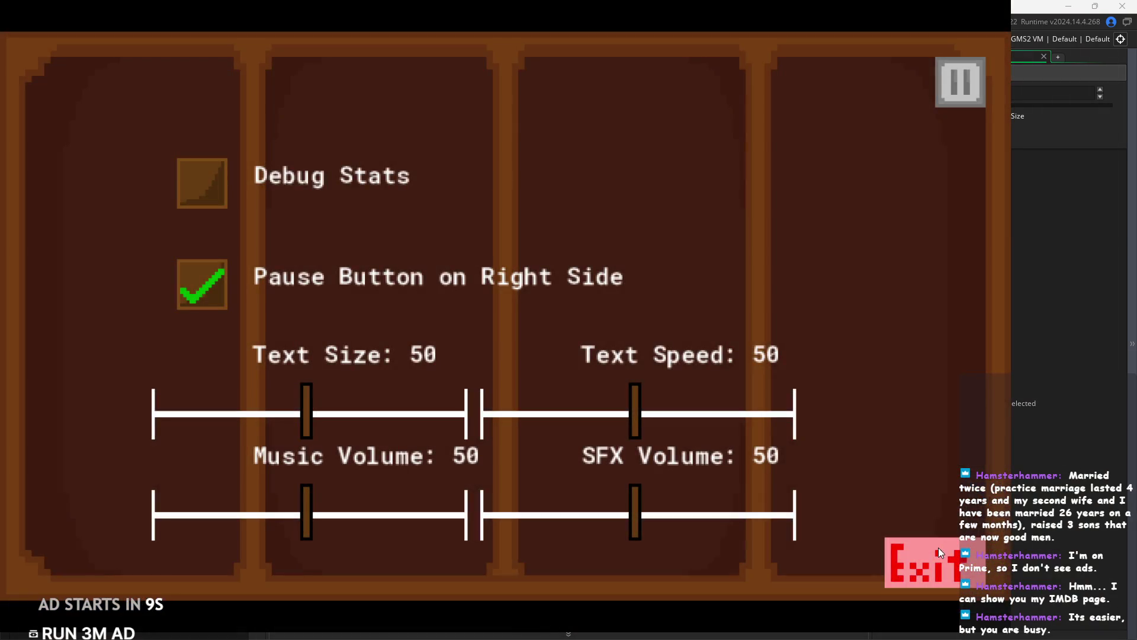
click(939, 548)
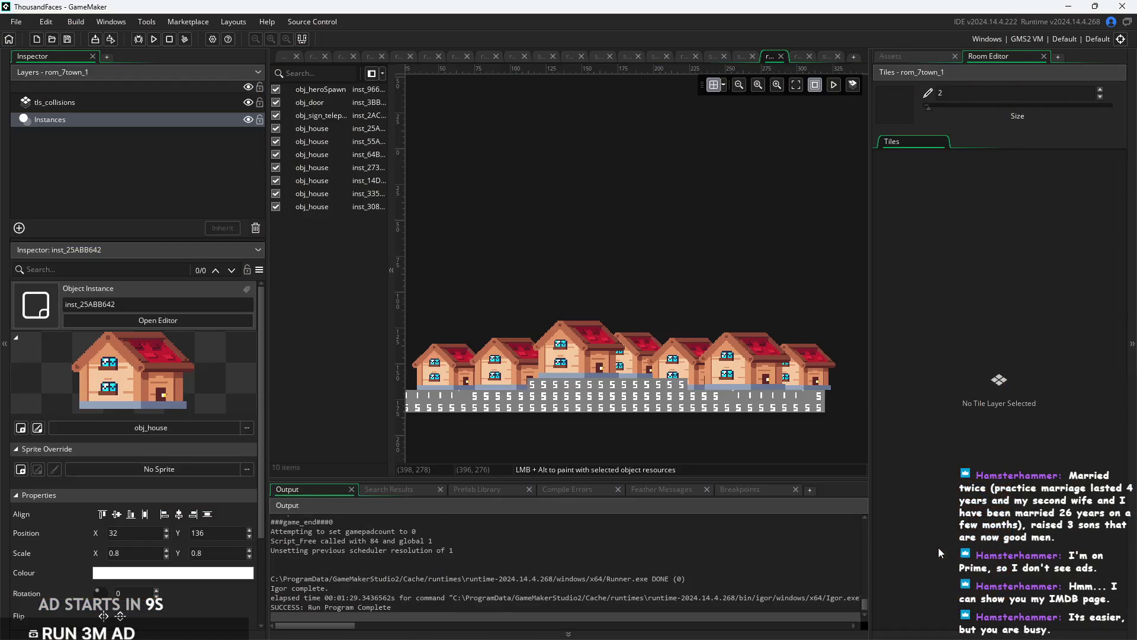
Drag an obj_platform instance from the Assets list into the room and nudge it into place.
scroll(670, 292, down, 2)
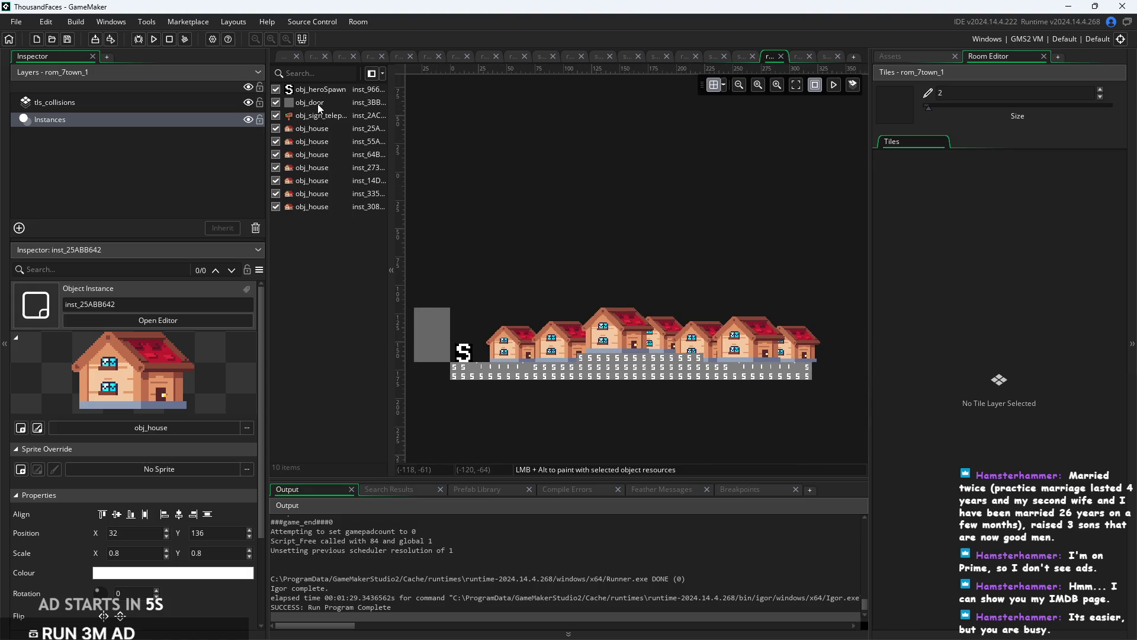
click(938, 53)
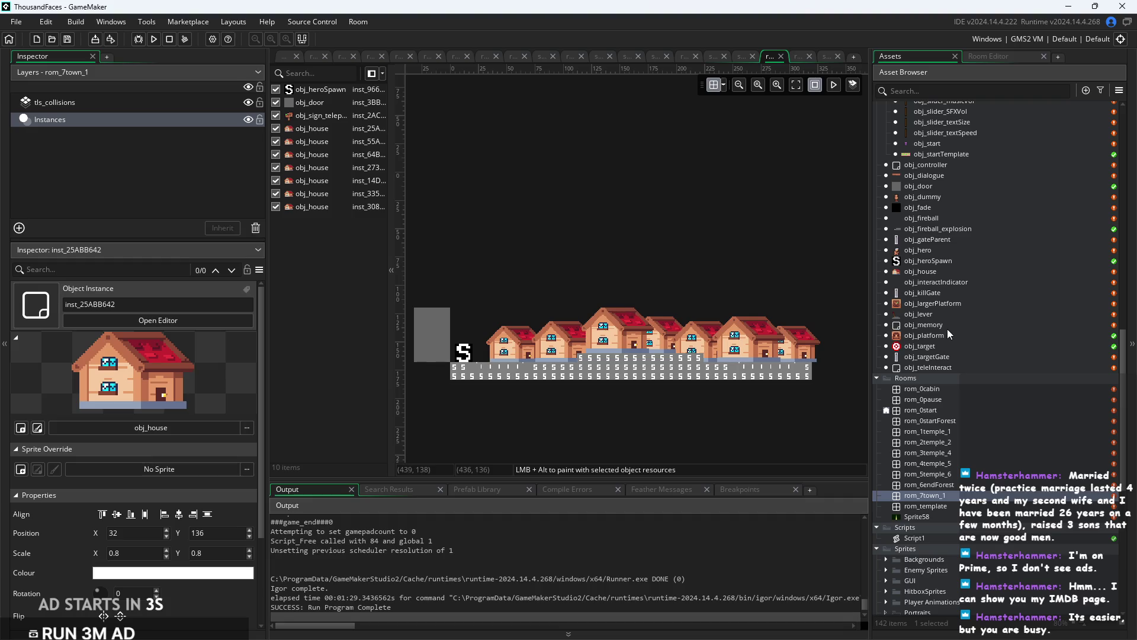
mouse_move(942, 338)
mouse_down()
mouse_move(490, 388)
mouse_move(446, 290)
mouse_up()
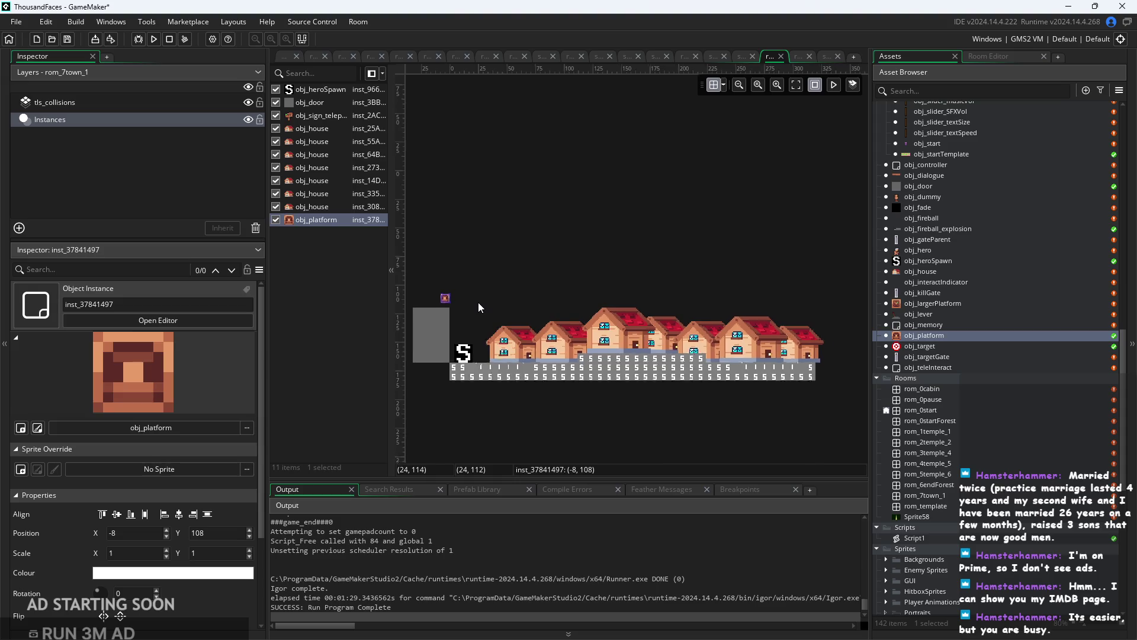
scroll(479, 302, up, 1)
scroll(478, 302, left, 3)
scroll(557, 311, down, 2)
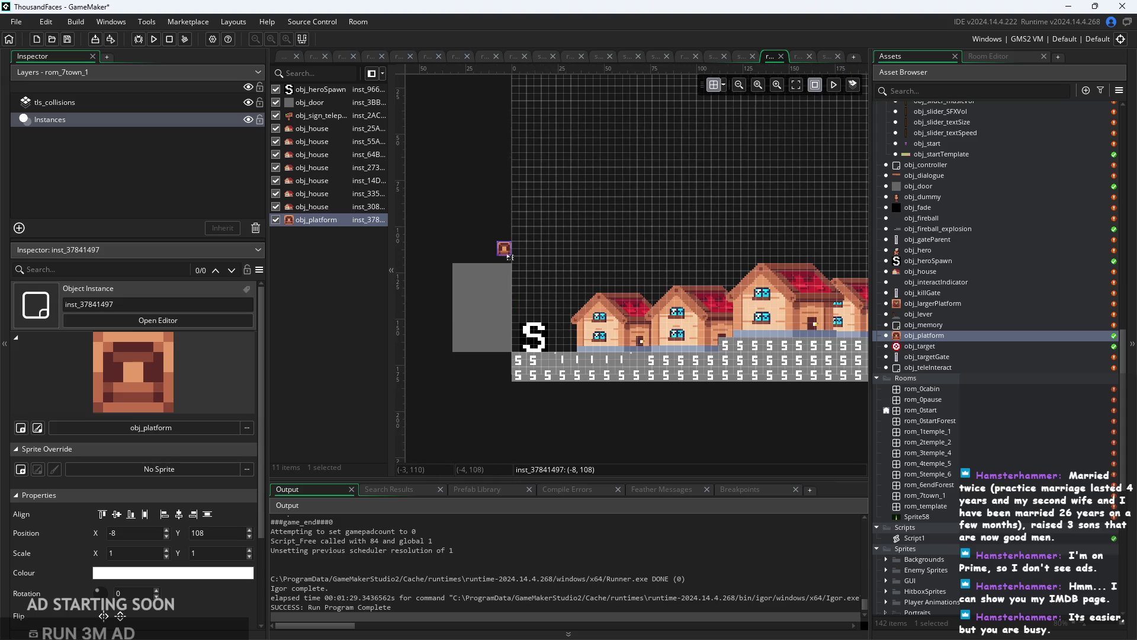
mouse_move(505, 252)
mouse_down()
mouse_move(508, 278)
mouse_move(507, 261)
mouse_move(412, 329)
mouse_up()
Stretch the left obj_door to Scale Y 8.5, then copy it to the right edge at (320, -12).
click(465, 334)
scroll(496, 293, down, 1)
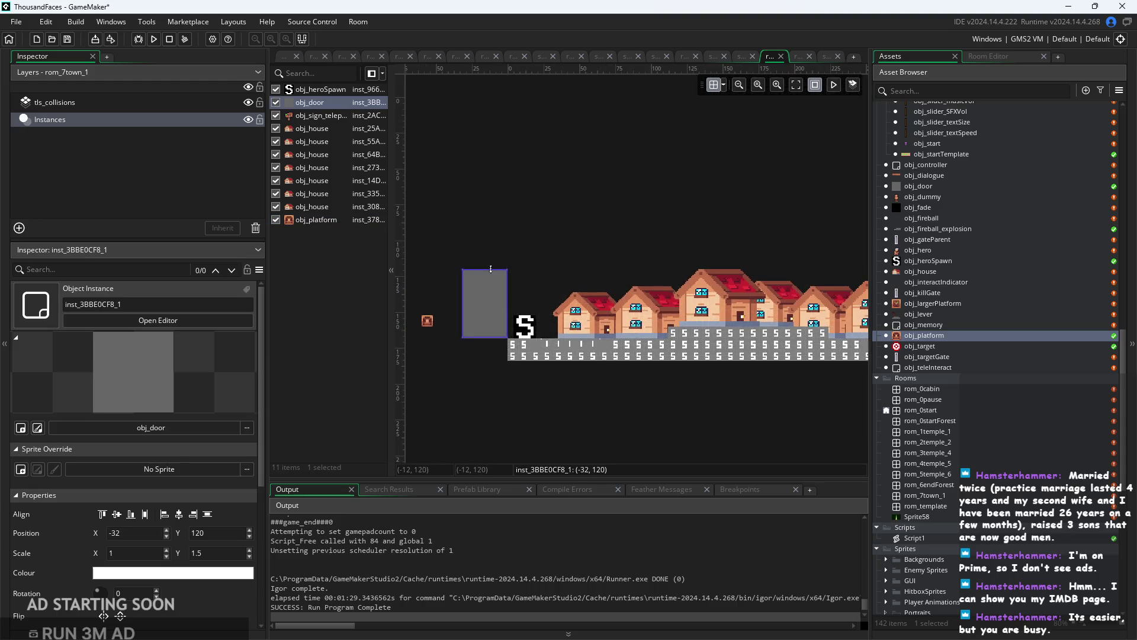
drag(490, 268, 493, 33)
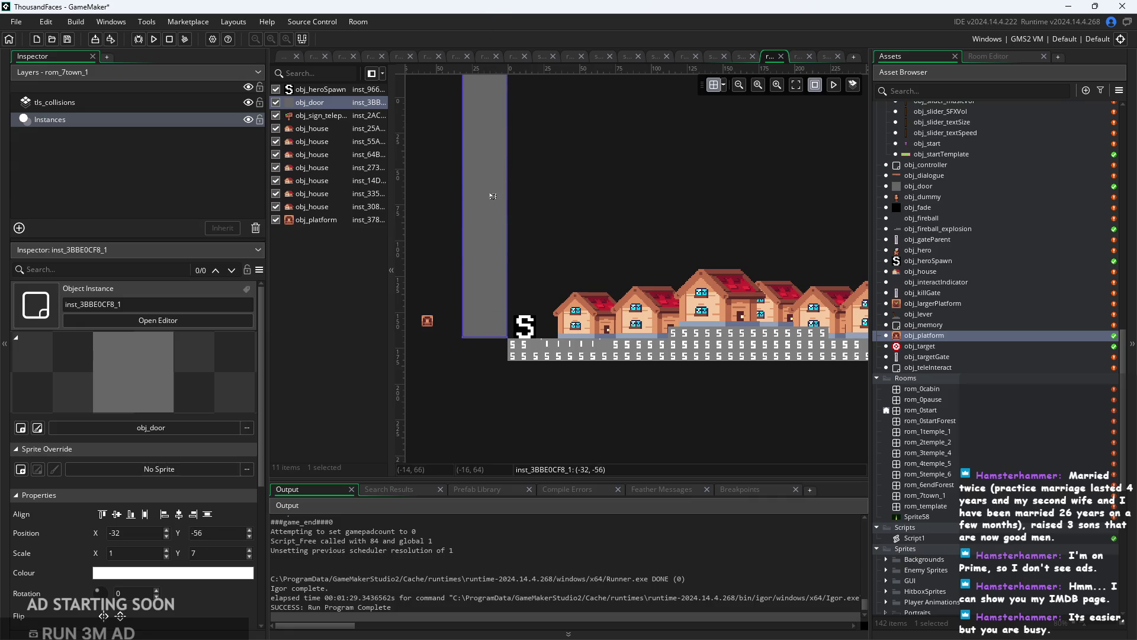
key(Down)
key(Down)
key(Down)
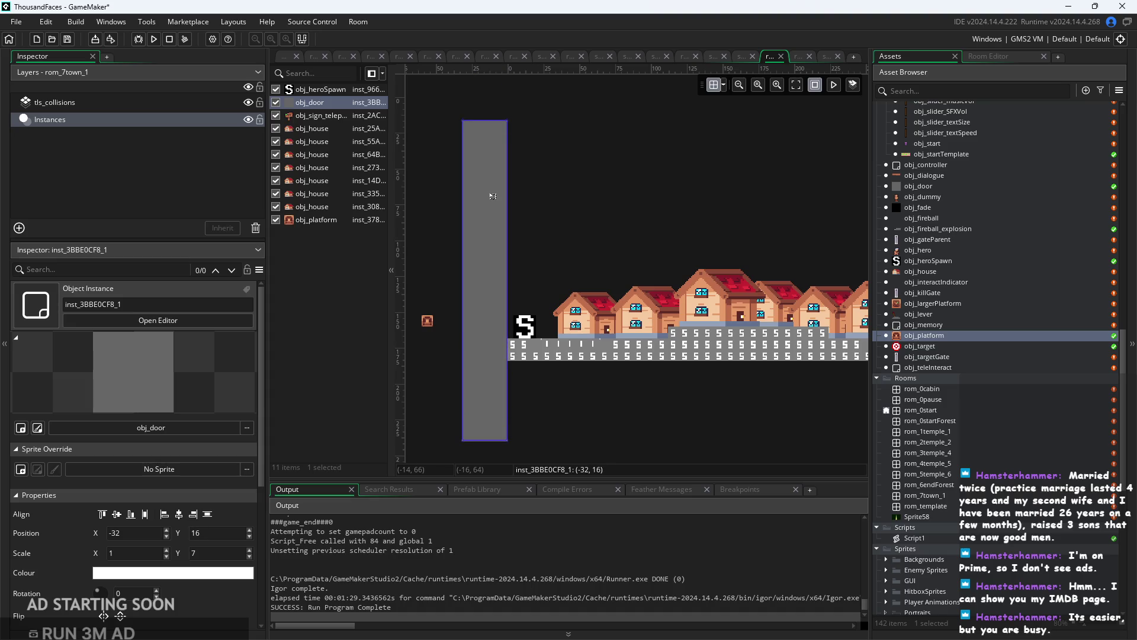
scroll(518, 125, up, 3)
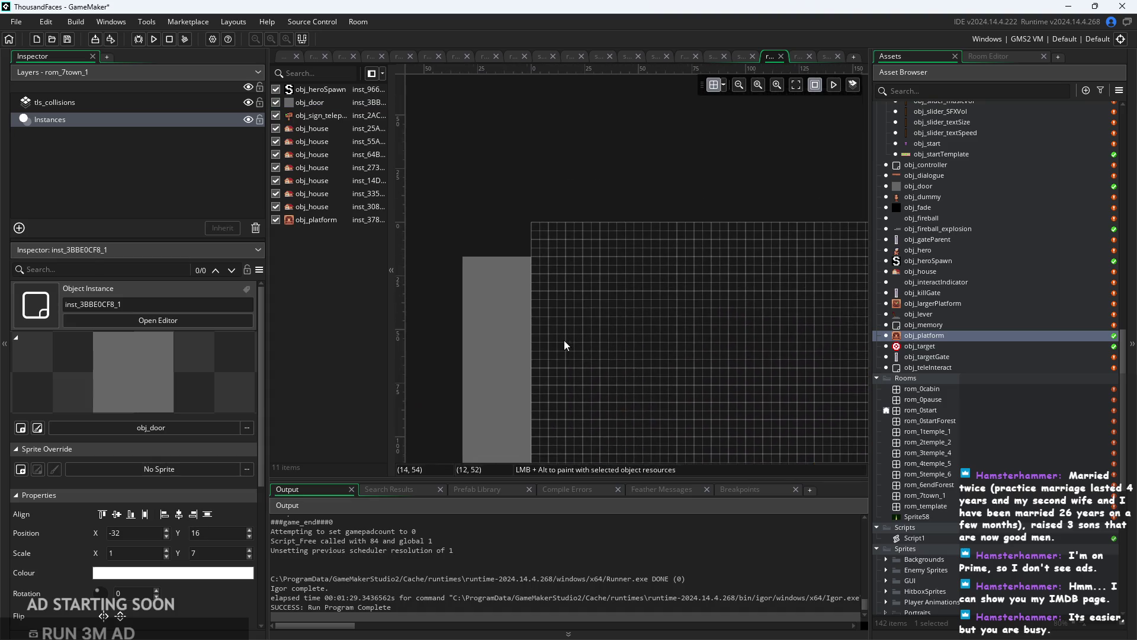
drag(486, 259, 487, 155)
scroll(681, 243, down, 3)
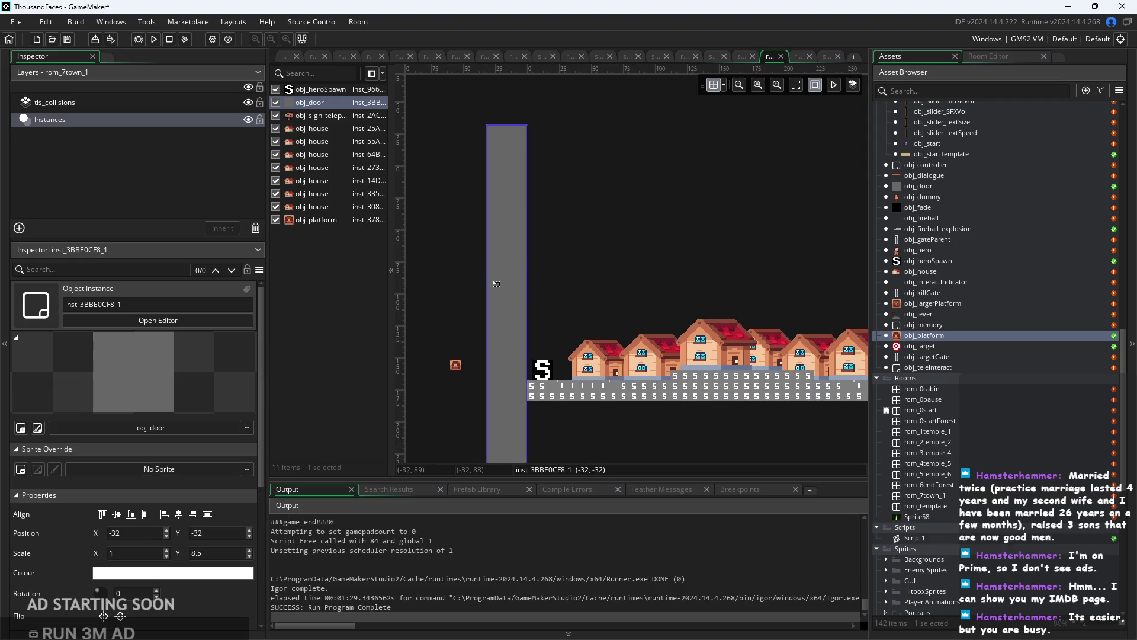
key(ctrl+v)
mouse_move(512, 295)
mouse_down()
mouse_move(800, 308)
mouse_move(505, 274)
mouse_move(693, 369)
mouse_up()
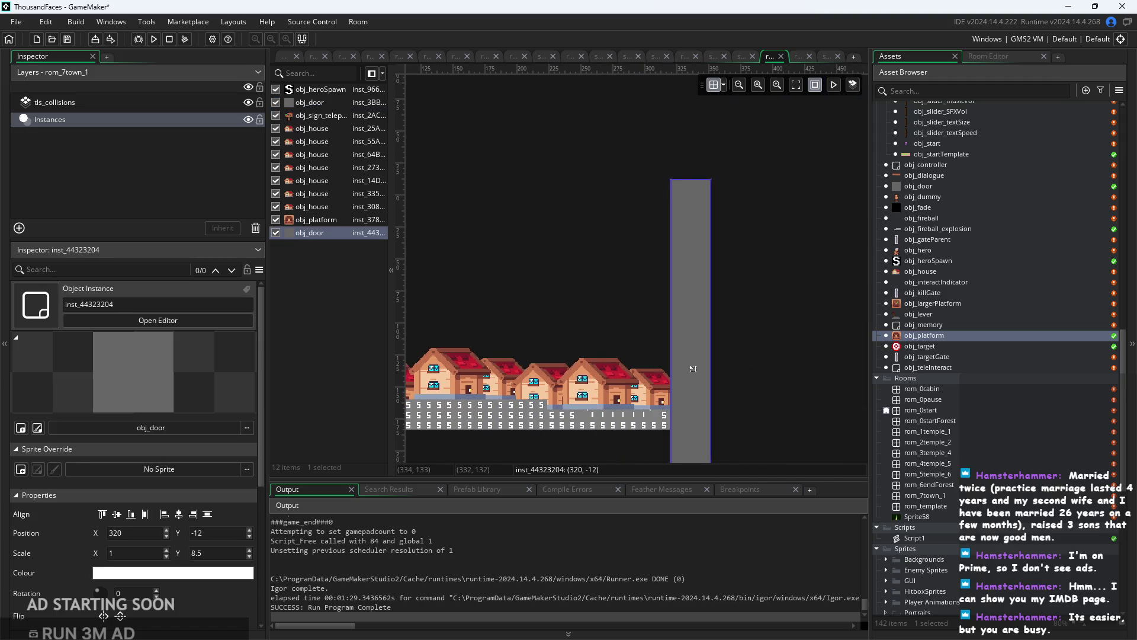
Nudge the right-edge obj_door down one step so its Y moves from -36 to -32.
click(652, 390)
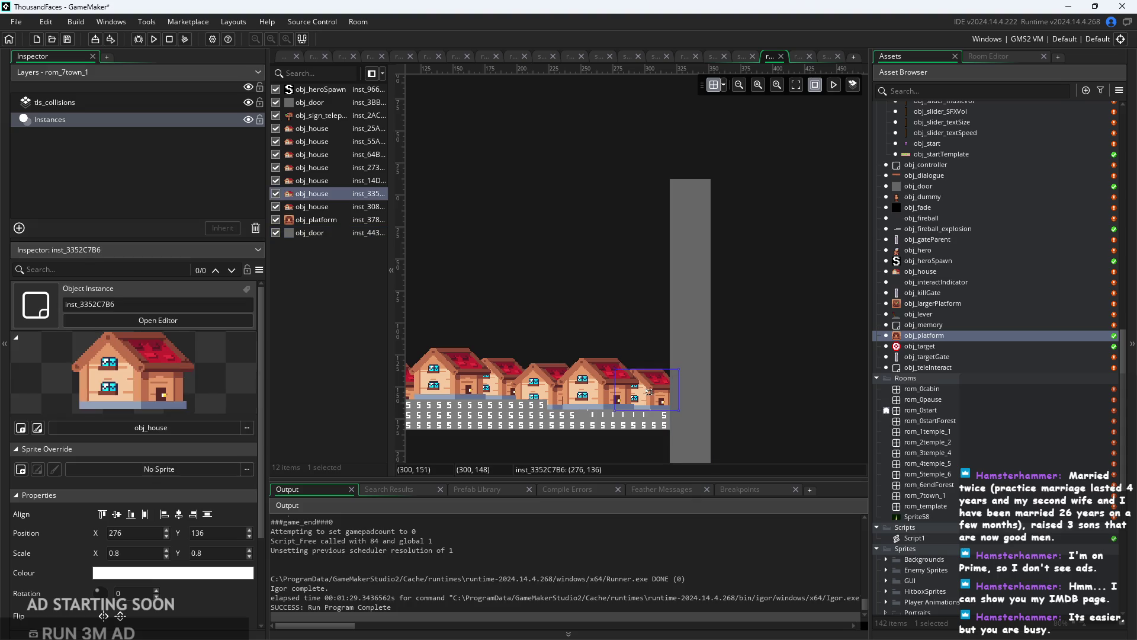
mouse_move(766, 361)
mouse_down()
mouse_move(865, 308)
mouse_move(887, 355)
mouse_move(830, 325)
mouse_up()
scroll(839, 345, down, 1)
click(828, 355)
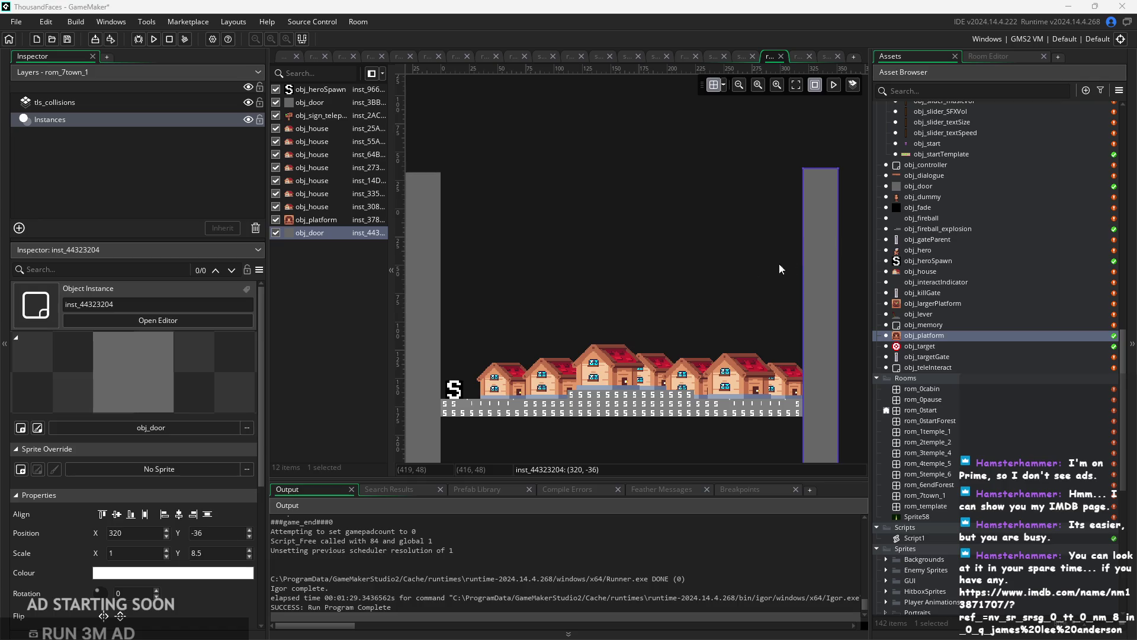
click(764, 270)
mouse_move(740, 280)
mouse_down()
mouse_move(777, 278)
mouse_move(727, 282)
mouse_move(756, 257)
mouse_up()
scroll(725, 277, down, 1)
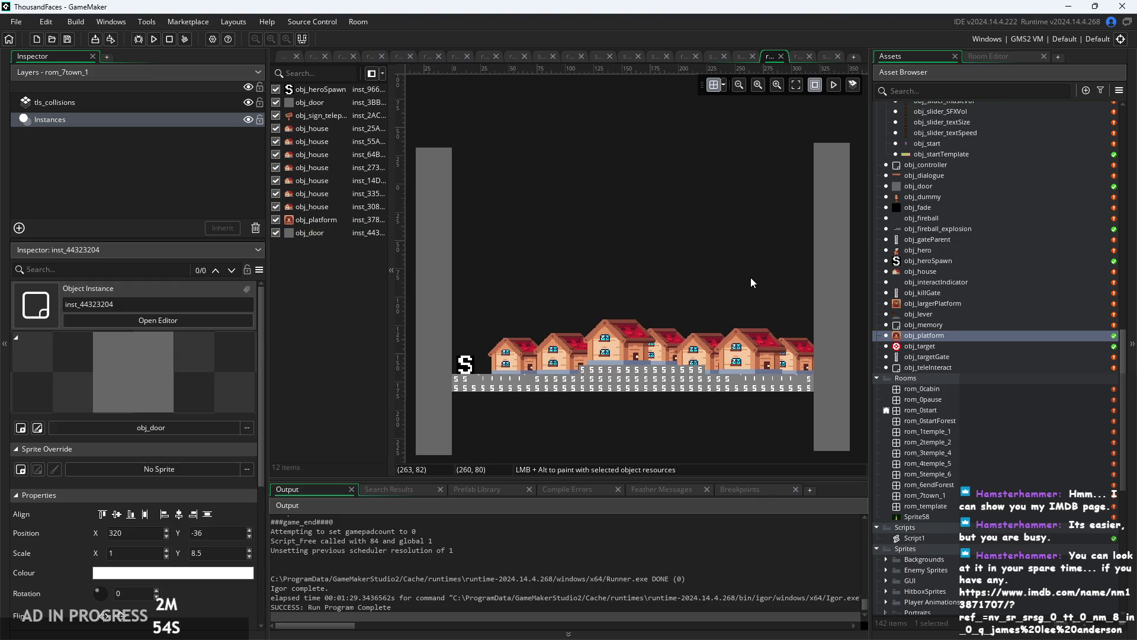
drag(751, 282, 769, 282)
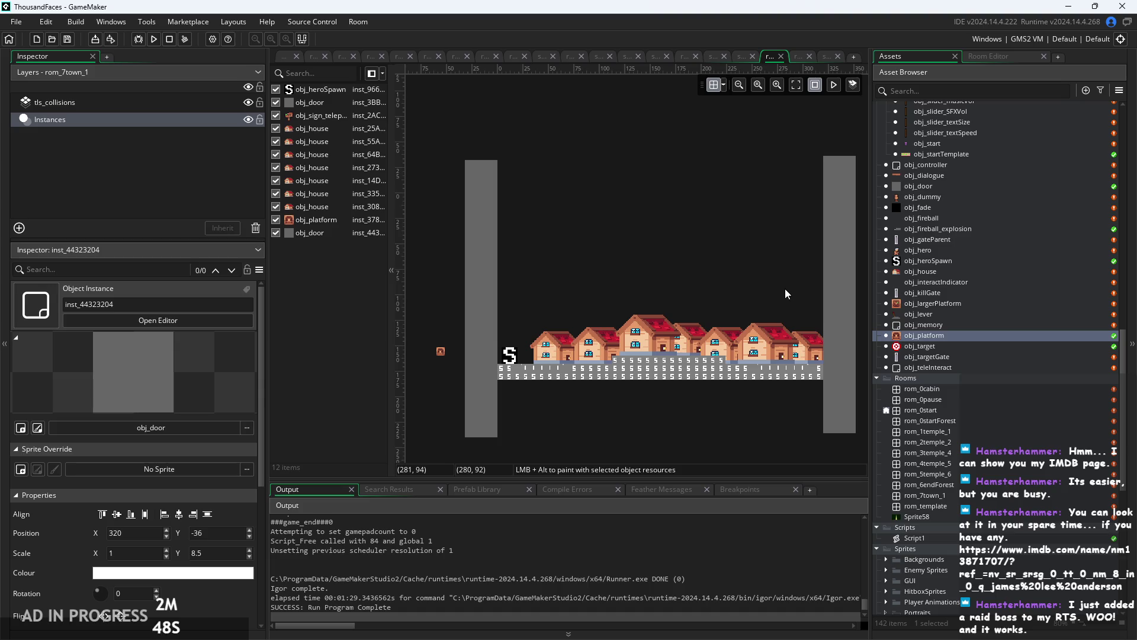
click(832, 274)
key(Down)
key(Down)
key(Down)
click(738, 289)
scroll(745, 257, down, 1)
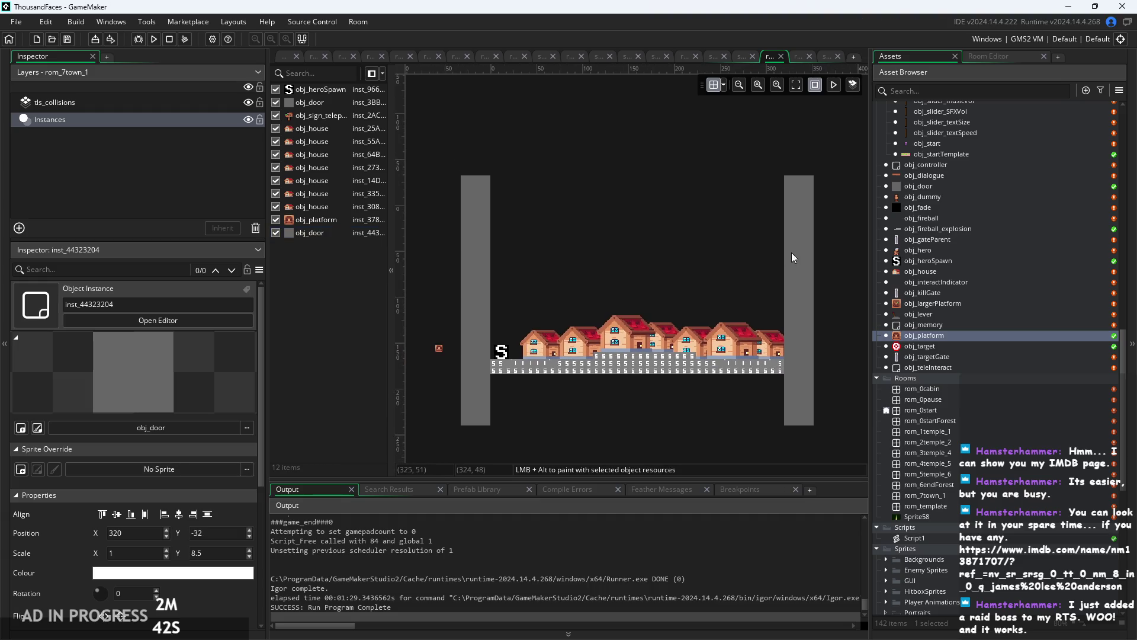
click(791, 252)
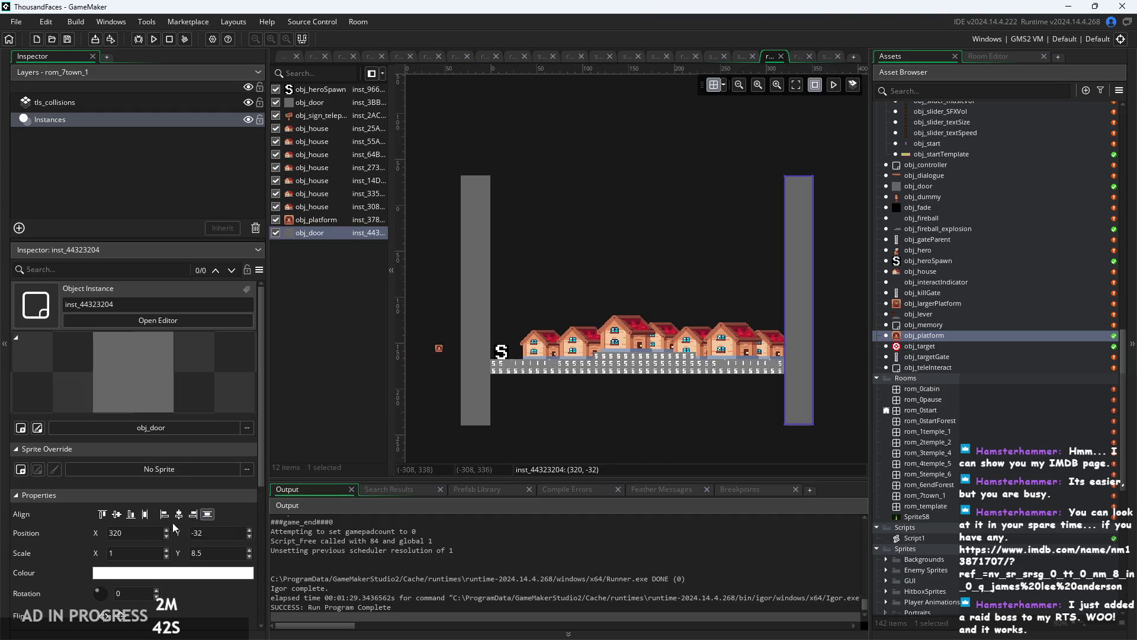
Duplicate rom_7town_1 as rom_8town_2, open the copy, then reopen rom_7town_1.
right_click(983, 497)
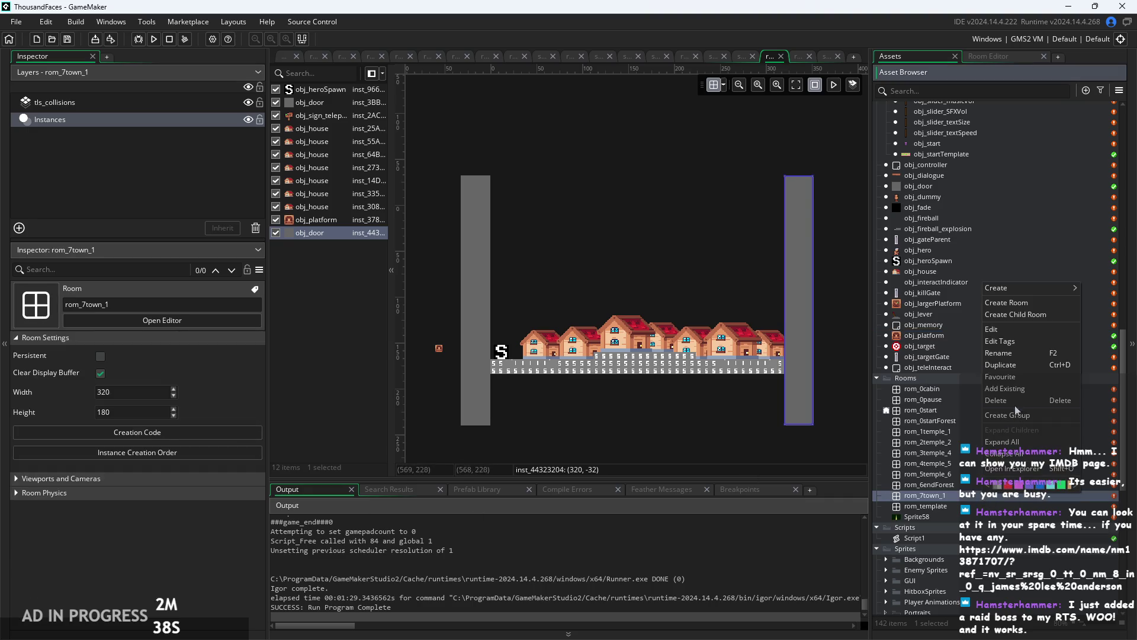
click(1011, 364)
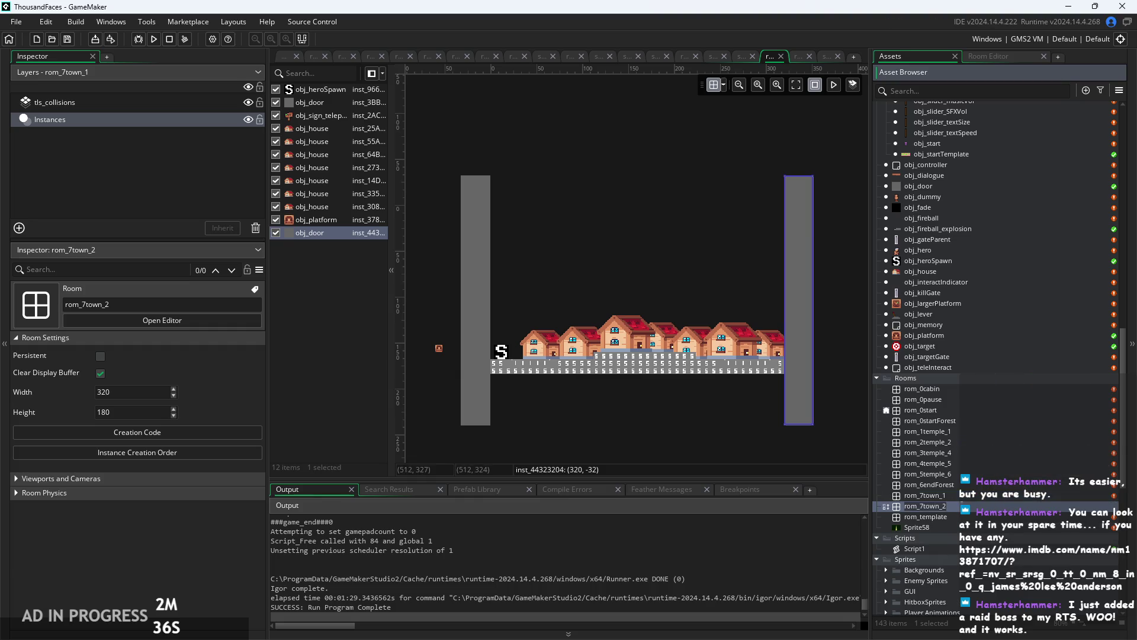
click(925, 506)
key(BackSpace)
text(8)
double_click(952, 507)
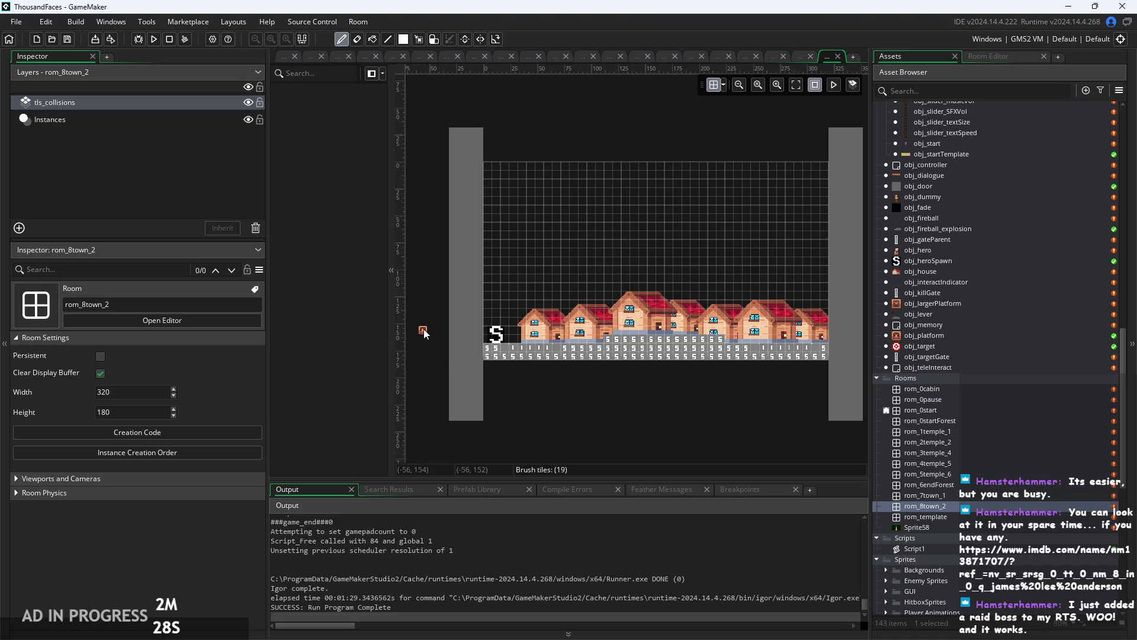
click(496, 302)
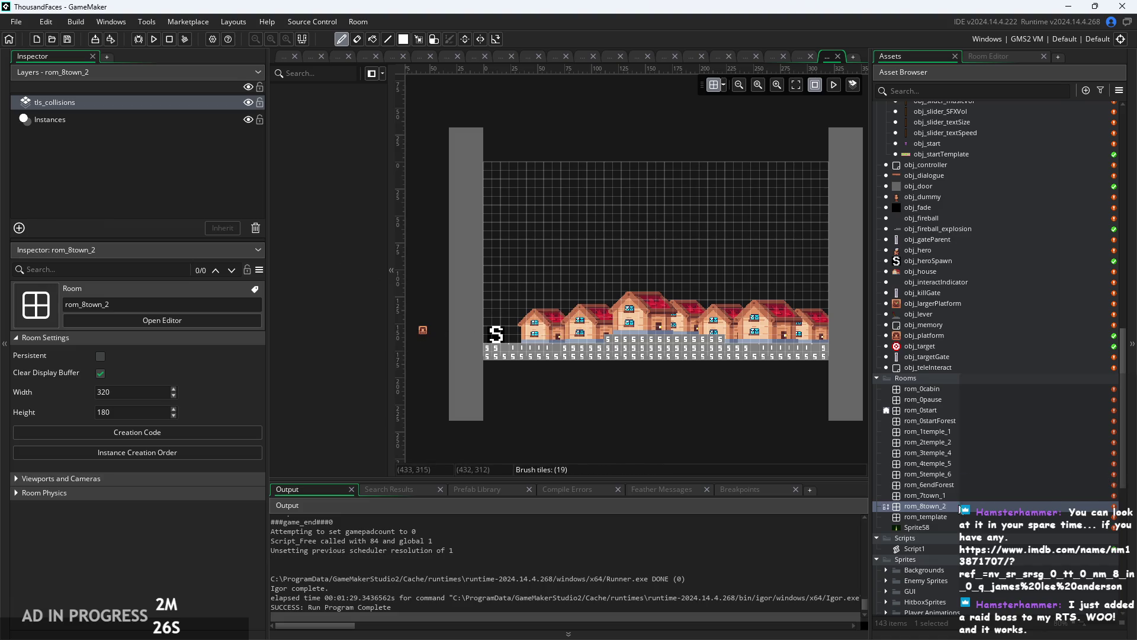
double_click(925, 495)
scroll(695, 366, up, 2)
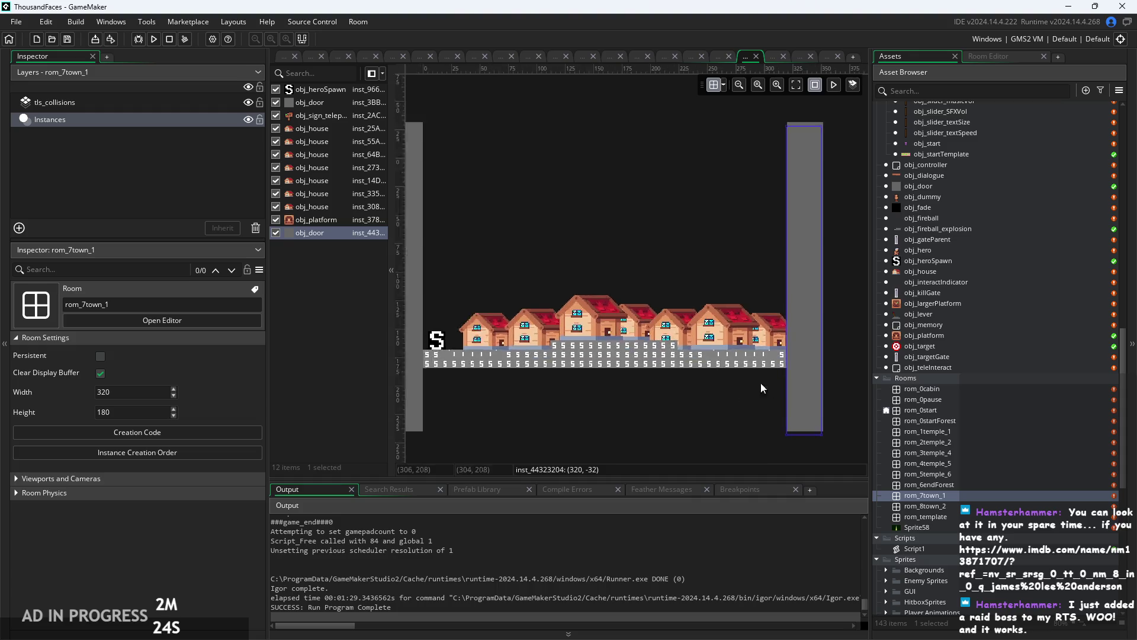
On the tls_collisions layer, paint a two-row collision ledge high on the right.
click(329, 233)
click(124, 94)
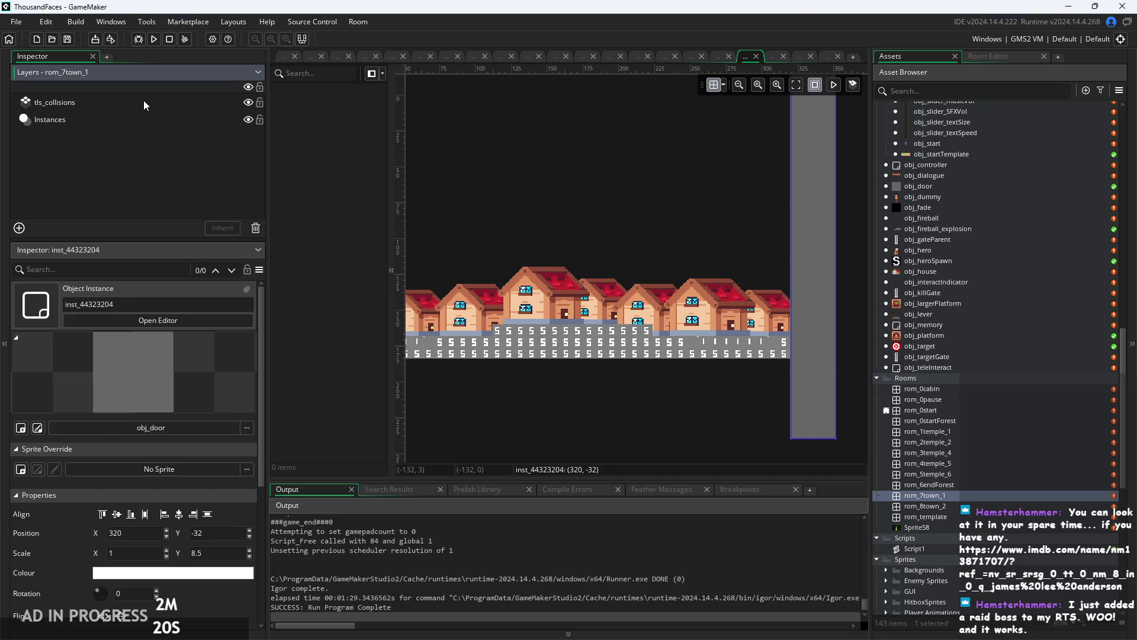
click(143, 101)
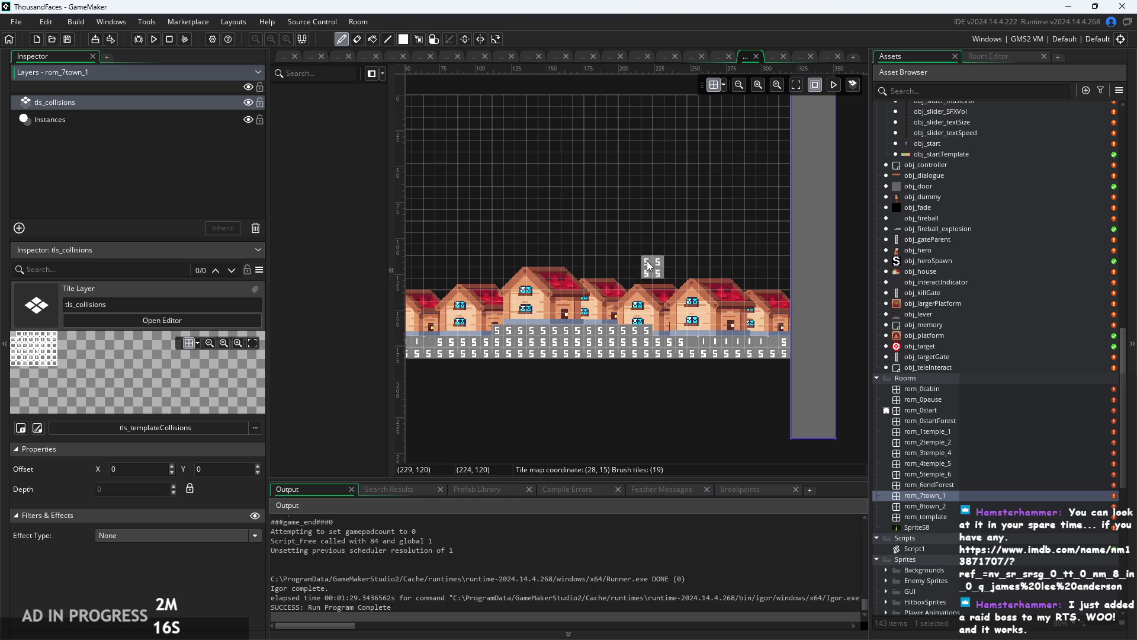
mouse_move(653, 262)
mouse_down()
mouse_move(774, 258)
mouse_move(782, 237)
mouse_up()
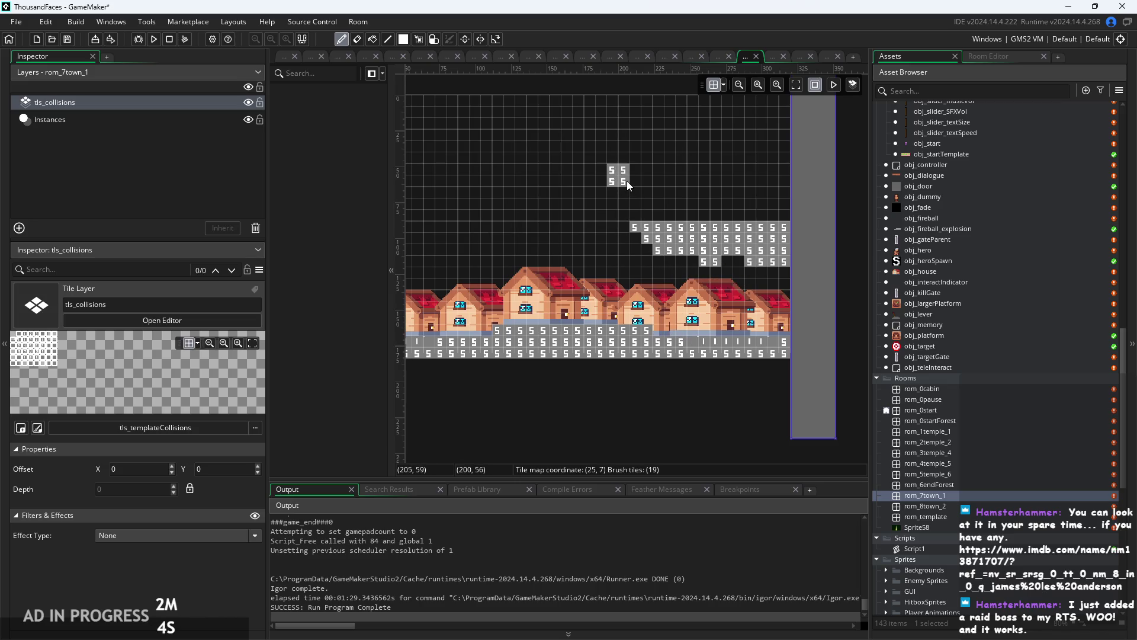
scroll(617, 172, up, 3)
scroll(686, 241, left, 4)
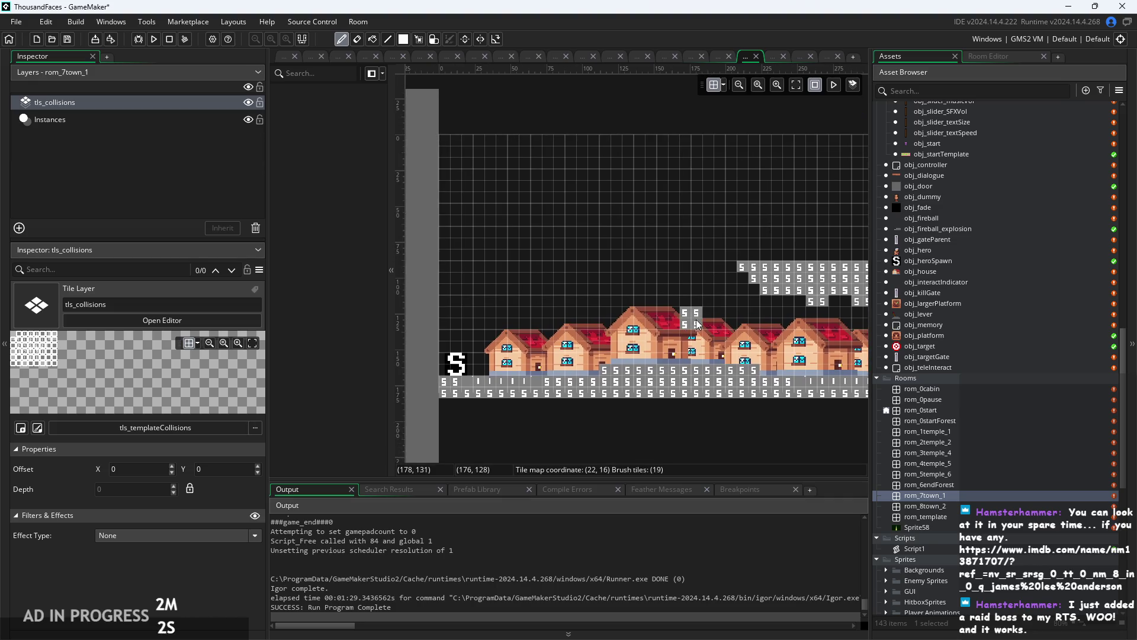
click(699, 320)
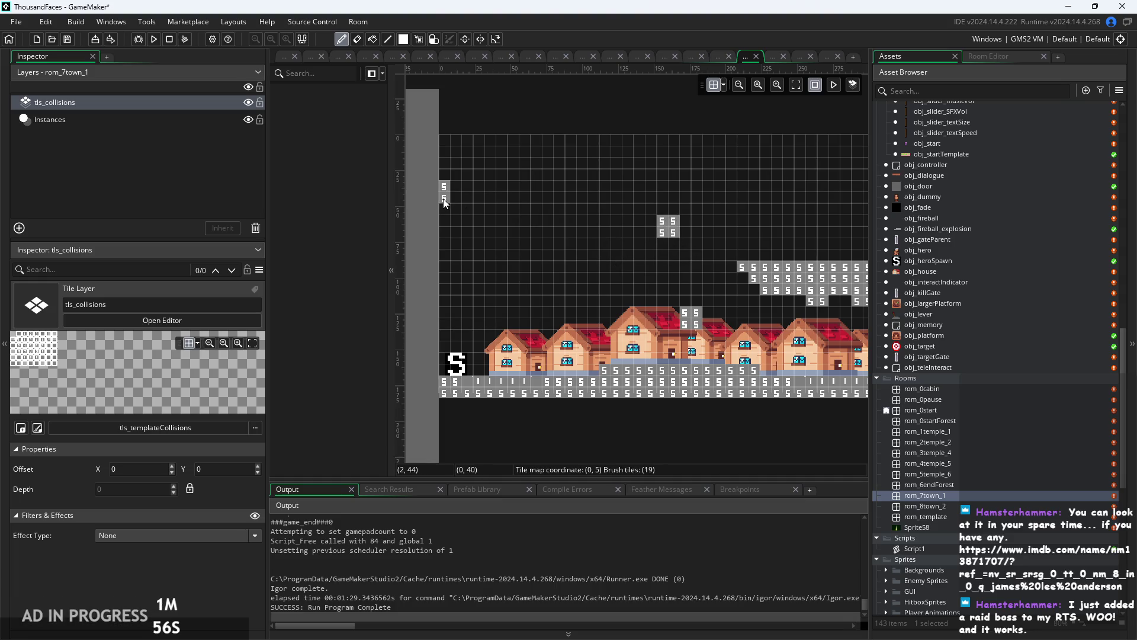
Paint the upper-left collision block down the left edge and shape its stepped slope.
drag(451, 204, 453, 246)
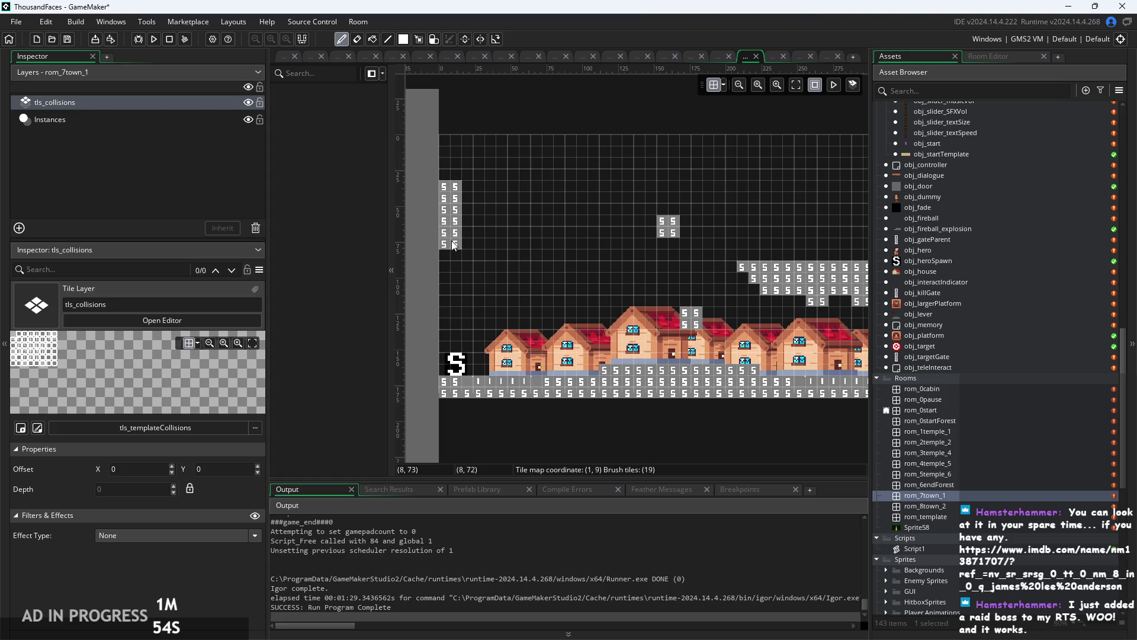
mouse_move(467, 202)
mouse_down()
mouse_move(479, 225)
mouse_move(517, 218)
mouse_move(524, 200)
mouse_move(587, 197)
mouse_up()
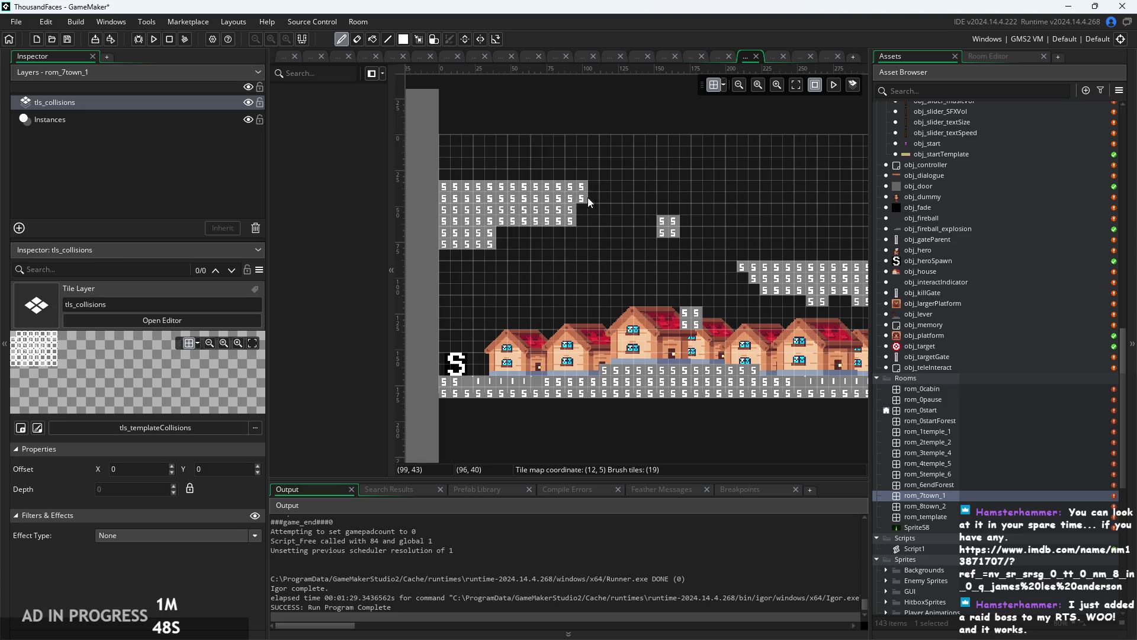
key(ctrl+z)
drag(558, 238, 546, 249)
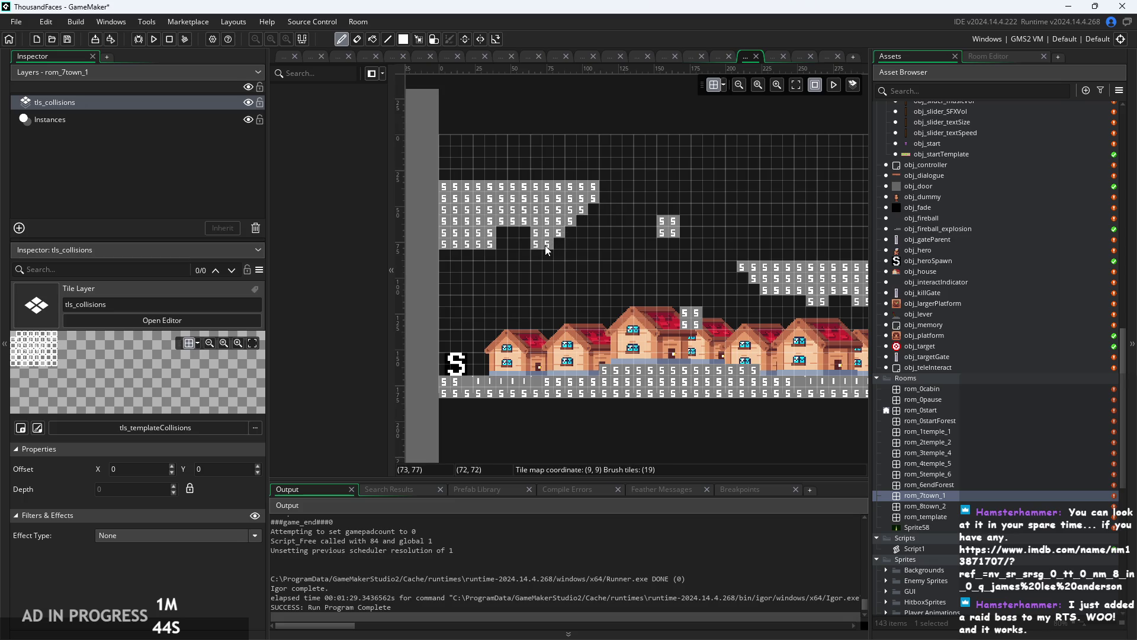
key(ctrl+z)
click(480, 255)
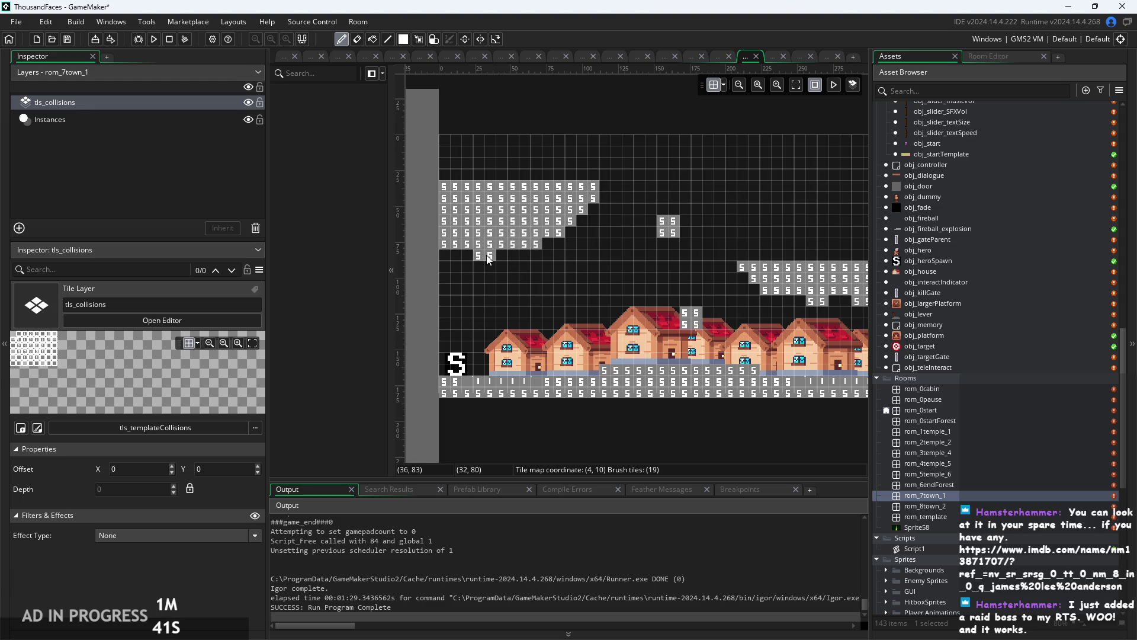
drag(485, 255, 462, 256)
scroll(624, 269, down, 1)
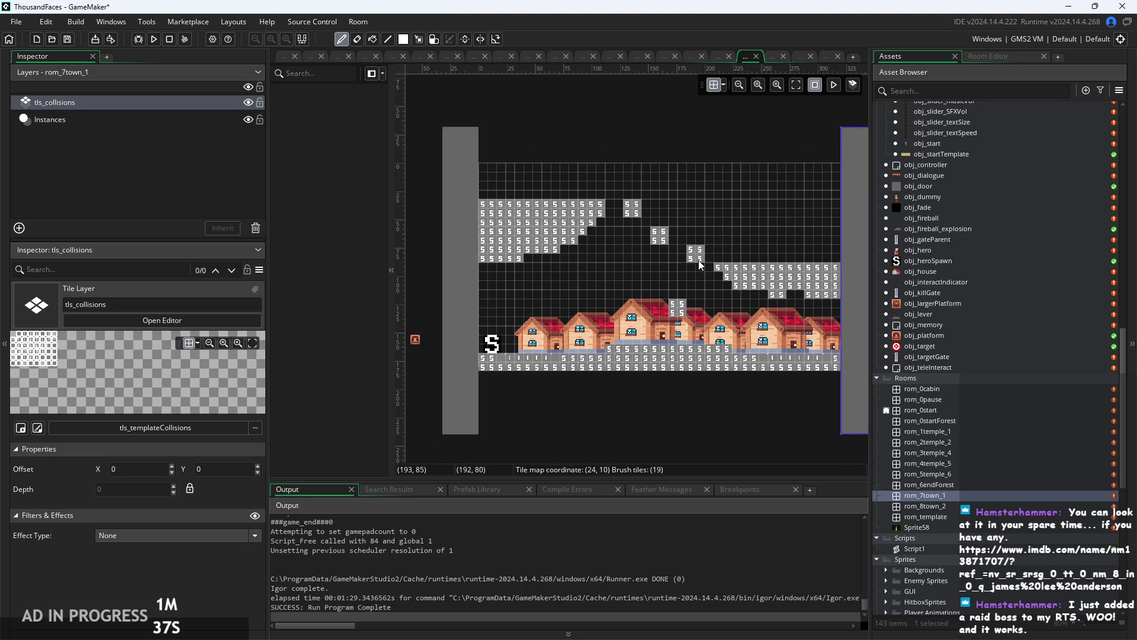
scroll(698, 260, up, 2)
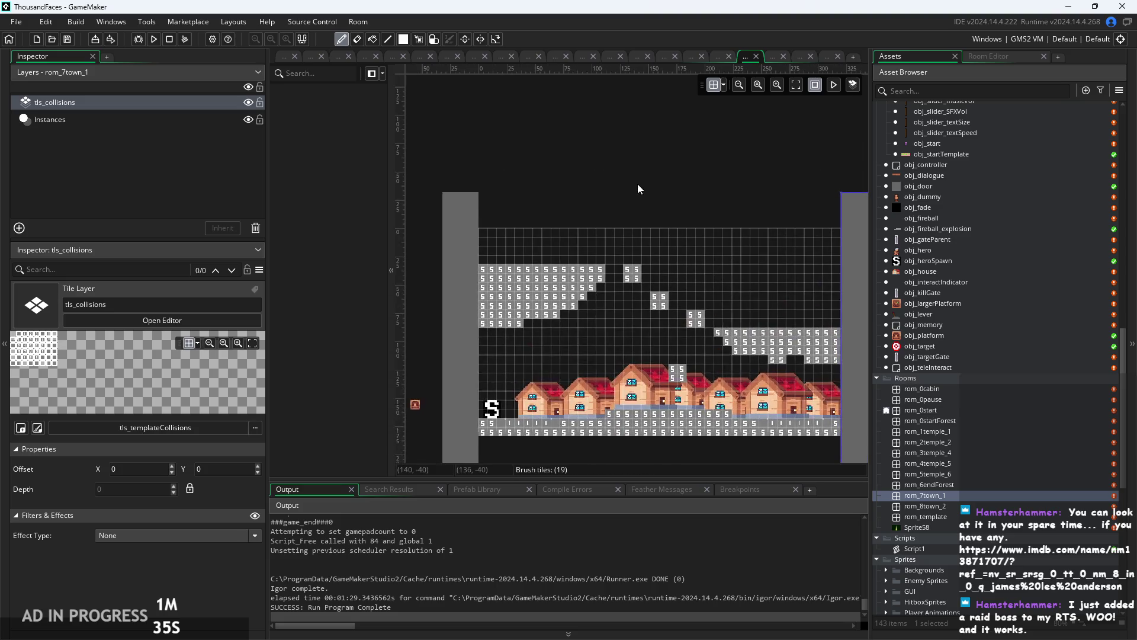
Place 2x2 collision steps along the slope, erasing the misplaced blocks above the houses.
click(634, 293)
scroll(645, 280, down, 1)
click(696, 365)
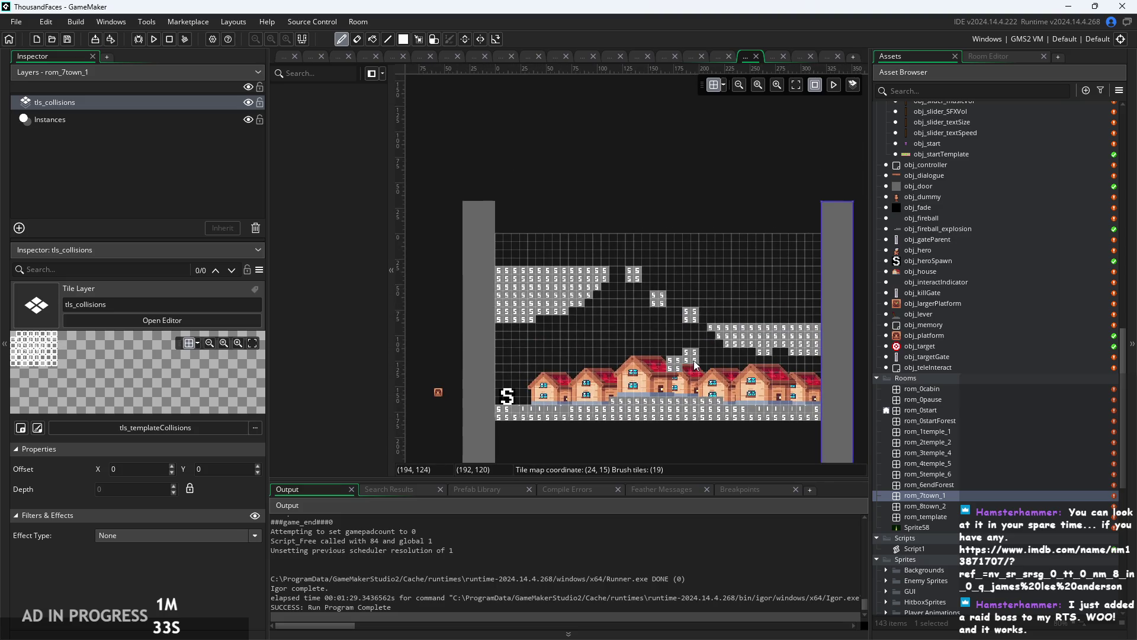
key(ctrl+z)
click(659, 291)
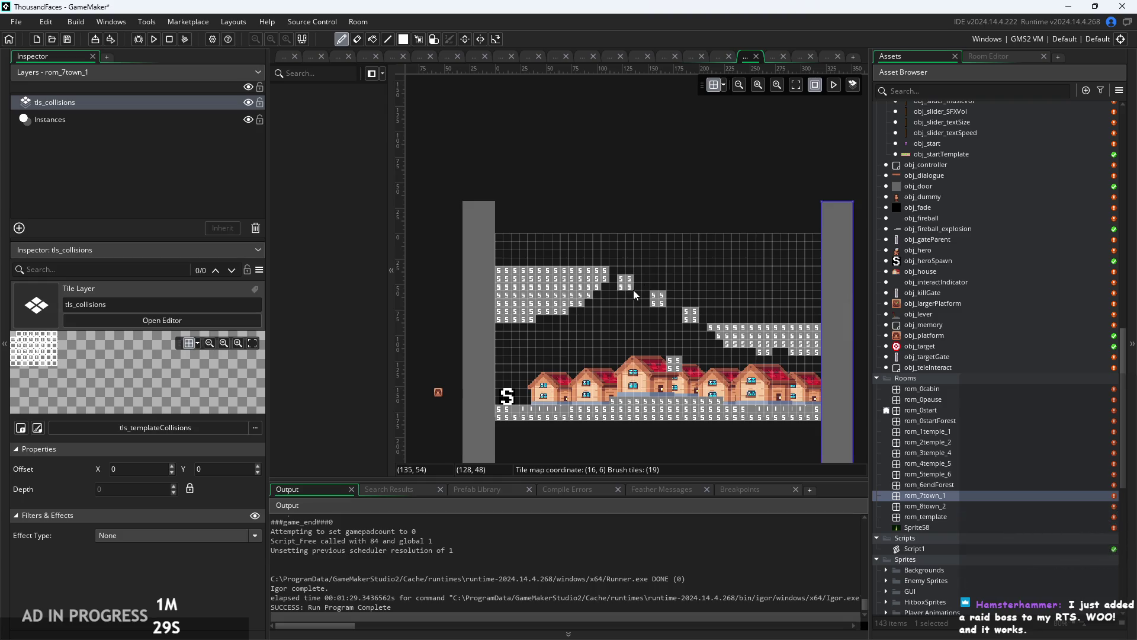
click(646, 354)
scroll(646, 354, up, 1)
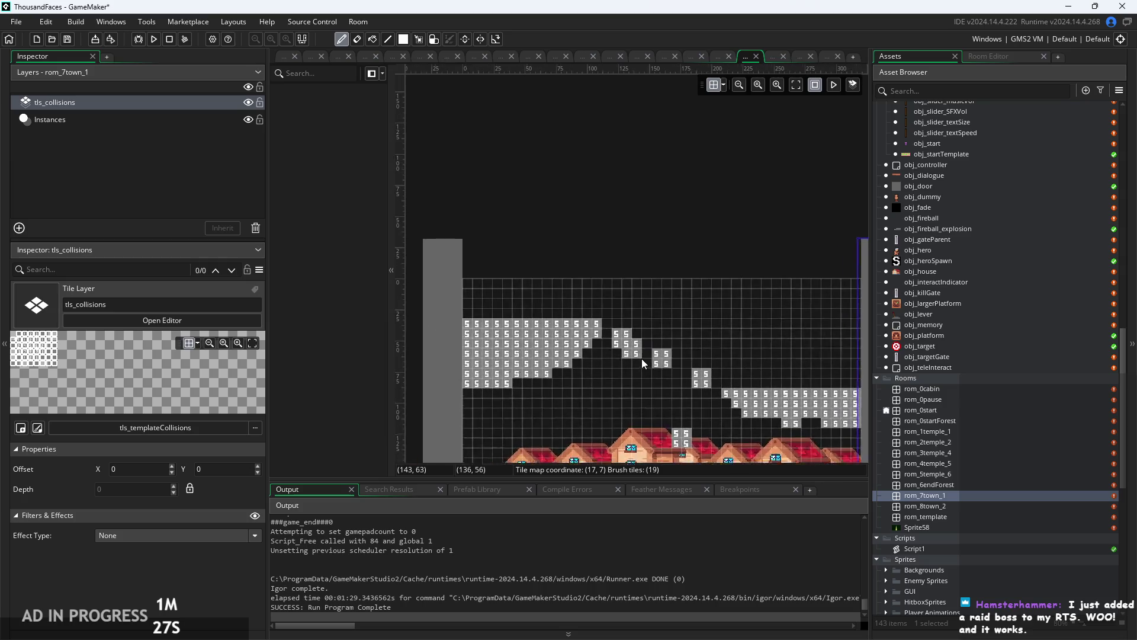
scroll(648, 429, up, 2)
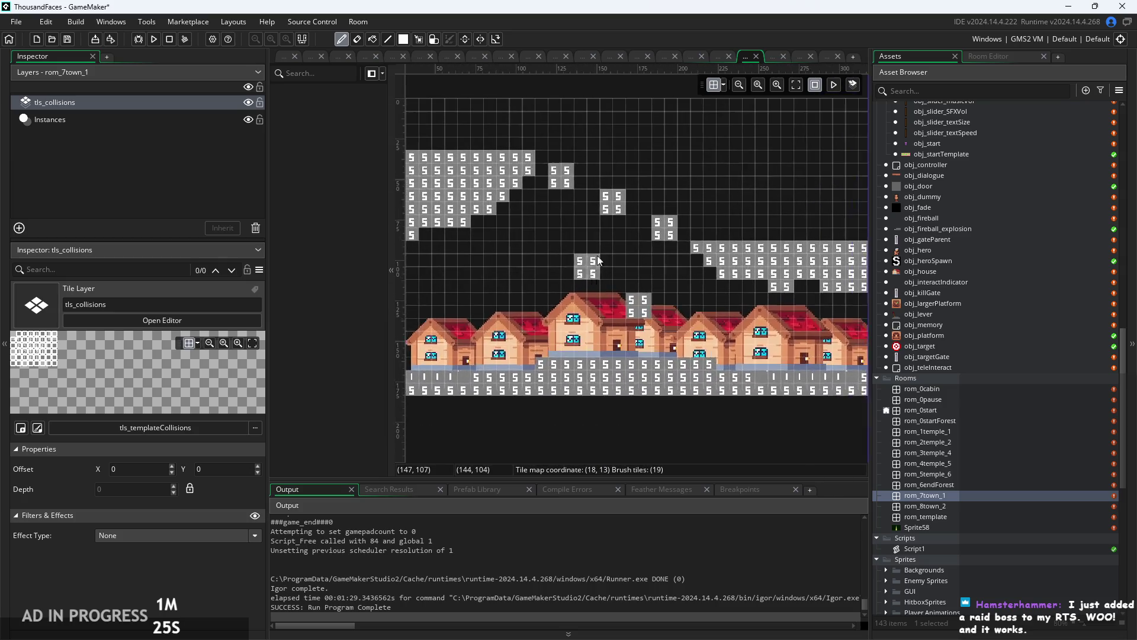
right_click(620, 208)
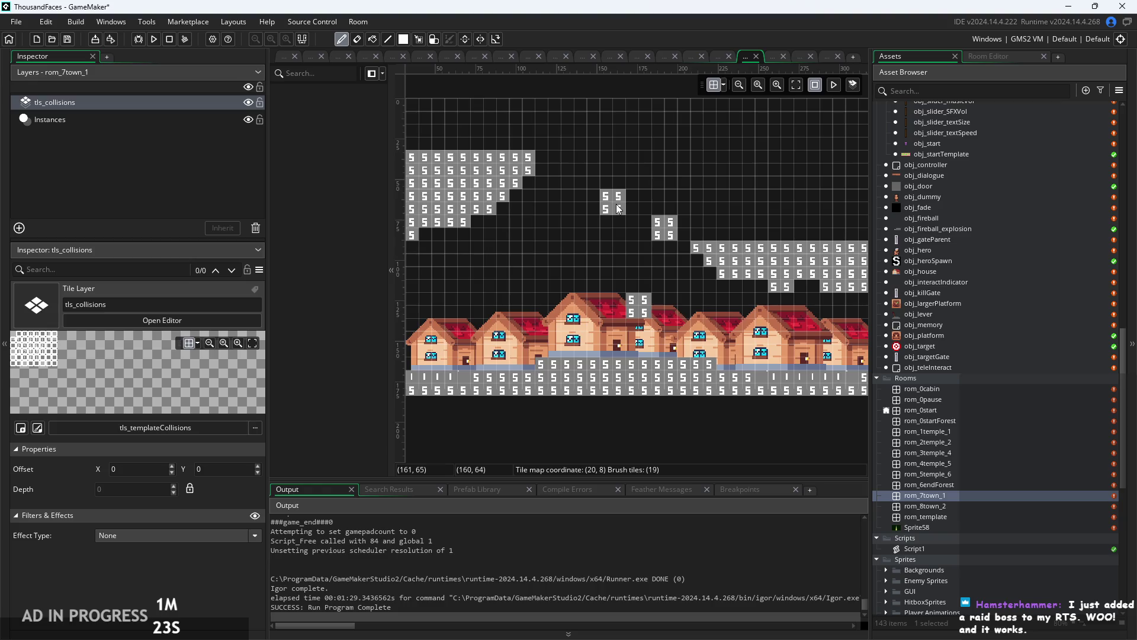
right_click(642, 316)
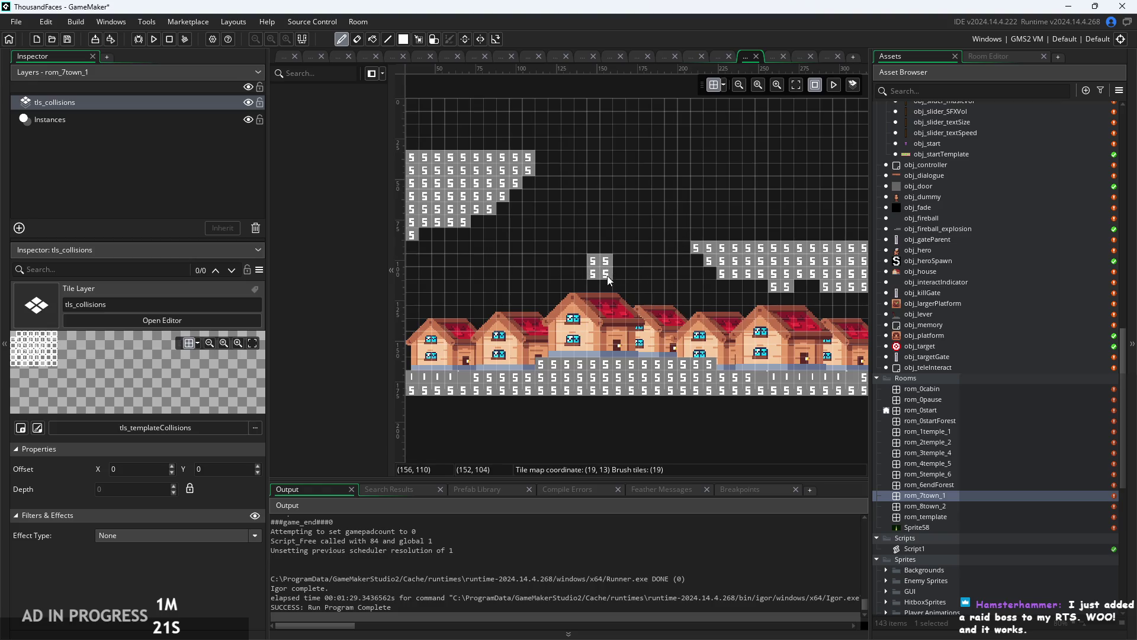
scroll(635, 275, down, 2)
drag(667, 275, 670, 297)
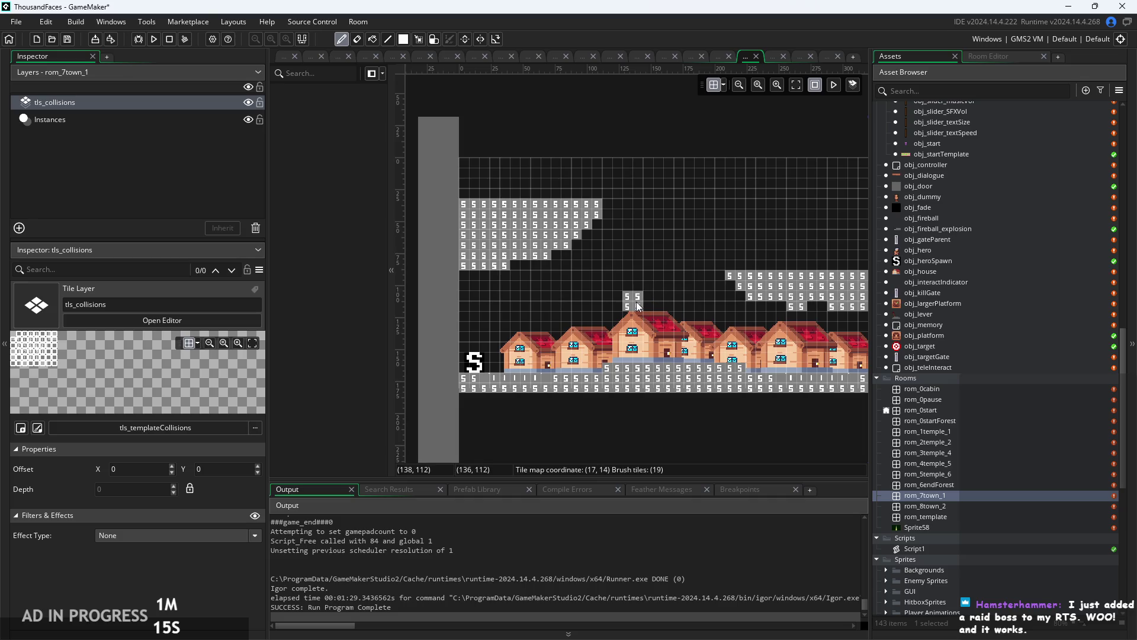
Add 2x2 blocks above the rooftops, extend the upper-right ledge, and erase a stray block.
click(617, 318)
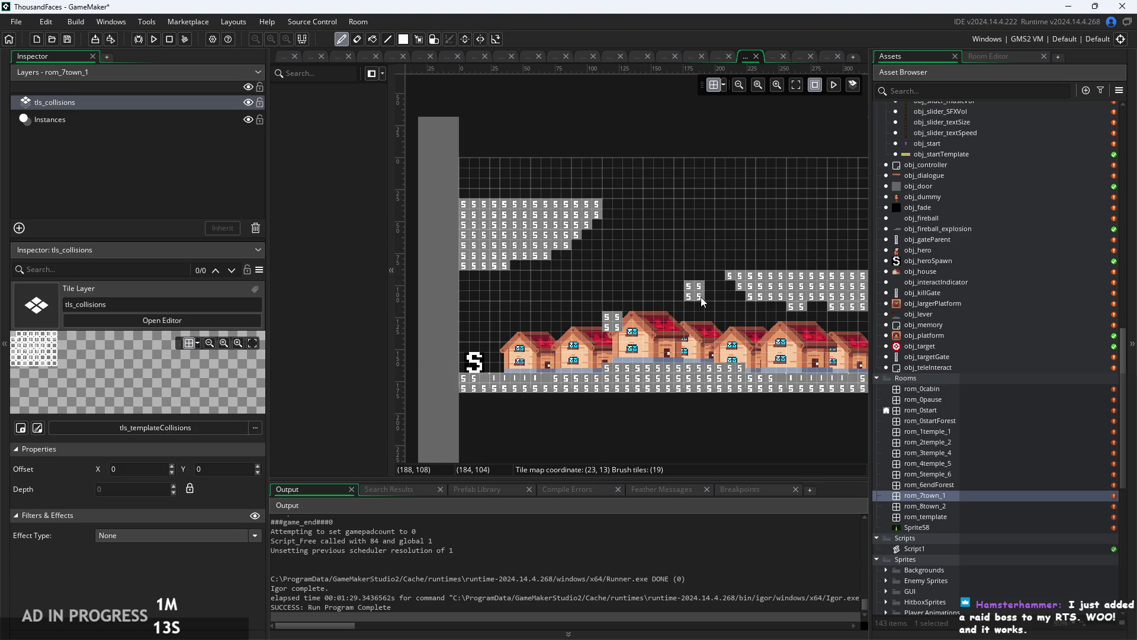
right_click(616, 326)
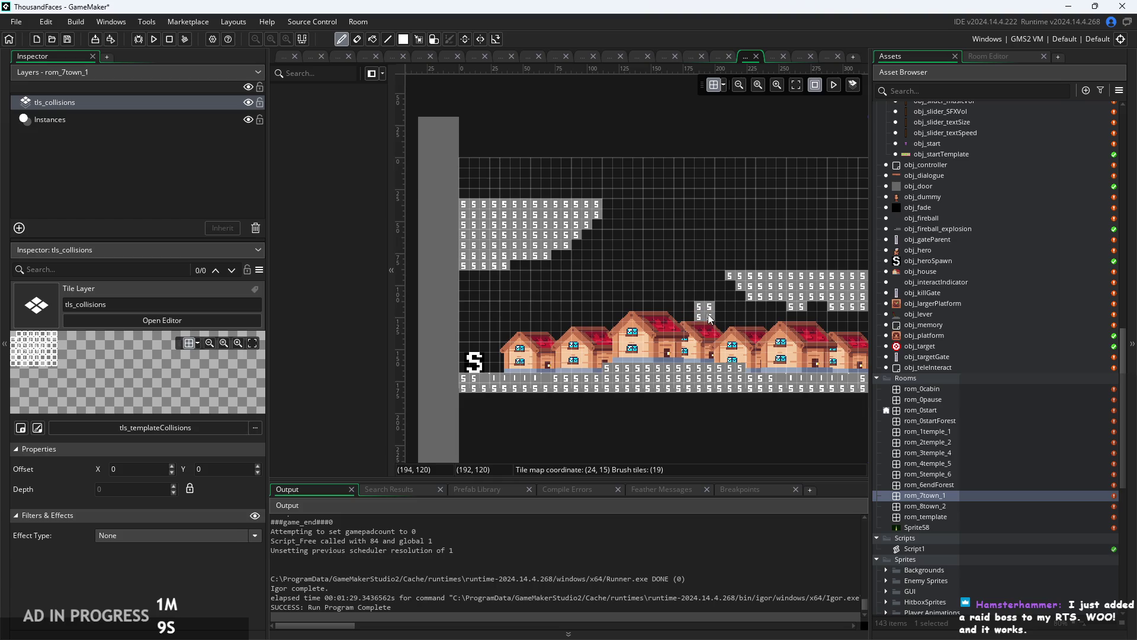
click(700, 300)
scroll(710, 330, up, 2)
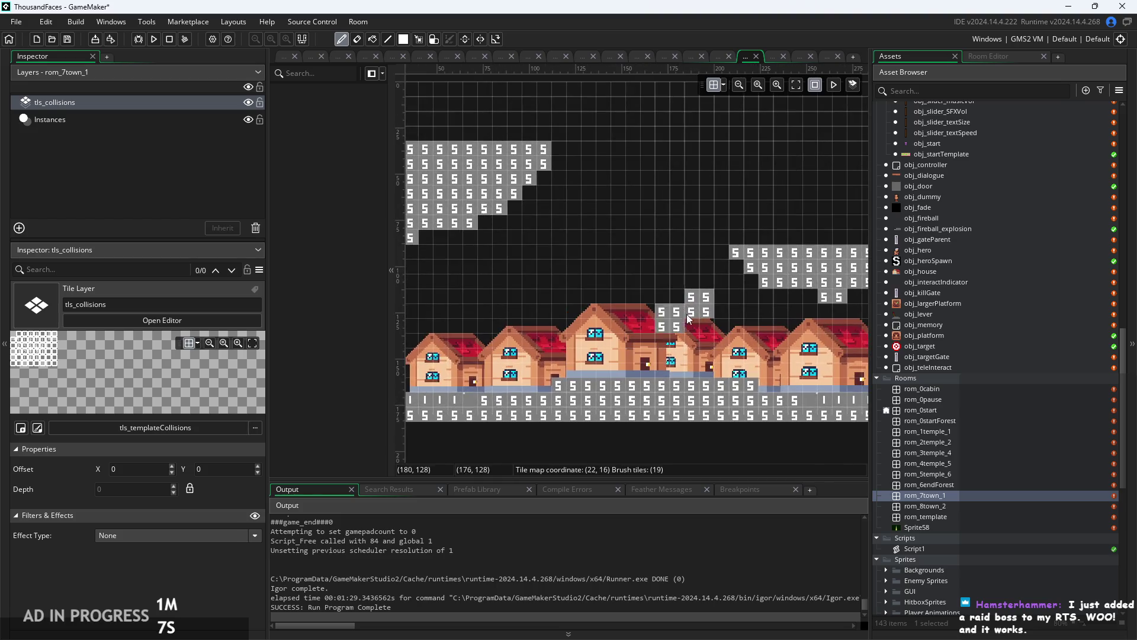
click(602, 288)
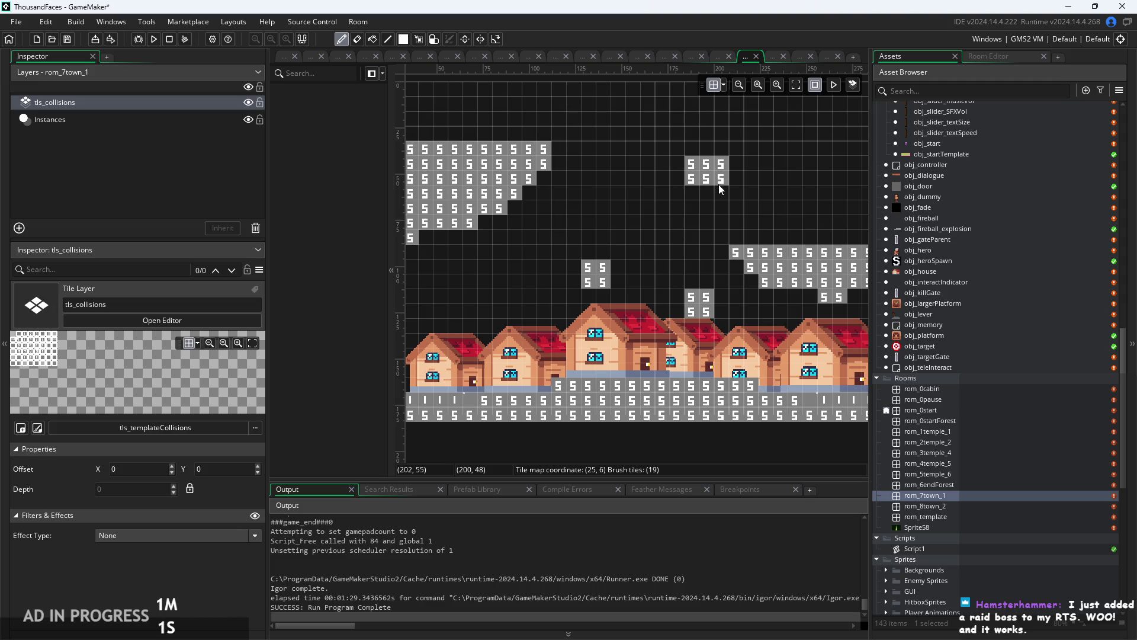
drag(717, 187, 737, 177)
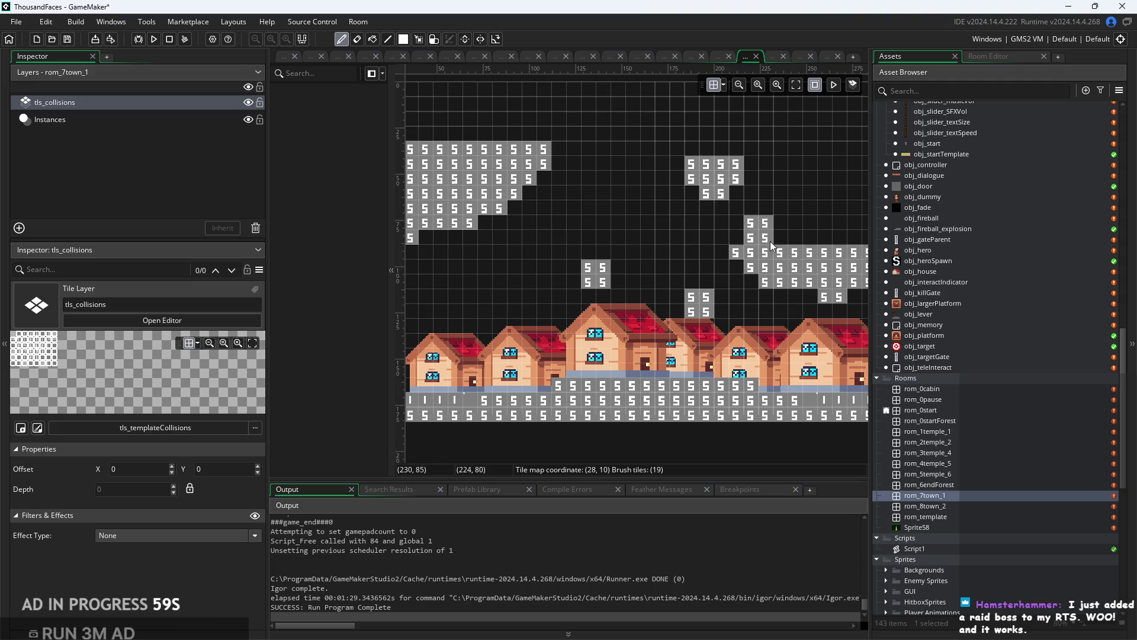
mouse_move(714, 230)
mouse_down()
mouse_move(641, 283)
mouse_move(644, 322)
mouse_up()
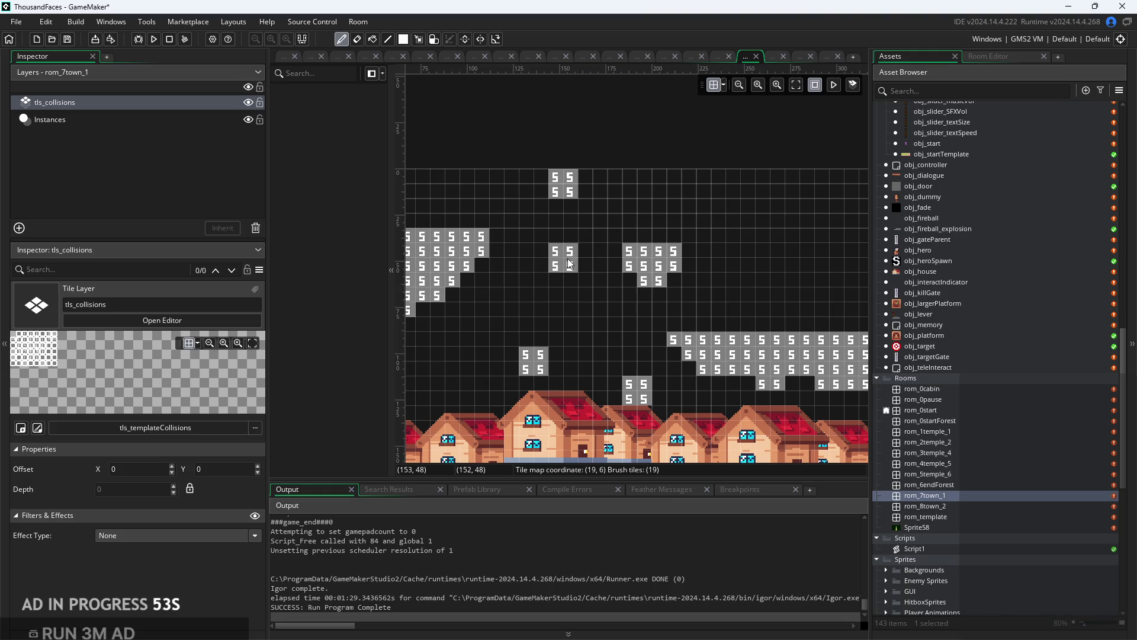
right_click(563, 184)
scroll(721, 222, down, 1)
scroll(720, 220, down, 2)
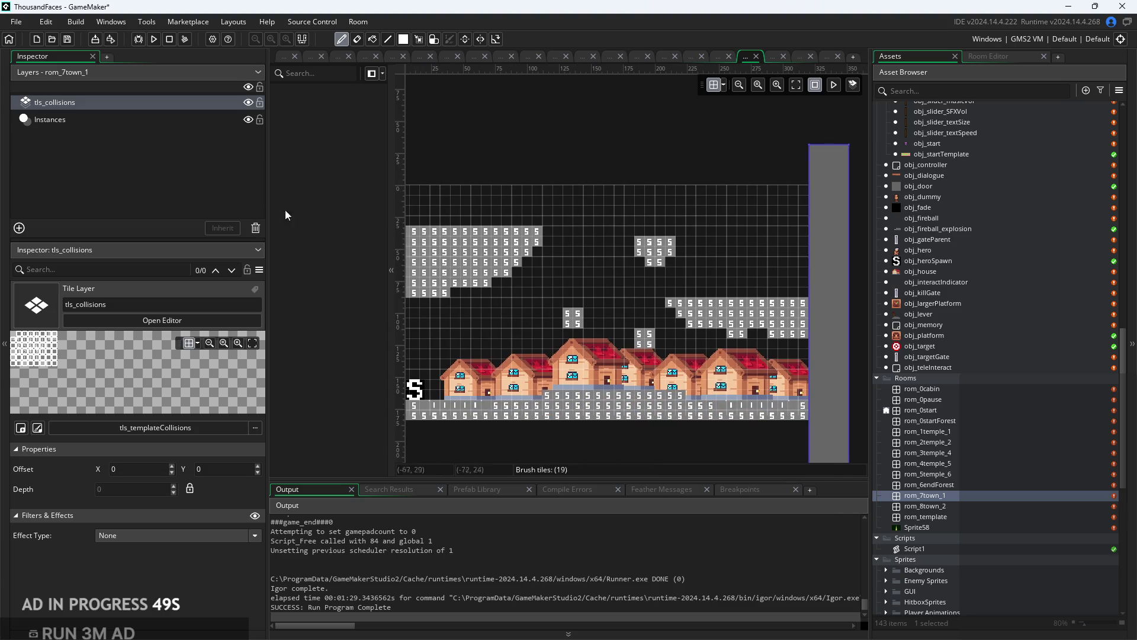
Move a house onto the upper-right platform, copy one onto the upper-left platform, then run the game.
click(155, 120)
mouse_move(595, 372)
mouse_down()
mouse_move(723, 264)
mouse_move(659, 278)
mouse_move(585, 372)
mouse_up()
click(695, 385)
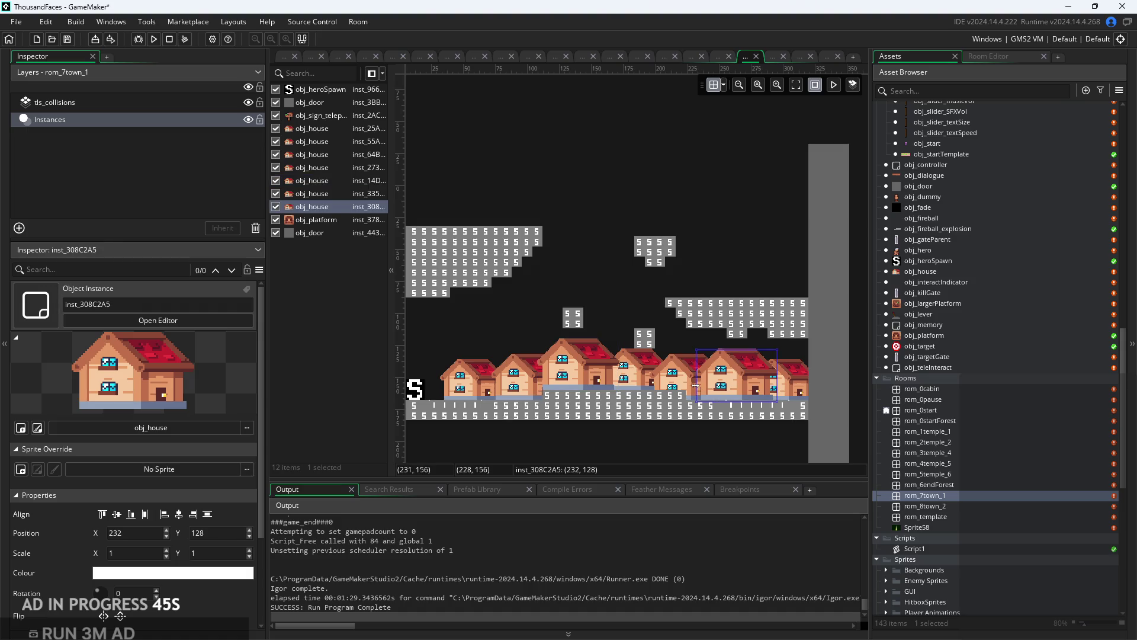
mouse_move(673, 384)
mouse_down()
mouse_move(715, 281)
mouse_move(744, 279)
mouse_up()
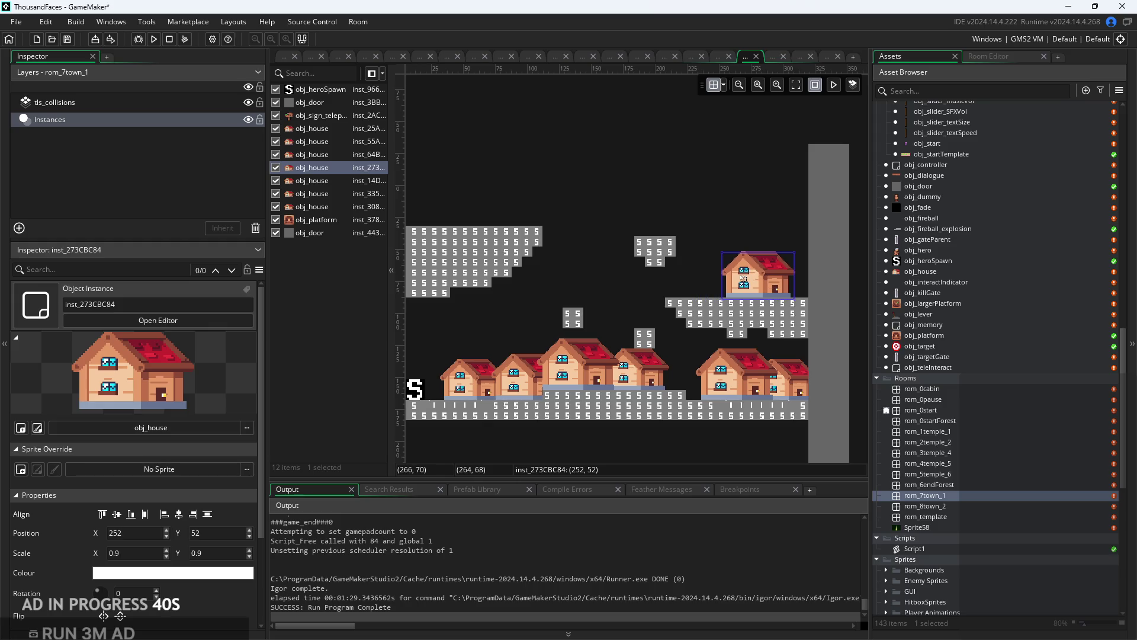
click(490, 397)
mouse_move(488, 393)
alt+mouse_down()
mouse_move(478, 218)
mouse_move(462, 214)
alt+mouse_up()
click(553, 206)
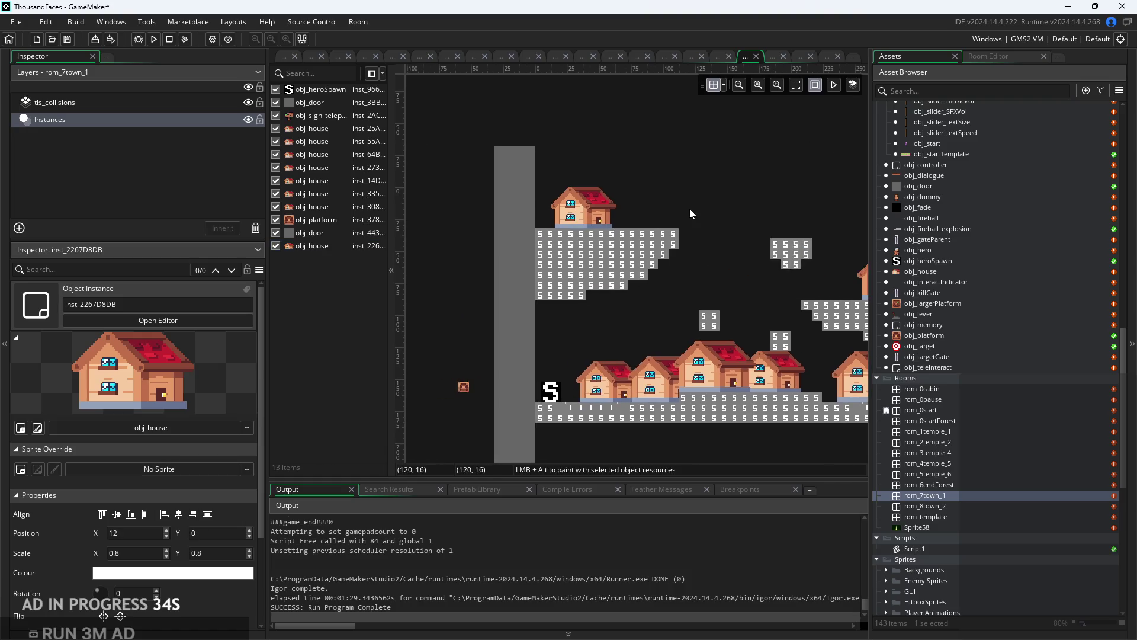
drag(553, 206, 689, 209)
click(154, 39)
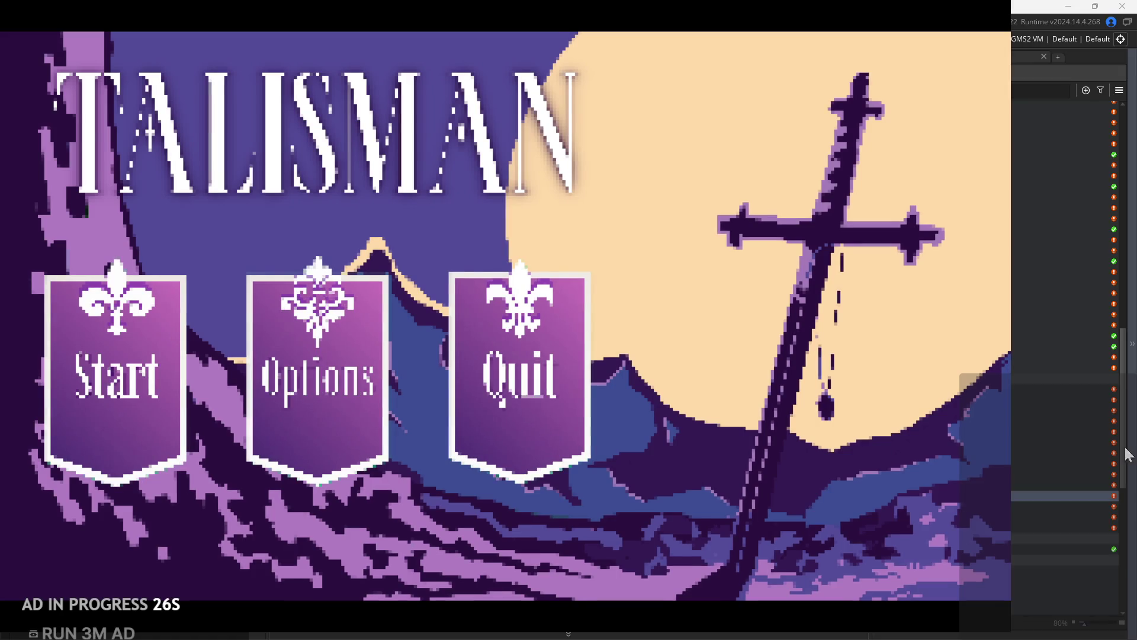
click(126, 391)
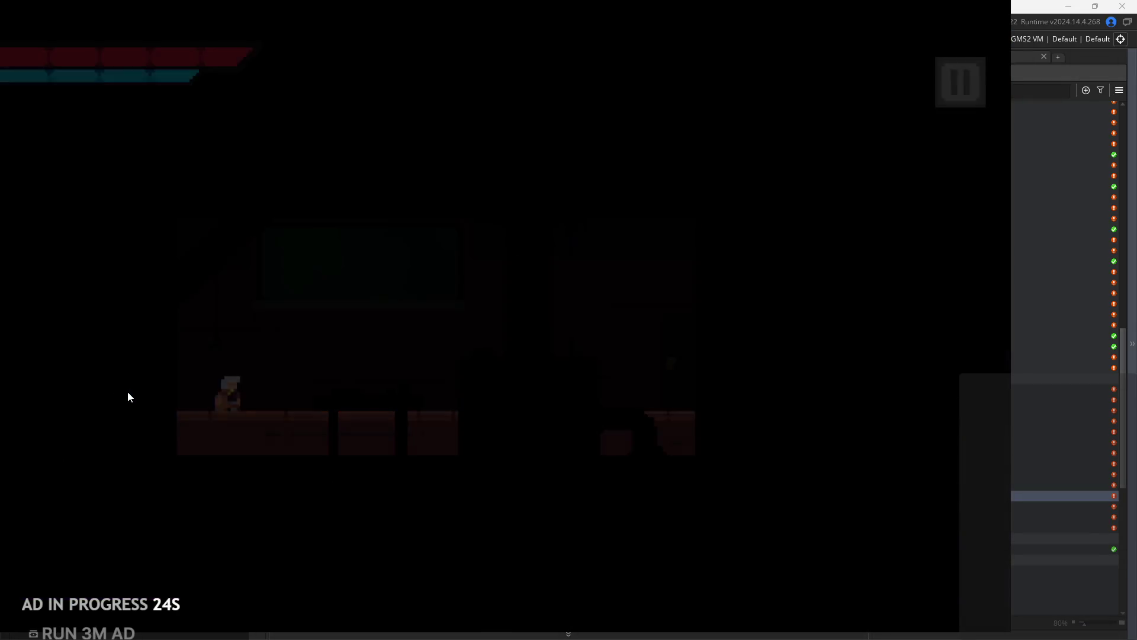
key(Right)
key(space)
key(Right)
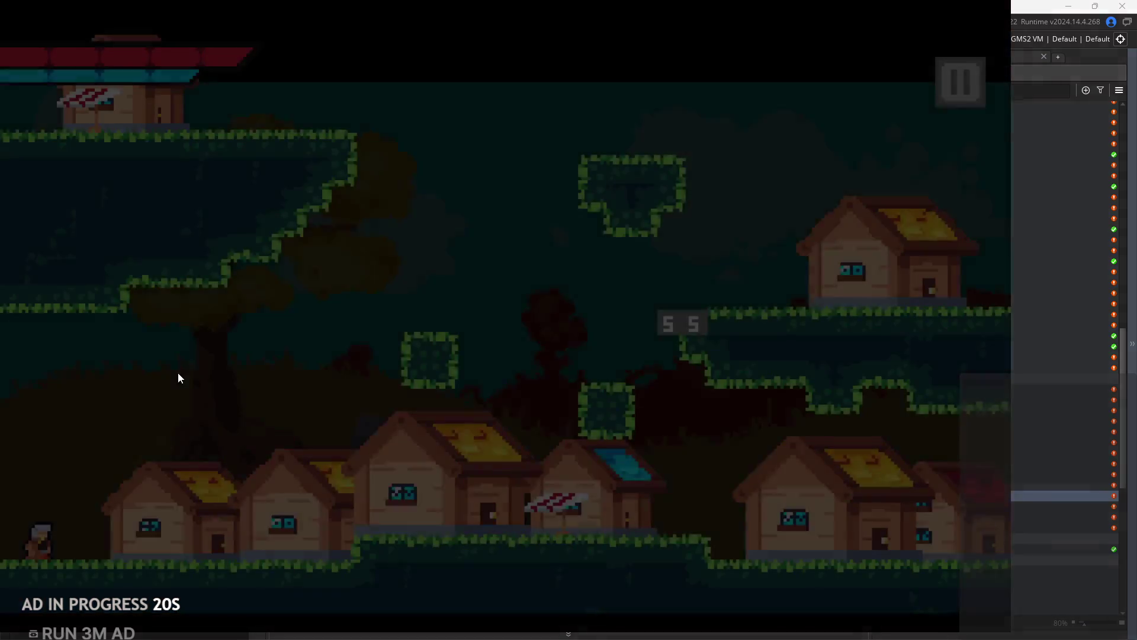
key(Right)
key(Right)
key(space)
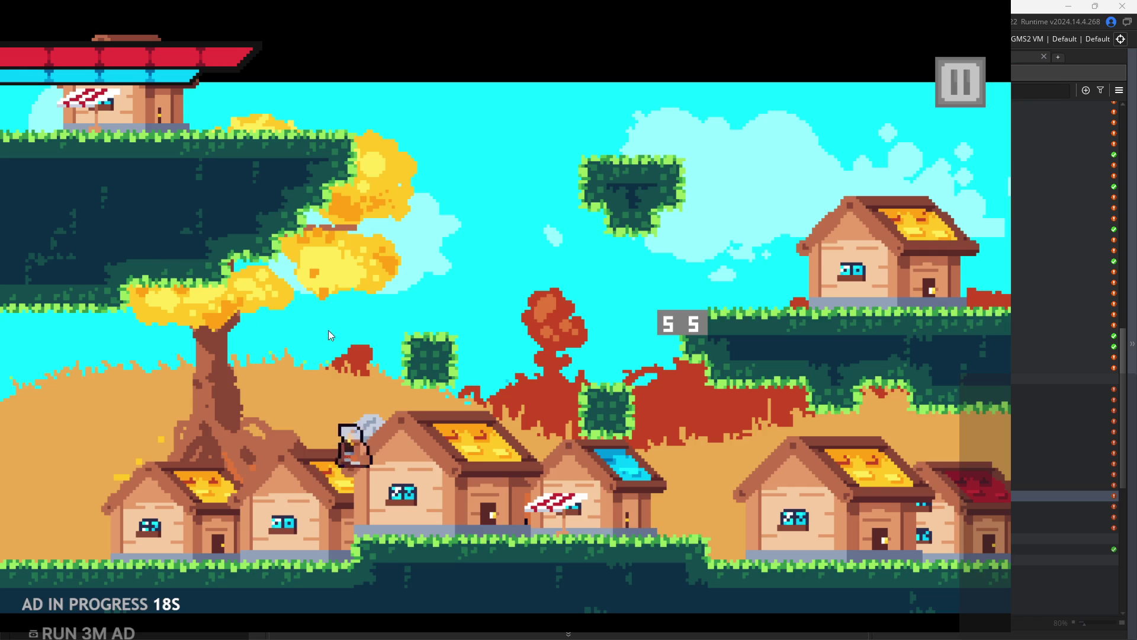
click(960, 100)
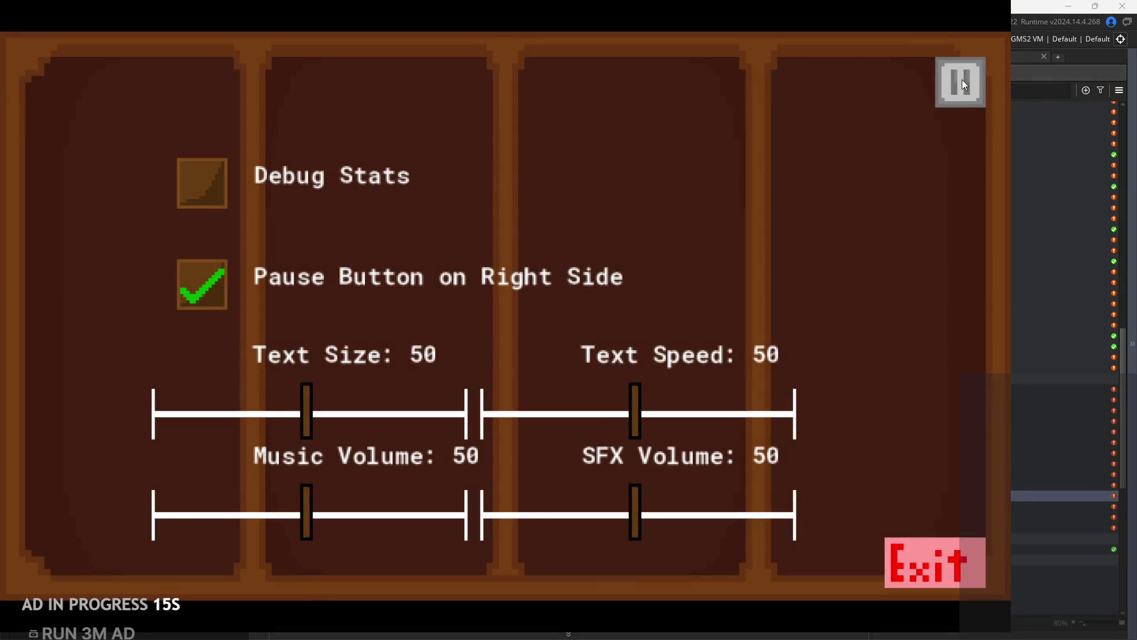
click(961, 81)
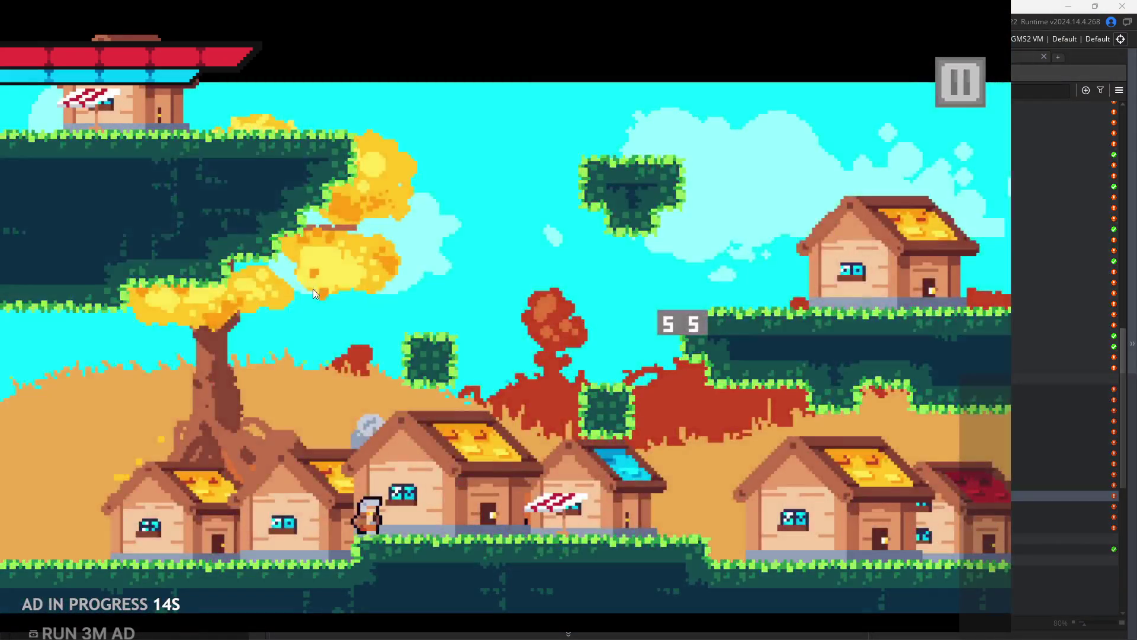
key(Right)
key(space)
key(Left)
key(space)
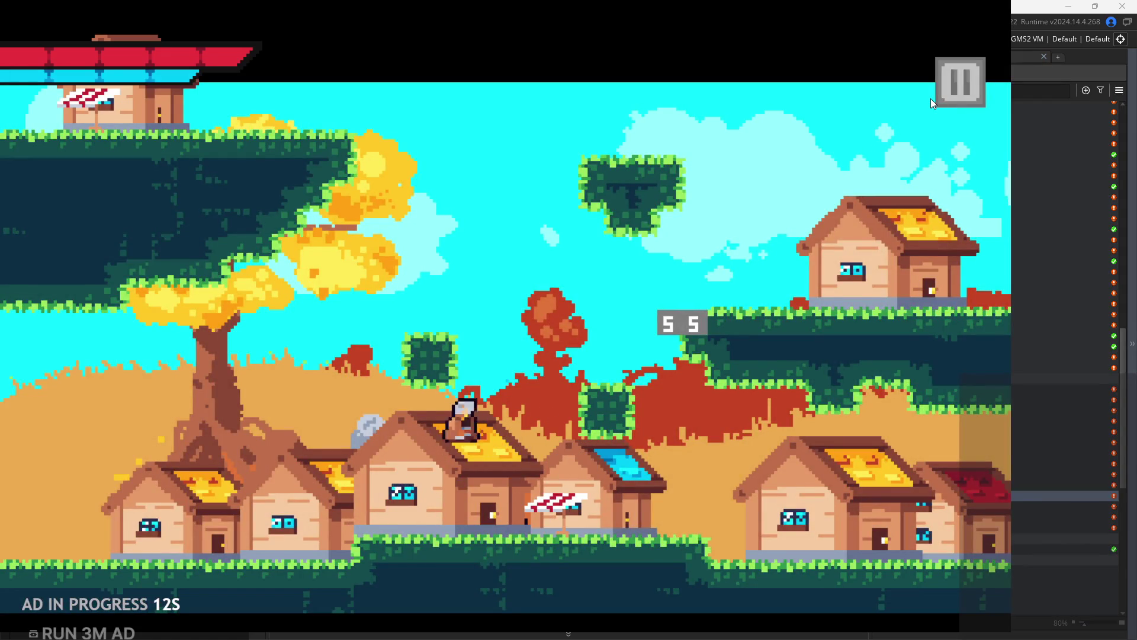
key(Right)
key(space)
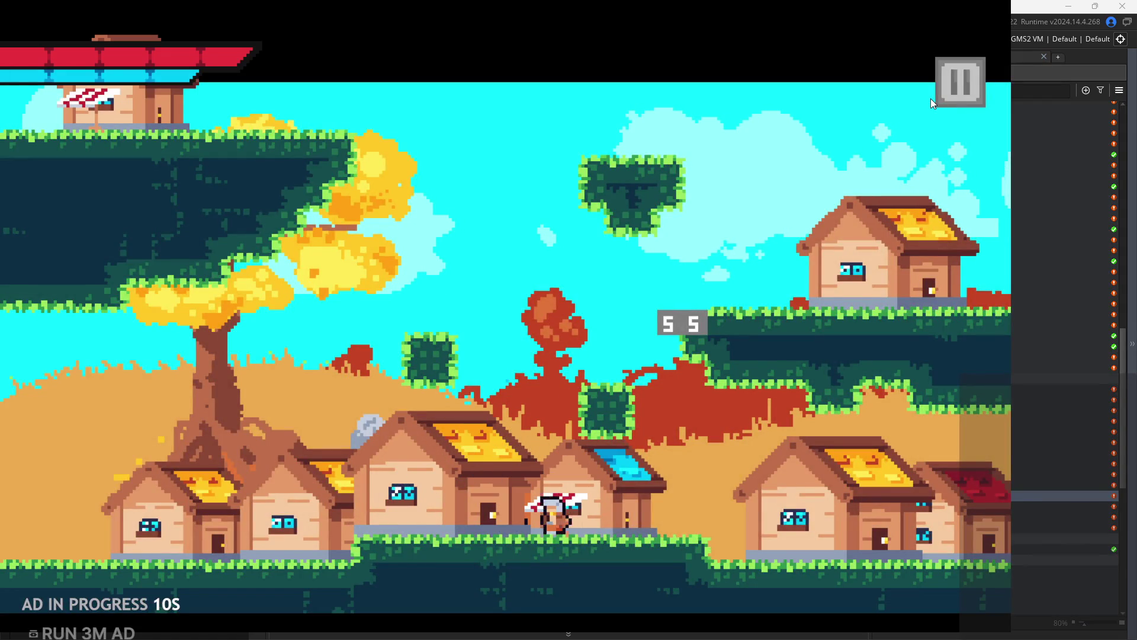
key(Left)
key(Right)
key(space)
key(Left)
key(Right)
key(space)
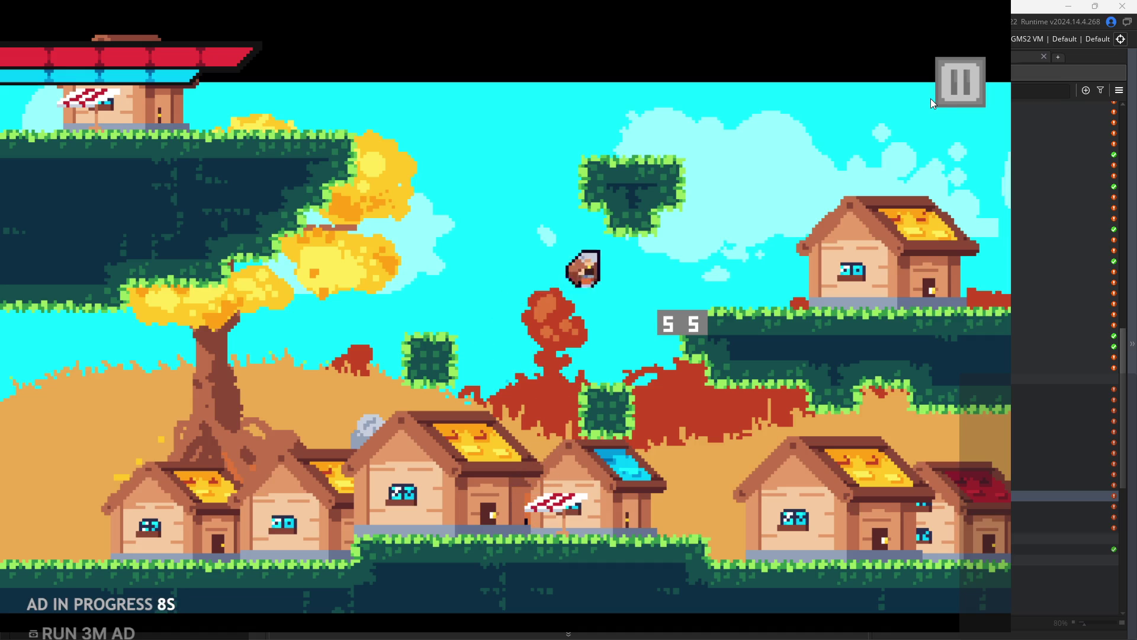
key(Left)
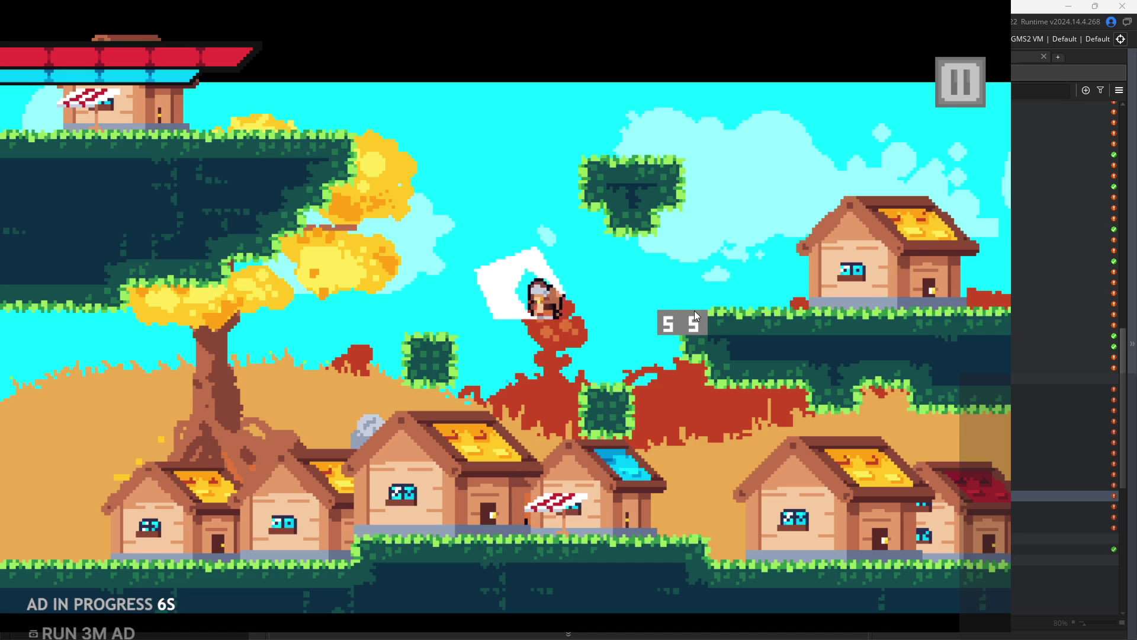
click(962, 98)
click(933, 561)
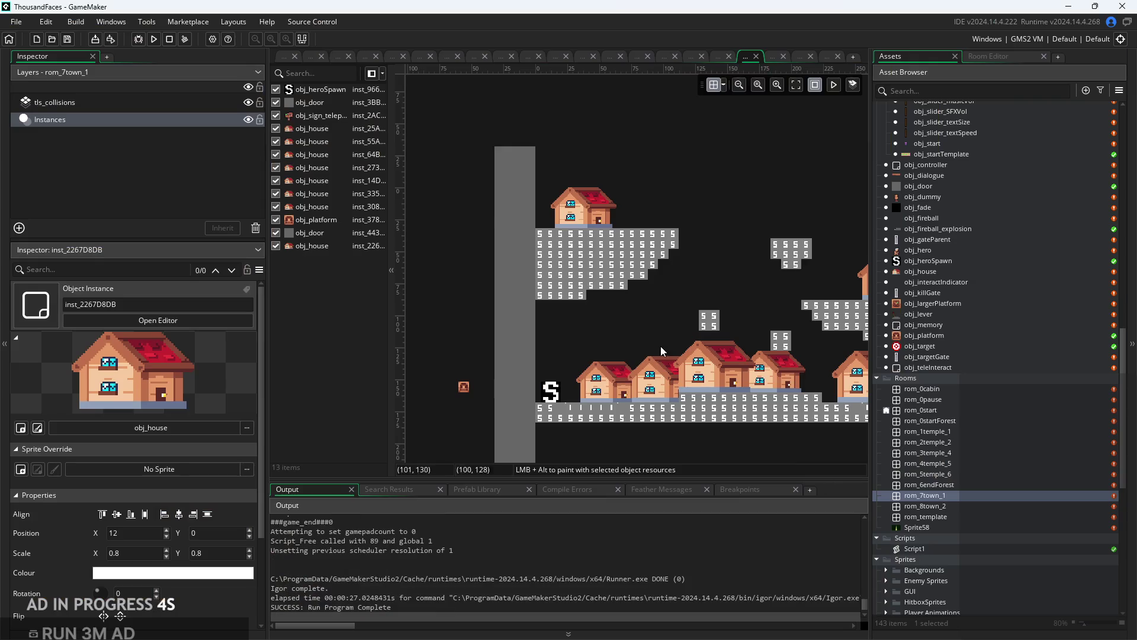
Paint three collision tiles at the right platform's left end and show the tile libraries with autotile_1.
scroll(698, 339, up, 2)
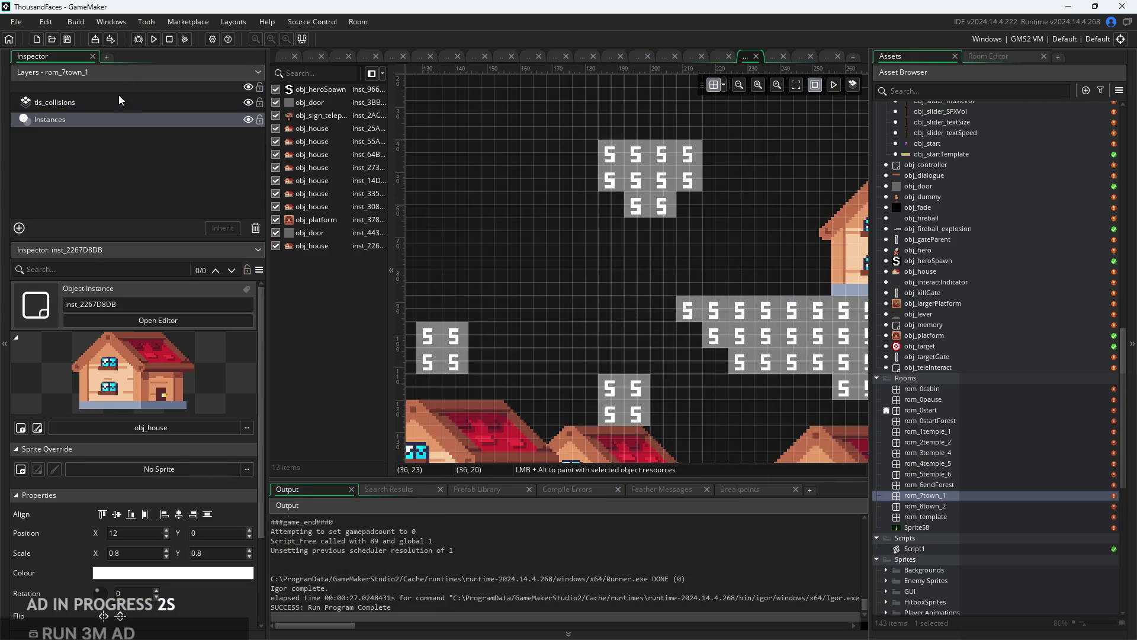
click(118, 102)
drag(662, 310, 688, 284)
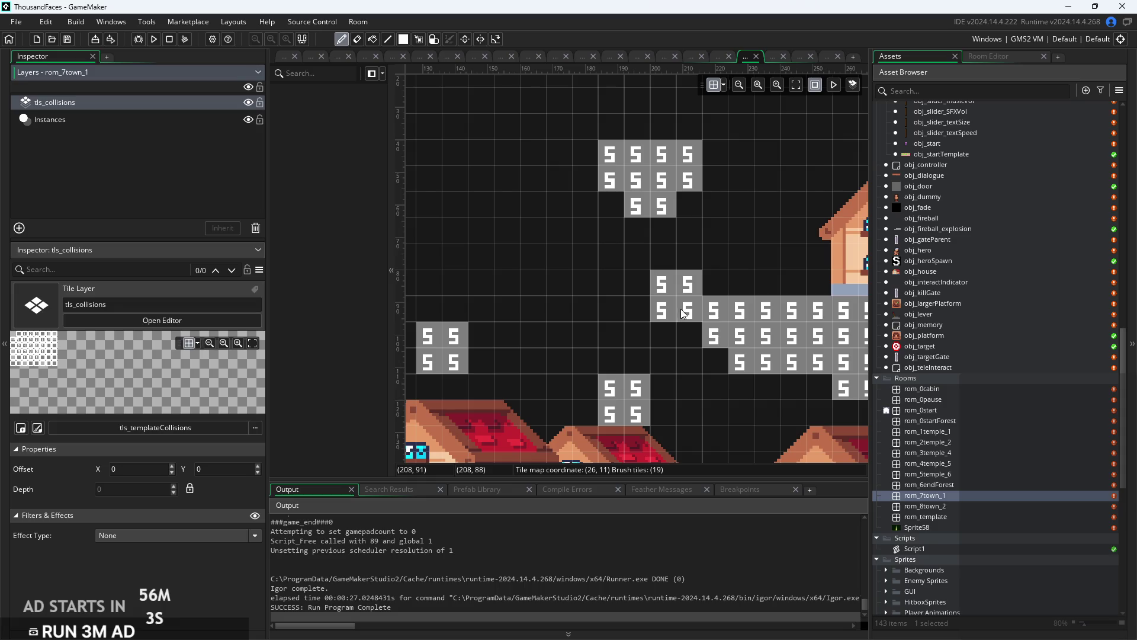
scroll(772, 328, down, 1)
click(977, 56)
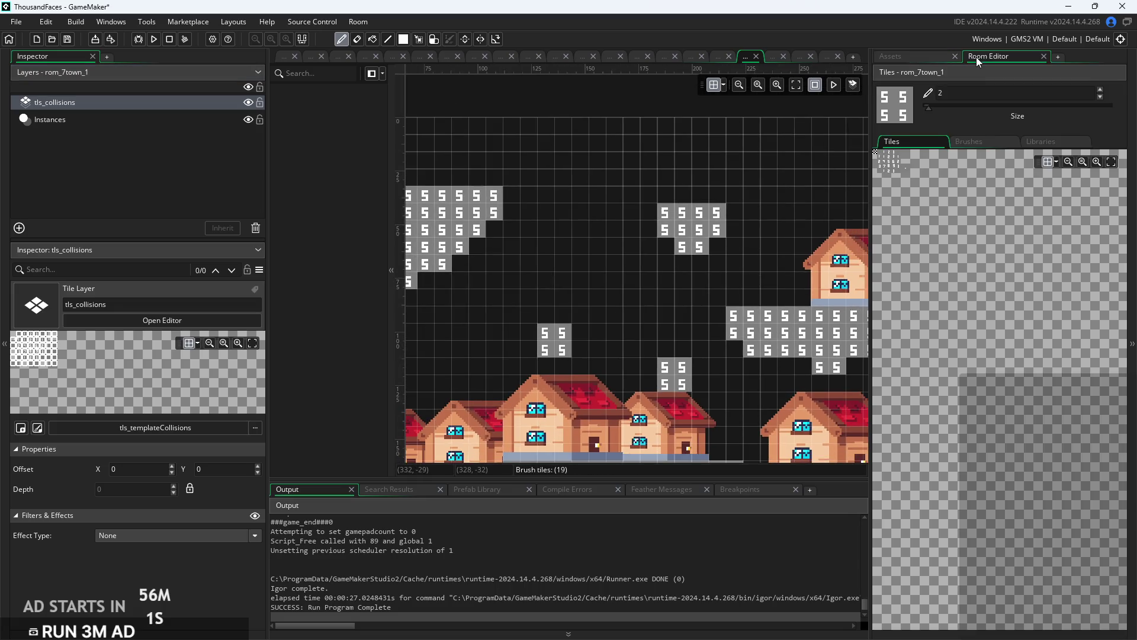
click(1039, 143)
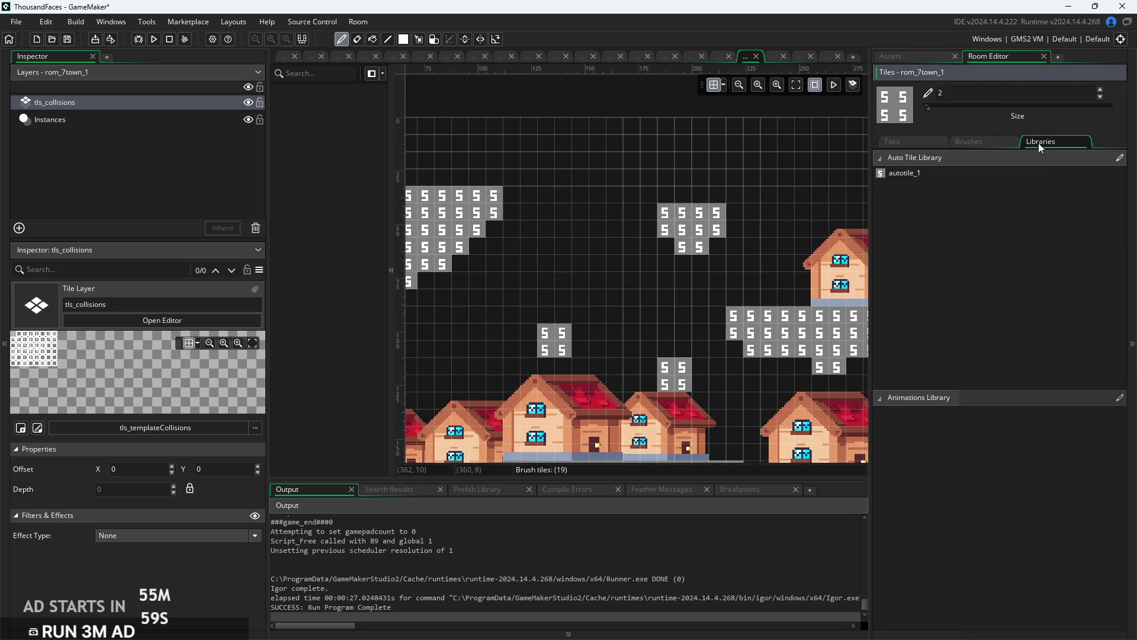
Repaint the right platform, a floating block, and the upper-left platform's top and left edges with autotile_1.
click(964, 175)
scroll(779, 261, down, 1)
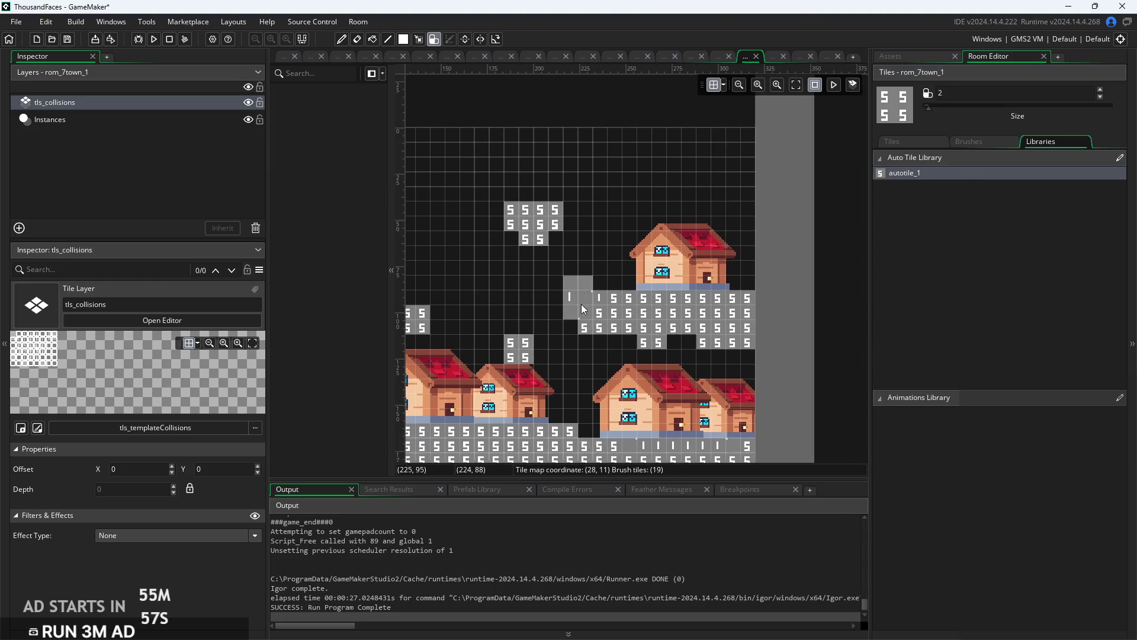
mouse_move(585, 312)
mouse_down()
mouse_move(724, 313)
mouse_move(746, 342)
mouse_up()
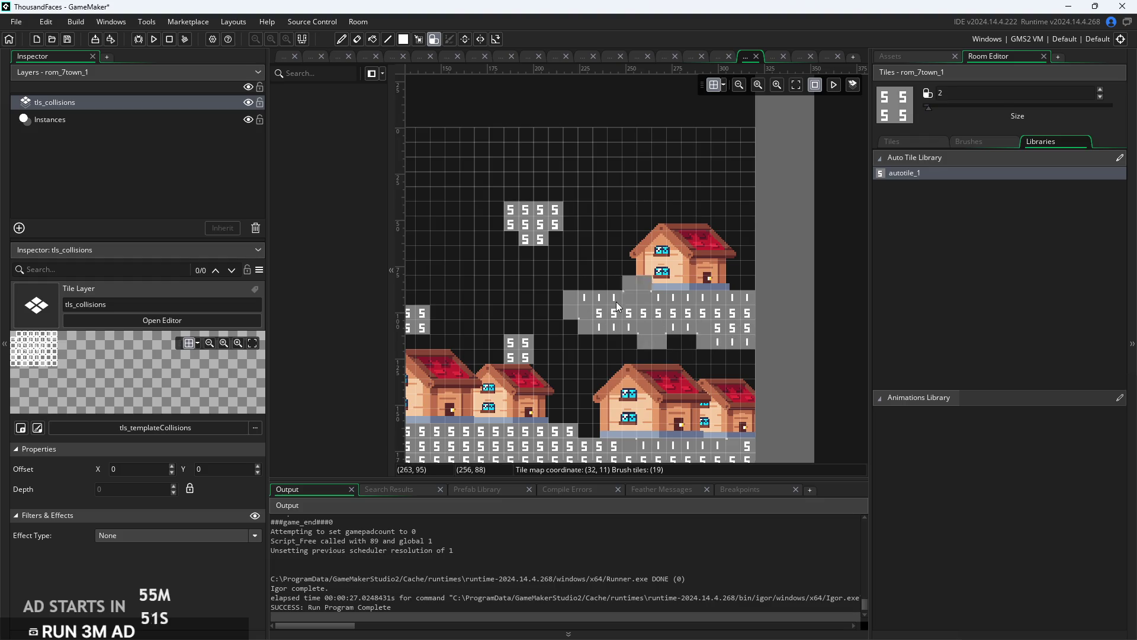
click(540, 220)
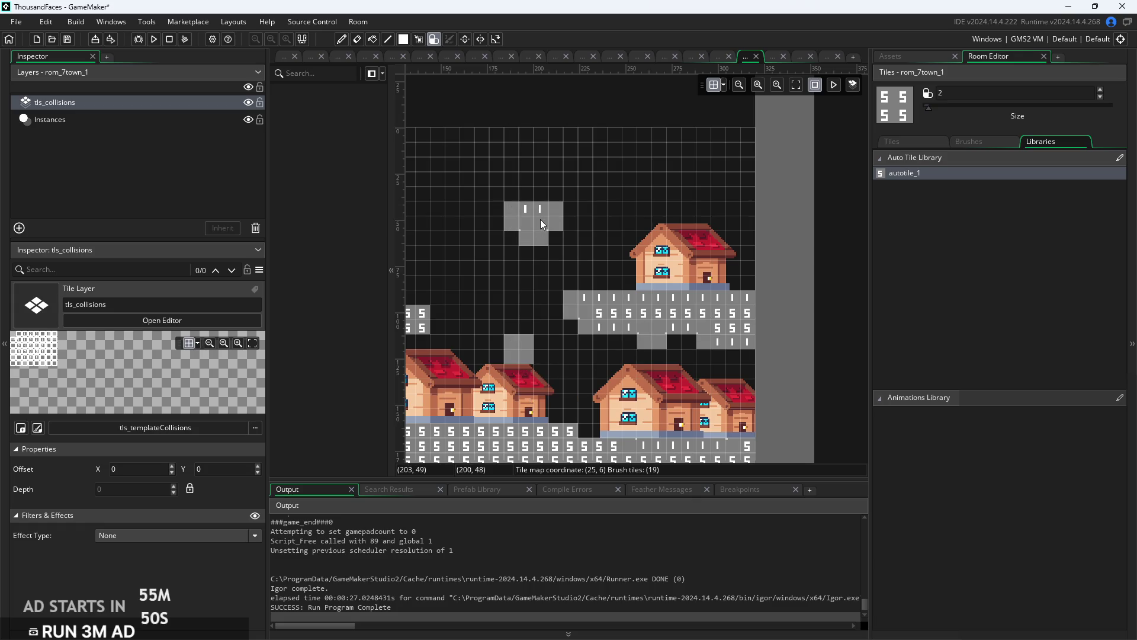
scroll(518, 289, left, 5)
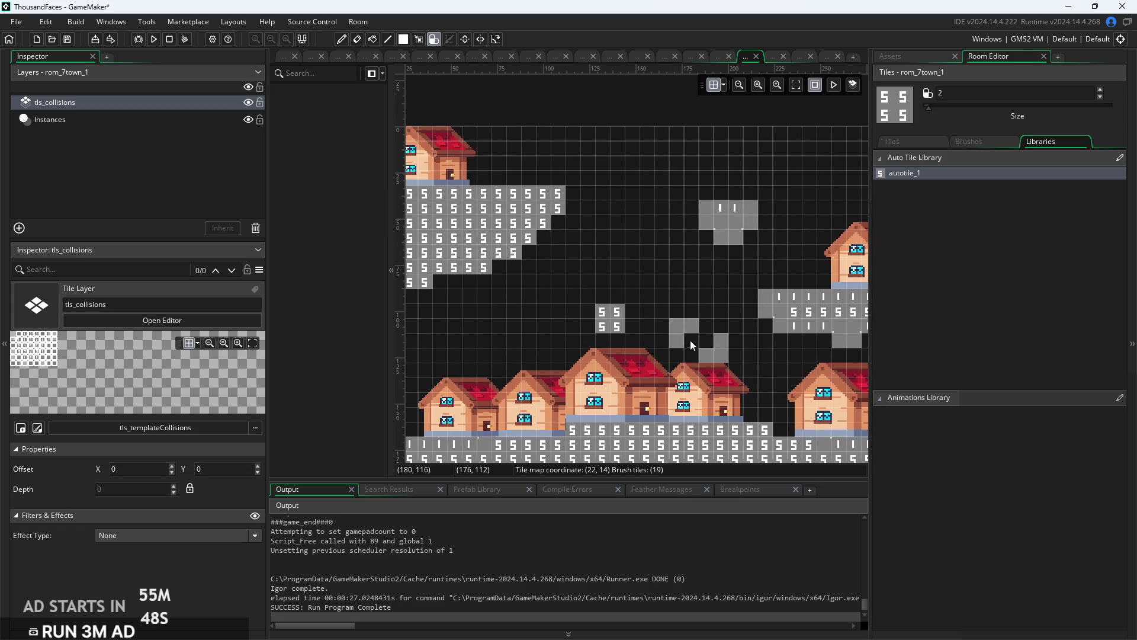
drag(552, 210, 500, 208)
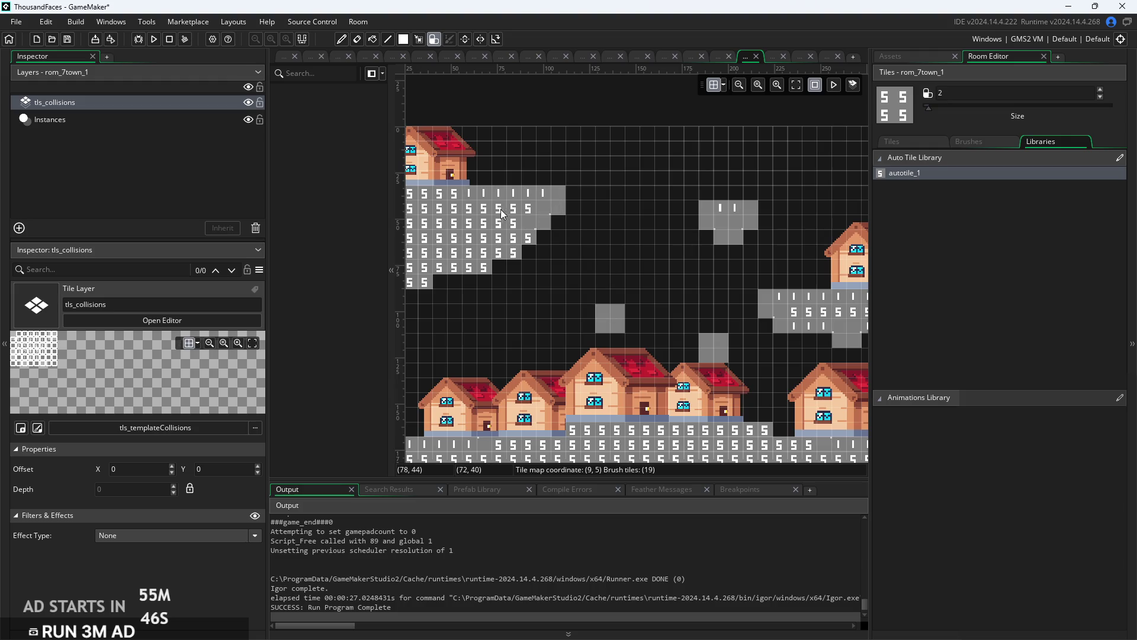
drag(423, 267, 419, 279)
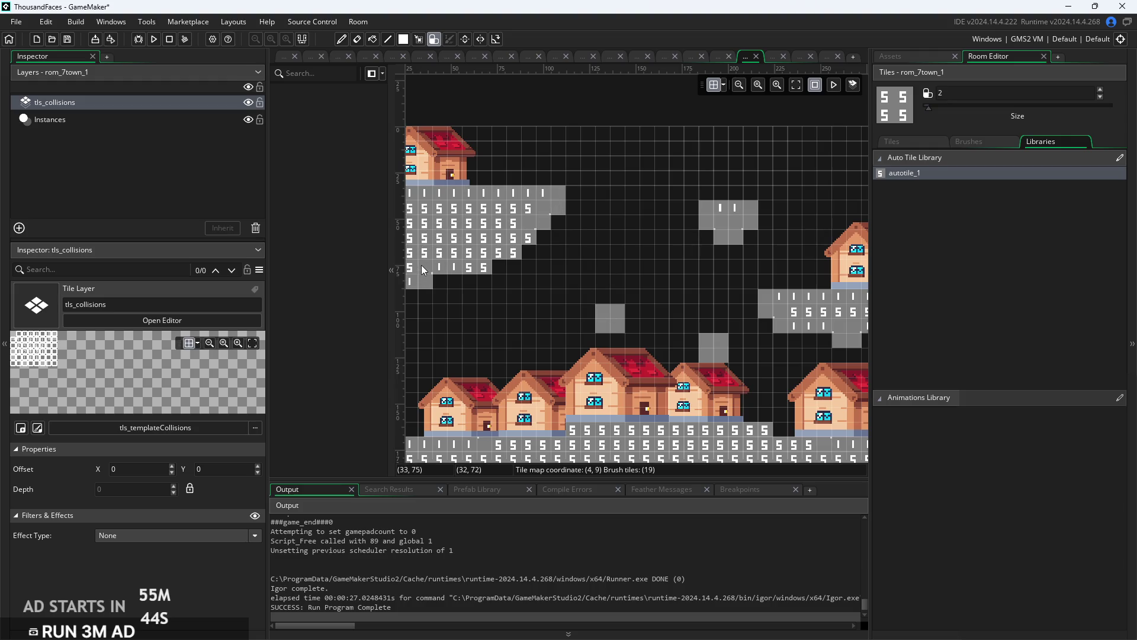